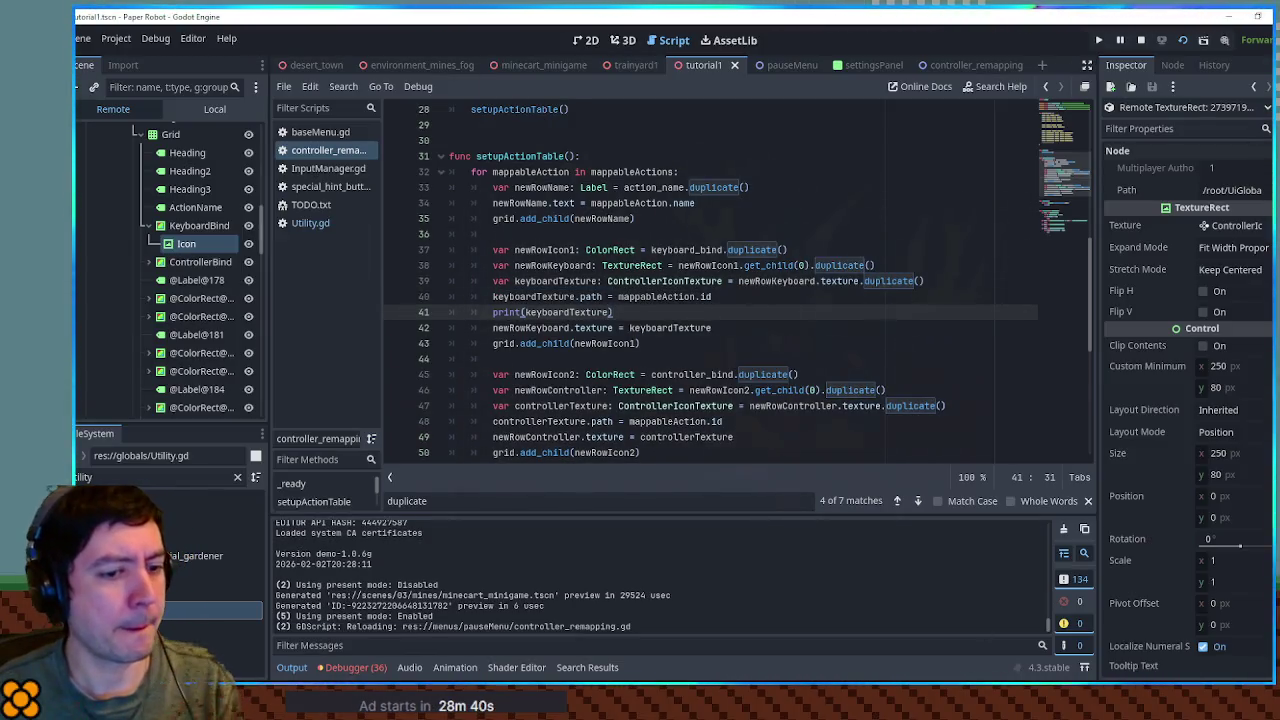
- Run and stop the game, then browse the printed Texture2D IDs in the Output panel
{"action": "key", "text": "F5"}
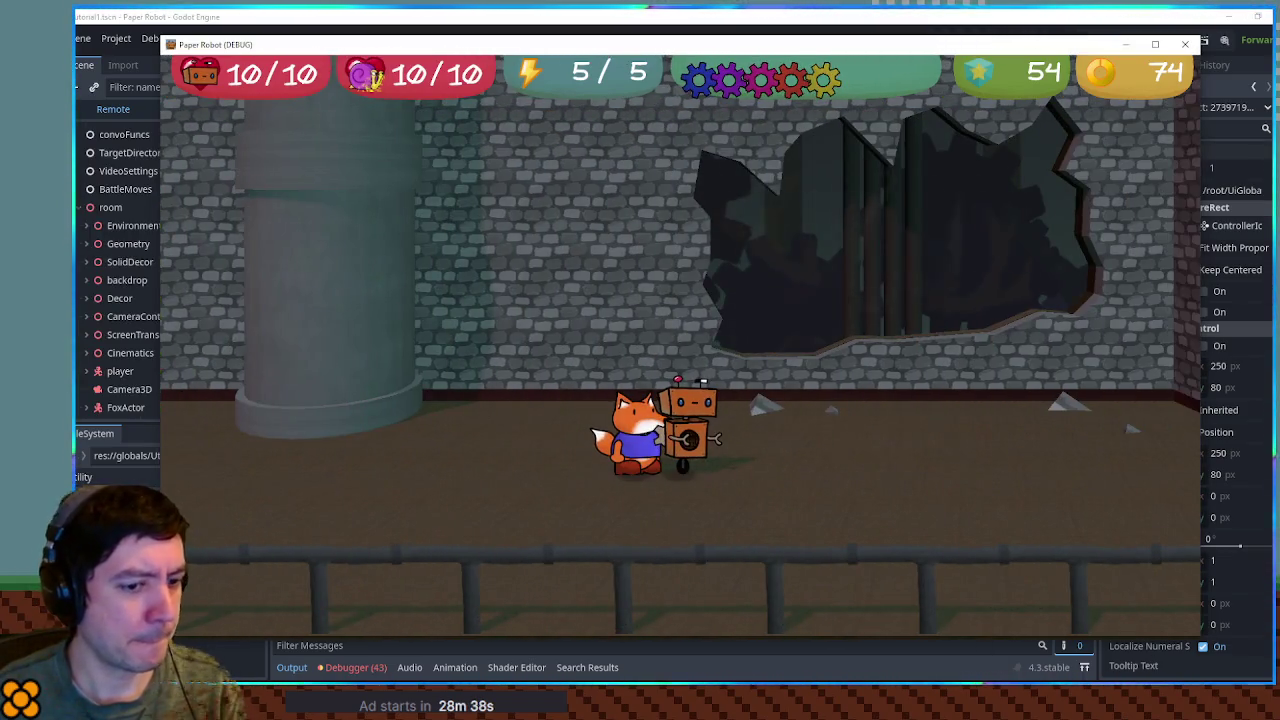
{"action": "key", "text": "F8"}
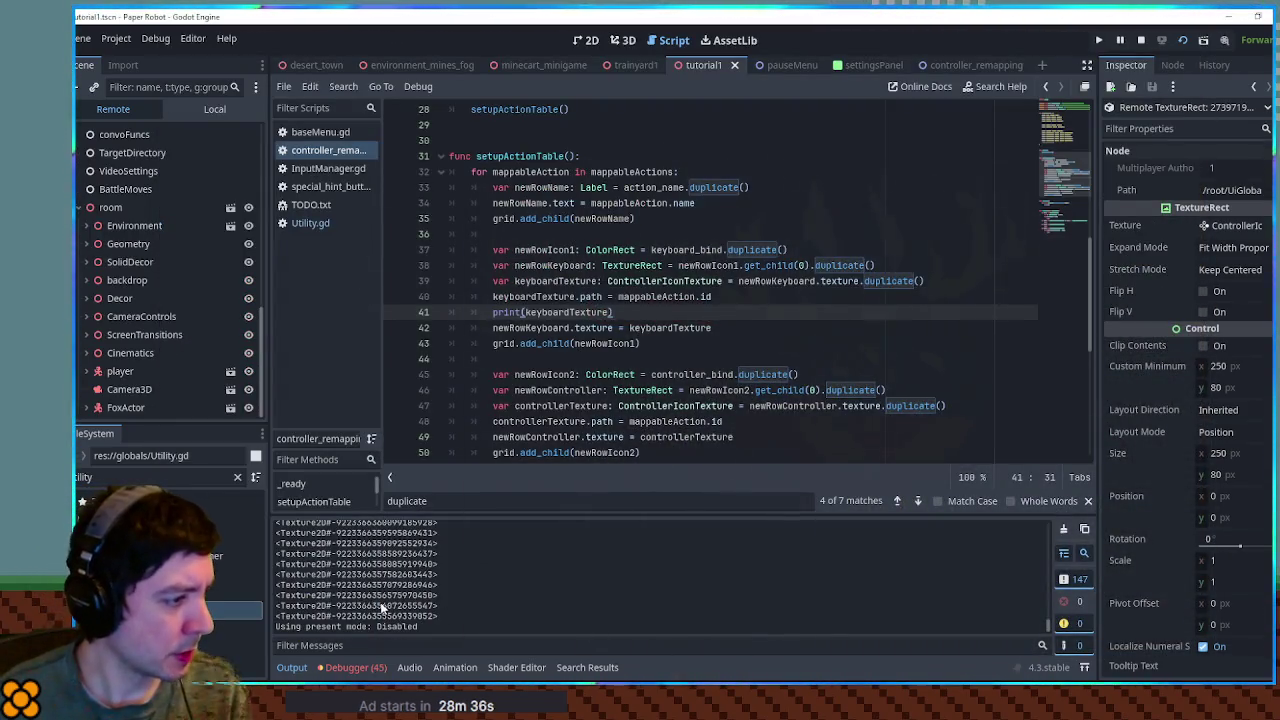
{"action": "left_click_drag", "start_coordinate": [372, 596], "coordinate": [427, 597]}
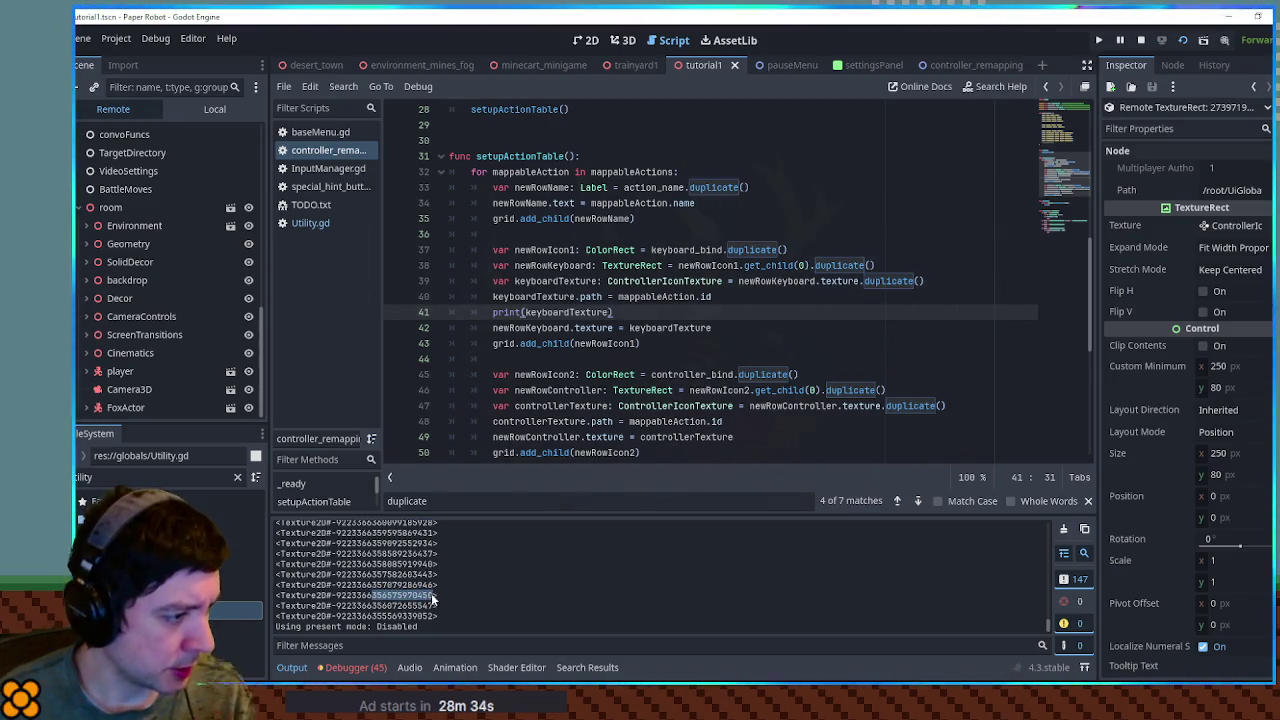
{"action": "scroll", "coordinate": [363, 598], "scroll_direction": "up", "scroll_amount": 3}
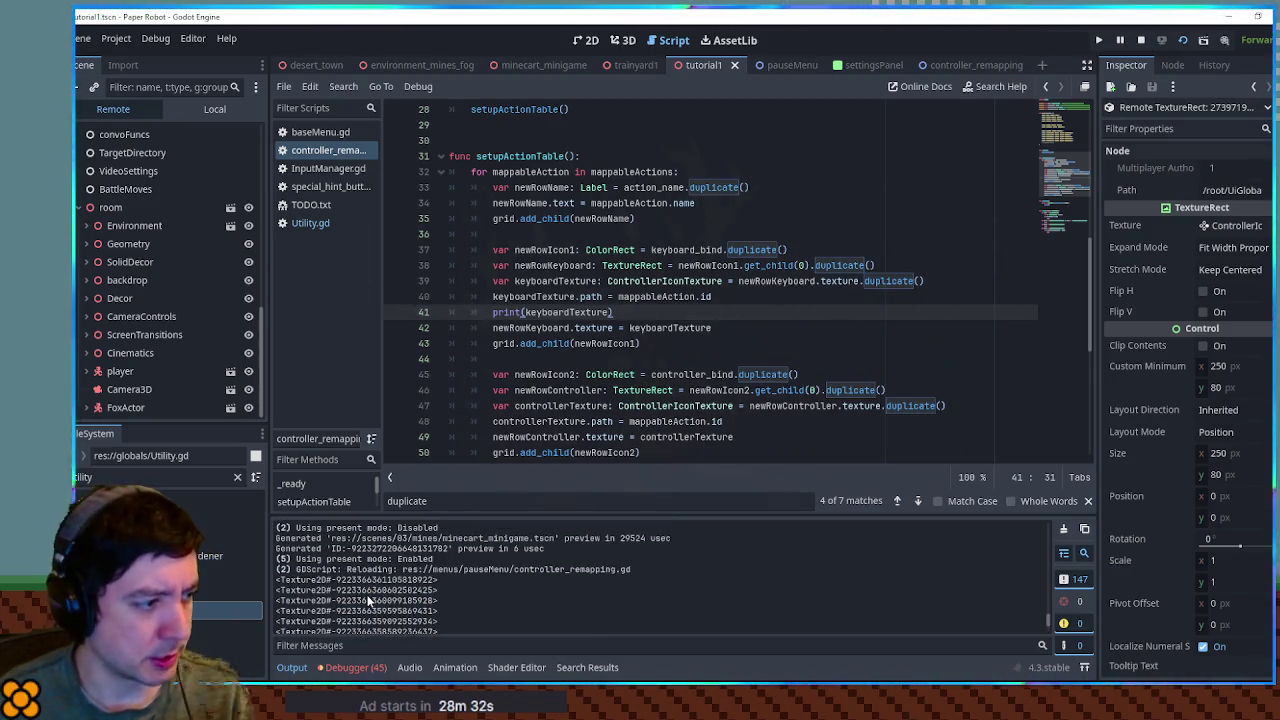
{"action": "scroll", "coordinate": [363, 598], "scroll_direction": "up", "scroll_amount": 1}
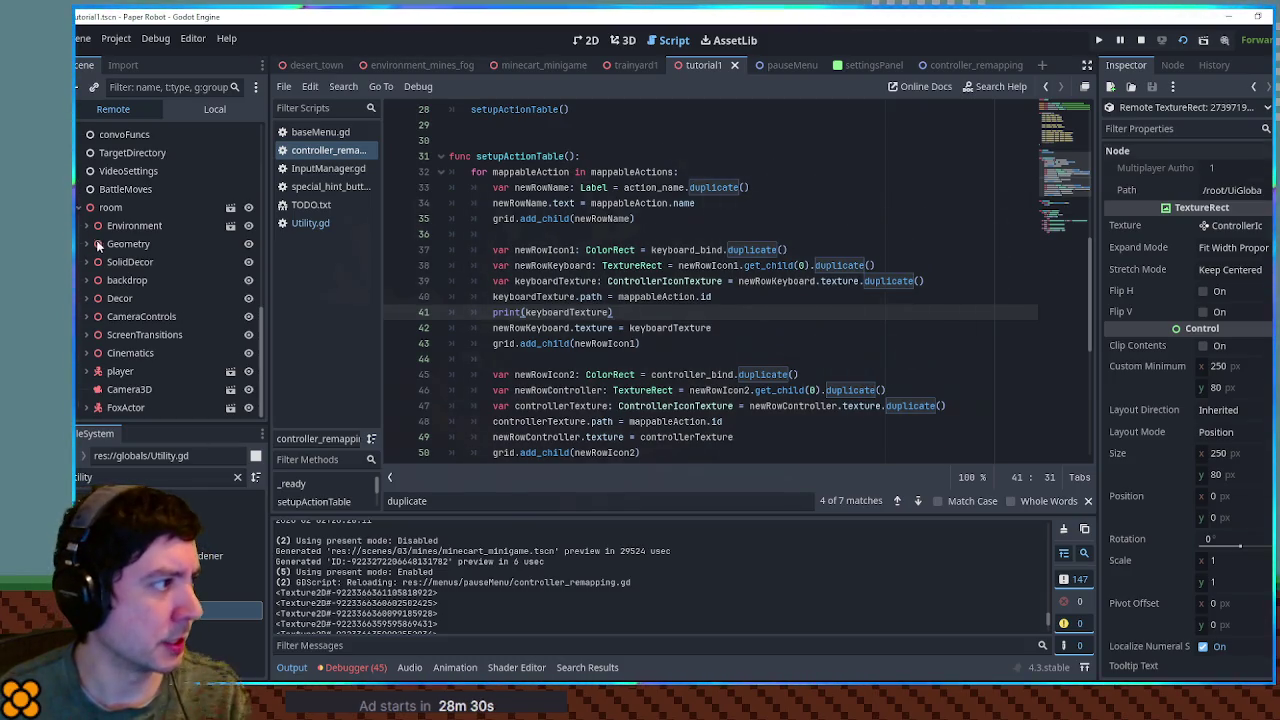
{"action": "scroll", "coordinate": [85, 263], "scroll_direction": "down", "scroll_amount": 10}
- Expand PauseMenu > Settings > Panel > ControllerRemapping > MarginContainer > Grid in the Remote tree
{"action": "left_click", "coordinate": [85, 263]}
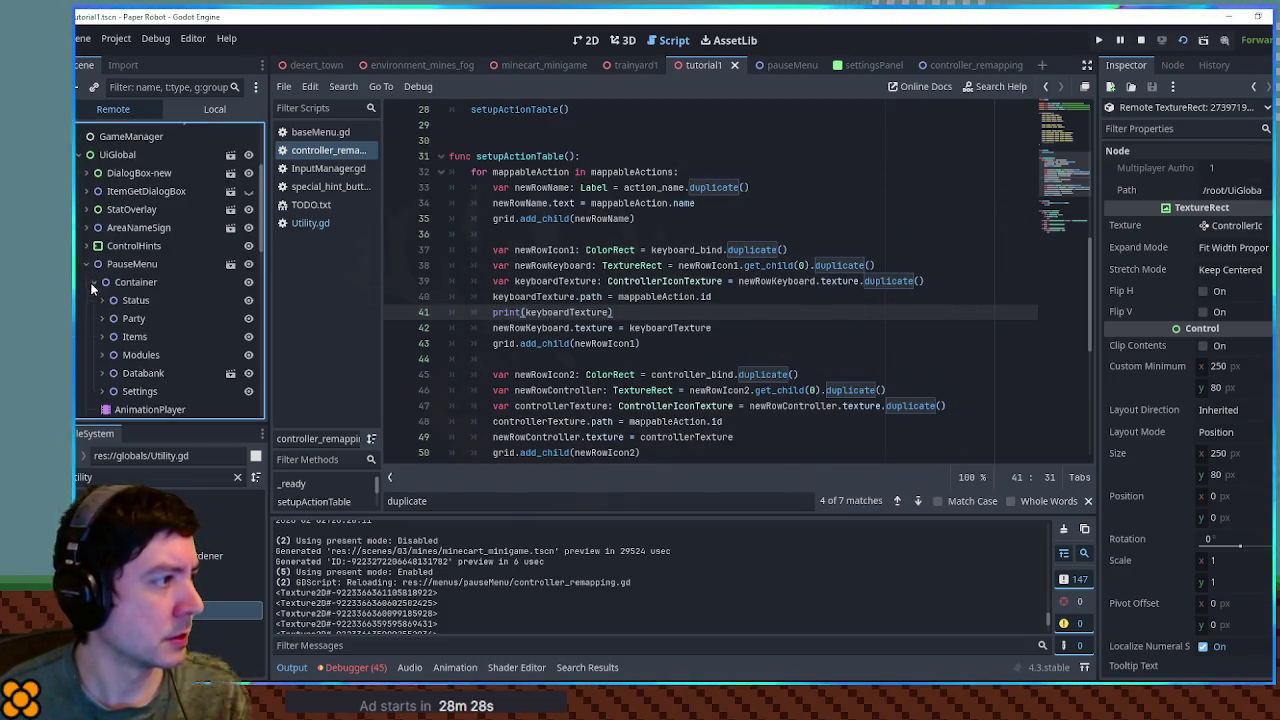
{"action": "left_click", "coordinate": [102, 391]}
{"action": "scroll", "coordinate": [108, 380], "scroll_direction": "down", "scroll_amount": 3}
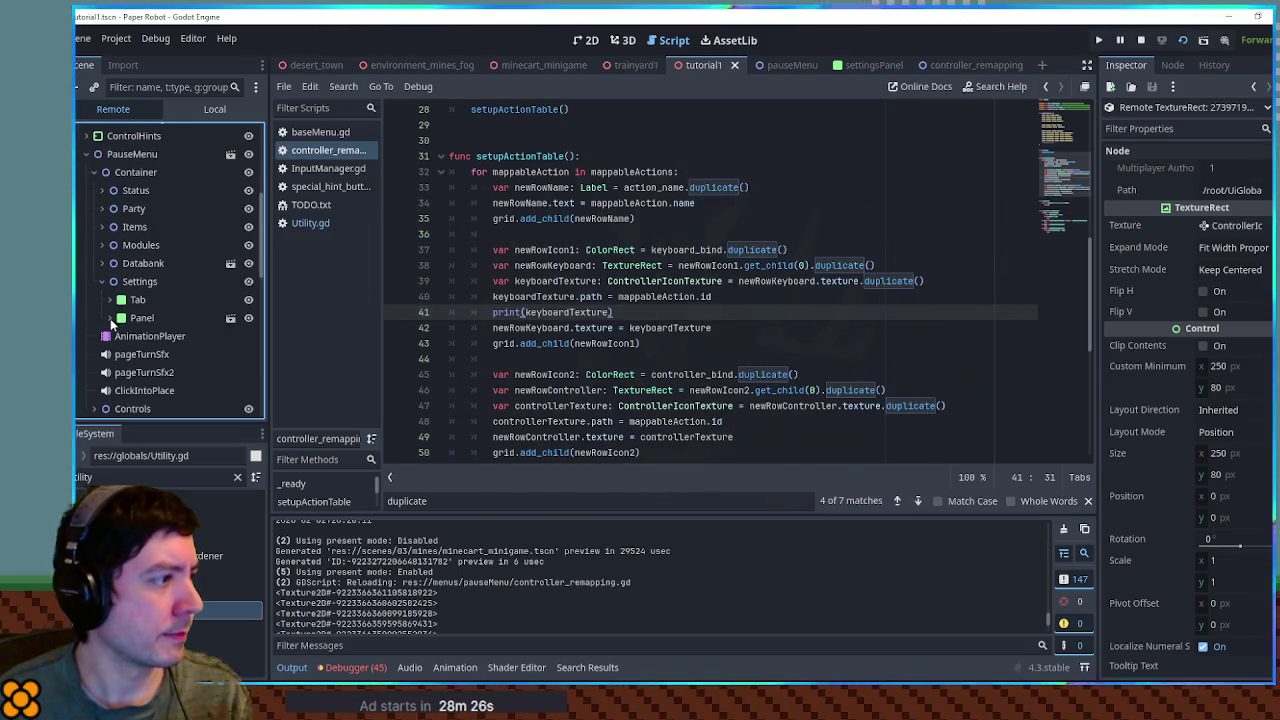
{"action": "left_click", "coordinate": [109, 317]}
{"action": "left_click", "coordinate": [118, 372]}
{"action": "left_click", "coordinate": [125, 390]}
{"action": "scroll", "coordinate": [127, 300], "scroll_direction": "down", "scroll_amount": 4}
{"action": "left_click", "coordinate": [132, 190]}
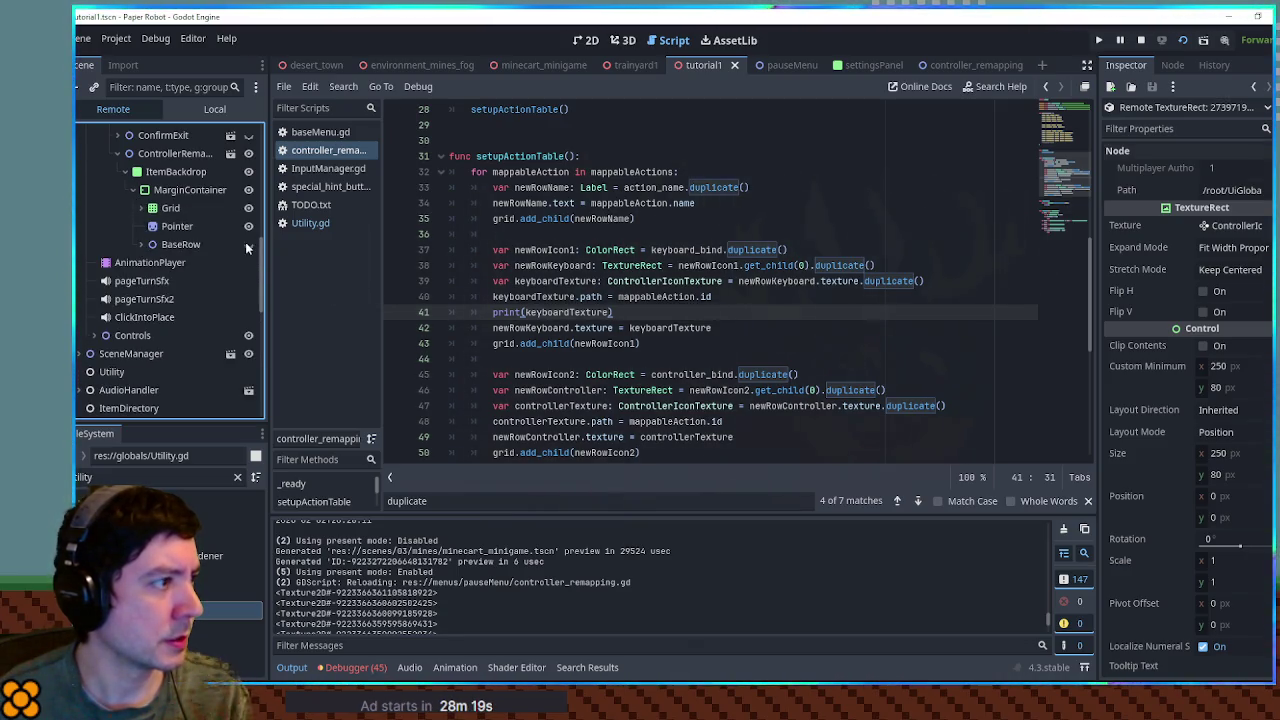
{"action": "left_click", "coordinate": [141, 208]}
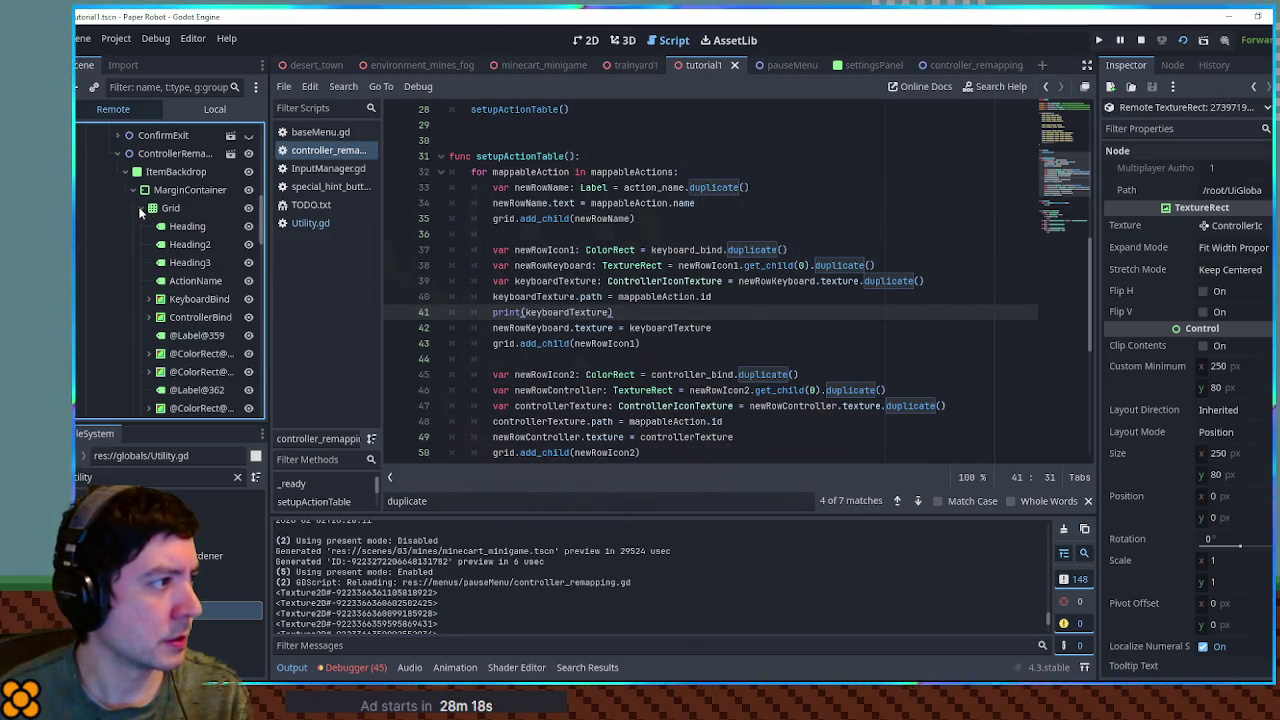
- Select ControllerBind's Icon and show its Texture preview in the Inspector
{"action": "left_click", "coordinate": [197, 315]}
{"action": "left_click", "coordinate": [147, 317]}
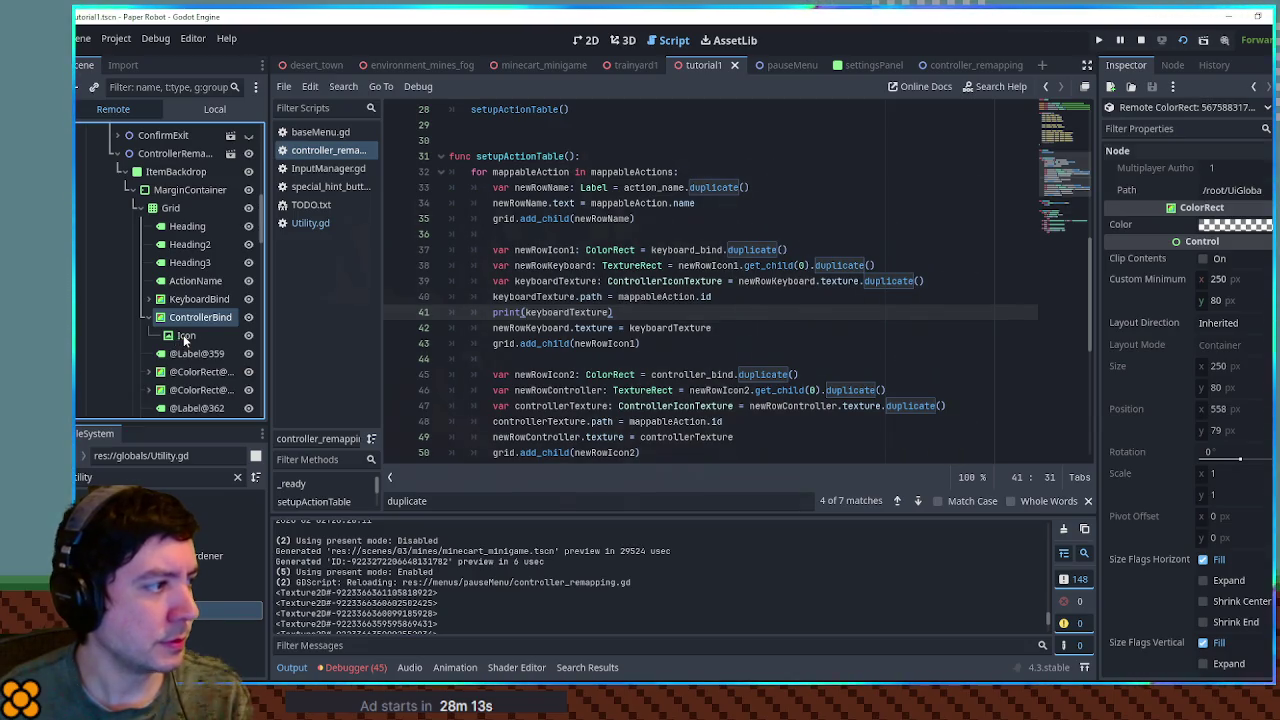
{"action": "left_click", "coordinate": [185, 337]}
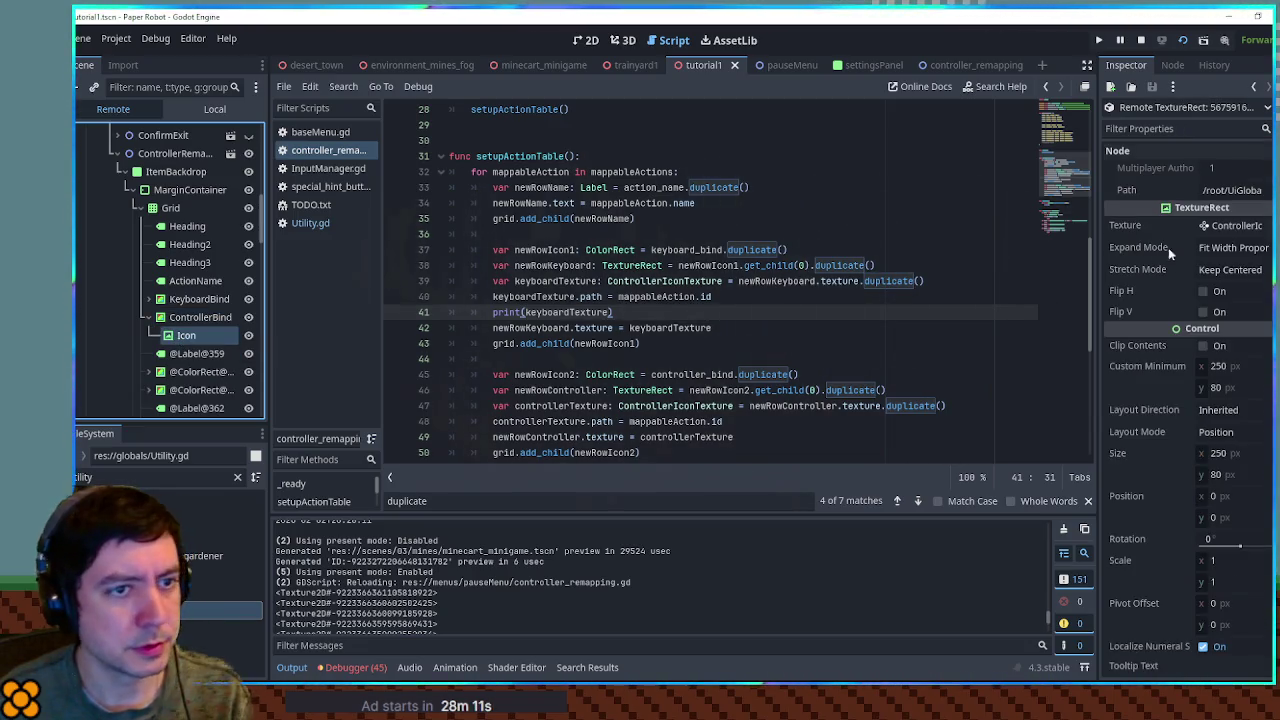
{"action": "left_click", "coordinate": [1240, 228]}
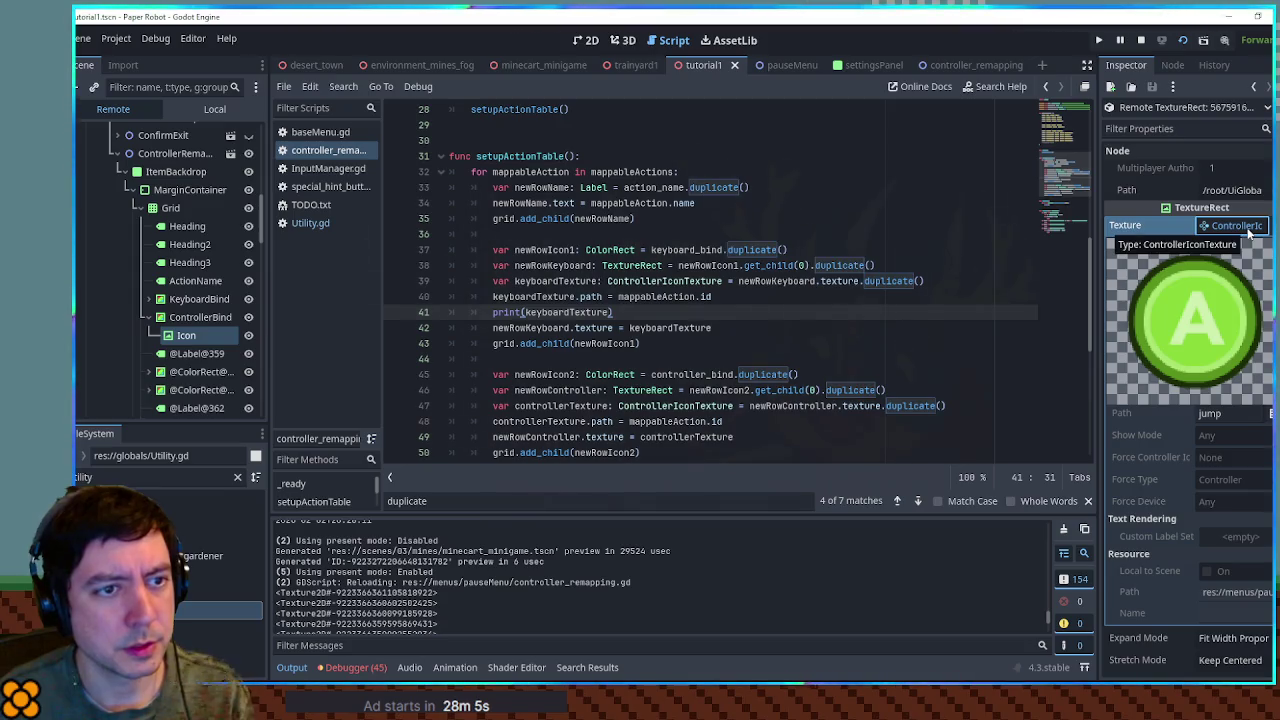
- Check the Icon texture's sub-resource list in the Inspector, then close it again
{"action": "scroll", "coordinate": [1243, 236], "scroll_direction": "down", "scroll_amount": 3}
{"action": "scroll", "coordinate": [1243, 236], "scroll_direction": "up", "scroll_amount": 3}
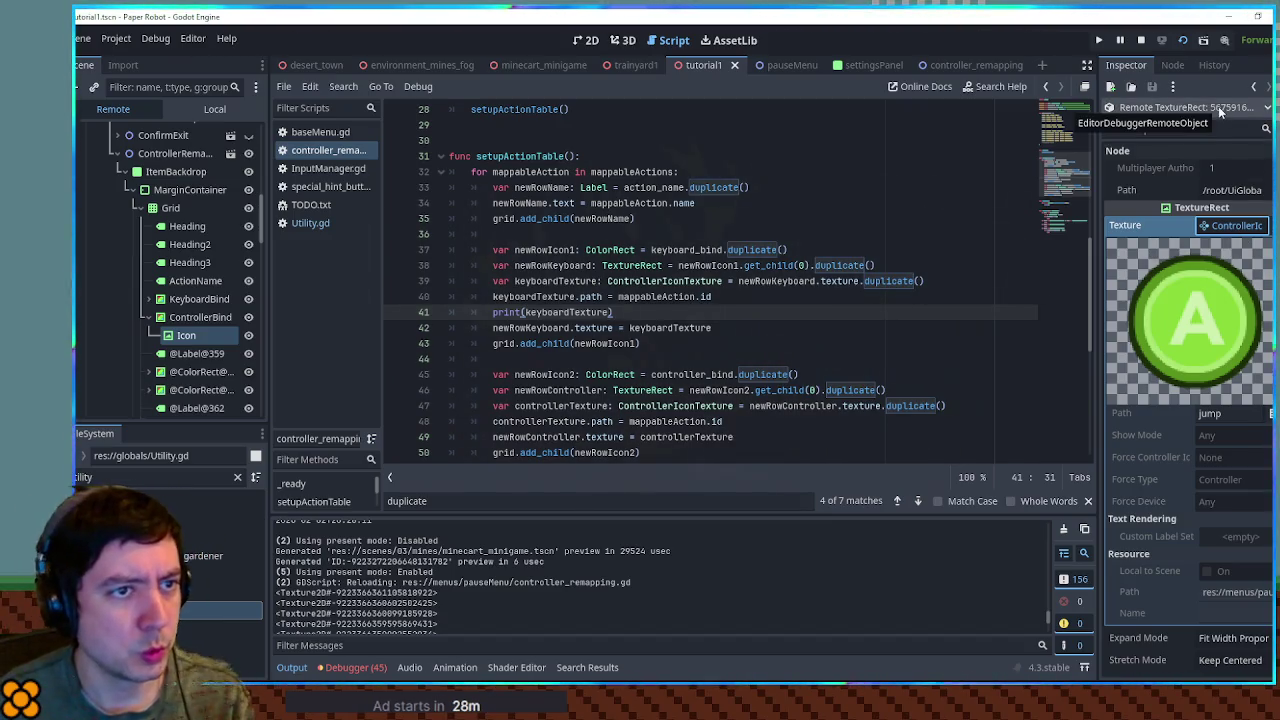
{"action": "left_click", "coordinate": [1266, 108]}
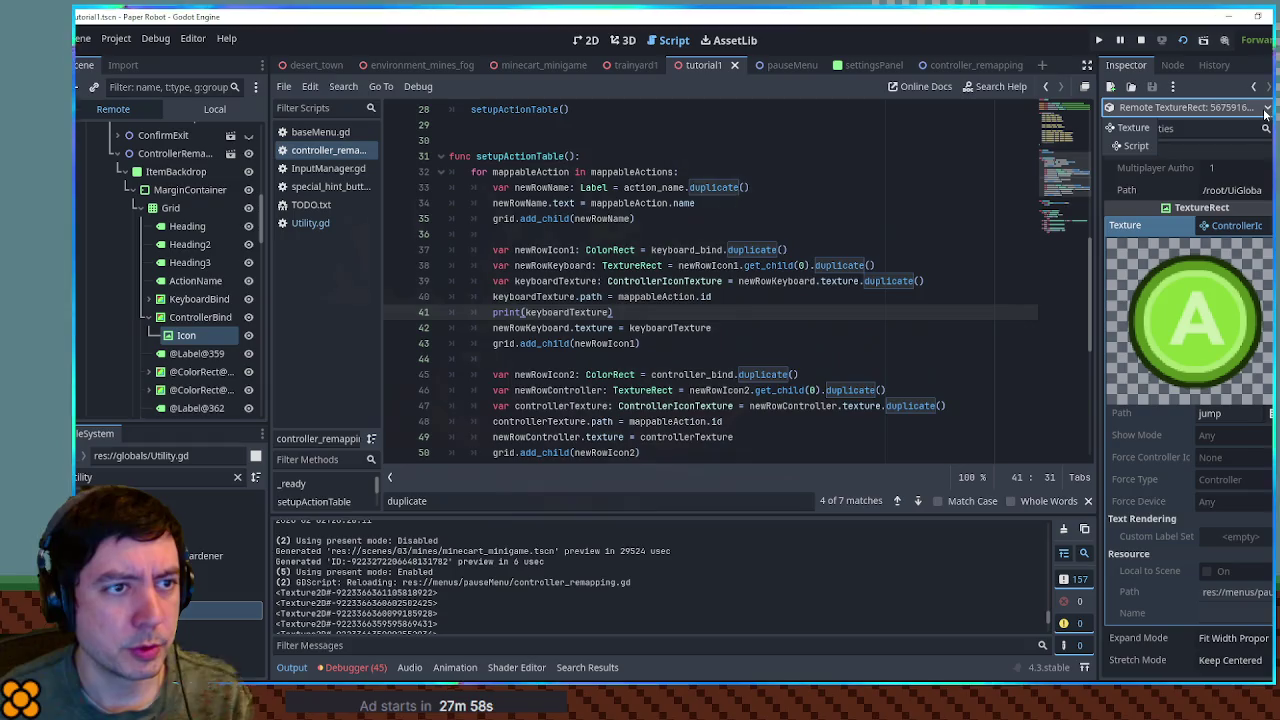
{"action": "left_click", "coordinate": [1245, 110]}
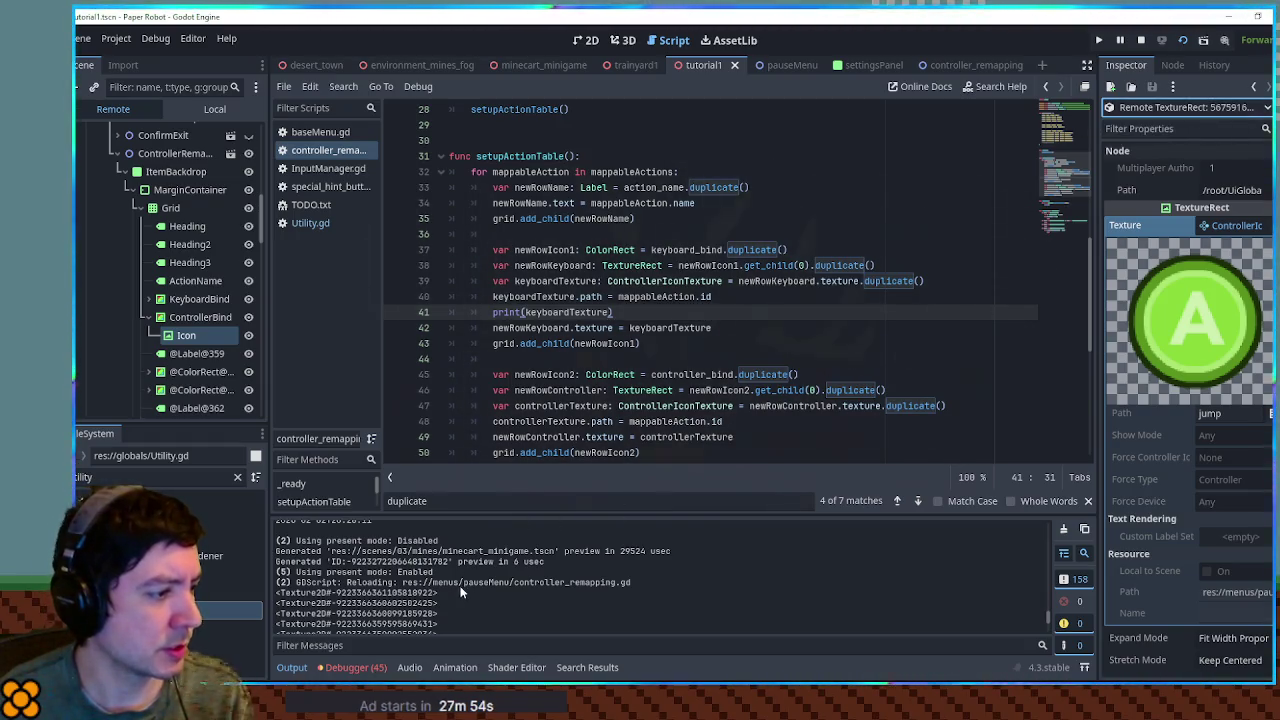
{"action": "scroll", "coordinate": [469, 587], "scroll_direction": "down", "scroll_amount": 2}
{"action": "scroll", "coordinate": [469, 587], "scroll_direction": "down", "scroll_amount": 2}
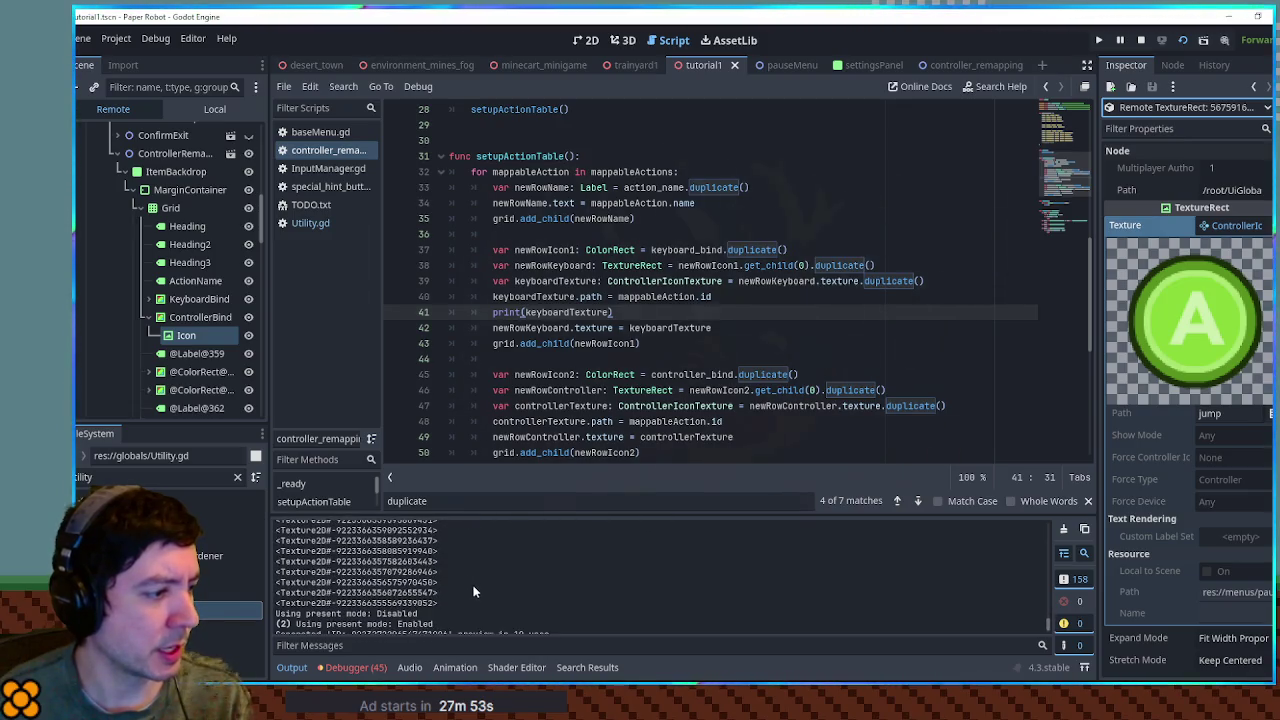
- Review script lines 37–43, hide and restore the Output panel, and widen the Inspector
{"action": "left_click", "coordinate": [796, 340]}
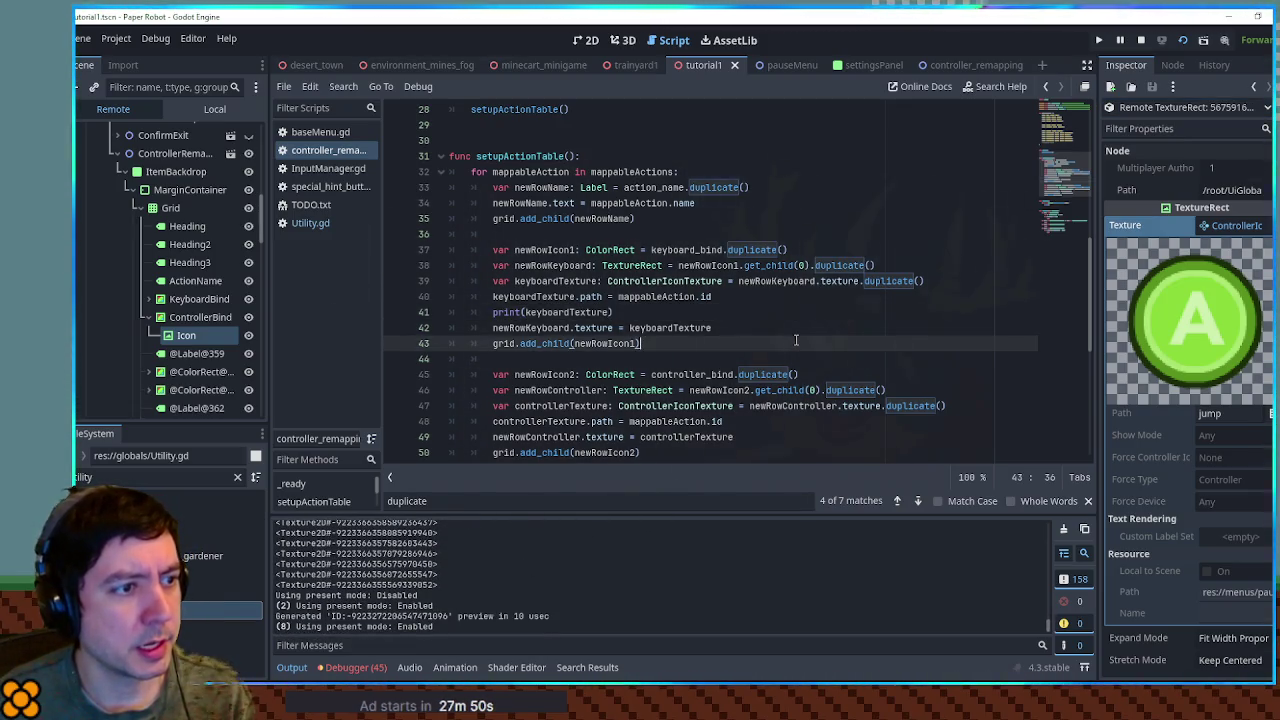
{"action": "left_click", "coordinate": [789, 265]}
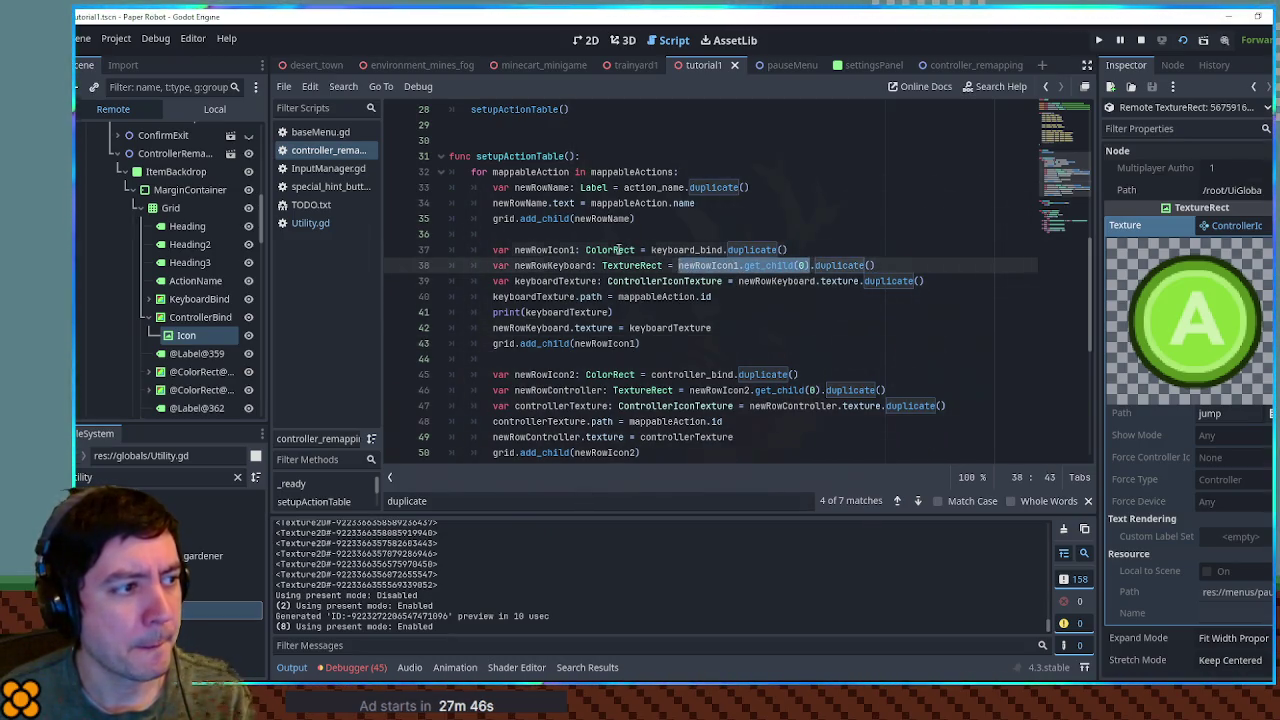
{"action": "left_click_drag", "start_coordinate": [585, 250], "coordinate": [723, 250]}
{"action": "left_click", "coordinate": [790, 250]}
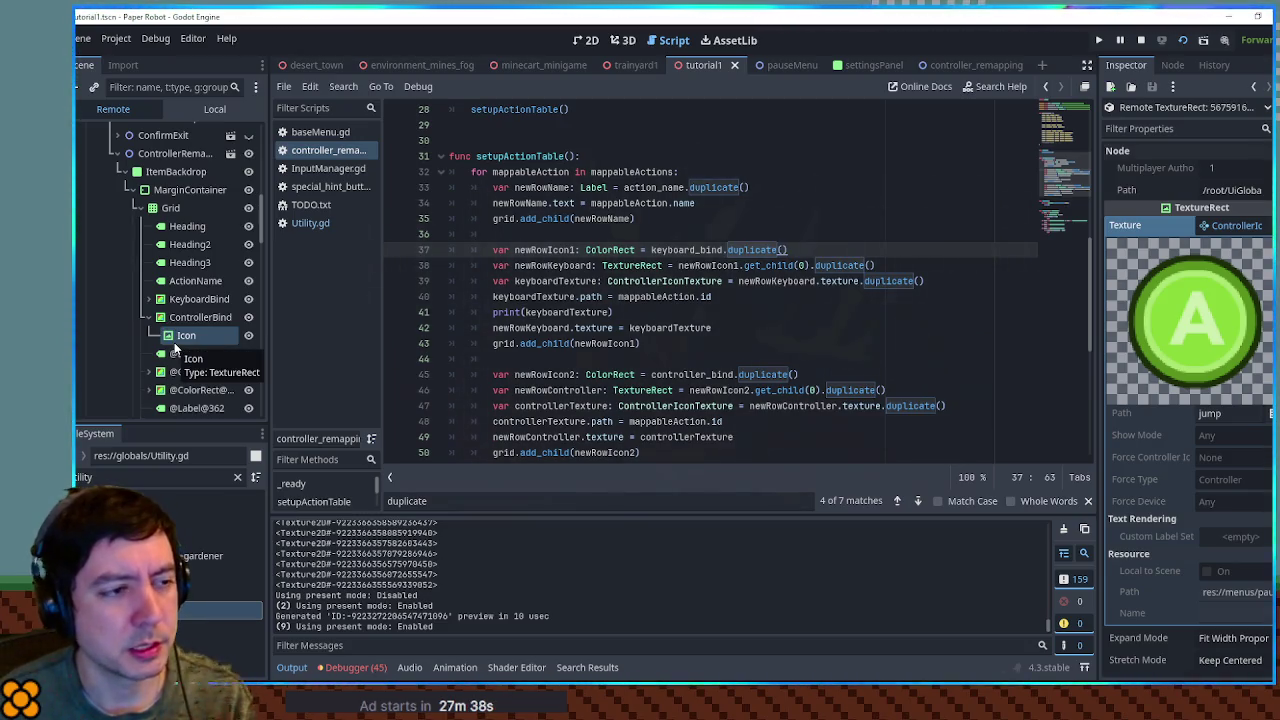
{"action": "left_click", "coordinate": [291, 667]}
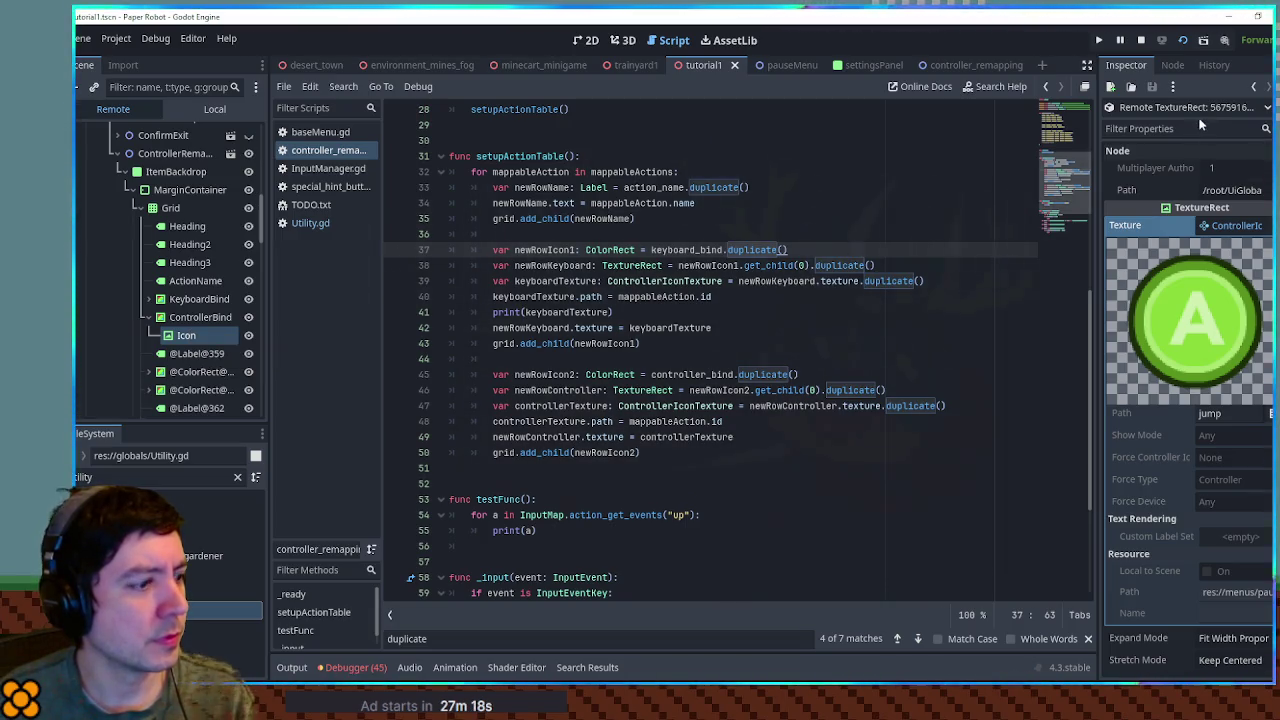
{"action": "left_click", "coordinate": [292, 667]}
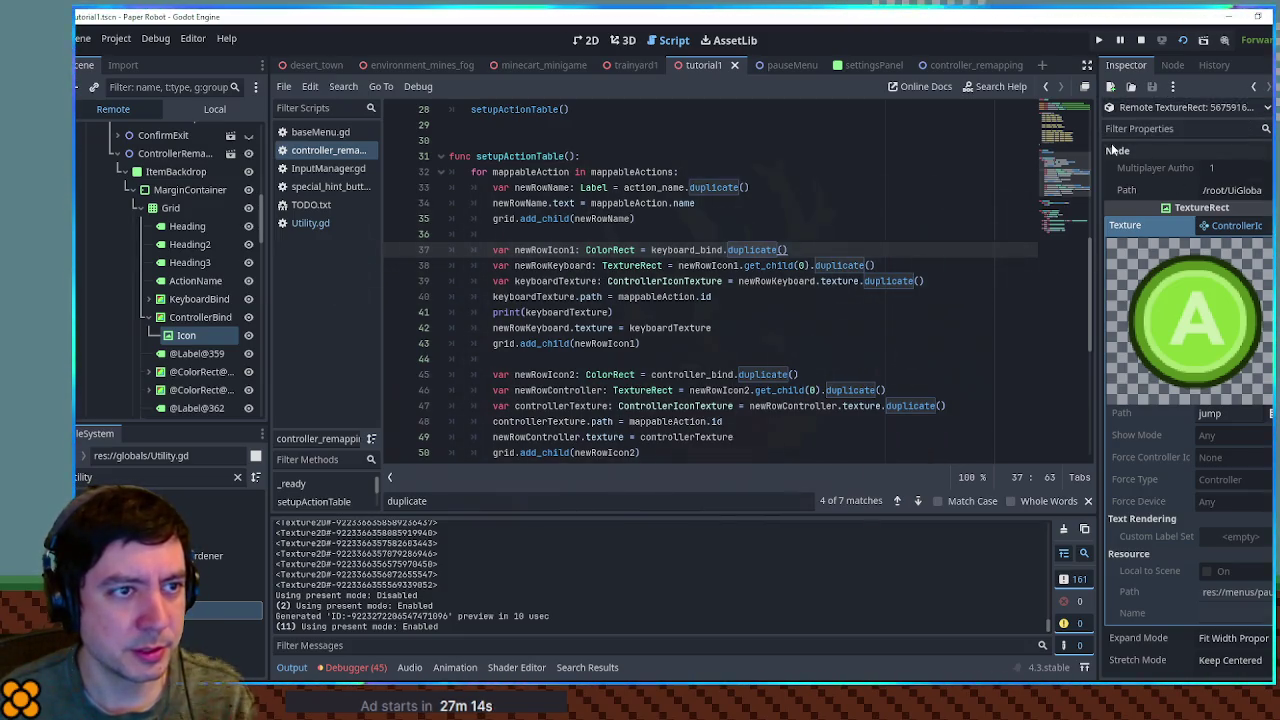
{"action": "left_click_drag", "start_coordinate": [1100, 150], "coordinate": [947, 153]}
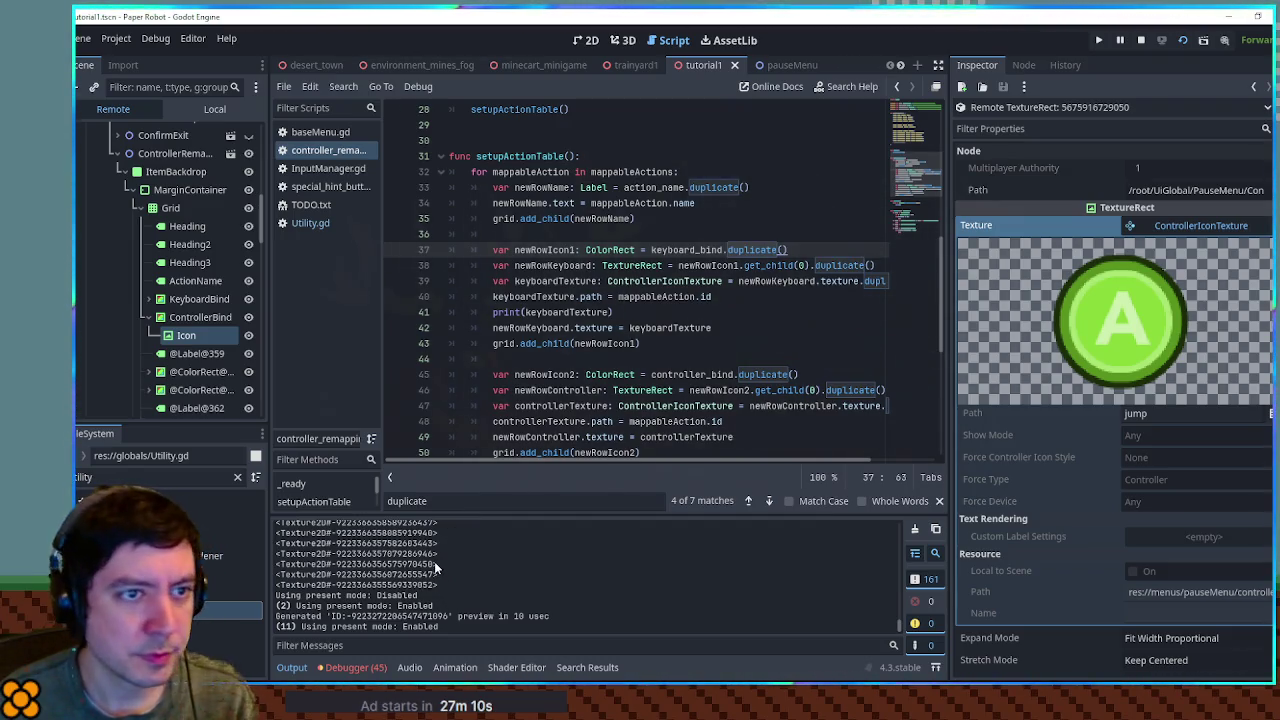
- Inspect KeyboardBind's Icon and preview its Space key texture
{"action": "scroll", "coordinate": [435, 567], "scroll_direction": "up", "scroll_amount": 5}
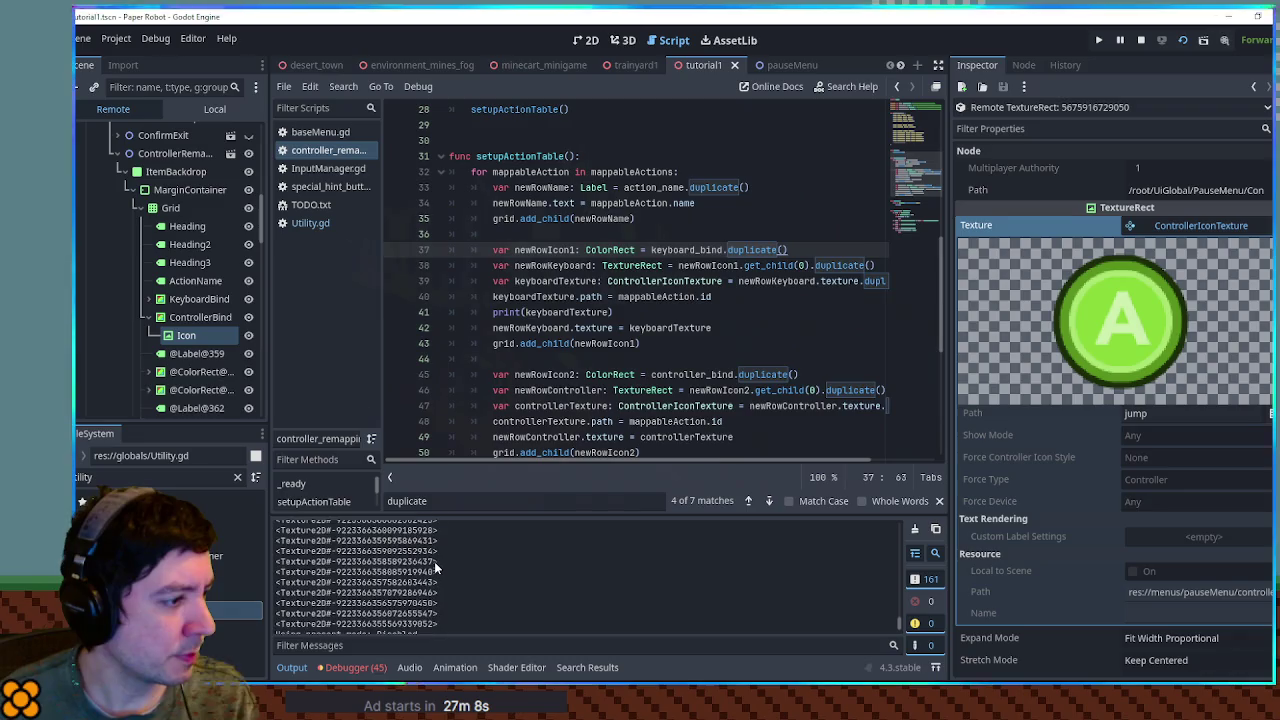
{"action": "scroll", "coordinate": [434, 567], "scroll_direction": "down", "scroll_amount": 1}
{"action": "scroll", "coordinate": [434, 567], "scroll_direction": "up", "scroll_amount": 1}
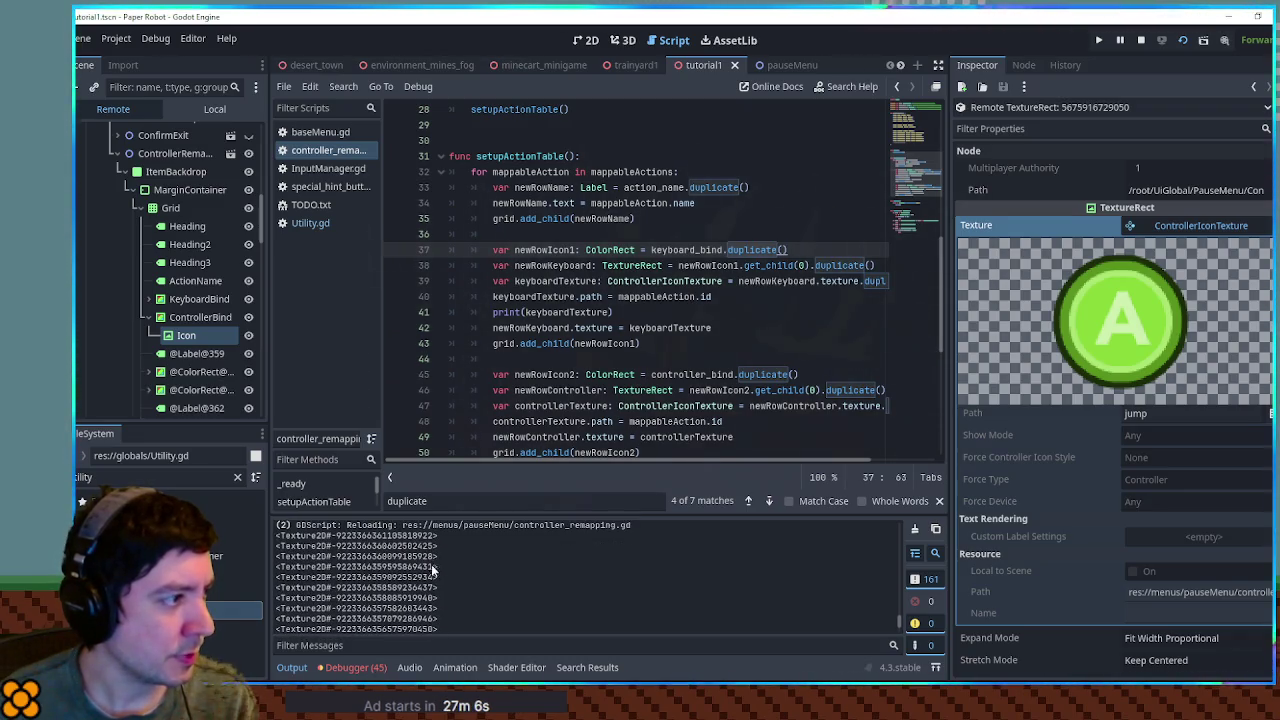
{"action": "left_click", "coordinate": [148, 300]}
{"action": "left_click", "coordinate": [192, 318]}
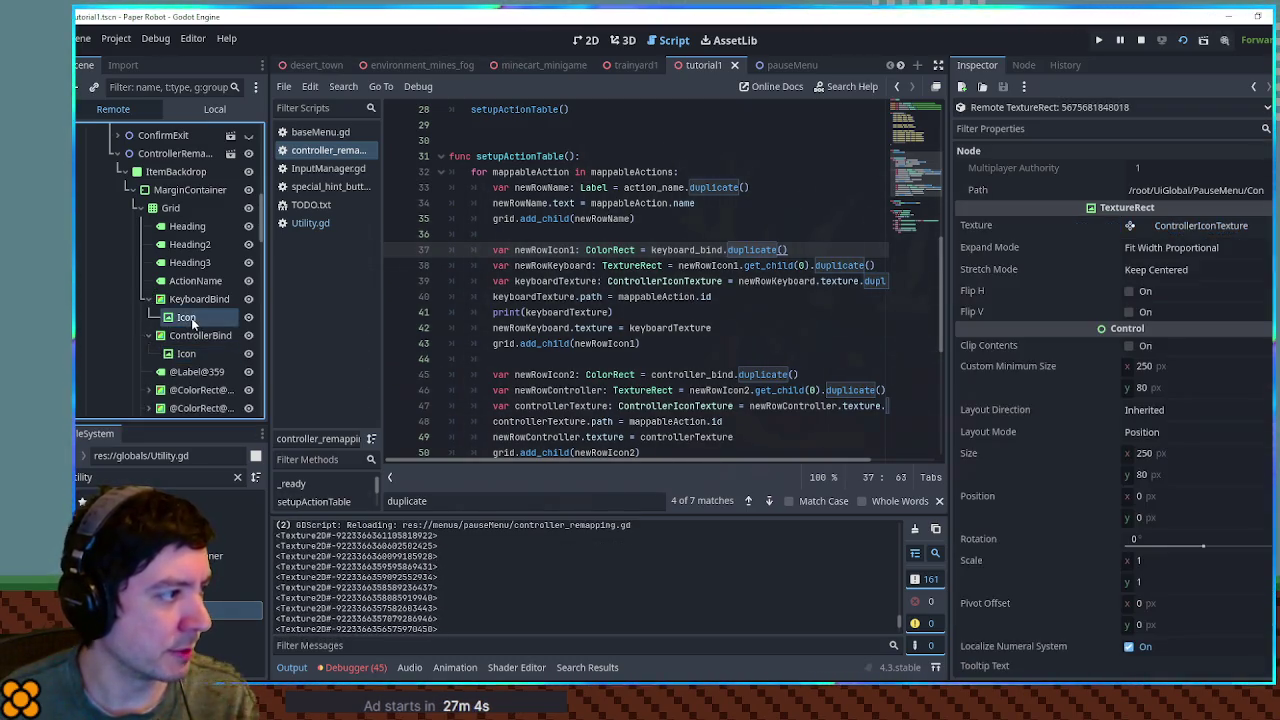
{"action": "left_click", "coordinate": [1189, 228]}
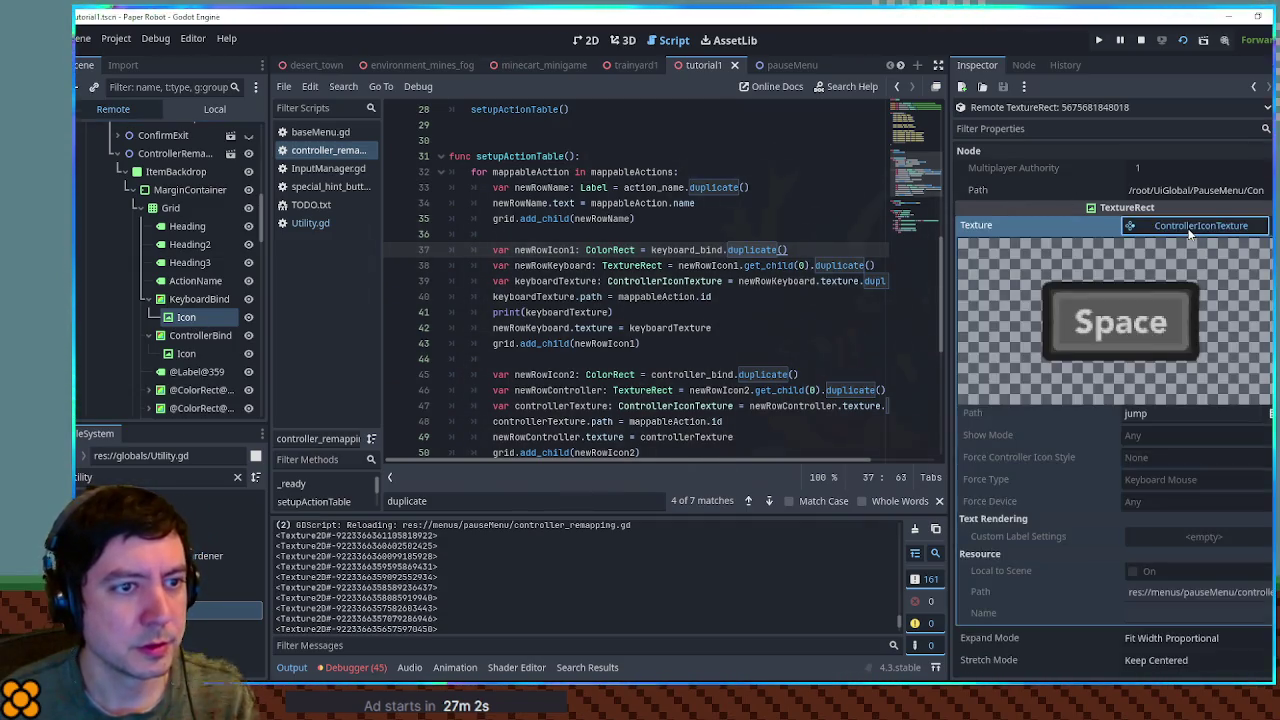
{"action": "left_click", "coordinate": [1189, 228]}
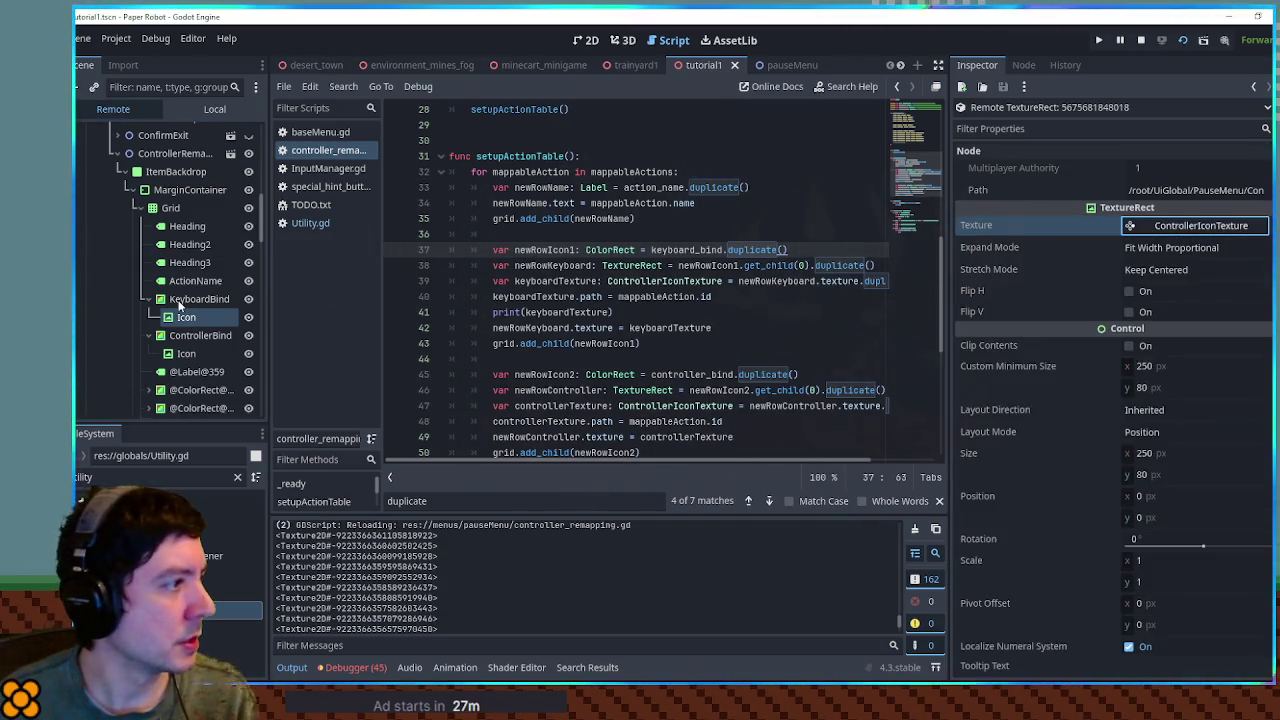
- Compare the ControllerBind and keyboard Icon textures, then inspect a duplicated row's Icon
{"action": "scroll", "coordinate": [180, 299], "scroll_direction": "down", "scroll_amount": 2}
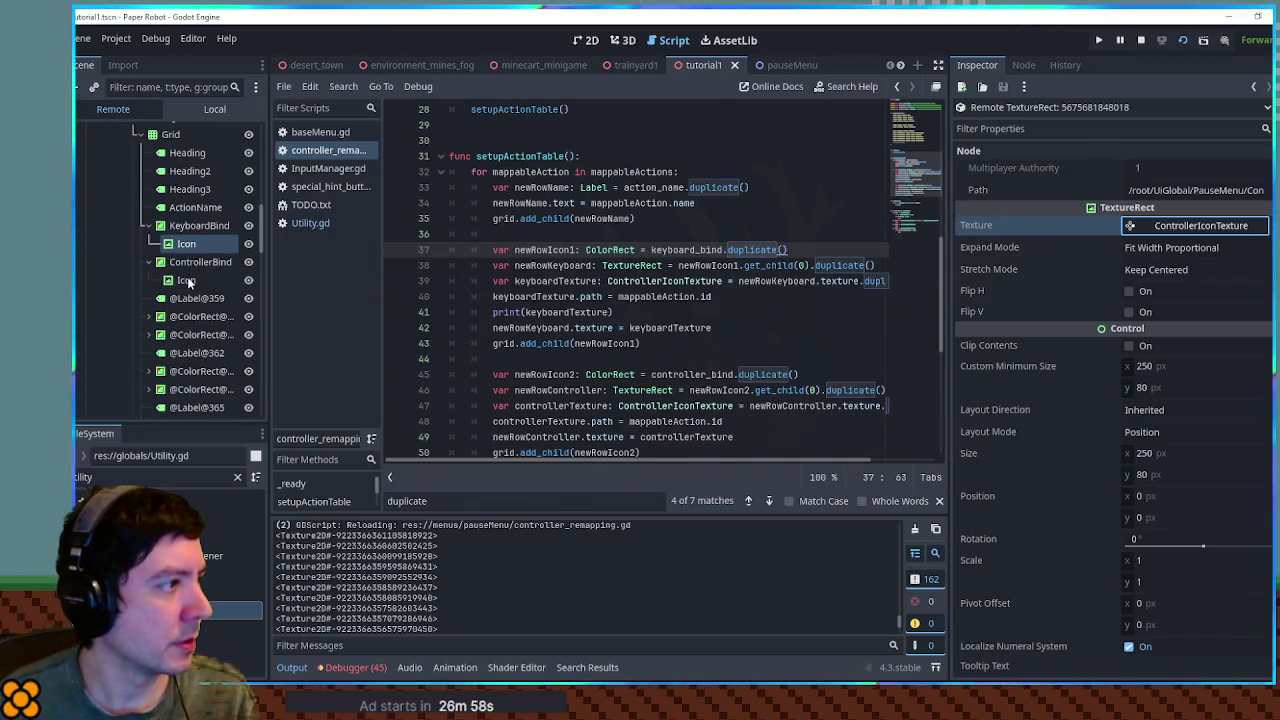
{"action": "left_click", "coordinate": [186, 280]}
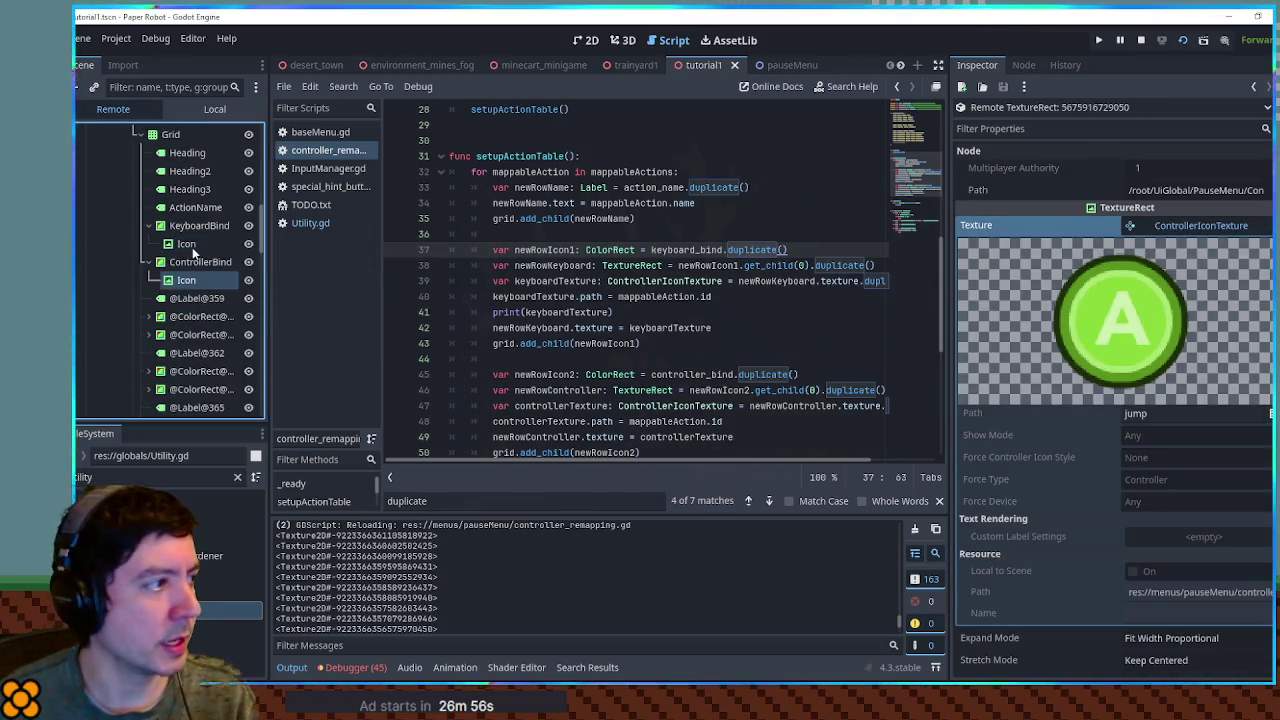
{"action": "left_click", "coordinate": [186, 244]}
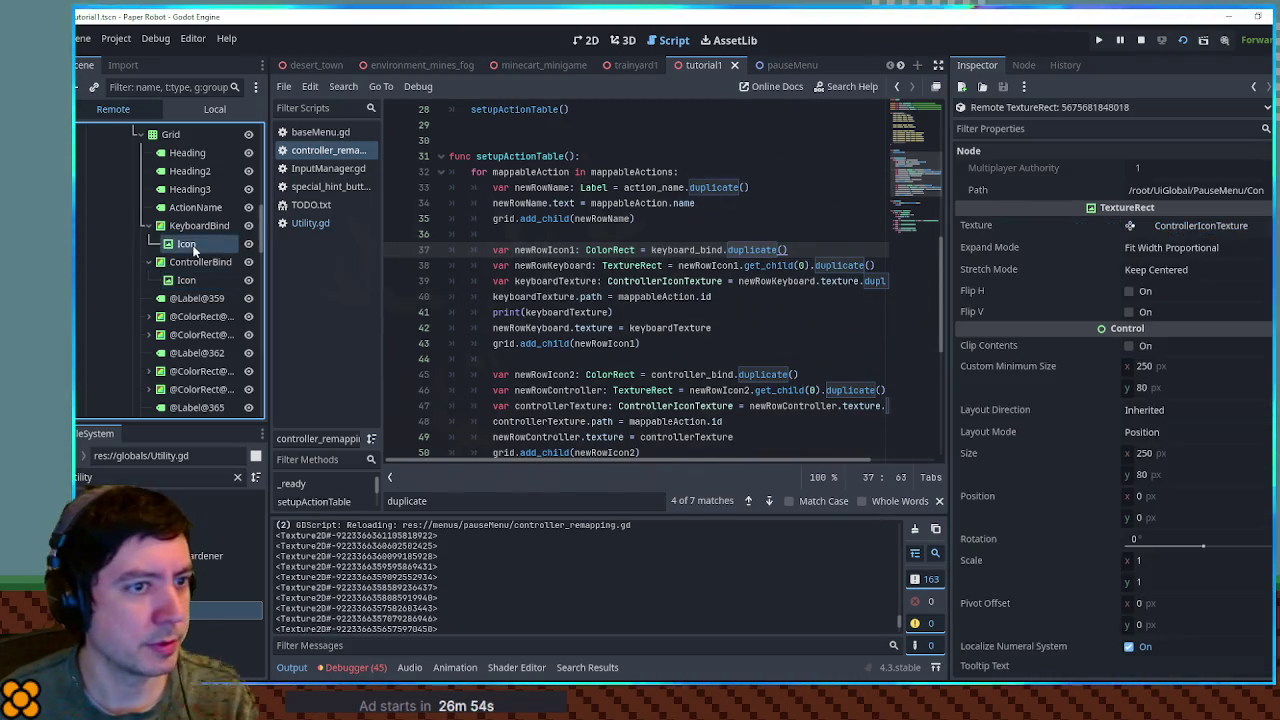
{"action": "left_click", "coordinate": [1160, 226]}
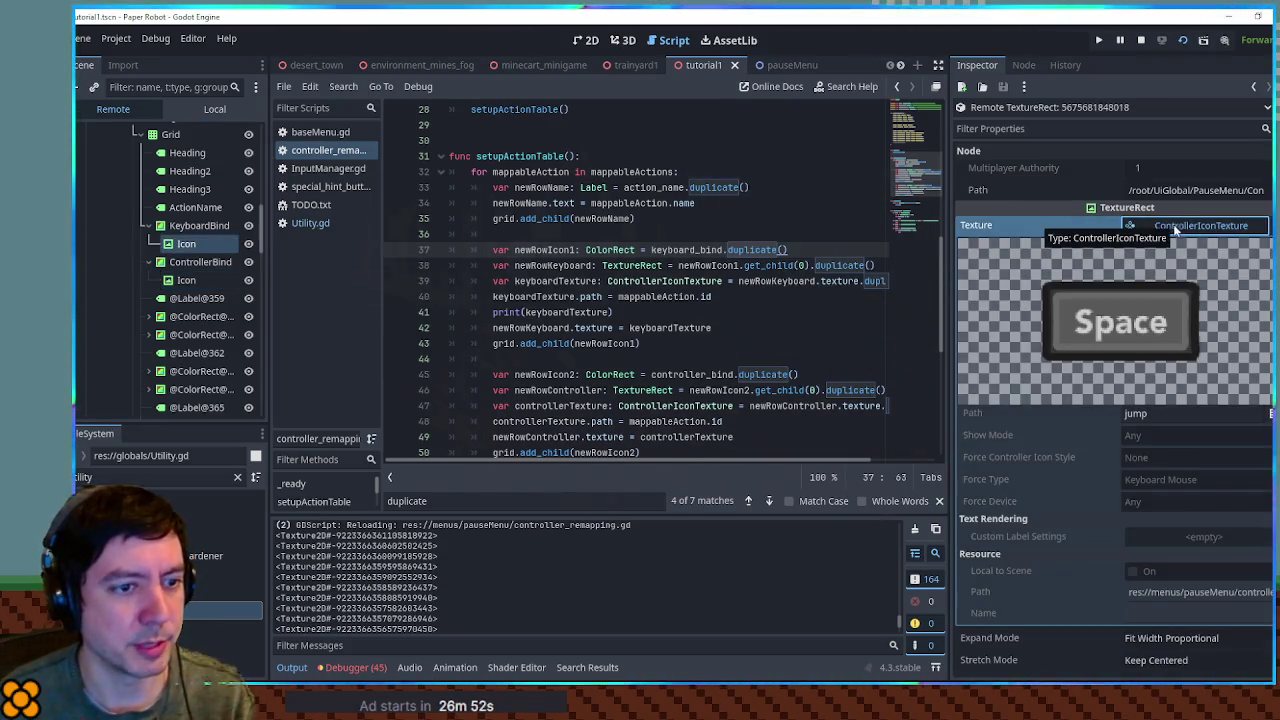
{"action": "scroll", "coordinate": [471, 589], "scroll_direction": "up", "scroll_amount": 1}
{"action": "scroll", "coordinate": [471, 582], "scroll_direction": "down", "scroll_amount": 4}
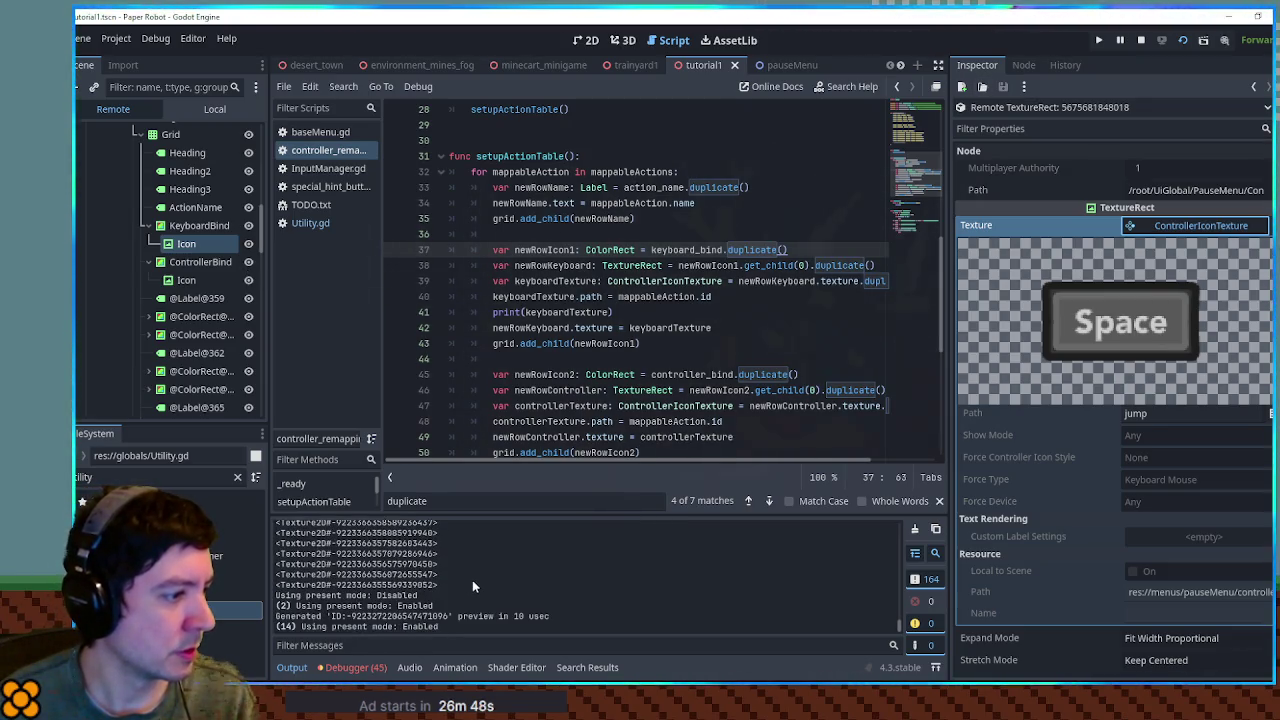
{"action": "scroll", "coordinate": [135, 392], "scroll_direction": "down", "scroll_amount": 10}
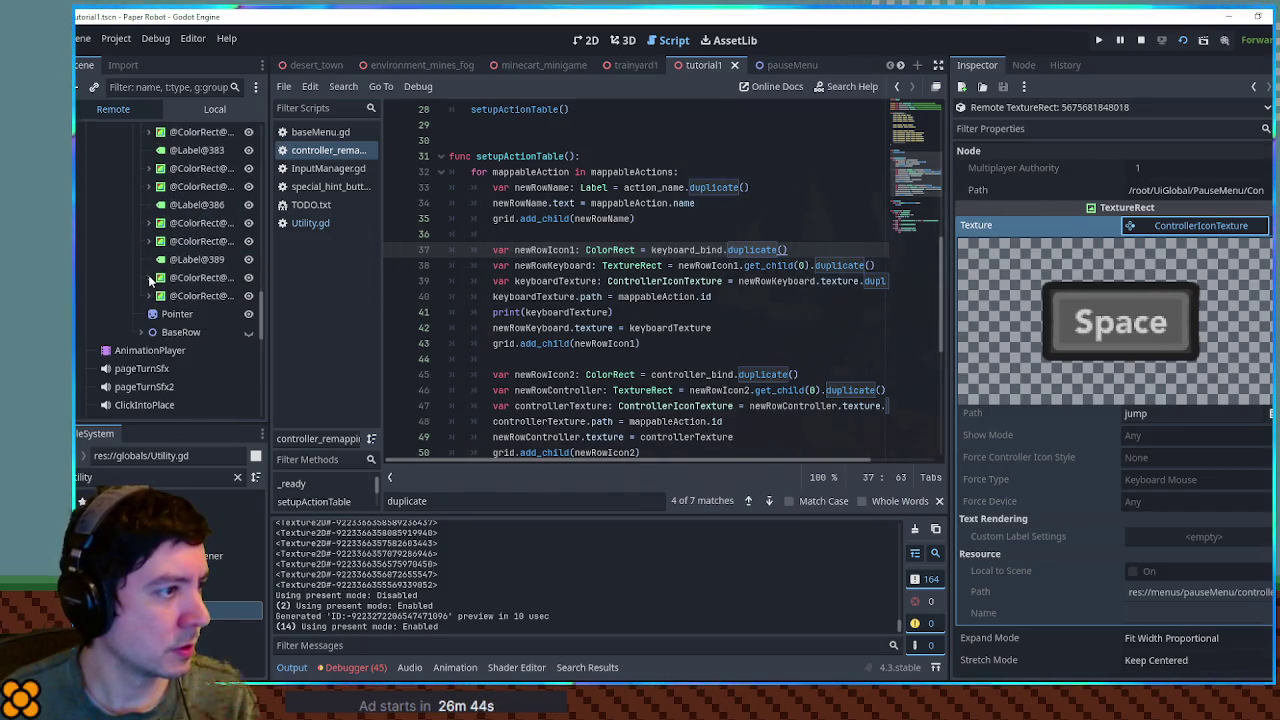
{"action": "left_click", "coordinate": [148, 277]}
{"action": "left_click", "coordinate": [186, 295]}
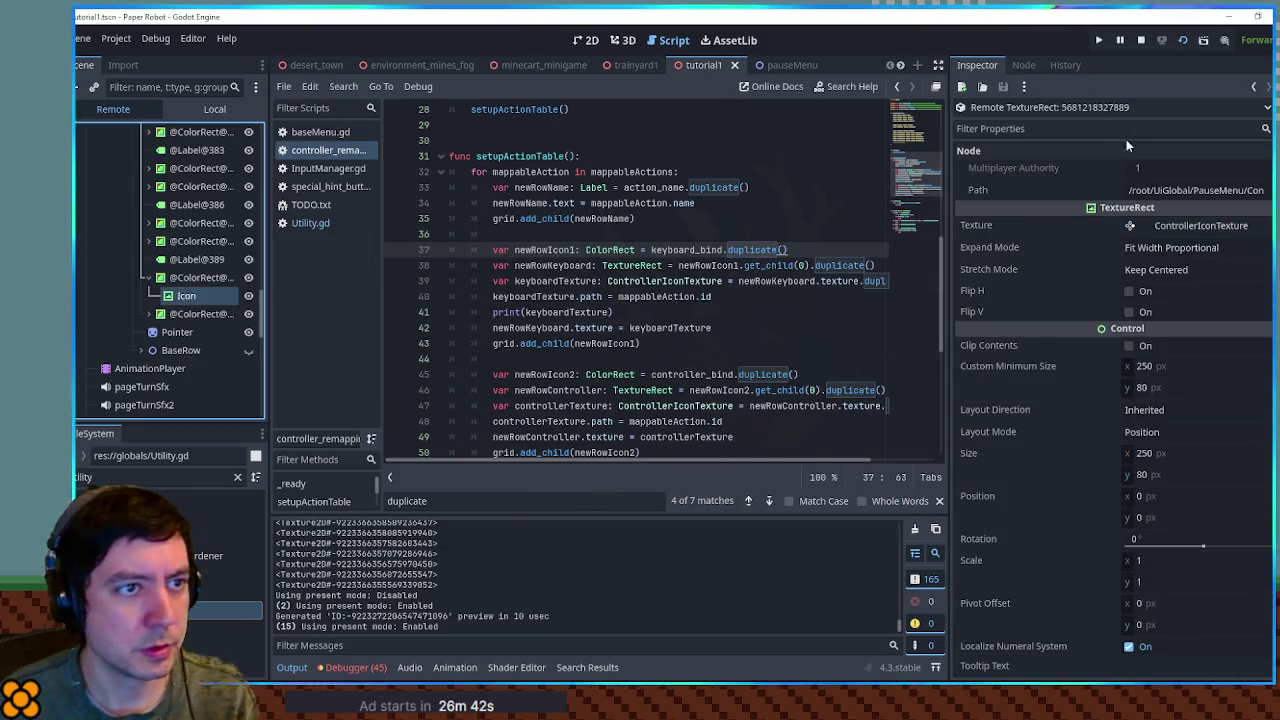
- Inspect another duplicated row's Icon, previewing its controller texture: A button with path 'jump'
{"action": "scroll", "coordinate": [454, 597], "scroll_direction": "up", "scroll_amount": 1}
{"action": "scroll", "coordinate": [455, 595], "scroll_direction": "up", "scroll_amount": 3}
{"action": "scroll", "coordinate": [454, 591], "scroll_direction": "up", "scroll_amount": 10}
{"action": "scroll", "coordinate": [454, 591], "scroll_direction": "down", "scroll_amount": 15}
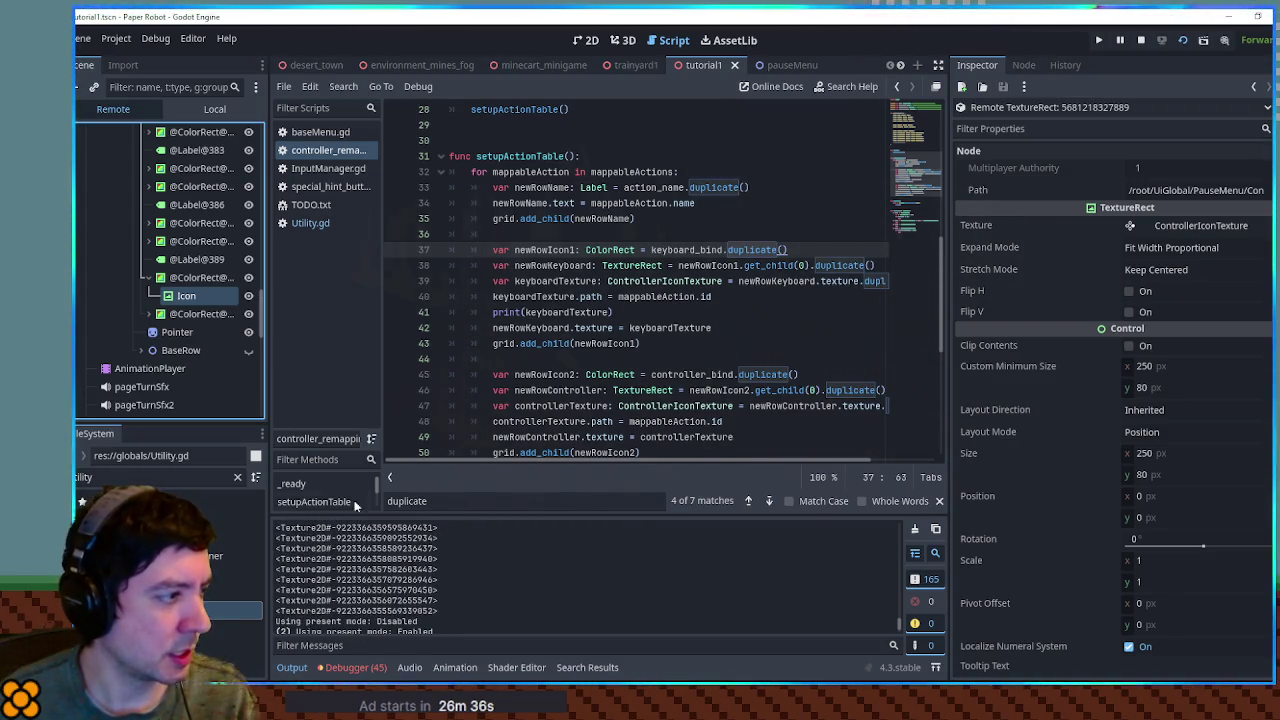
{"action": "left_click", "coordinate": [195, 314]}
{"action": "left_click", "coordinate": [148, 314]}
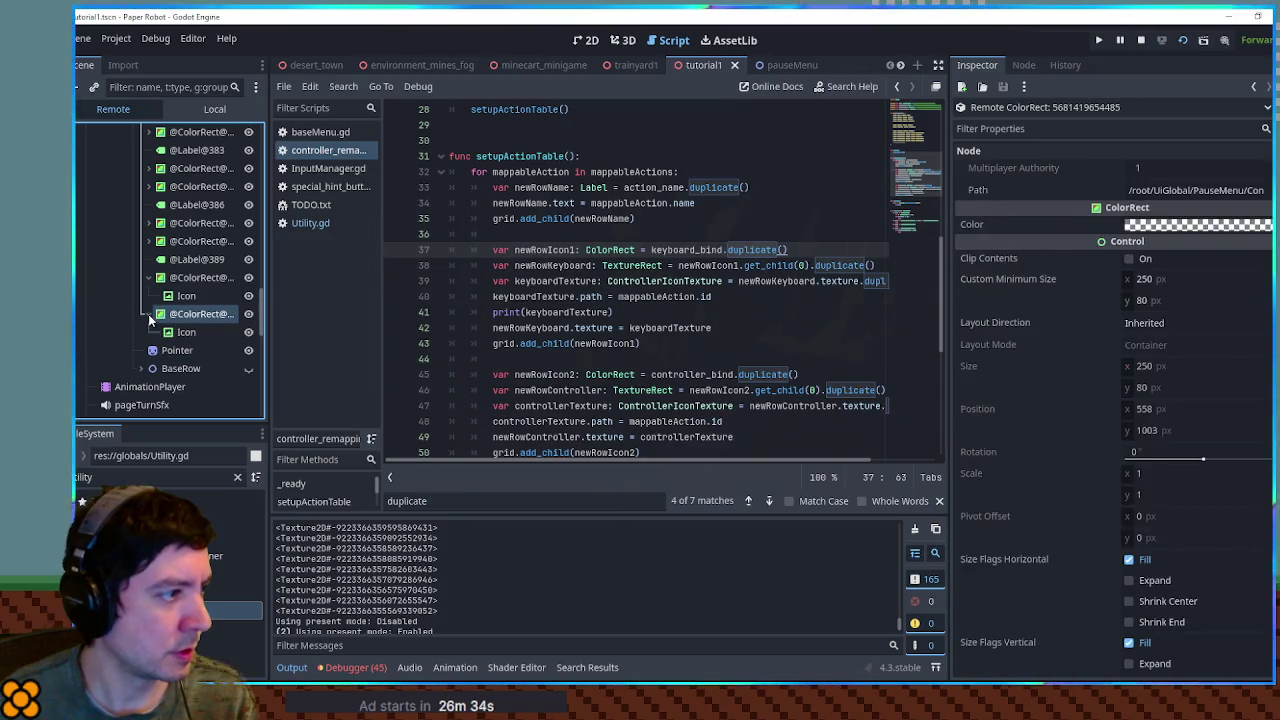
{"action": "left_click", "coordinate": [186, 332]}
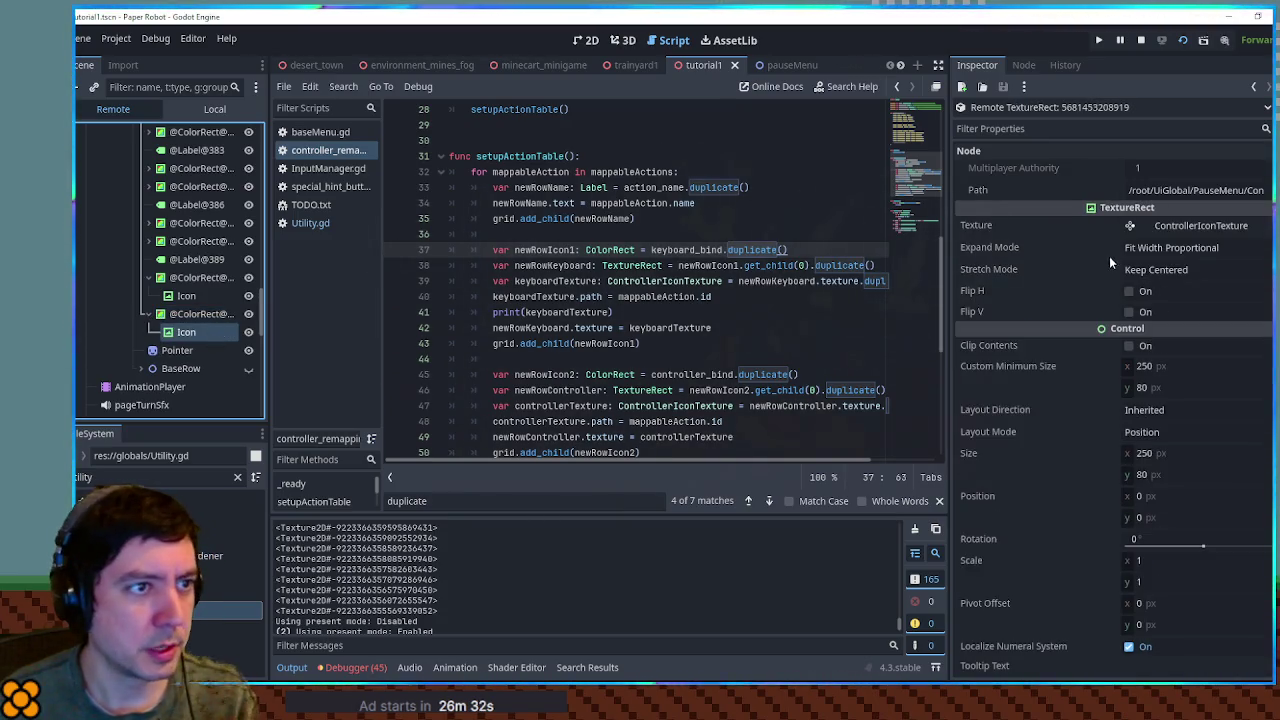
{"action": "left_click", "coordinate": [1180, 226]}
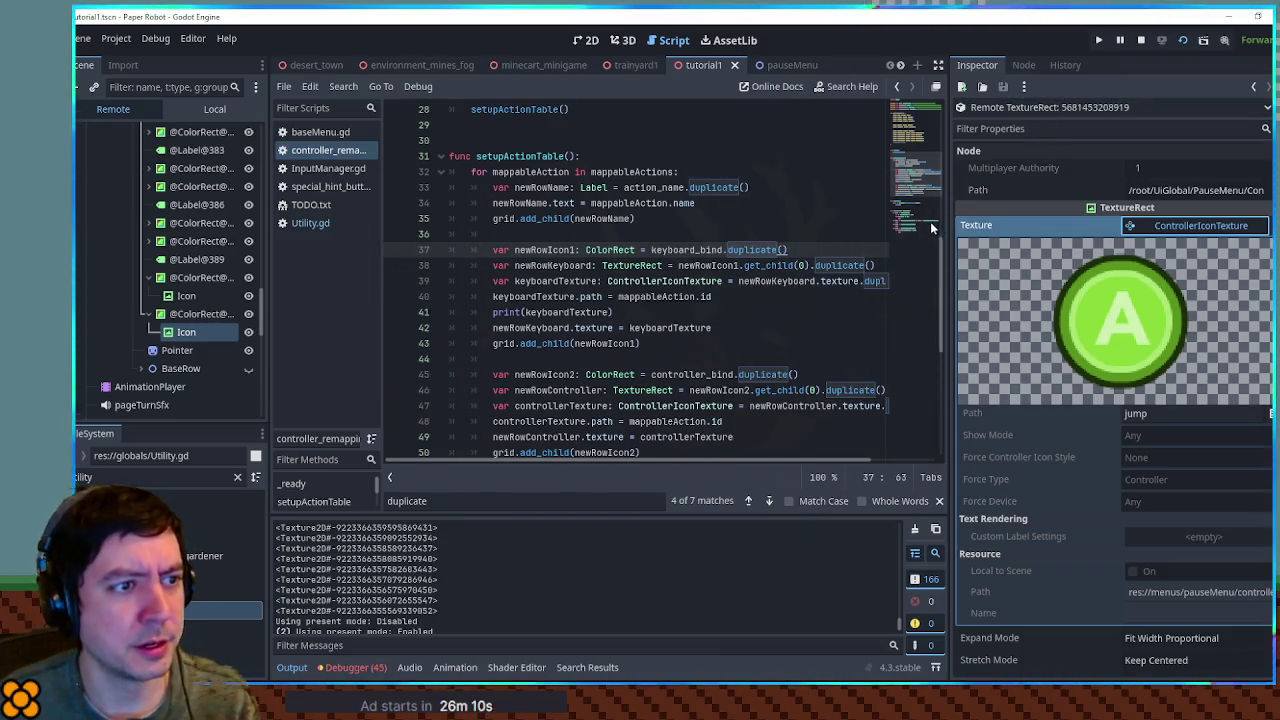
- Delete the print(keyboardTexture) line from setupActionTable, widening the code area as needed
{"action": "left_click_drag", "start_coordinate": [946, 224], "coordinate": [1124, 224]}
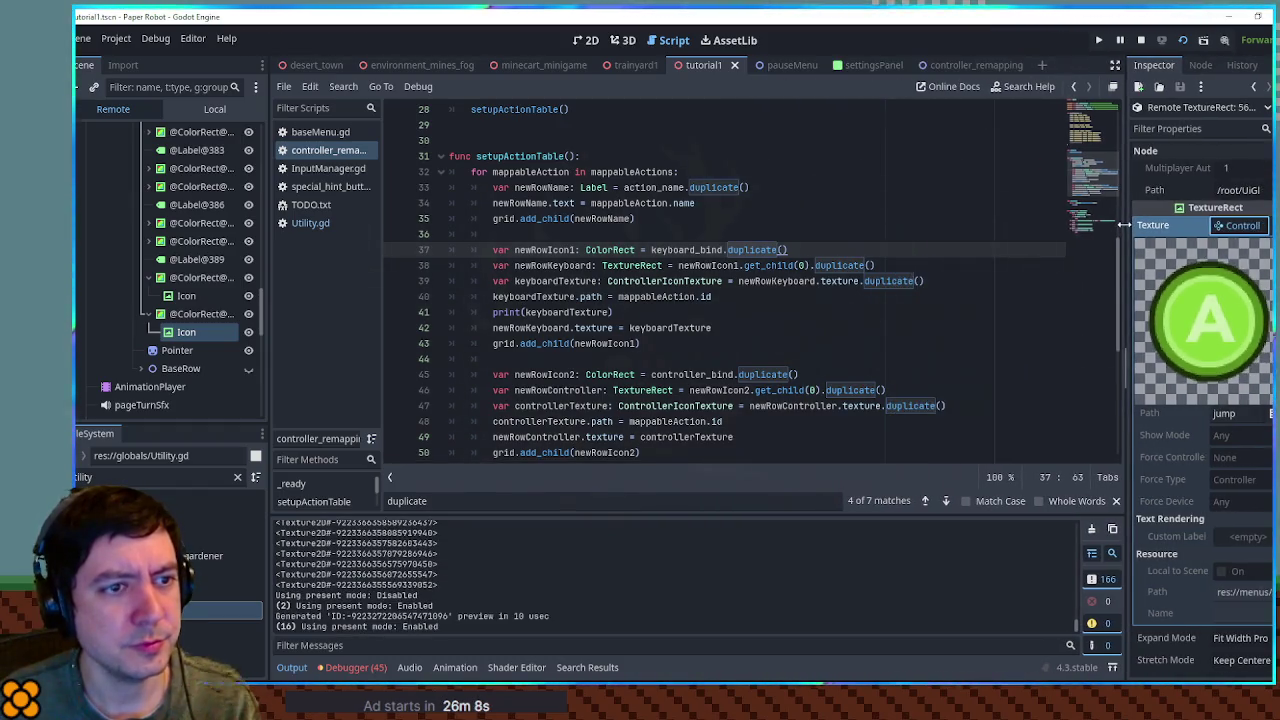
{"action": "left_click", "coordinate": [558, 312]}
{"action": "key", "text": "ctrl+shift+k"}
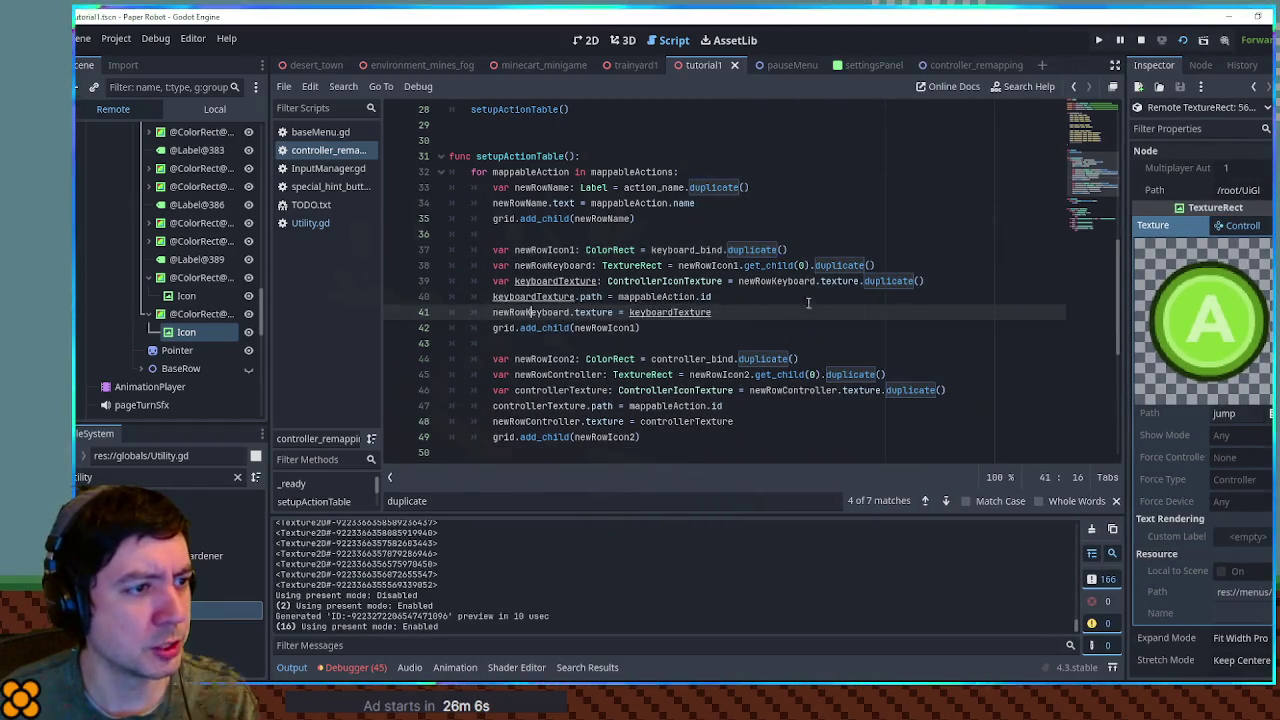
{"action": "double_click", "coordinate": [888, 281]}
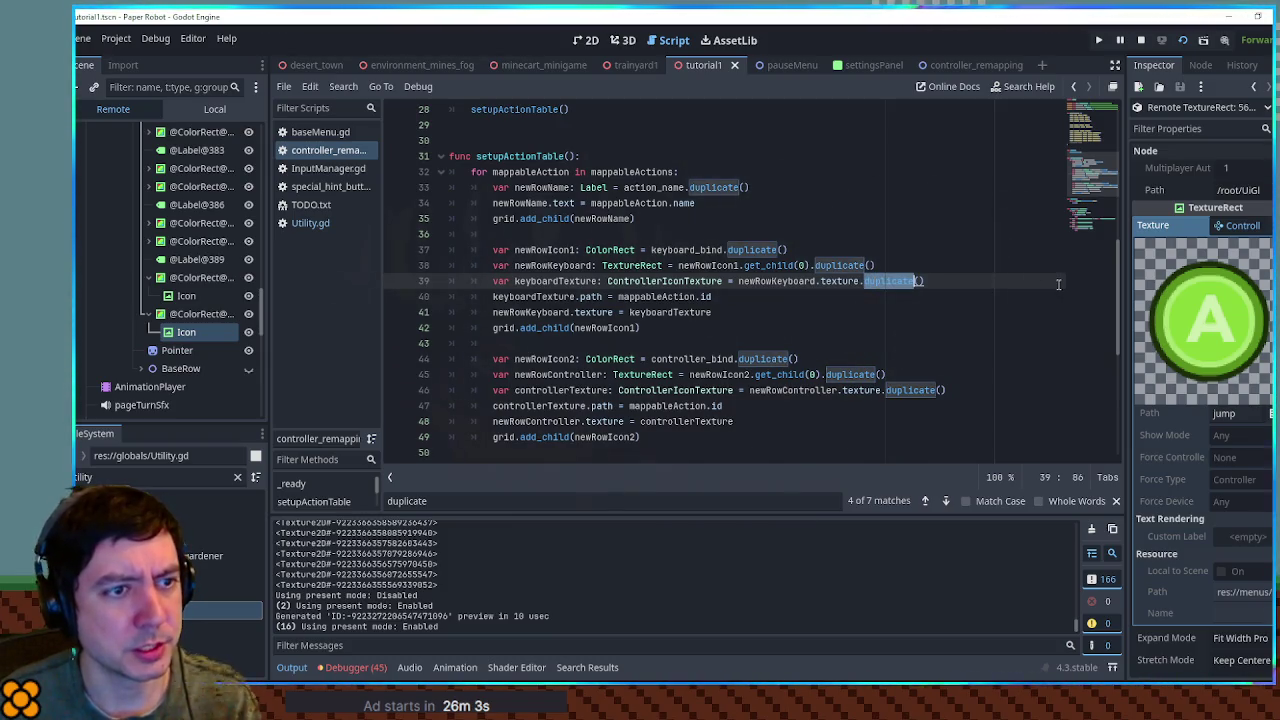
{"action": "left_click_drag", "start_coordinate": [1126, 268], "coordinate": [1104, 268]}
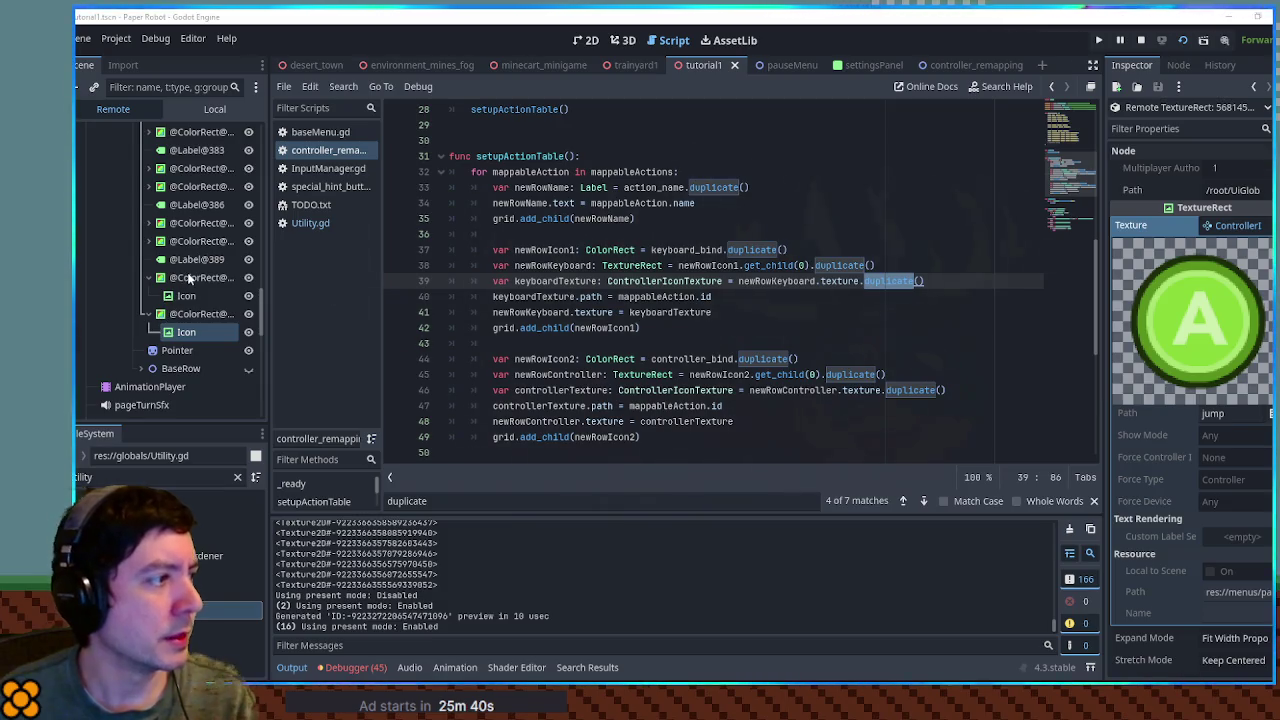
{"action": "scroll", "coordinate": [150, 305], "scroll_direction": "down", "scroll_amount": 3}
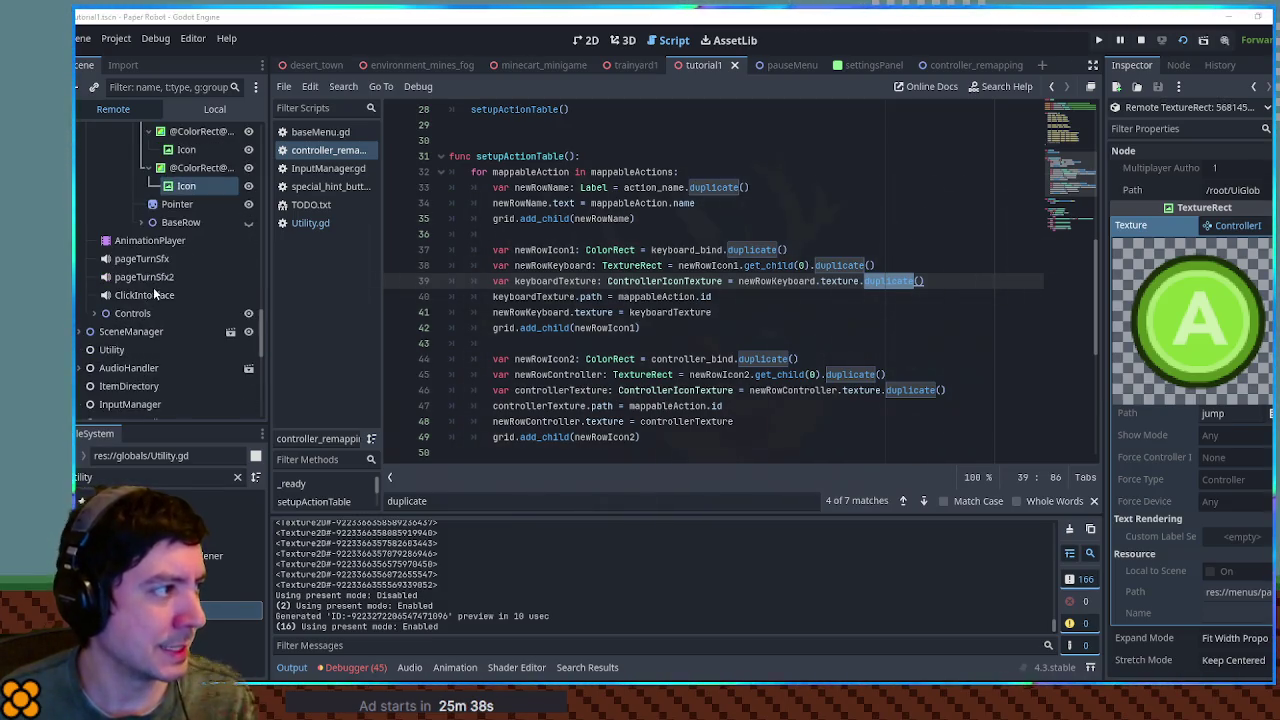
{"action": "scroll", "coordinate": [152, 288], "scroll_direction": "up", "scroll_amount": 2}
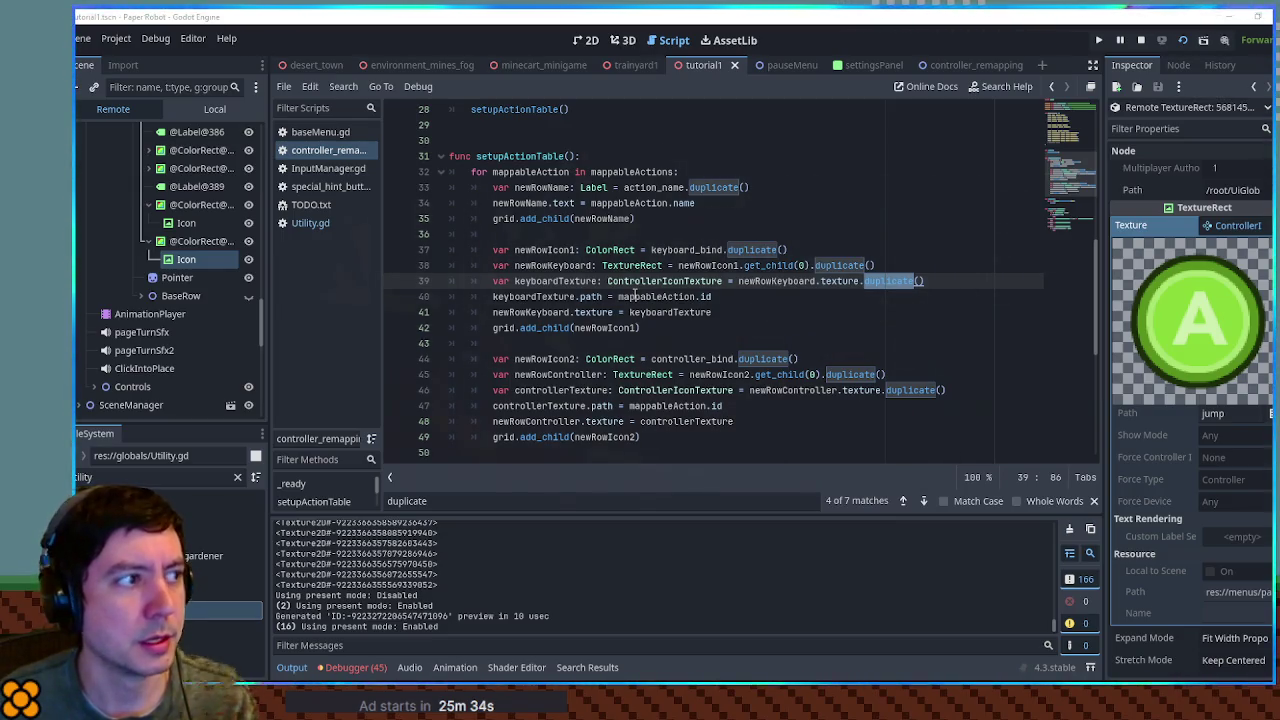
{"action": "left_click", "coordinate": [712, 188], "text": "ctrl"}
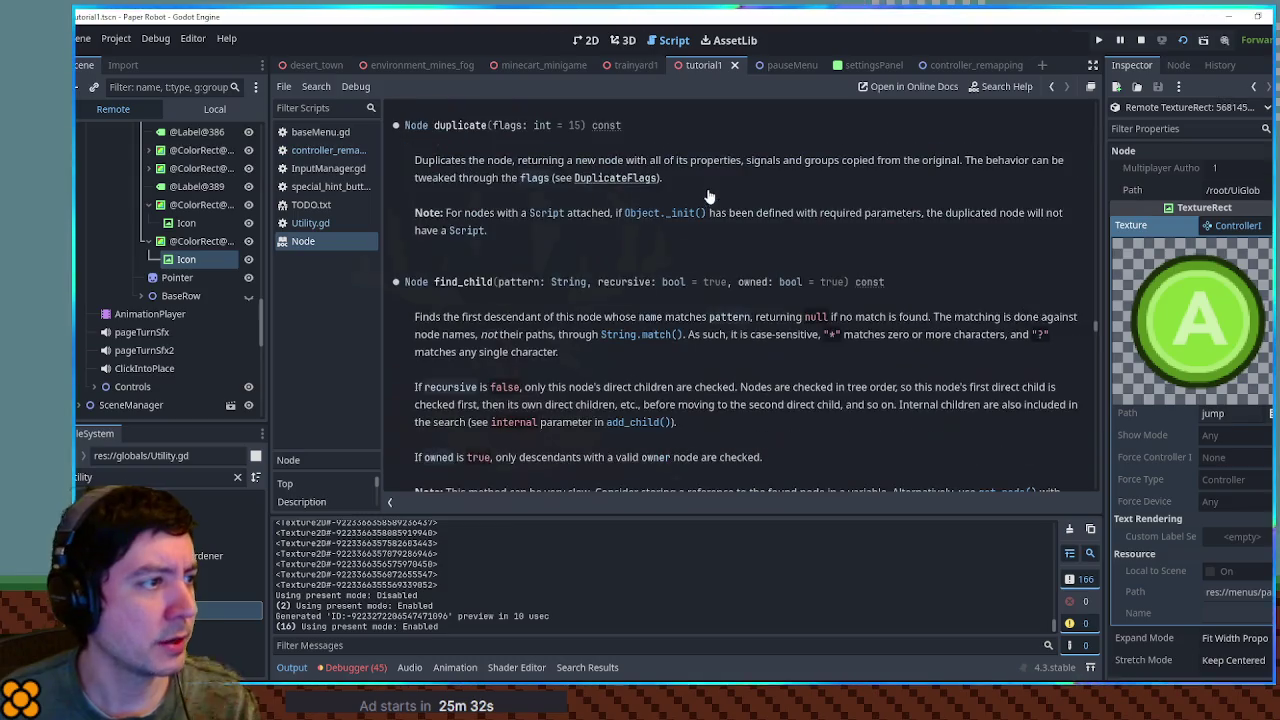
{"action": "left_click", "coordinate": [600, 179]}
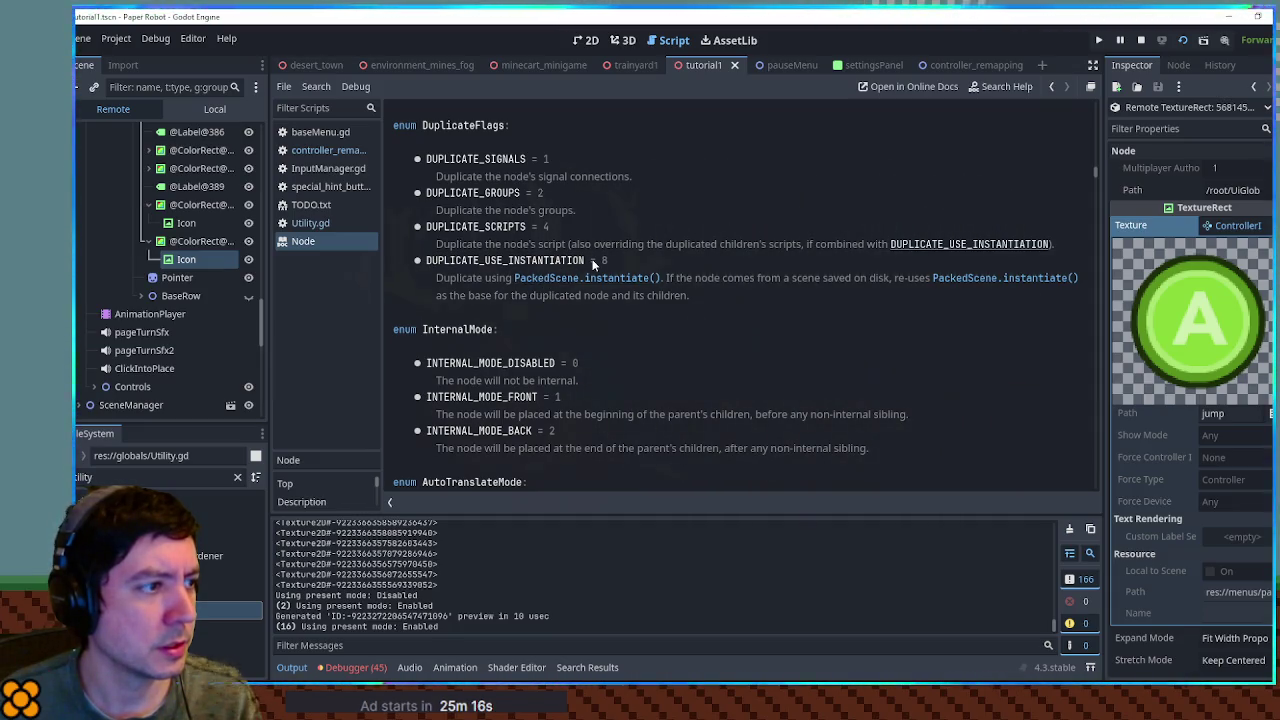
{"action": "left_click", "coordinate": [320, 223]}
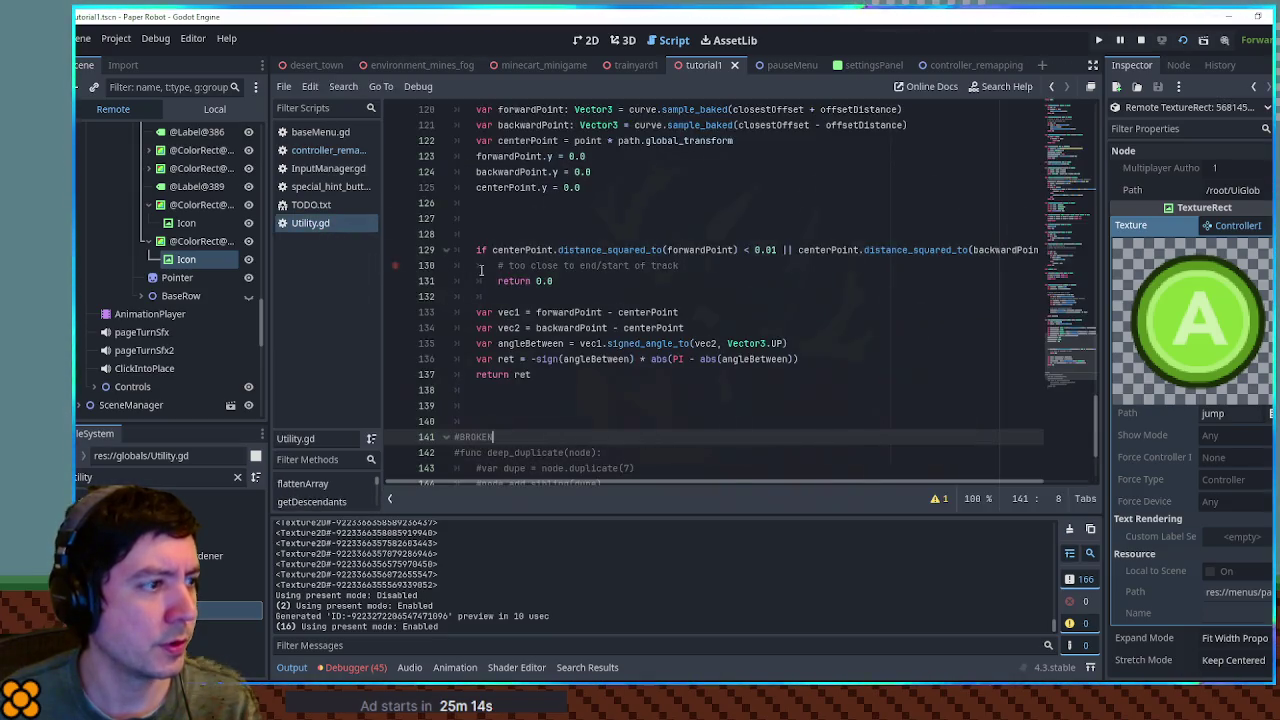
{"action": "left_click", "coordinate": [329, 152]}
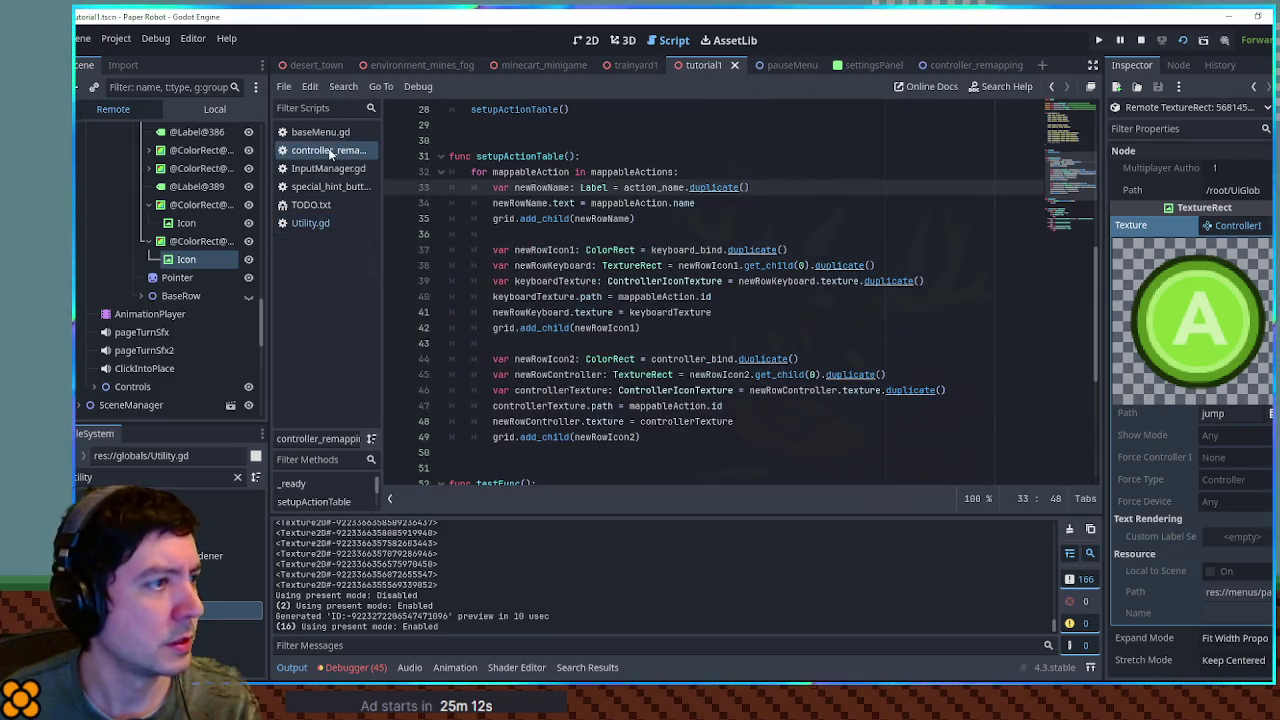
- Pass 12 as the flags argument to the keyboard_bind and controller_bind duplicate() calls
{"action": "left_click", "coordinate": [781, 254]}
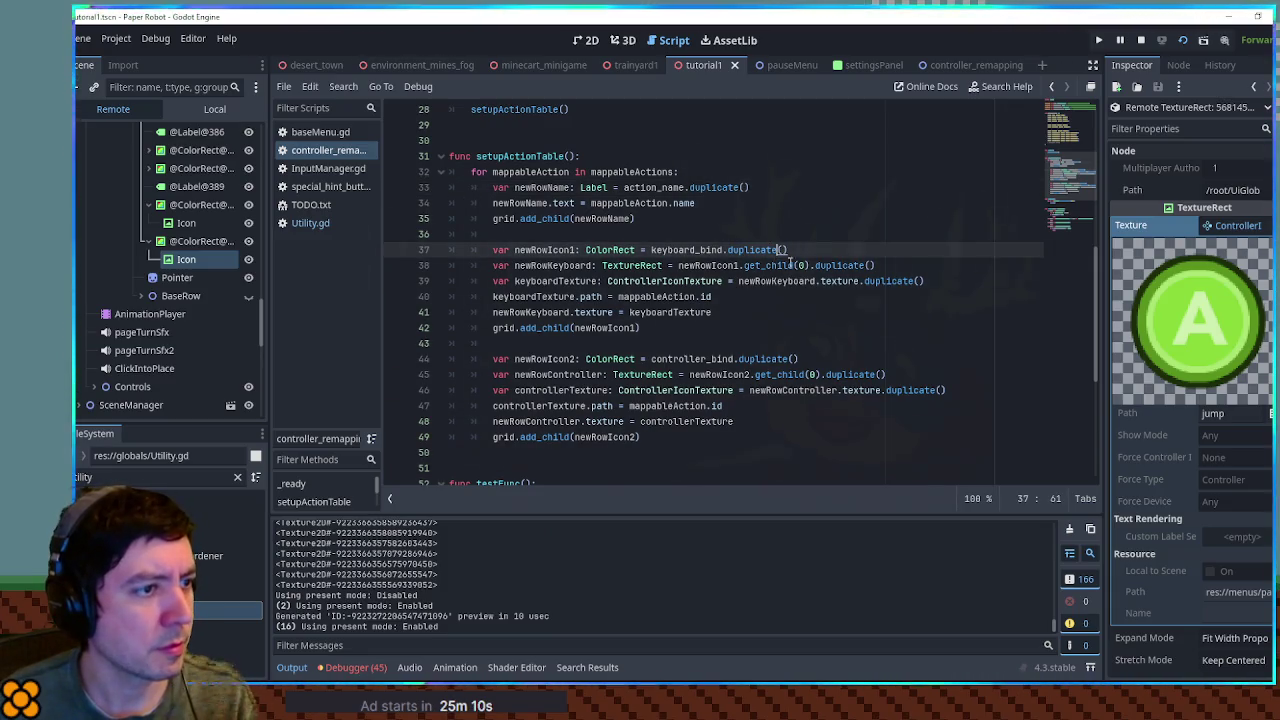
{"action": "type", "text": "12"}
{"action": "left_click", "coordinate": [796, 358]}
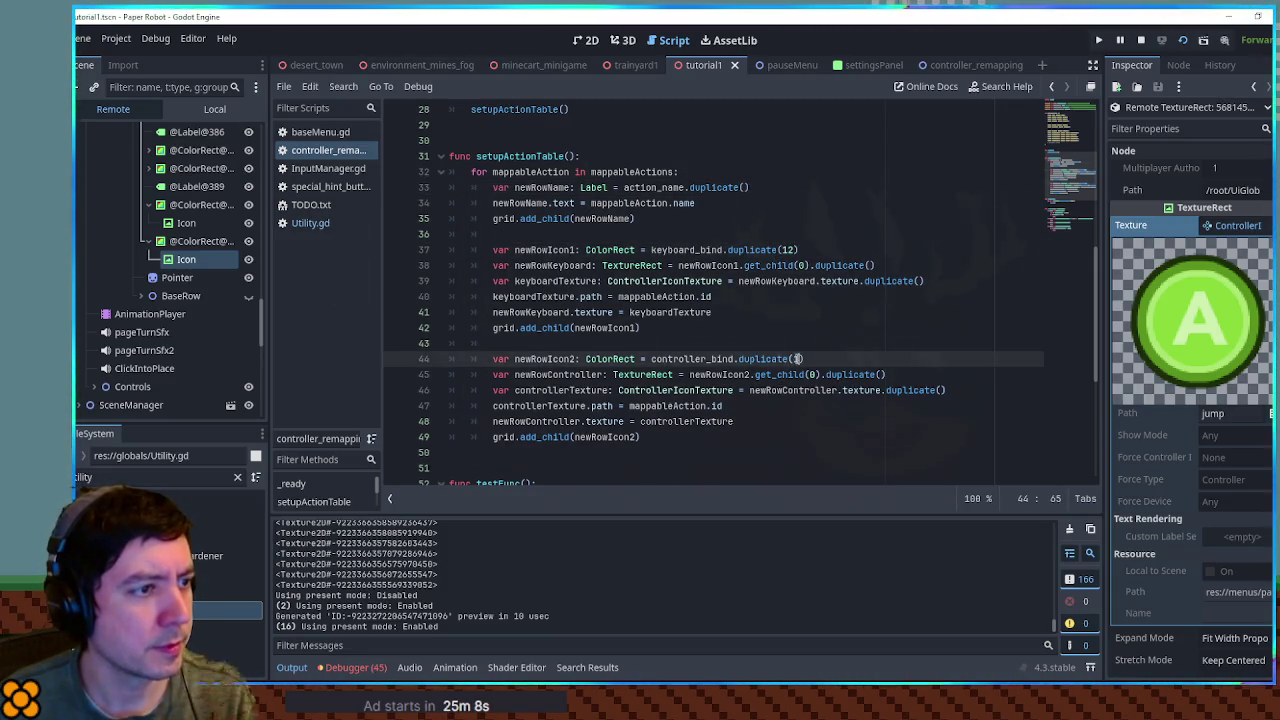
{"action": "type", "text": "12"}
- Run the game, open the pause menu's controls remap list, then close the game
{"action": "key", "text": "F5"}
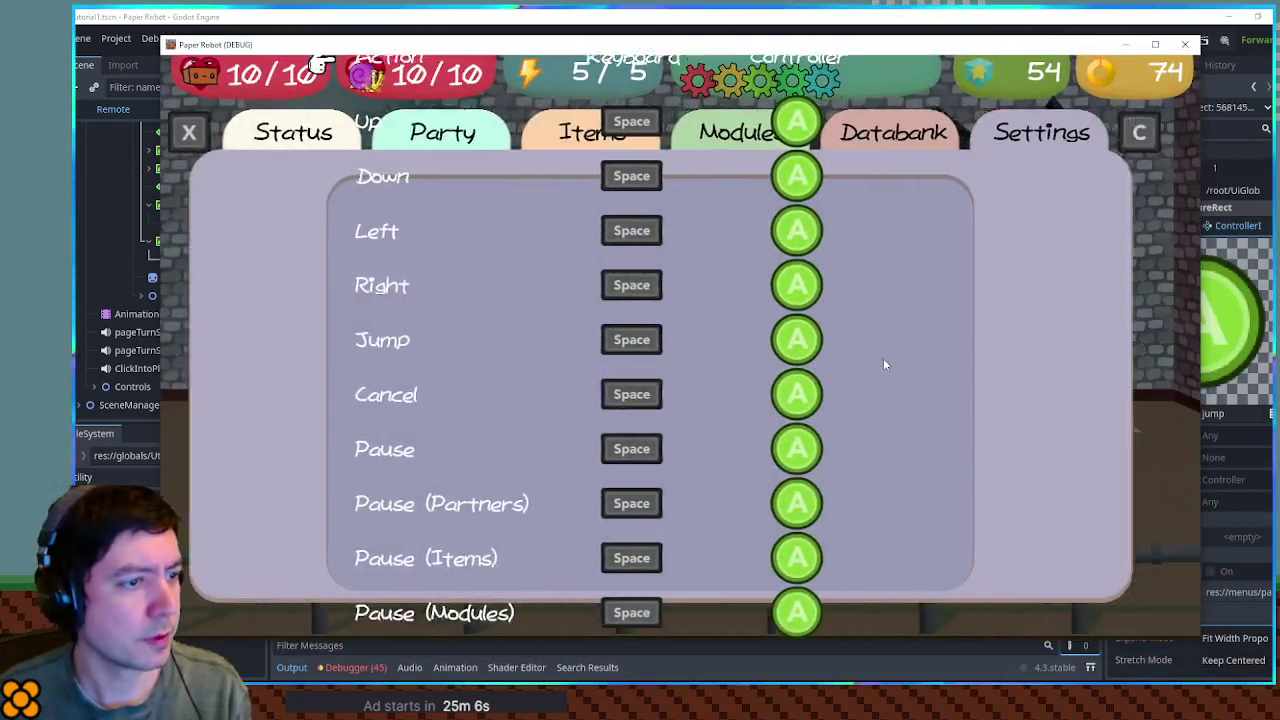
{"action": "key", "text": "Escape"}
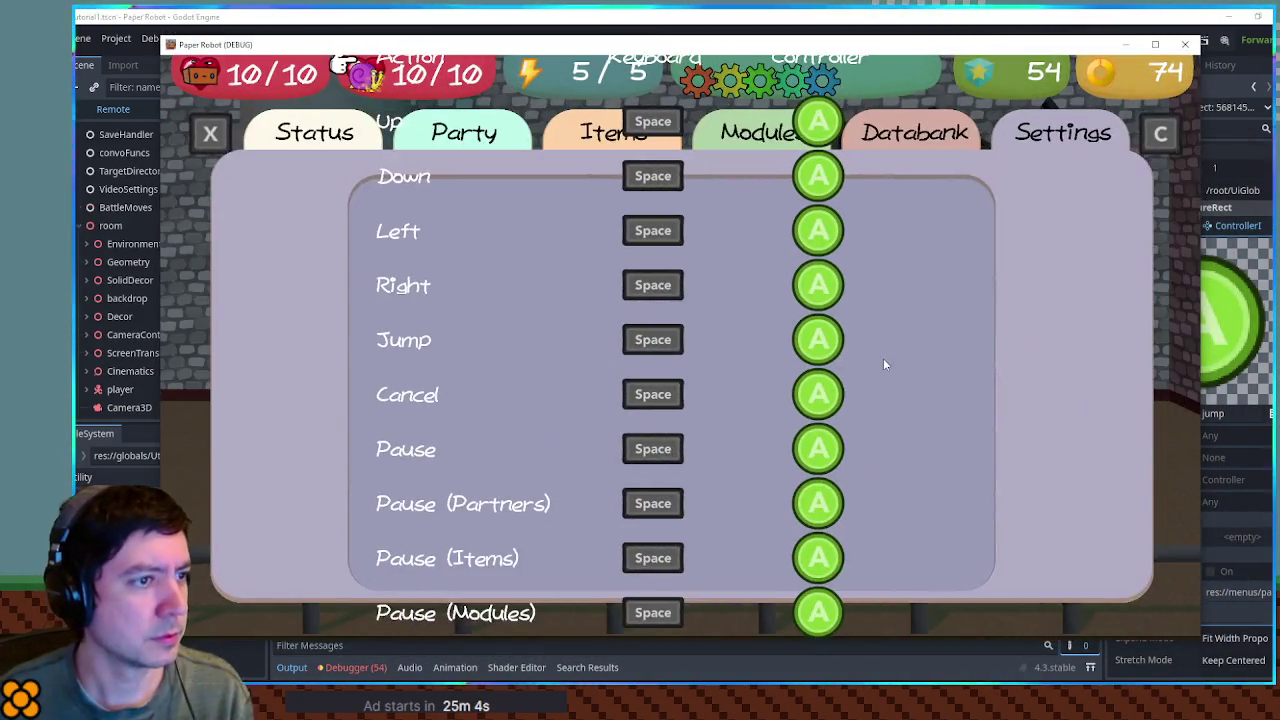
{"action": "key", "text": "Escape"}
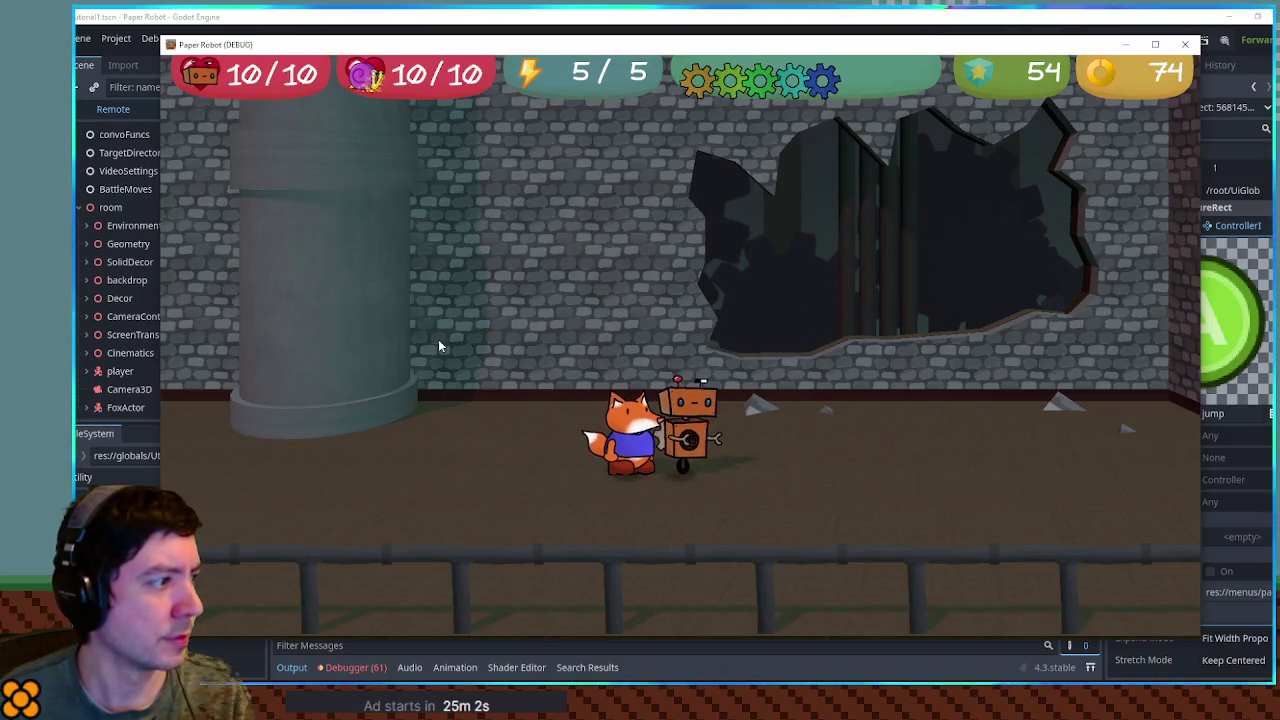
{"action": "key", "text": "Escape"}
{"action": "key", "text": "Escape"}
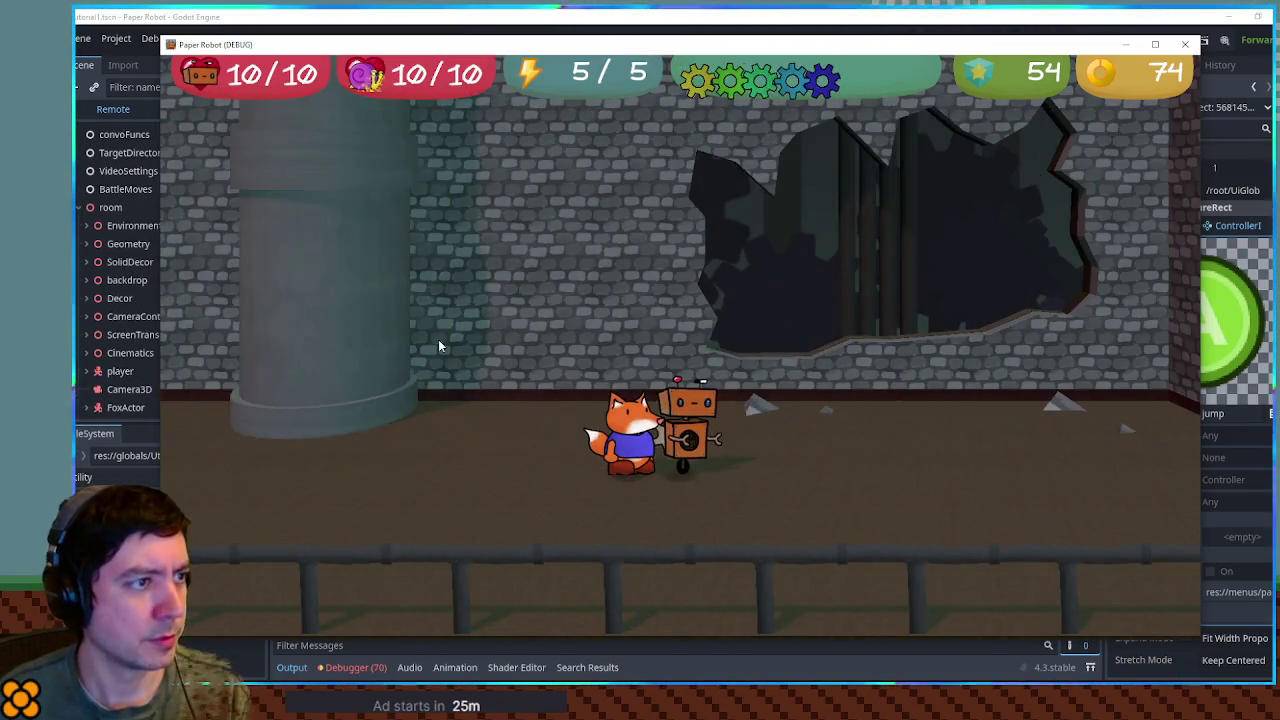
{"action": "key", "text": "Escape"}
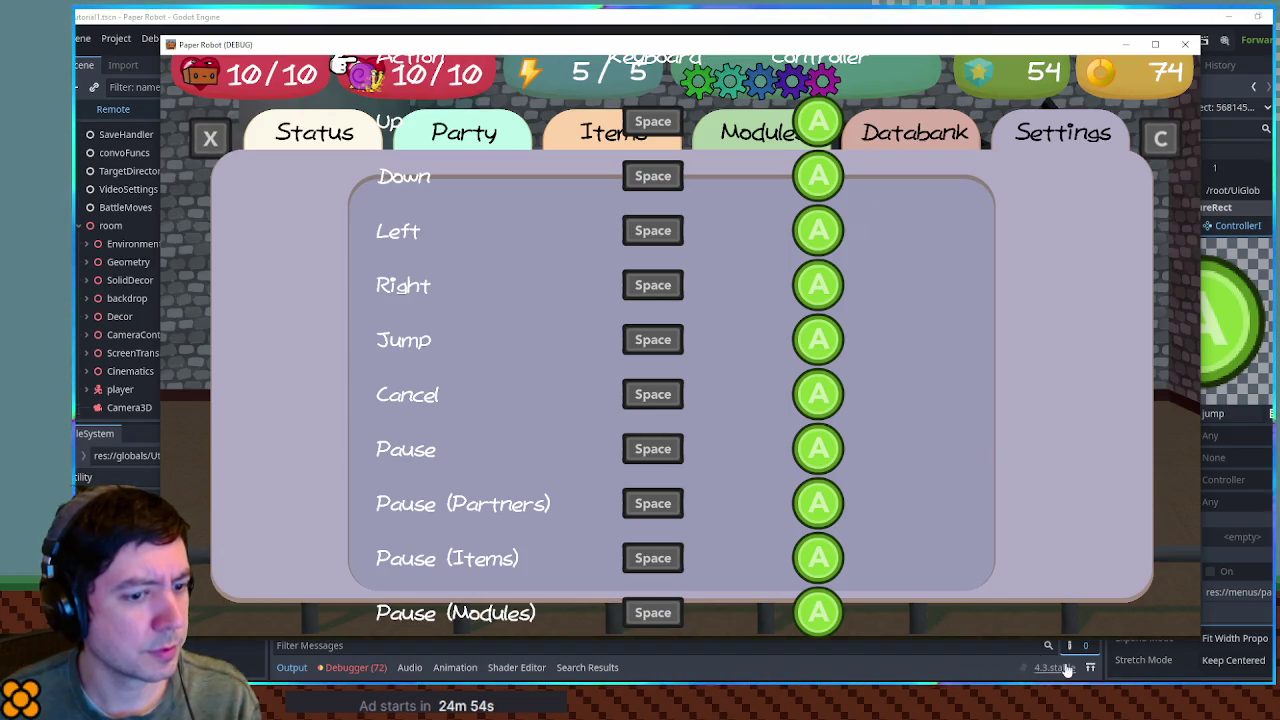
{"action": "key", "text": "alt+F4"}
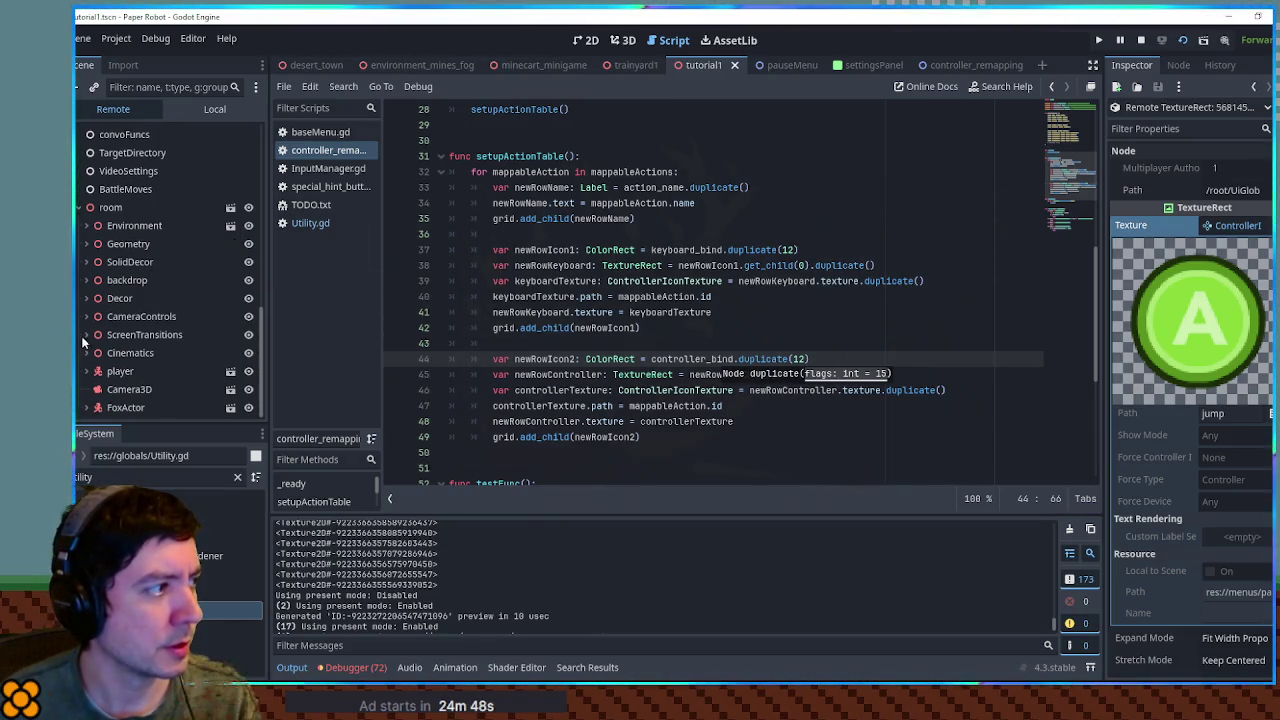
{"action": "left_click", "coordinate": [201, 105]}
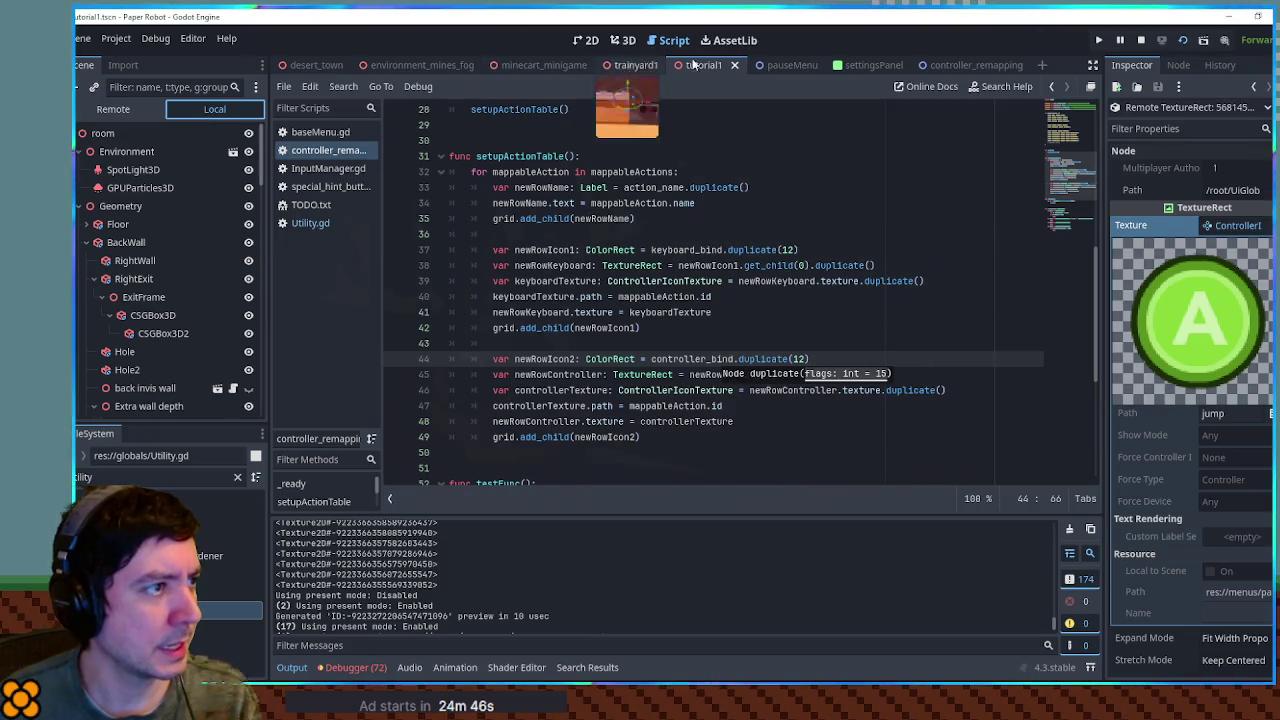
{"action": "left_click", "coordinate": [911, 66]}
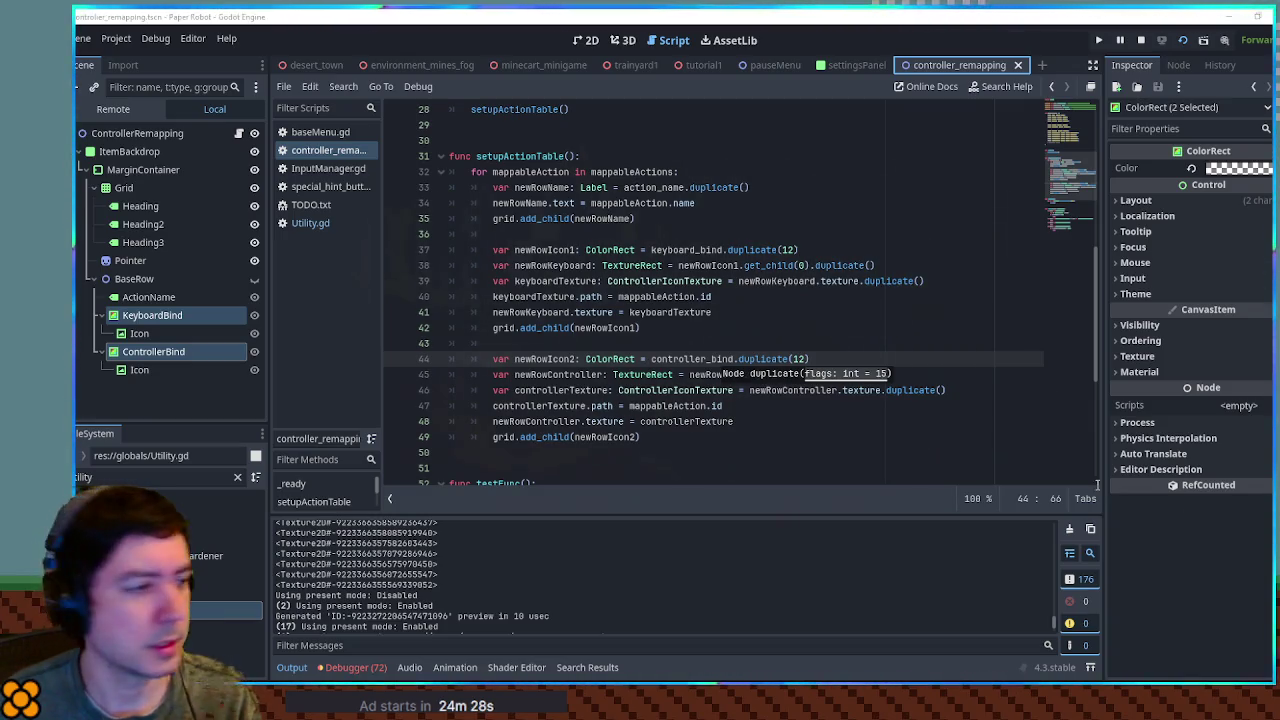
{"action": "left_click", "coordinate": [688, 340]}
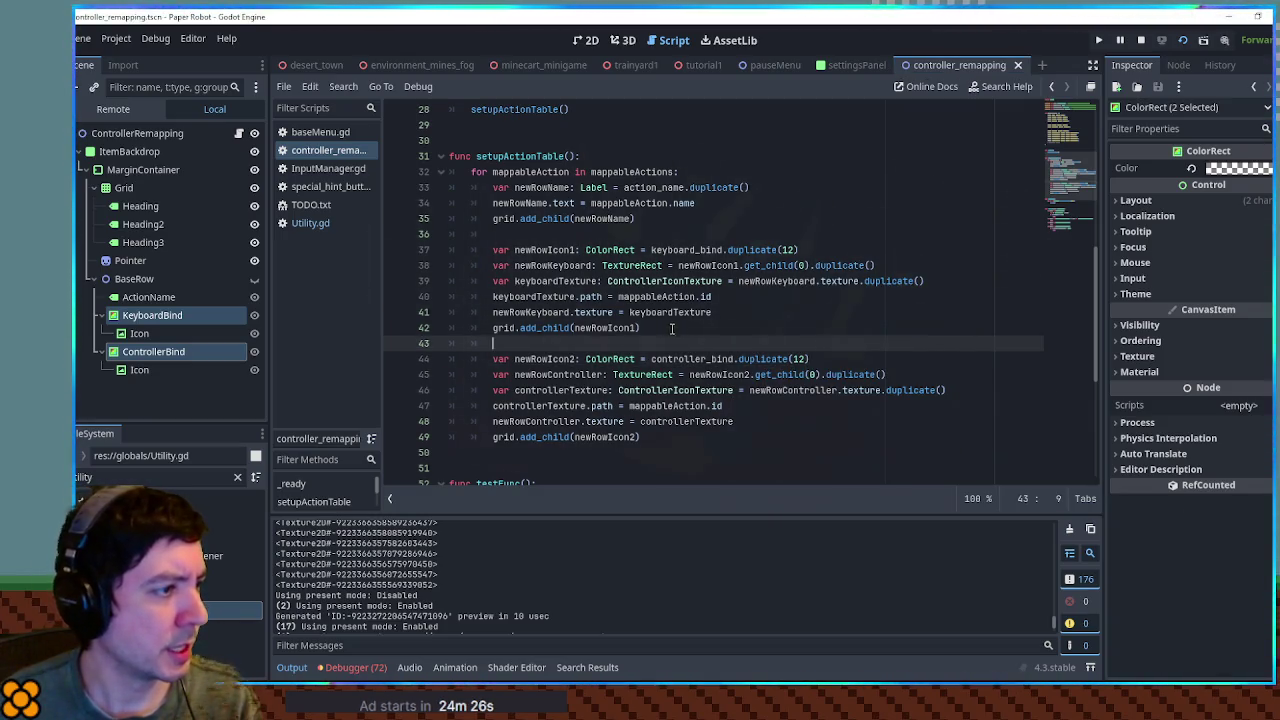
{"action": "left_click", "coordinate": [648, 266]}
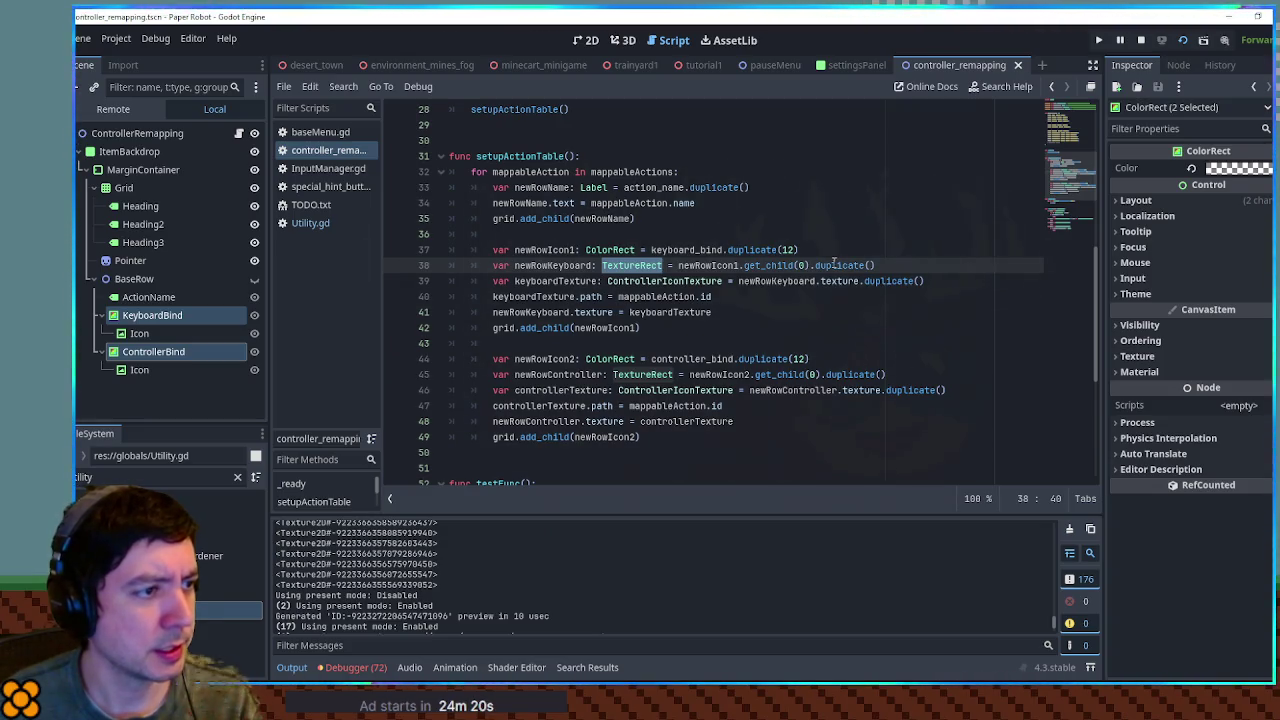
{"action": "double_click", "coordinate": [862, 265]}
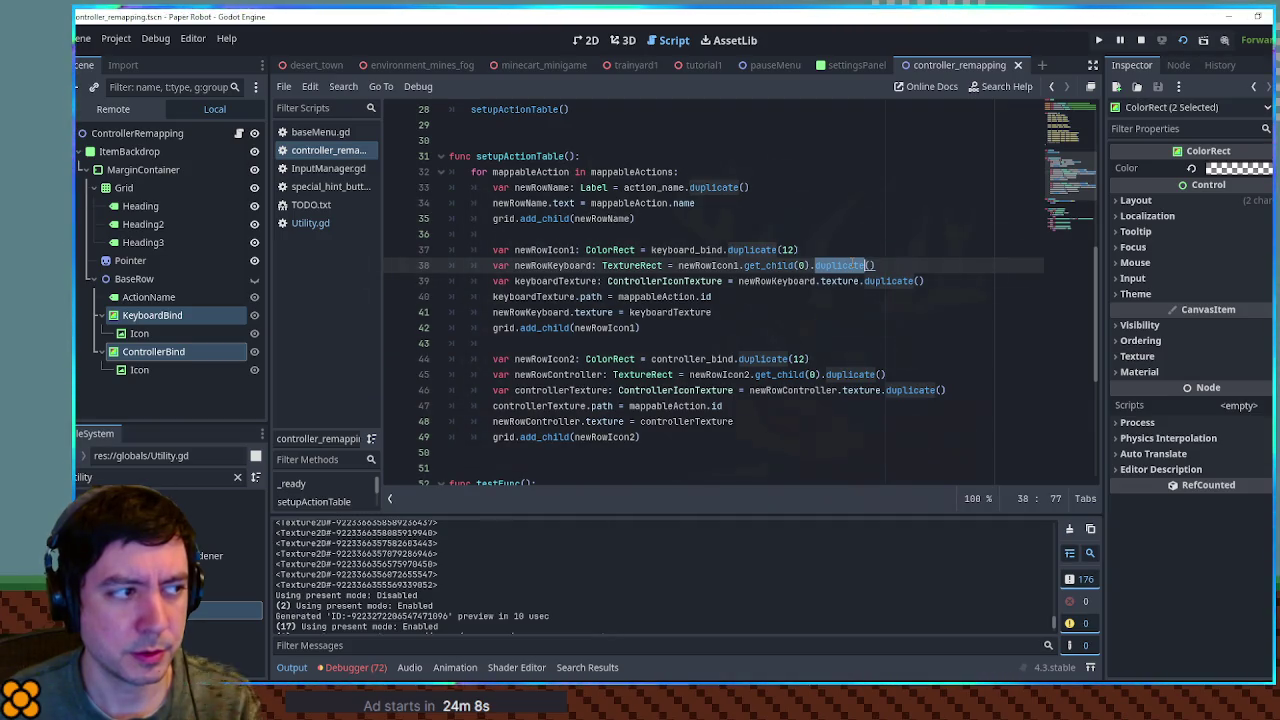
{"action": "double_click", "coordinate": [574, 266]}
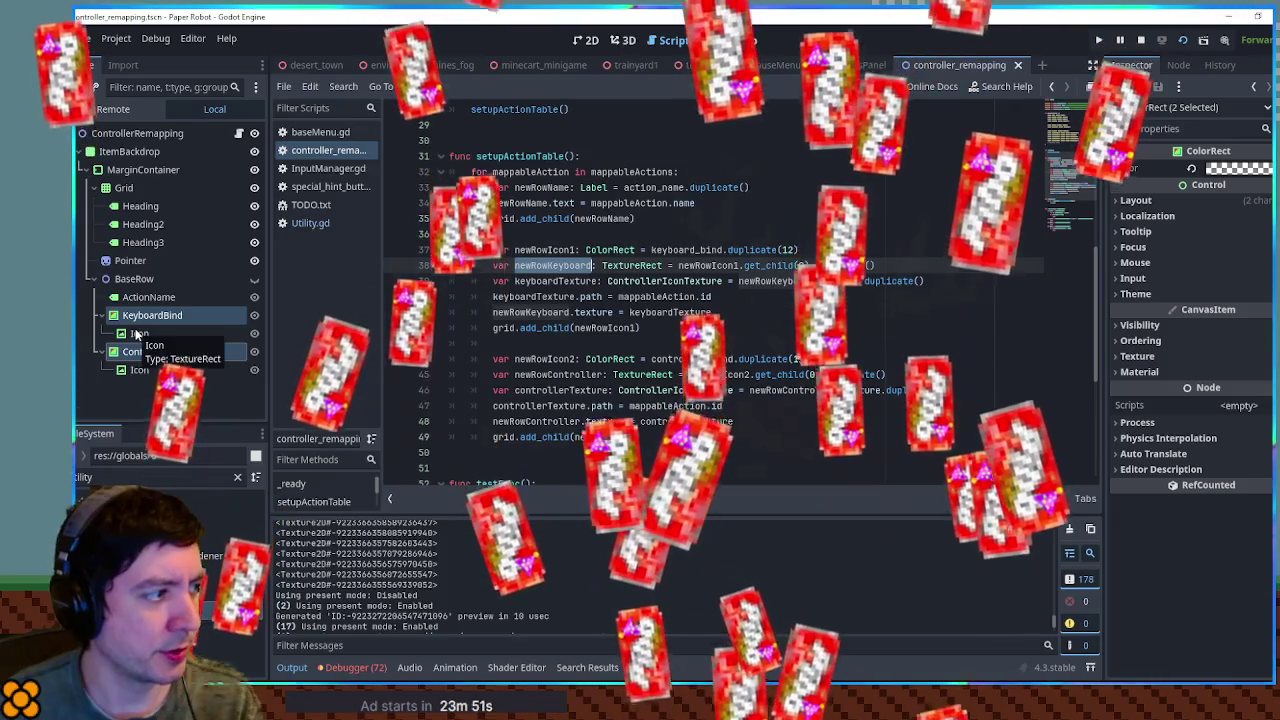
{"action": "left_click", "coordinate": [139, 334]}
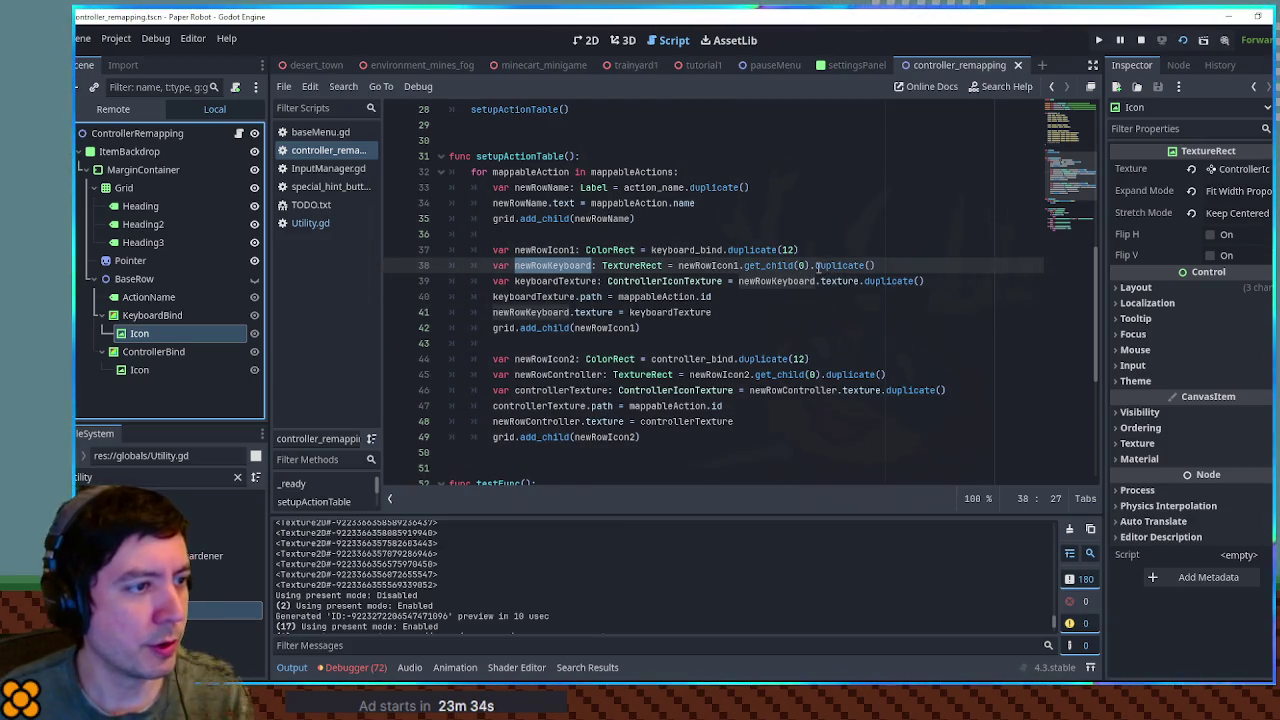
- Remove the .duplicate() calls from lines 38 and 45 of the script
{"action": "left_click_drag", "start_coordinate": [818, 266], "coordinate": [876, 266]}
{"action": "key", "text": "BackSpace"}
{"action": "key", "text": "BackSpace"}
{"action": "left_click_drag", "start_coordinate": [886, 375], "coordinate": [822, 375]}
{"action": "key", "text": "BackSpace"}
{"action": "key", "text": "BackSpace"}
{"action": "left_click", "coordinate": [867, 228]}
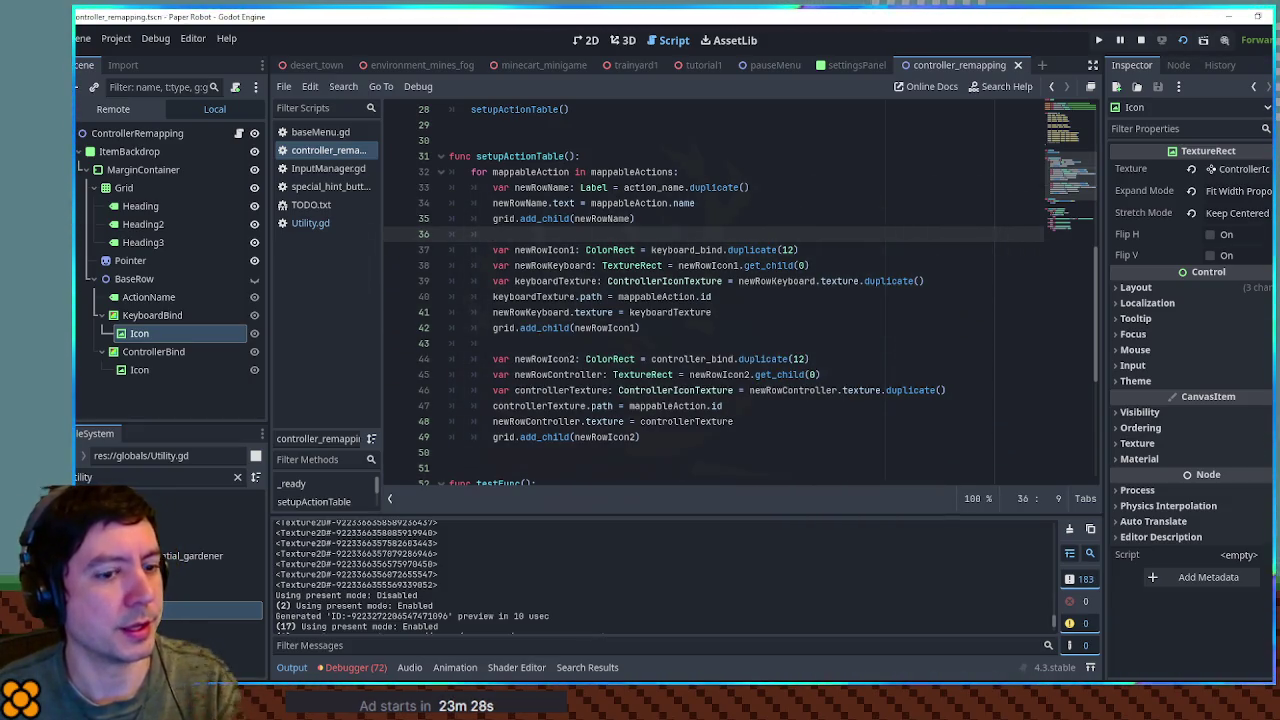
- Run the game, check the Settings bindings list, and close the game window
{"action": "key", "text": "F5"}
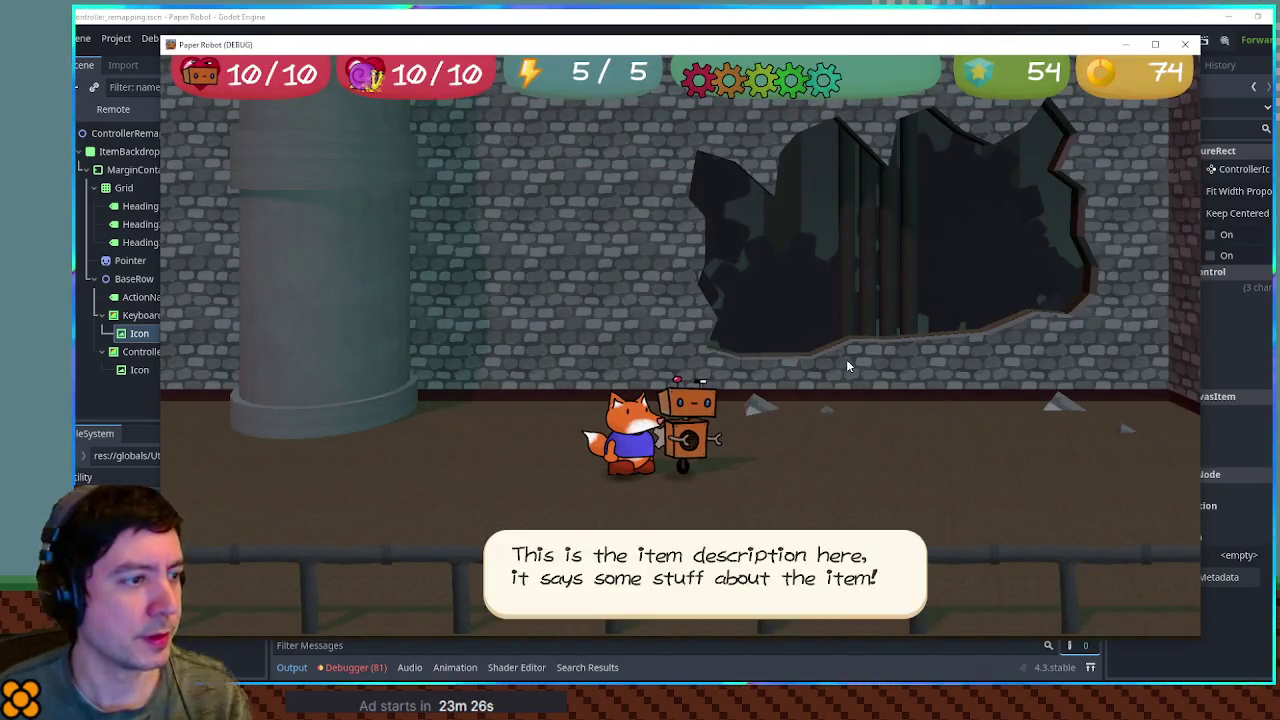
{"action": "key", "text": "Escape"}
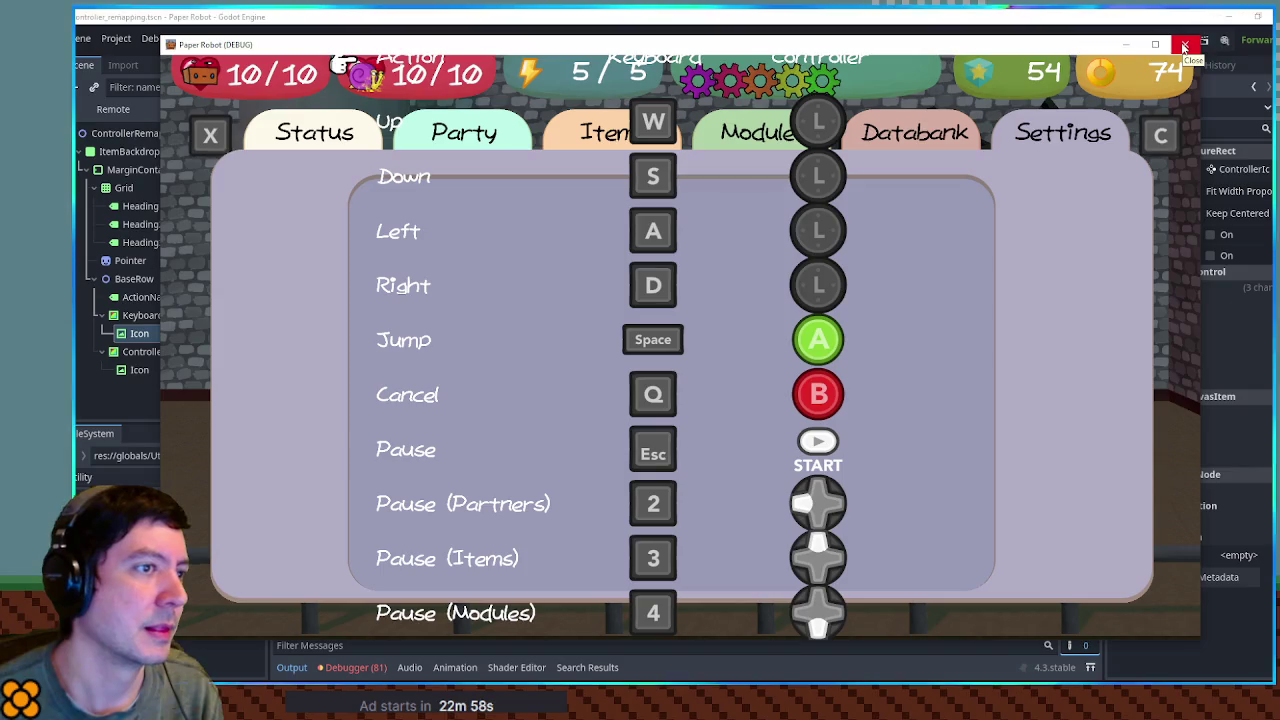
{"action": "left_click", "coordinate": [1183, 45]}
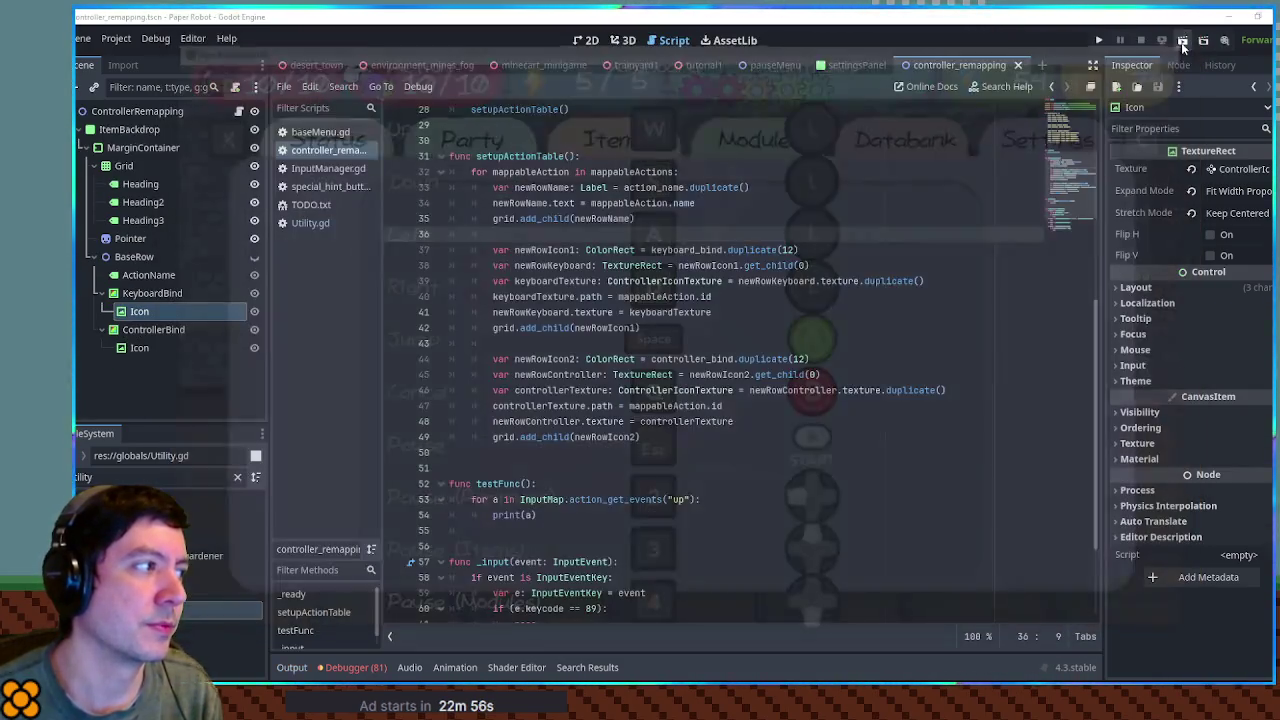
- Collapse the KeyboardBind and ControllerBind branches in the Scene dock and select ActionName
{"action": "left_click", "coordinate": [1068, 103]}
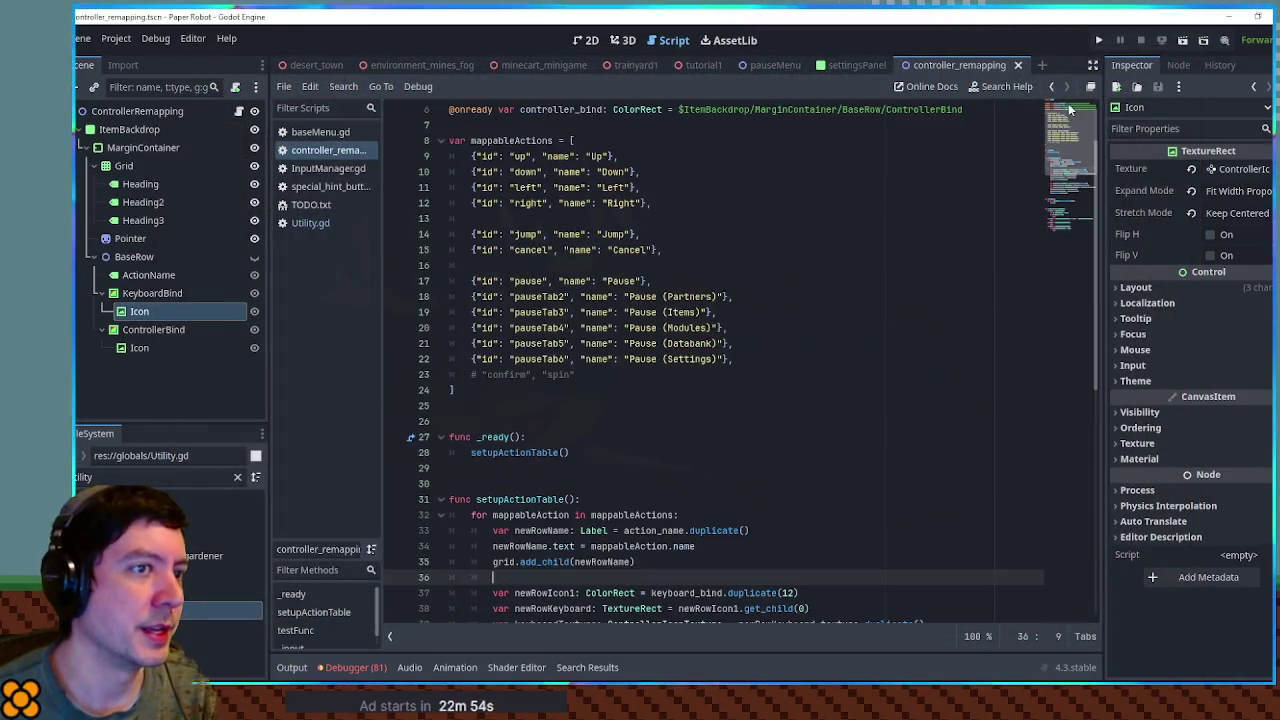
{"action": "scroll", "coordinate": [1077, 113], "scroll_direction": "up", "scroll_amount": 2}
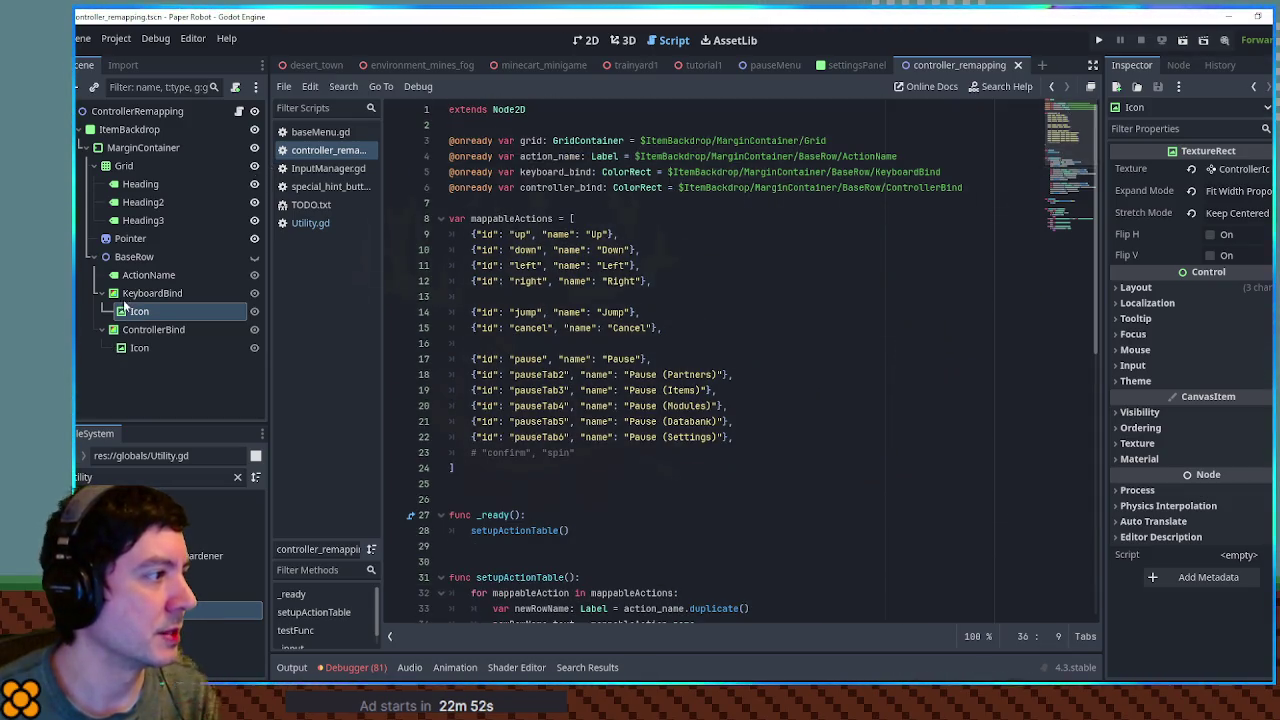
{"action": "left_click", "coordinate": [595, 44]}
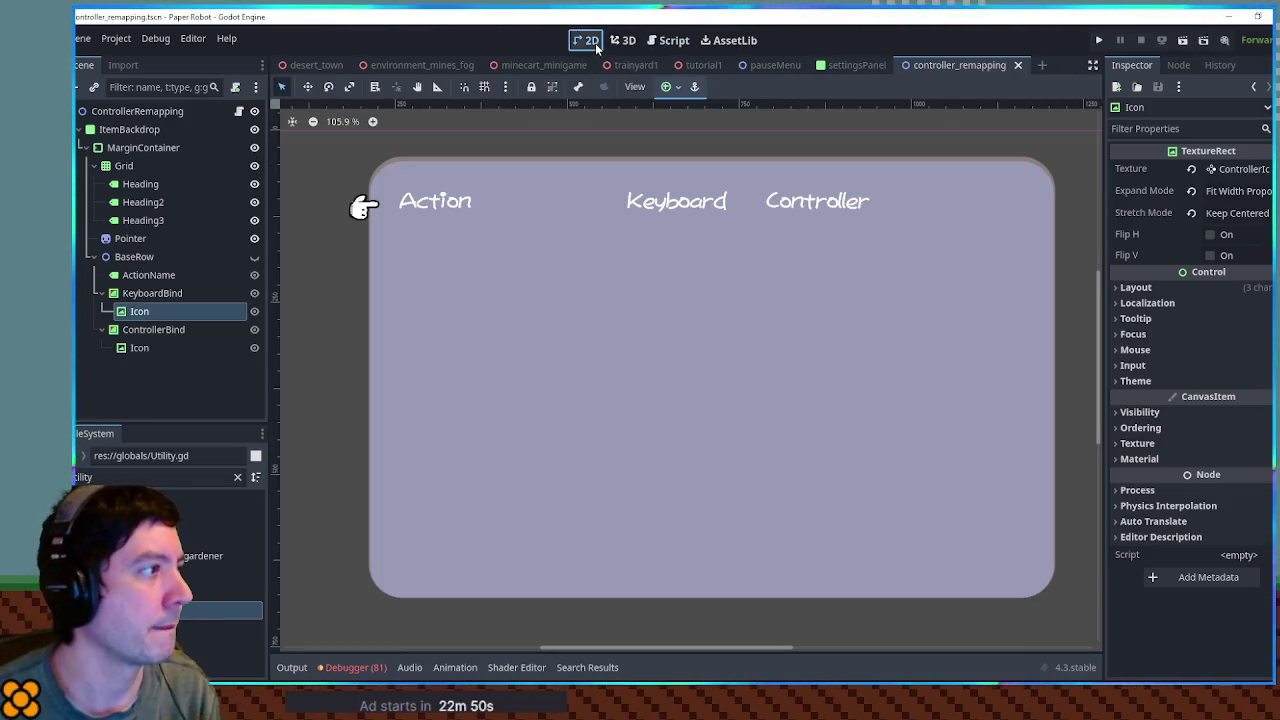
{"action": "left_click", "coordinate": [102, 329]}
{"action": "left_click", "coordinate": [102, 293]}
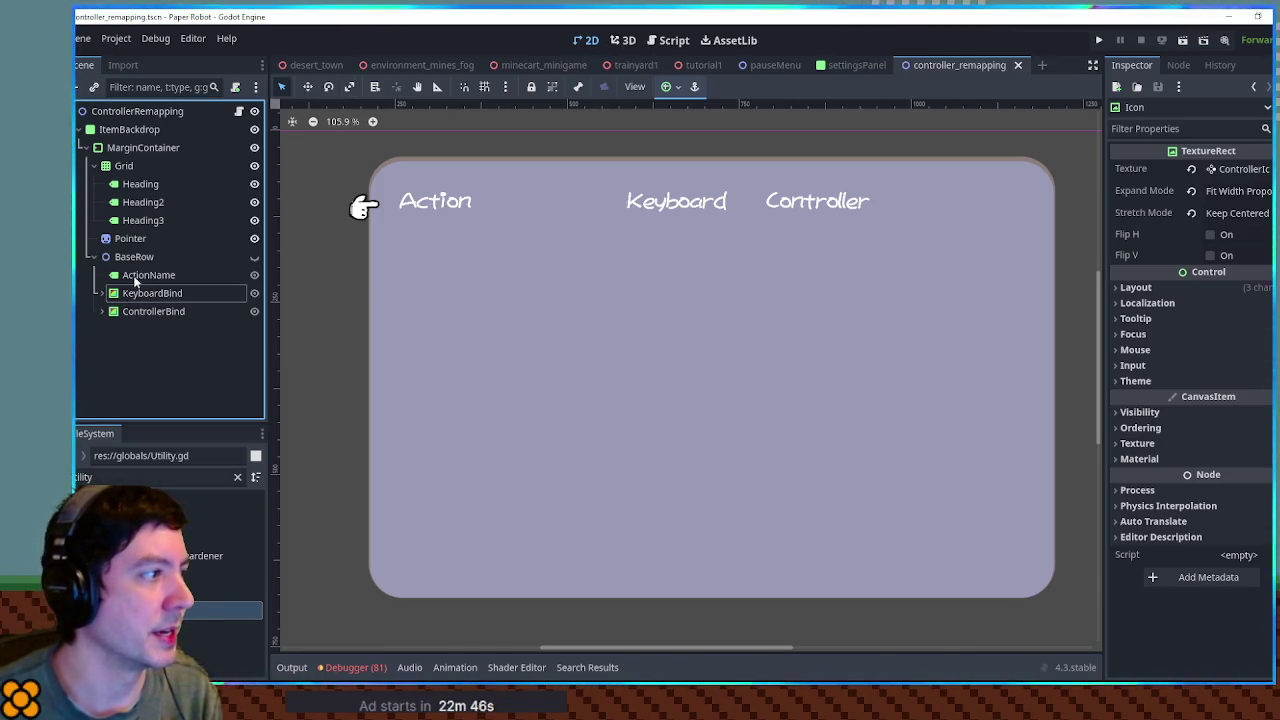
{"action": "left_click", "coordinate": [140, 276]}
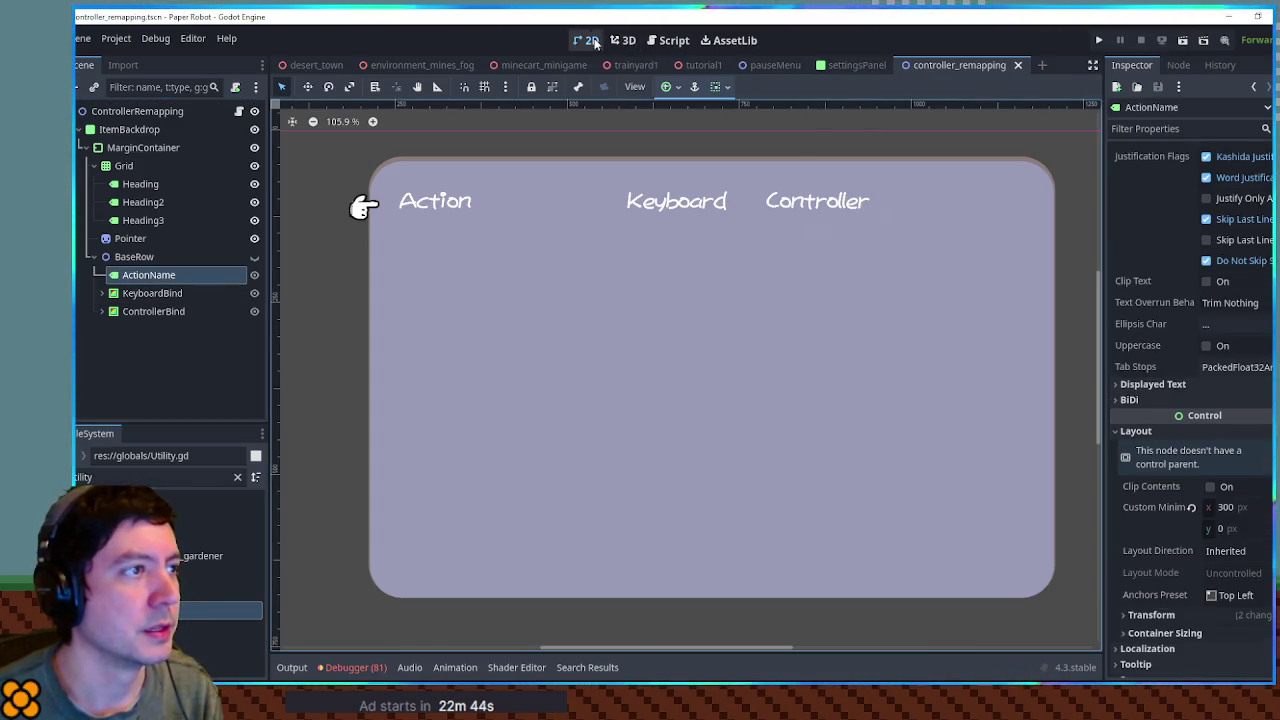
- Return to the controller_remapping scene's script and bring up ActionName's context menu
{"action": "left_click", "coordinate": [855, 65]}
{"action": "left_click", "coordinate": [955, 65]}
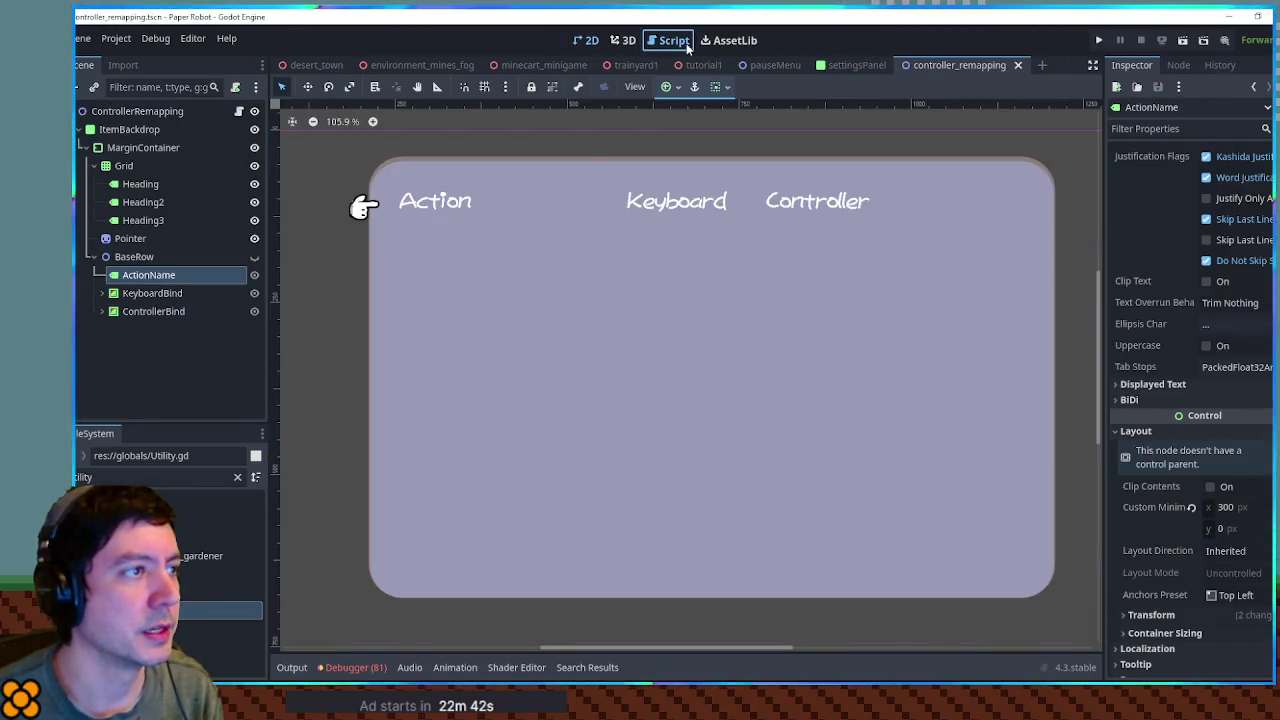
{"action": "left_click", "coordinate": [686, 43]}
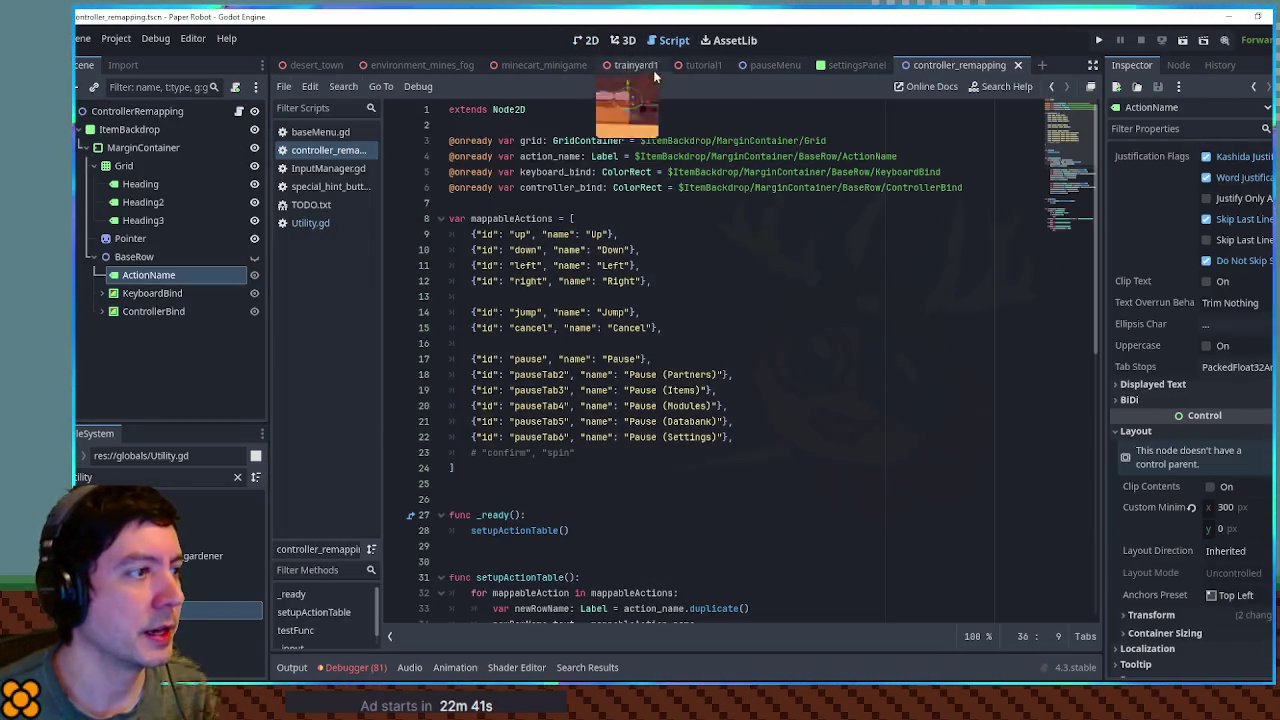
{"action": "right_click", "coordinate": [145, 284]}
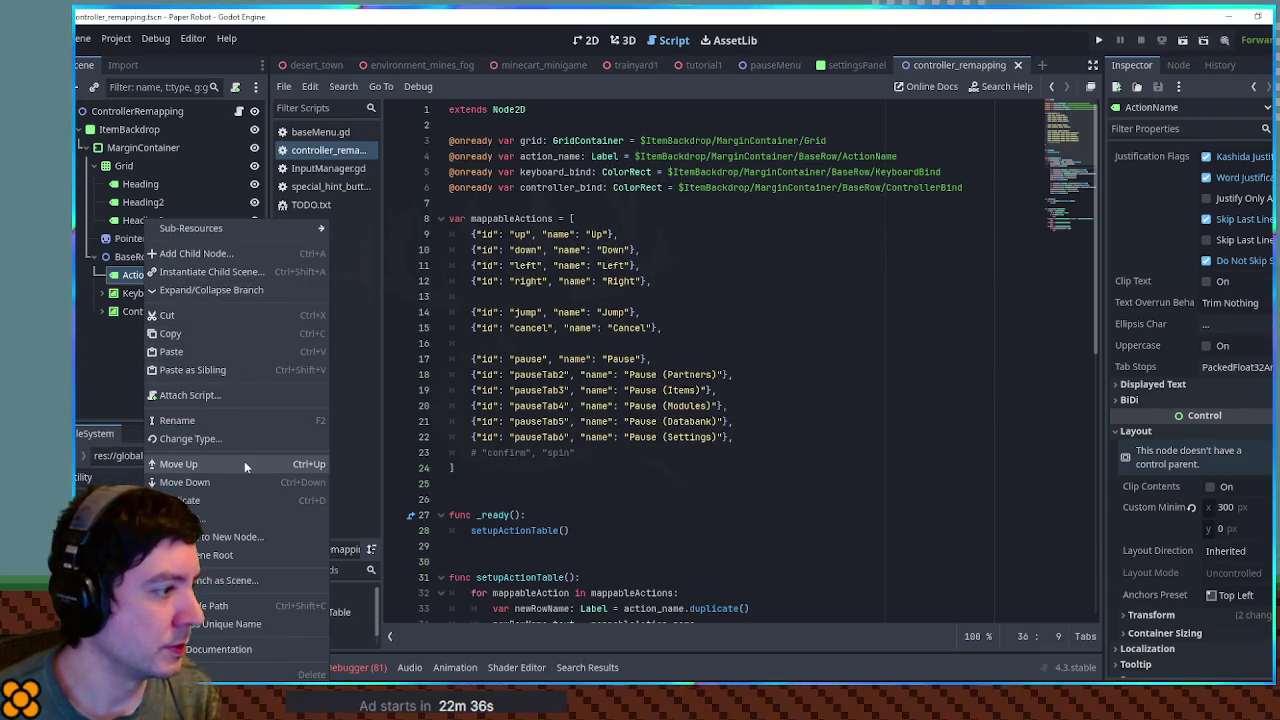
{"action": "left_click", "coordinate": [229, 620]}
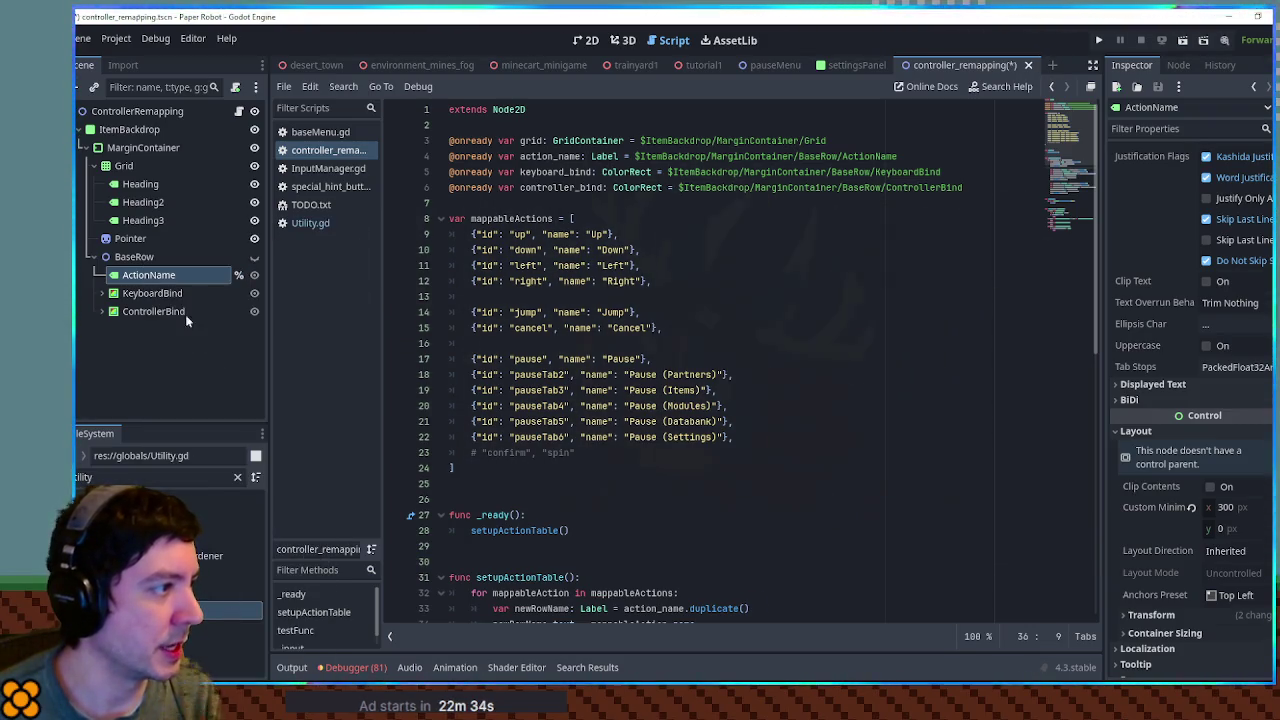
{"action": "mouse_move", "coordinate": [163, 277]}
{"action": "left_mouse_down"}
{"action": "mouse_move", "coordinate": [260, 277]}
{"action": "mouse_move", "coordinate": [483, 205]}
{"action": "left_mouse_up"}
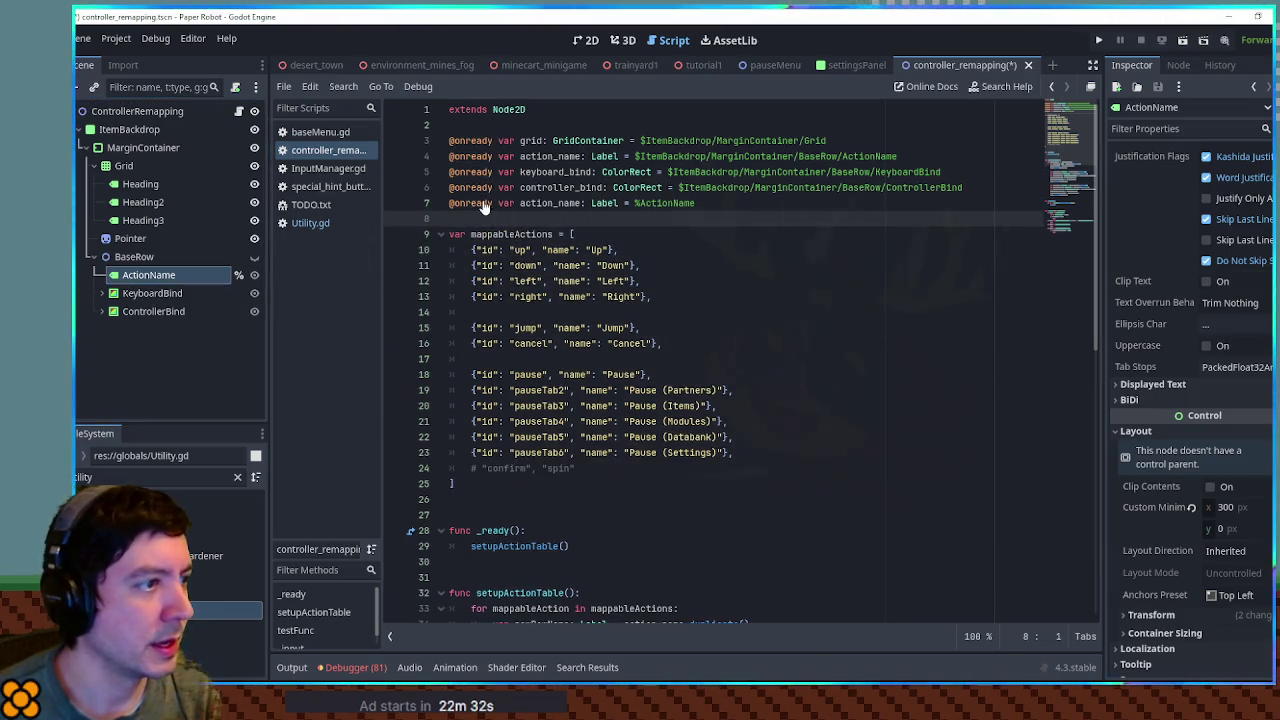
{"action": "left_click", "coordinate": [966, 196]}
{"action": "key", "text": "Return"}
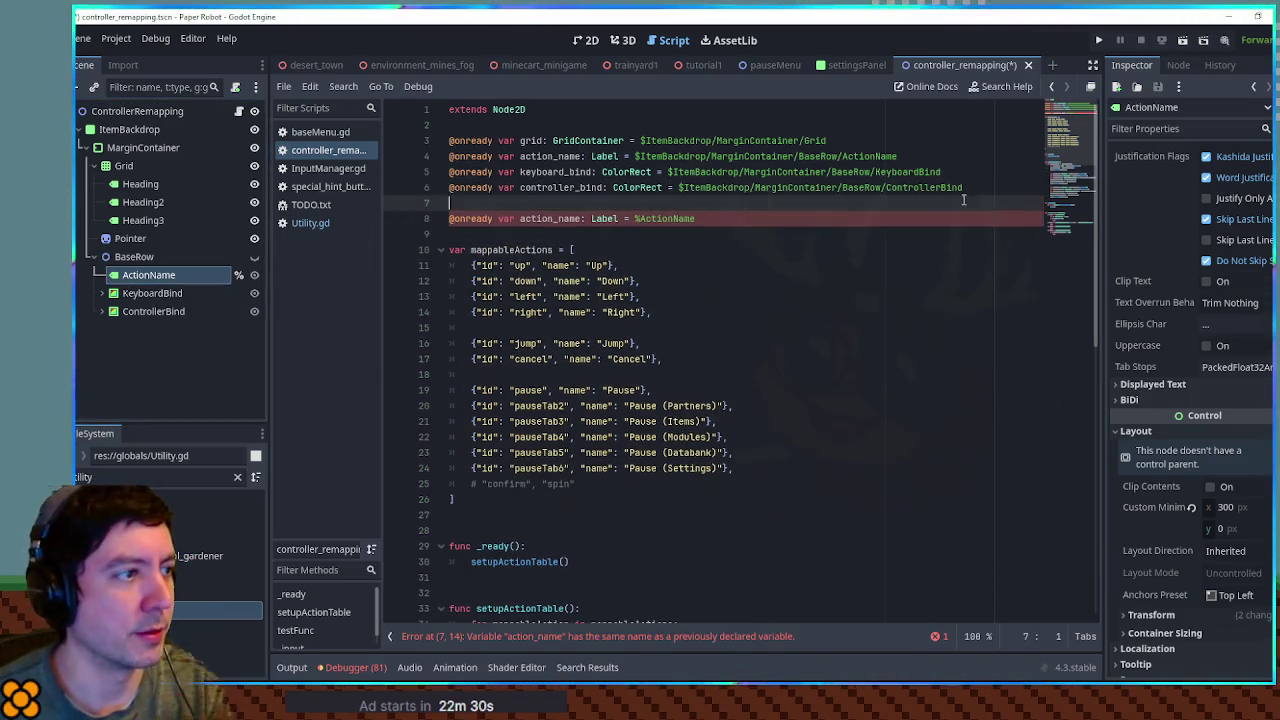
- Make KeyboardBind and ControllerBind unique-named, add %references, and delete the three old $ paths
{"action": "right_click", "coordinate": [142, 293]}
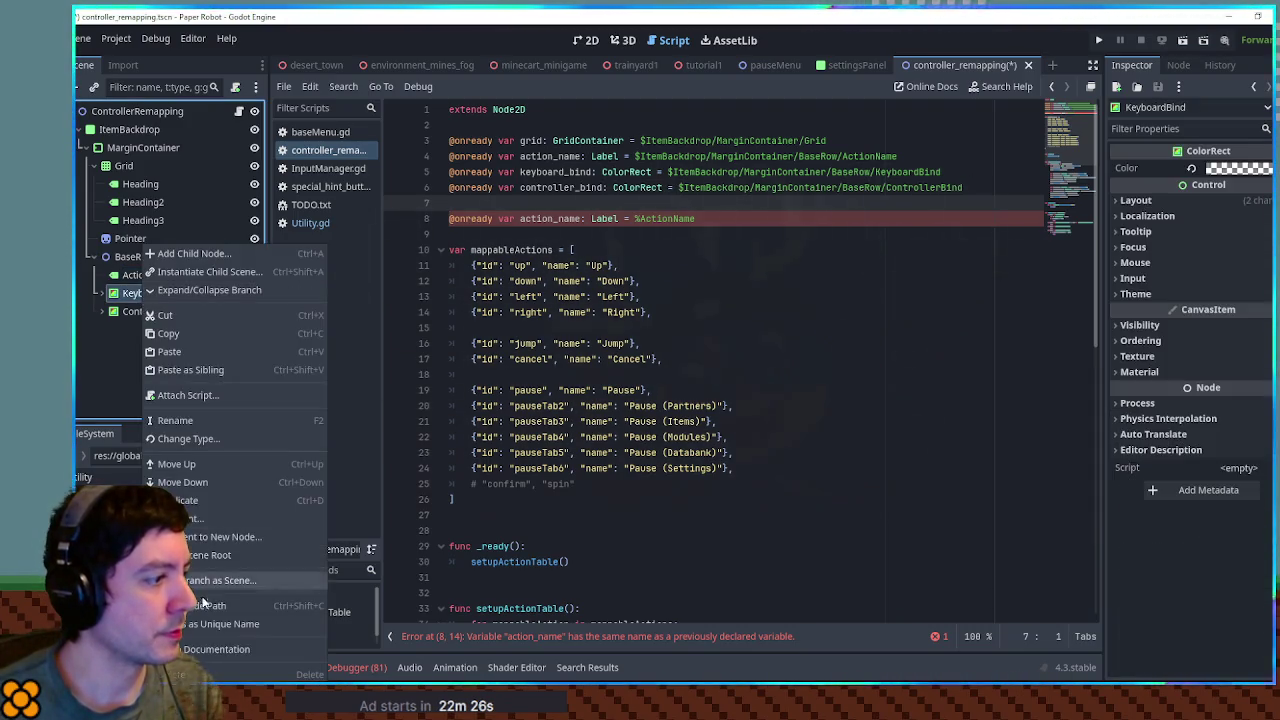
{"action": "left_click", "coordinate": [151, 331]}
{"action": "right_click", "coordinate": [147, 313]}
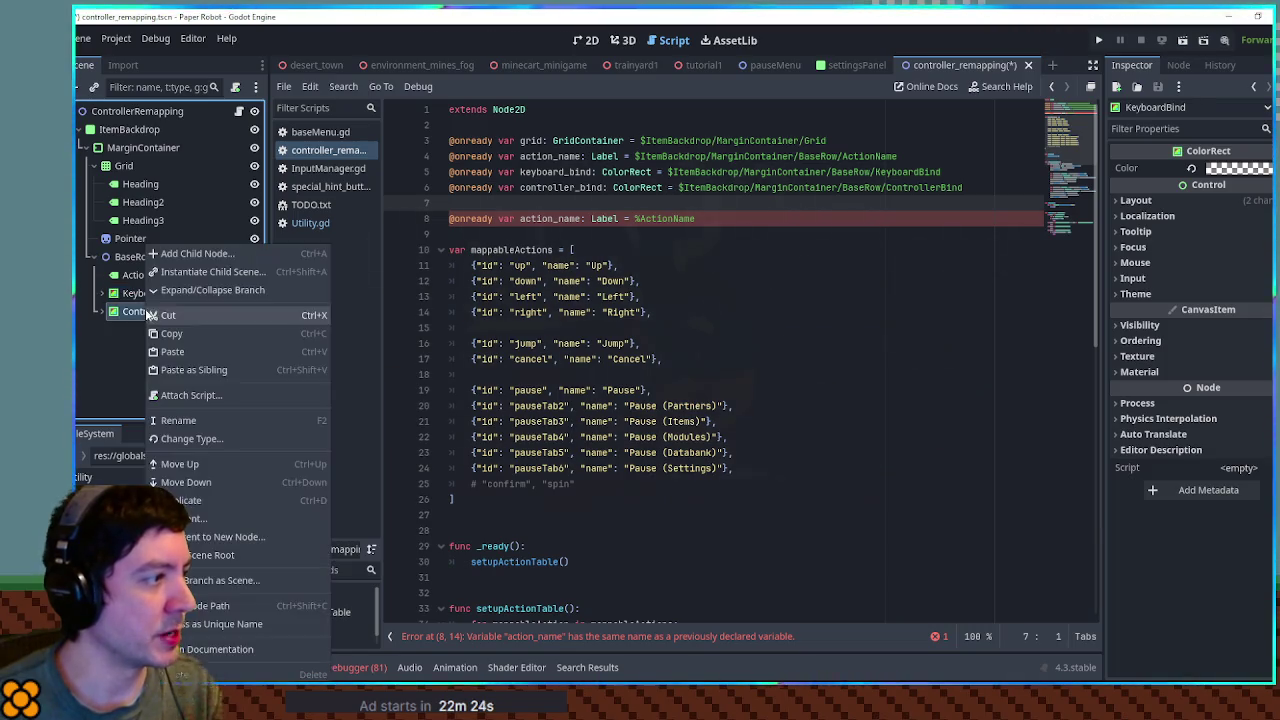
{"action": "left_click", "coordinate": [208, 618]}
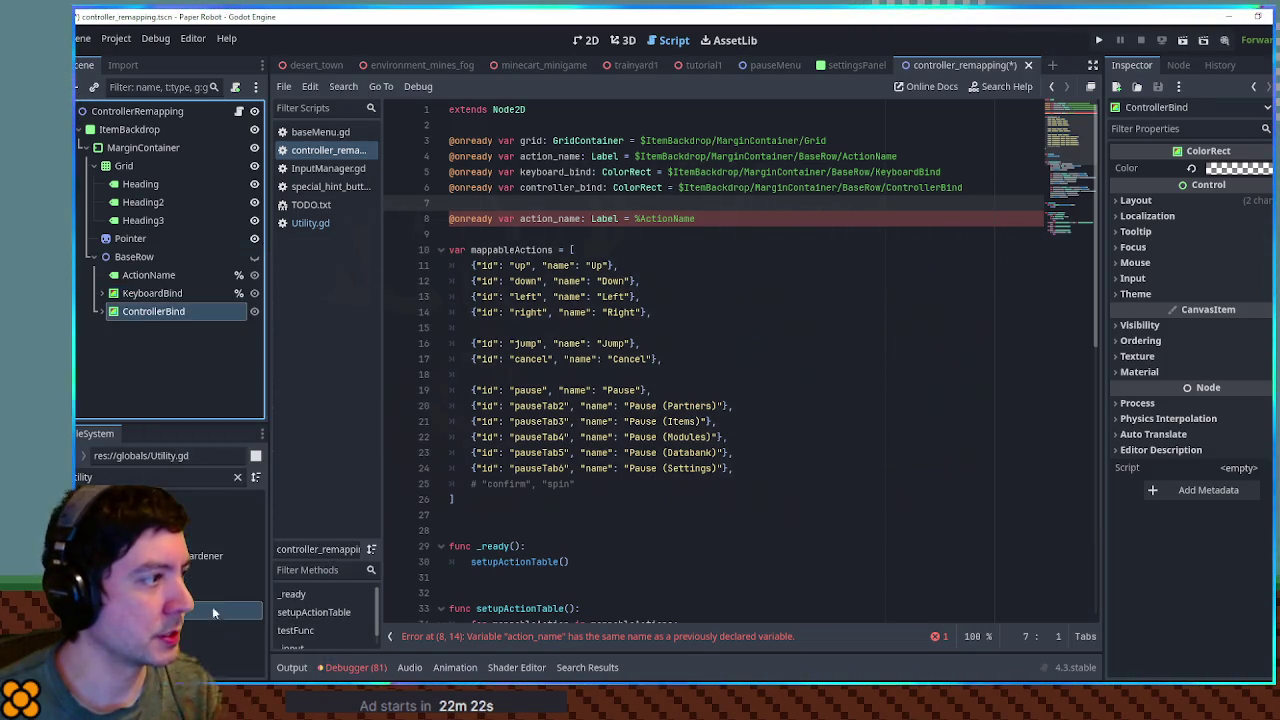
{"action": "left_click", "coordinate": [156, 293], "text": "shift"}
{"action": "left_click_drag", "start_coordinate": [150, 310], "coordinate": [510, 250]}
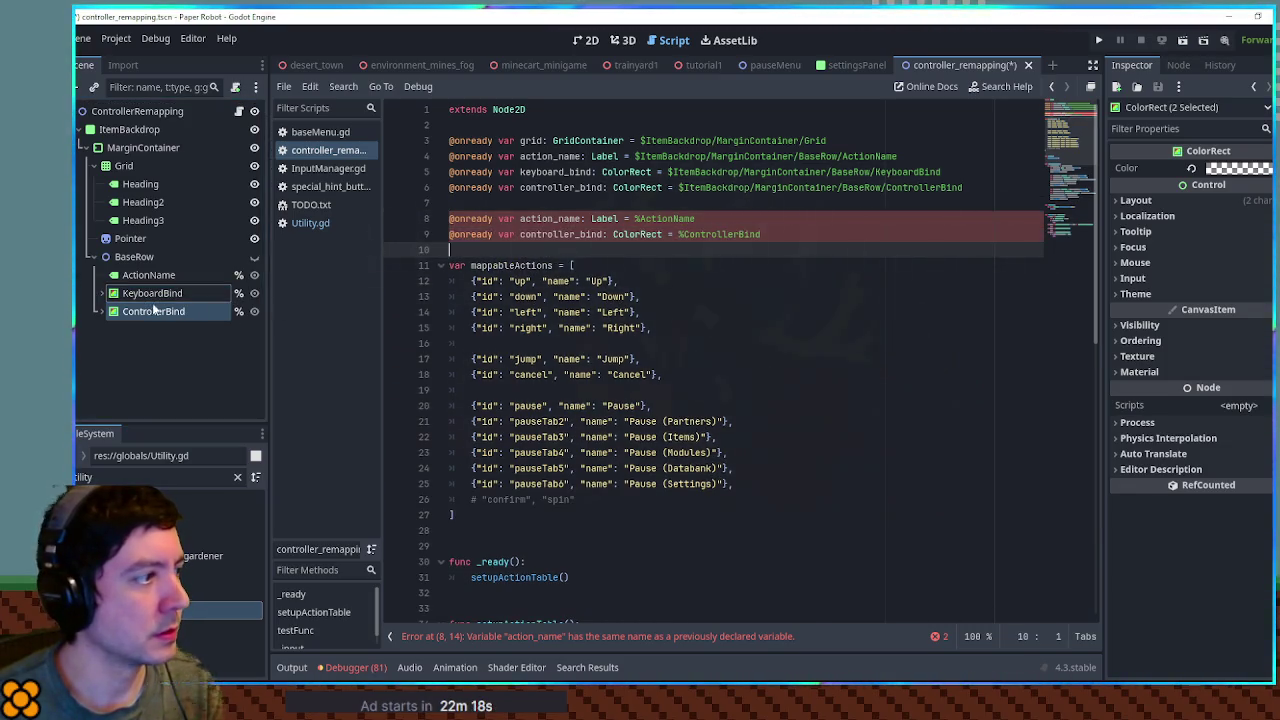
{"action": "left_click_drag", "start_coordinate": [150, 293], "coordinate": [500, 258]}
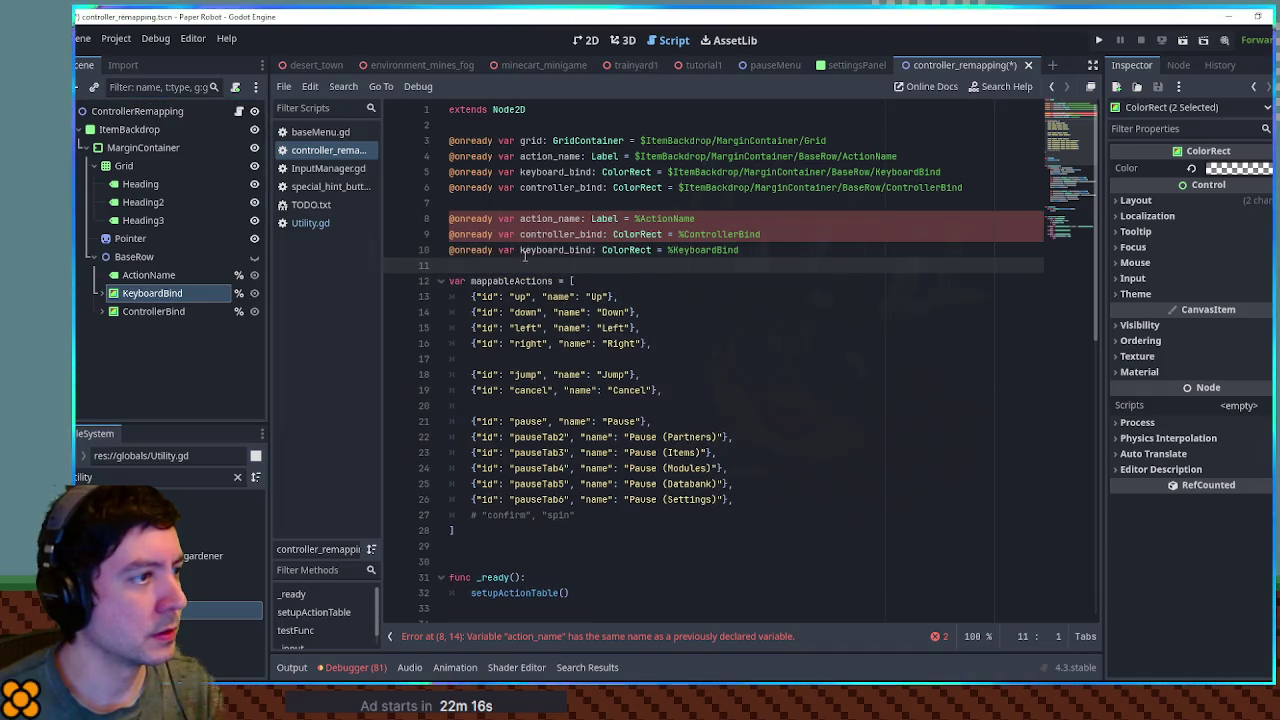
{"action": "key", "text": "Up"}
{"action": "key", "text": "Up"}
{"action": "key", "text": "Up"}
{"action": "key", "text": "ctrl+shift+k"}
{"action": "key", "text": "ctrl+shift+k"}
{"action": "key", "text": "ctrl+shift+k"}
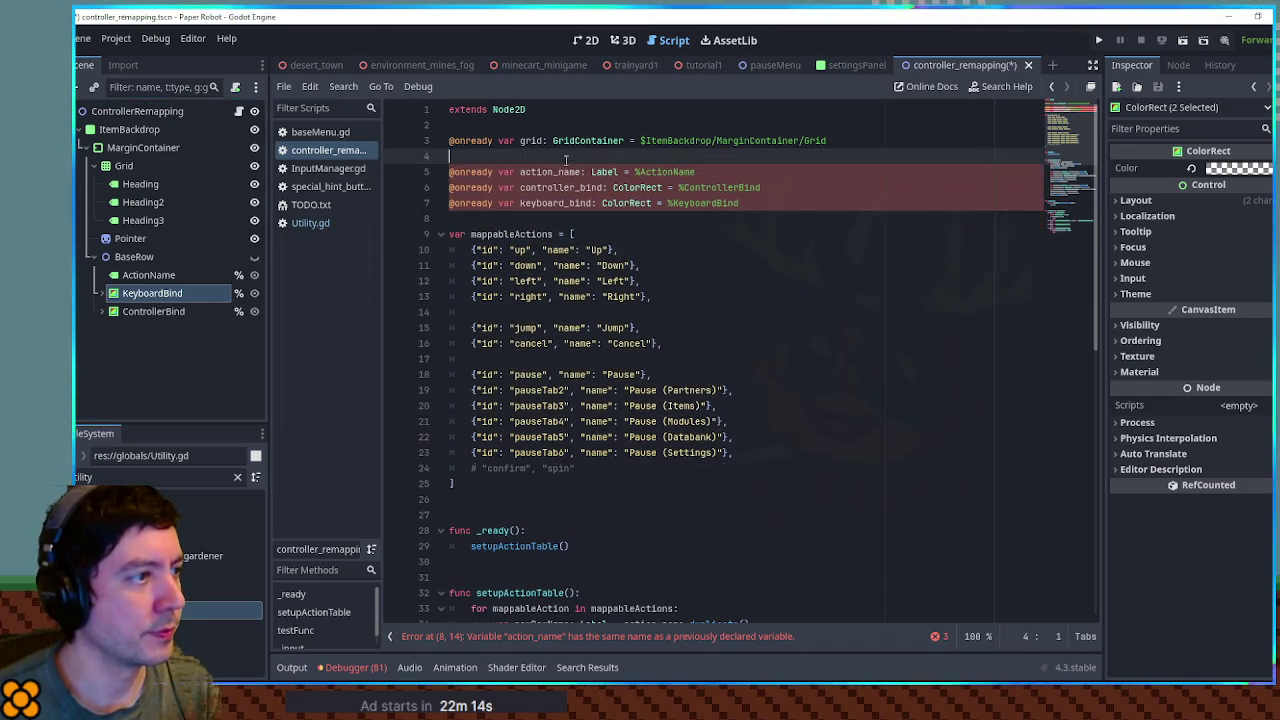
{"action": "key", "text": "Return"}
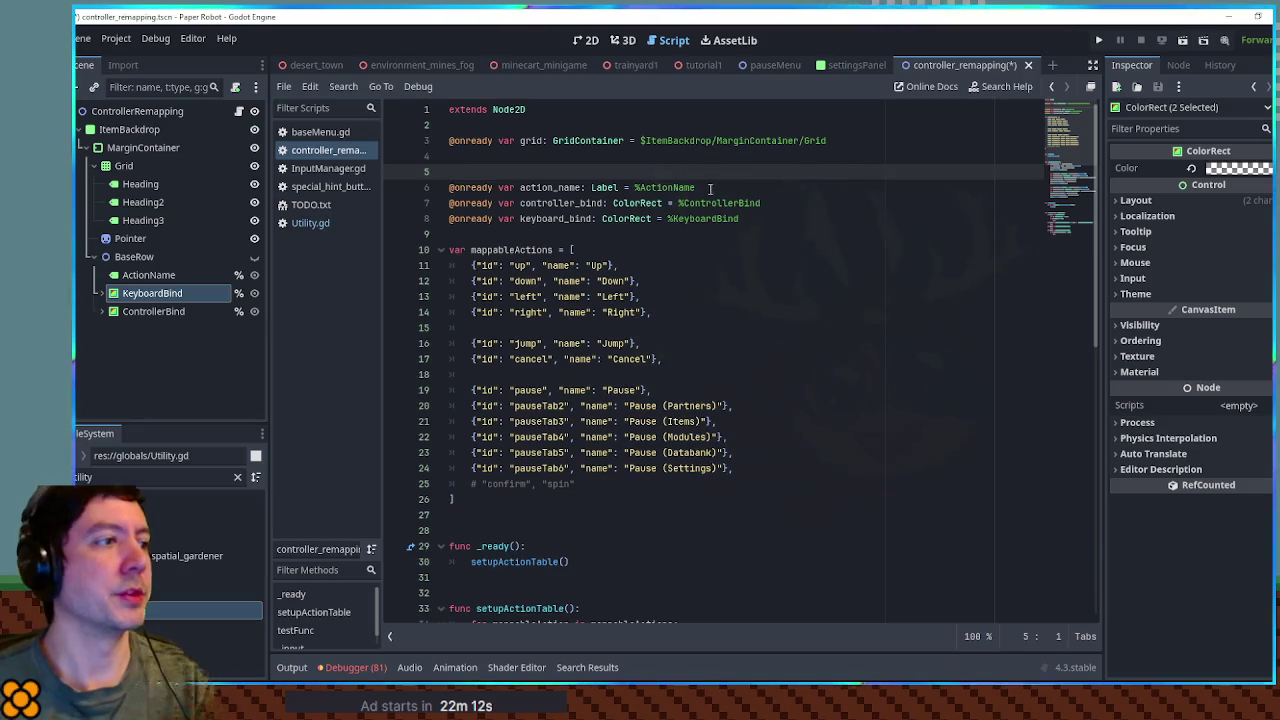
- Make Grid unique-named, replace its old path declaration with %Grid, and save
{"action": "left_click", "coordinate": [126, 166]}
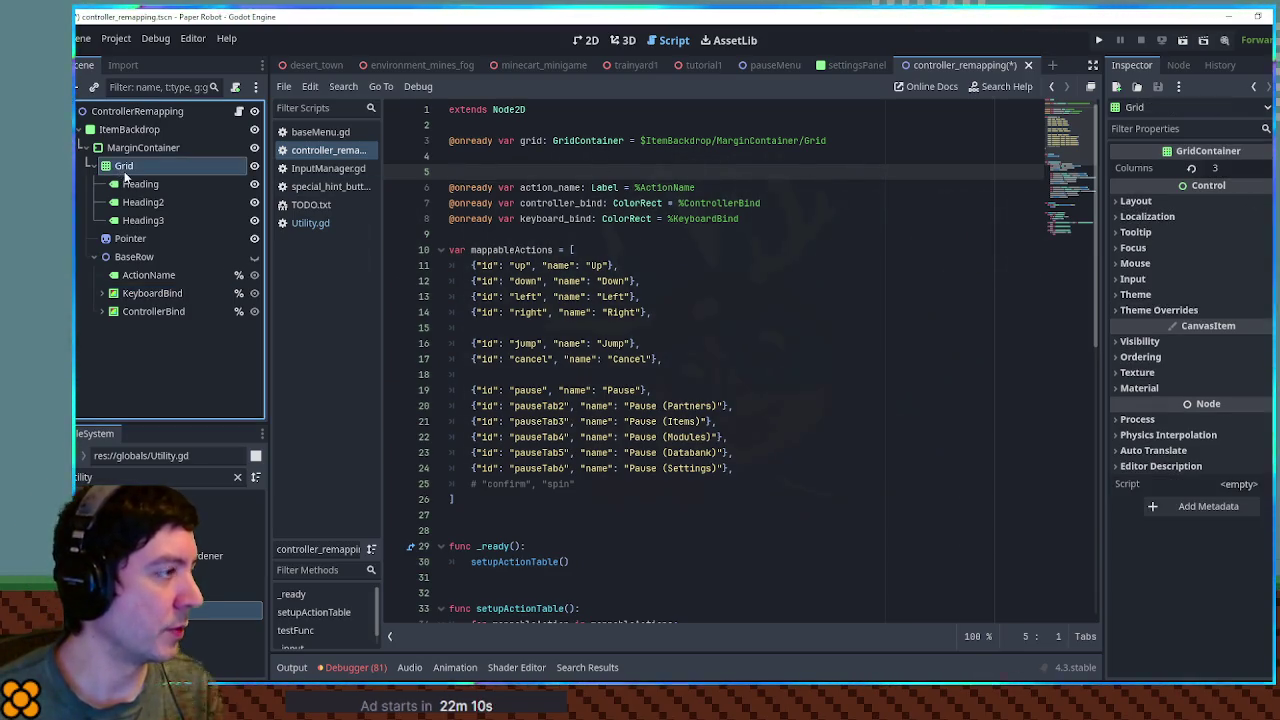
{"action": "right_click", "coordinate": [127, 167]}
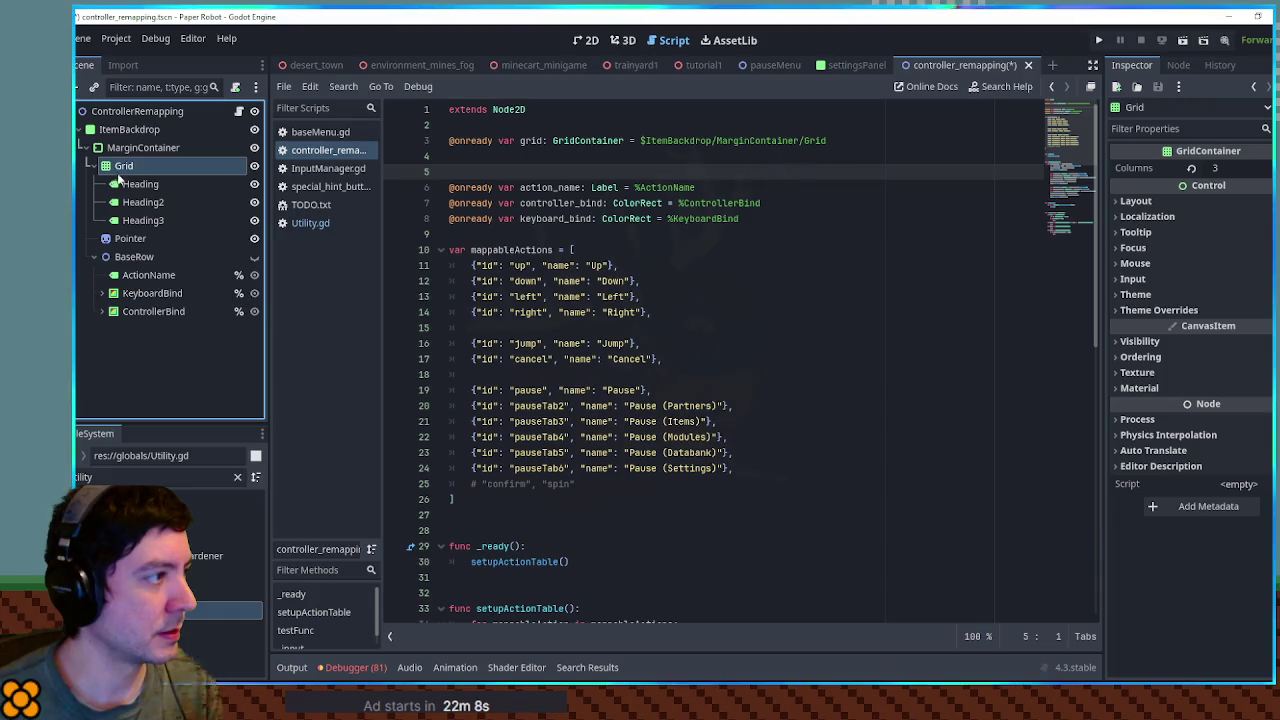
{"action": "right_click", "coordinate": [126, 167]}
{"action": "left_click", "coordinate": [218, 528]}
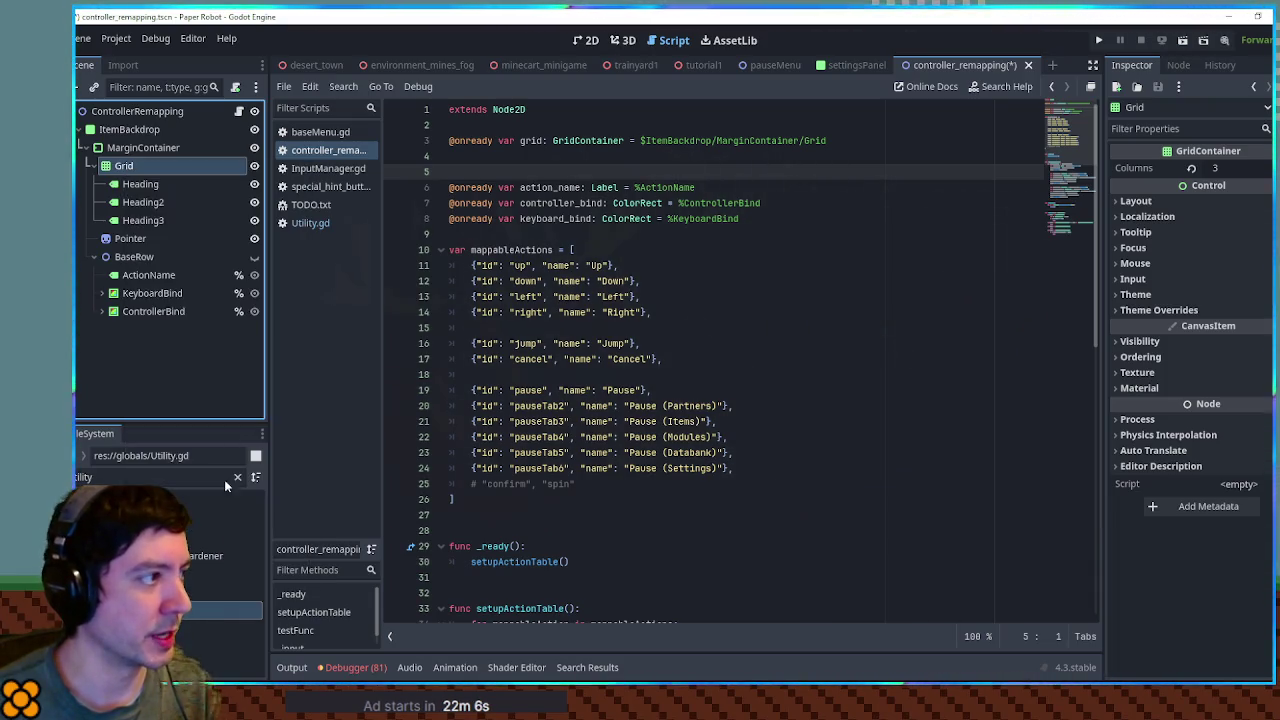
{"action": "mouse_move", "coordinate": [141, 166]}
{"action": "left_mouse_down"}
{"action": "mouse_move", "coordinate": [412, 184]}
{"action": "mouse_move", "coordinate": [455, 172]}
{"action": "left_mouse_up"}
{"action": "left_click", "coordinate": [541, 127]}
{"action": "key", "text": "Down"}
{"action": "key", "text": "ctrl+shift+k"}
{"action": "key", "text": "ctrl+shift+k"}
{"action": "key", "text": "ctrl+s"}
{"action": "left_click", "coordinate": [586, 40]}
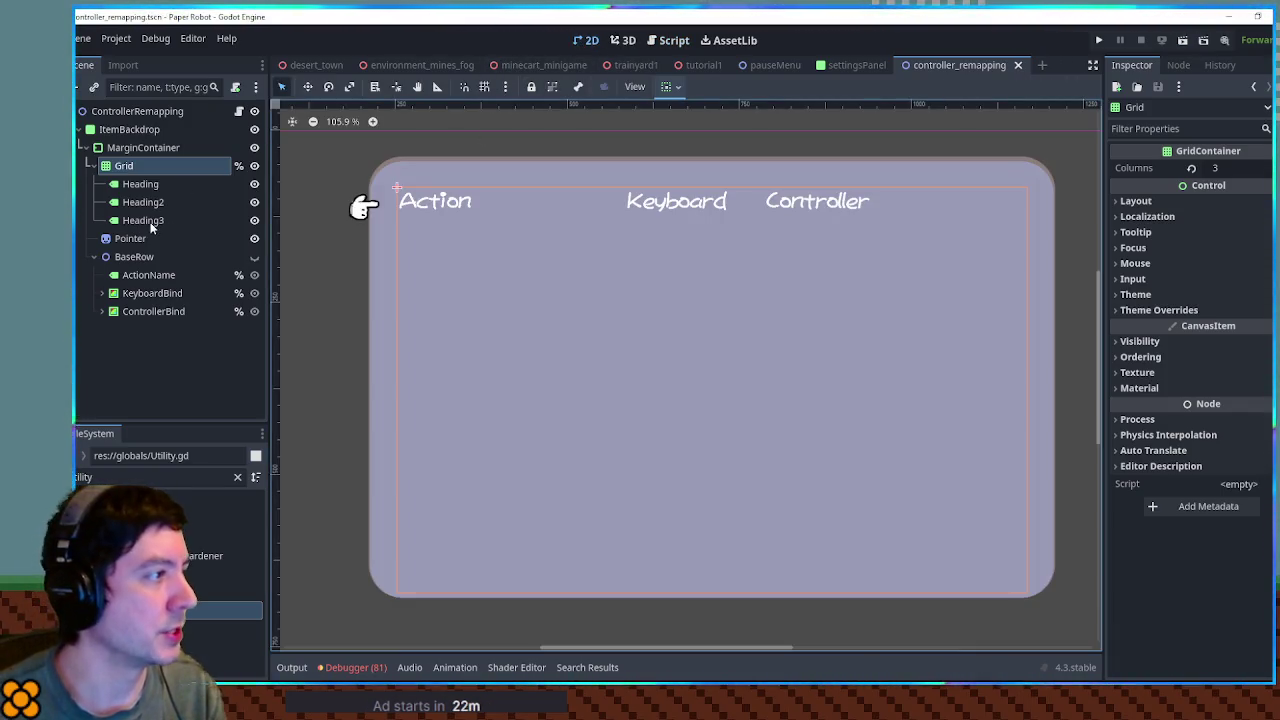
- Paste BaseRow's ActionName, KeyboardBind and ControllerBind into Grid repeatedly, undoing one misplaced paste
{"action": "left_click", "coordinate": [148, 315]}
{"action": "left_click", "coordinate": [148, 275], "text": "shift"}
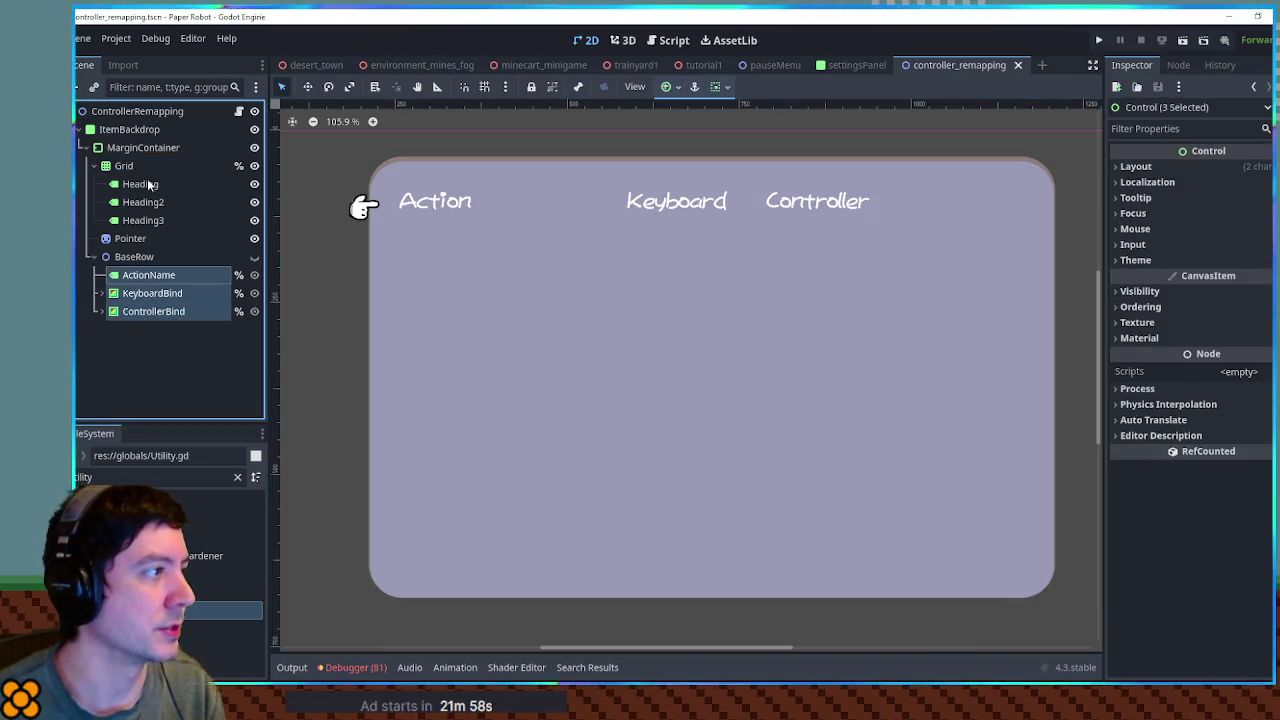
{"action": "left_click", "coordinate": [124, 166]}
{"action": "key", "text": "ctrl+v"}
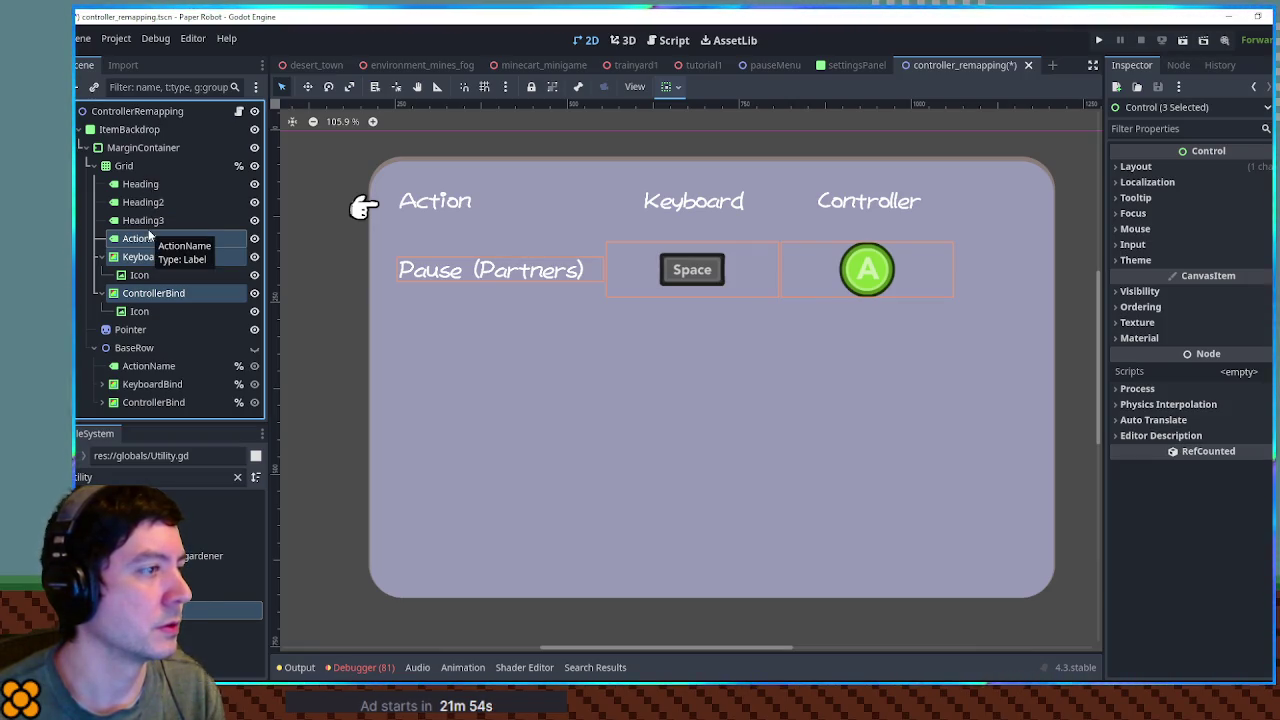
{"action": "key", "text": "ctrl+v"}
{"action": "key", "text": "ctrl+z"}
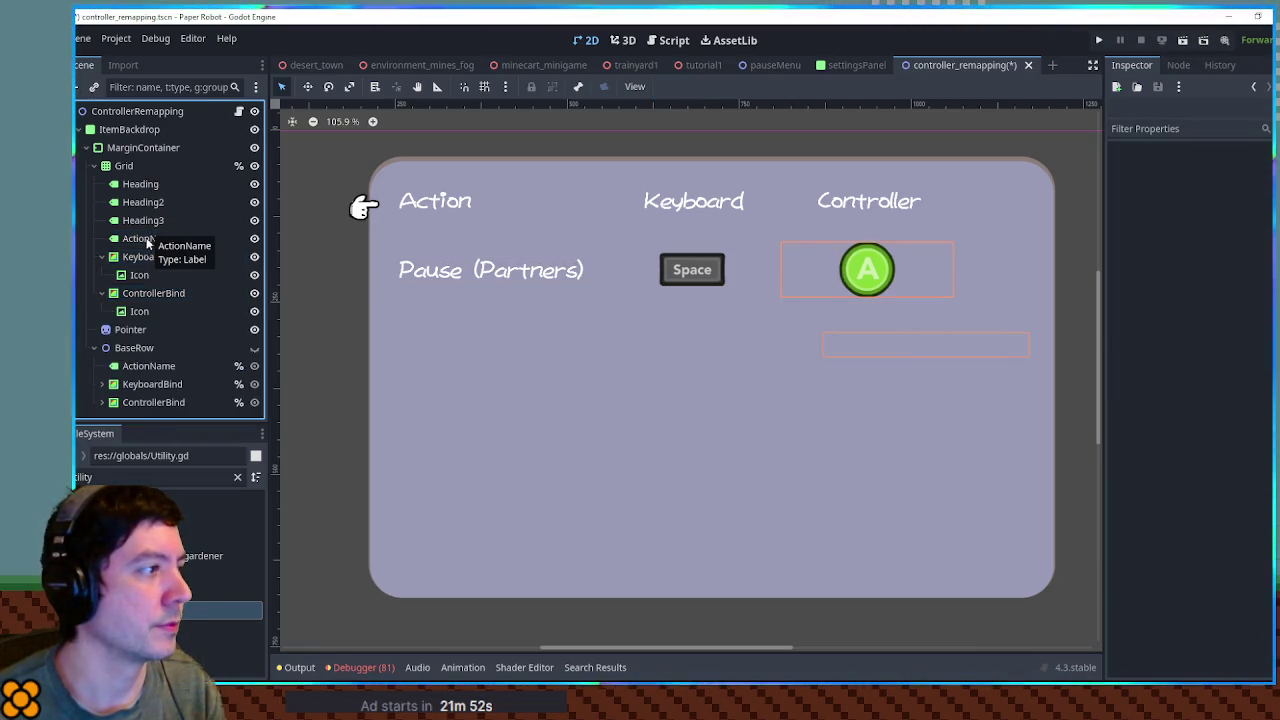
{"action": "left_click", "coordinate": [143, 278]}
{"action": "left_click", "coordinate": [136, 238], "text": "shift"}
{"action": "key", "text": "ctrl+v"}
{"action": "key", "text": "ctrl+v"}
{"action": "key", "text": "ctrl+v"}
{"action": "key", "text": "ctrl+v"}
{"action": "key", "text": "ctrl+v"}
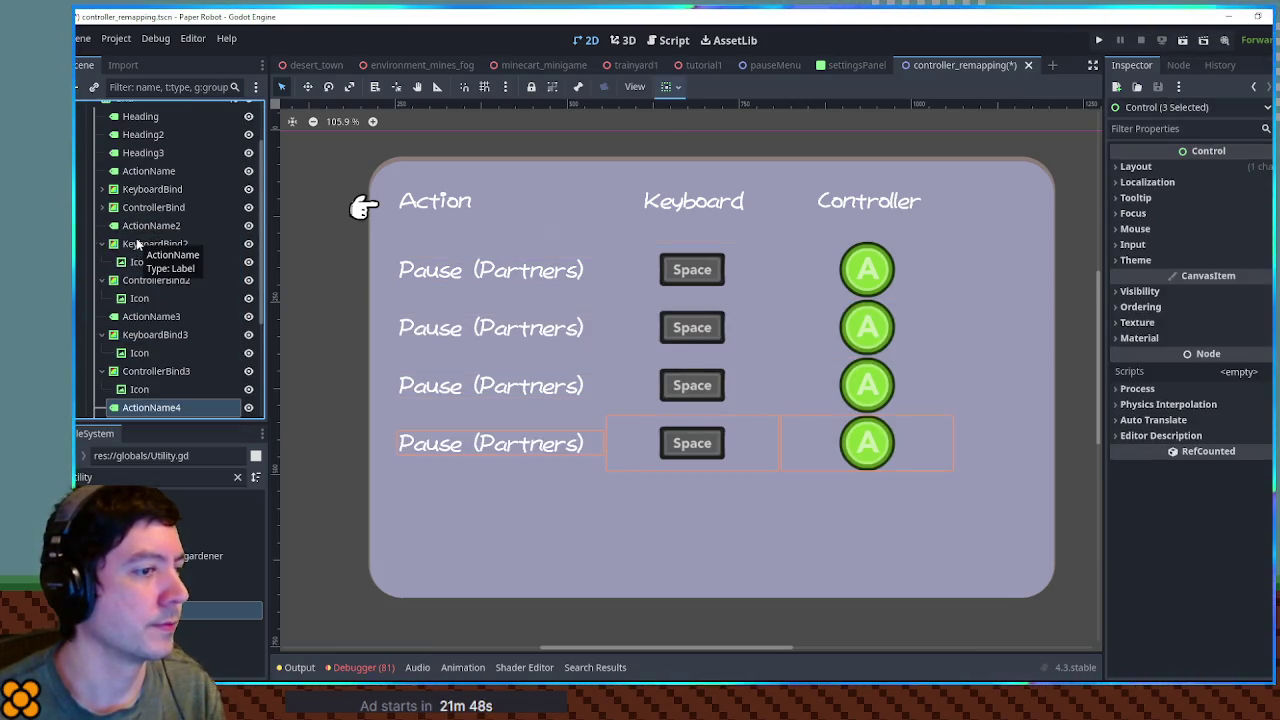
{"action": "key", "text": "ctrl+v"}
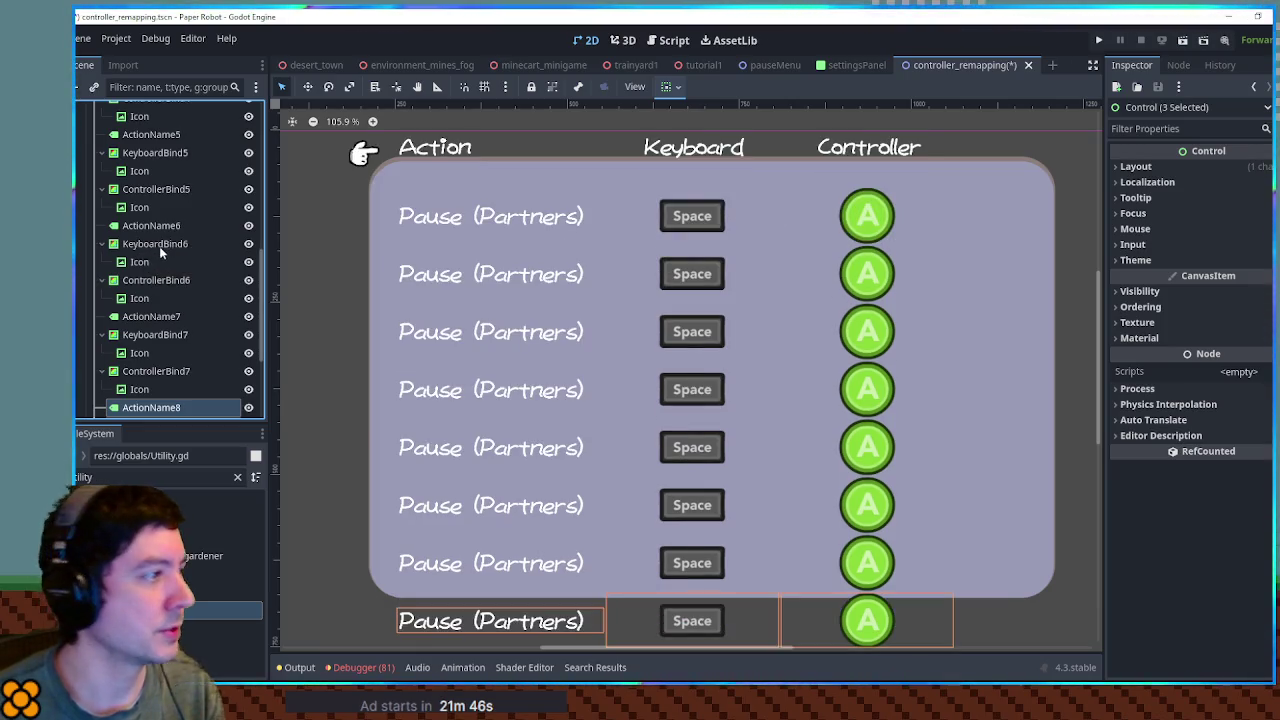
{"action": "scroll", "coordinate": [160, 253], "scroll_direction": "up", "scroll_amount": 10}
- Select MarginContainer as the parent for a new child node
{"action": "left_click", "coordinate": [138, 170]}
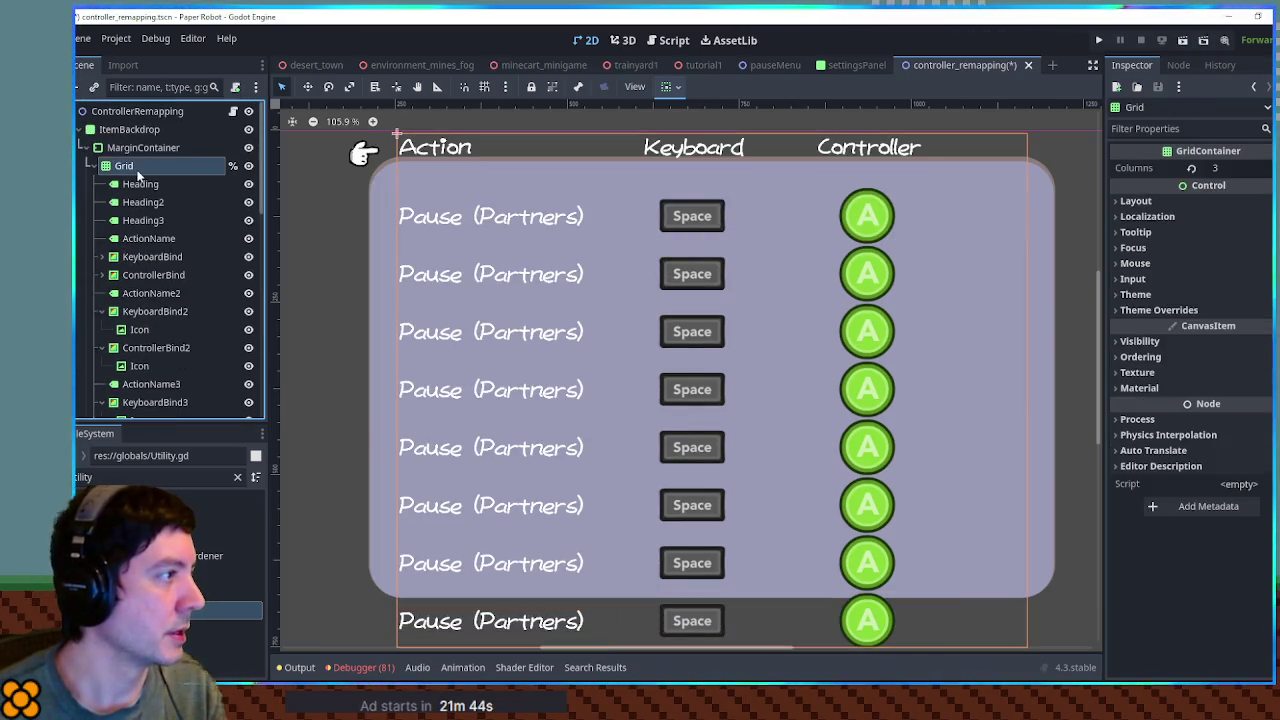
{"action": "left_click", "coordinate": [130, 148]}
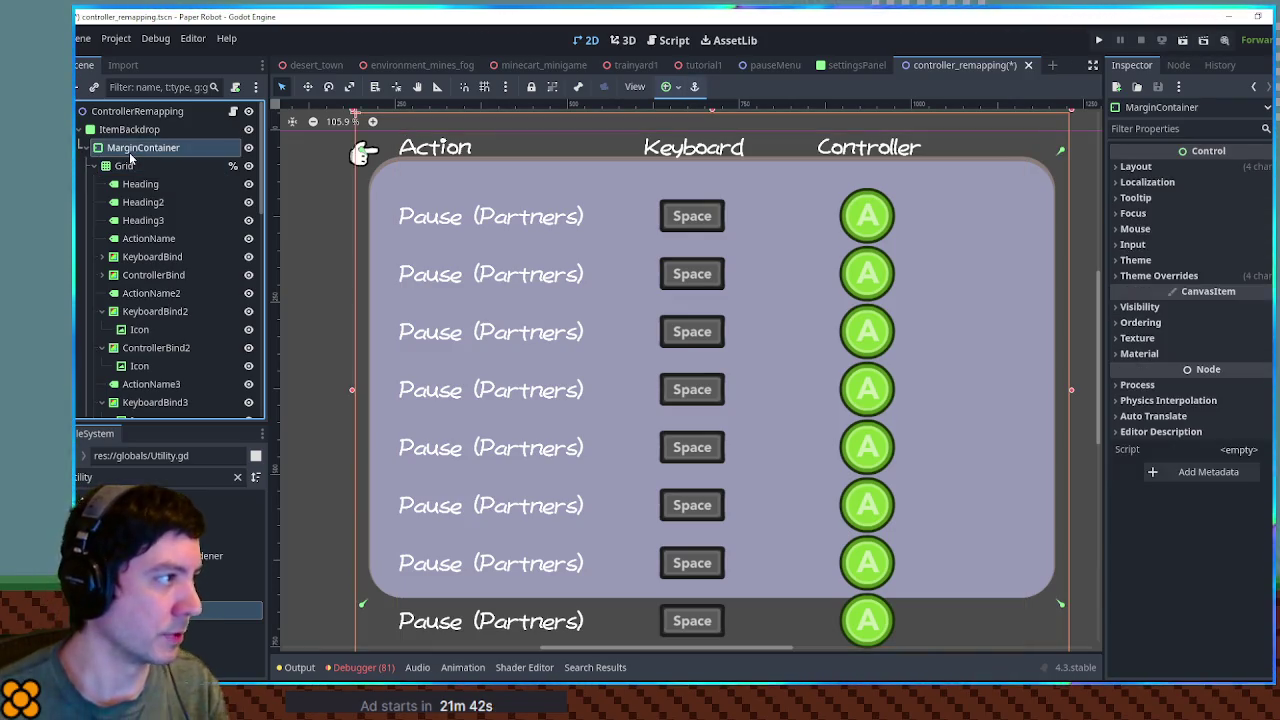
{"action": "left_click", "coordinate": [98, 165]}
- Add a ScrollContainer under MarginContainer, move the Grid into it, and collapse BaseRow
{"action": "key", "text": "ctrl+a"}
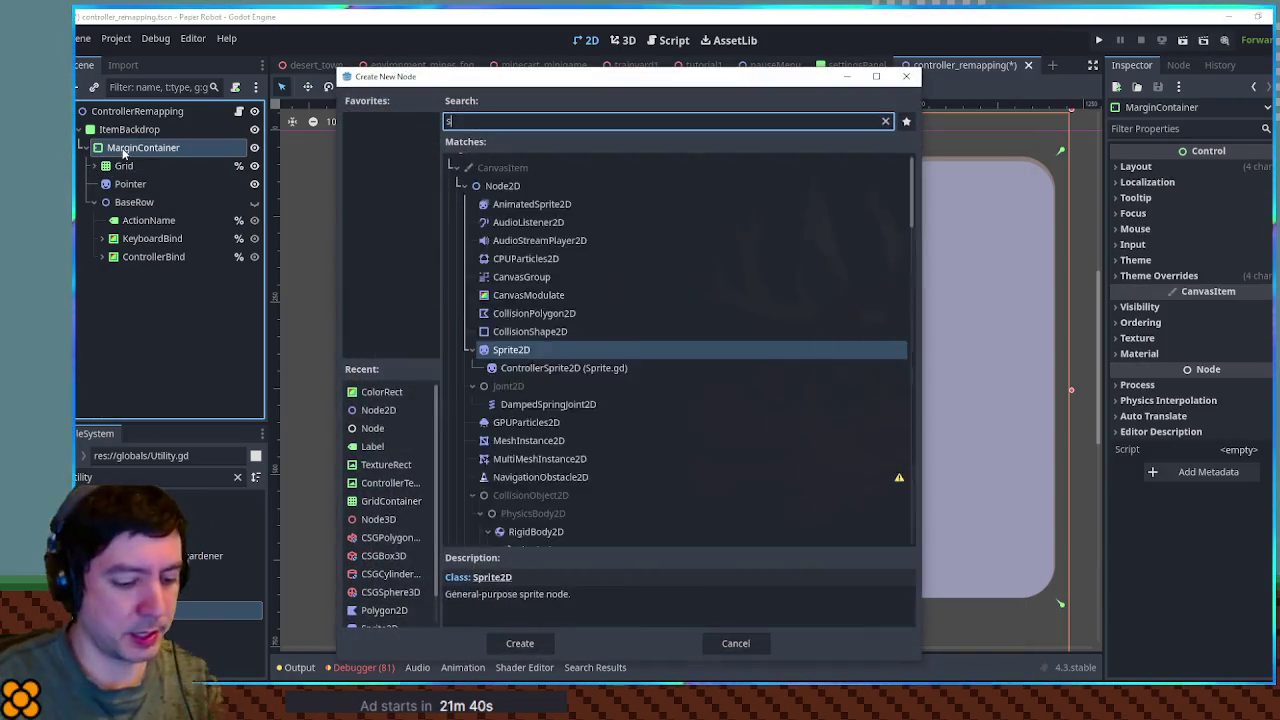
{"action": "type", "text": "scroll"}
{"action": "double_click", "coordinate": [520, 311]}
{"action": "mouse_move", "coordinate": [147, 275]}
{"action": "left_mouse_down"}
{"action": "mouse_move", "coordinate": [145, 148]}
{"action": "mouse_move", "coordinate": [125, 168]}
{"action": "left_mouse_up"}
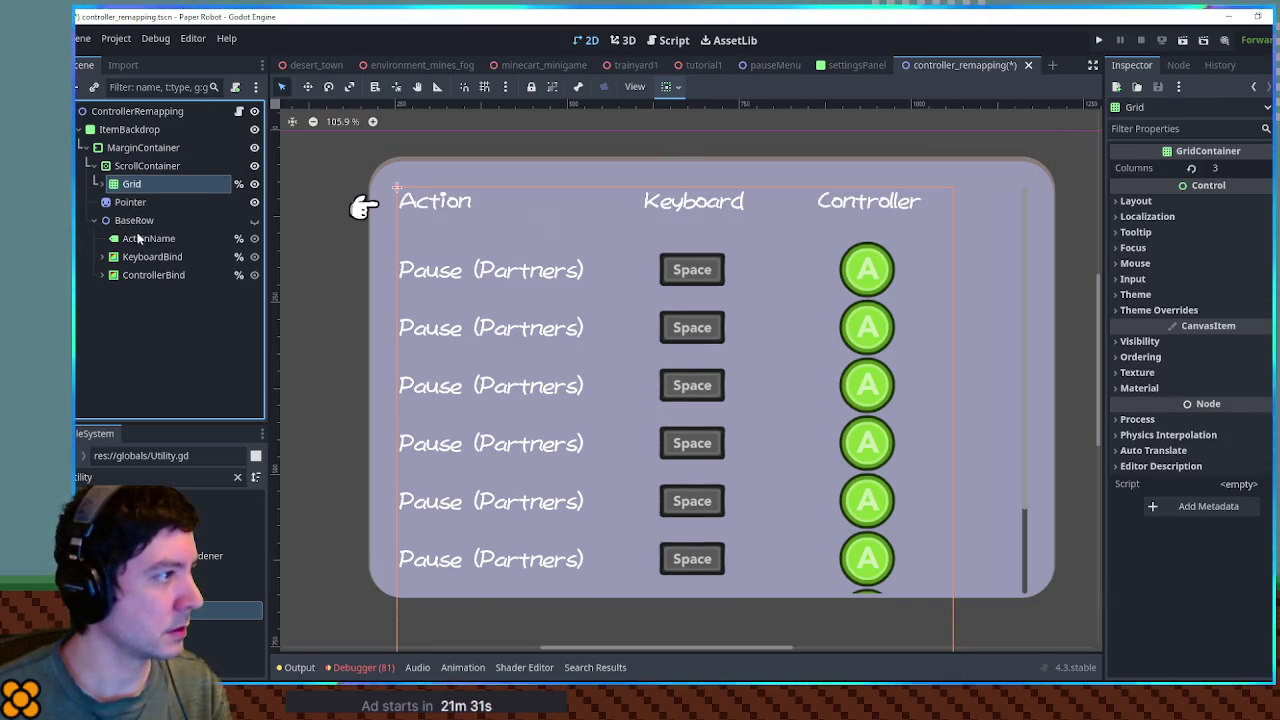
{"action": "left_click", "coordinate": [95, 221]}
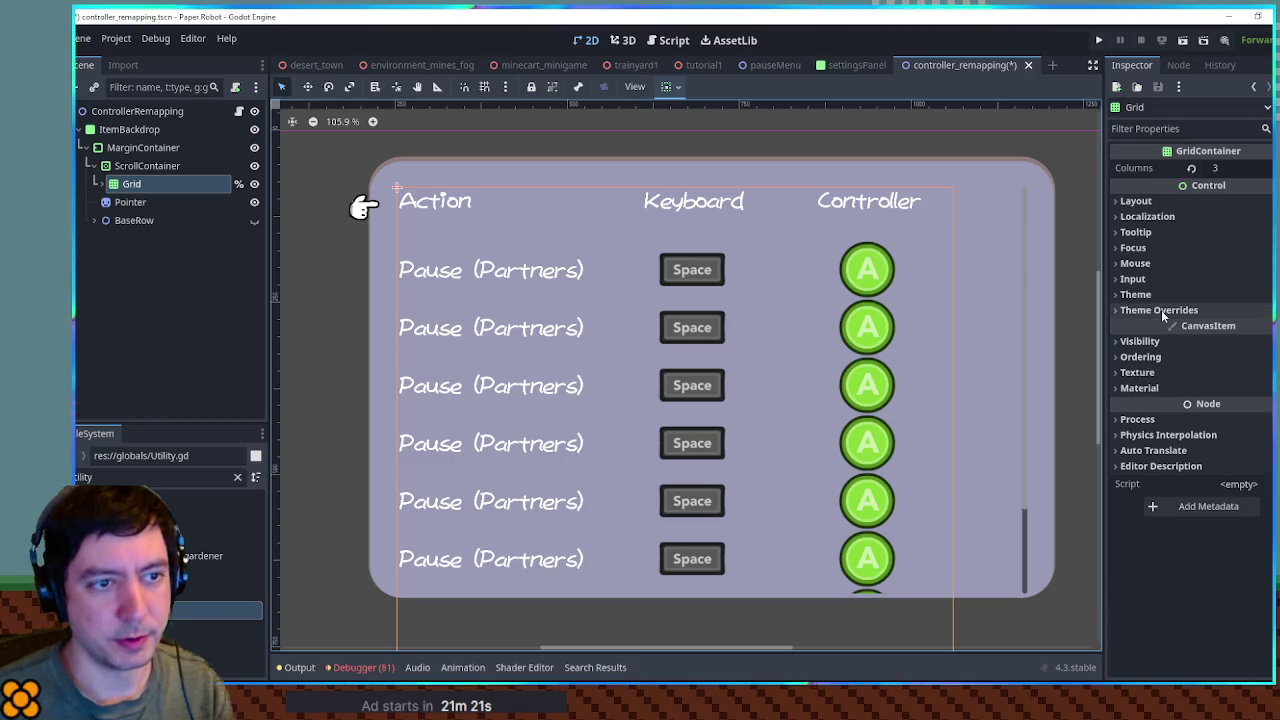
{"action": "left_click", "coordinate": [128, 172]}
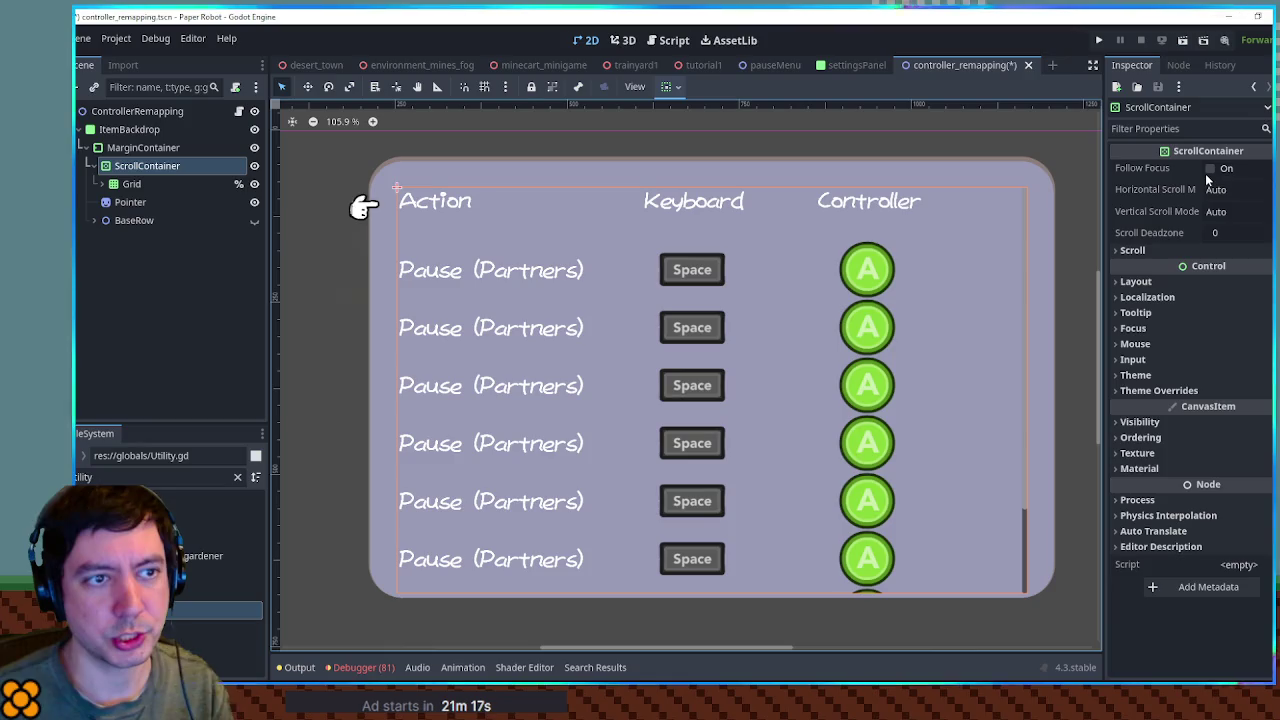
- Set the ScrollContainer's horizontal scroll mode to Never Show and vertical to Always Show
{"action": "mouse_move", "coordinate": [1173, 196]}
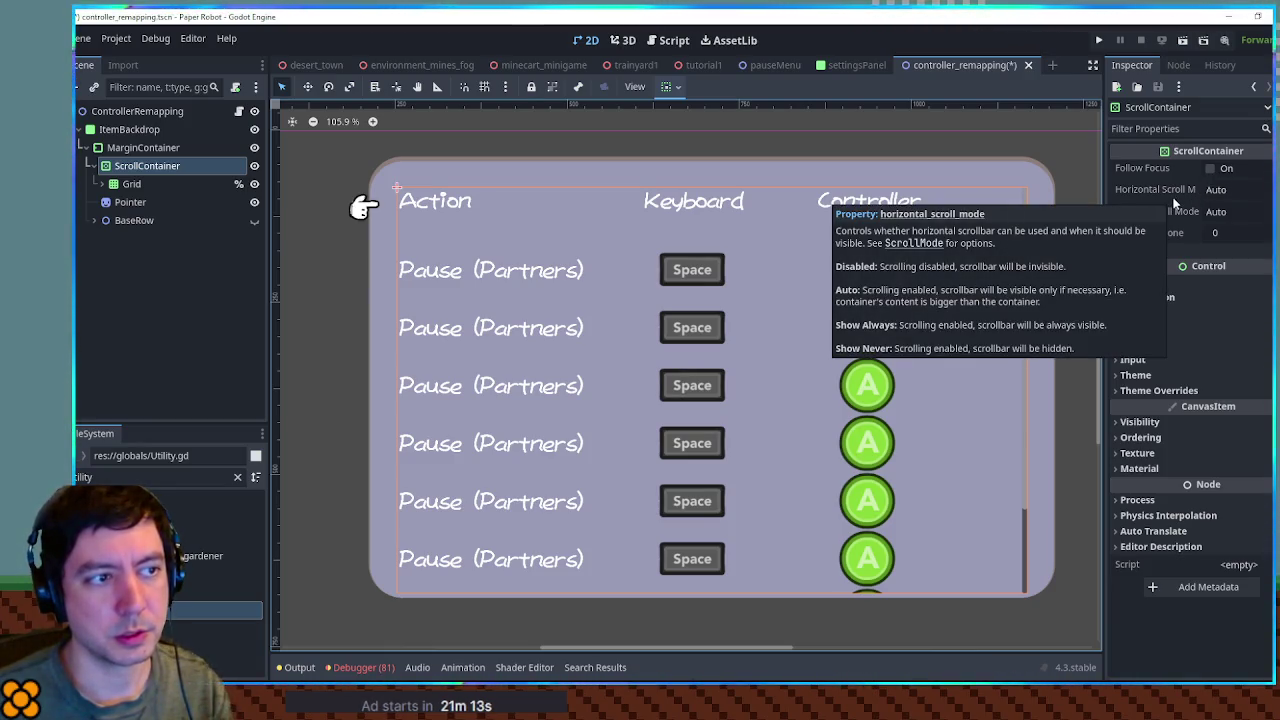
{"action": "left_click", "coordinate": [1234, 192]}
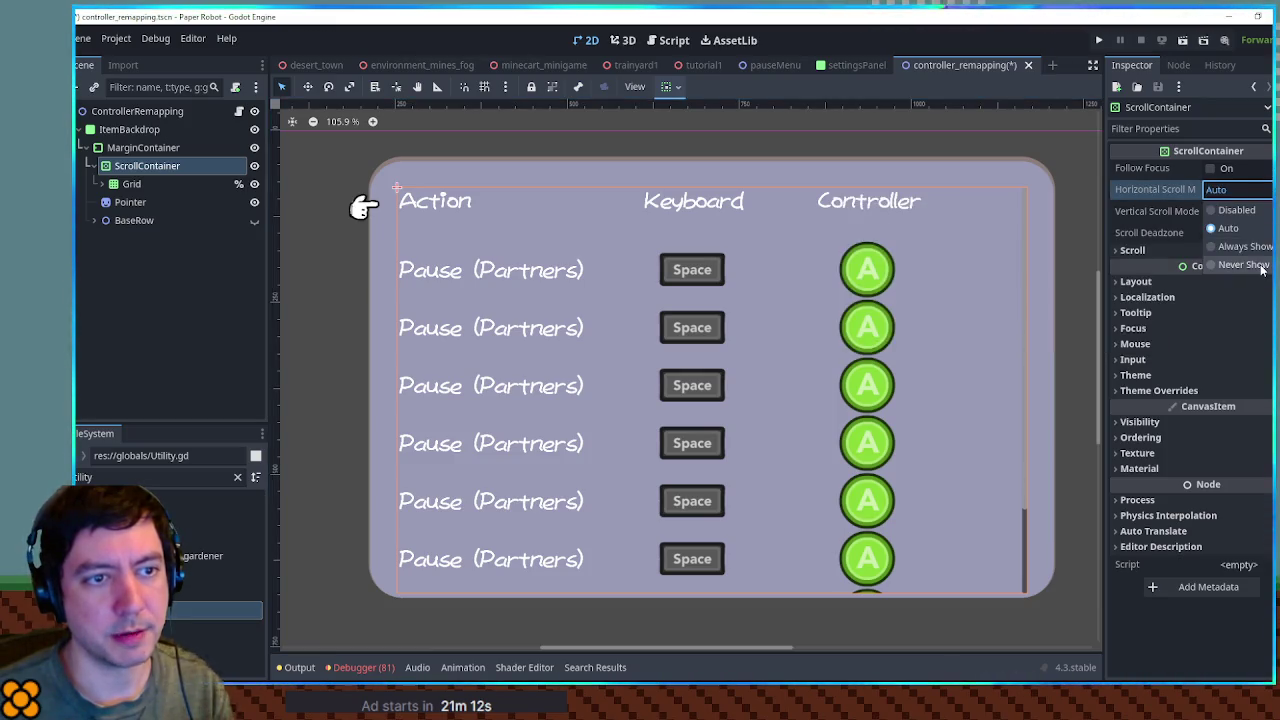
{"action": "left_click", "coordinate": [1256, 265]}
{"action": "left_click", "coordinate": [1236, 211]}
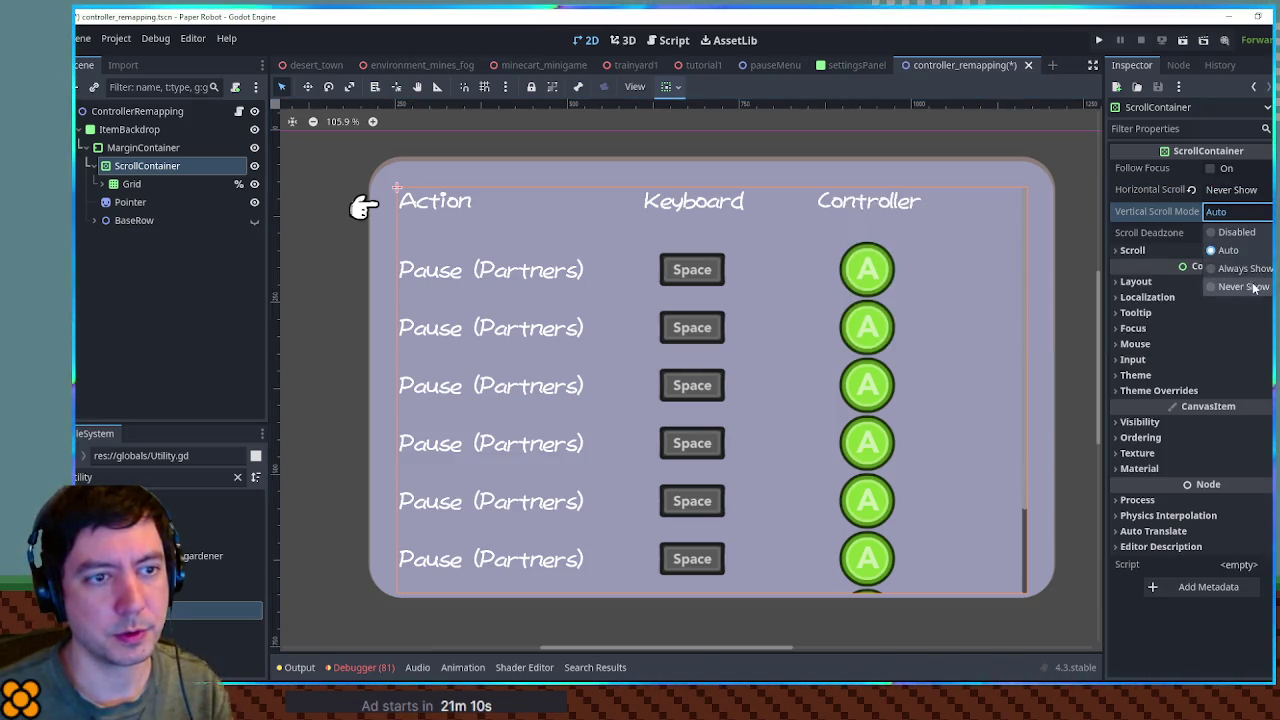
{"action": "left_click", "coordinate": [1240, 287]}
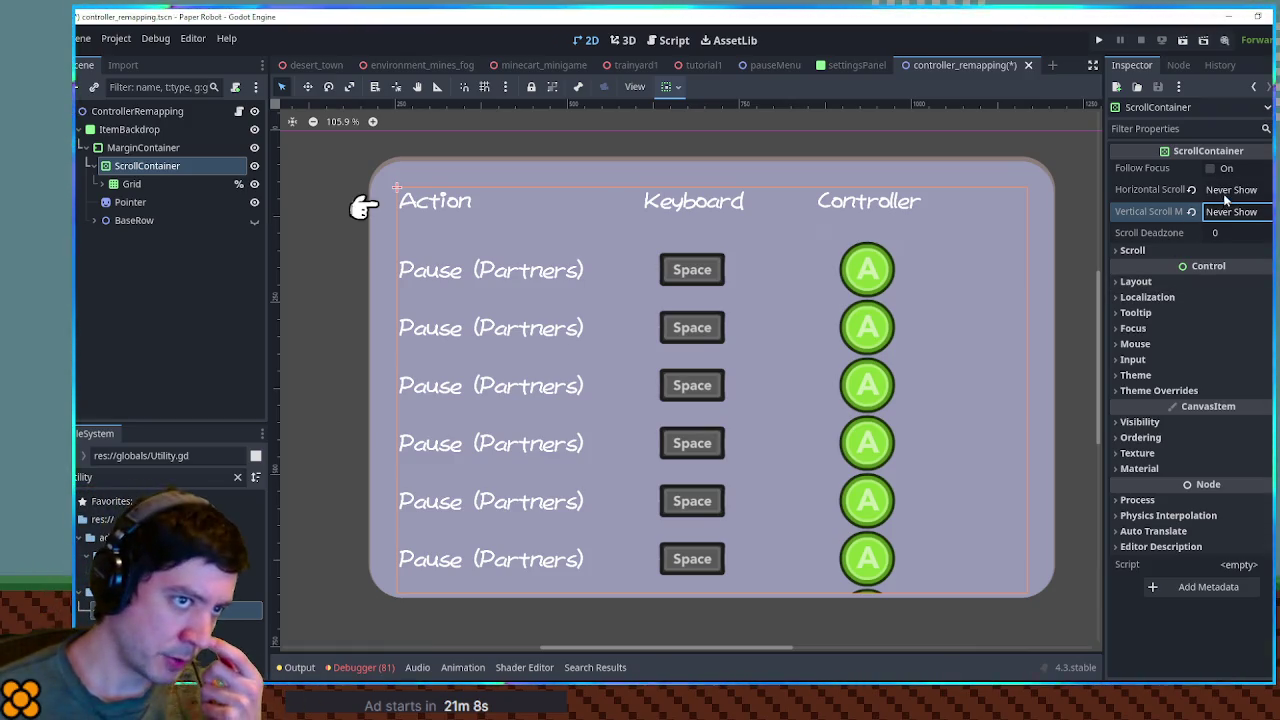
{"action": "left_click", "coordinate": [1228, 191]}
{"action": "left_click", "coordinate": [1244, 247]}
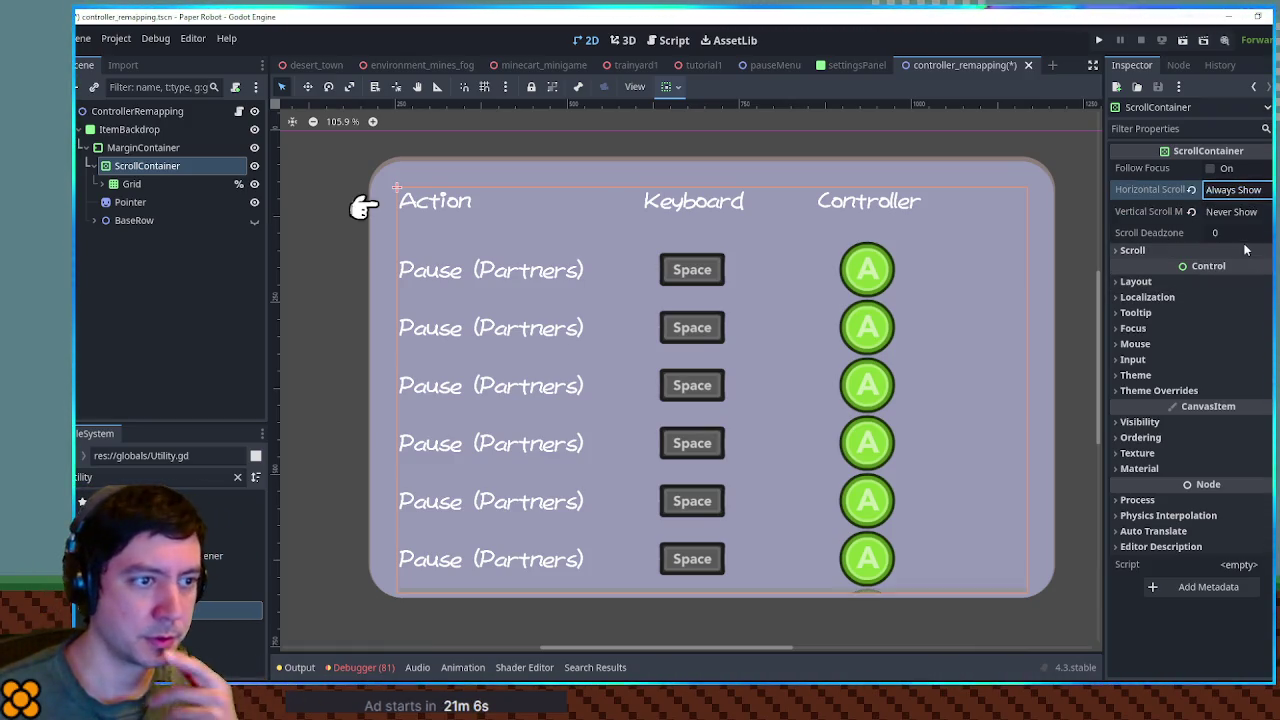
{"action": "left_click", "coordinate": [1233, 190]}
{"action": "left_click", "coordinate": [1240, 264]}
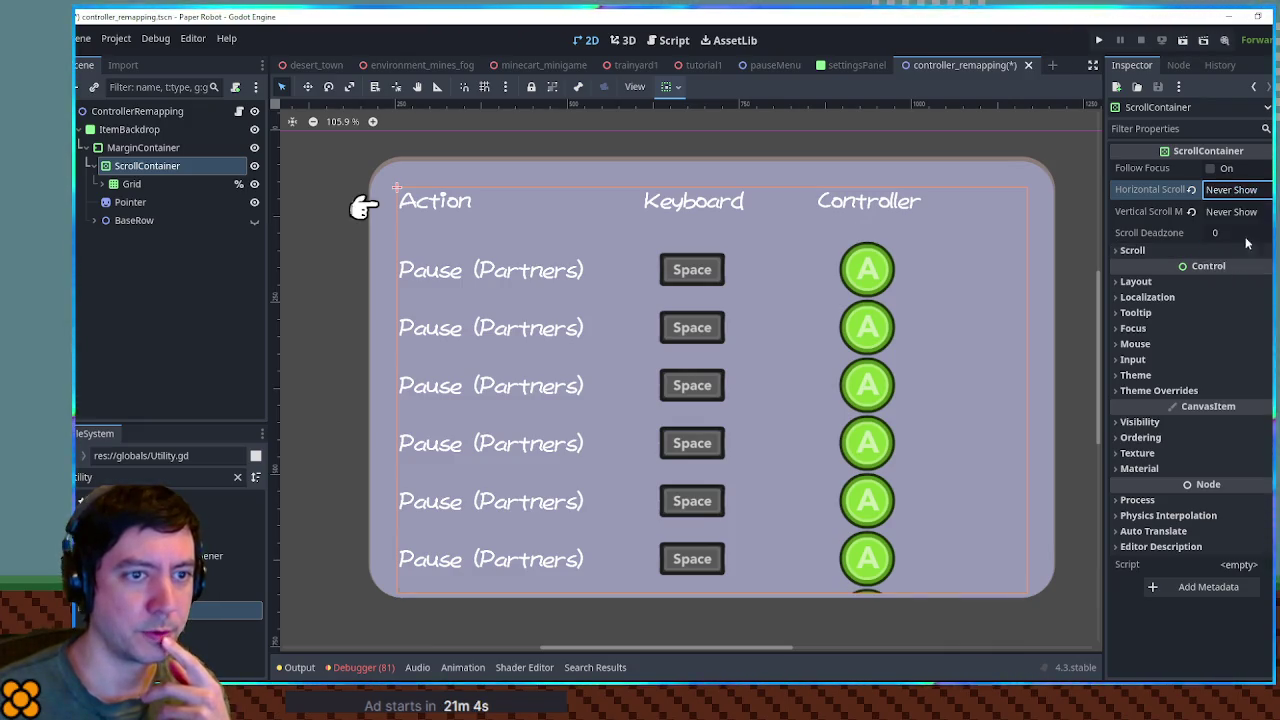
{"action": "left_click", "coordinate": [1233, 212]}
{"action": "left_click", "coordinate": [1240, 268]}
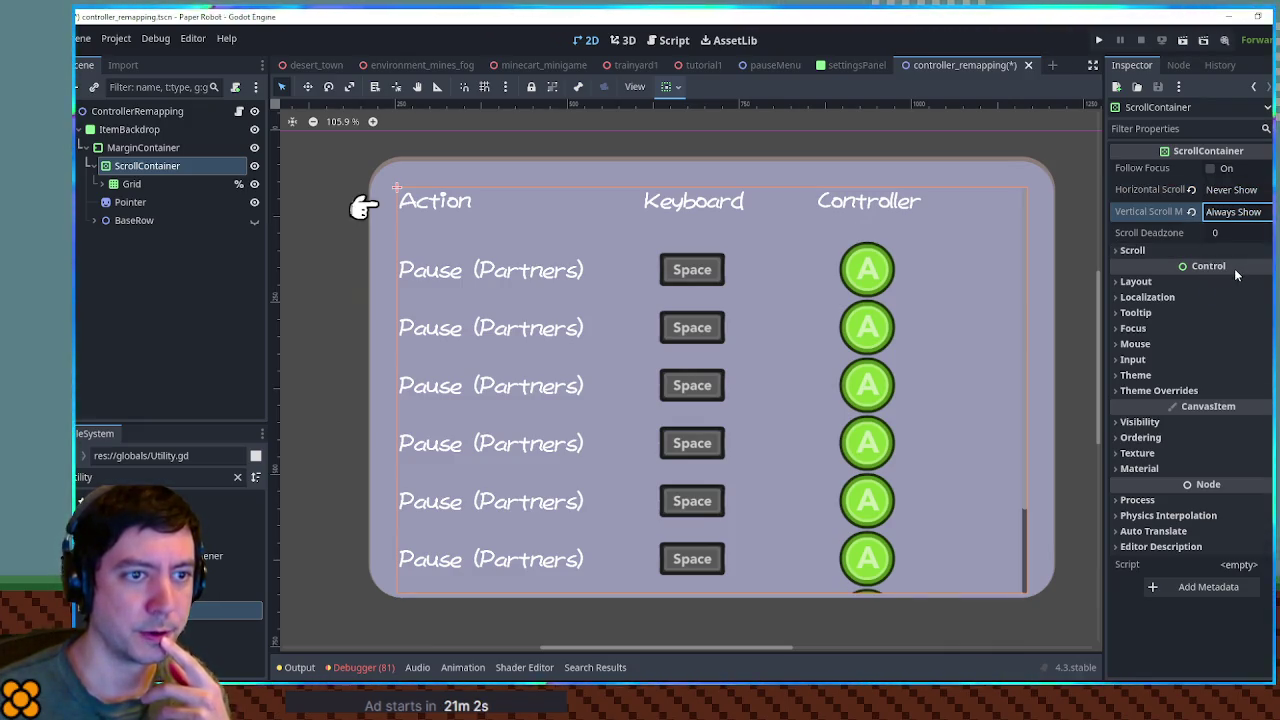
{"action": "left_click", "coordinate": [1207, 252]}
{"action": "left_click", "coordinate": [1207, 252]}
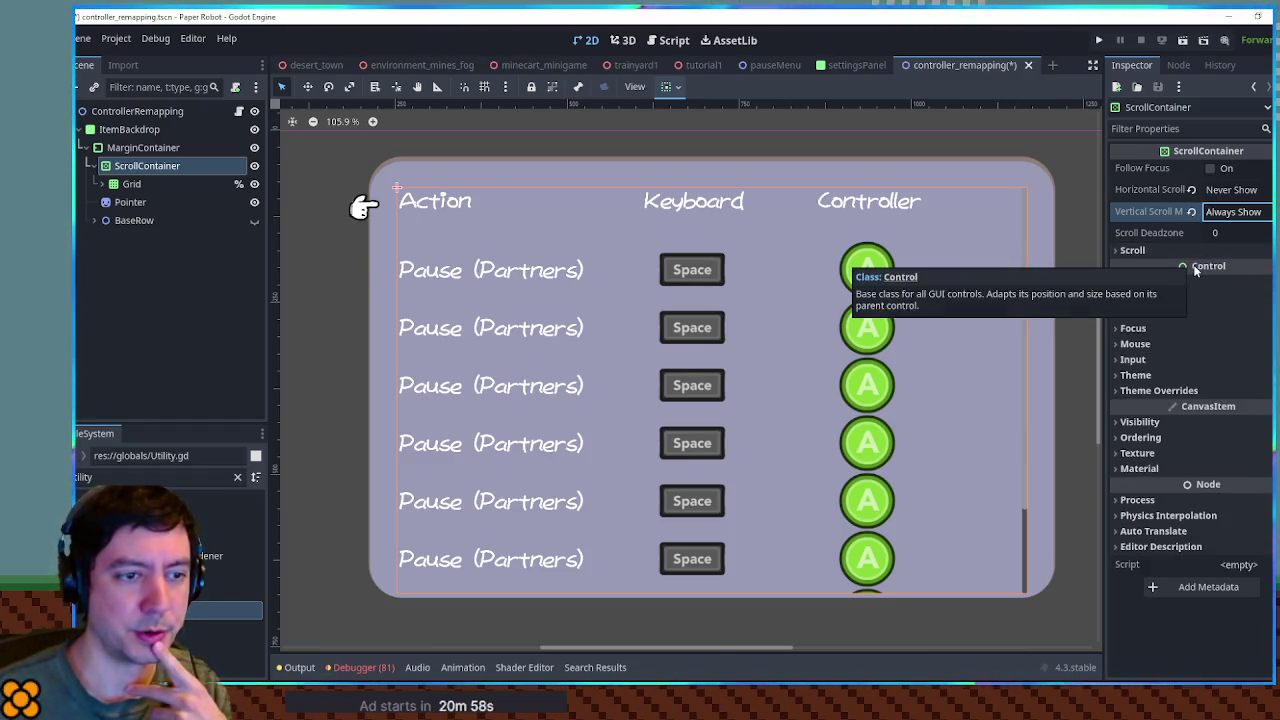
- Check the ScrollContainer's Mouse filter setting and save the controller_remapping scene
{"action": "left_click", "coordinate": [1160, 358]}
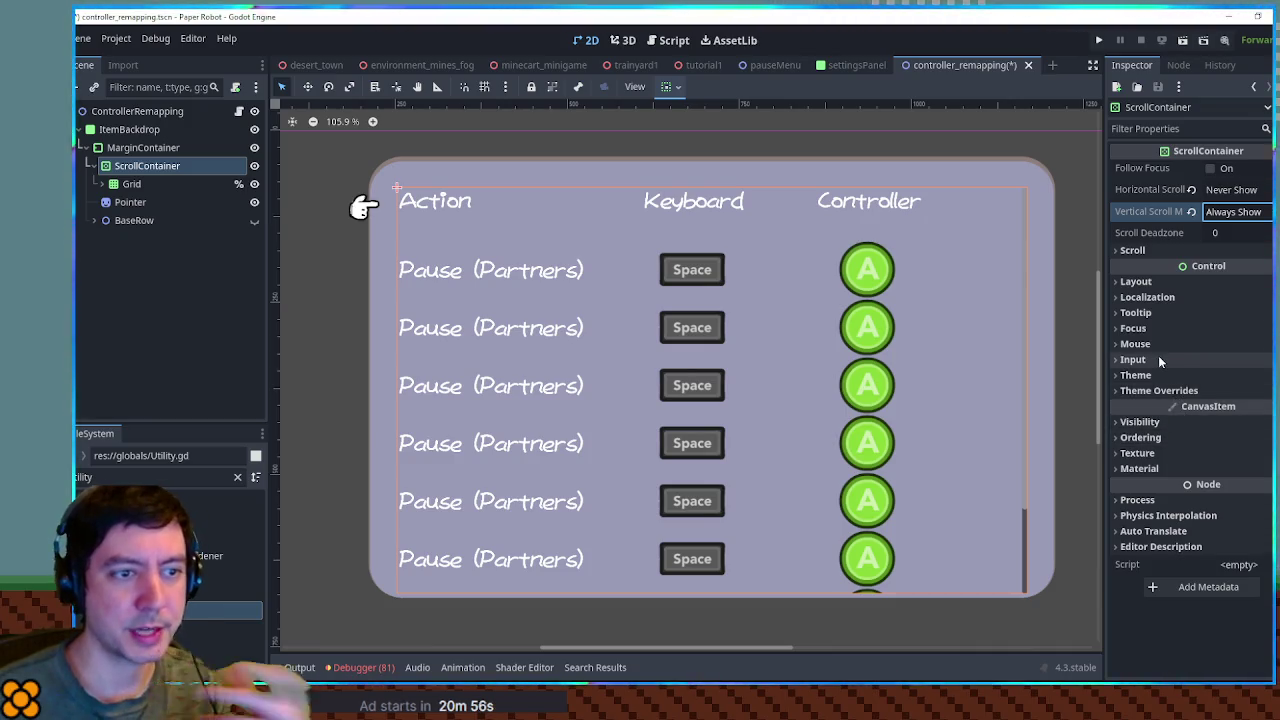
{"action": "left_click", "coordinate": [1158, 345]}
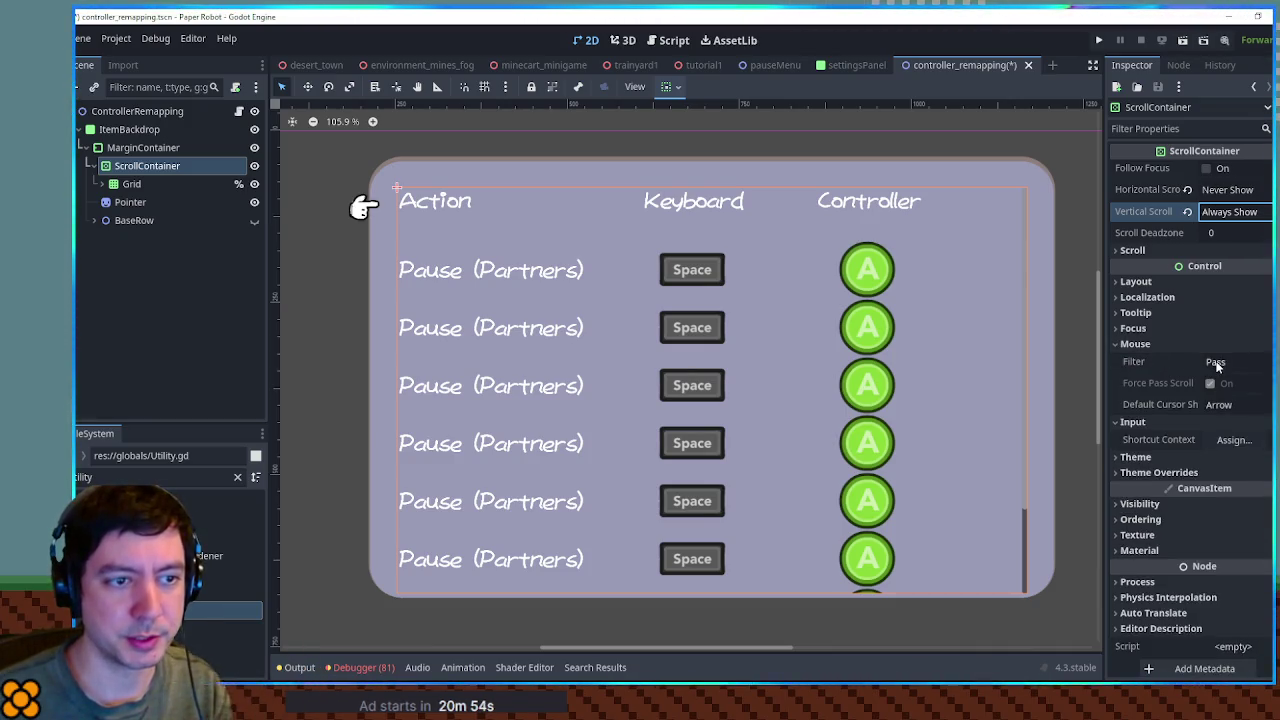
{"action": "mouse_move", "coordinate": [1136, 370]}
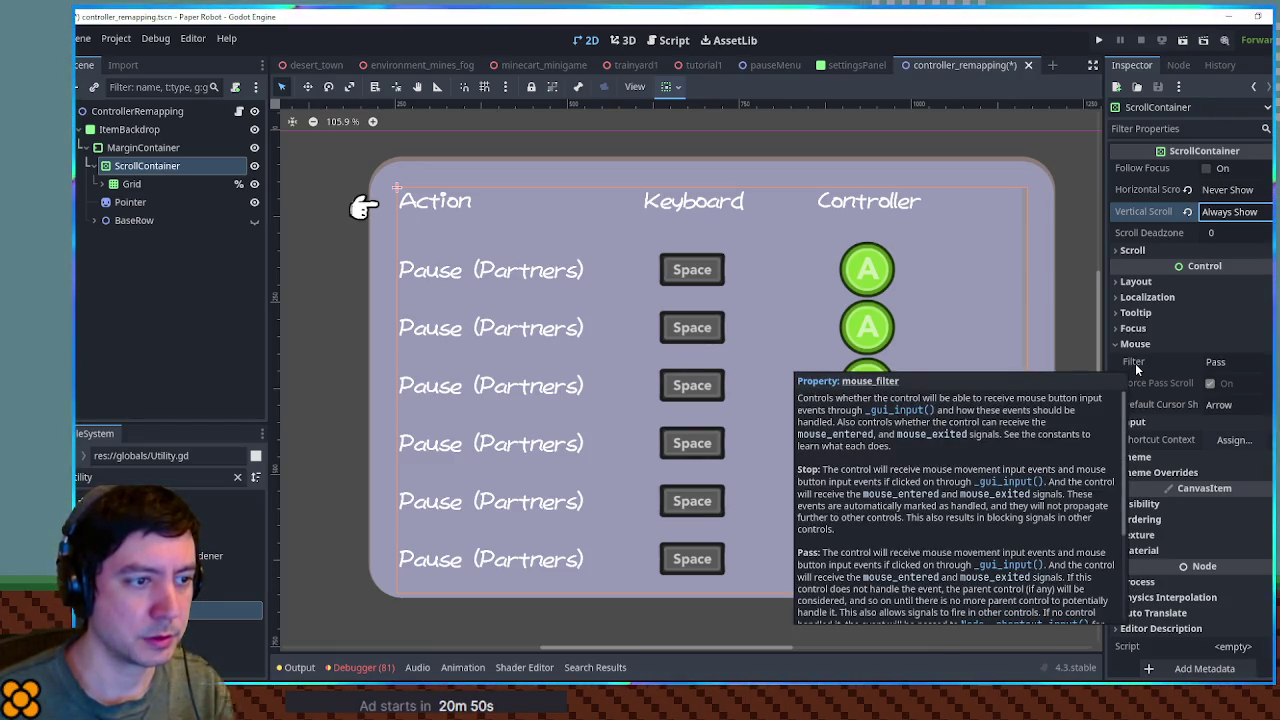
{"action": "key", "text": "ctrl+s"}
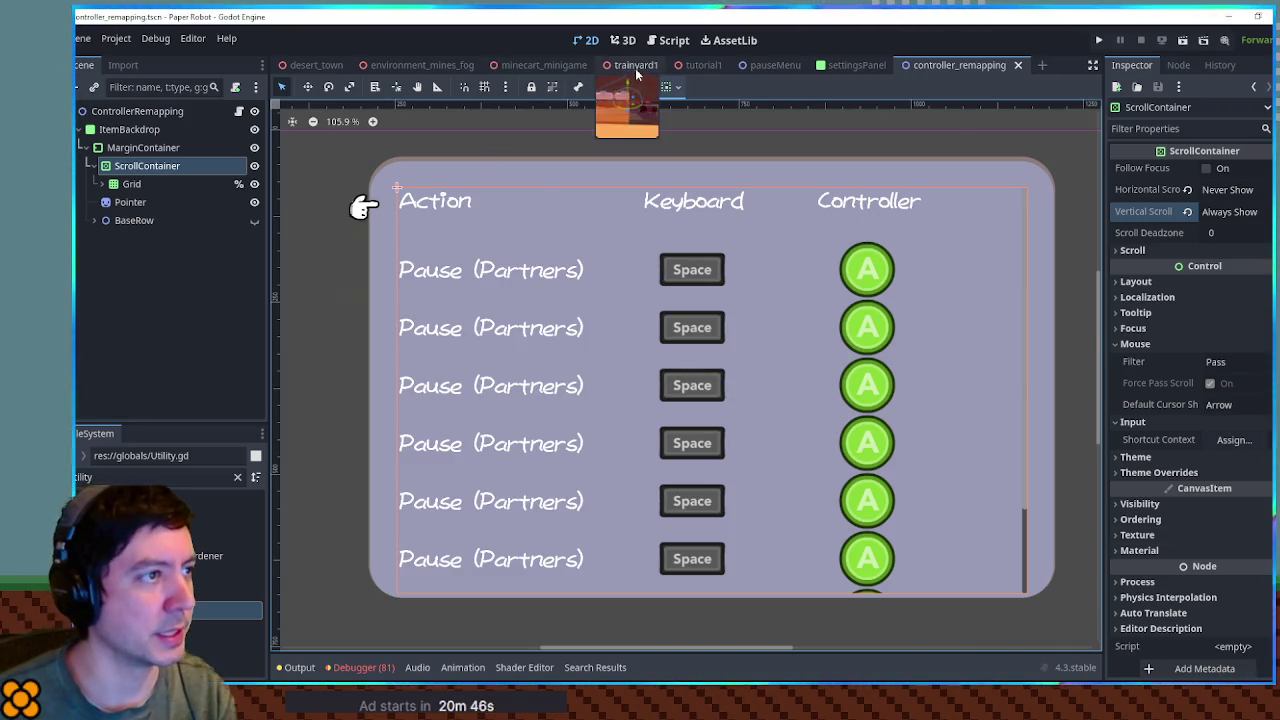
{"action": "left_click", "coordinate": [700, 65]}
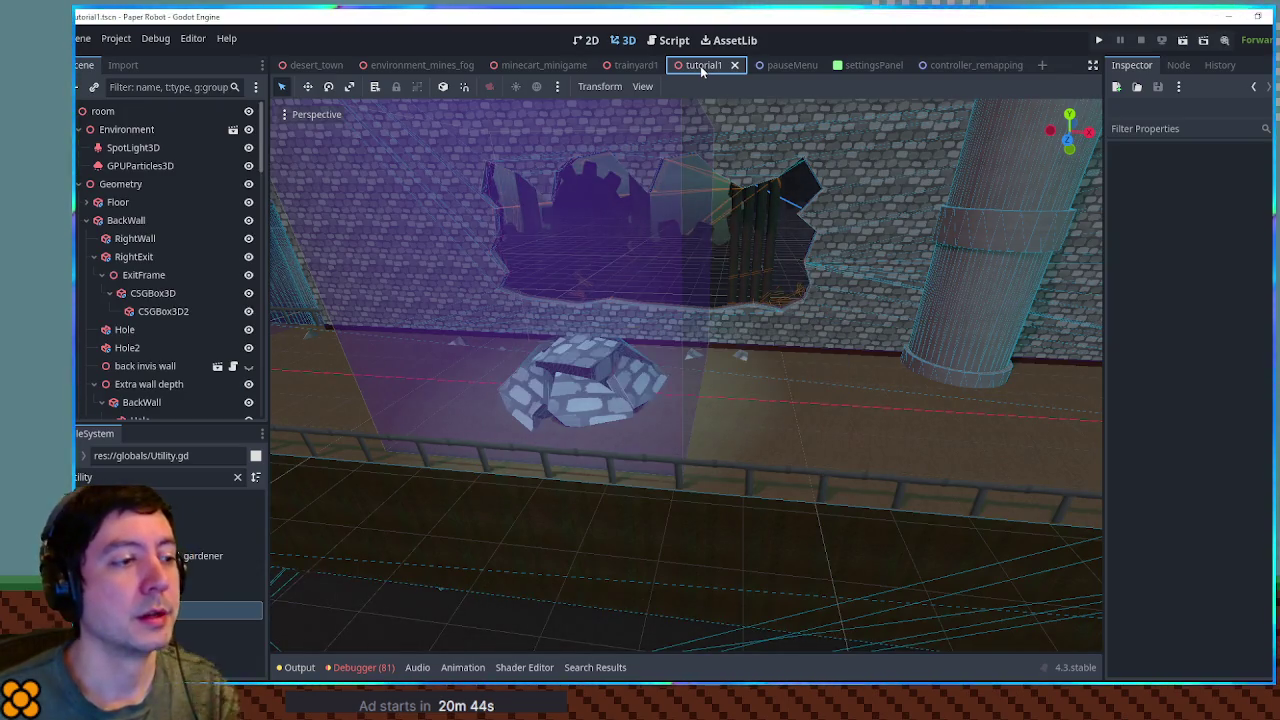
- Run tutorial1 with F6, scroll the Settings controls list in the pause menu, then close the game
{"action": "key", "text": "F6"}
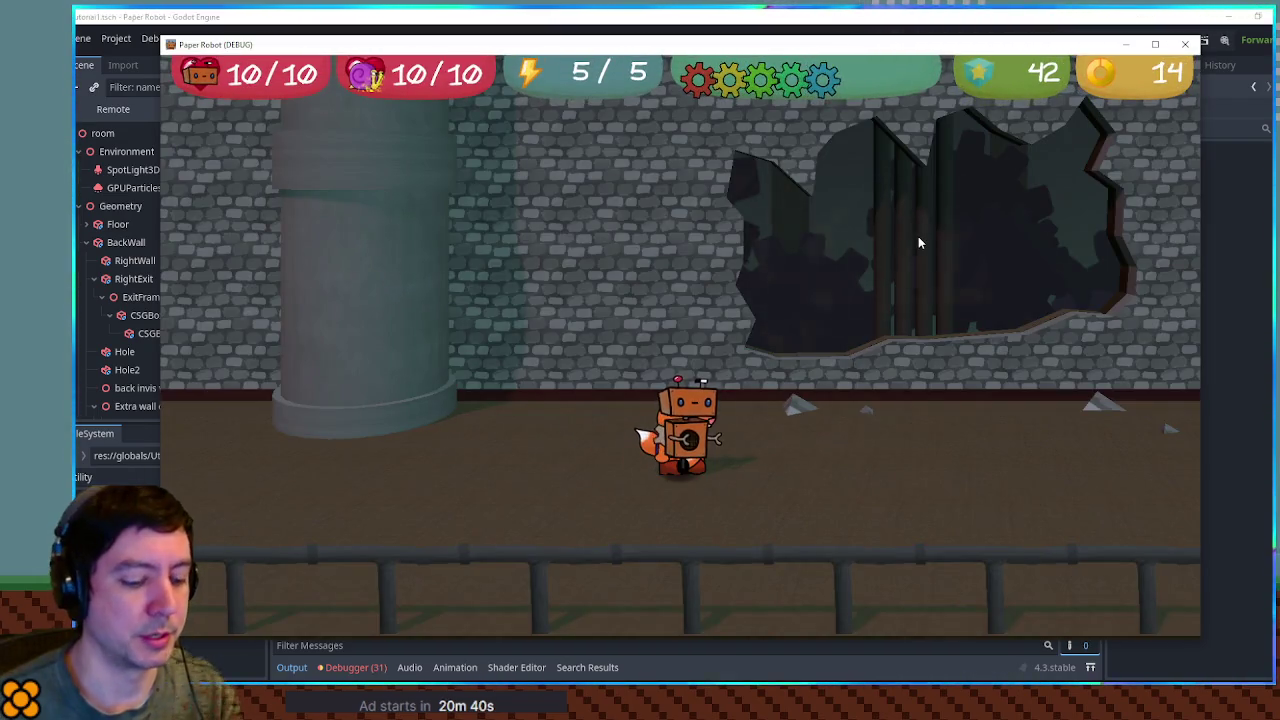
{"action": "key", "text": "Escape"}
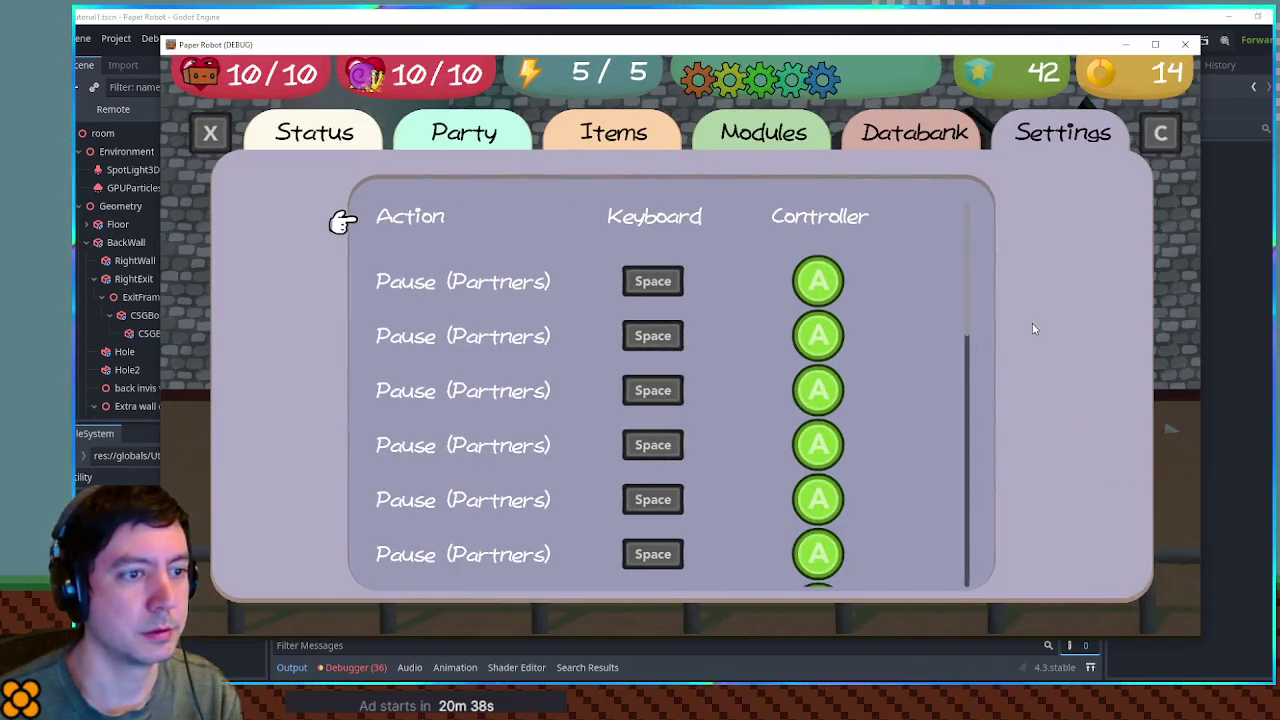
{"action": "scroll", "coordinate": [967, 343], "scroll_direction": "down", "scroll_amount": 2}
{"action": "left_click_drag", "start_coordinate": [967, 343], "coordinate": [966, 252]}
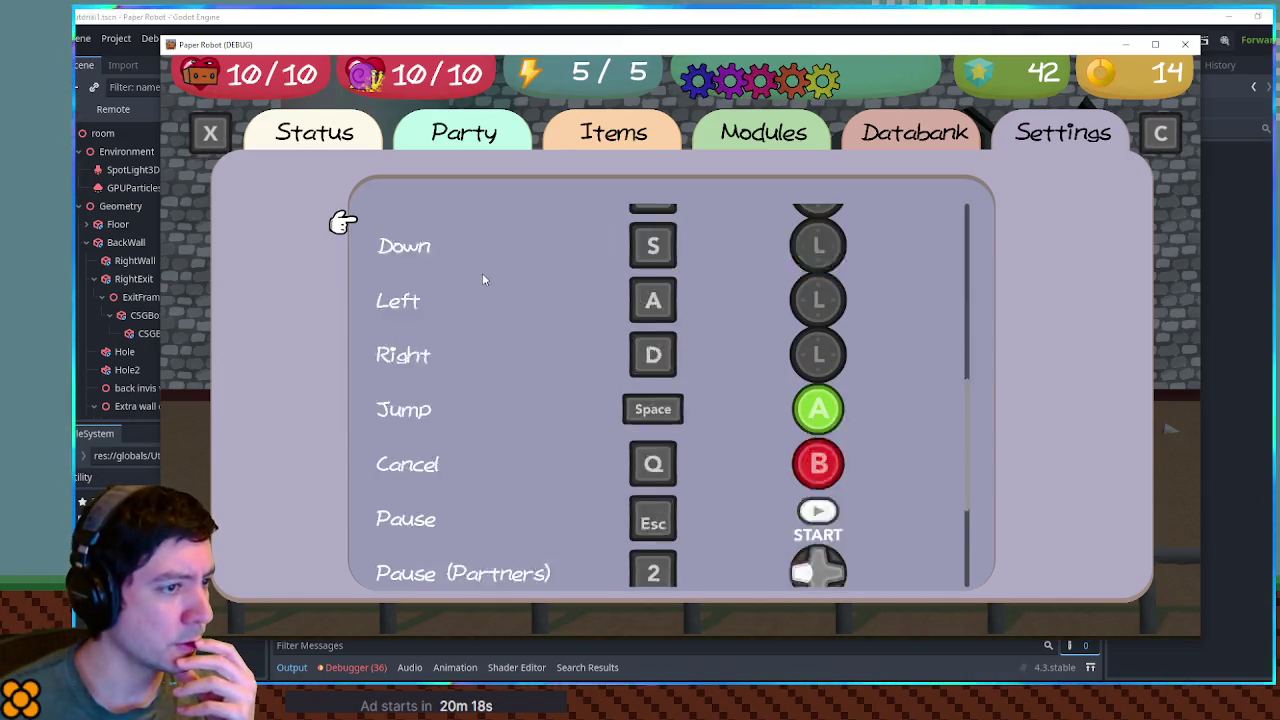
{"action": "scroll", "coordinate": [490, 295], "scroll_direction": "down", "scroll_amount": 4}
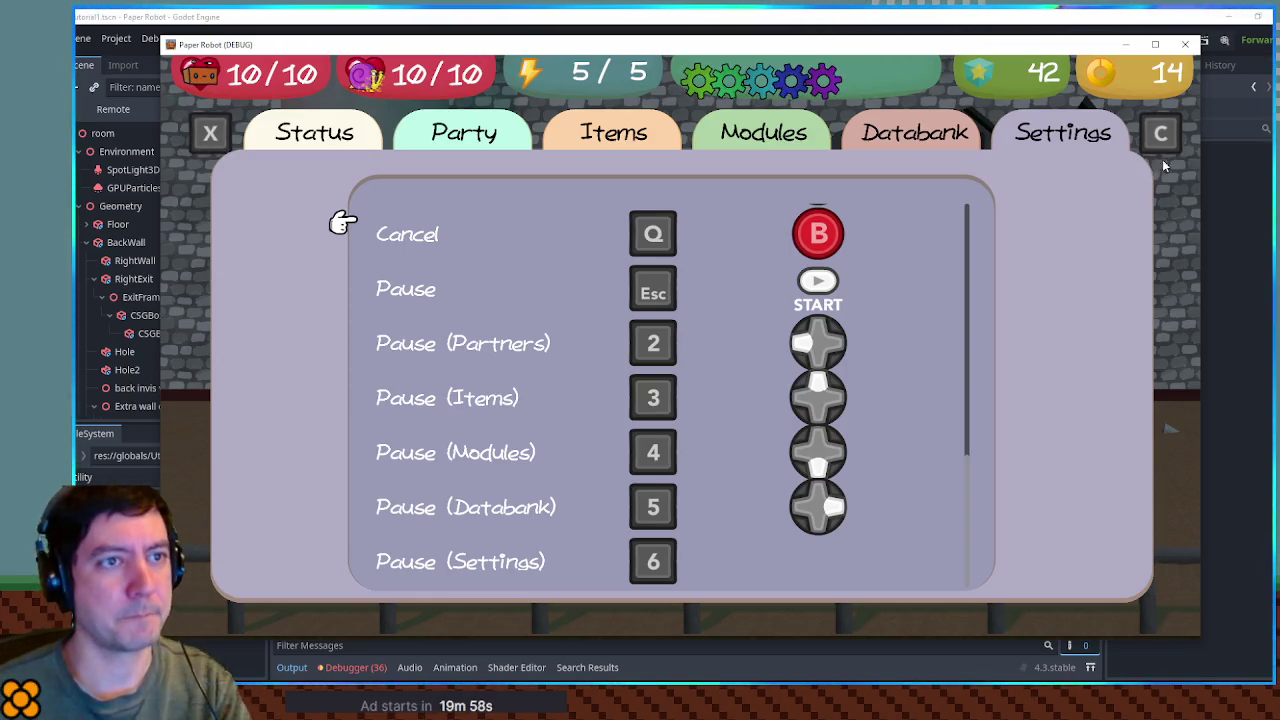
{"action": "left_click", "coordinate": [1193, 44]}
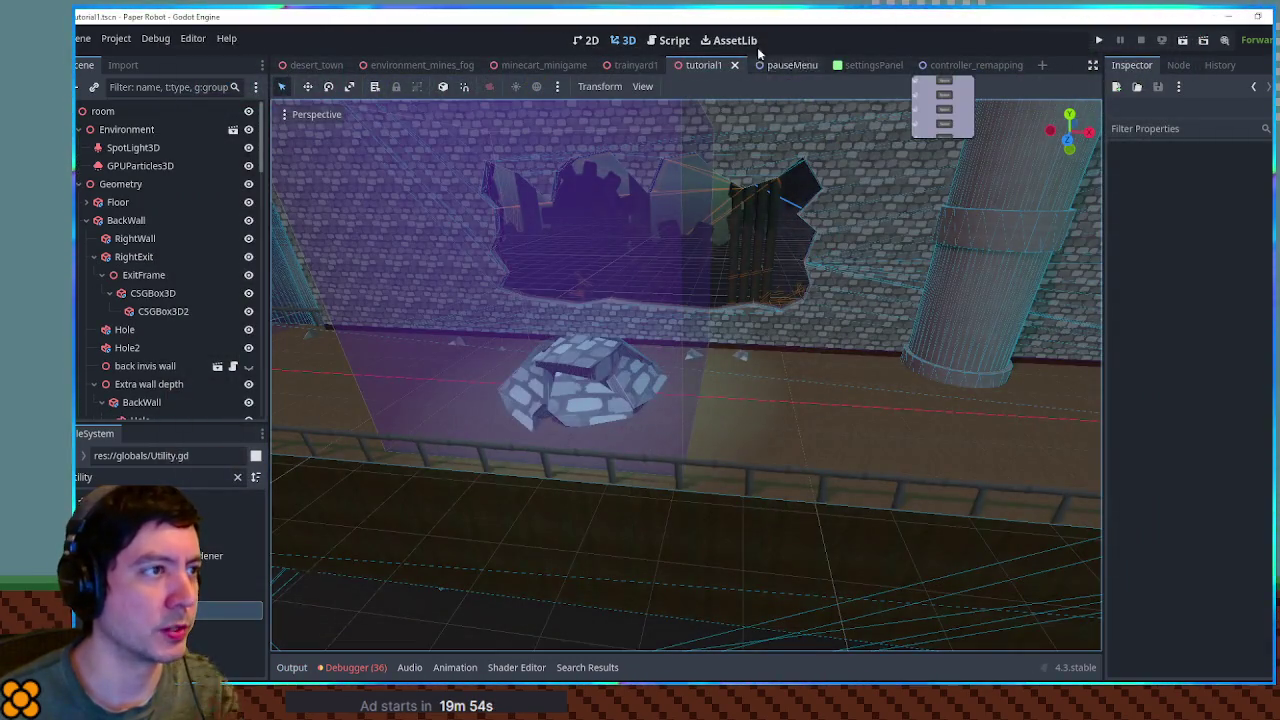
- In the controller_remapping 2D view, delete all placeholder binding rows from the Grid
{"action": "left_click", "coordinate": [673, 41]}
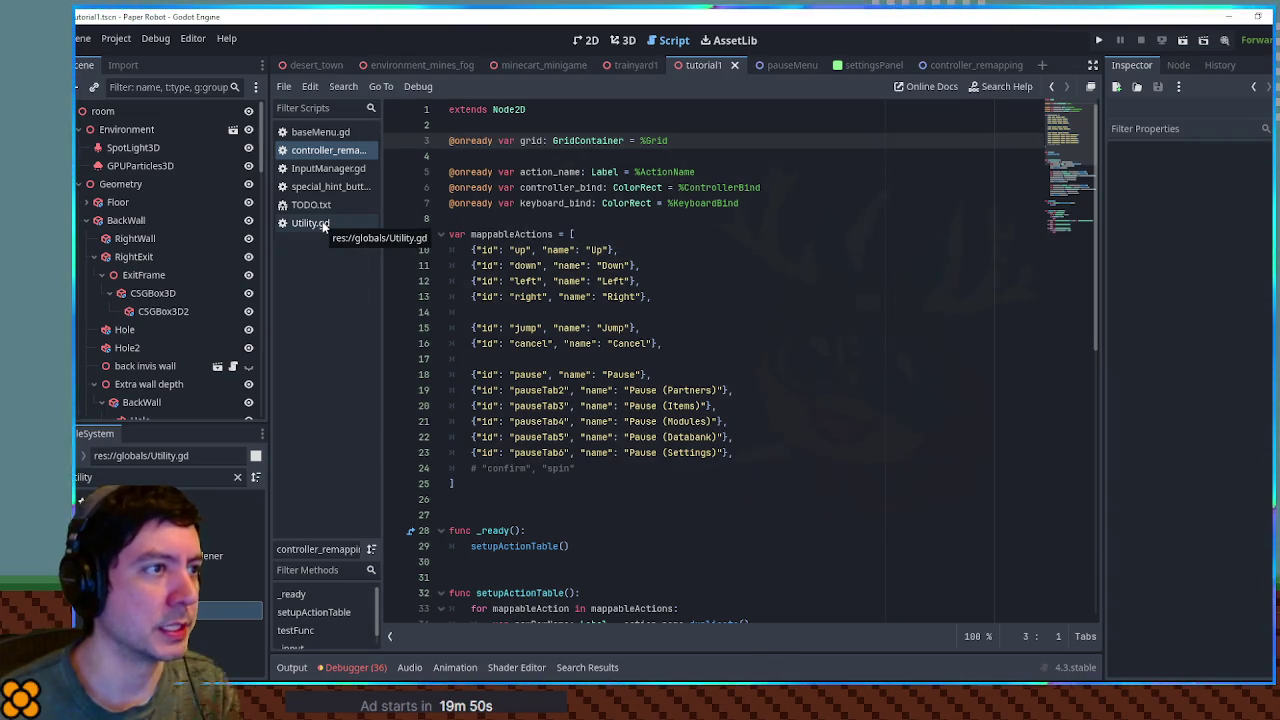
{"action": "left_click", "coordinate": [958, 65]}
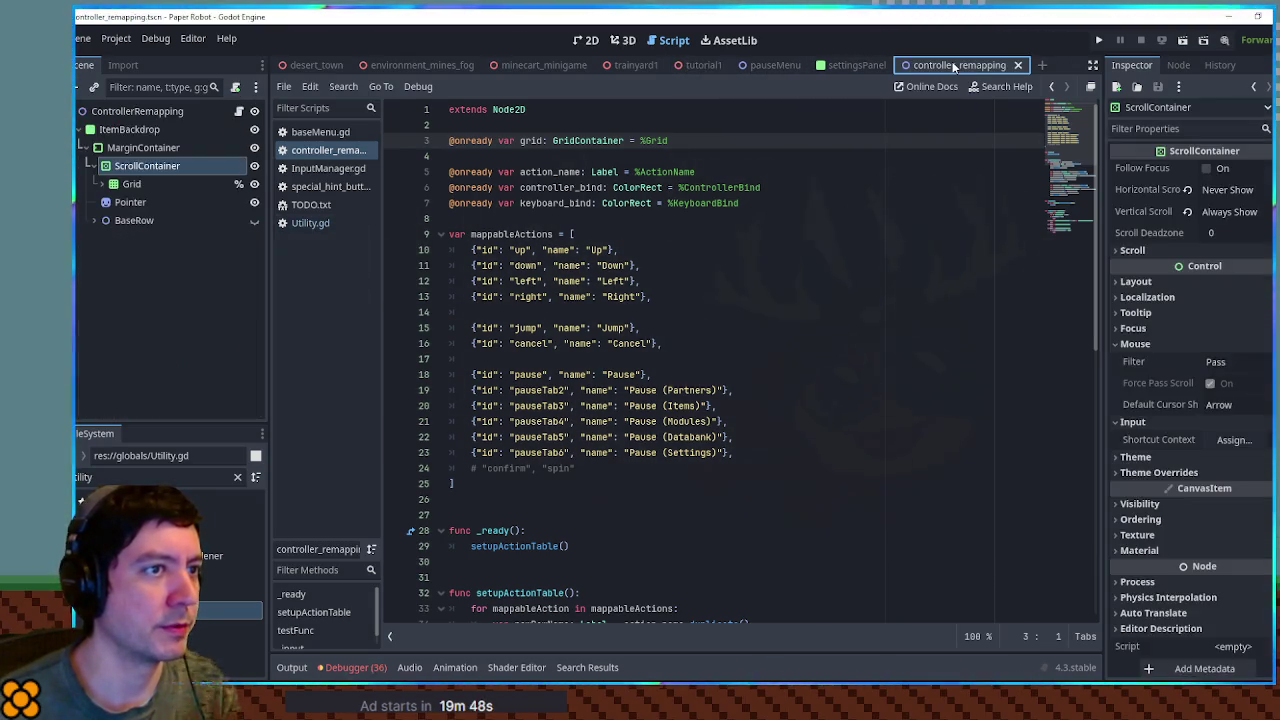
{"action": "left_click", "coordinate": [586, 40]}
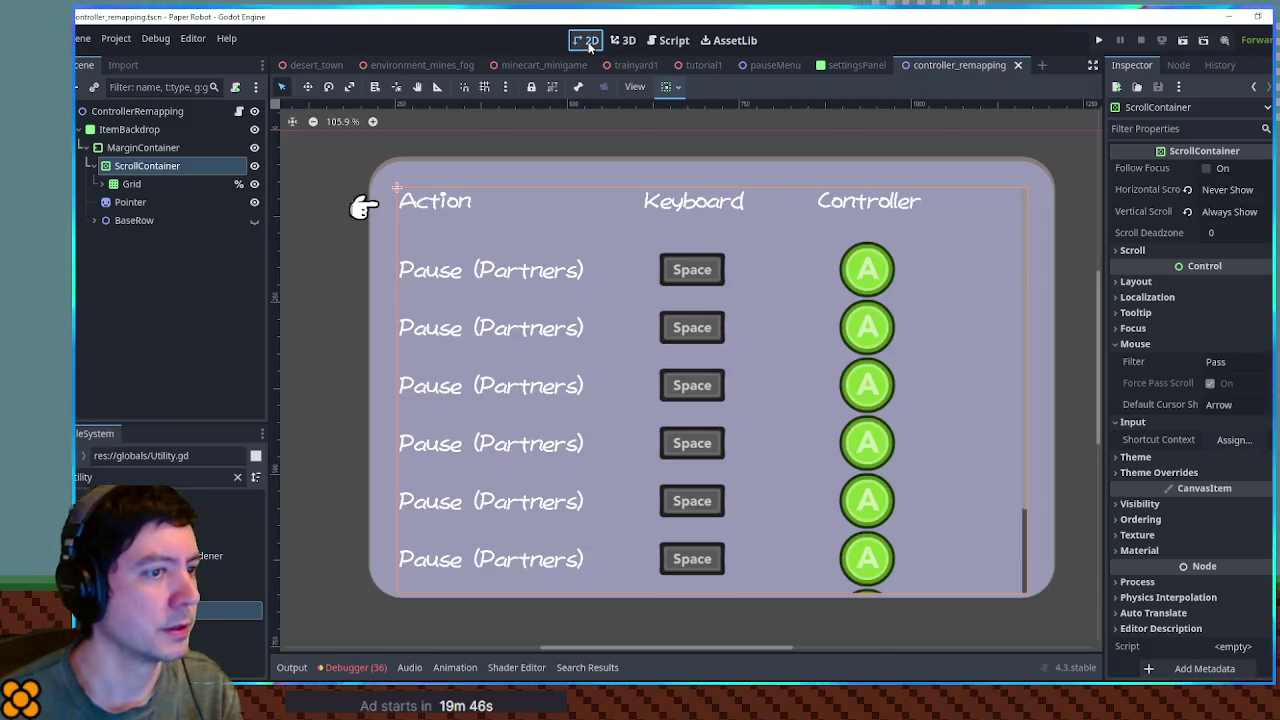
{"action": "left_click", "coordinate": [97, 184]}
{"action": "left_click", "coordinate": [160, 255]}
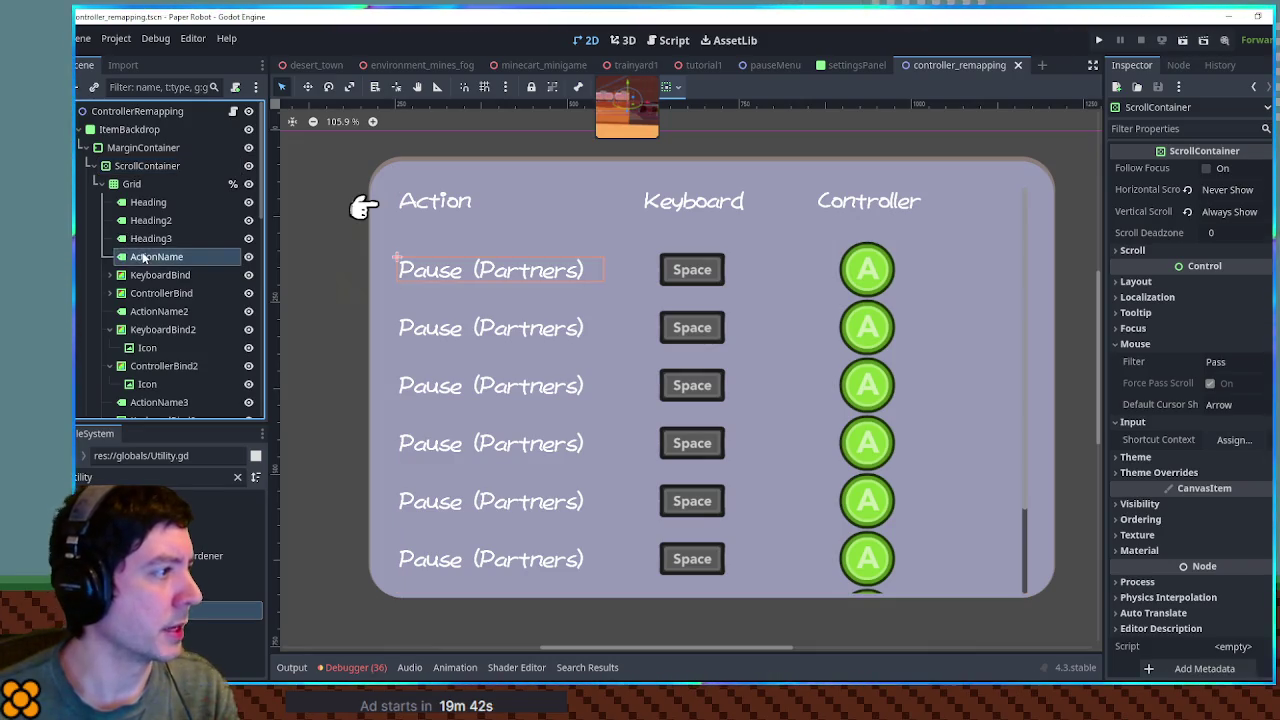
{"action": "scroll", "coordinate": [162, 264], "scroll_direction": "down", "scroll_amount": 5}
{"action": "scroll", "coordinate": [162, 264], "scroll_direction": "down", "scroll_amount": 5}
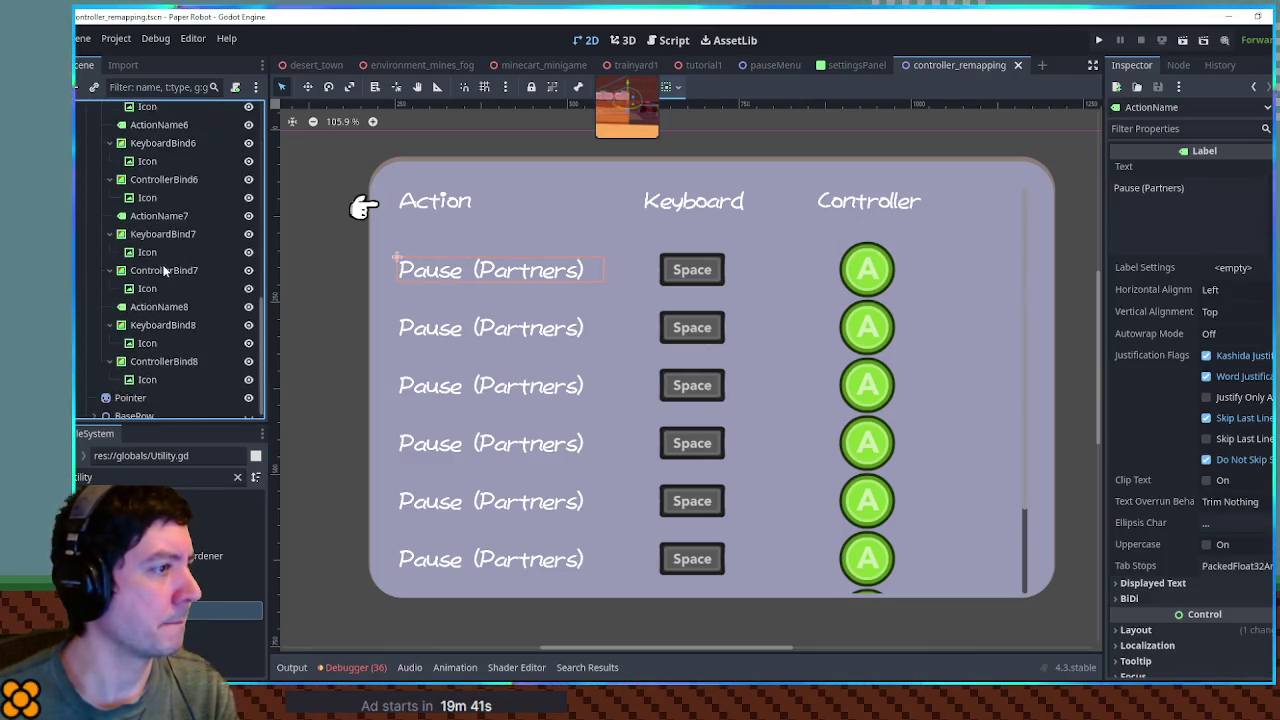
{"action": "left_click", "coordinate": [156, 371], "text": "shift"}
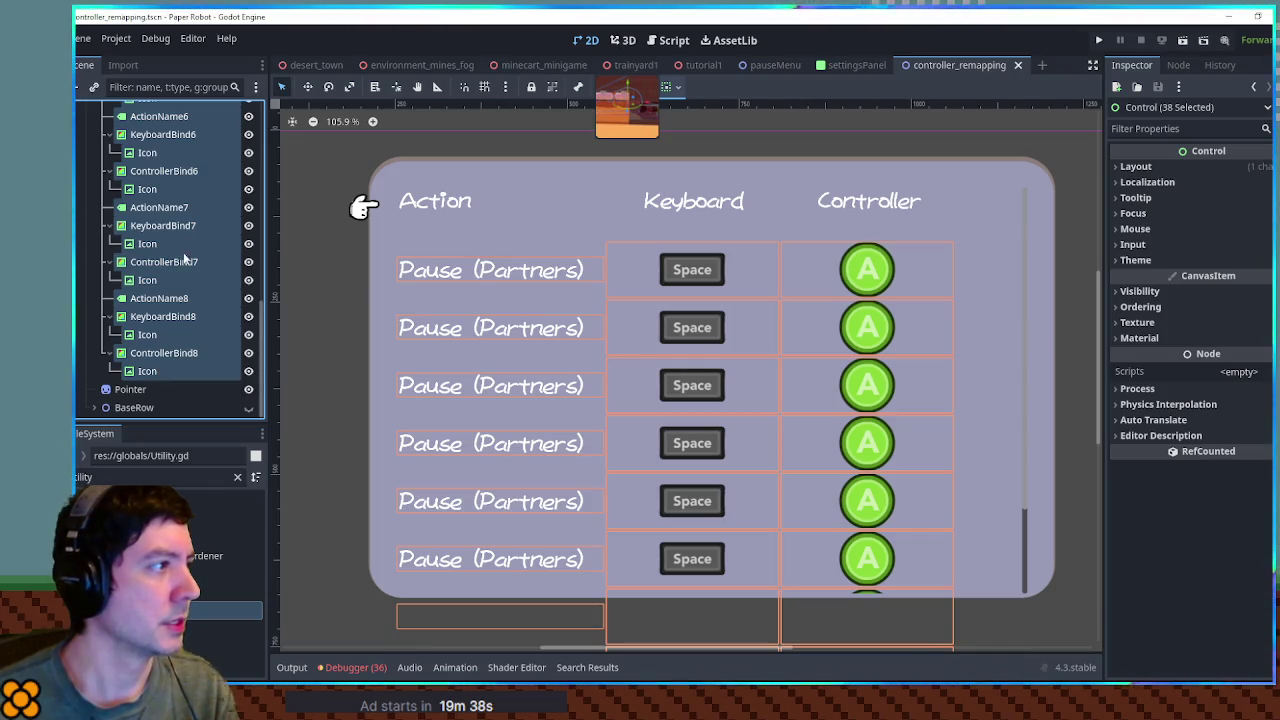
{"action": "scroll", "coordinate": [175, 300], "scroll_direction": "up", "scroll_amount": 10}
{"action": "key", "text": "Delete"}
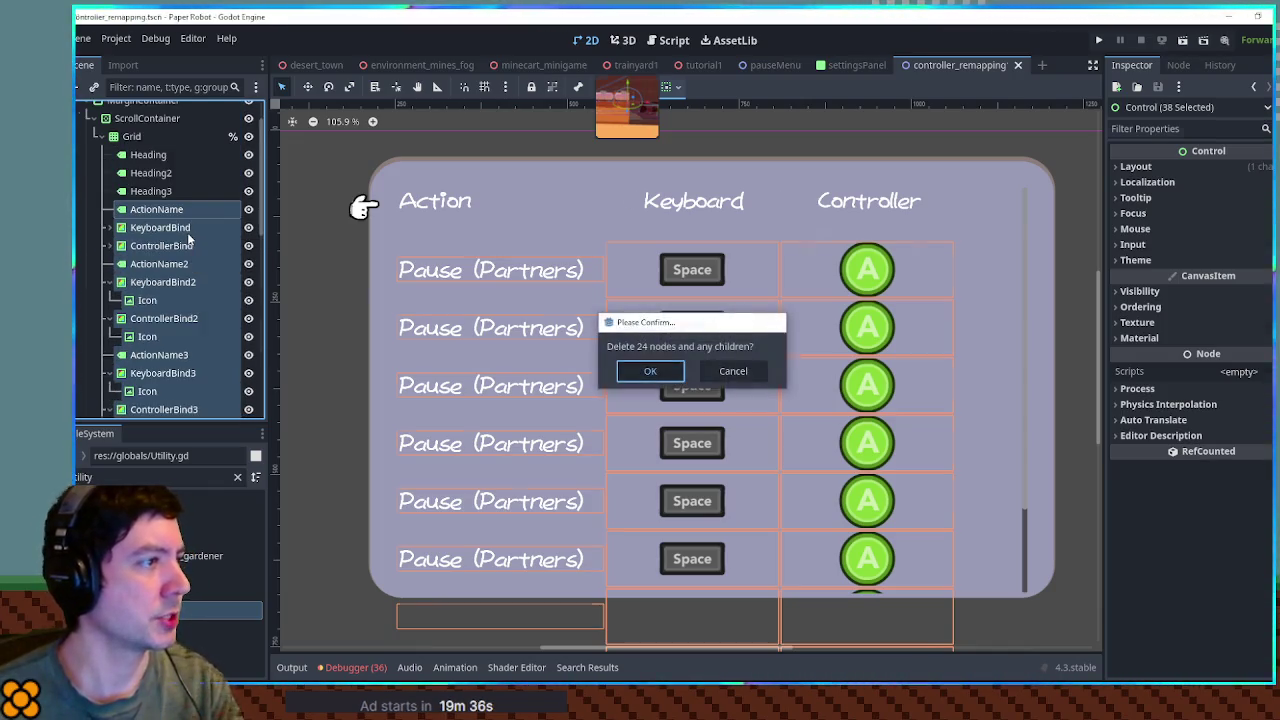
{"action": "key", "text": "Return"}
{"action": "left_click", "coordinate": [94, 275]}
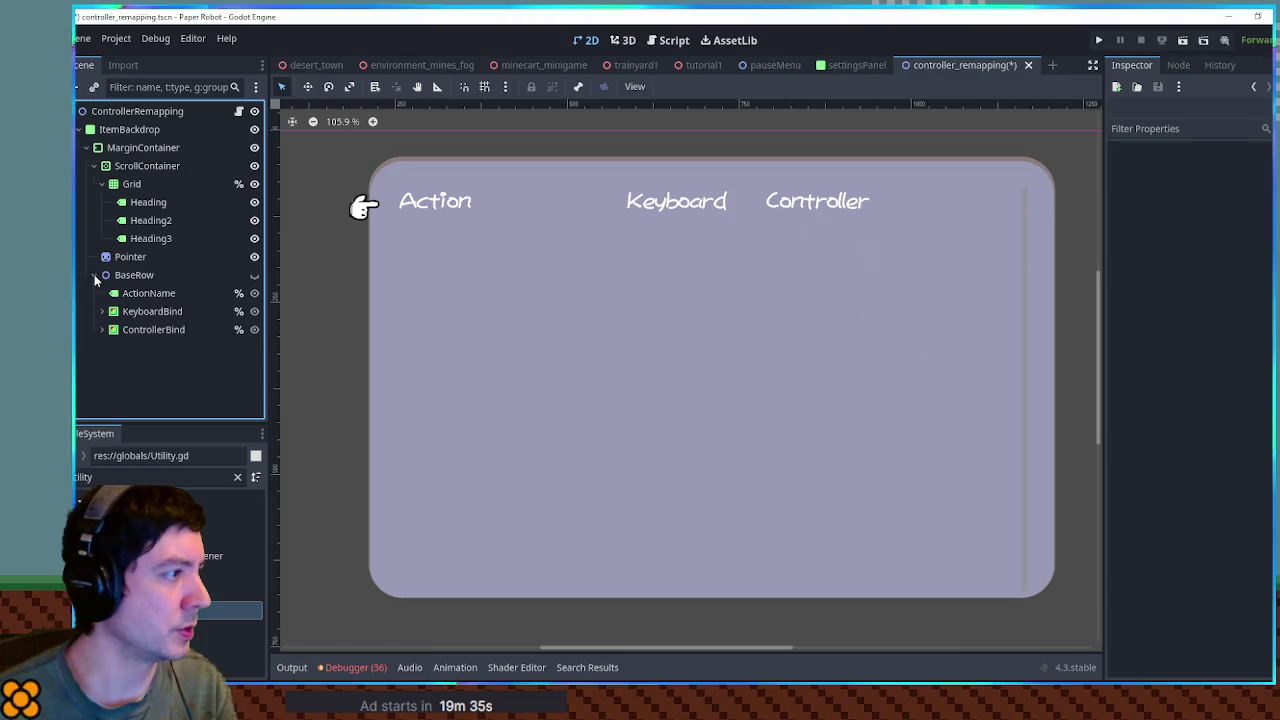
- Duplicate BaseRow's ActionName node and nest the copy under ActionName
{"action": "left_click", "coordinate": [143, 294]}
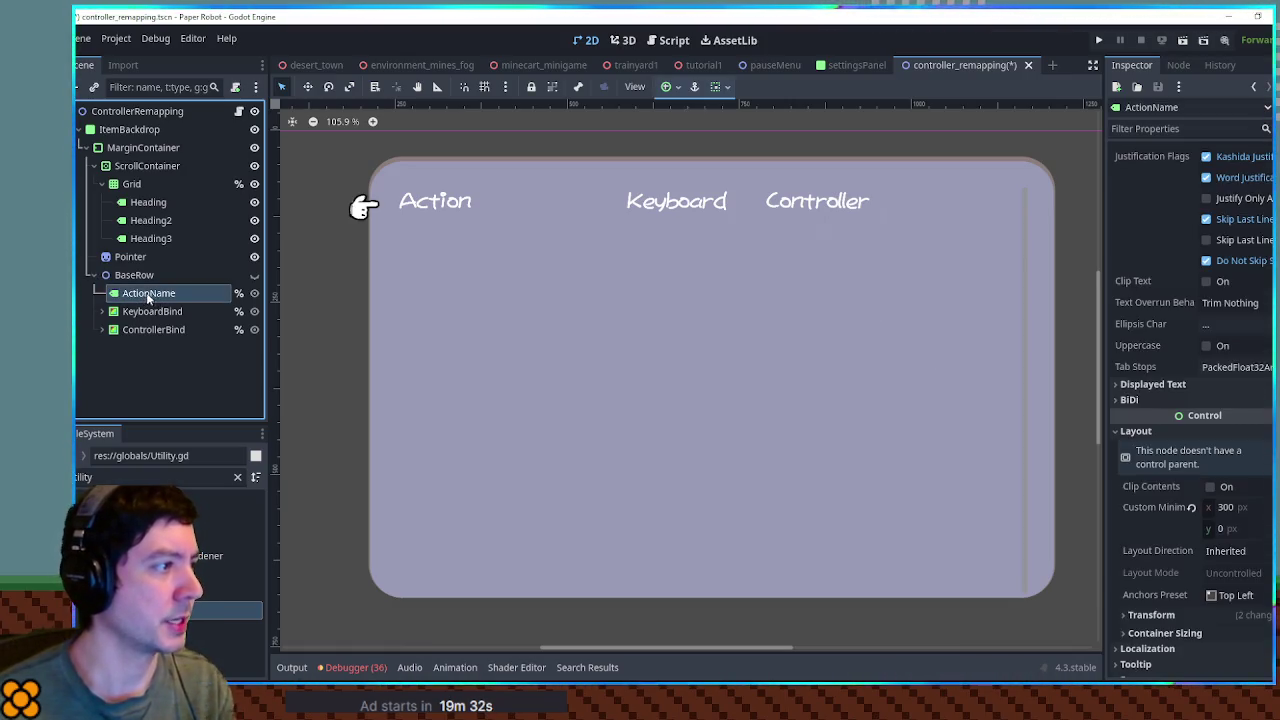
{"action": "scroll", "coordinate": [978, 300], "scroll_direction": "up", "scroll_amount": 2}
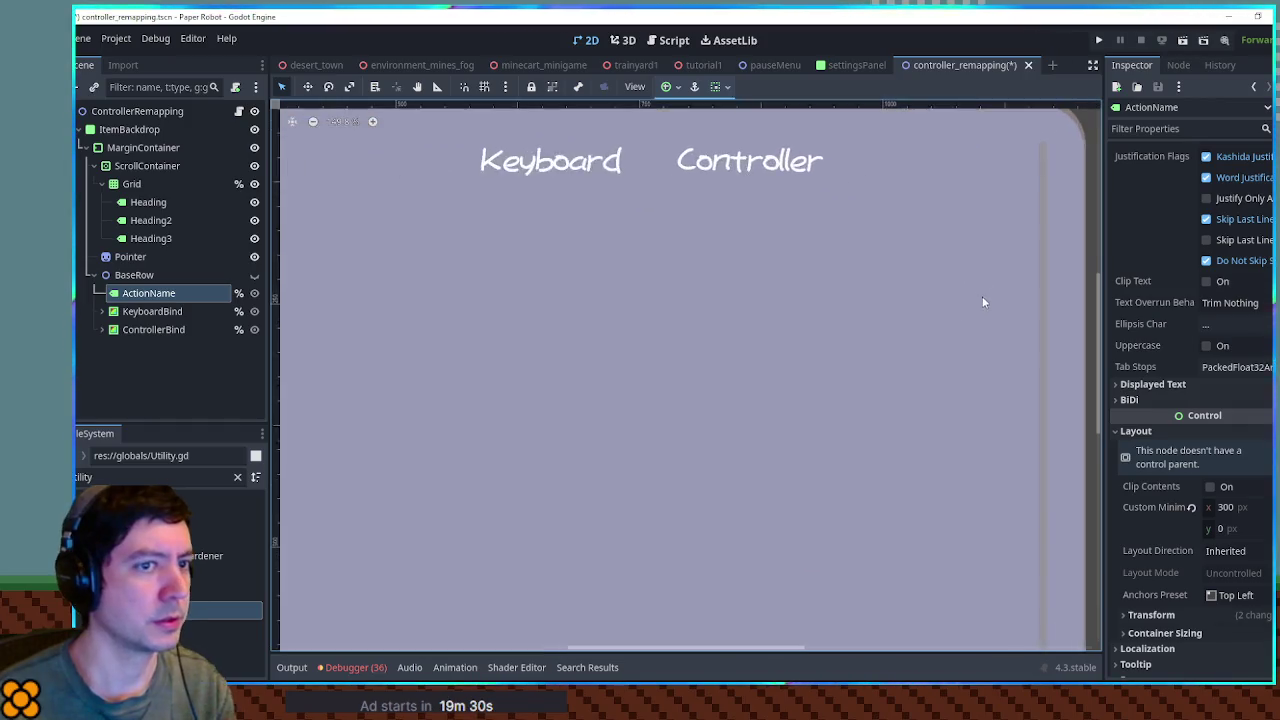
{"action": "scroll", "coordinate": [830, 300], "scroll_direction": "down", "scroll_amount": 2}
{"action": "key", "text": "ctrl+d"}
{"action": "left_click_drag", "start_coordinate": [155, 316], "coordinate": [150, 296]}
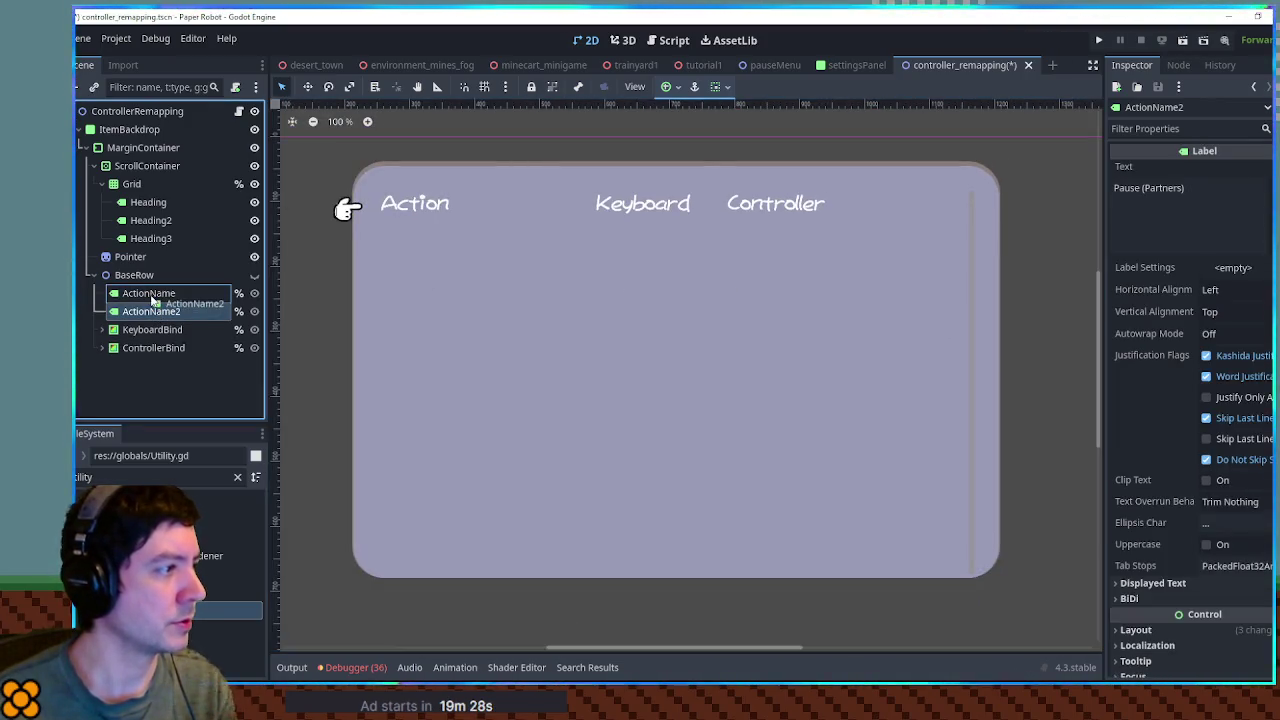
- Rename the duplicated node to Label
{"action": "double_click", "coordinate": [165, 311]}
{"action": "key", "text": "ctrl+a"}
{"action": "type", "text": "Labre"}
{"action": "key", "text": "BackSpace"}
{"action": "key", "text": "BackSpace"}
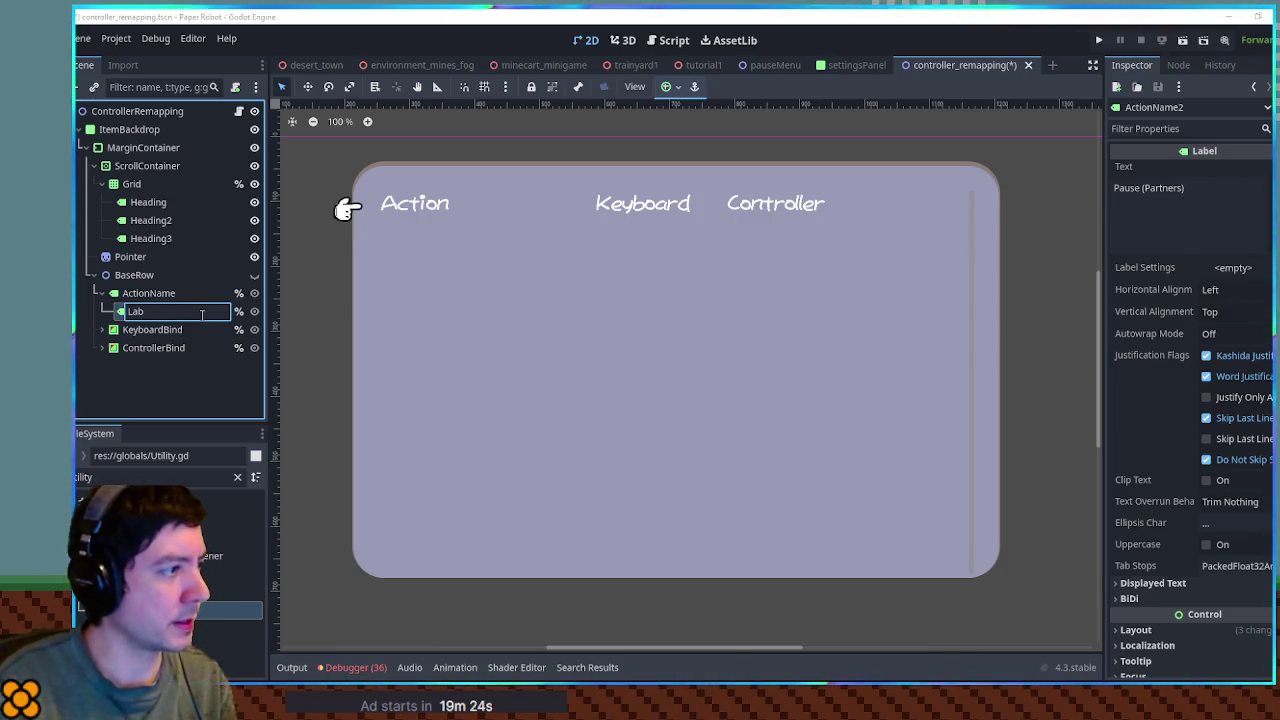
{"action": "type", "text": "el"}
{"action": "key", "text": "Return"}
{"action": "key", "text": "Up"}
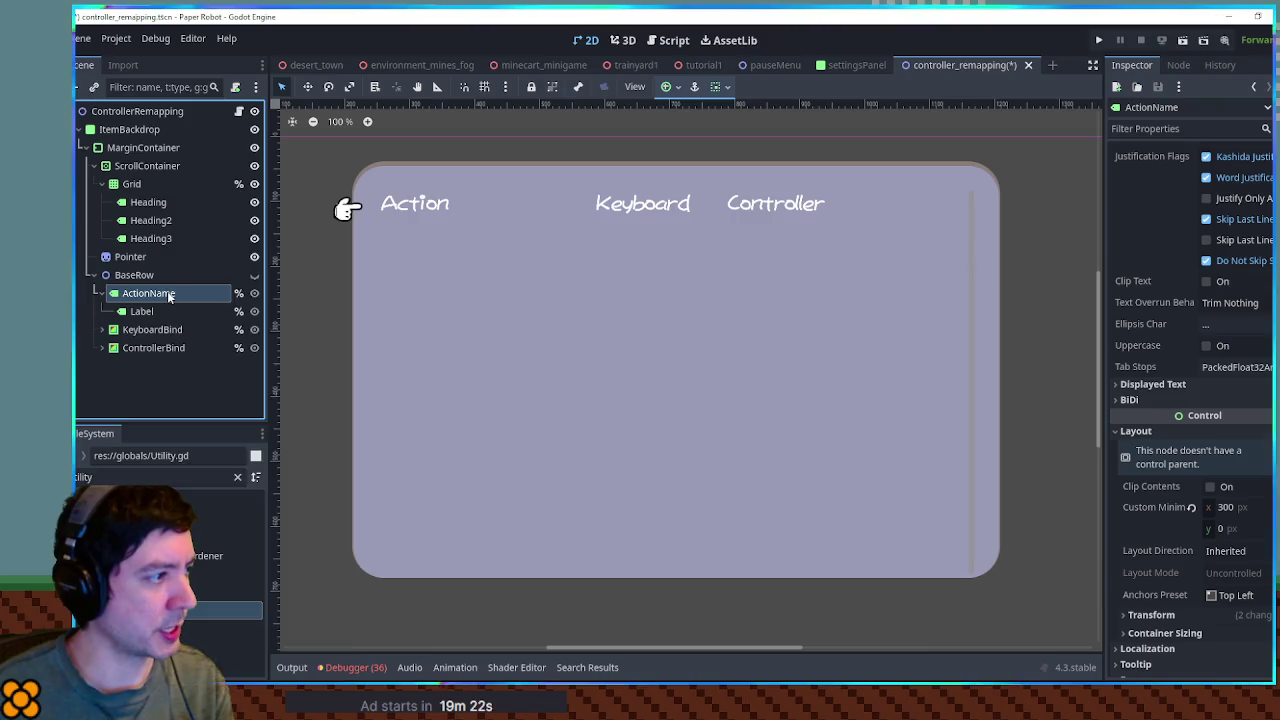
- Change ActionName's node type to ColorRect
{"action": "right_click", "coordinate": [166, 293]}
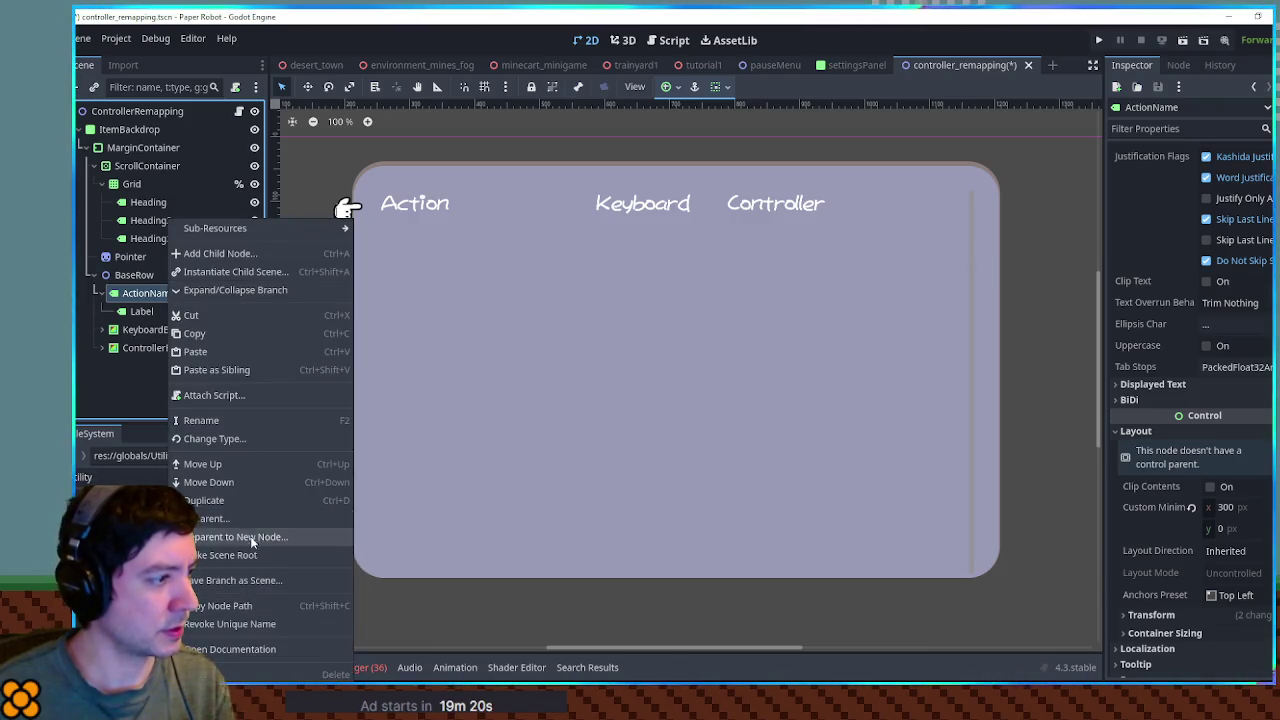
{"action": "left_click", "coordinate": [245, 439]}
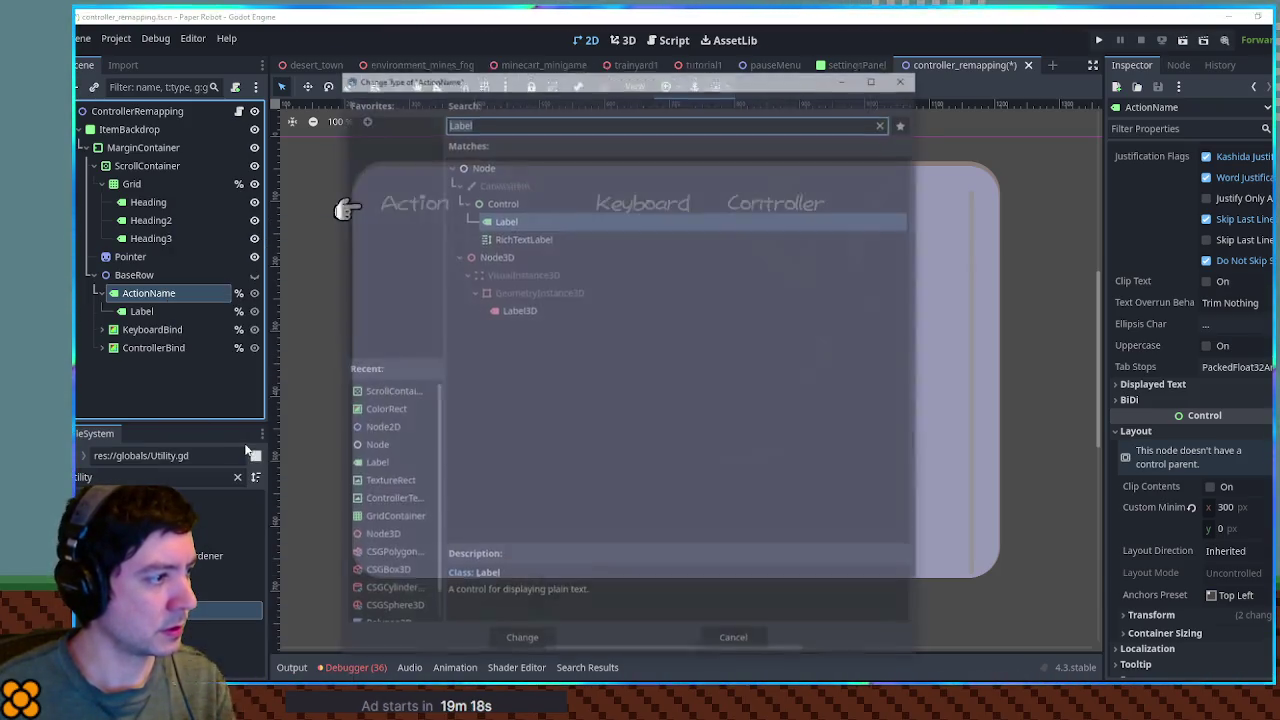
{"action": "type", "text": "ColorRect"}
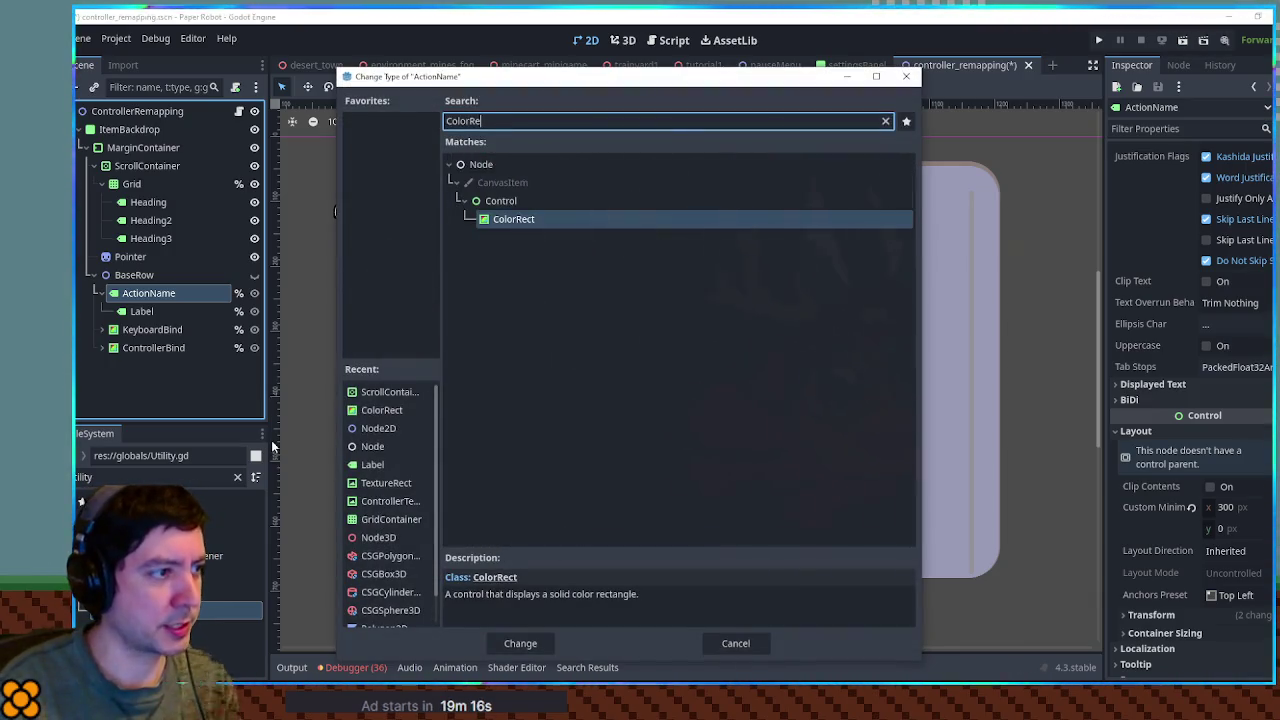
{"action": "key", "text": "Return"}
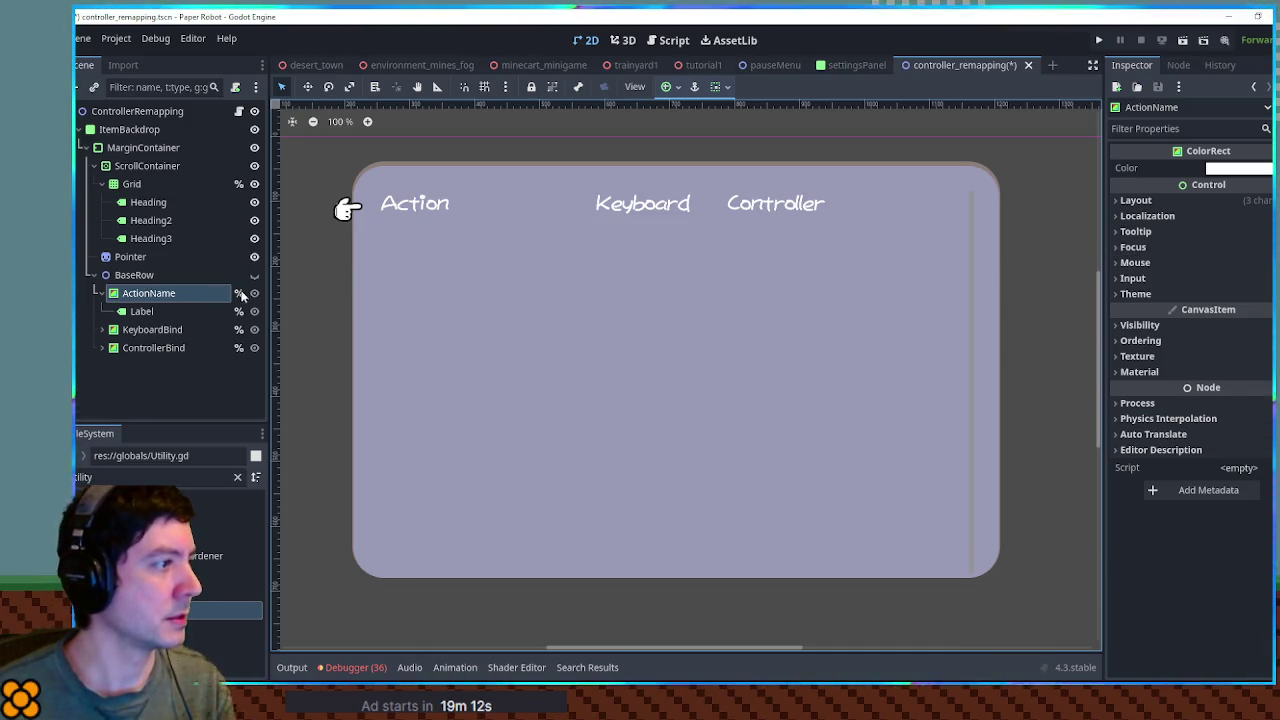
- Compare the layout size settings of KeyboardBind and the Label
{"action": "left_click", "coordinate": [143, 293]}
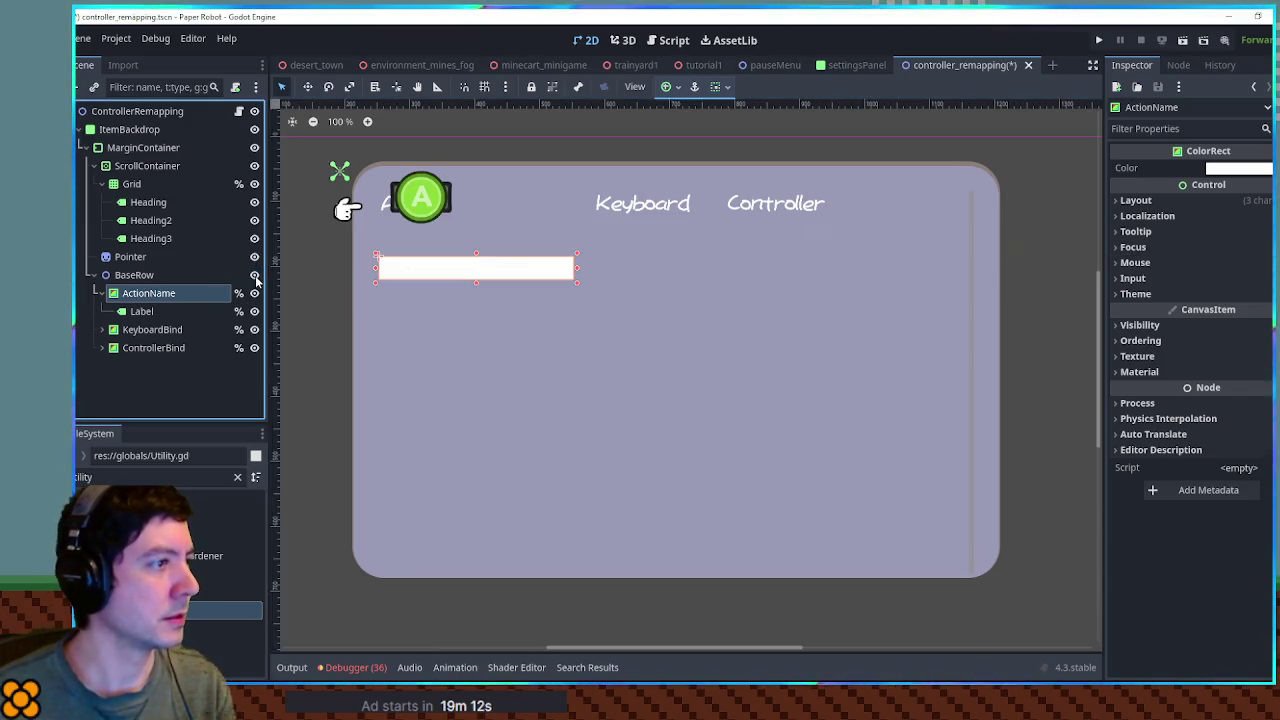
{"action": "left_click", "coordinate": [150, 329]}
{"action": "left_click", "coordinate": [1150, 201]}
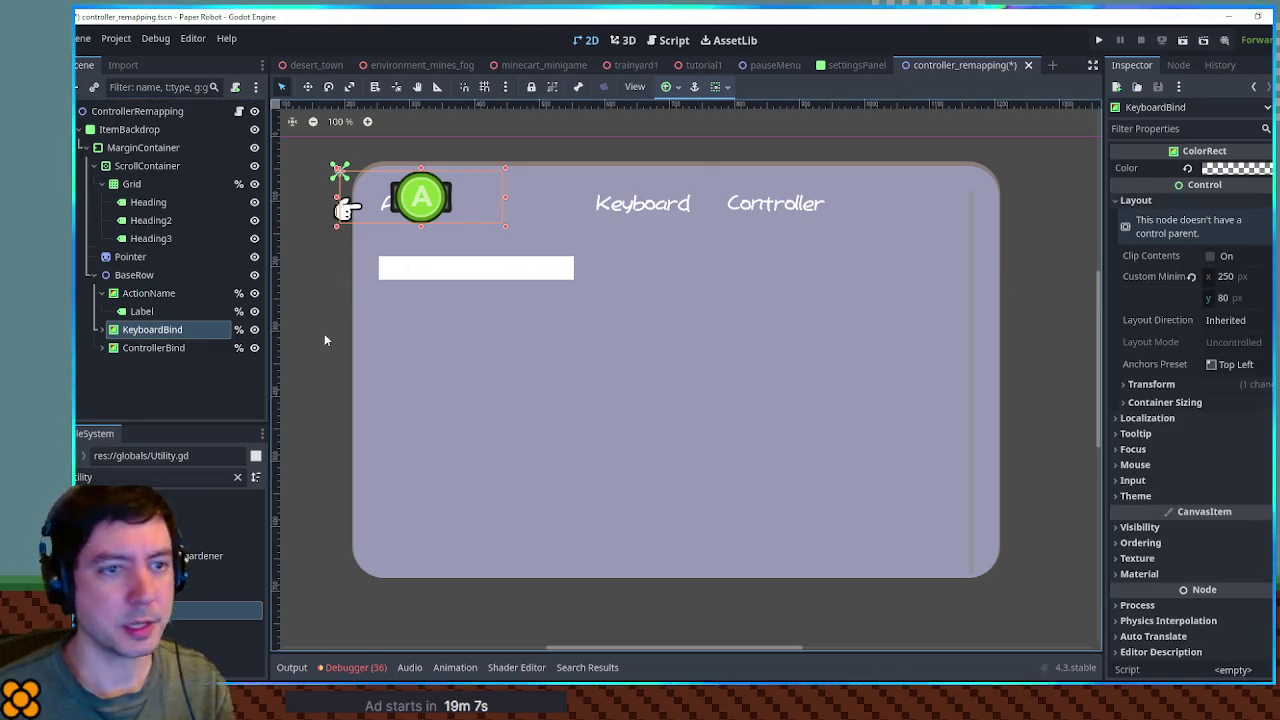
{"action": "left_click", "coordinate": [142, 311]}
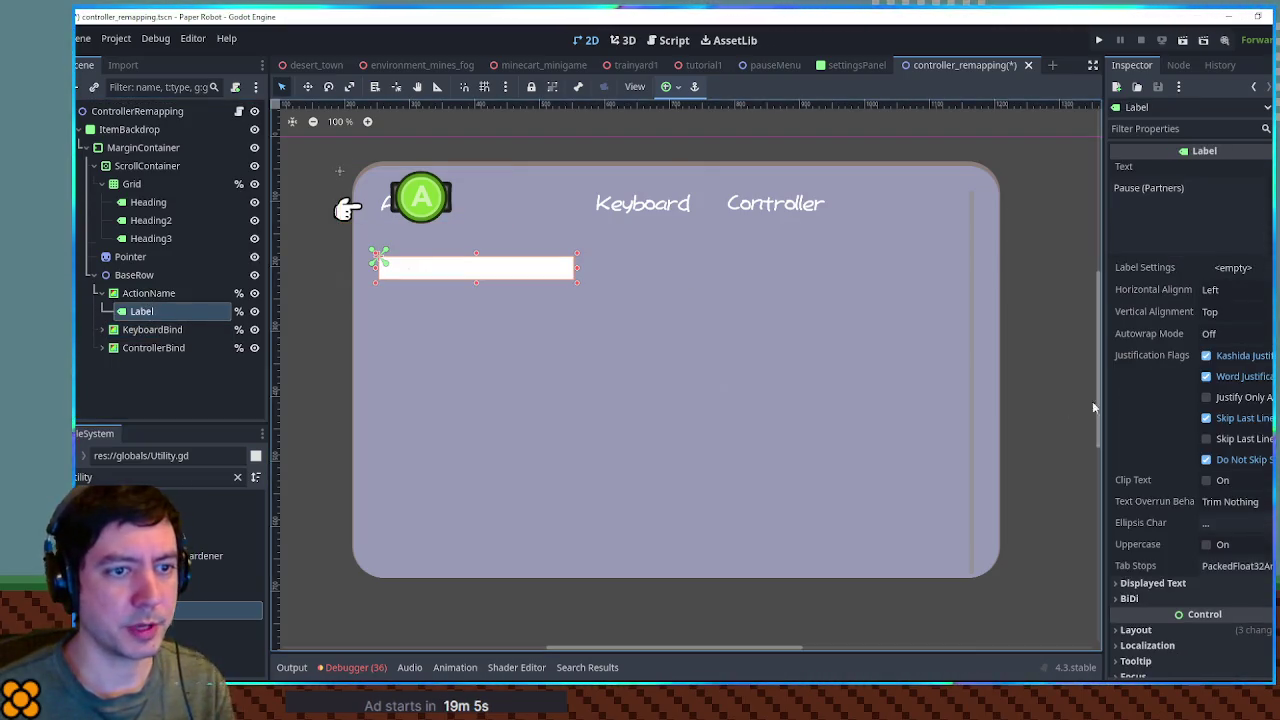
{"action": "scroll", "coordinate": [1080, 400], "scroll_direction": "down", "scroll_amount": 3}
{"action": "scroll", "coordinate": [1150, 440], "scroll_direction": "down", "scroll_amount": 3}
{"action": "left_click", "coordinate": [1176, 495]}
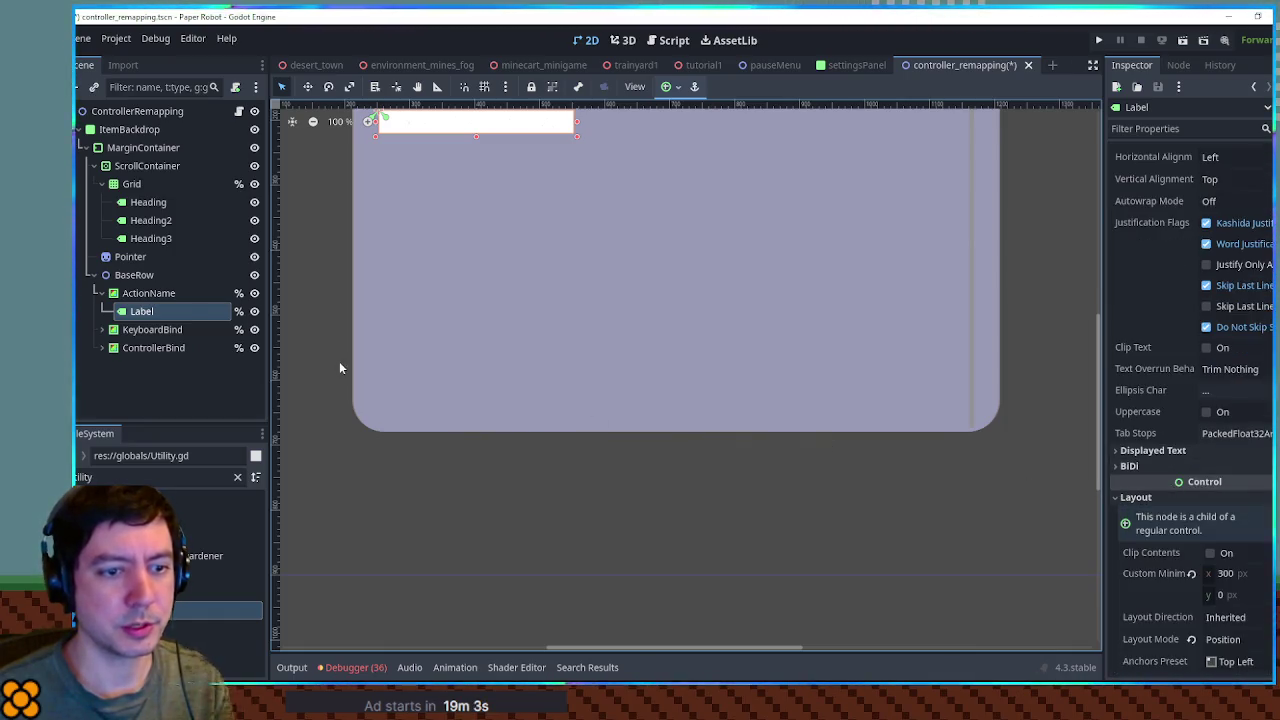
- Set ActionName's custom minimum height to 80 px
{"action": "left_click", "coordinate": [170, 293]}
{"action": "left_click", "coordinate": [1208, 204]}
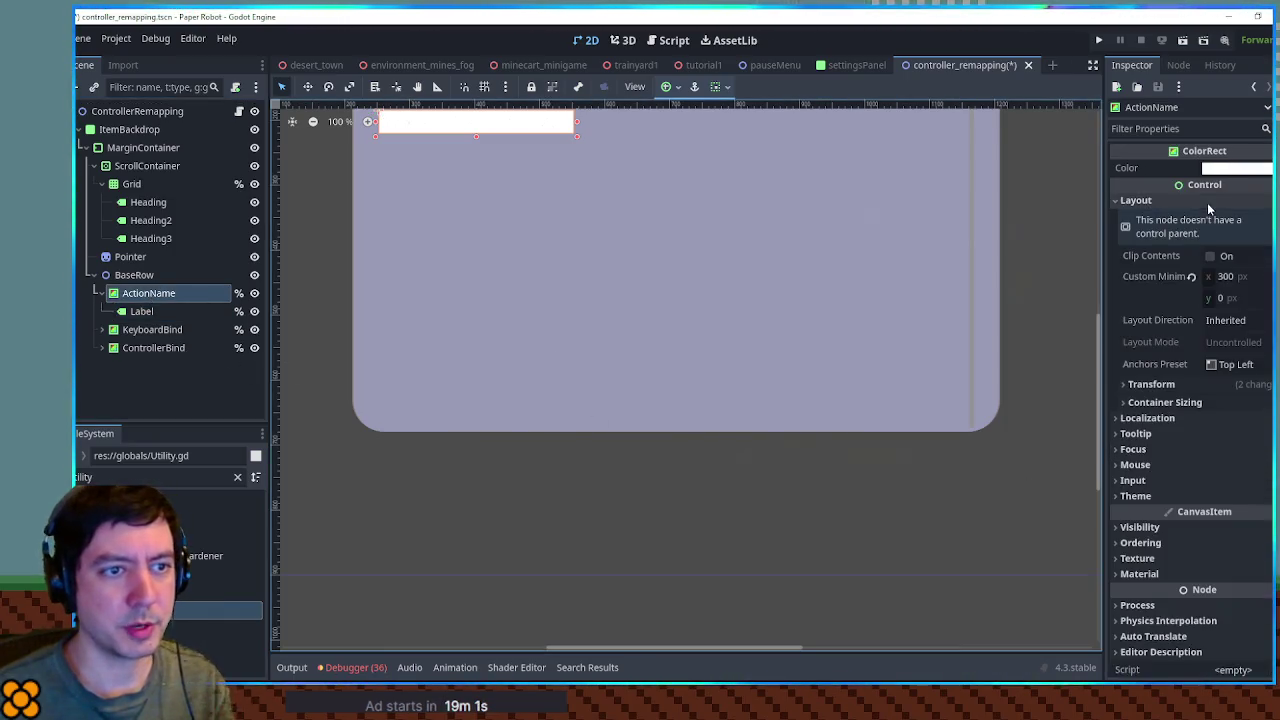
{"action": "scroll", "coordinate": [517, 323], "scroll_direction": "down", "scroll_amount": 5}
{"action": "scroll", "coordinate": [540, 380], "scroll_direction": "up", "scroll_amount": 10}
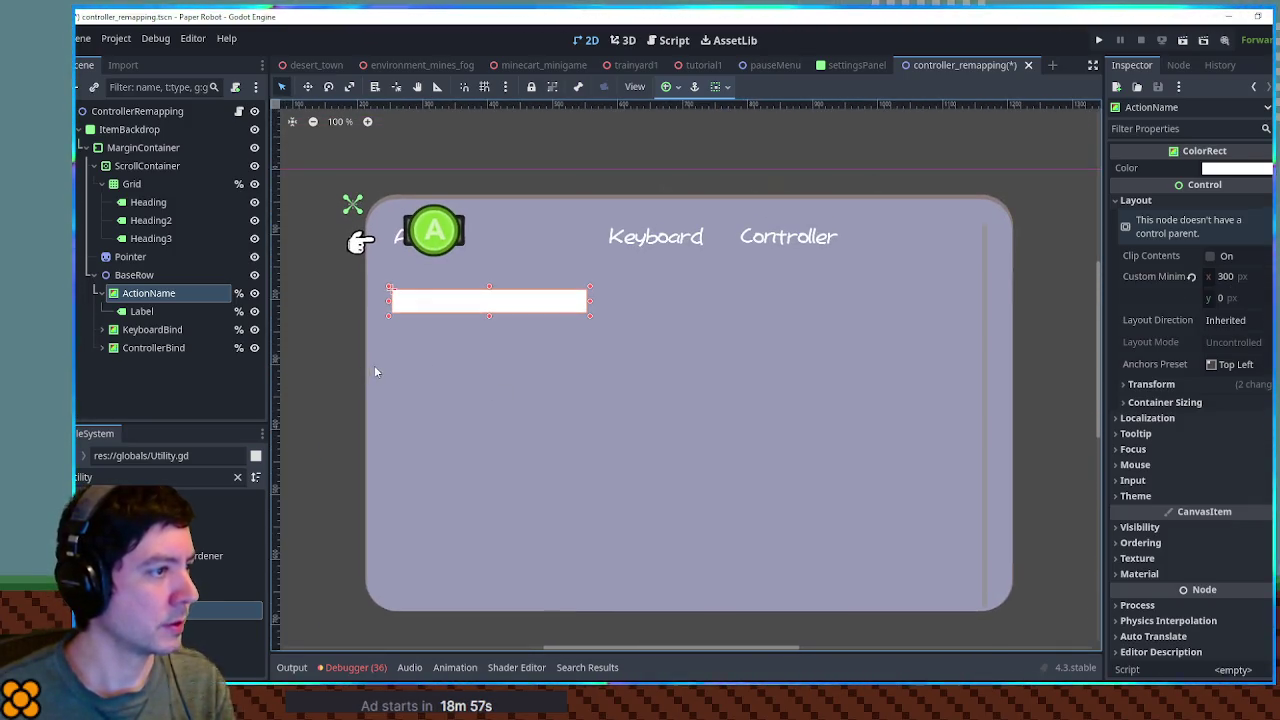
{"action": "left_click", "coordinate": [1237, 299]}
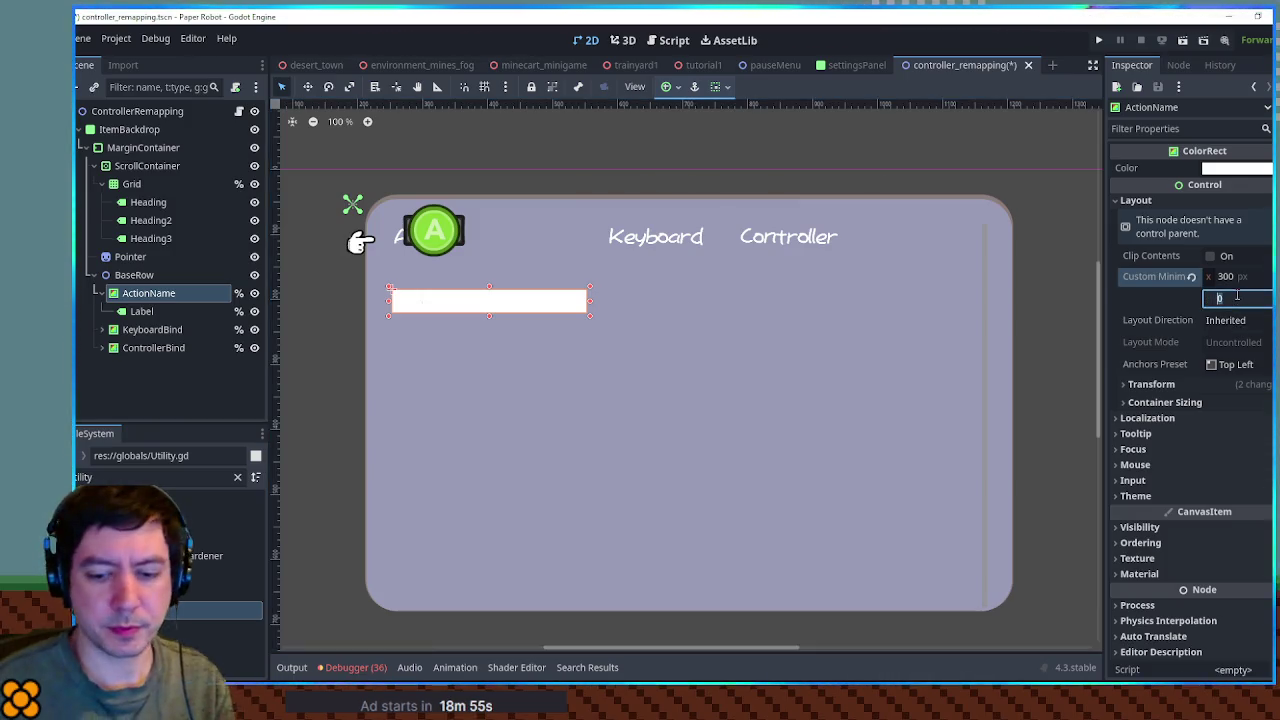
{"action": "type", "text": "80"}
{"action": "key", "text": "Return"}
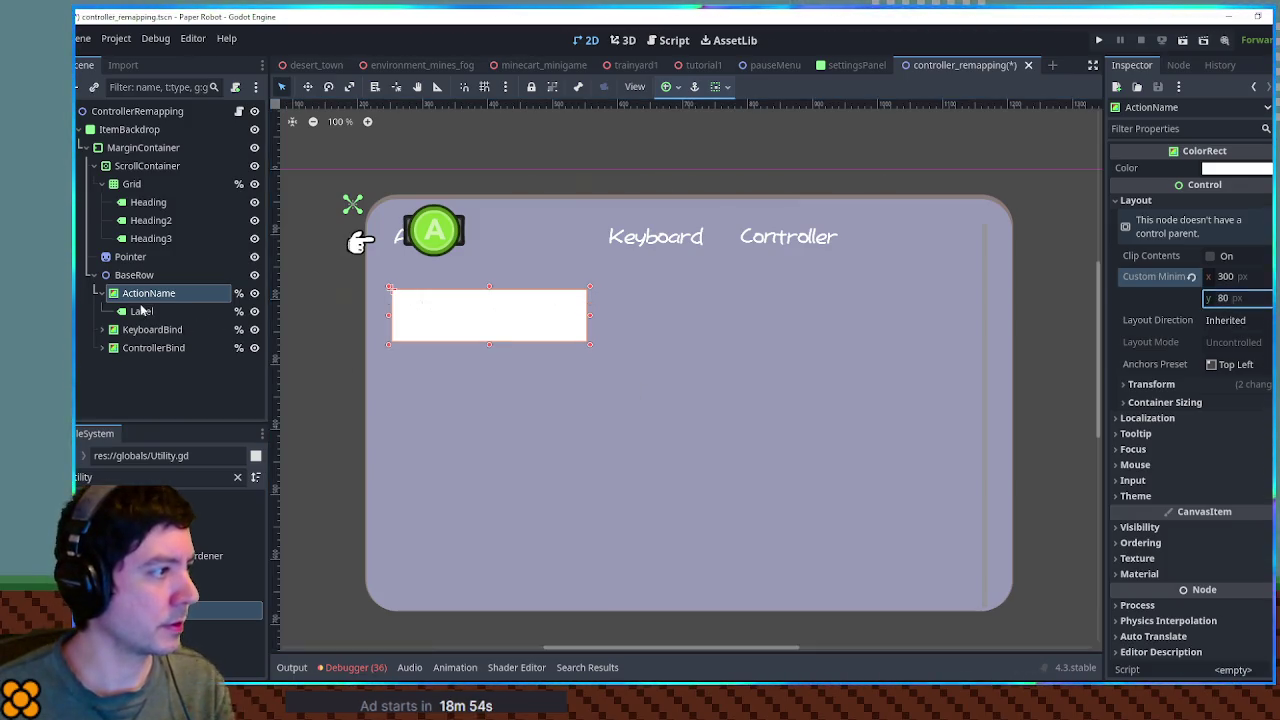
- Hide the BaseRow template from the canvas
{"action": "left_click", "coordinate": [141, 313]}
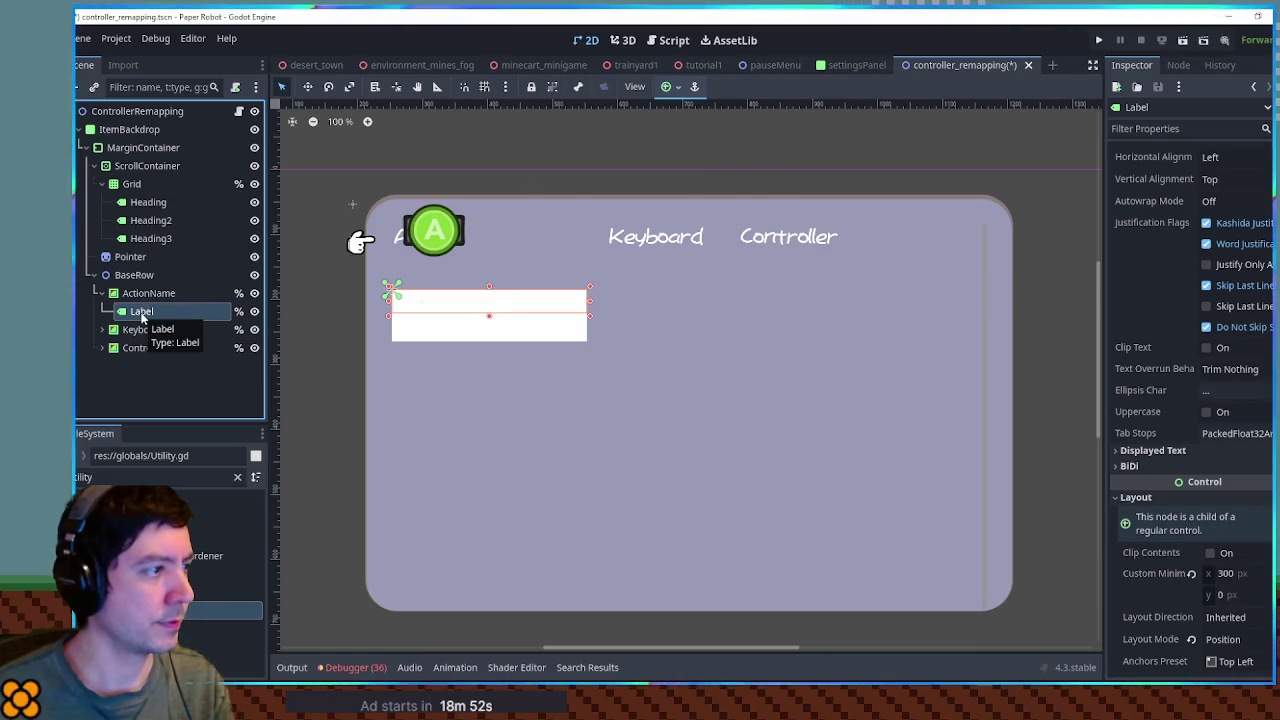
{"action": "left_click", "coordinate": [141, 293]}
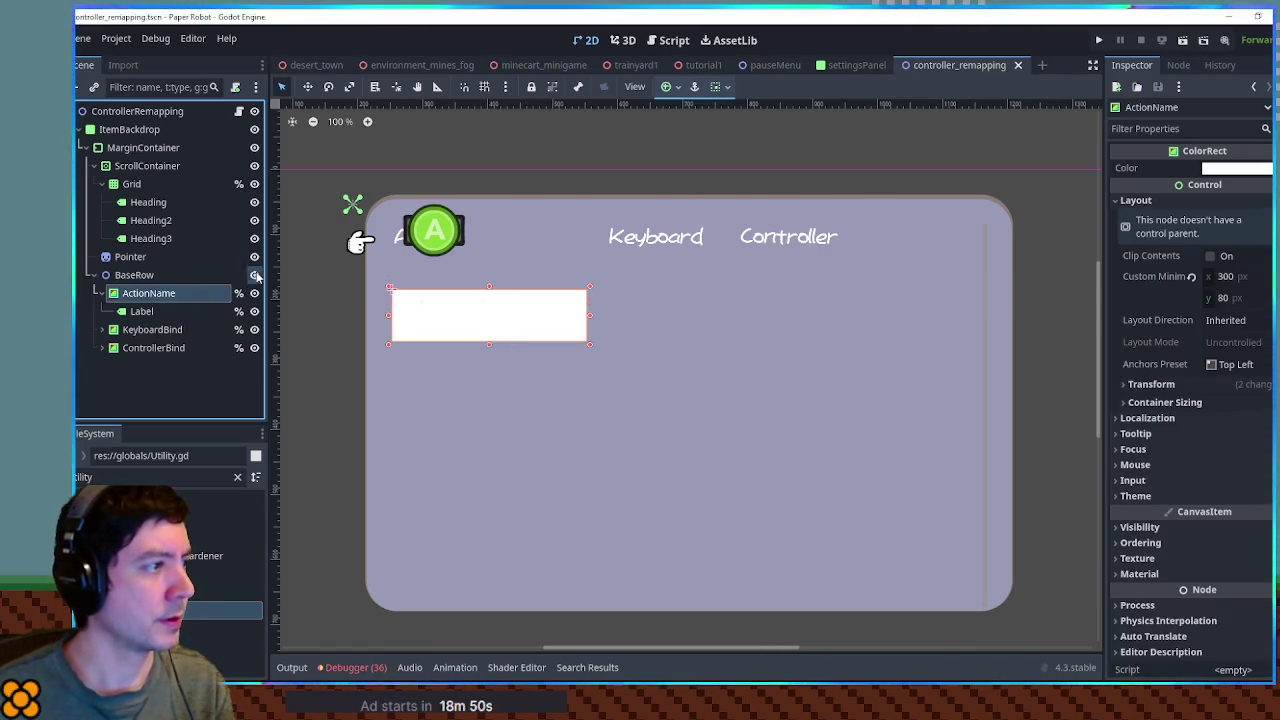
{"action": "left_click", "coordinate": [255, 276]}
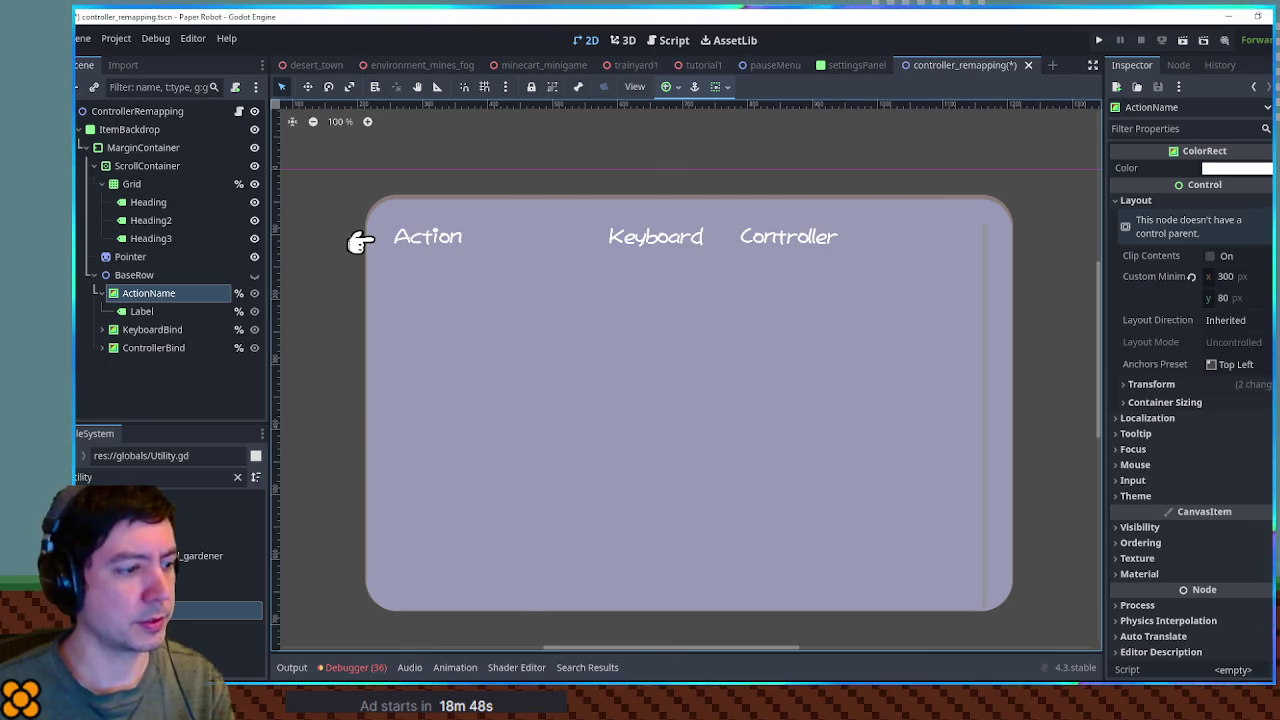
{"action": "left_click", "coordinate": [674, 40]}
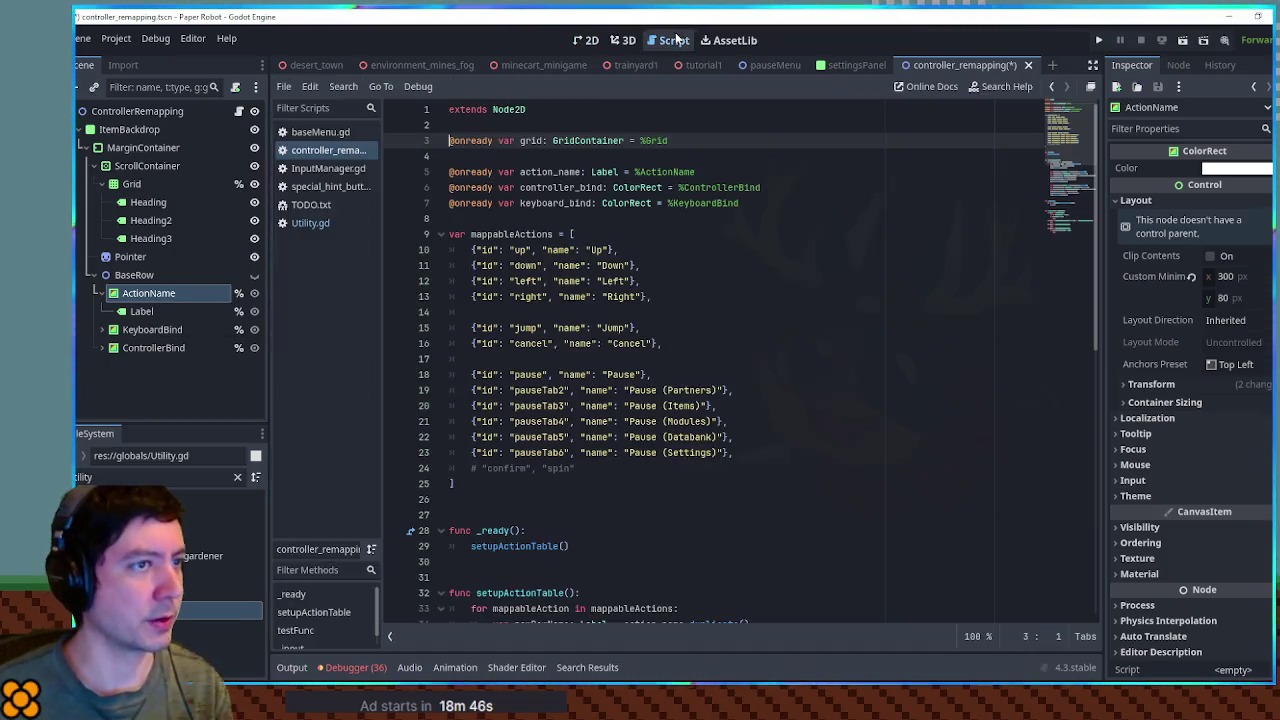
- Change the action_name variable's type on line 5 to ColorRect
{"action": "double_click", "coordinate": [548, 172]}
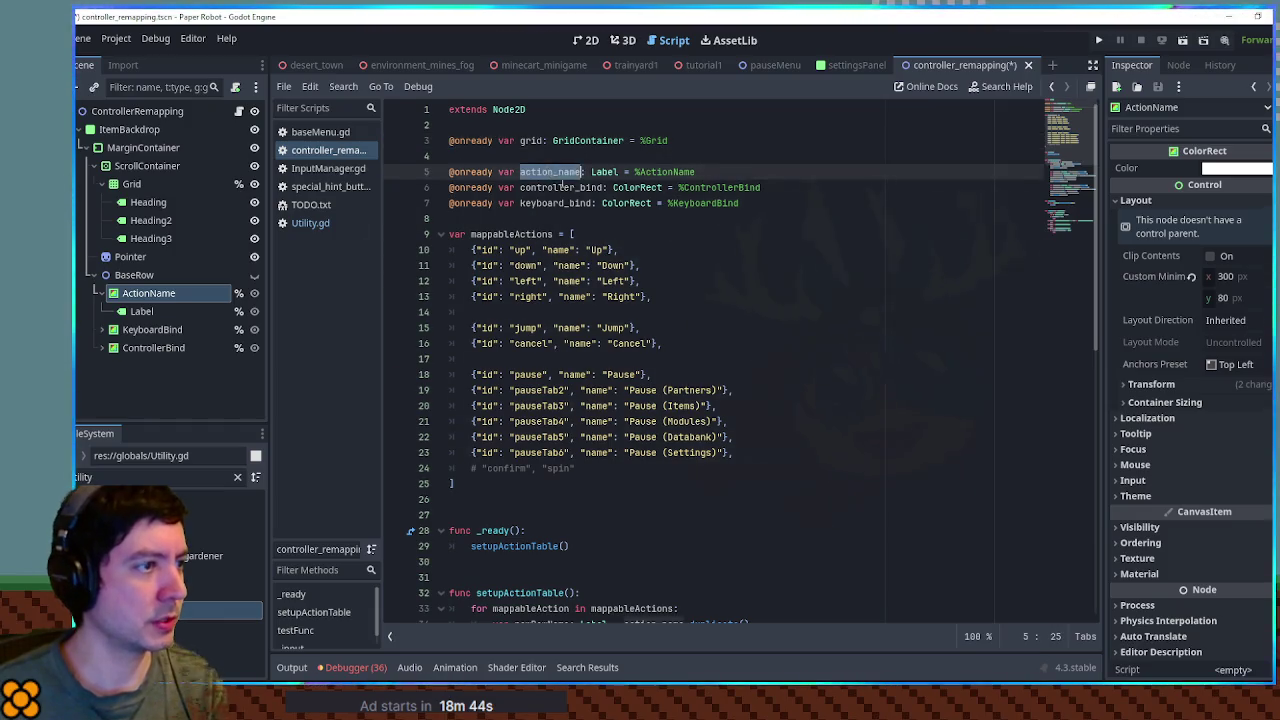
{"action": "double_click", "coordinate": [638, 188]}
{"action": "left_click", "coordinate": [639, 172]}
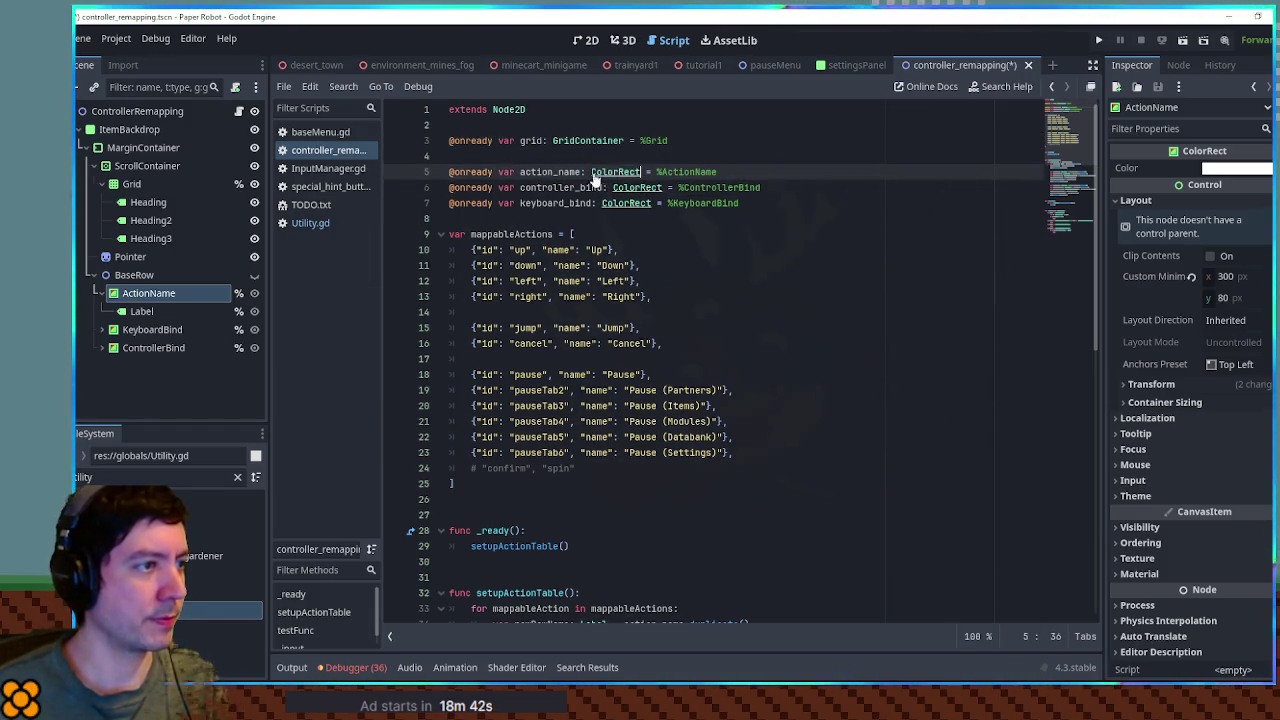
{"action": "scroll", "coordinate": [560, 200], "scroll_direction": "down", "scroll_amount": 8}
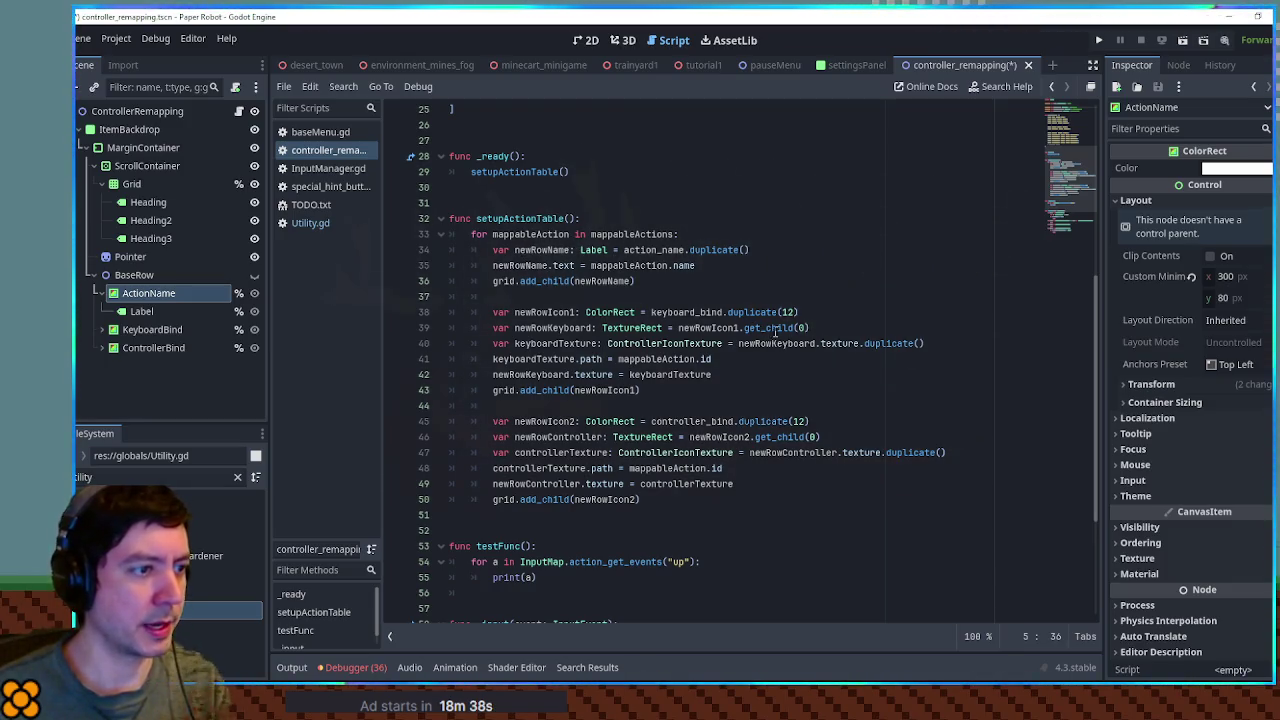
- Append .get_child(0) after newRowName on line 35, save, and run tutorial1
{"action": "left_click", "coordinate": [530, 249]}
{"action": "double_click", "coordinate": [530, 249]}
{"action": "left_click_drag", "start_coordinate": [808, 328], "coordinate": [740, 328]}
{"action": "key", "text": "ctrl+c"}
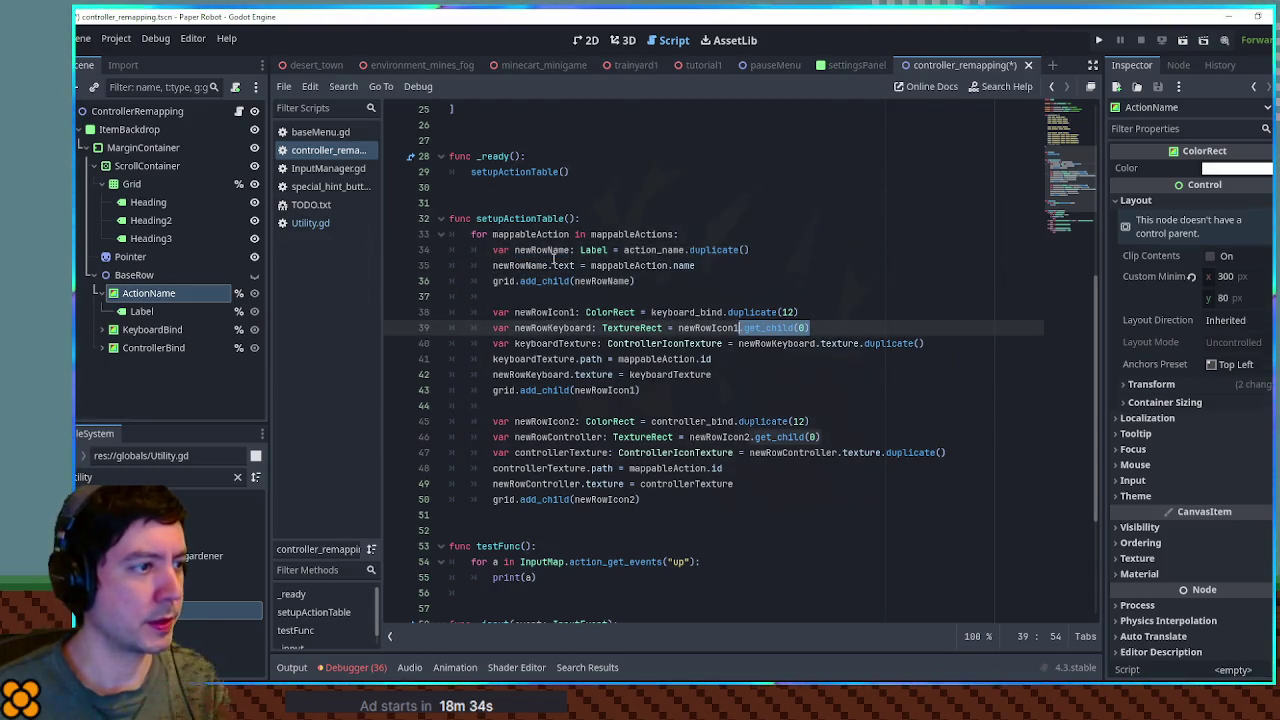
{"action": "left_click", "coordinate": [549, 265]}
{"action": "key", "text": "ctrl+v"}
{"action": "key", "text": "ctrl+s"}
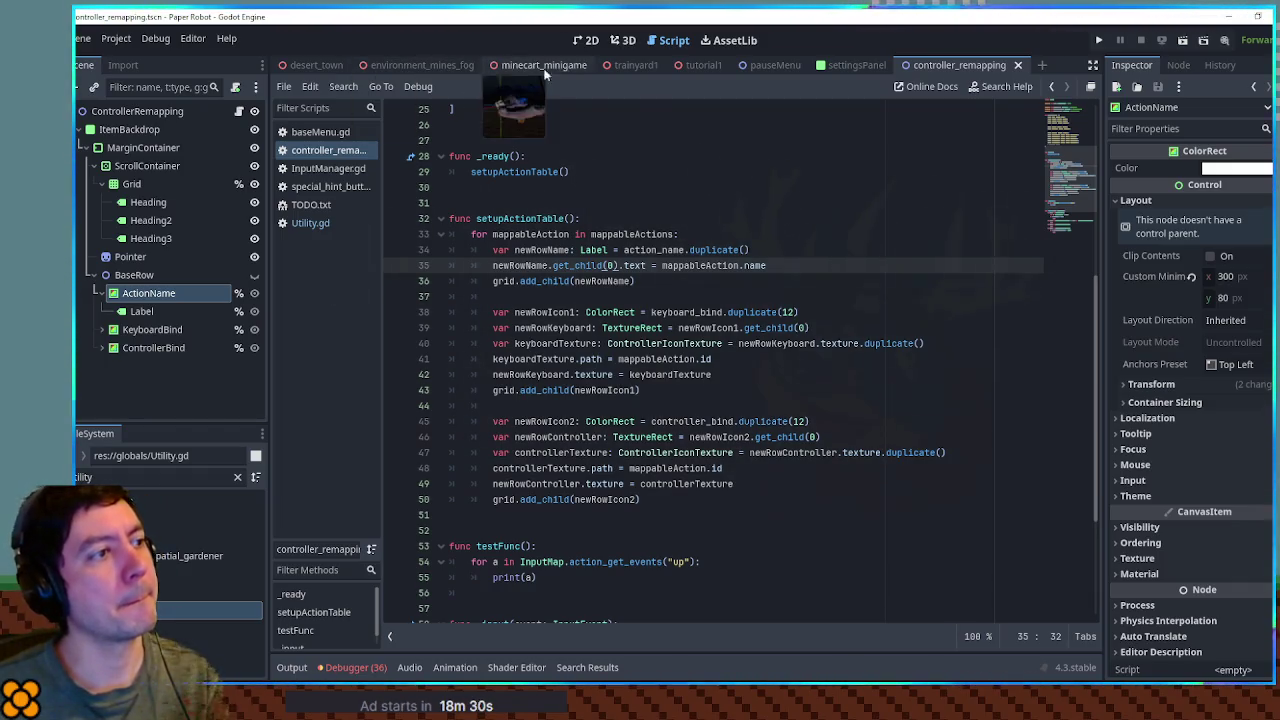
{"action": "left_click", "coordinate": [698, 63]}
{"action": "key", "text": "F6"}
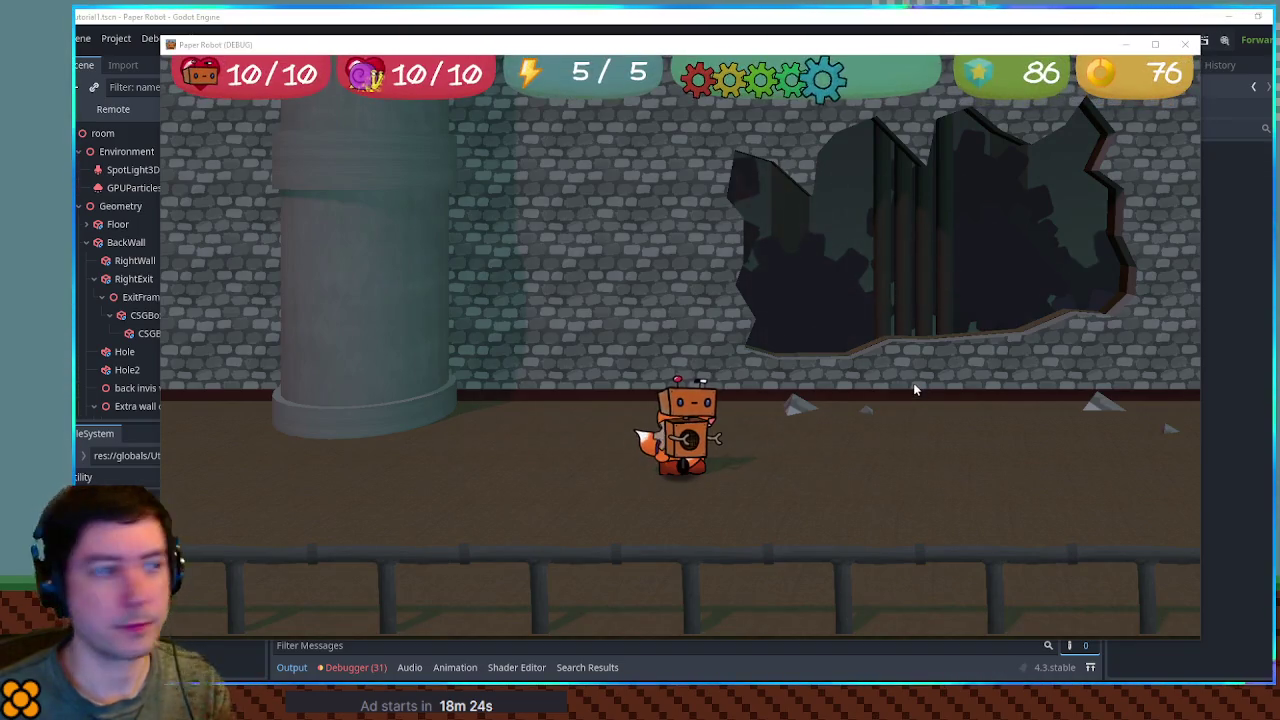
- Change the Label type on line 34 to ColorRect and rerun the game
{"action": "key", "text": "Escape"}
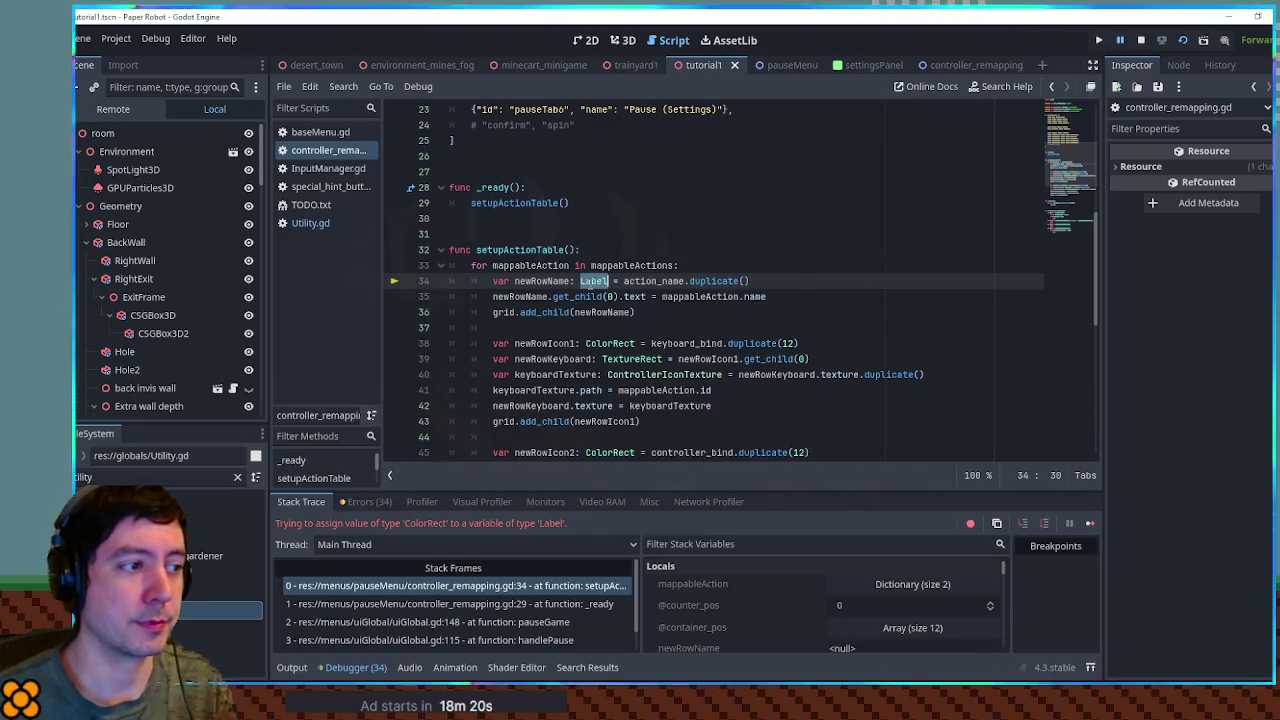
{"action": "double_click", "coordinate": [605, 343]}
{"action": "left_click", "coordinate": [591, 295]}
{"action": "double_click", "coordinate": [593, 281]}
{"action": "type", "text": "ColorRect"}
{"action": "key", "text": "F5"}
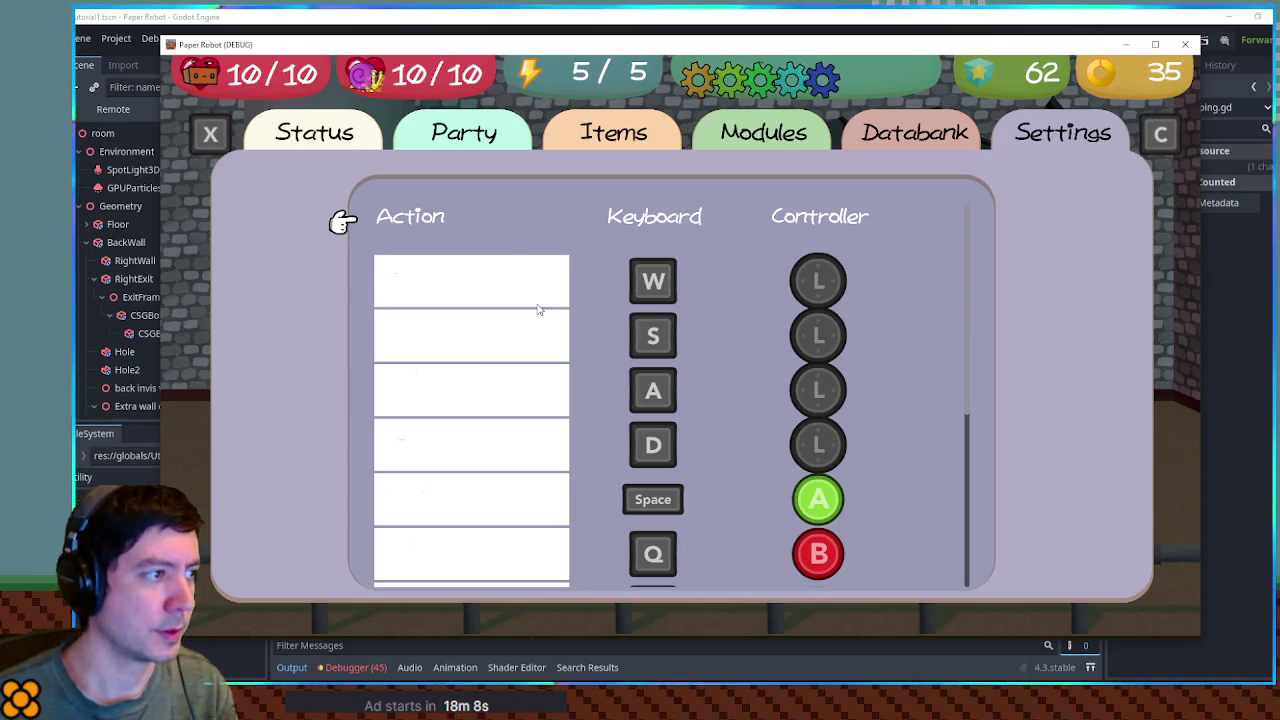
- Make ActionName's colour transparent (ffffff00) and rerun to confirm Up, Down, Left labels show
{"action": "scroll", "coordinate": [475, 312], "scroll_direction": "down", "scroll_amount": 2}
{"action": "scroll", "coordinate": [491, 320], "scroll_direction": "up", "scroll_amount": 2}
{"action": "left_click", "coordinate": [780, 14]}
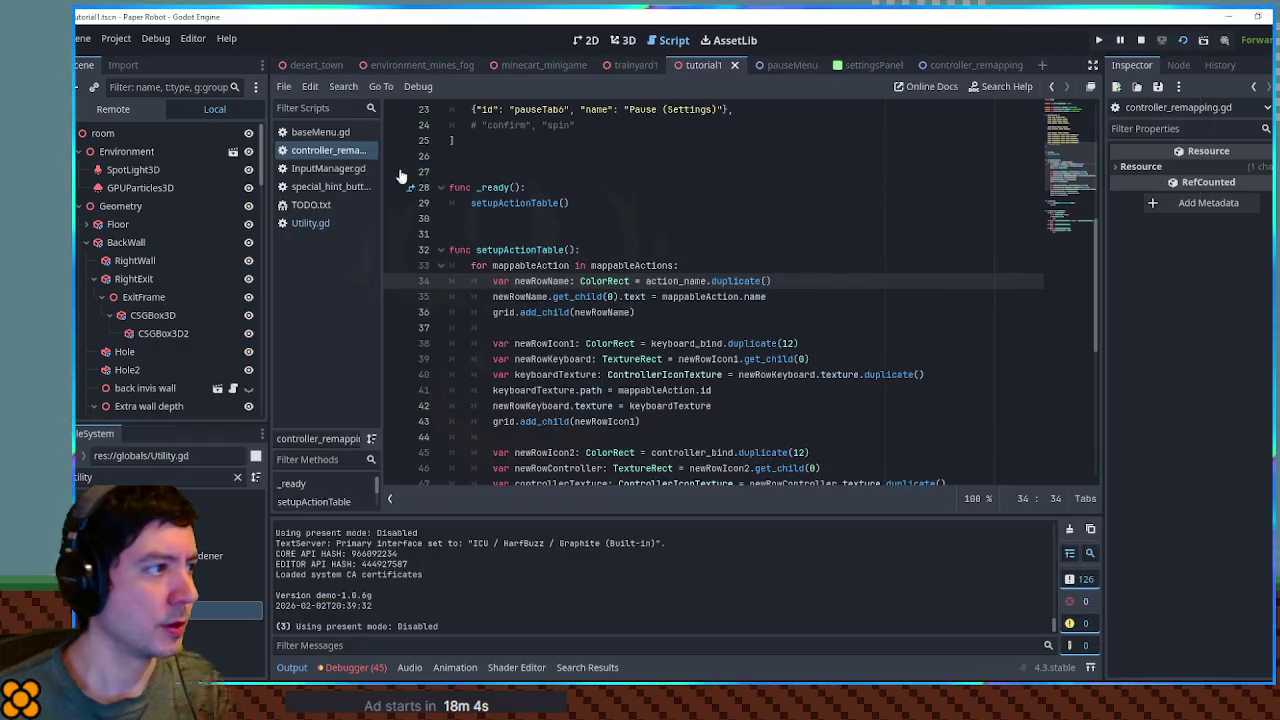
{"action": "left_click", "coordinate": [962, 65]}
{"action": "left_click", "coordinate": [1228, 168]}
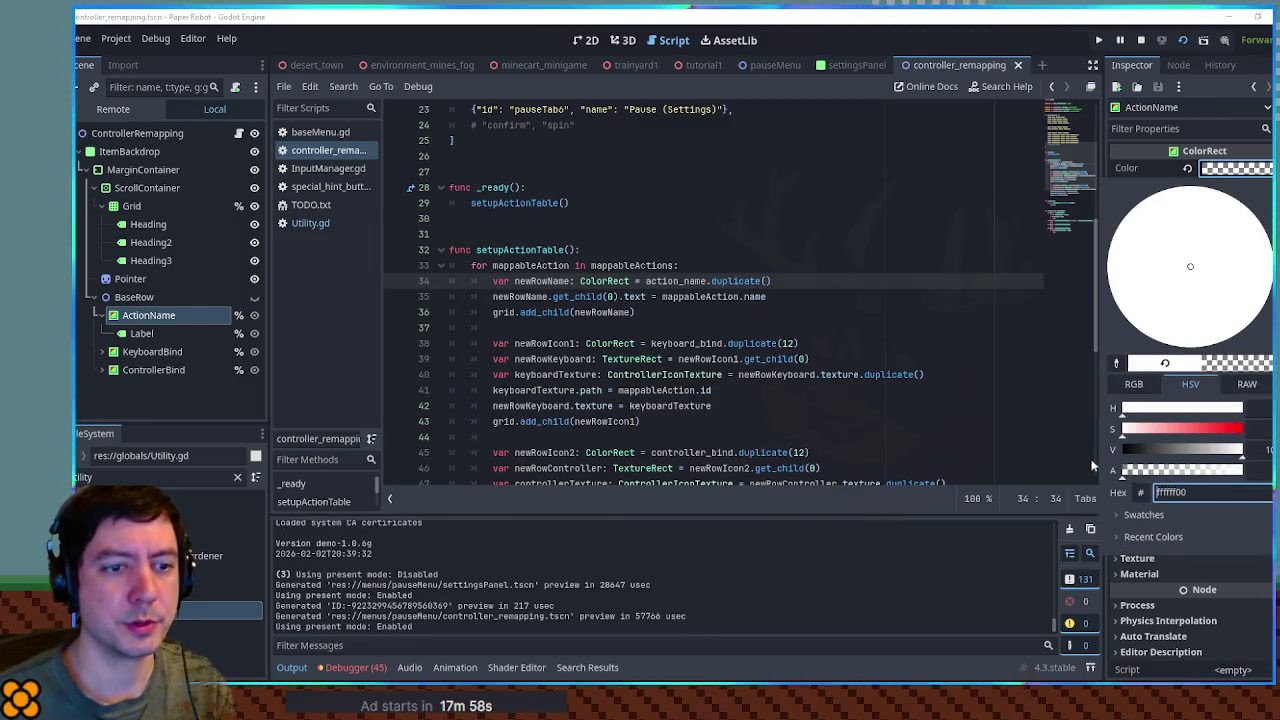
{"action": "key", "text": "F5"}
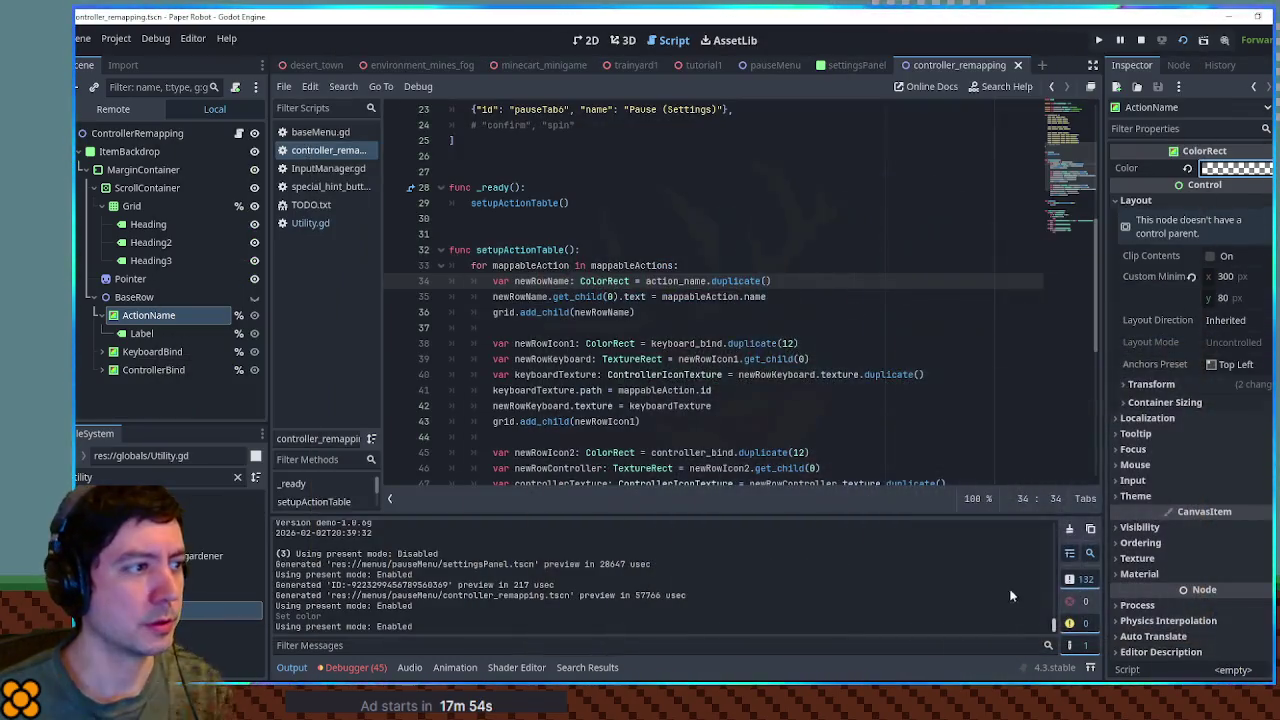
{"action": "key", "text": "Escape"}
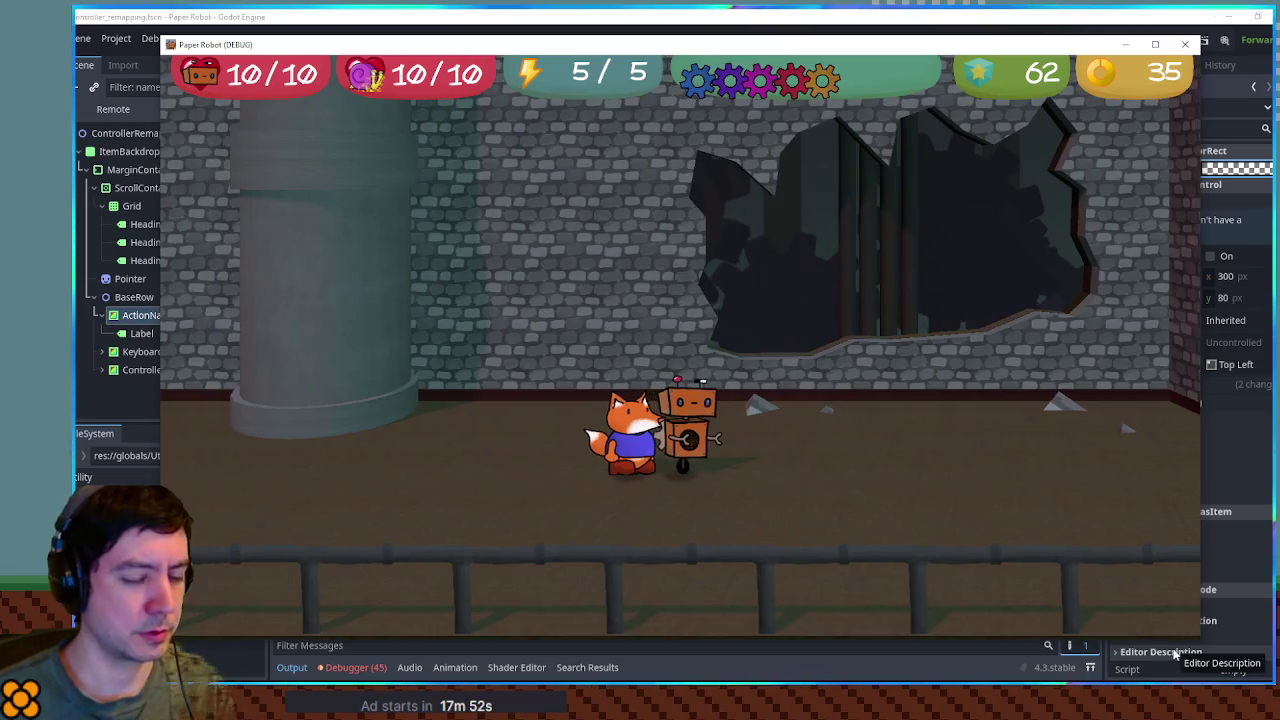
{"action": "key", "text": "Escape"}
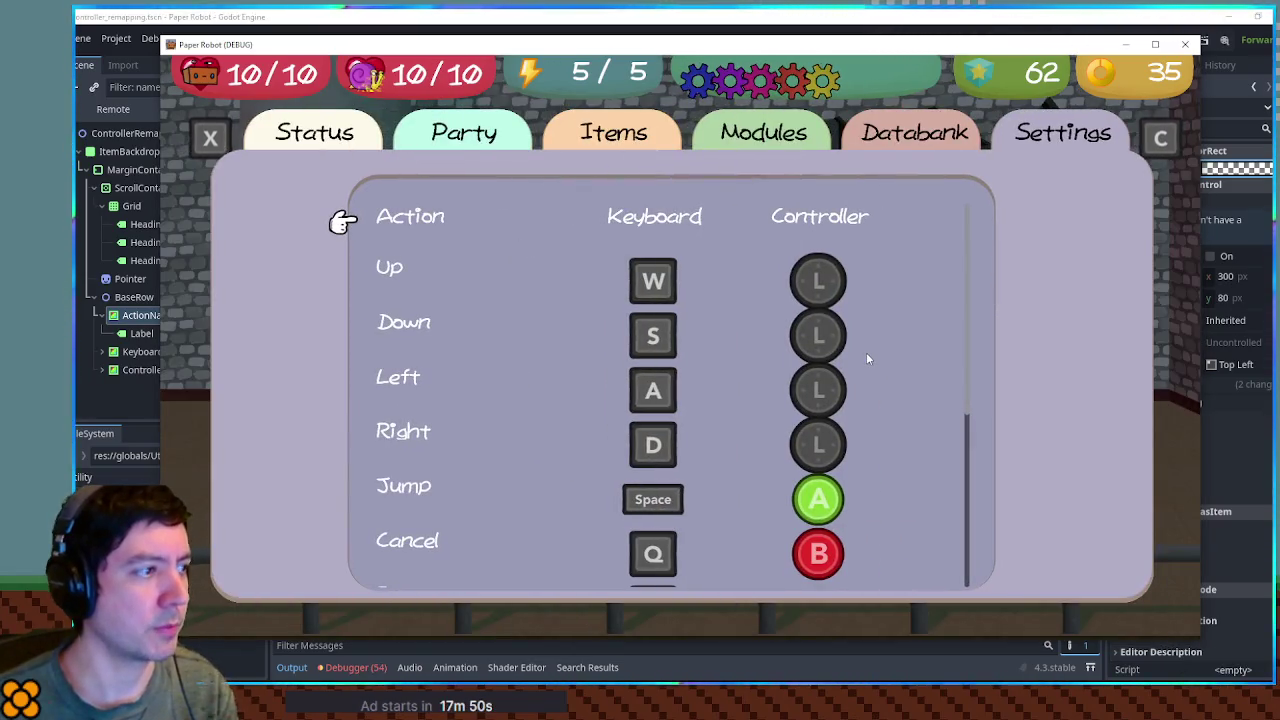
{"action": "left_click", "coordinate": [1183, 45]}
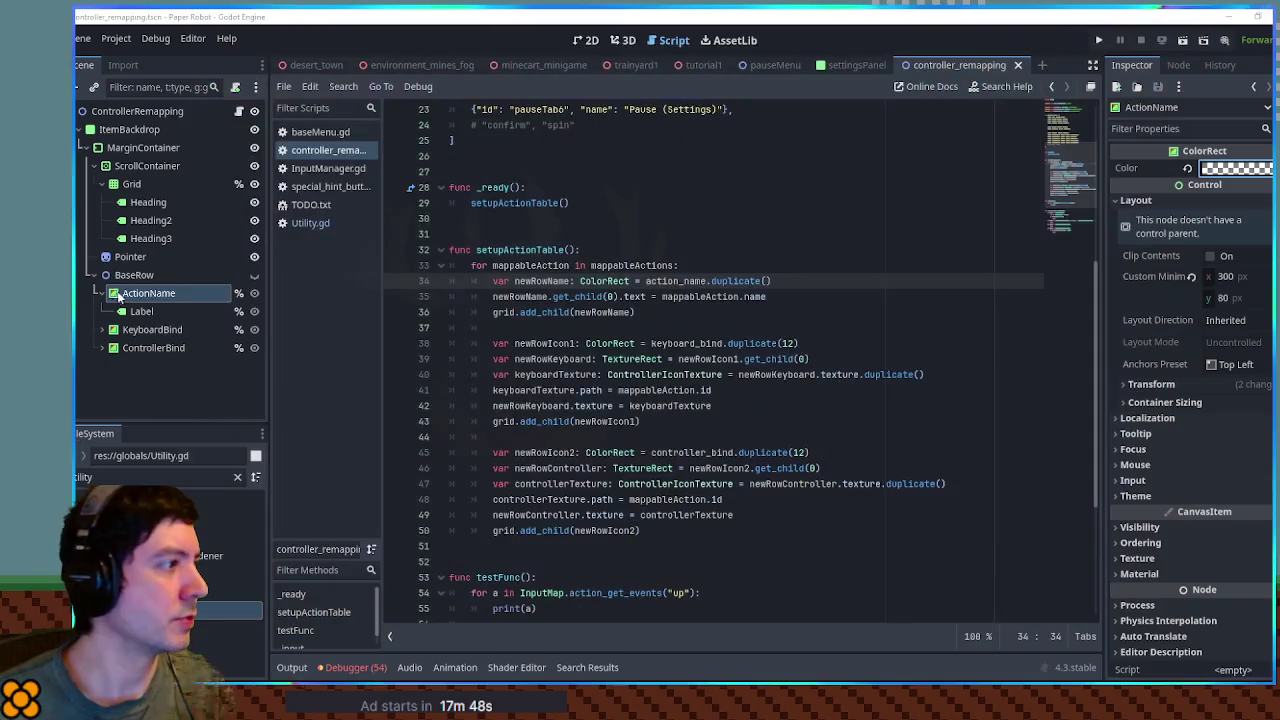
- Delete the Pointer node and save the scene
{"action": "left_click", "coordinate": [140, 257]}
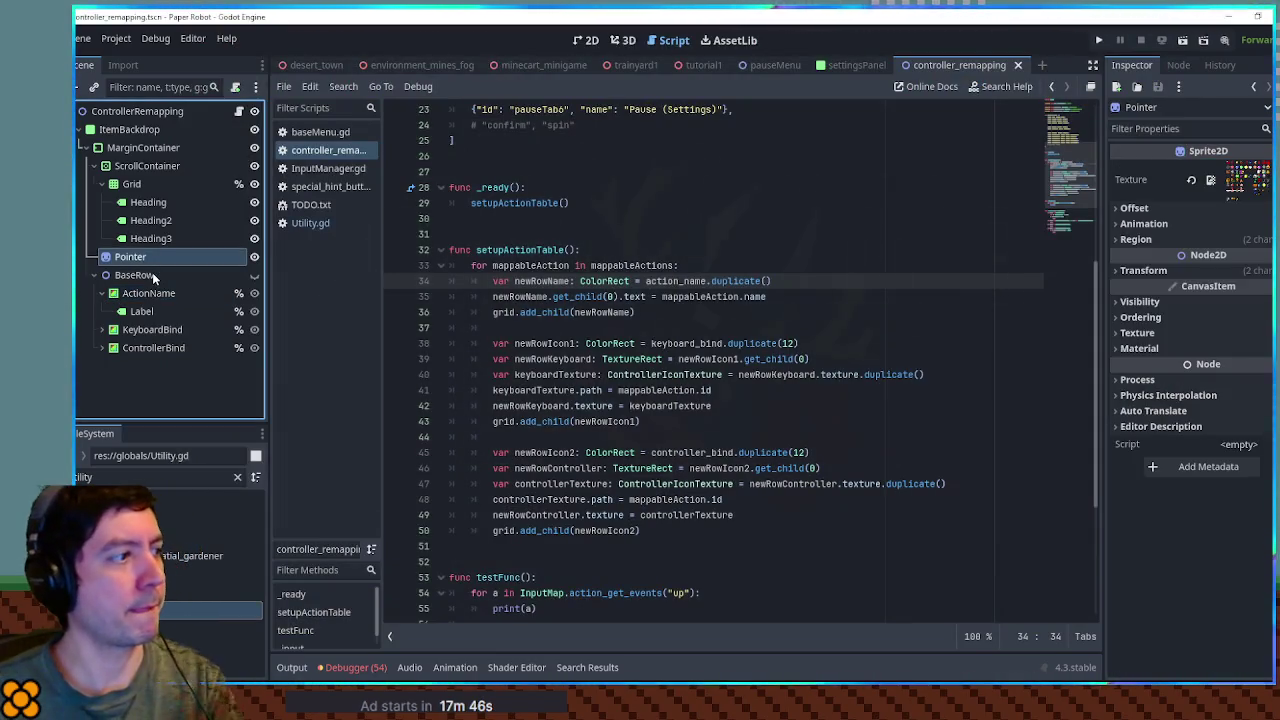
{"action": "key", "text": "Delete"}
{"action": "key", "text": "ctrl+s"}
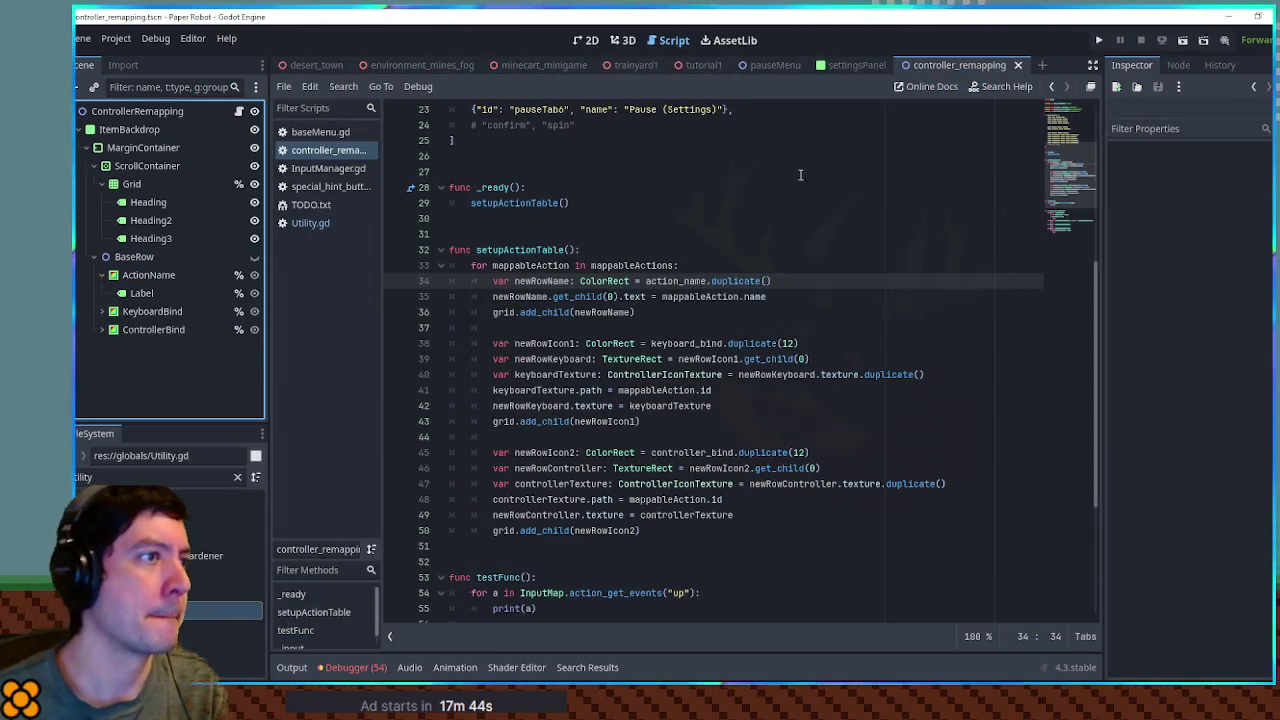
{"action": "left_click_drag", "start_coordinate": [1078, 151], "coordinate": [1087, 220]}
- Add a _process function with a placeholder pass body below testFunc
{"action": "left_click", "coordinate": [504, 389]}
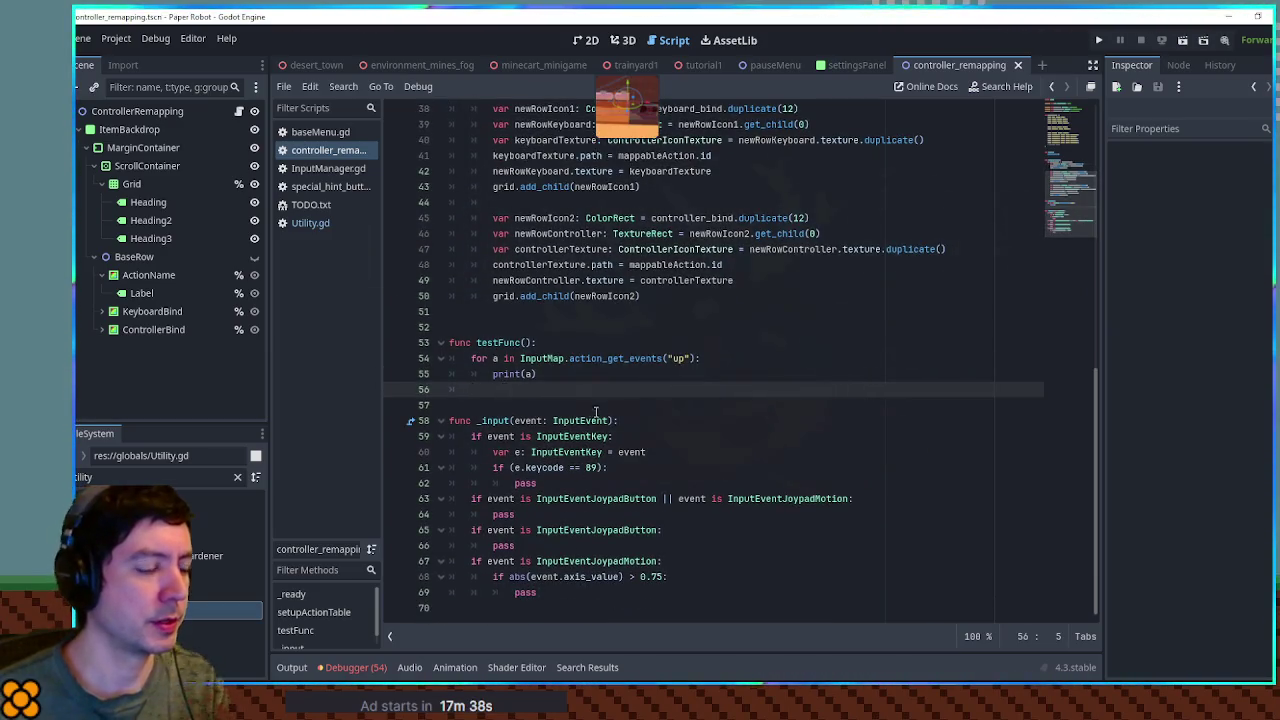
{"action": "key", "text": "Return"}
{"action": "key", "text": "BackSpace"}
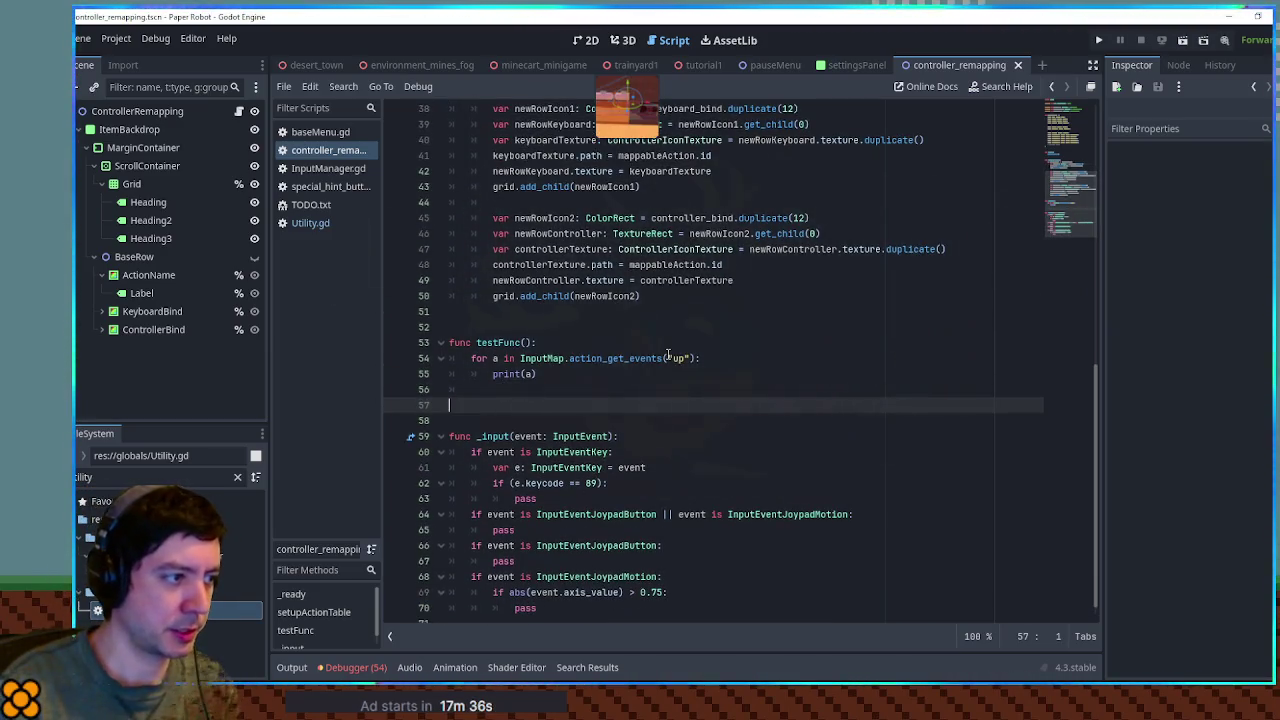
{"action": "type", "text": "func "}
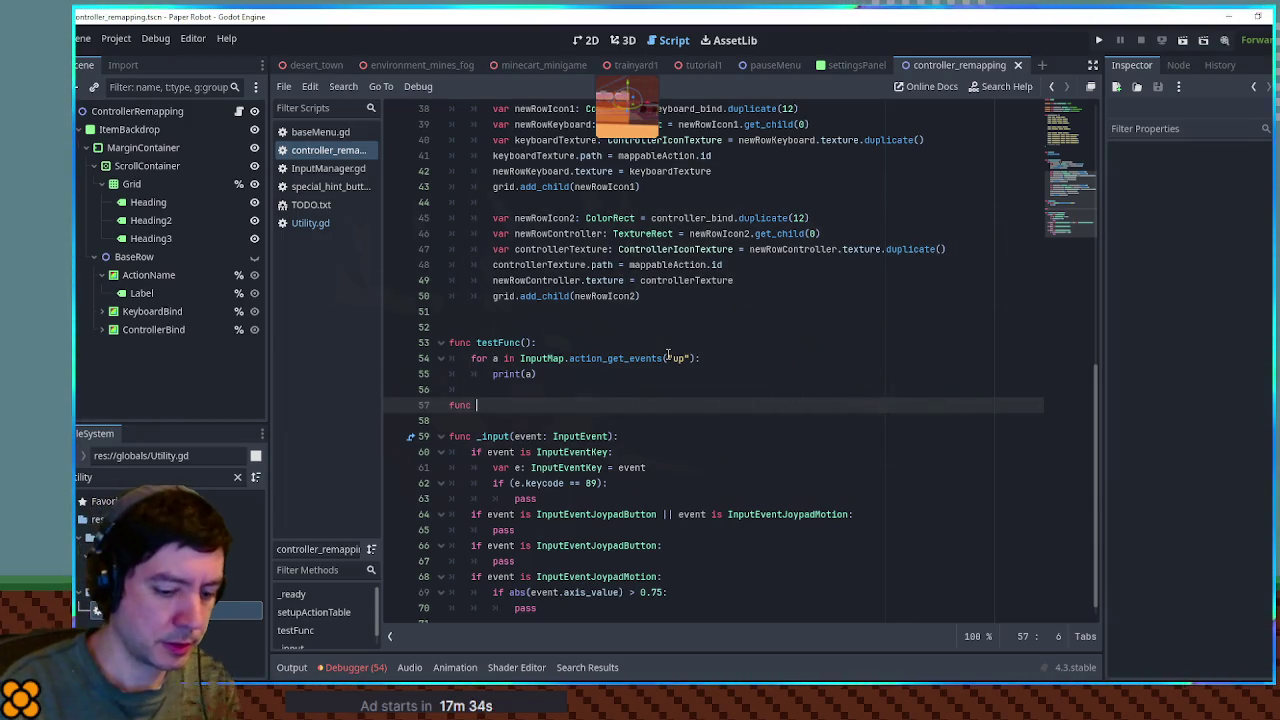
{"action": "type", "text": "_pr"}
{"action": "key", "text": "Return"}
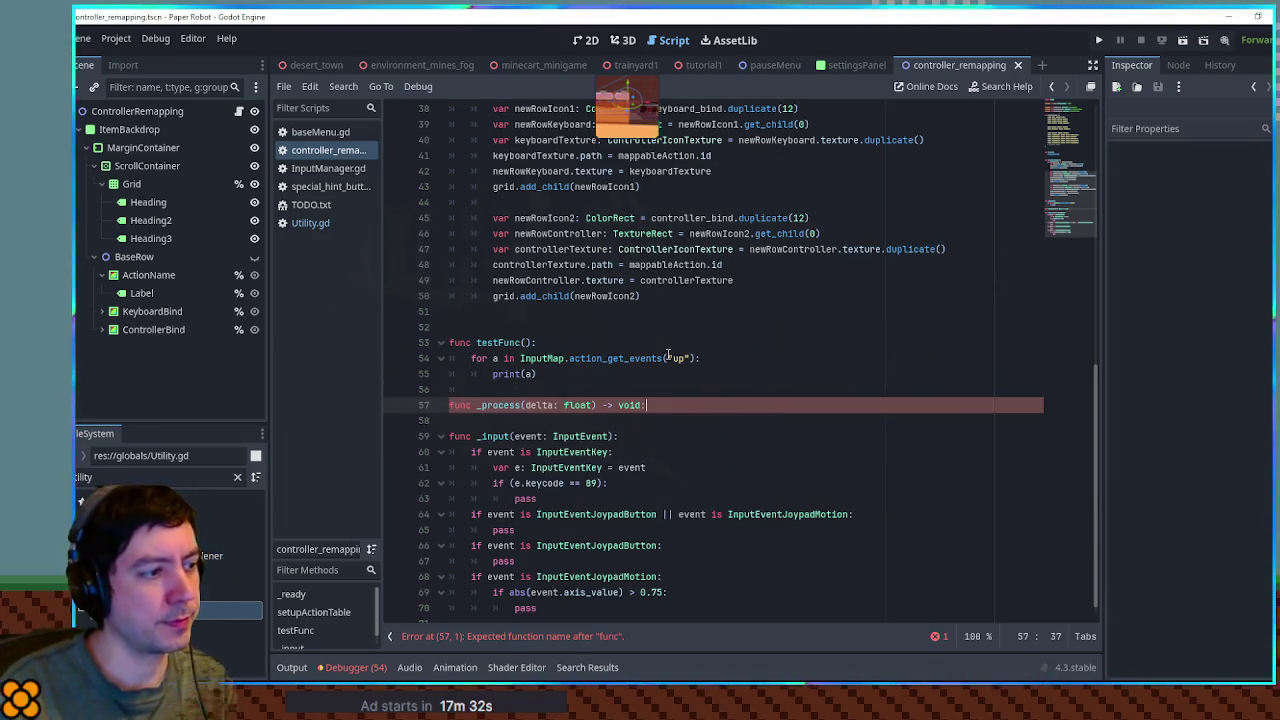
{"action": "key", "text": "Return"}
{"action": "type", "text": "pass"}
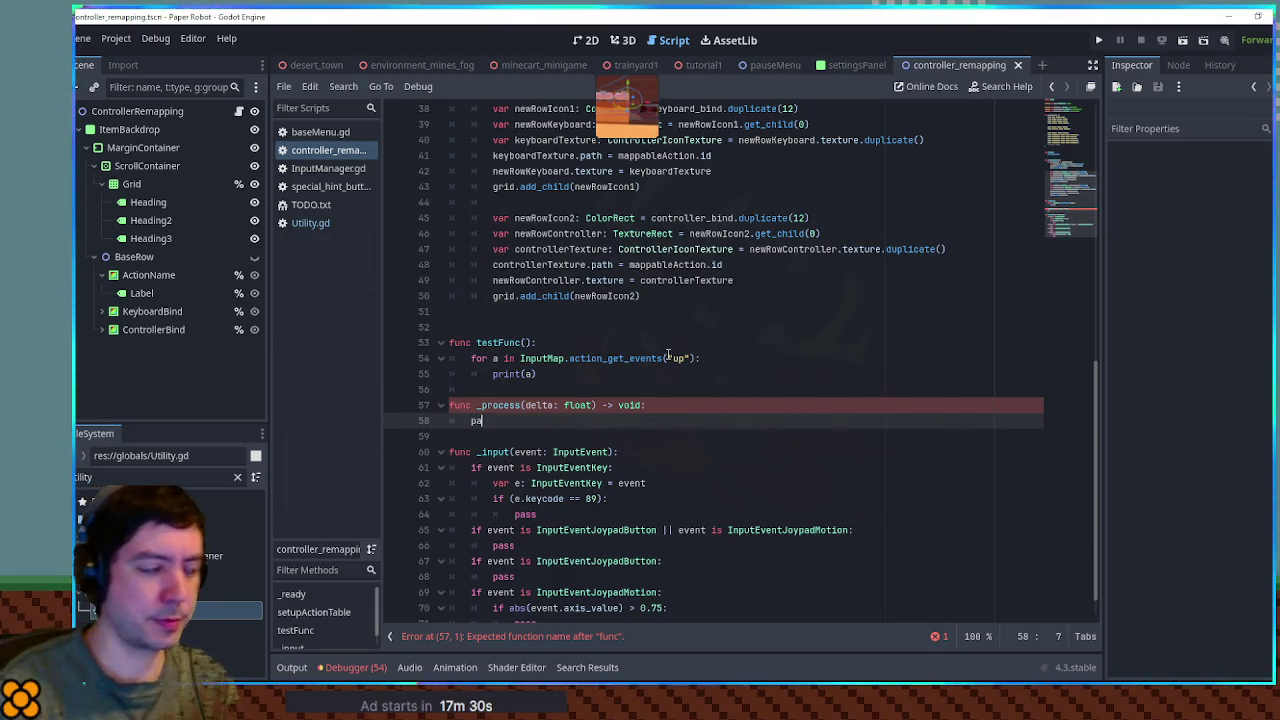
- Add 'var isActive = true' after the onready variables
{"action": "scroll", "coordinate": [622, 320], "scroll_direction": "up", "scroll_amount": 12}
{"action": "left_click", "coordinate": [797, 199]}
{"action": "key", "text": "Return"}
{"action": "key", "text": "Return"}
{"action": "type", "text": "var isActive = tru"}
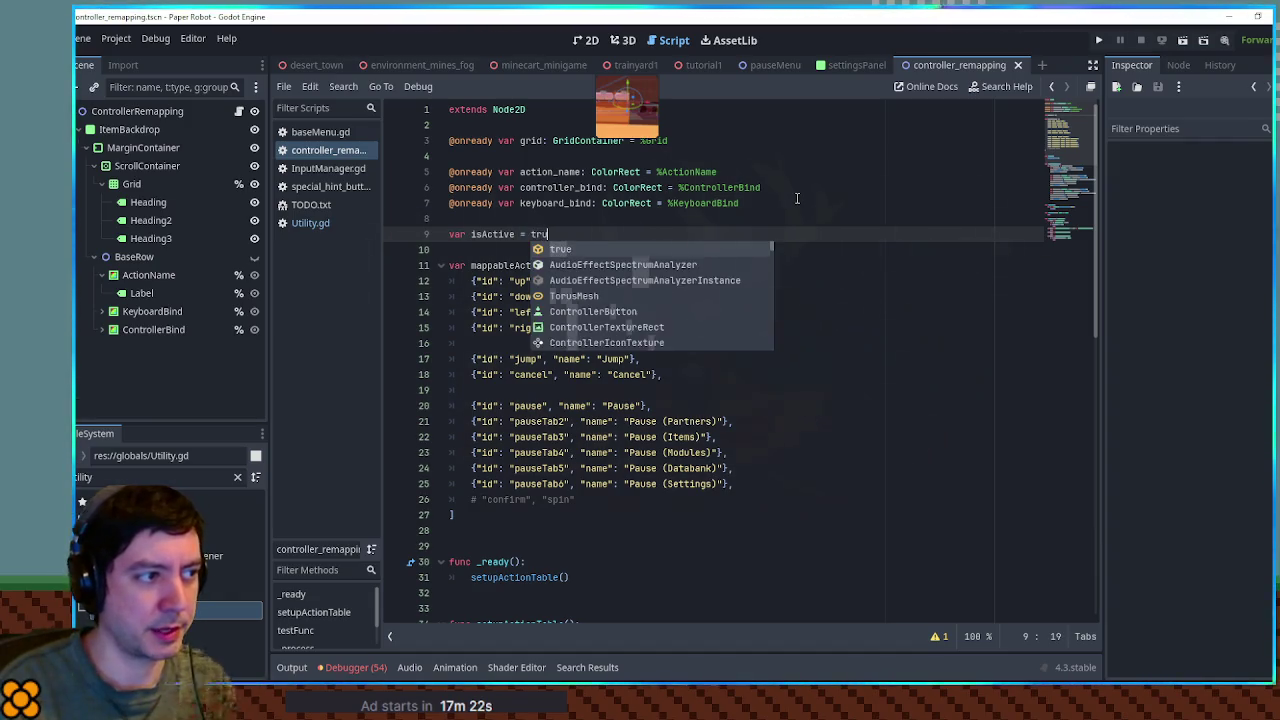
{"action": "type", "text": "e"}
- Replace pass in _process with 'if !isActive: return'
{"action": "double_click", "coordinate": [500, 235]}
{"action": "key", "text": "ctrl+c"}
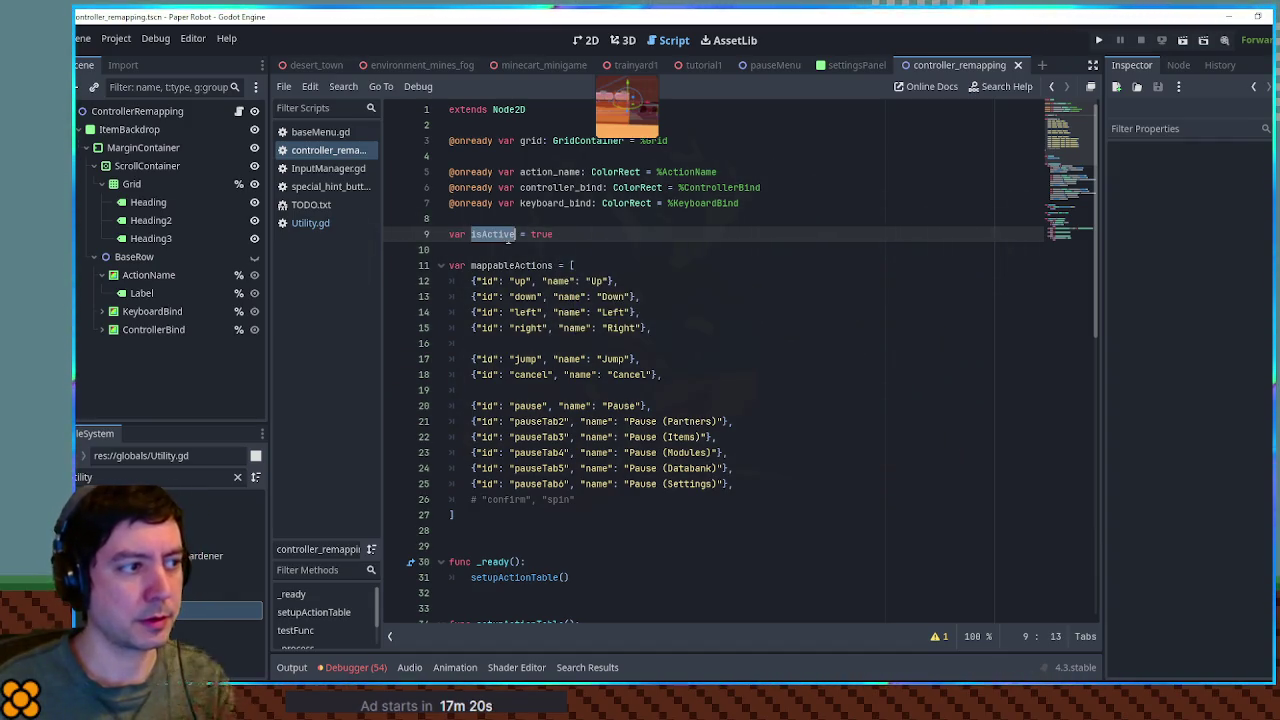
{"action": "left_click_drag", "start_coordinate": [1069, 142], "coordinate": [1086, 222]}
{"action": "double_click", "coordinate": [482, 393]}
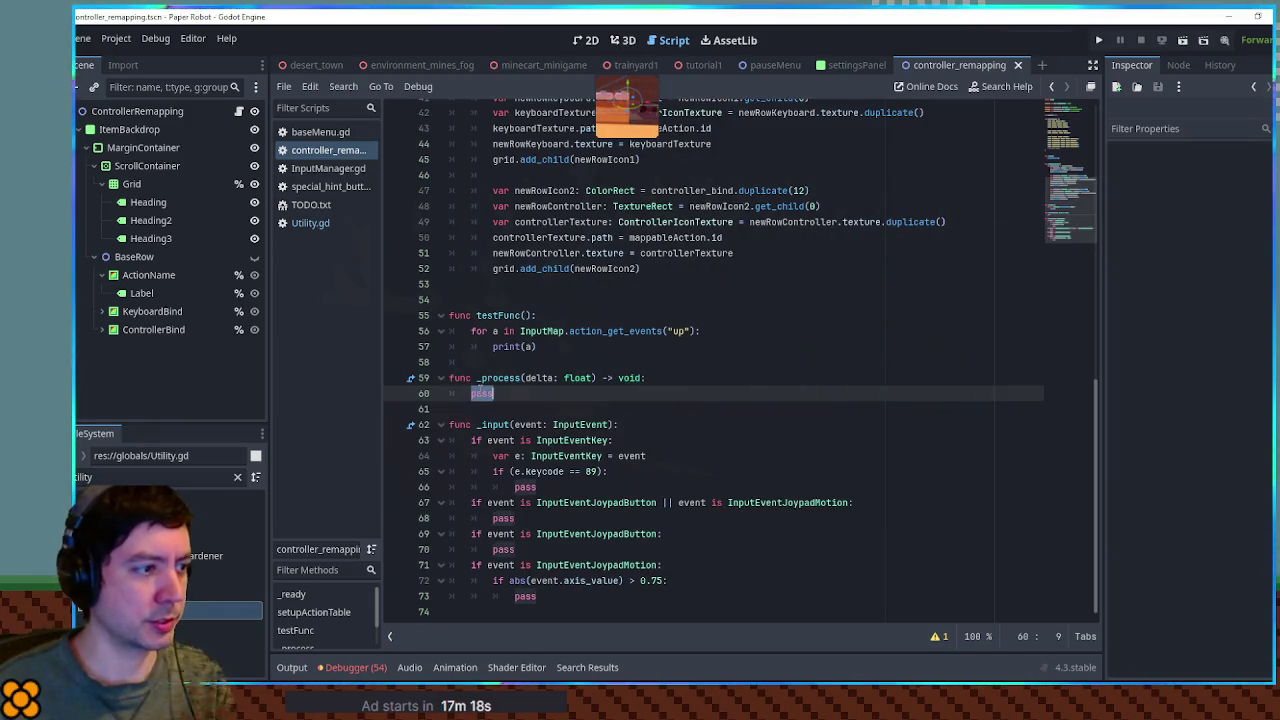
{"action": "key", "text": "ctrl+v"}
{"action": "key", "text": "Home"}
{"action": "type", "text": "if !"}
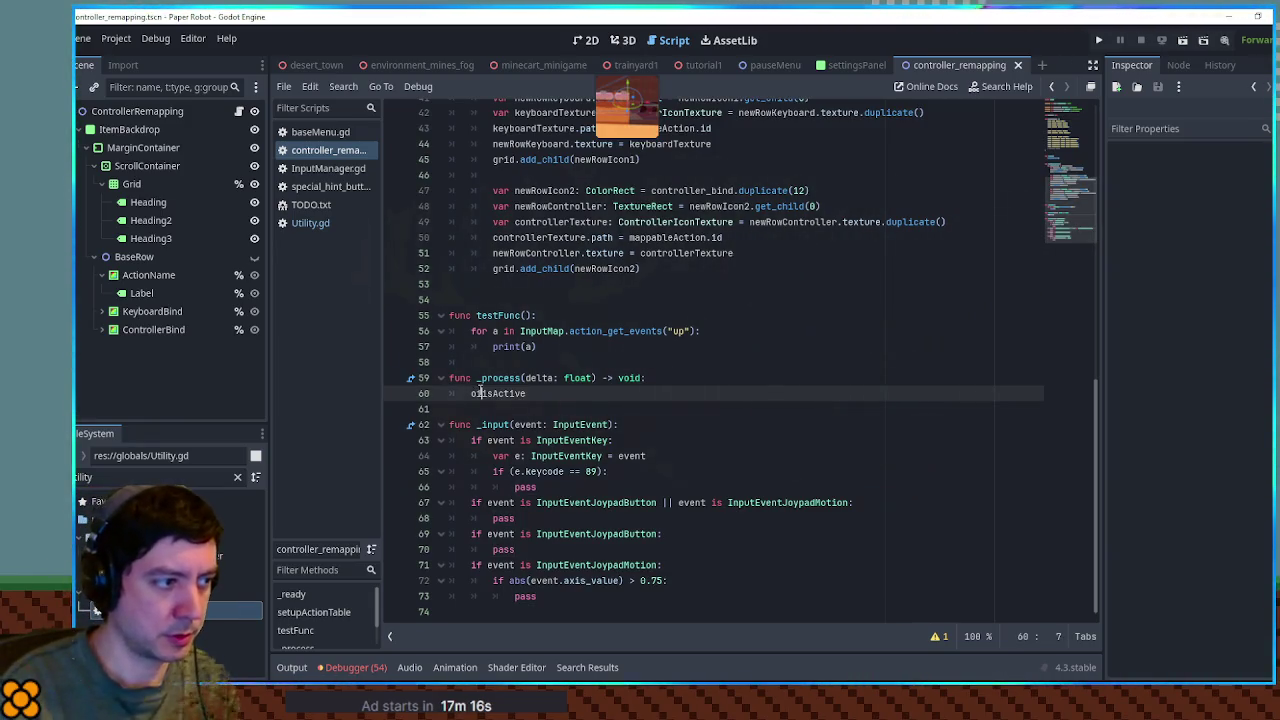
{"action": "key", "text": "End"}
{"action": "type", "text": ": return"}
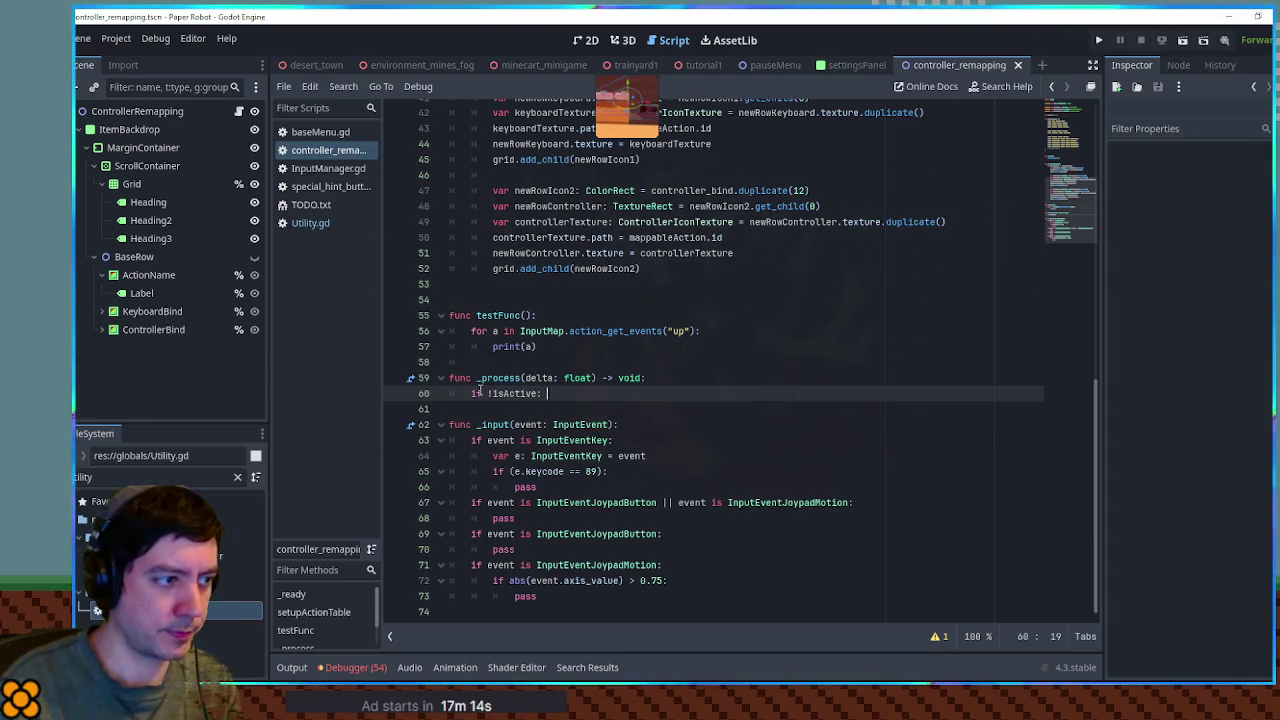
{"action": "key", "text": "Return"}
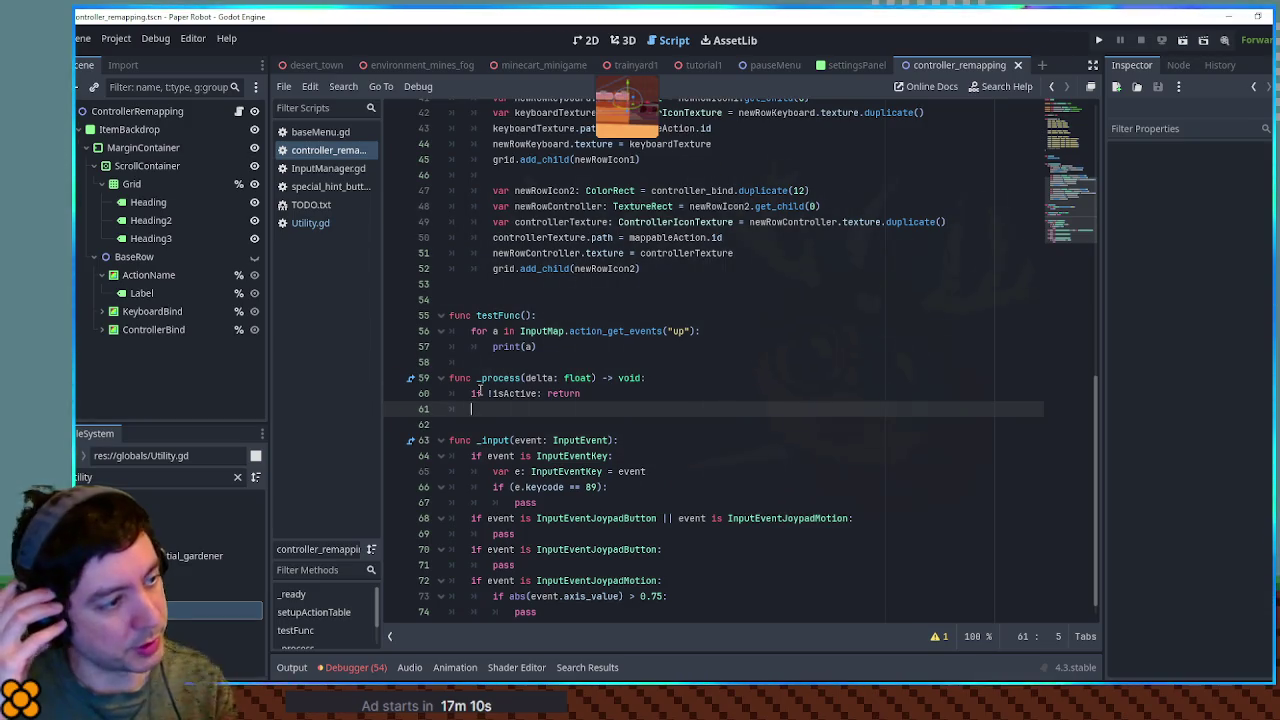
{"action": "scroll", "coordinate": [480, 391], "scroll_direction": "down", "scroll_amount": 1}
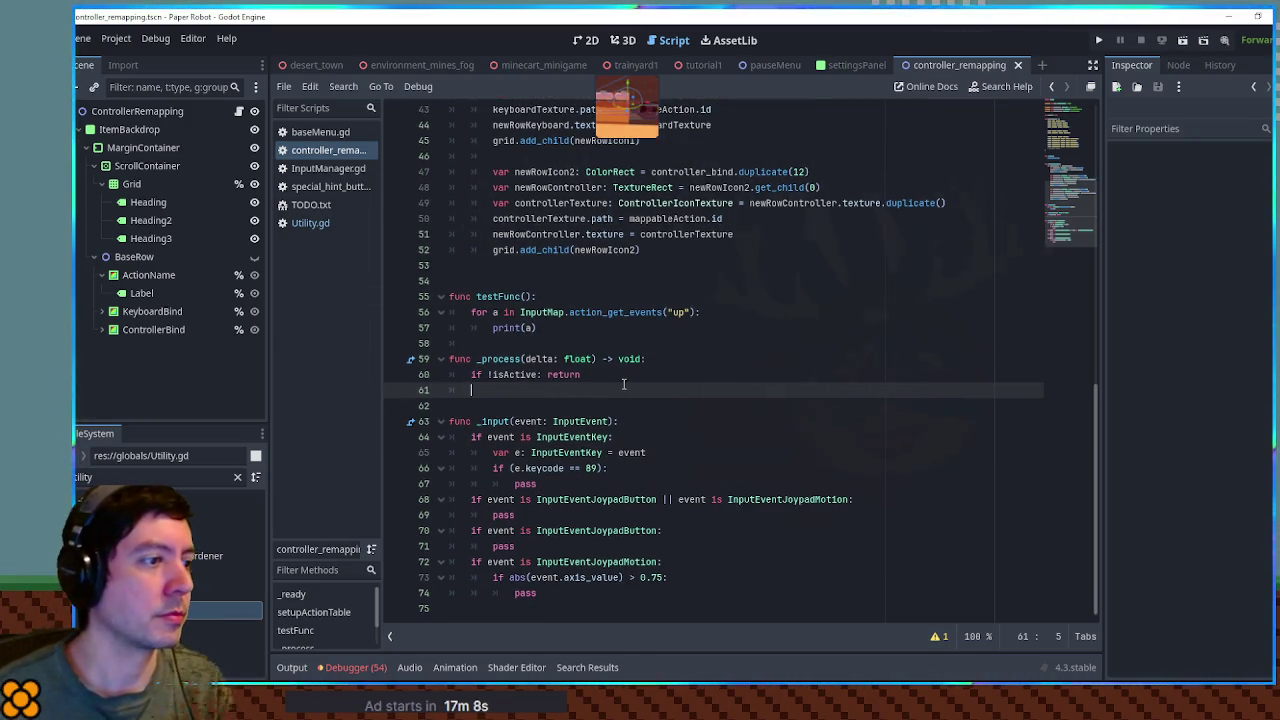
{"action": "key", "text": "Return"}
{"action": "key", "text": "Return"}
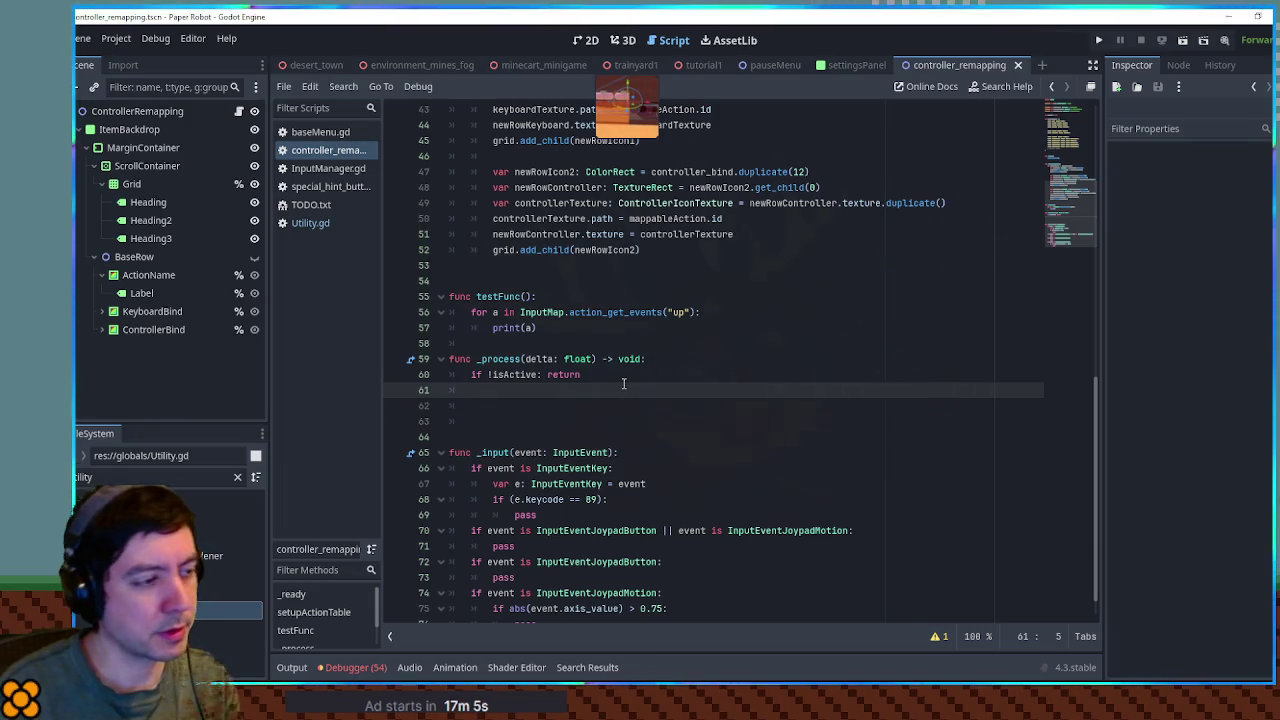
- Add 'var selectedIndex = 0' below the isActive variable
{"action": "scroll", "coordinate": [601, 211], "scroll_direction": "up", "scroll_amount": 14}
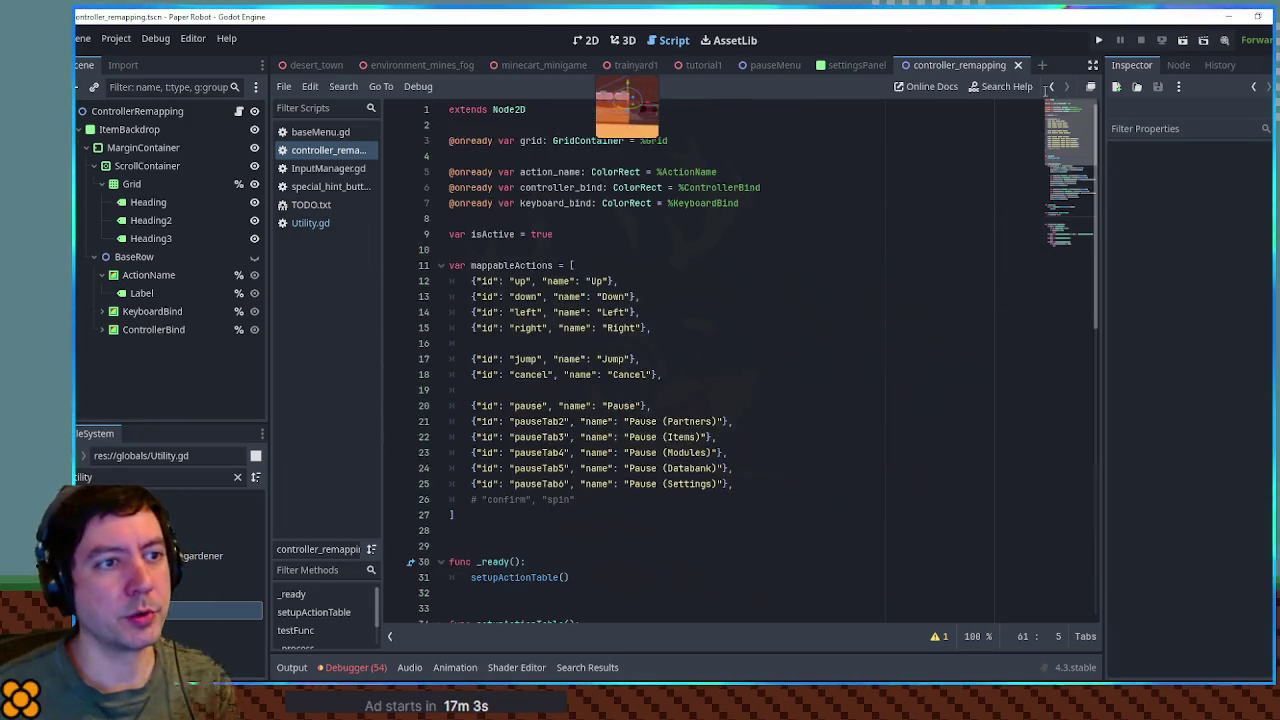
{"action": "left_click", "coordinate": [572, 233]}
{"action": "key", "text": "Return"}
{"action": "type", "text": "var selectedIndex = "}
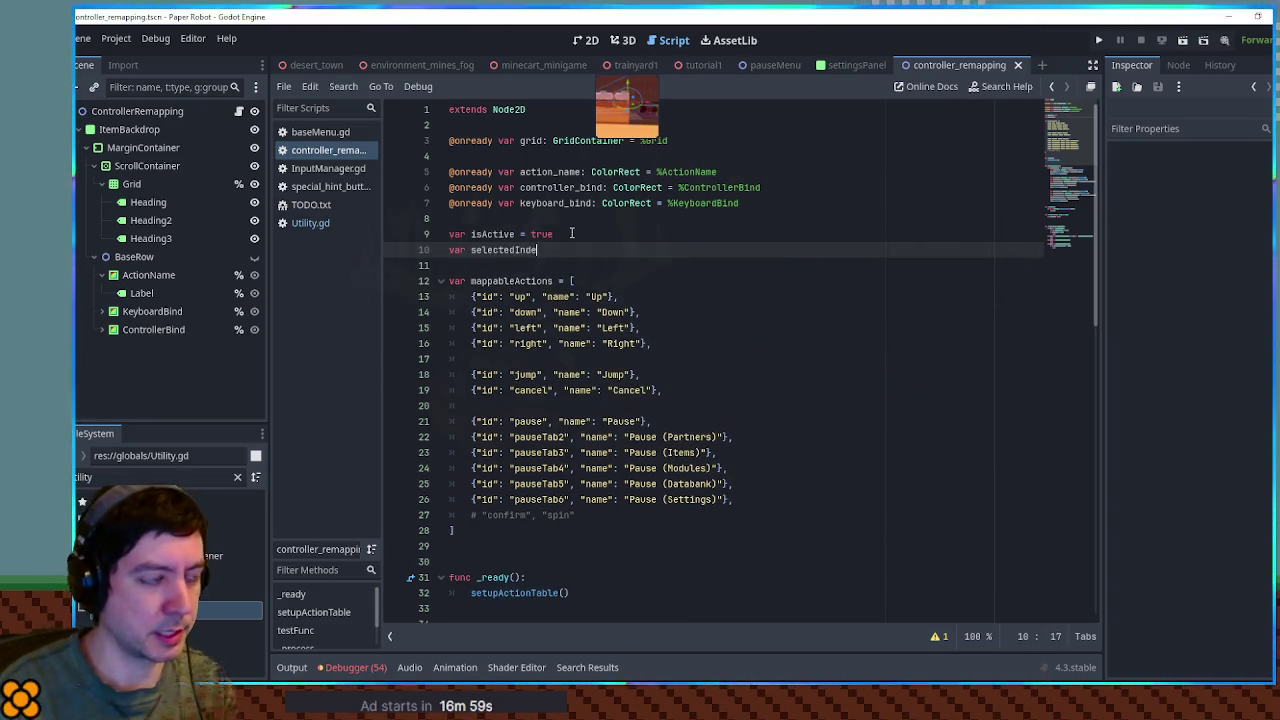
{"action": "type", "text": "9"}
{"action": "key", "text": "BackSpace"}
{"action": "type", "text": "0"}
{"action": "double_click", "coordinate": [517, 250]}
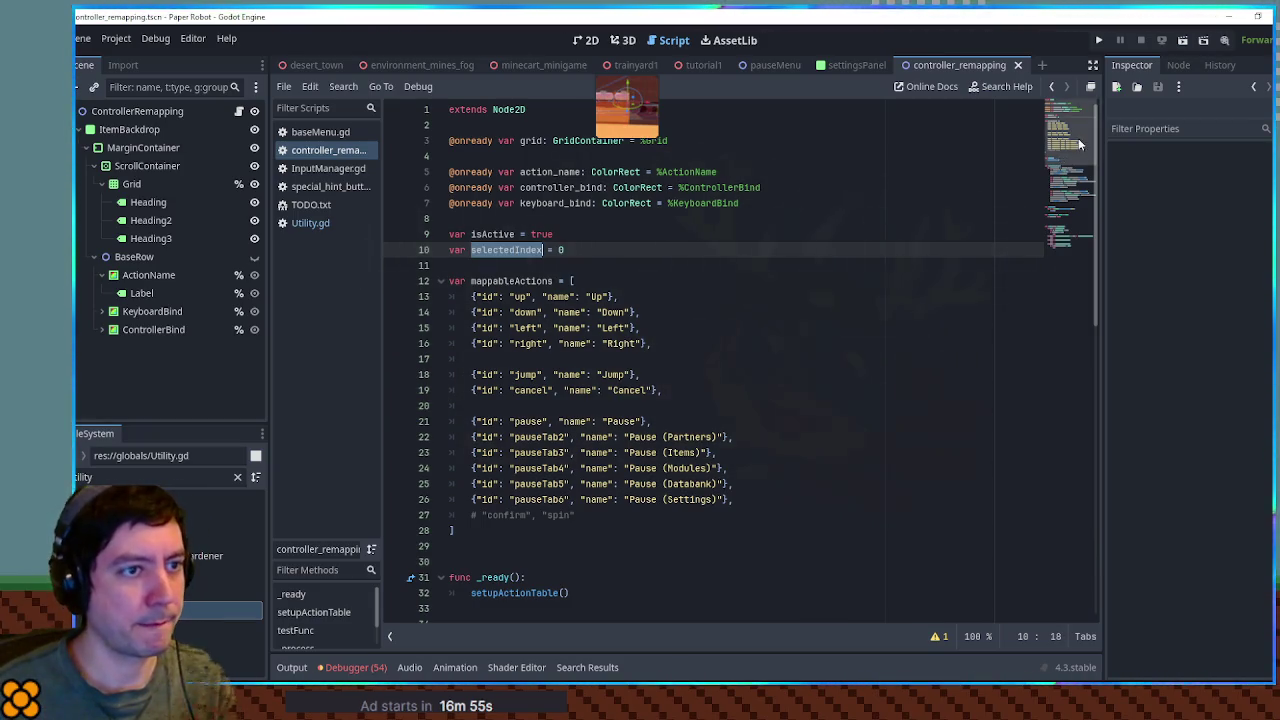
{"action": "left_click", "coordinate": [1084, 256]}
{"action": "left_click", "coordinate": [524, 360]}
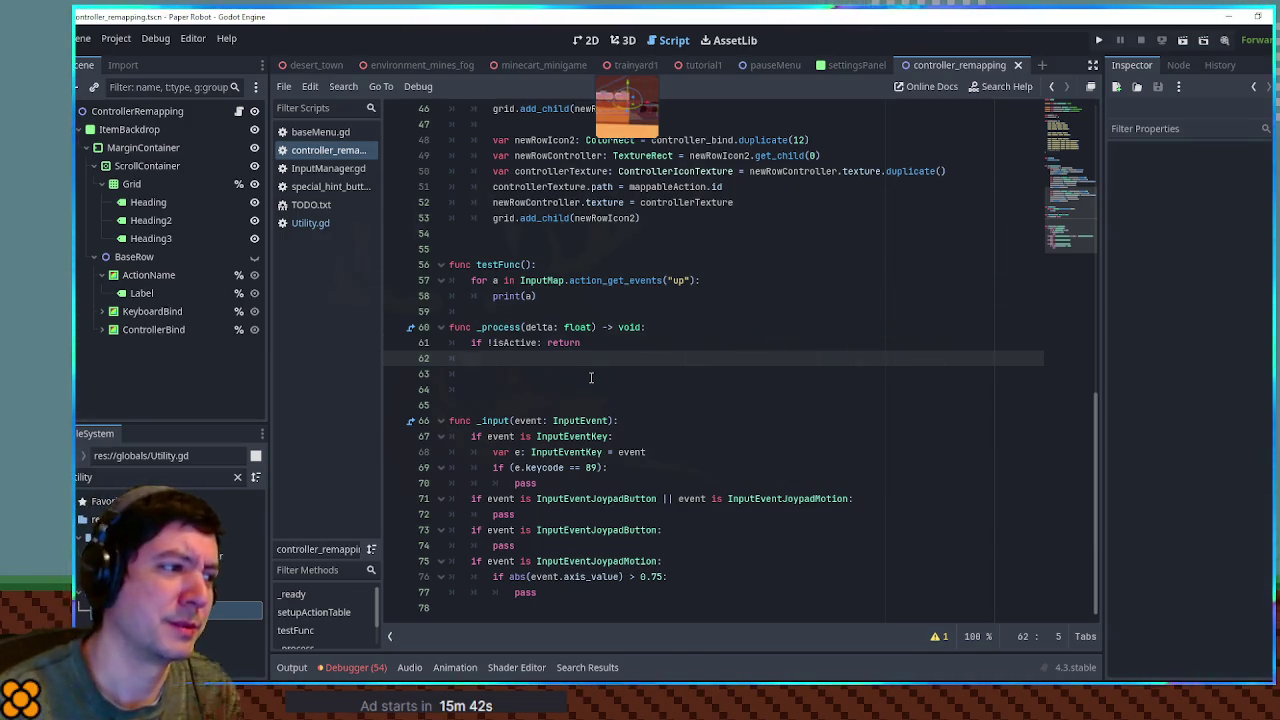
- On "up", set selectedIndex = posmod(selectedIndex - 1, rowCount) in _process
{"action": "type", "text": "if Input.is_"}
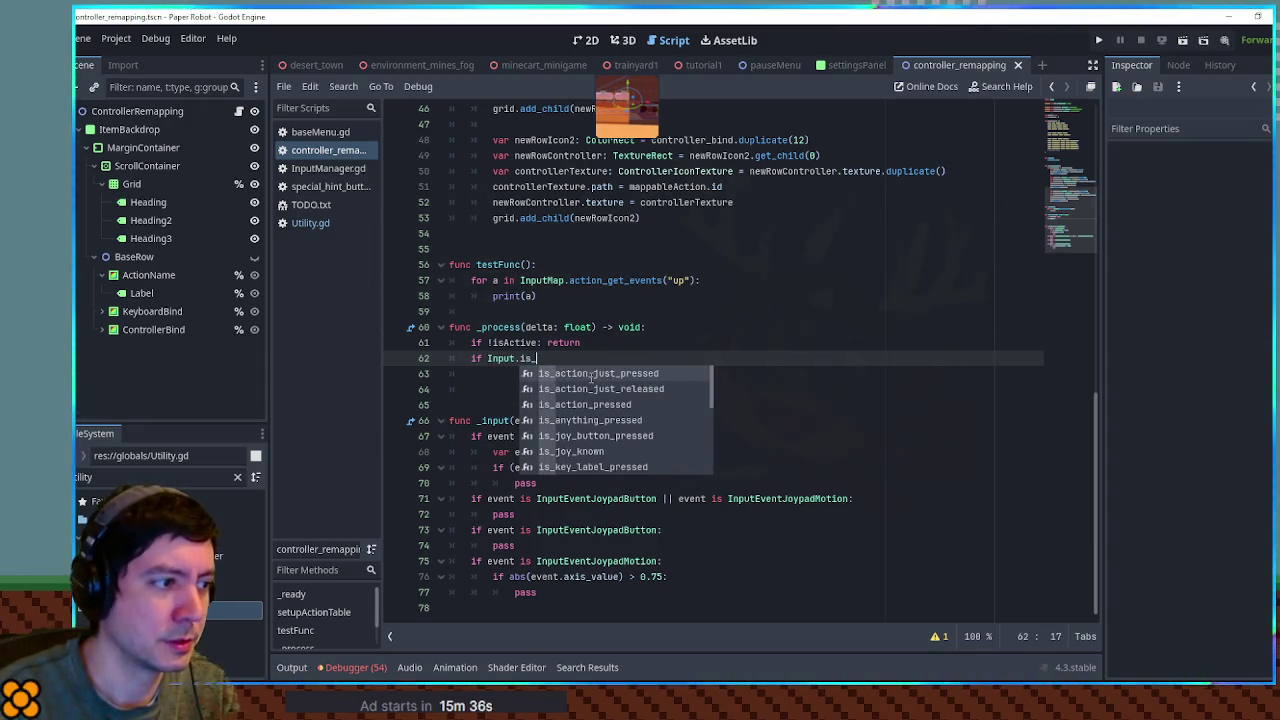
{"action": "key", "text": "Return"}
{"action": "type", "text": "\"up\")"}
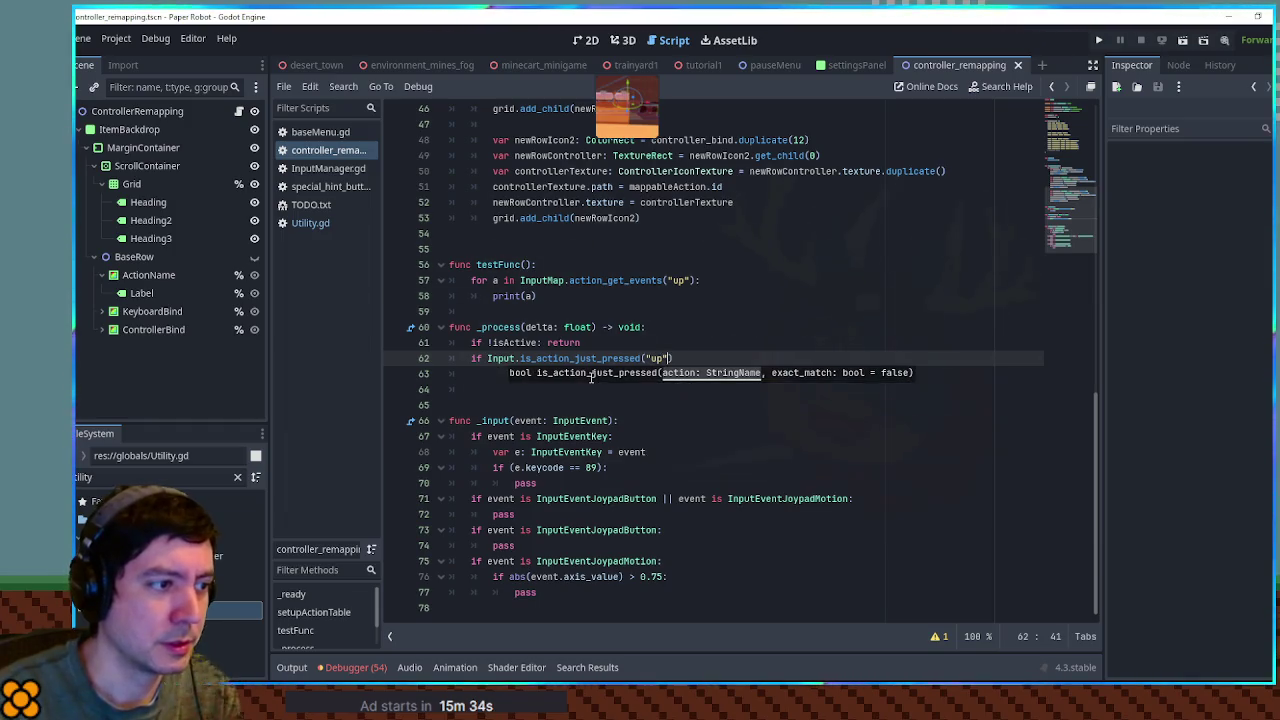
{"action": "type", "text": ": "}
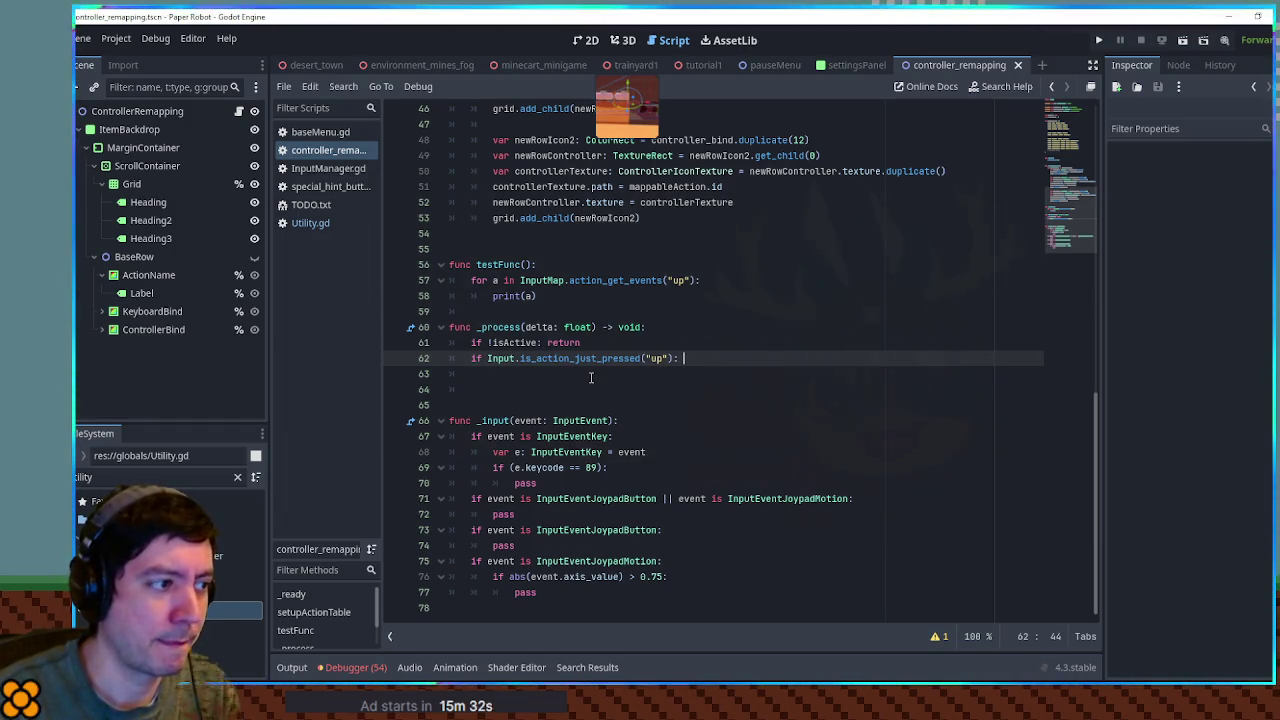
{"action": "type", "text": "selectedIndex"}
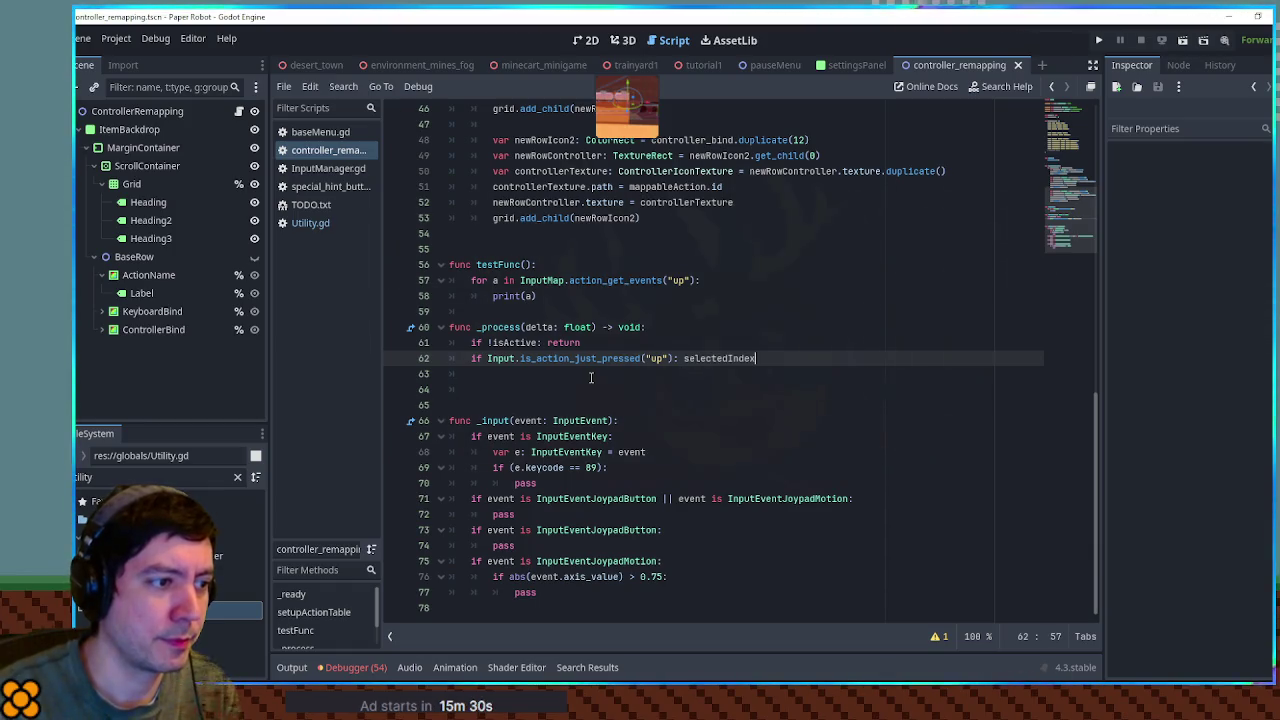
{"action": "type", "text": " = posmod("}
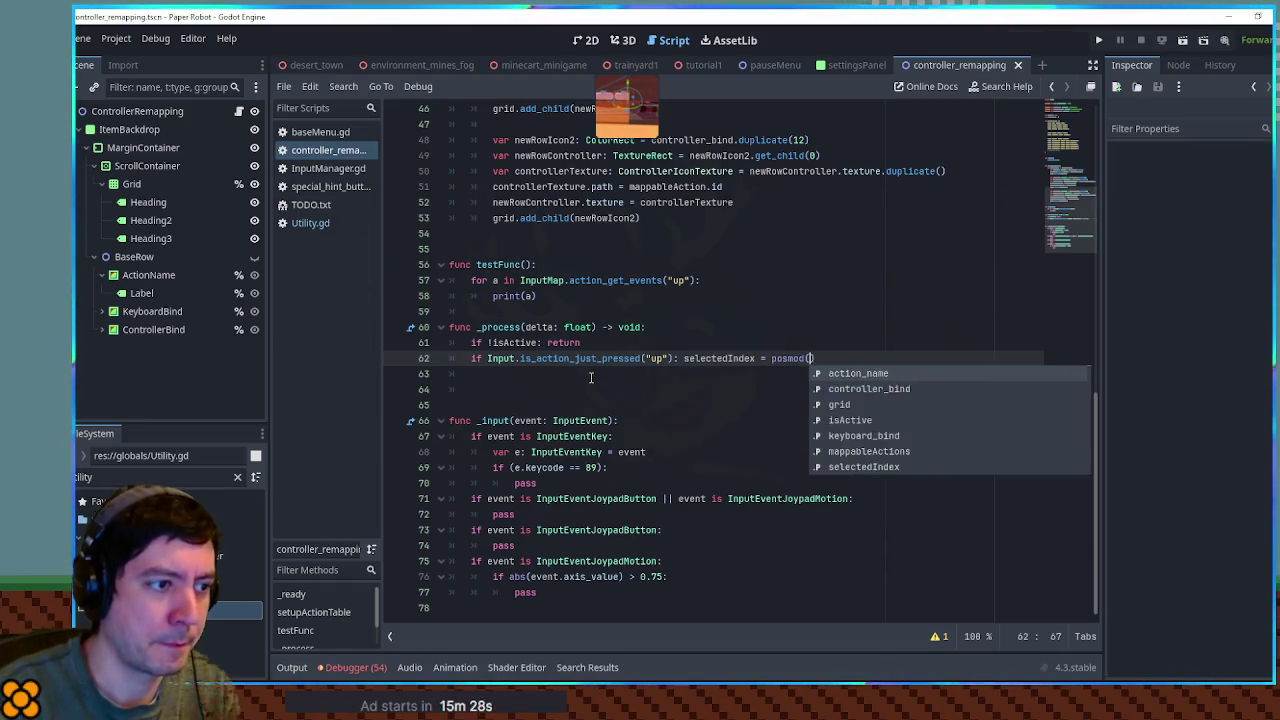
{"action": "type", "text": "selec"}
{"action": "key", "text": "Return"}
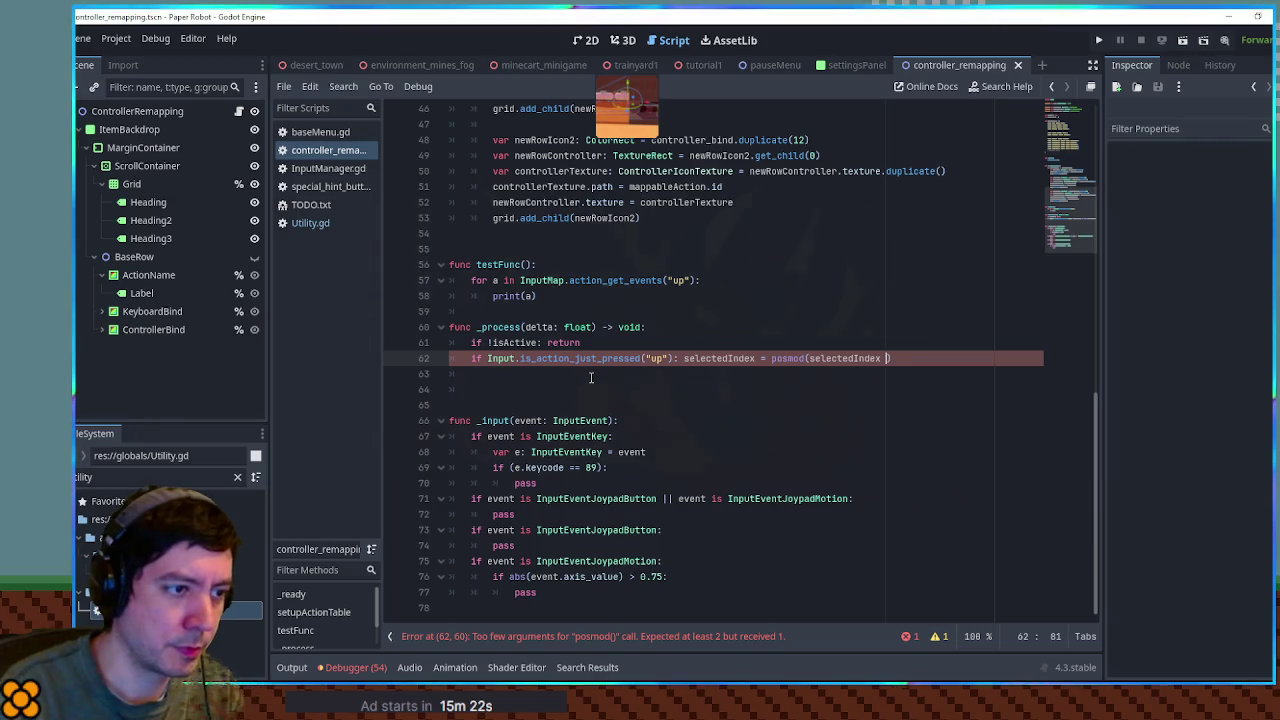
{"action": "type", "text": "- 1,"}
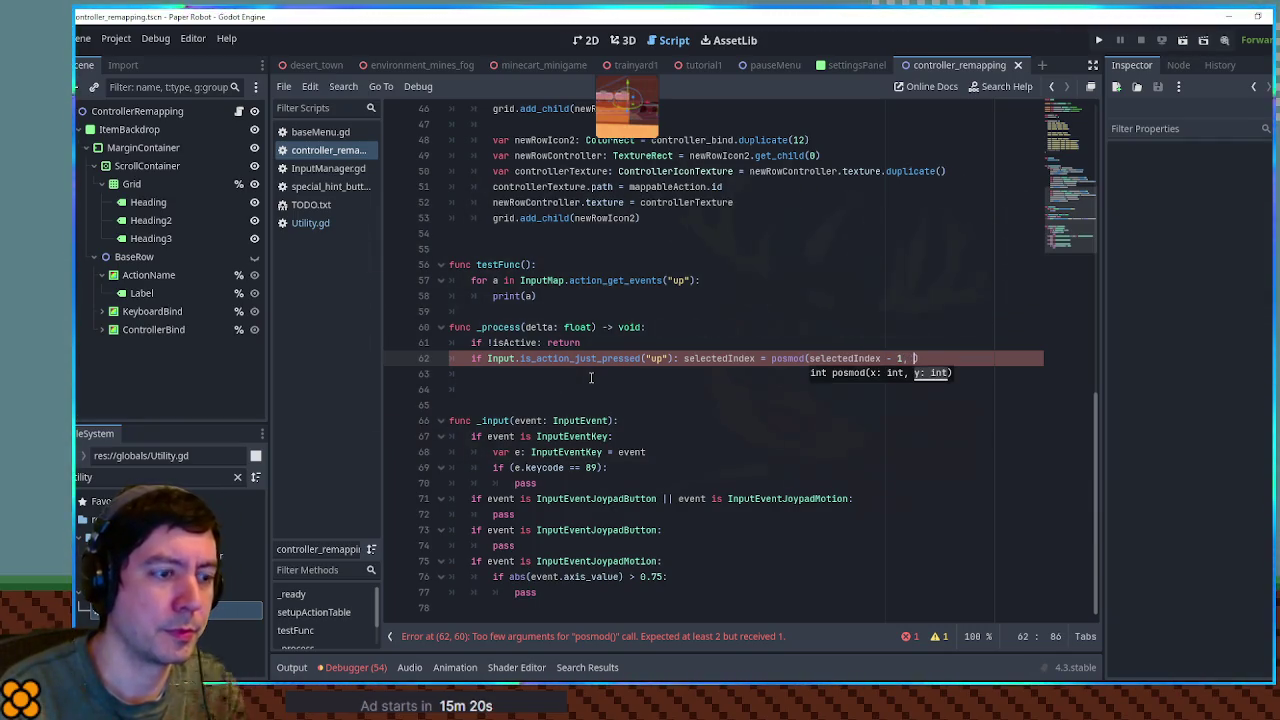
{"action": "key", "text": "BackSpace"}
{"action": "key", "text": "BackSpace"}
{"action": "key", "text": "BackSpace"}
{"action": "type", "text": "rowCount"}
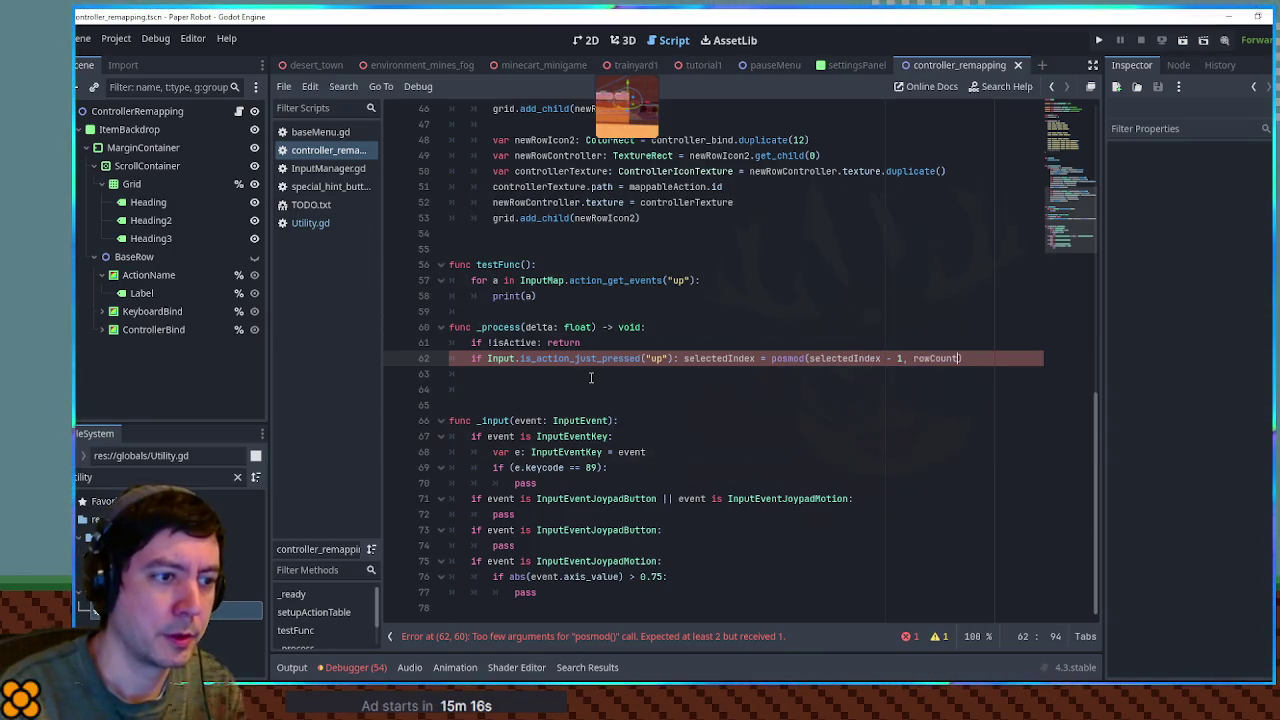
- Declare var rowCount = 0 and add rowCount += 1 inside the setupActionTable action loop
{"action": "double_click", "coordinate": [940, 358]}
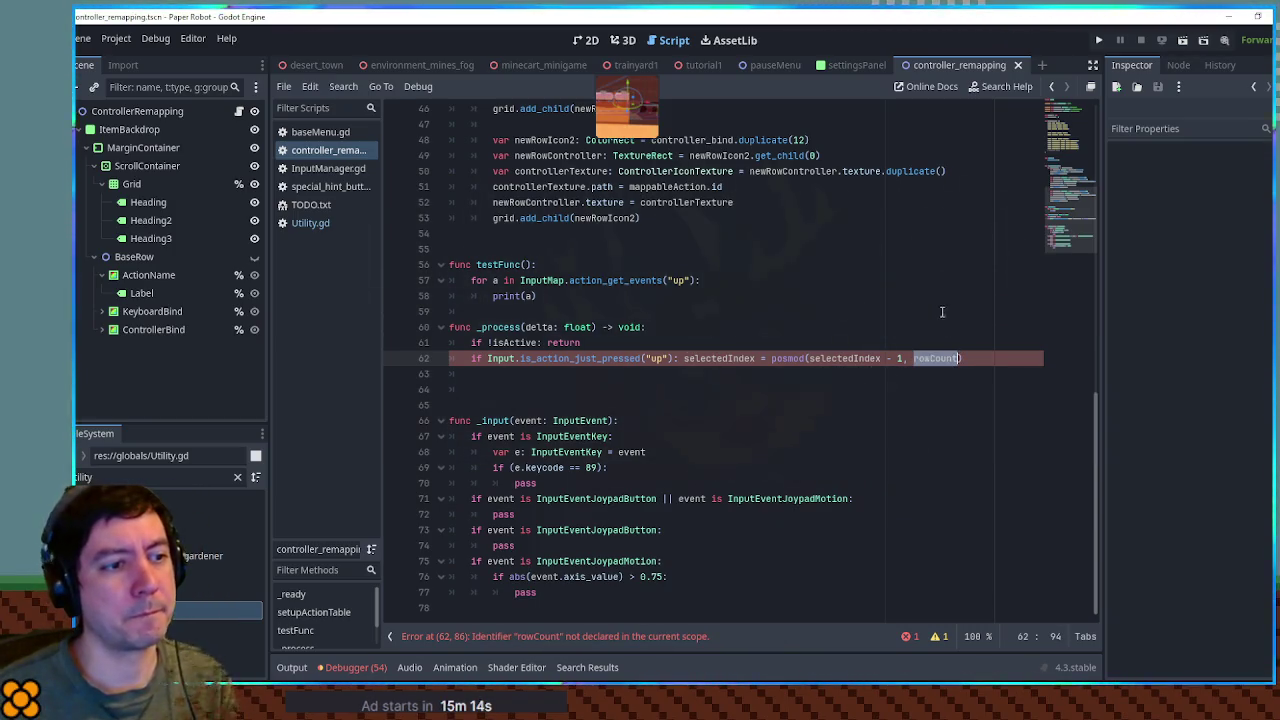
{"action": "scroll", "coordinate": [946, 323], "scroll_direction": "up", "scroll_amount": 12}
{"action": "left_click", "coordinate": [605, 203]}
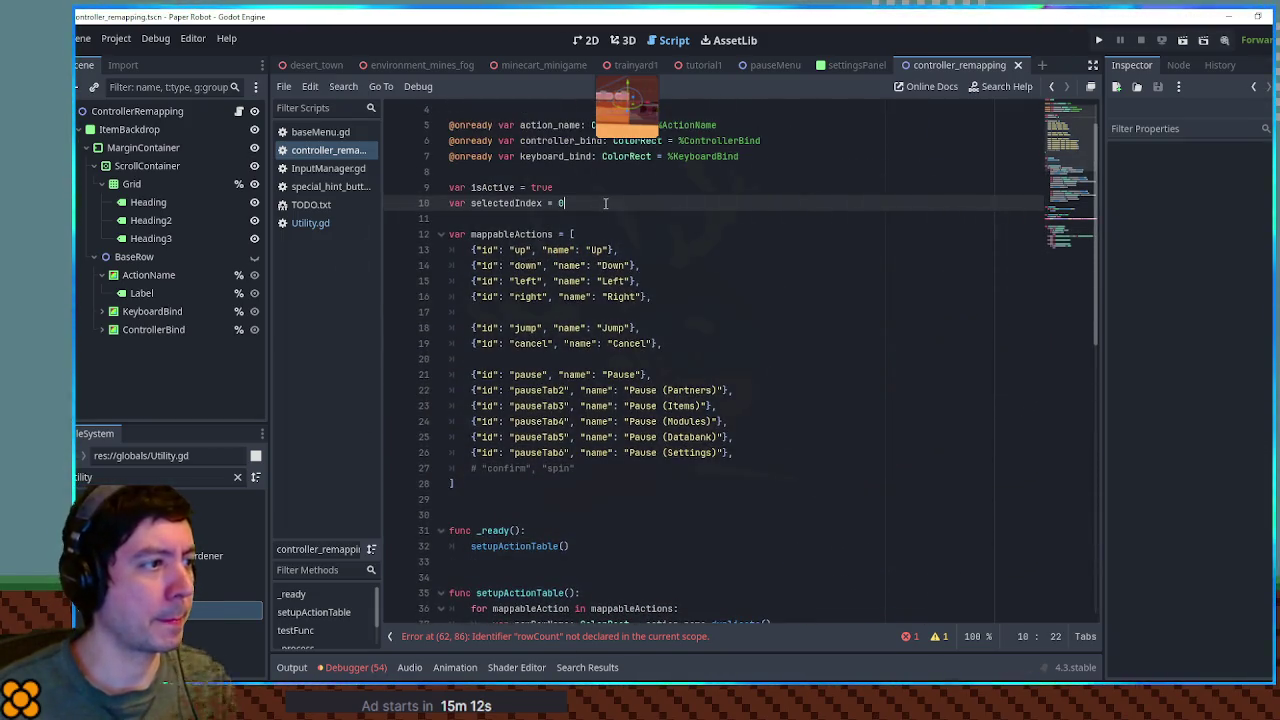
{"action": "key", "text": "Return"}
{"action": "type", "text": "var rowCount = 0"}
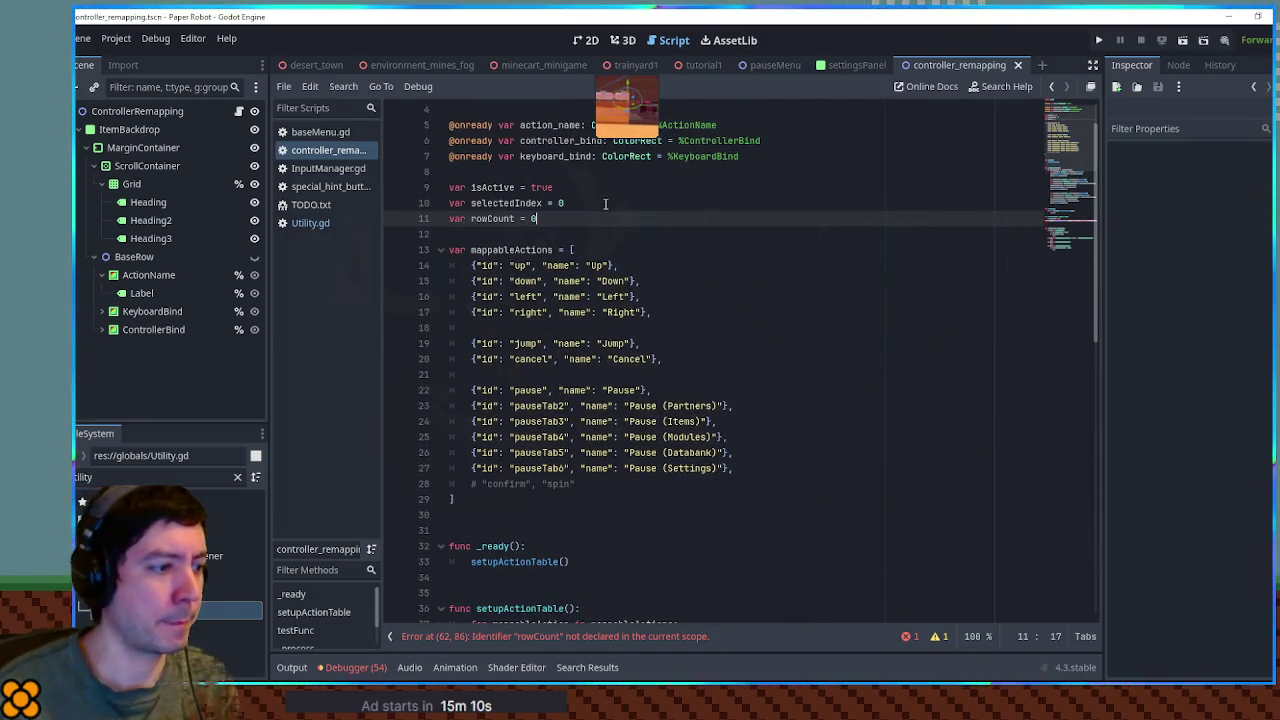
{"action": "scroll", "coordinate": [605, 203], "scroll_direction": "down", "scroll_amount": 9}
{"action": "left_click", "coordinate": [729, 156]}
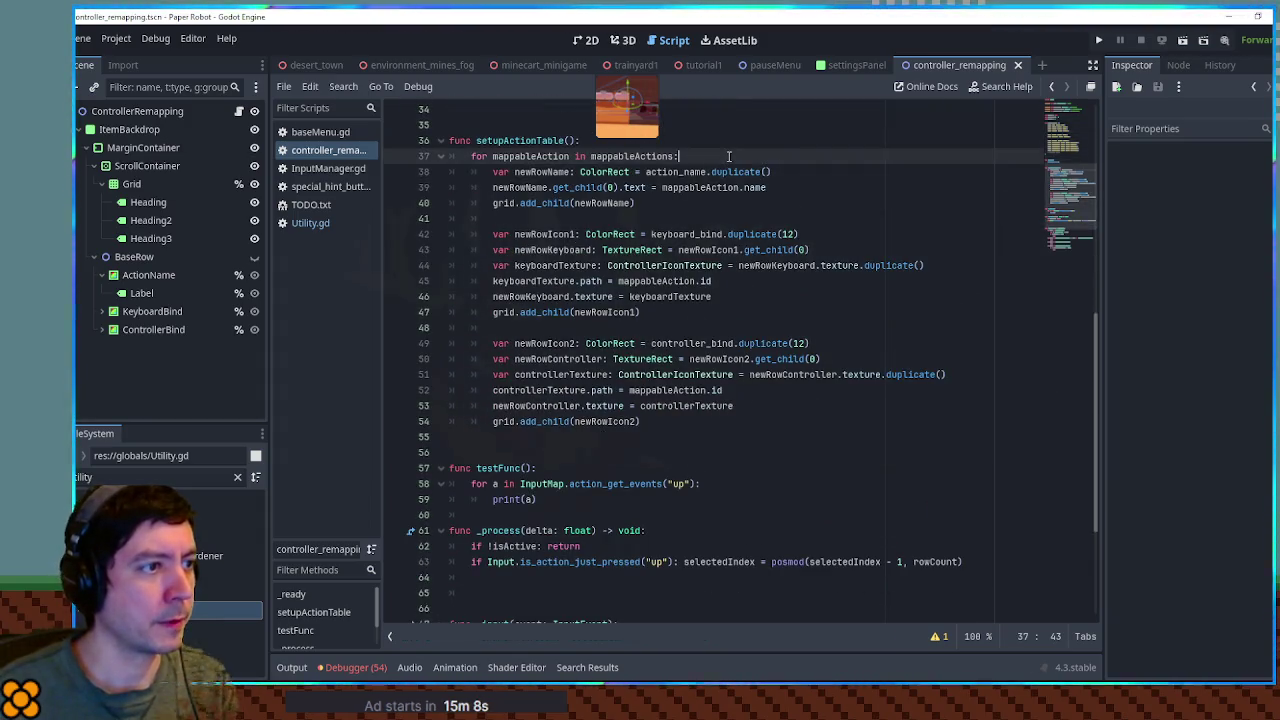
{"action": "key", "text": "Return"}
{"action": "type", "text": "rowCount += 1"}
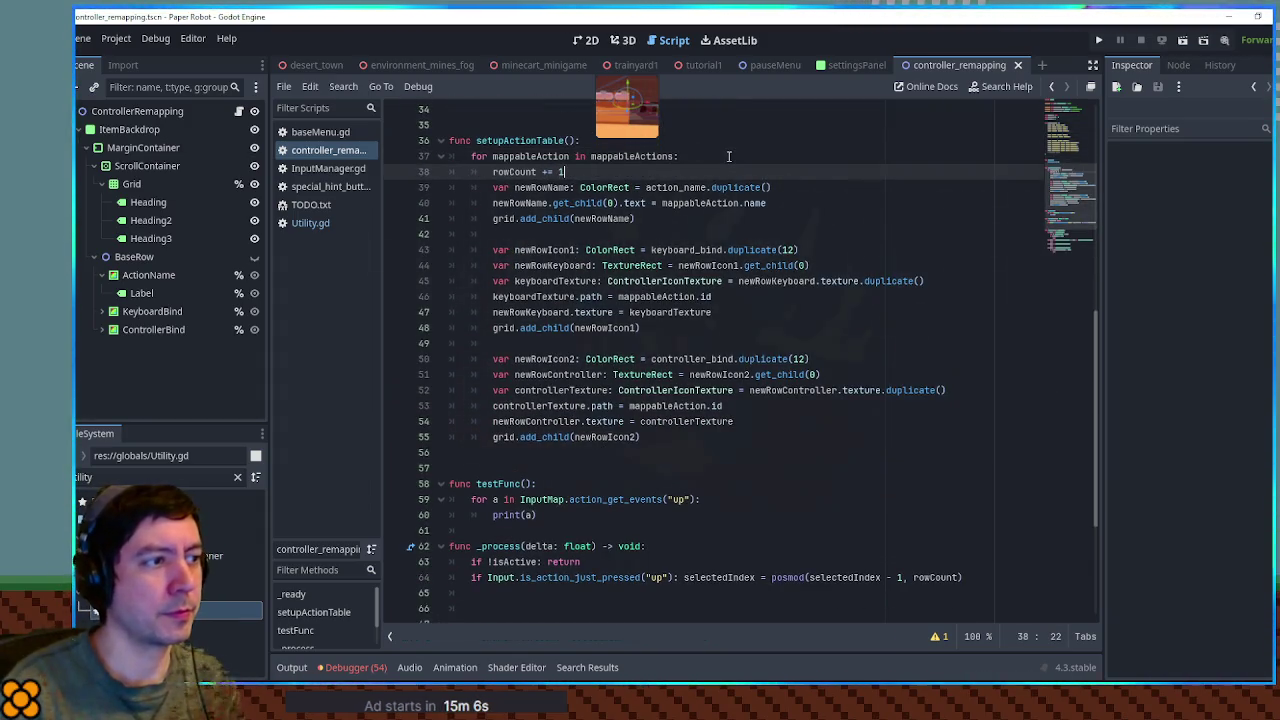
- Copy the up line as a "down" check that increments selectedIndex, leaving blank lines below
{"action": "scroll", "coordinate": [729, 156], "scroll_direction": "down", "scroll_amount": 5}
{"action": "left_click", "coordinate": [978, 358]}
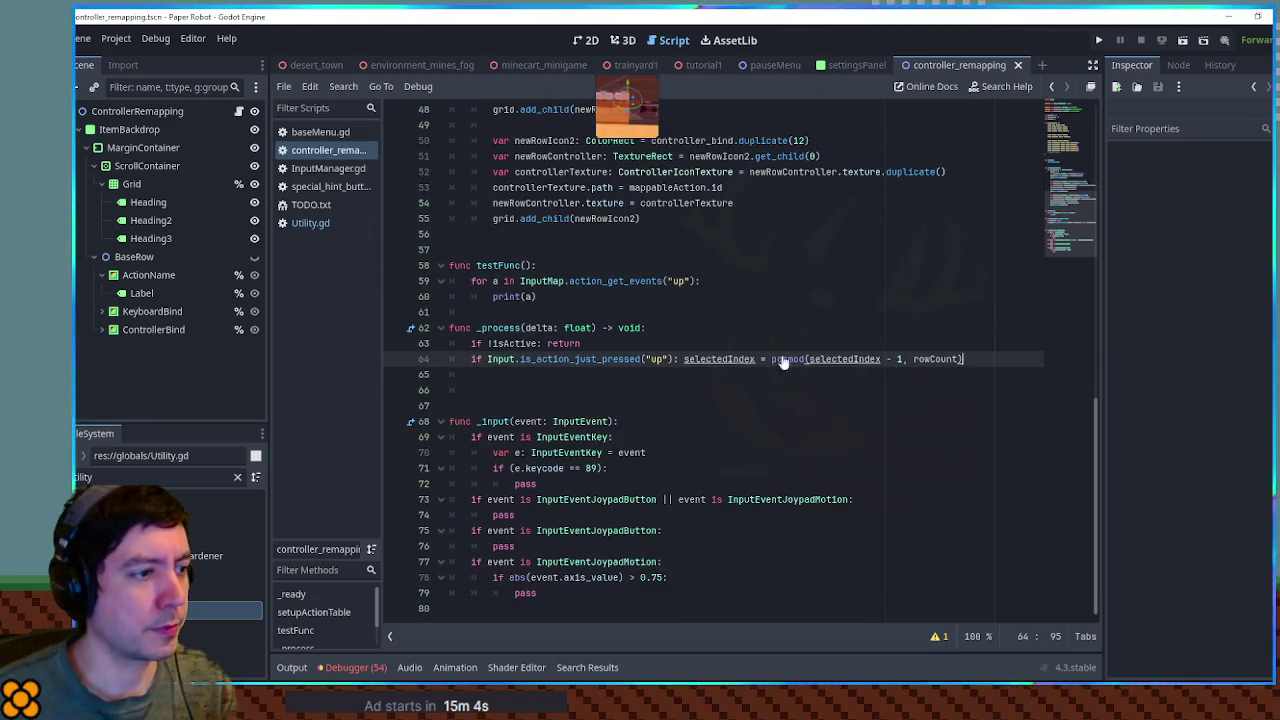
{"action": "key", "text": "ctrl+shift+d"}
{"action": "double_click", "coordinate": [657, 374]}
{"action": "type", "text": "down"}
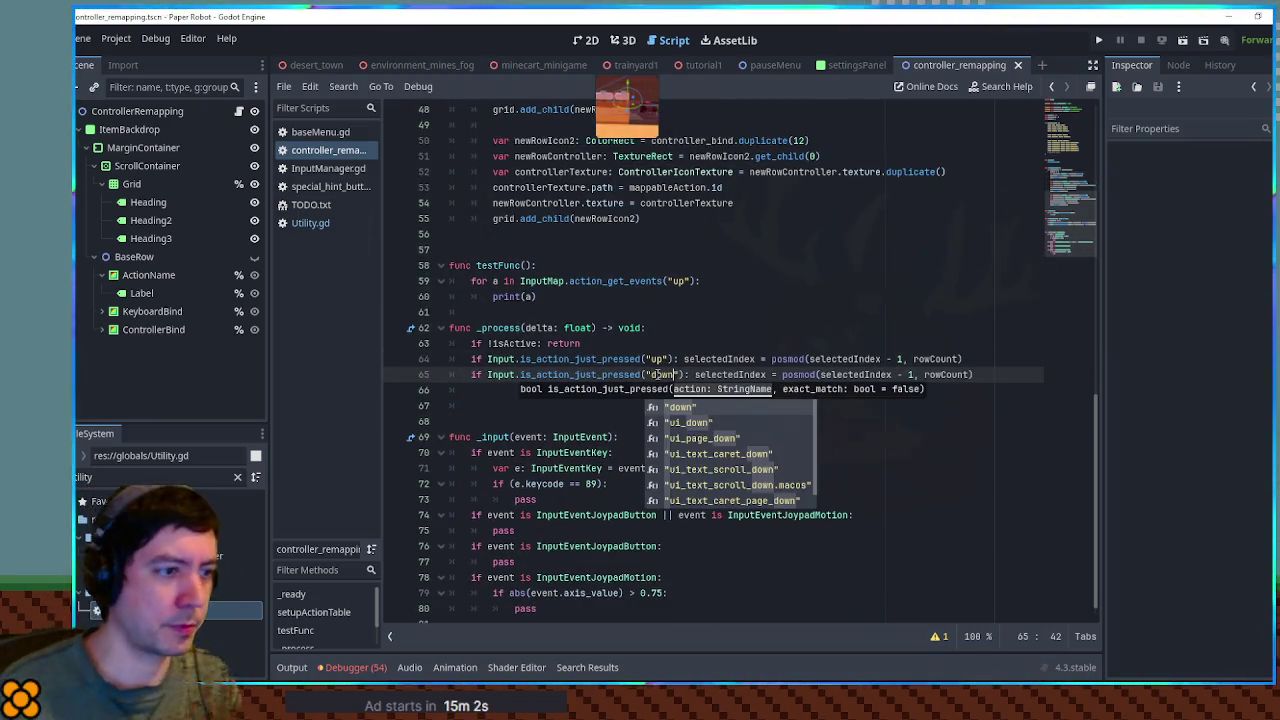
{"action": "left_click", "coordinate": [901, 374]}
{"action": "key", "text": "BackSpace"}
{"action": "type", "text": "+"}
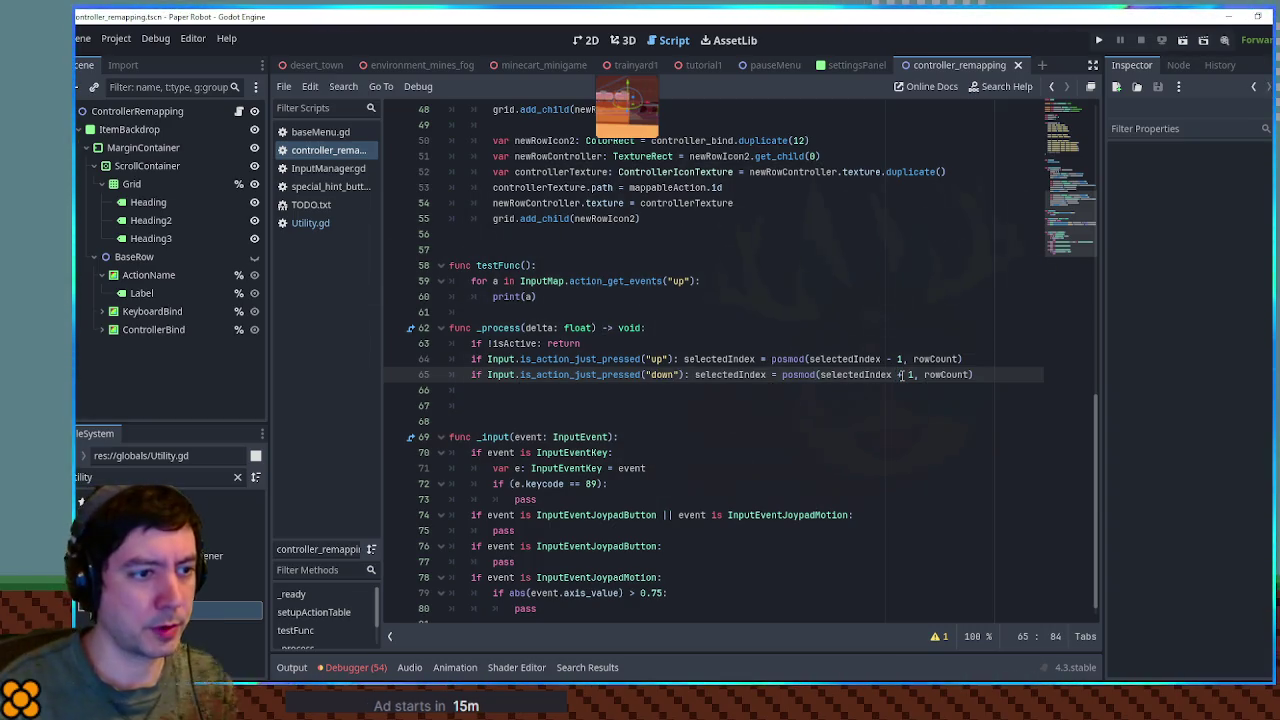
{"action": "key", "text": "Return"}
{"action": "key", "text": "Return"}
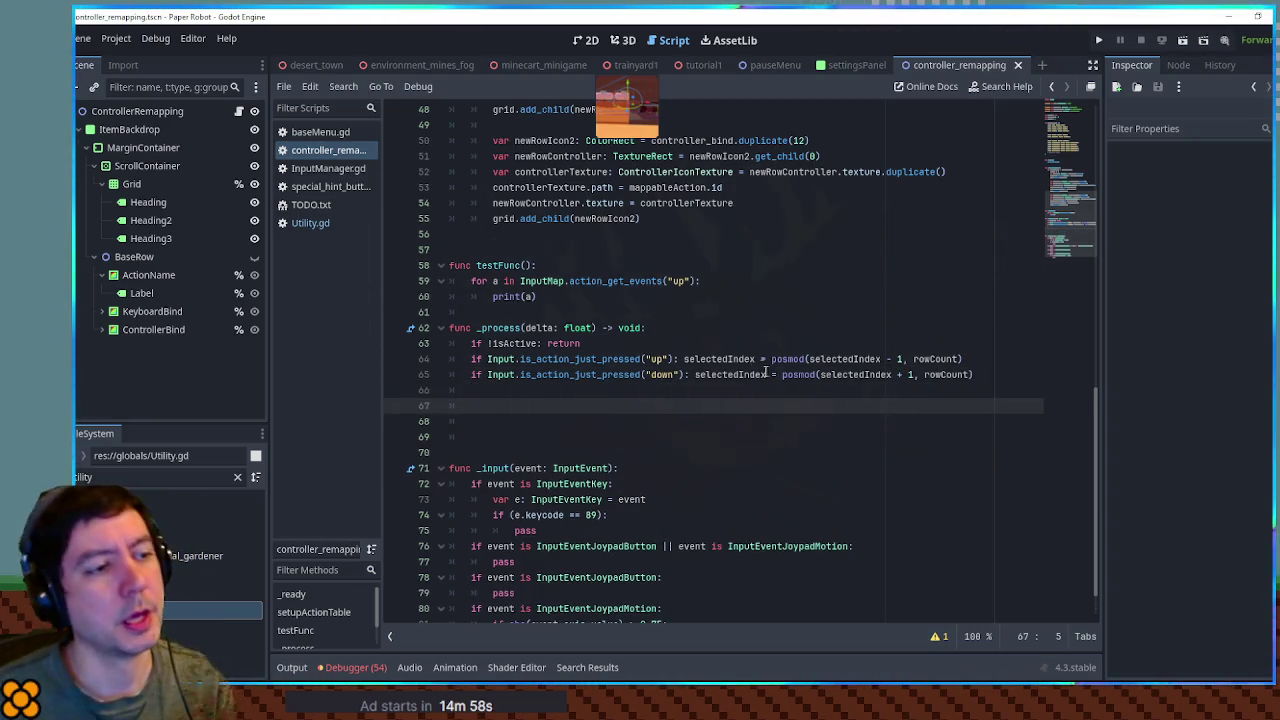
{"action": "left_click", "coordinate": [767, 372]}
{"action": "left_click", "coordinate": [512, 394]}
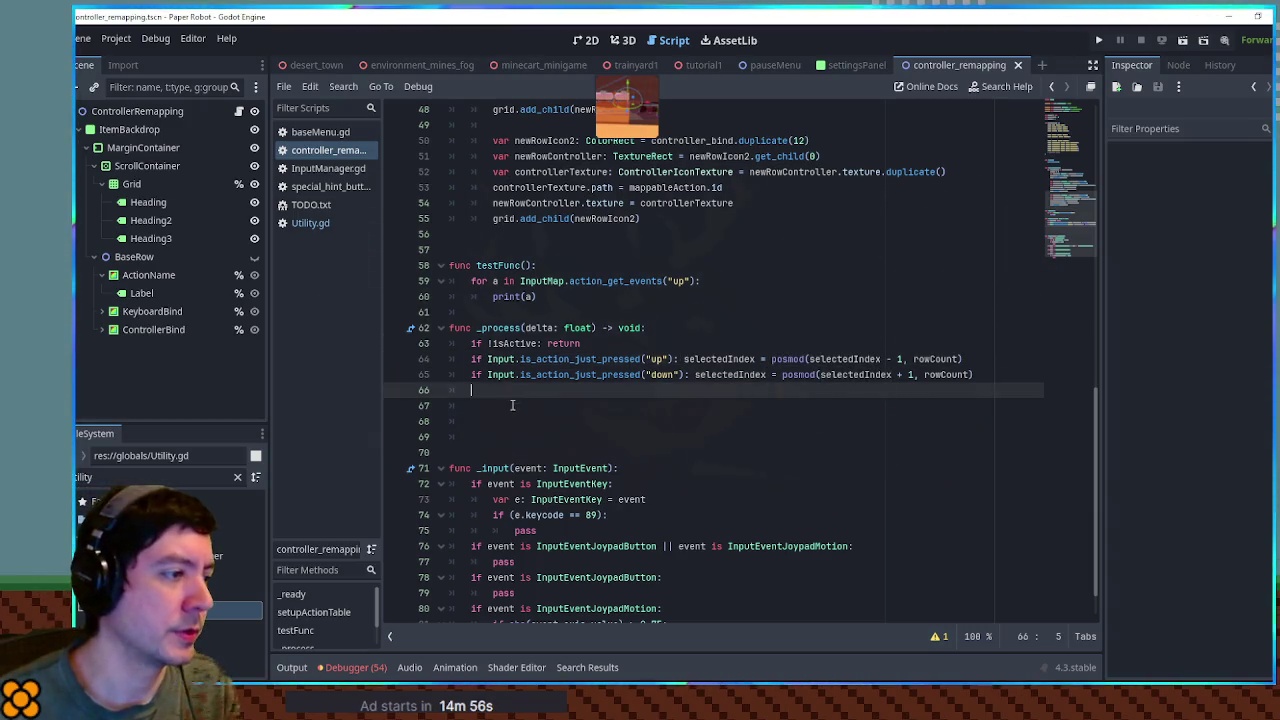
{"action": "left_click", "coordinate": [513, 406]}
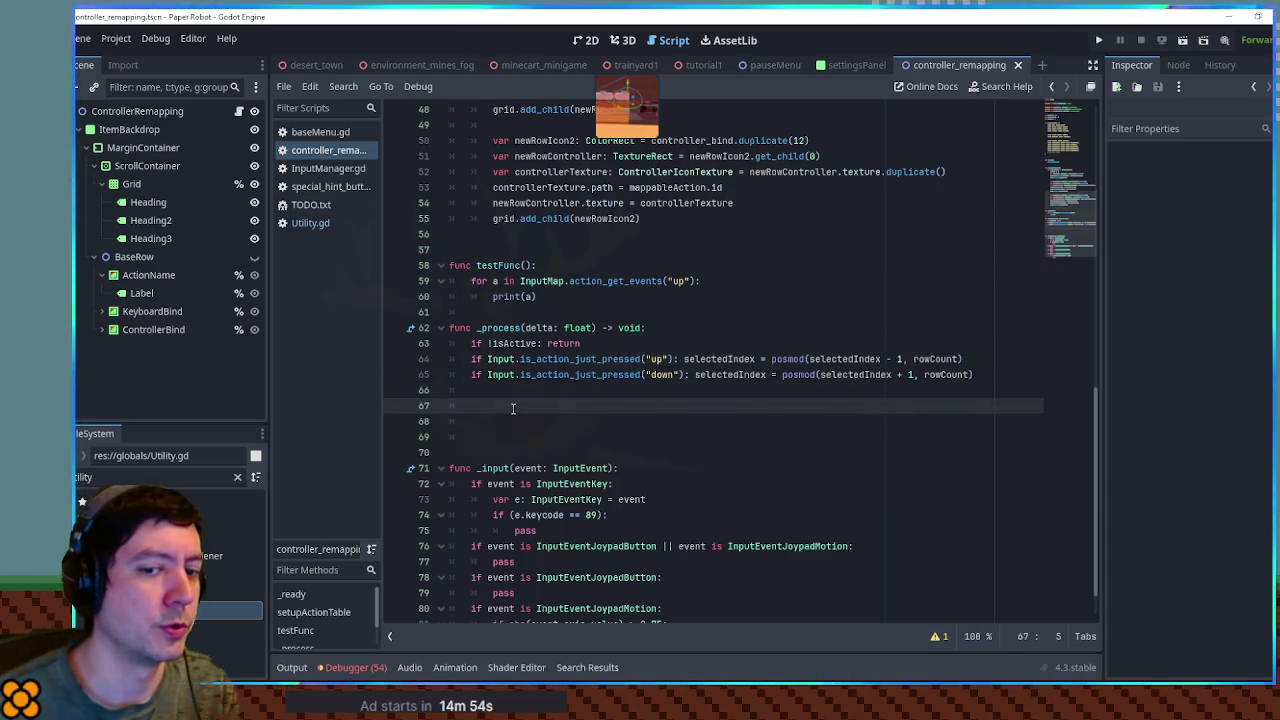
- Add an onready reference to the ScrollContainer node in the script
{"action": "left_click", "coordinate": [134, 163]}
{"action": "right_click", "coordinate": [134, 163]}
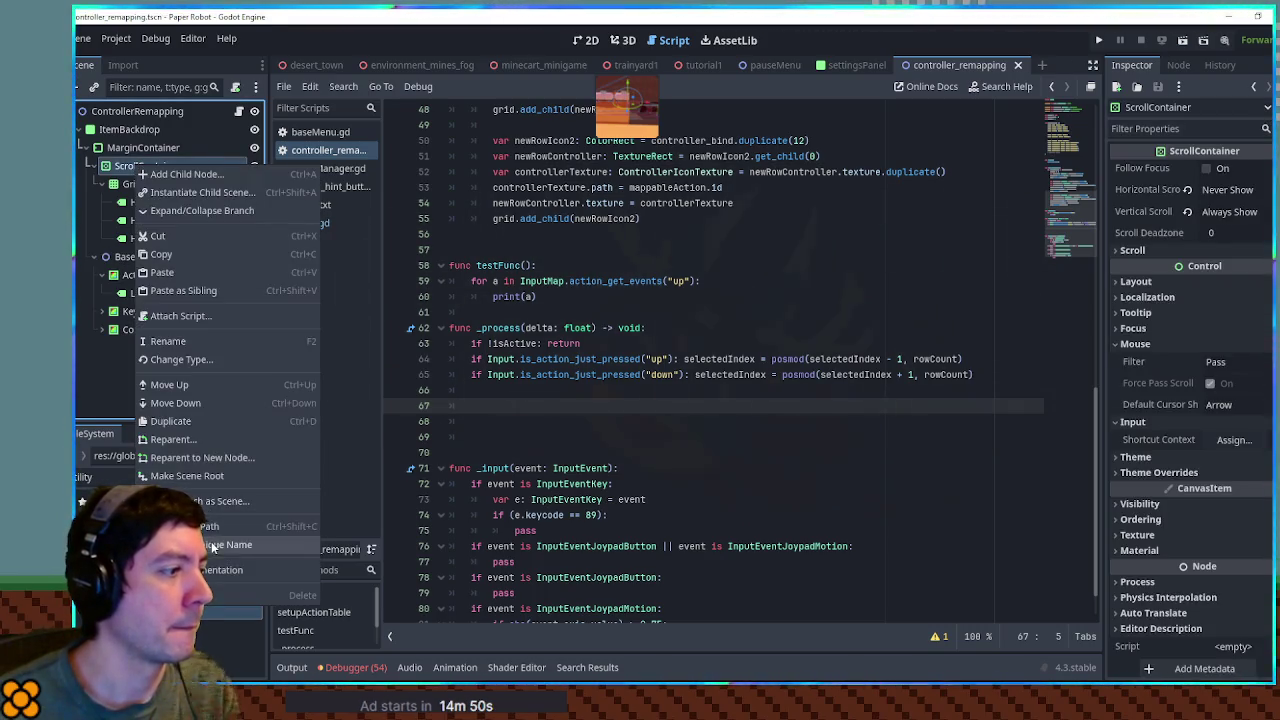
{"action": "left_click", "coordinate": [213, 546]}
{"action": "scroll", "coordinate": [700, 360], "scroll_direction": "up", "scroll_amount": 15}
{"action": "mouse_move", "coordinate": [147, 166]}
{"action": "left_mouse_down"}
{"action": "mouse_move", "coordinate": [241, 176]}
{"action": "mouse_move", "coordinate": [530, 157]}
{"action": "left_mouse_up"}
- Type scroll_container.scroll_vertical on the empty _process line and open its documentation
{"action": "scroll", "coordinate": [757, 257], "scroll_direction": "down", "scroll_amount": 3}
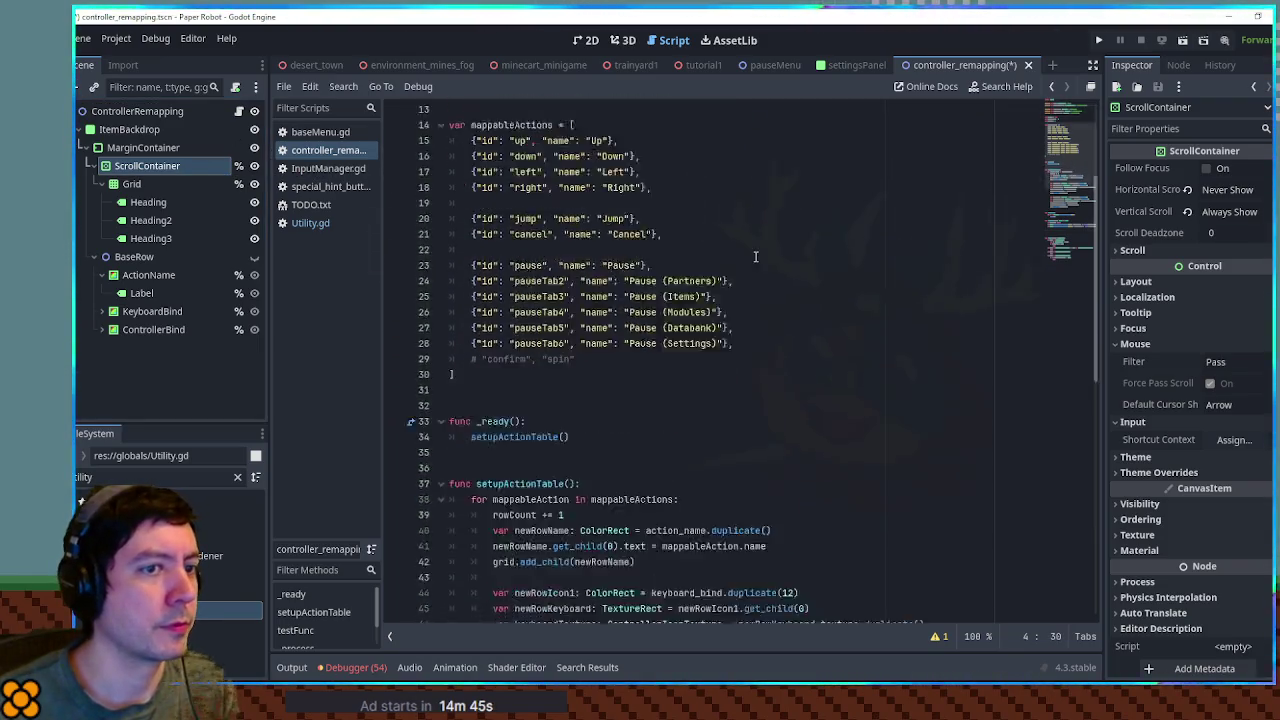
{"action": "scroll", "coordinate": [757, 257], "scroll_direction": "down", "scroll_amount": 10}
{"action": "left_click", "coordinate": [512, 357]}
{"action": "type", "text": "scroll_container"}
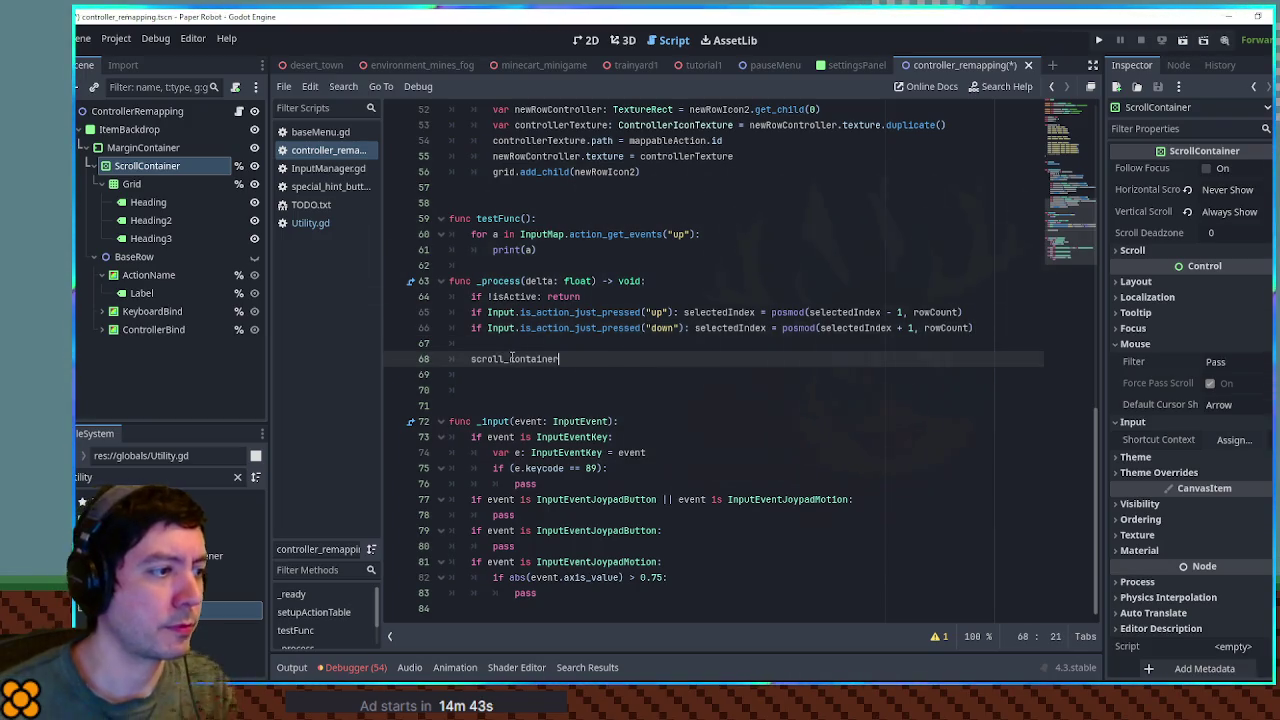
{"action": "type", "text": ".scr"}
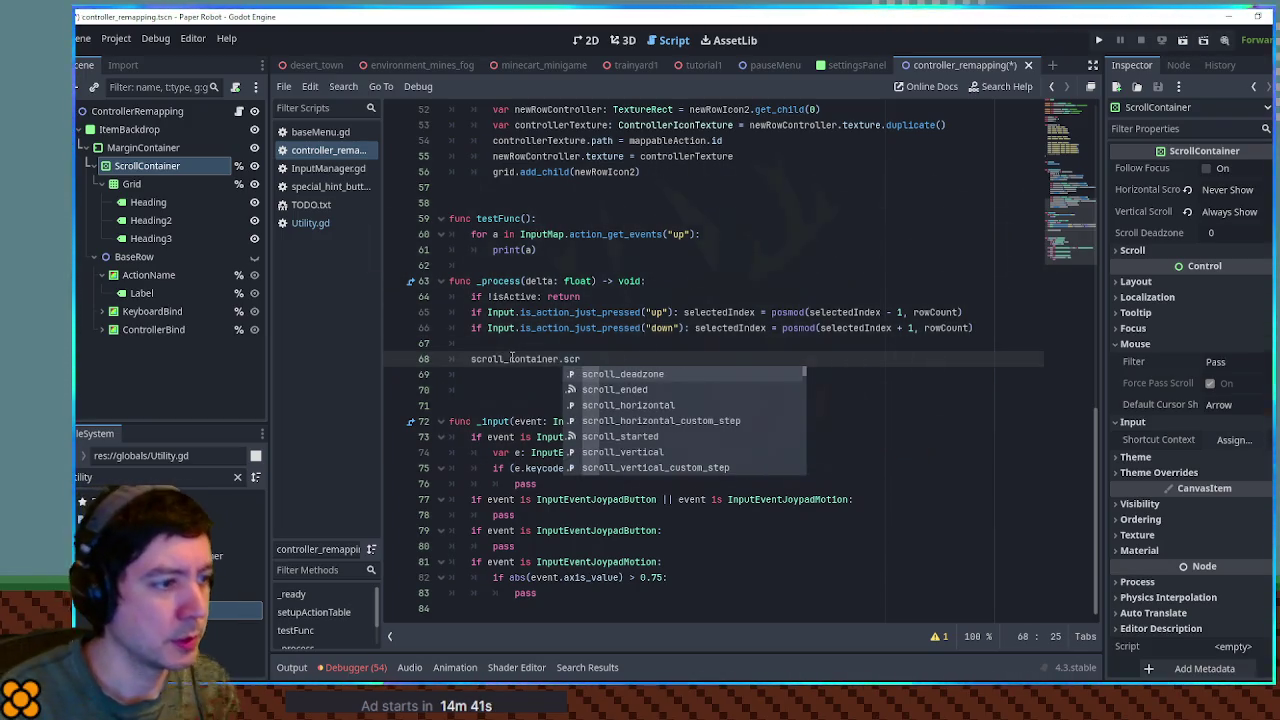
{"action": "type", "text": "ol"}
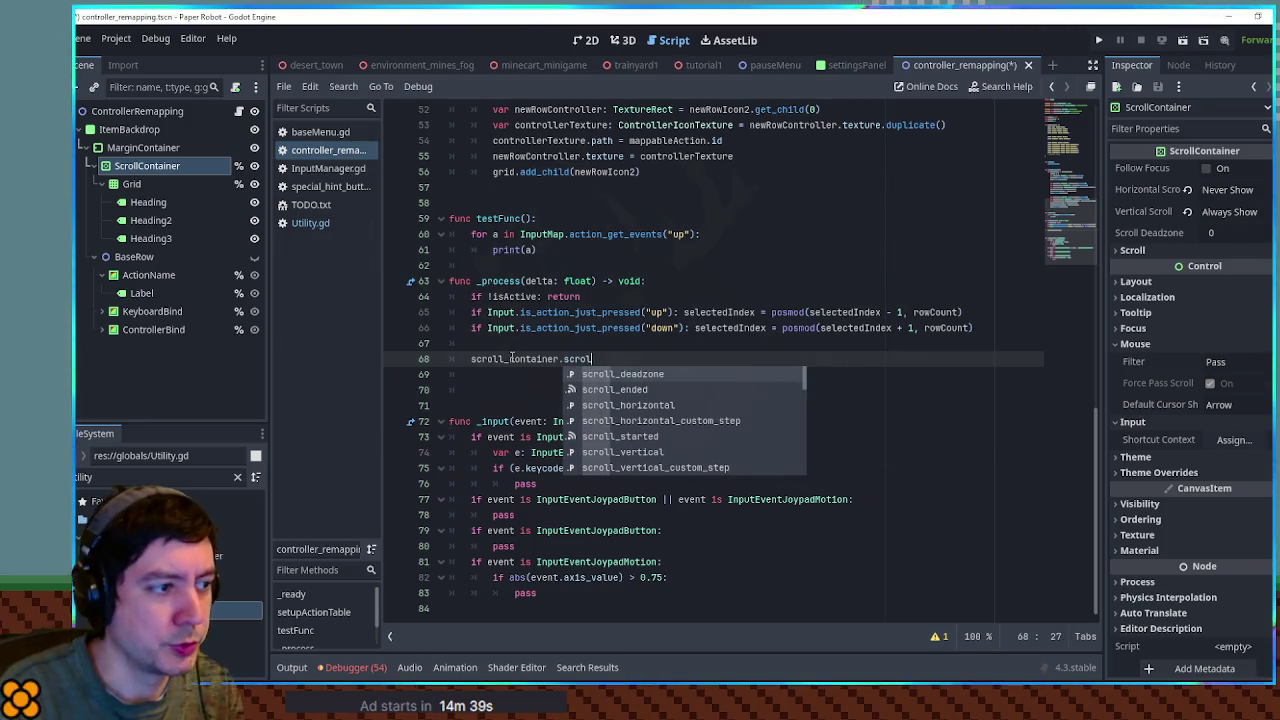
{"action": "type", "text": "l_"}
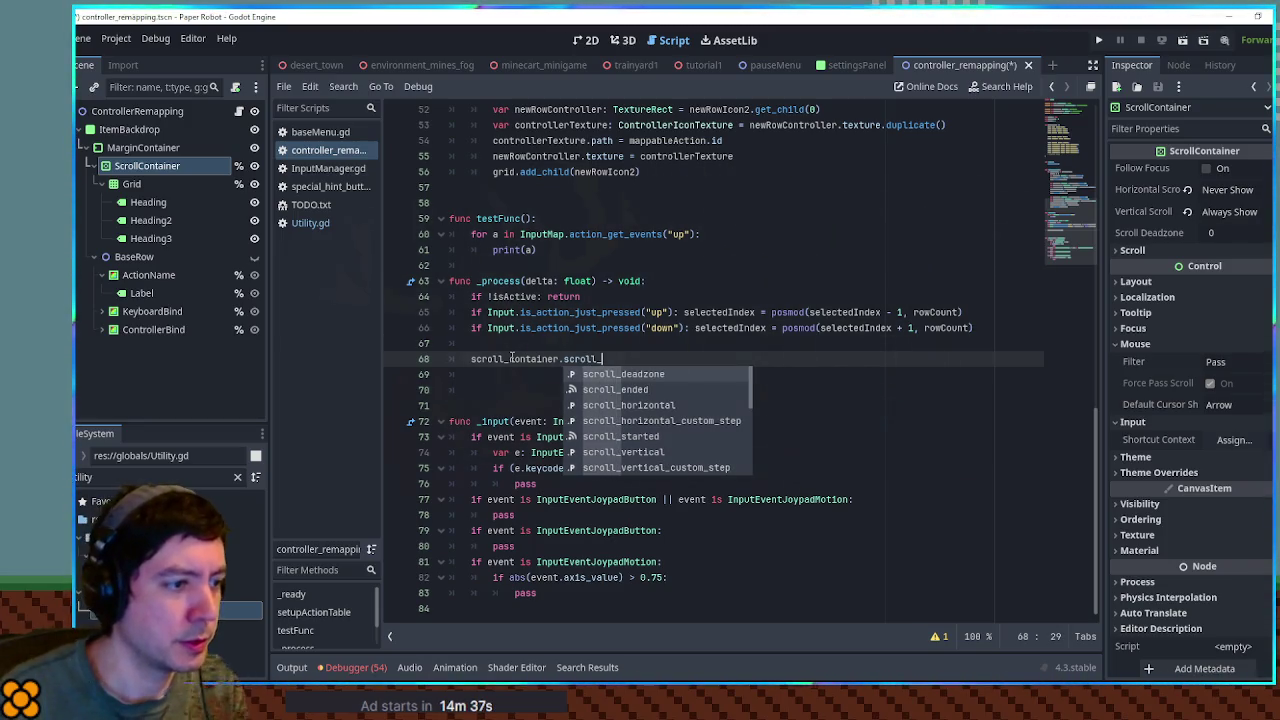
{"action": "key", "text": "Escape"}
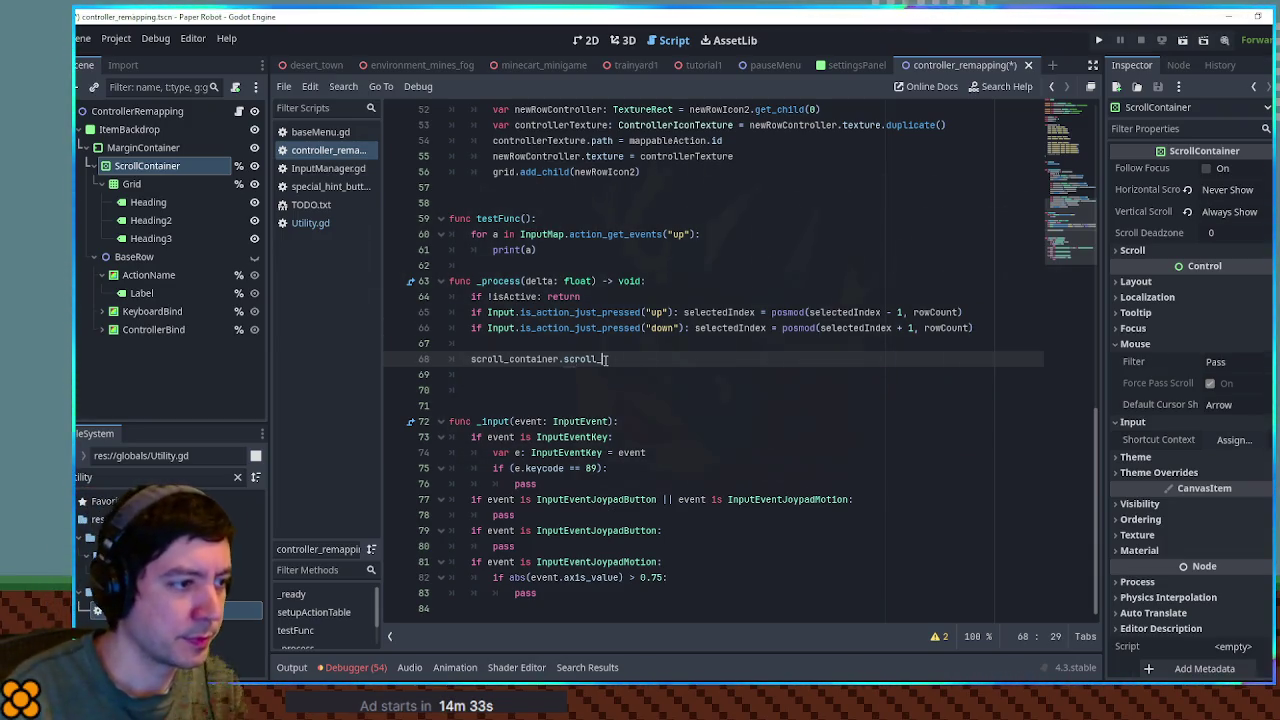
{"action": "key", "text": "ctrl+space"}
{"action": "scroll", "coordinate": [656, 405], "scroll_direction": "down", "scroll_amount": 3}
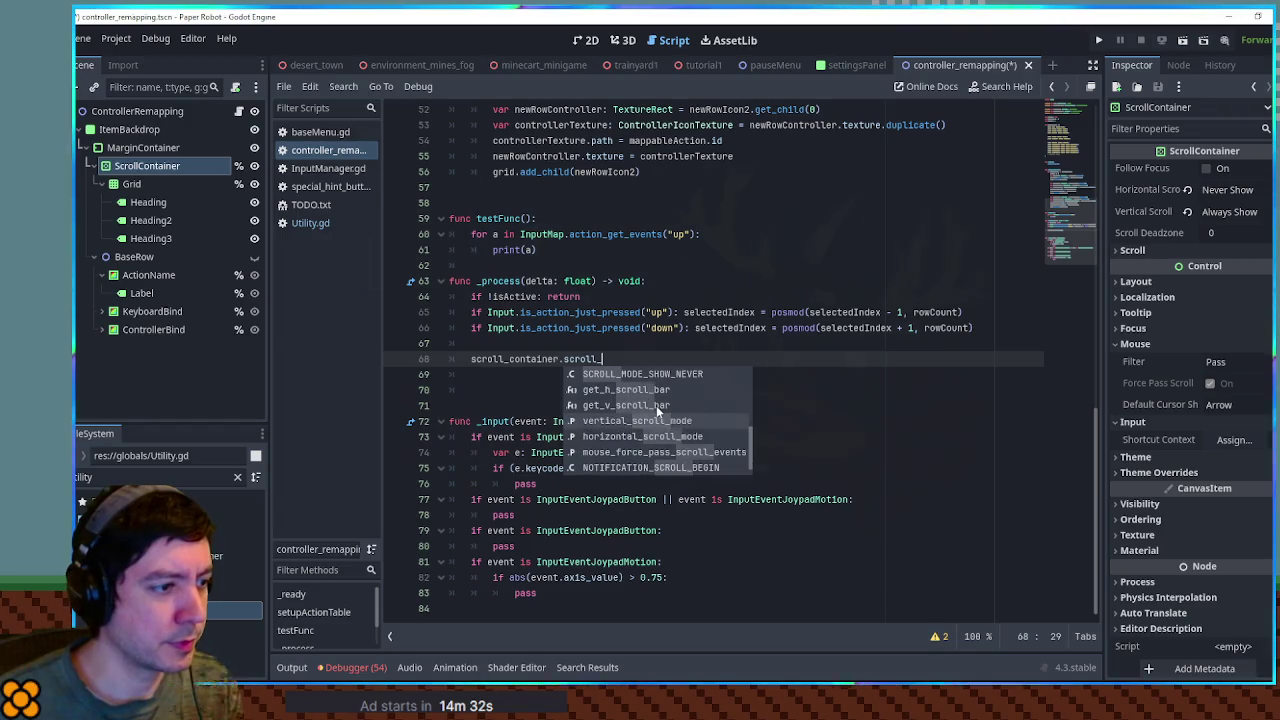
{"action": "scroll", "coordinate": [677, 399], "scroll_direction": "down", "scroll_amount": 1}
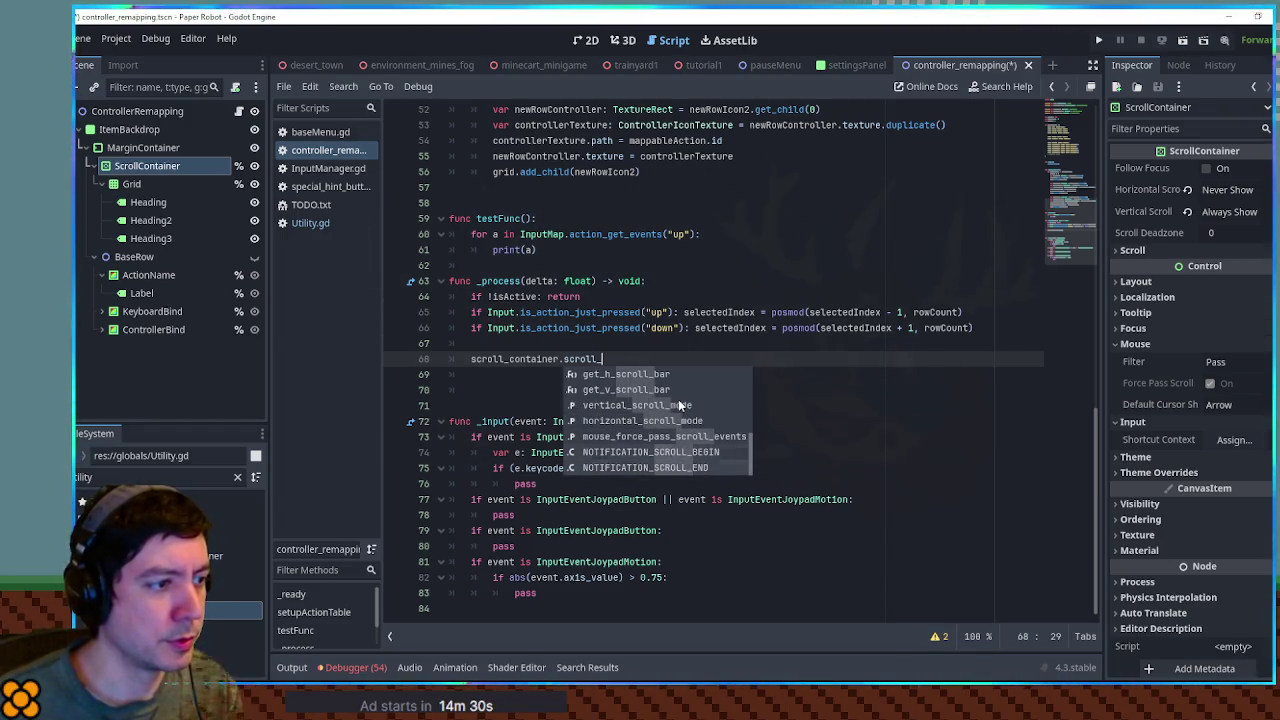
{"action": "scroll", "coordinate": [678, 400], "scroll_direction": "up", "scroll_amount": 1}
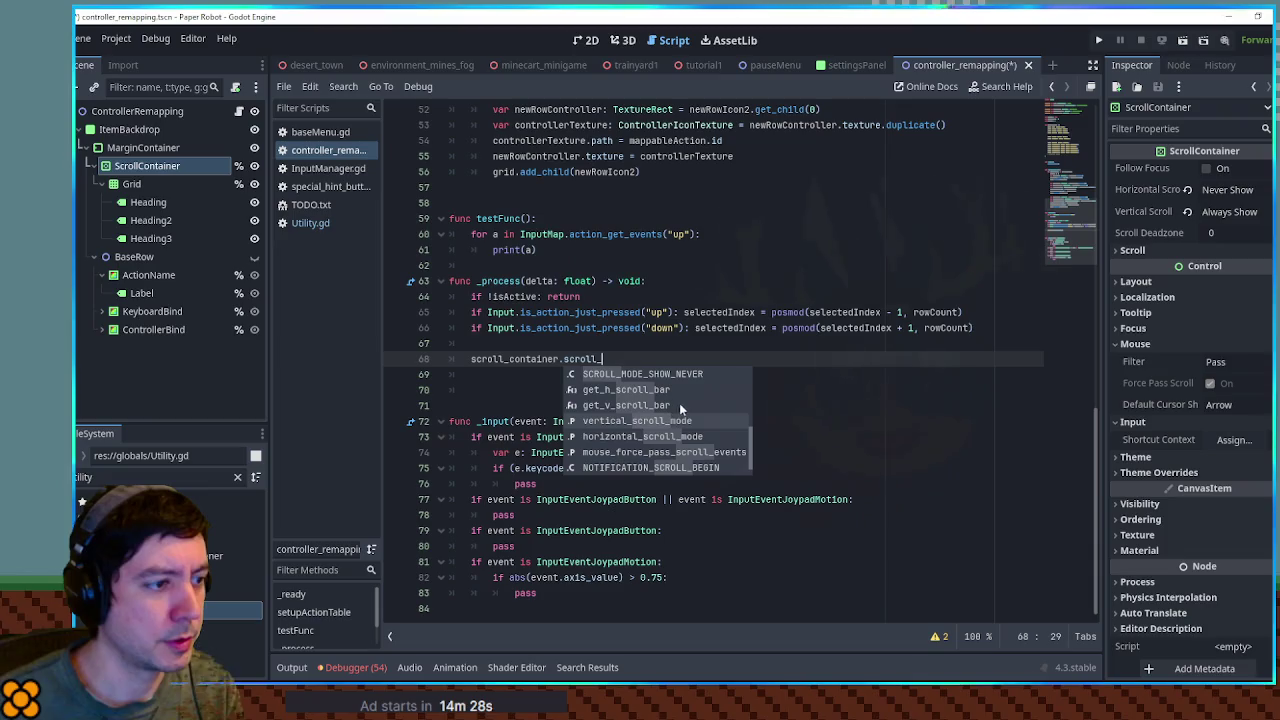
{"action": "scroll", "coordinate": [680, 410], "scroll_direction": "up", "scroll_amount": 3}
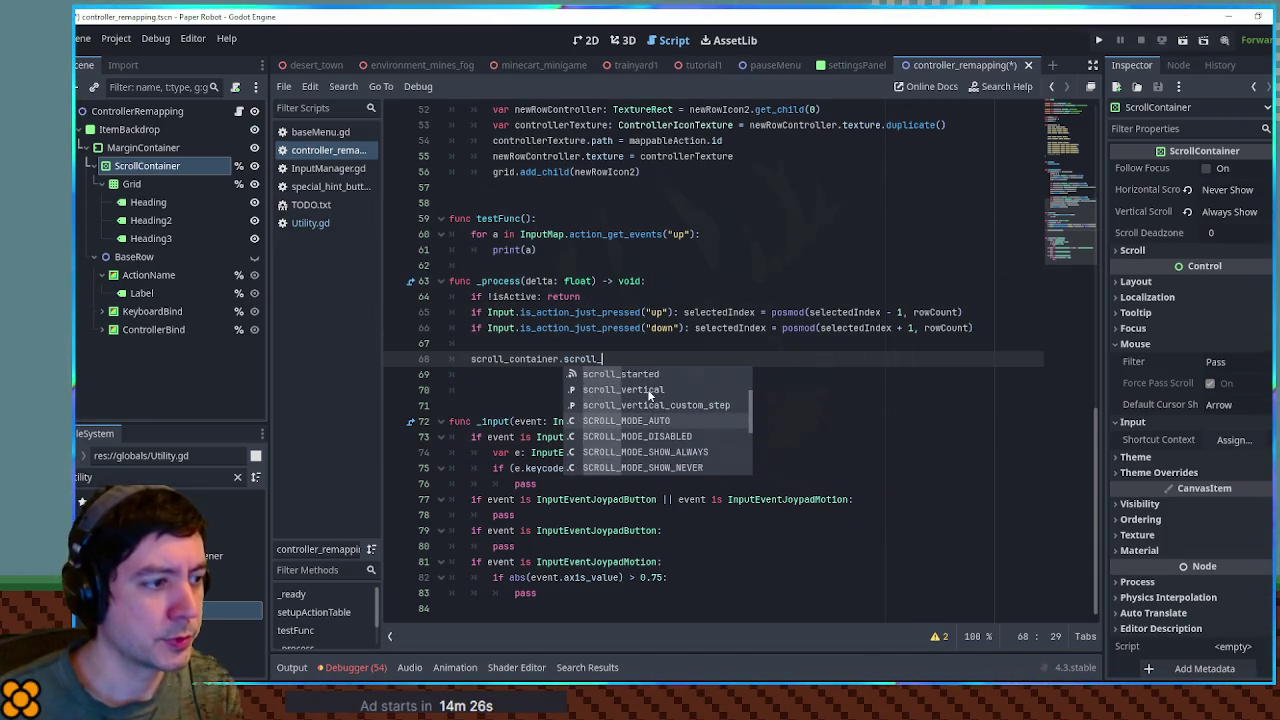
{"action": "left_click", "coordinate": [648, 390]}
{"action": "left_click", "coordinate": [627, 360], "text": "ctrl"}
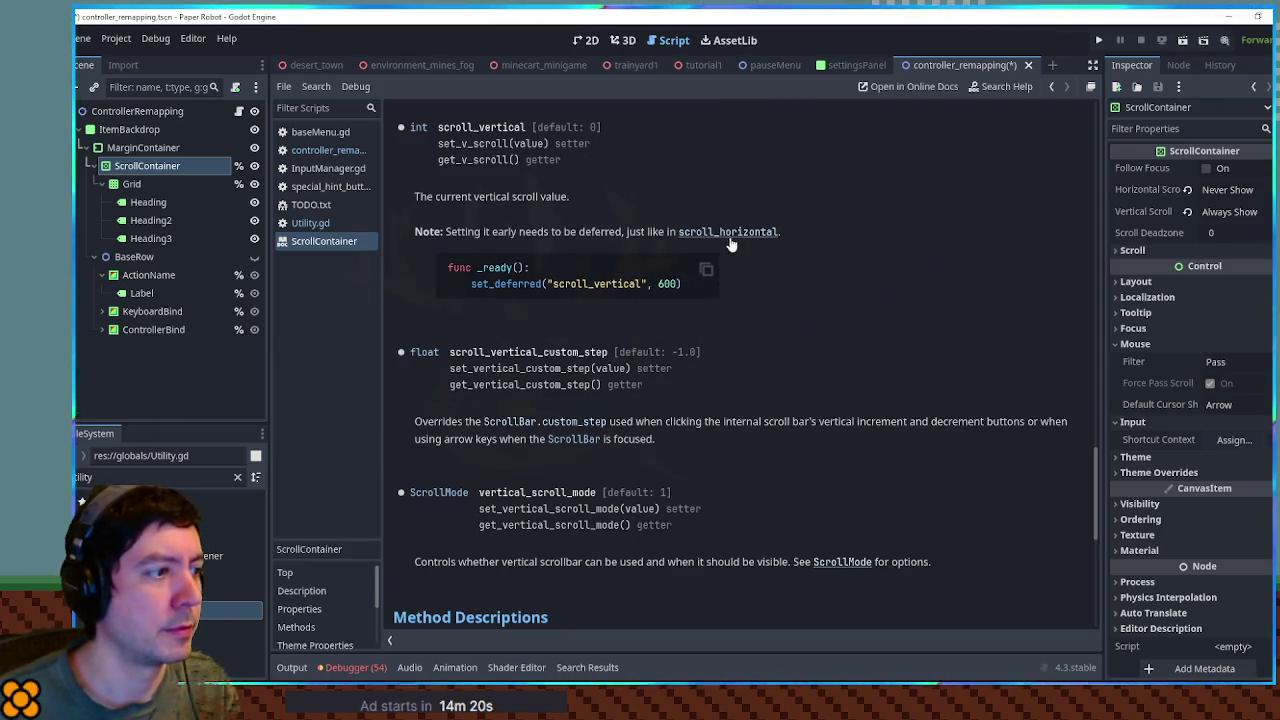
- Read the ScrollContainer help on scroll_vertical, then close the help page to return to the code
{"action": "middle_click", "coordinate": [354, 246]}
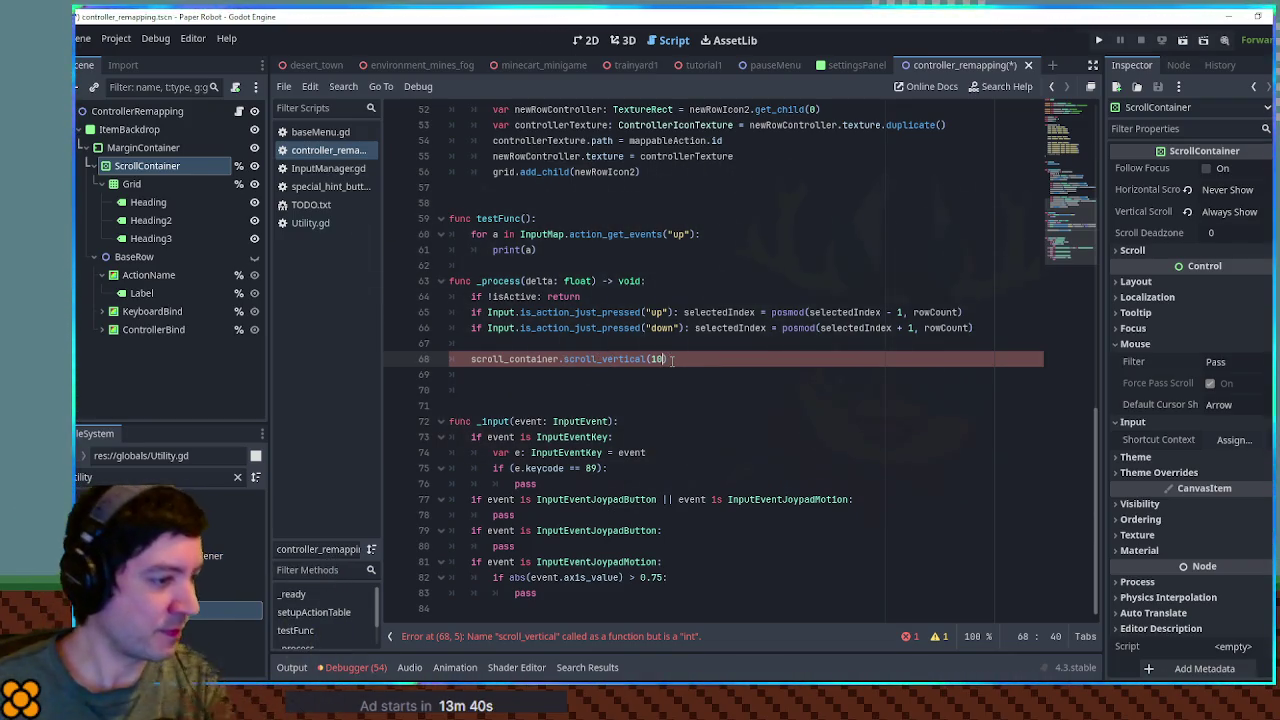
{"action": "left_click", "coordinate": [600, 359], "text": "ctrl"}
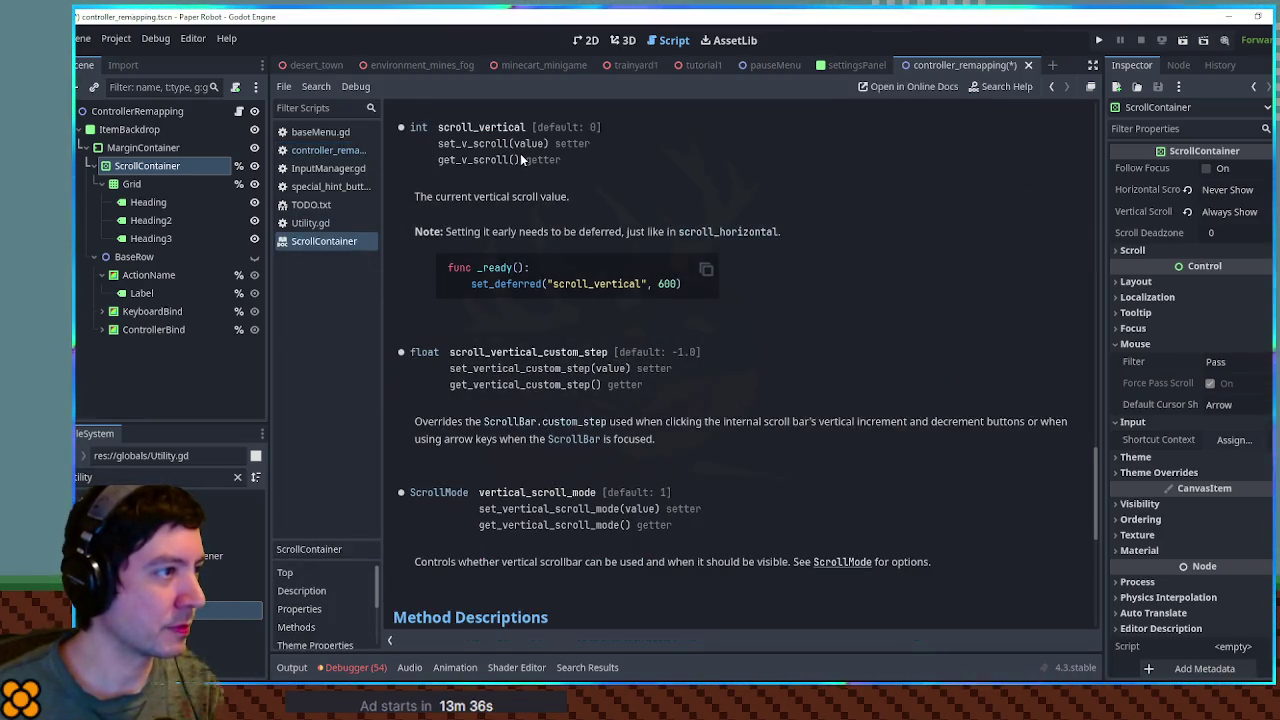
{"action": "middle_click", "coordinate": [338, 243]}
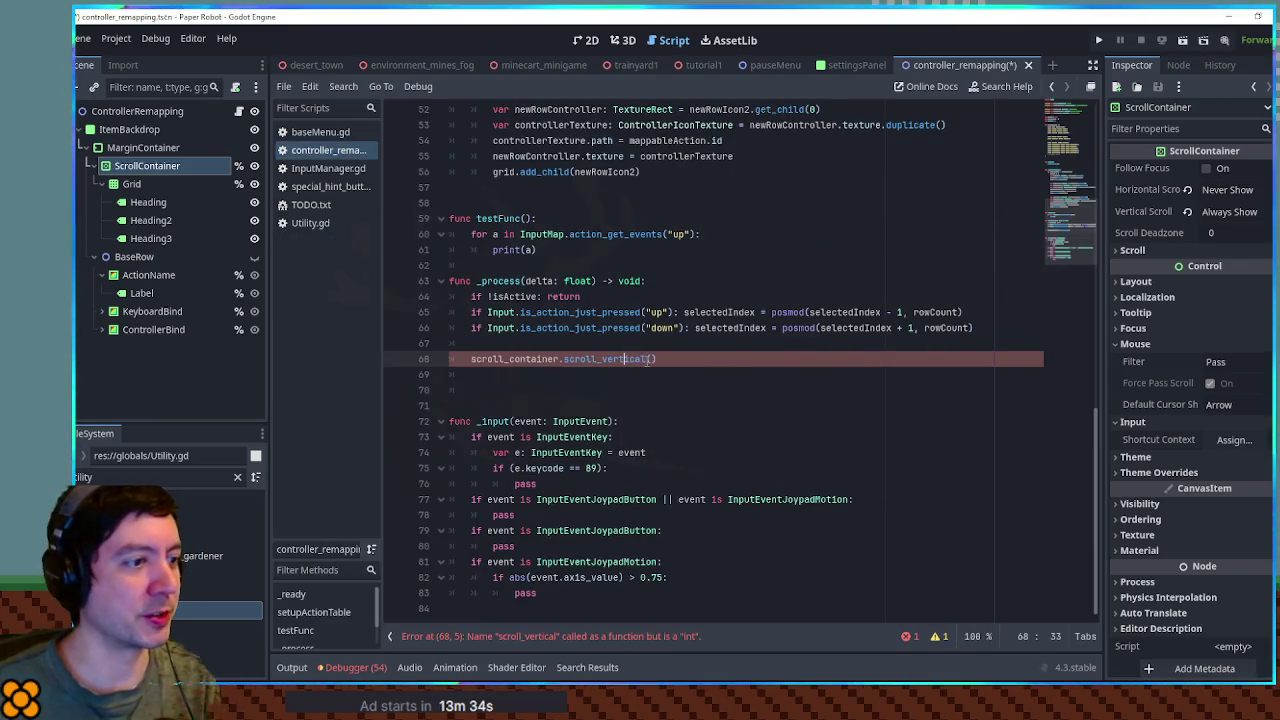
- Finish the line as scroll_vertical = 10, then duplicate the Controller heading in Grid and undo it
{"action": "type", "text": "10"}
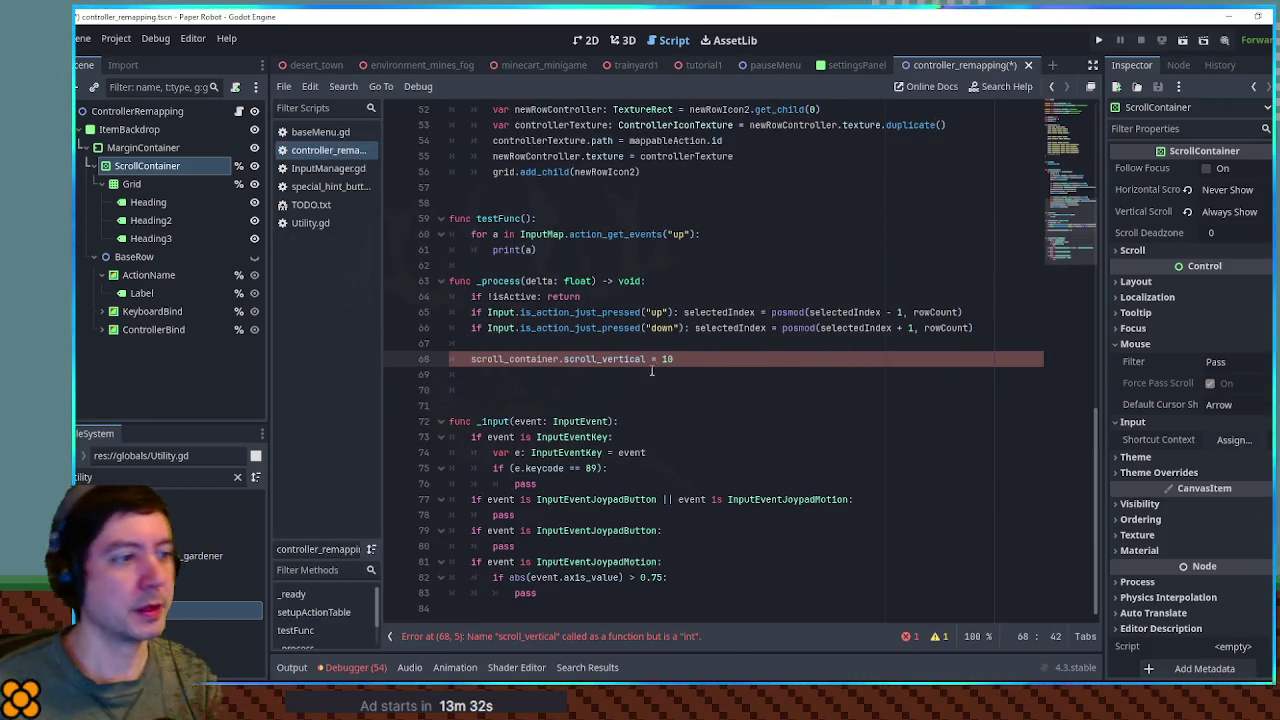
{"action": "left_click", "coordinate": [577, 42]}
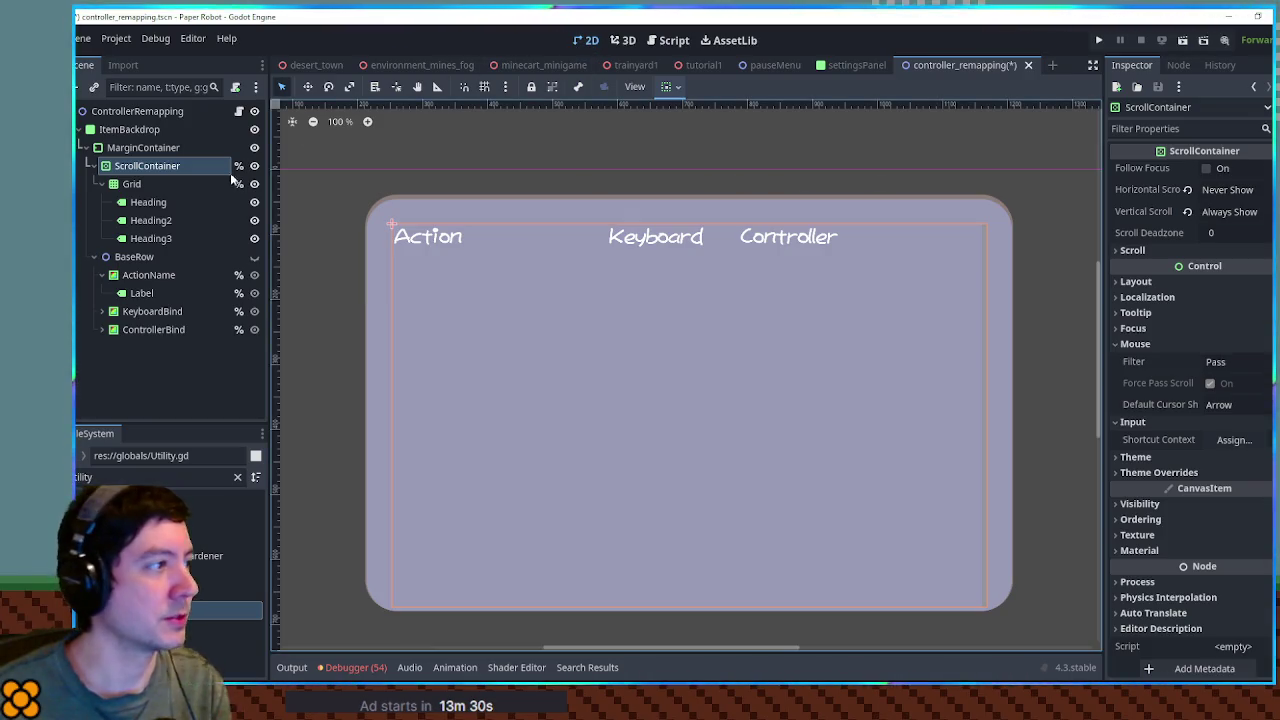
{"action": "left_click", "coordinate": [152, 184]}
{"action": "left_click", "coordinate": [150, 203]}
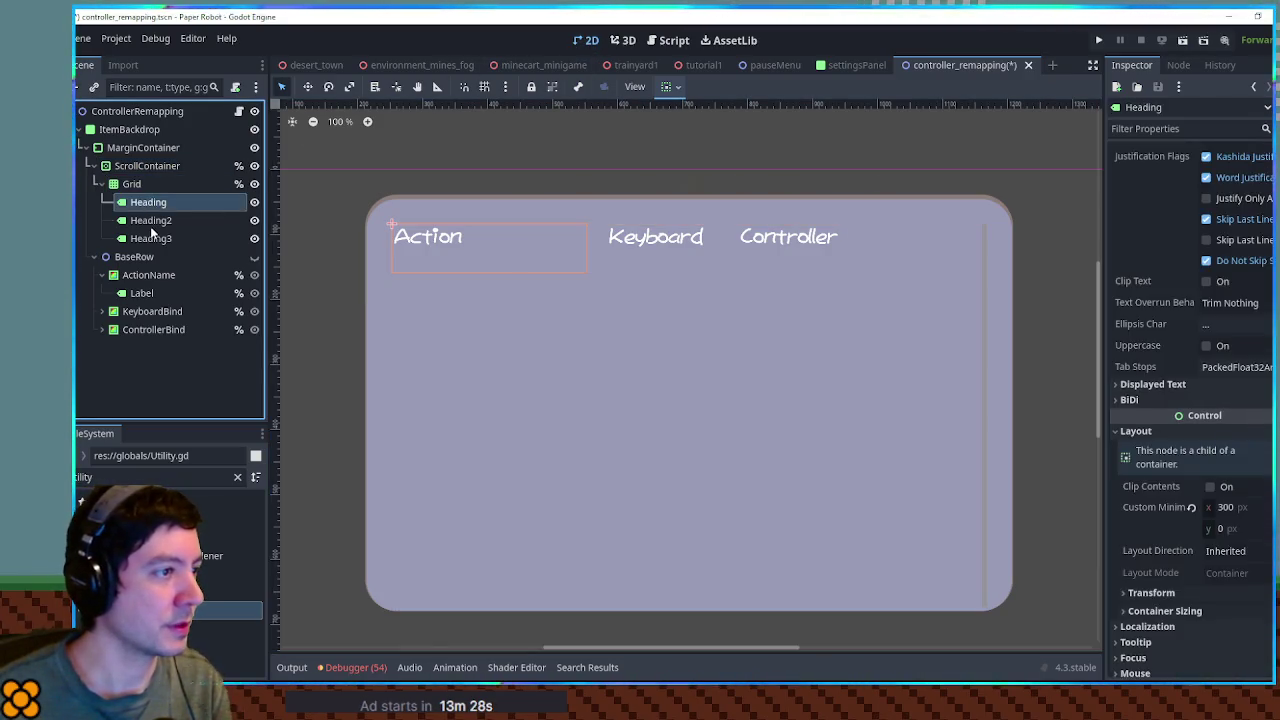
{"action": "left_click", "coordinate": [152, 220]}
{"action": "left_click", "coordinate": [155, 238]}
{"action": "key", "text": "ctrl+d"}
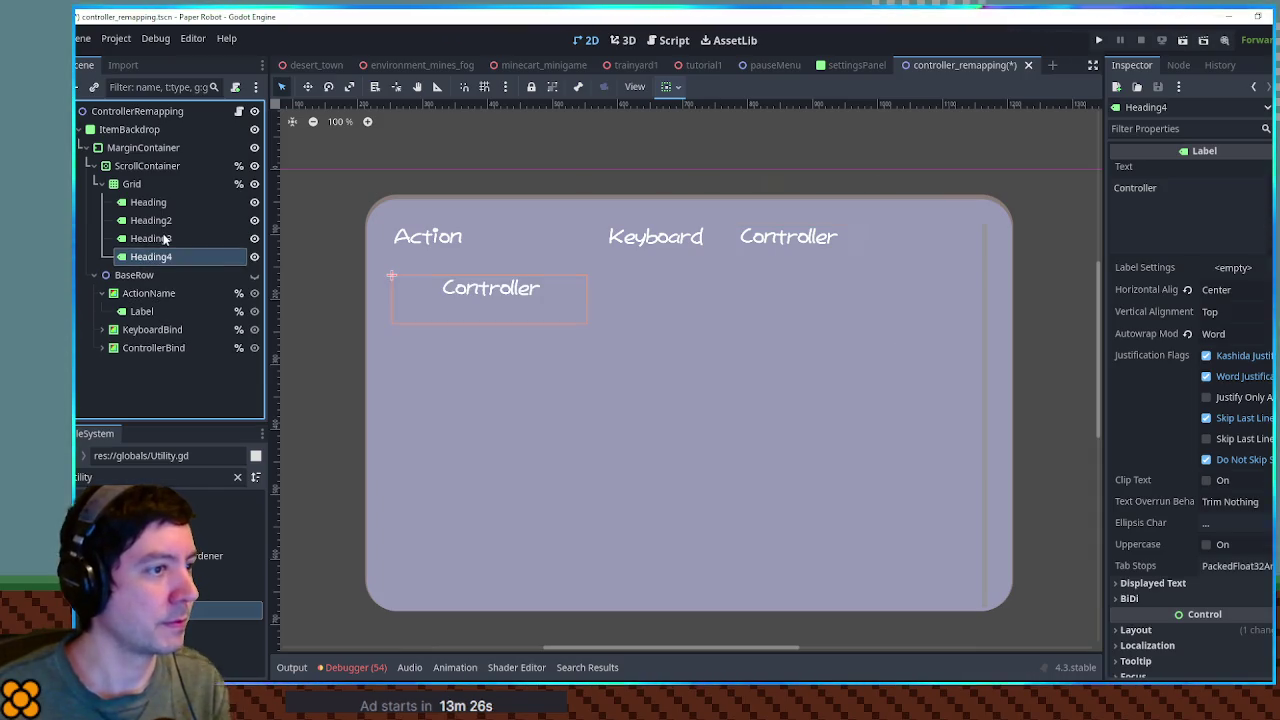
{"action": "key", "text": "ctrl+z"}
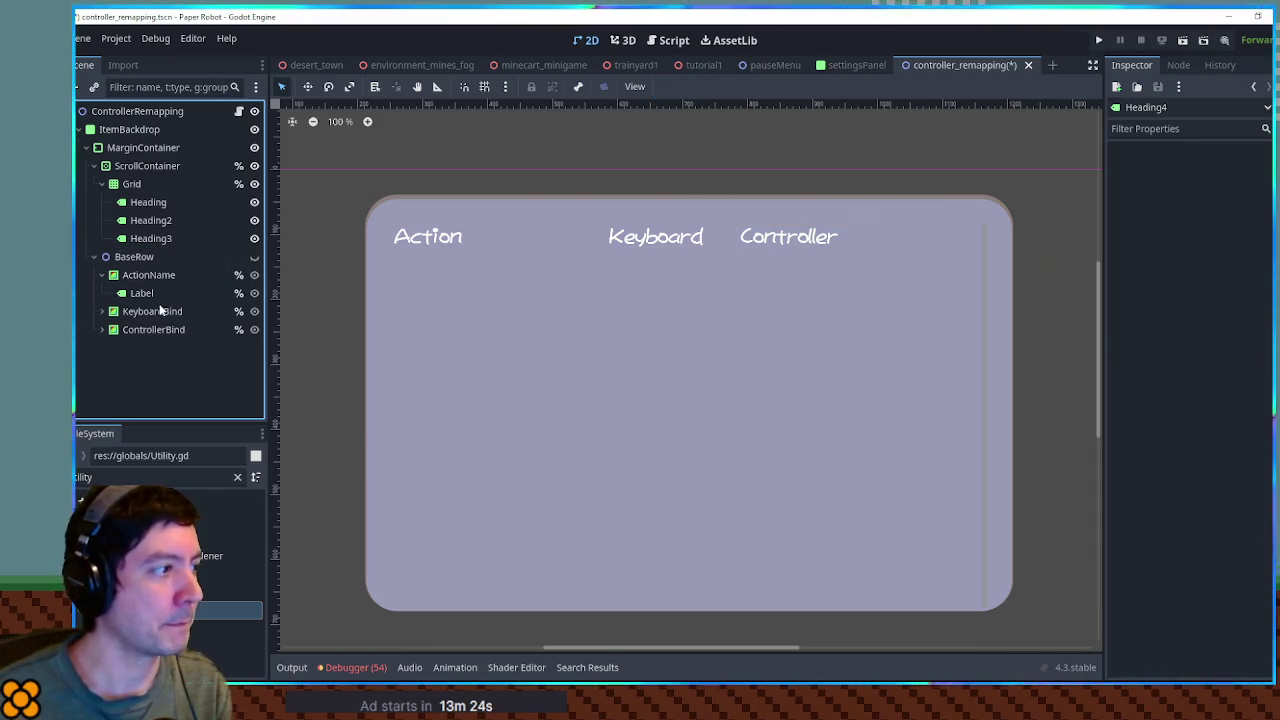
- Paste and duplicate ActionName rows into Grid, then delete all four copies
{"action": "left_click", "coordinate": [148, 275]}
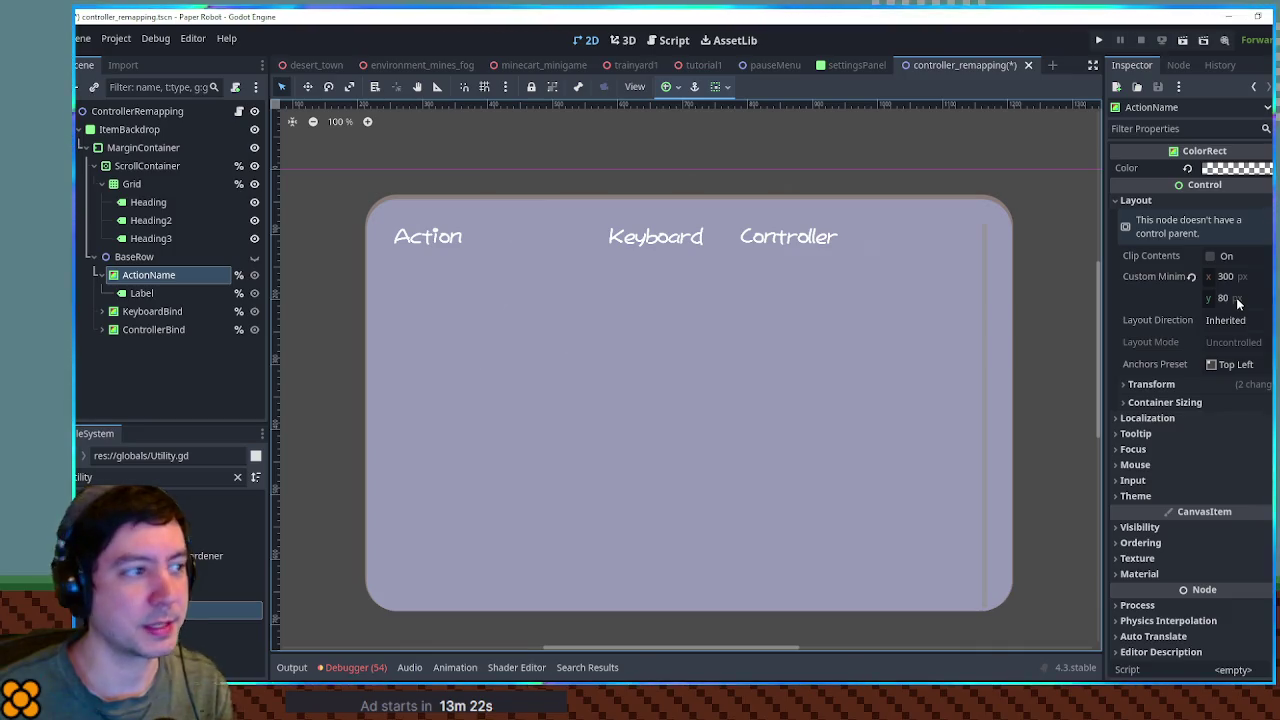
{"action": "left_click", "coordinate": [141, 183]}
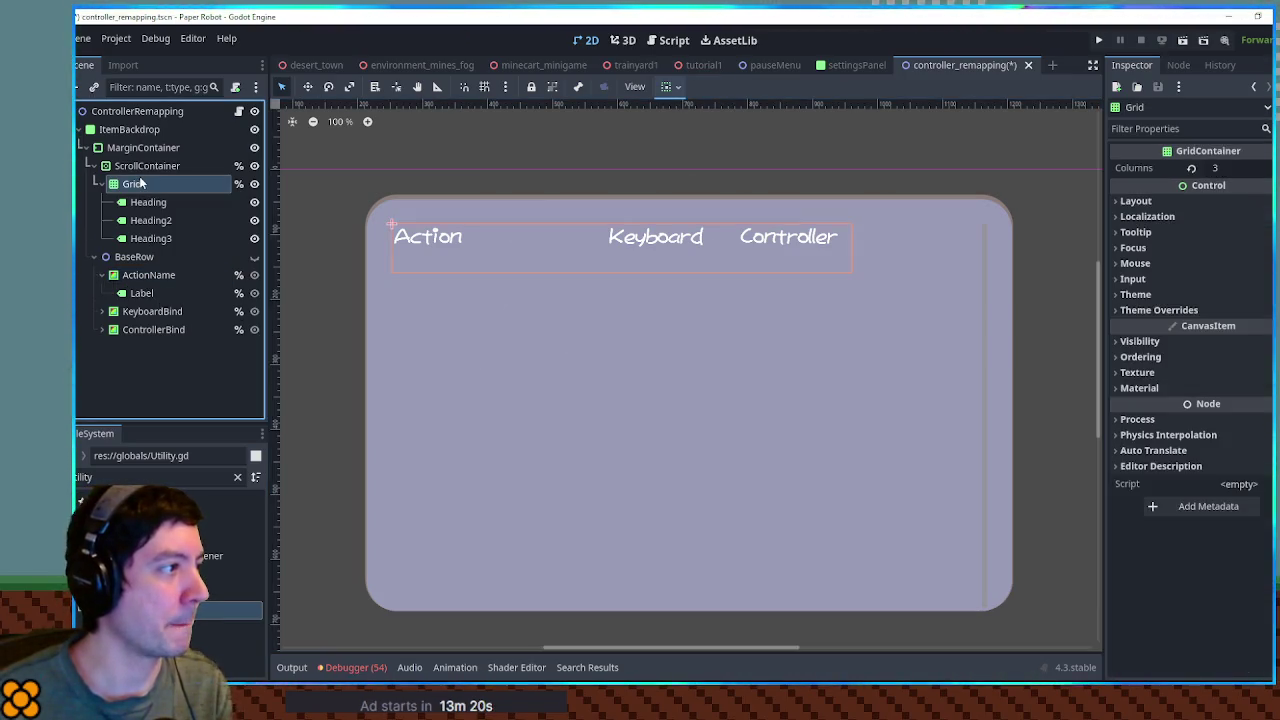
{"action": "key", "text": "ctrl+v"}
{"action": "key", "text": "ctrl+v"}
{"action": "key", "text": "ctrl+v"}
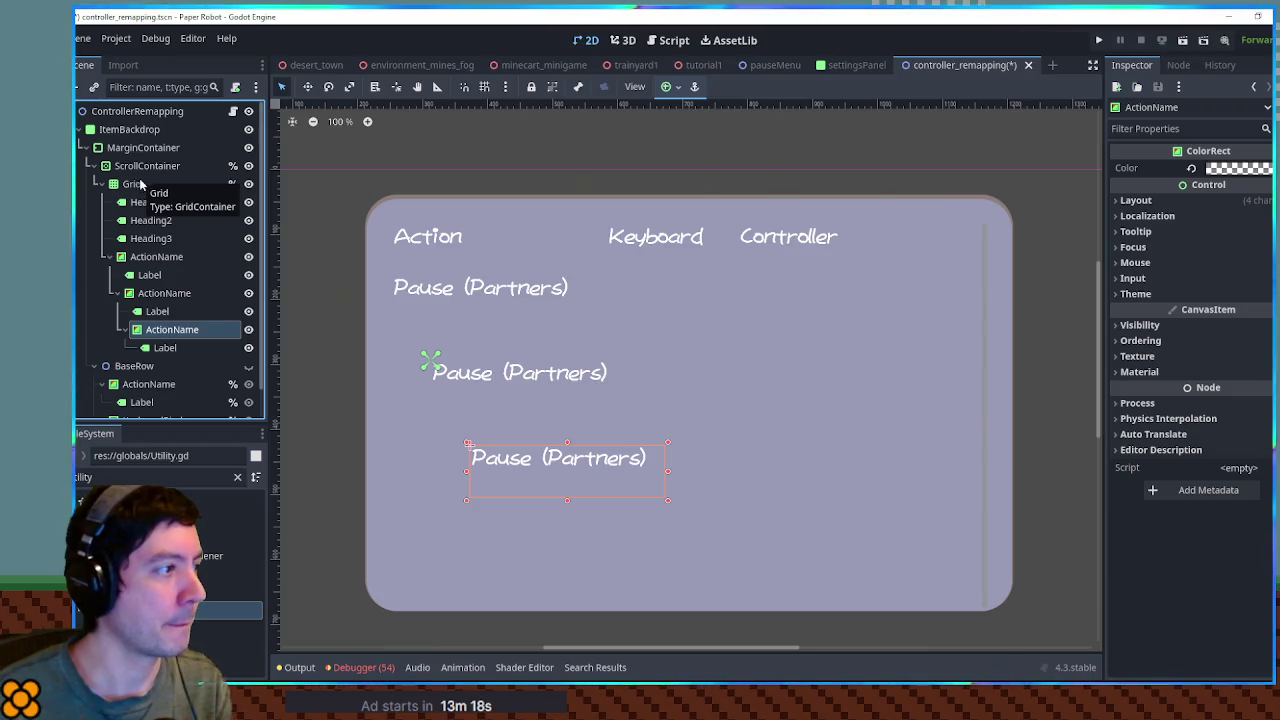
{"action": "key", "text": "ctrl+z"}
{"action": "key", "text": "ctrl+z"}
{"action": "key", "text": "ctrl+z"}
{"action": "left_click", "coordinate": [130, 185]}
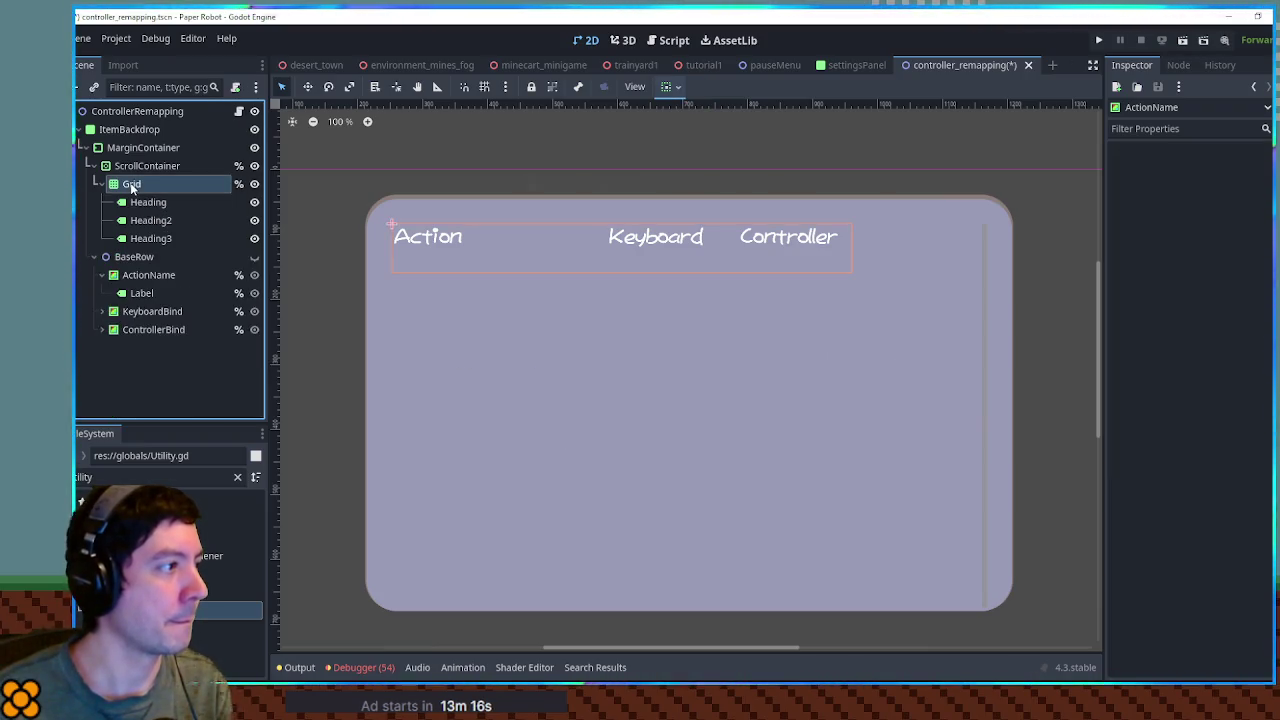
{"action": "key", "text": "ctrl+v"}
{"action": "key", "text": "ctrl+d"}
{"action": "key", "text": "ctrl+d"}
{"action": "key", "text": "ctrl+d"}
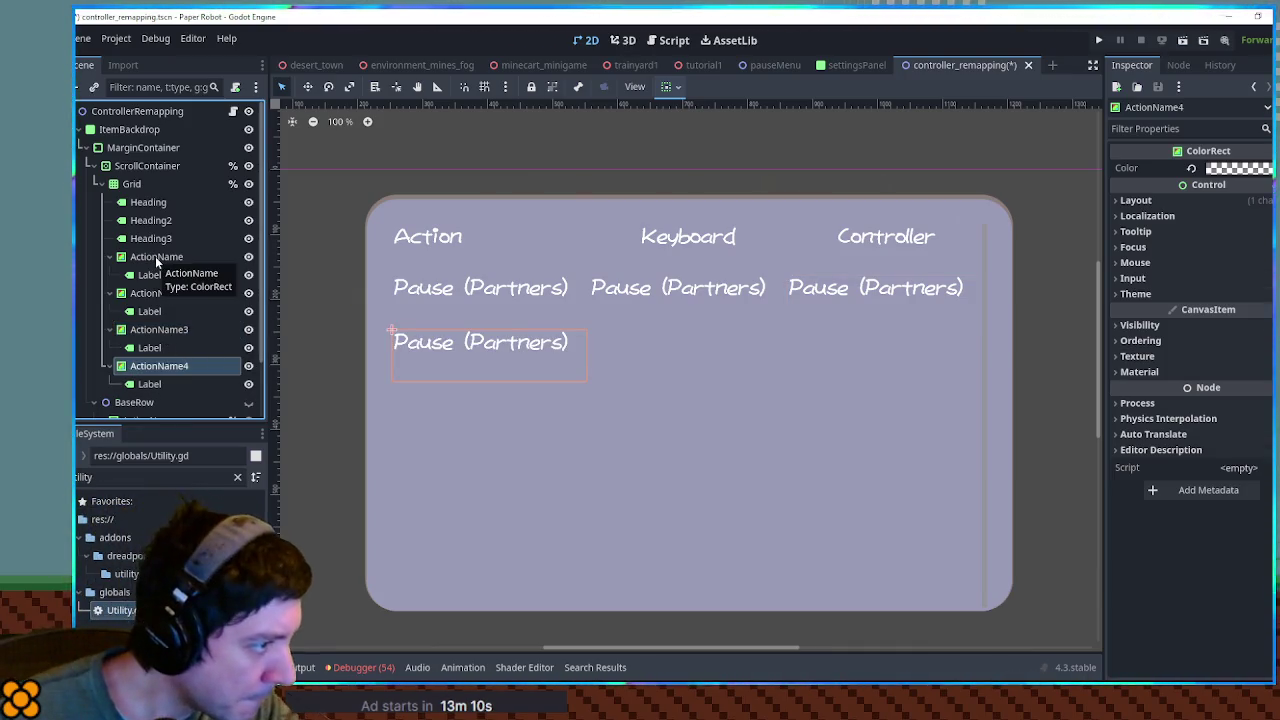
{"action": "left_click", "coordinate": [155, 256]}
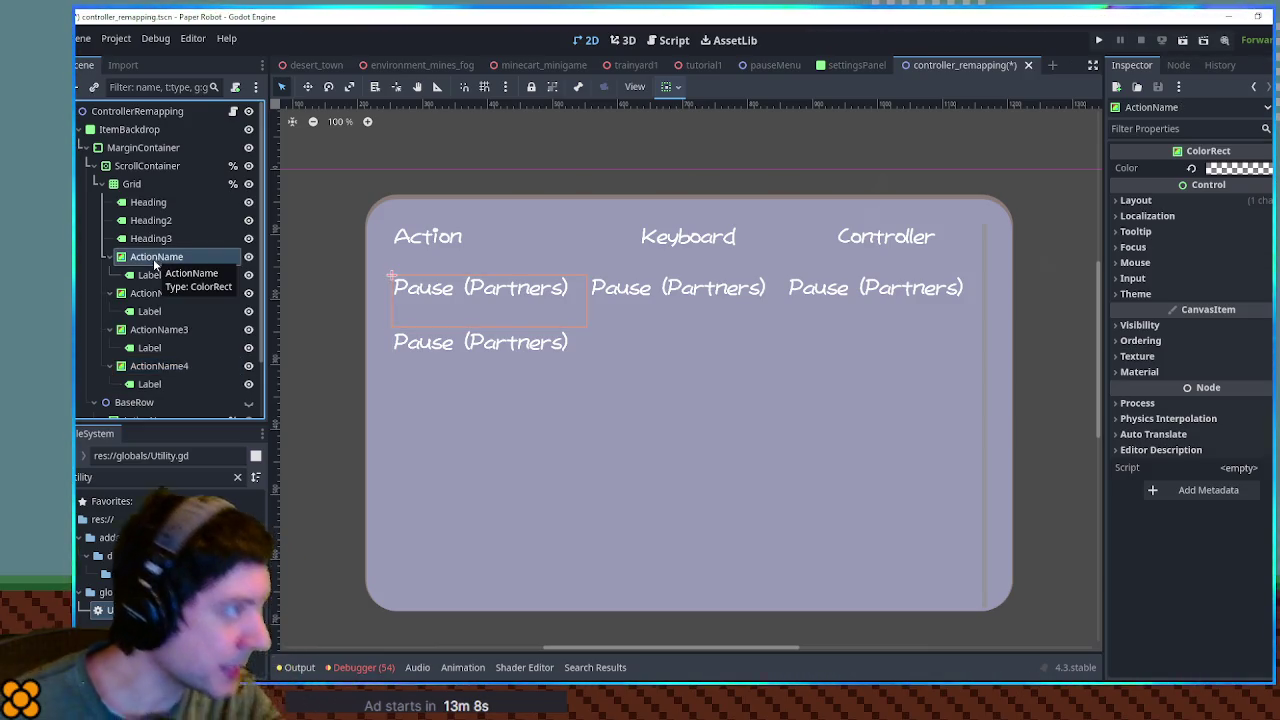
{"action": "left_click", "coordinate": [162, 366], "text": "shift"}
{"action": "key", "text": "Delete"}
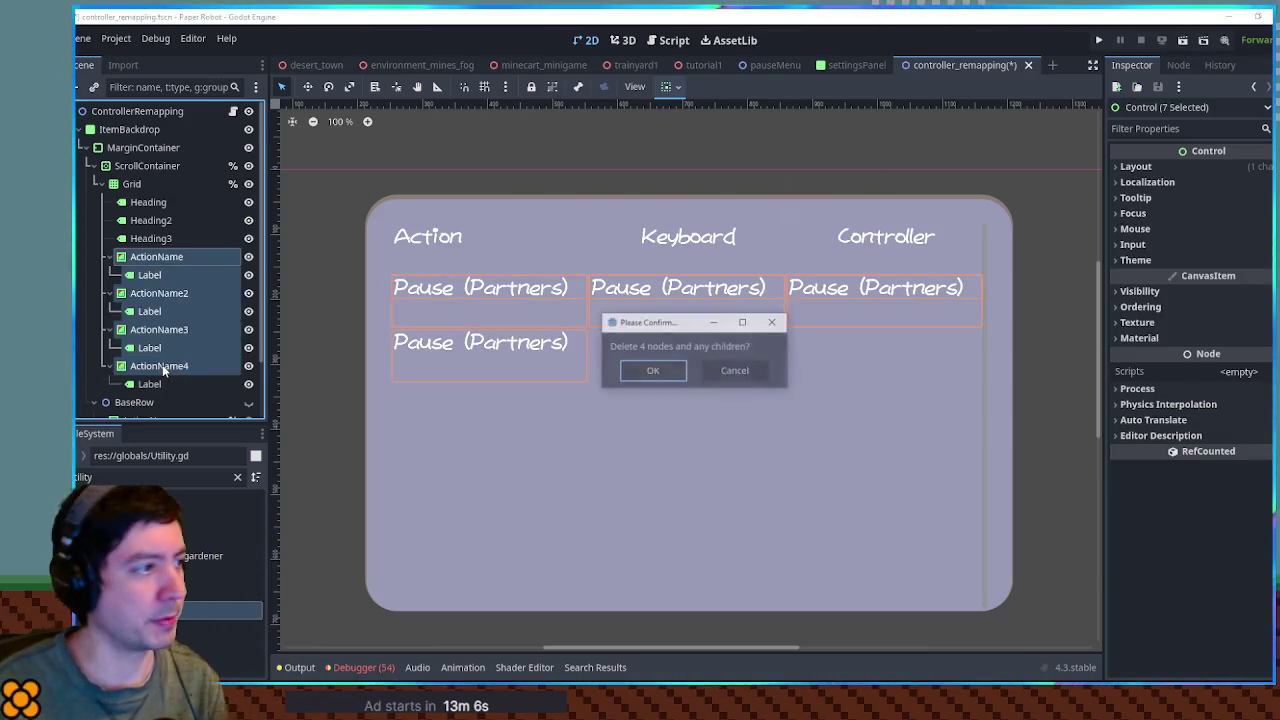
{"action": "key", "text": "Return"}
- Save the controller_remapping scene
{"action": "key", "text": "ctrl+s"}
{"action": "left_click", "coordinate": [147, 165]}
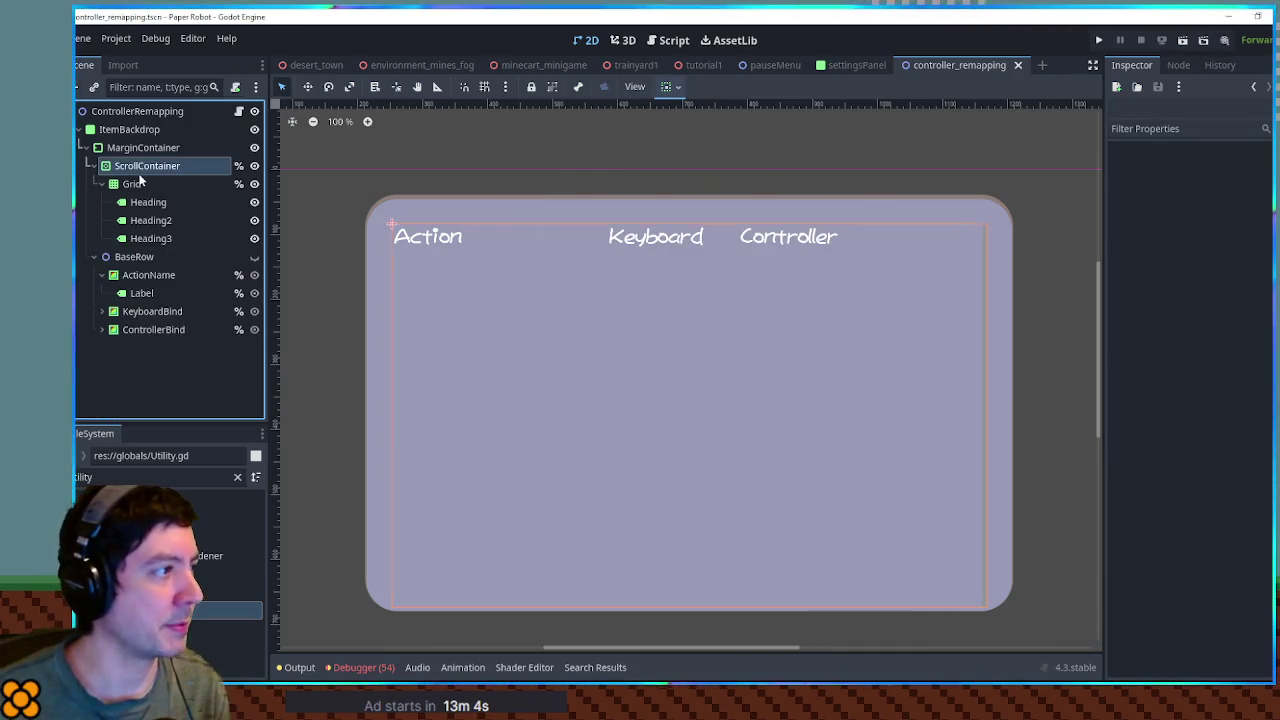
{"action": "left_click", "coordinate": [137, 183]}
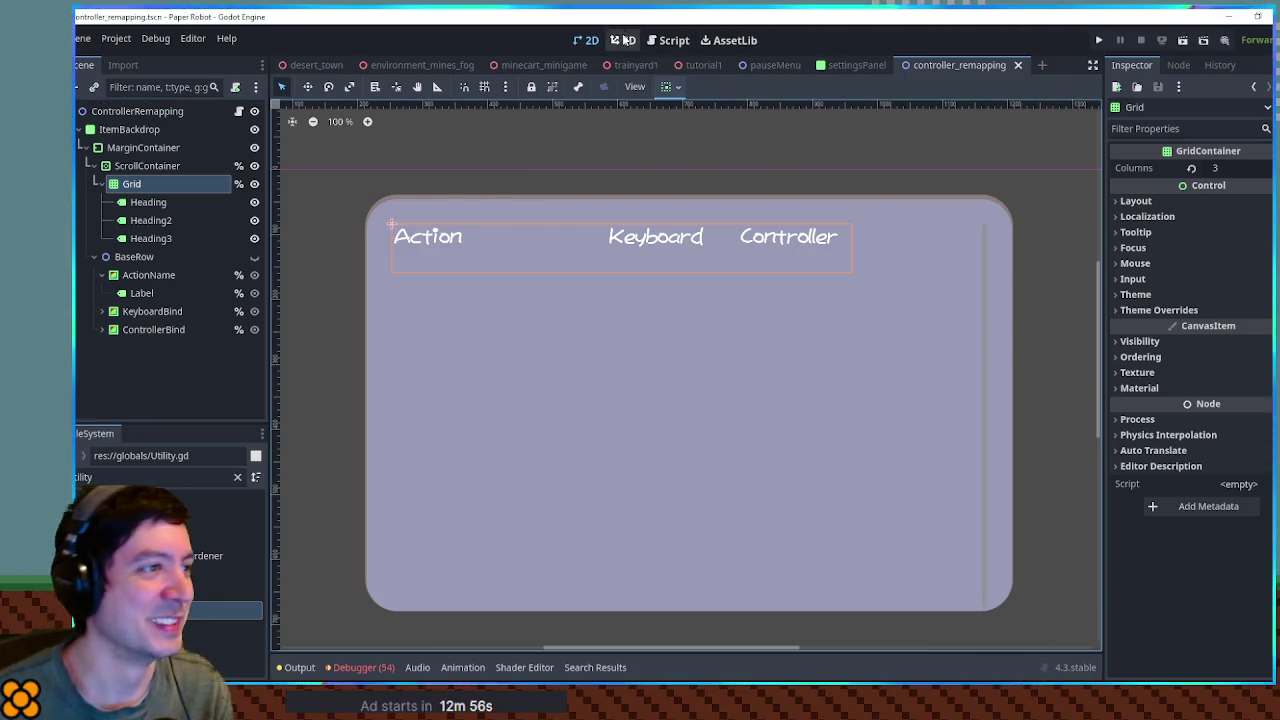
{"action": "left_click", "coordinate": [652, 40]}
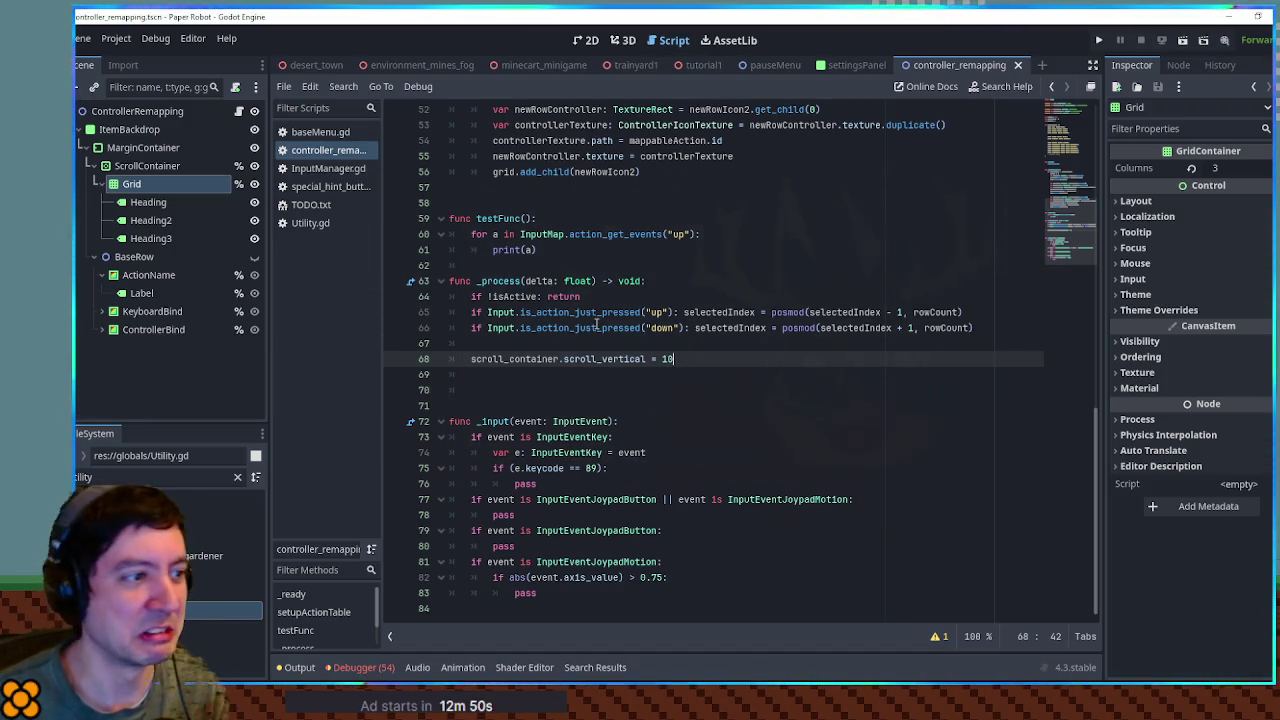
- Change line 68 to scroll_vertical = 80 * selectedIndex and run the tutorial1 scene with F6
{"action": "double_click", "coordinate": [730, 328]}
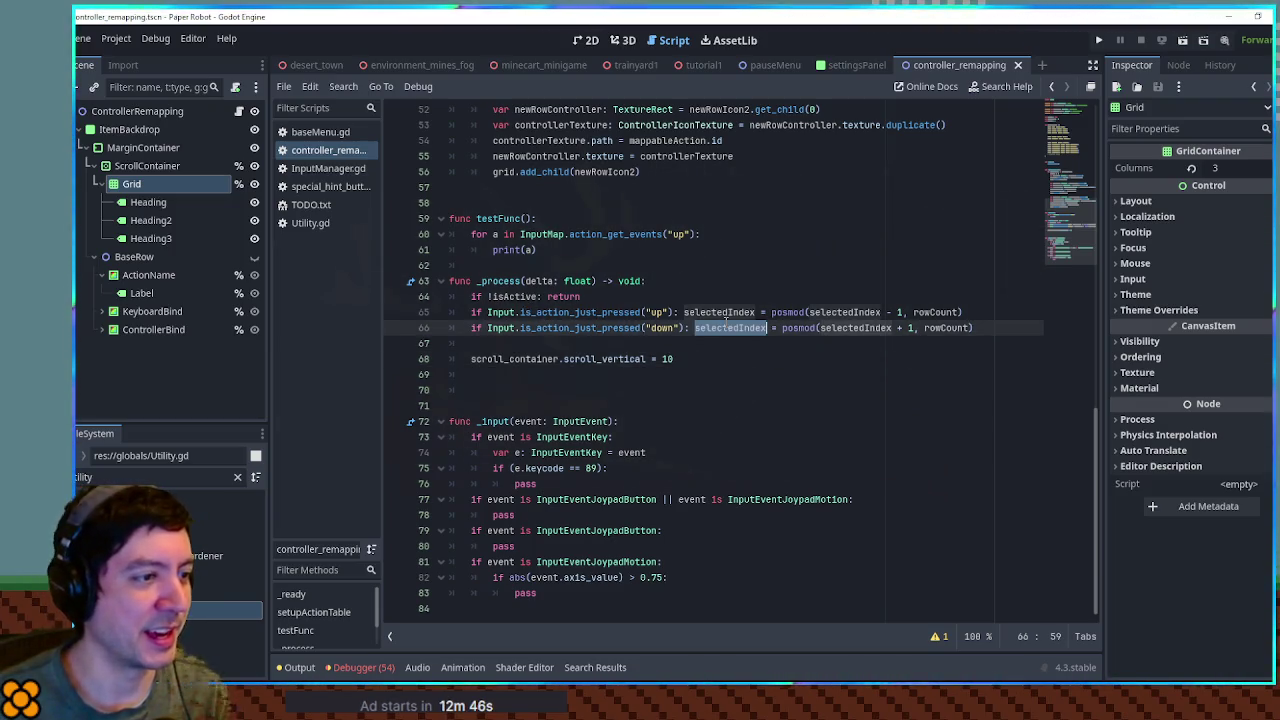
{"action": "key", "text": "ctrl+c"}
{"action": "double_click", "coordinate": [667, 358]}
{"action": "type", "text": "80 *"}
{"action": "key", "text": "ctrl+v"}
{"action": "left_click", "coordinate": [866, 328]}
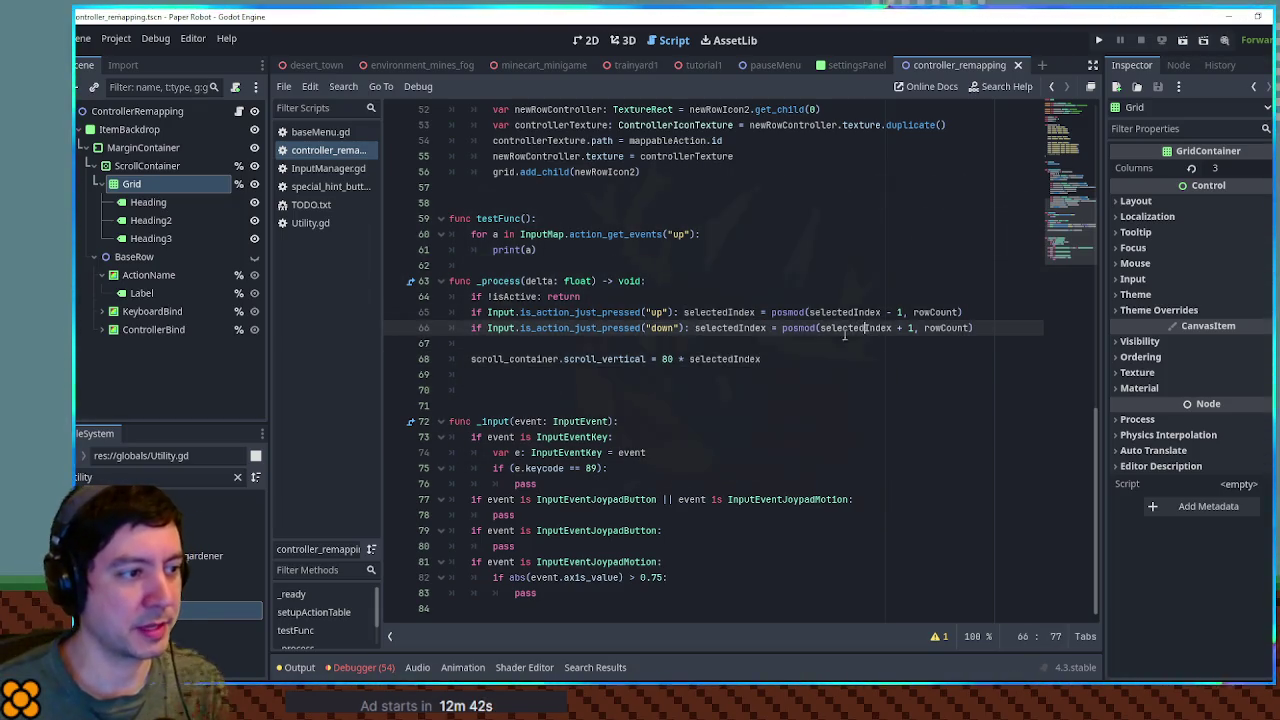
{"action": "left_click", "coordinate": [700, 62]}
{"action": "key", "text": "F6"}
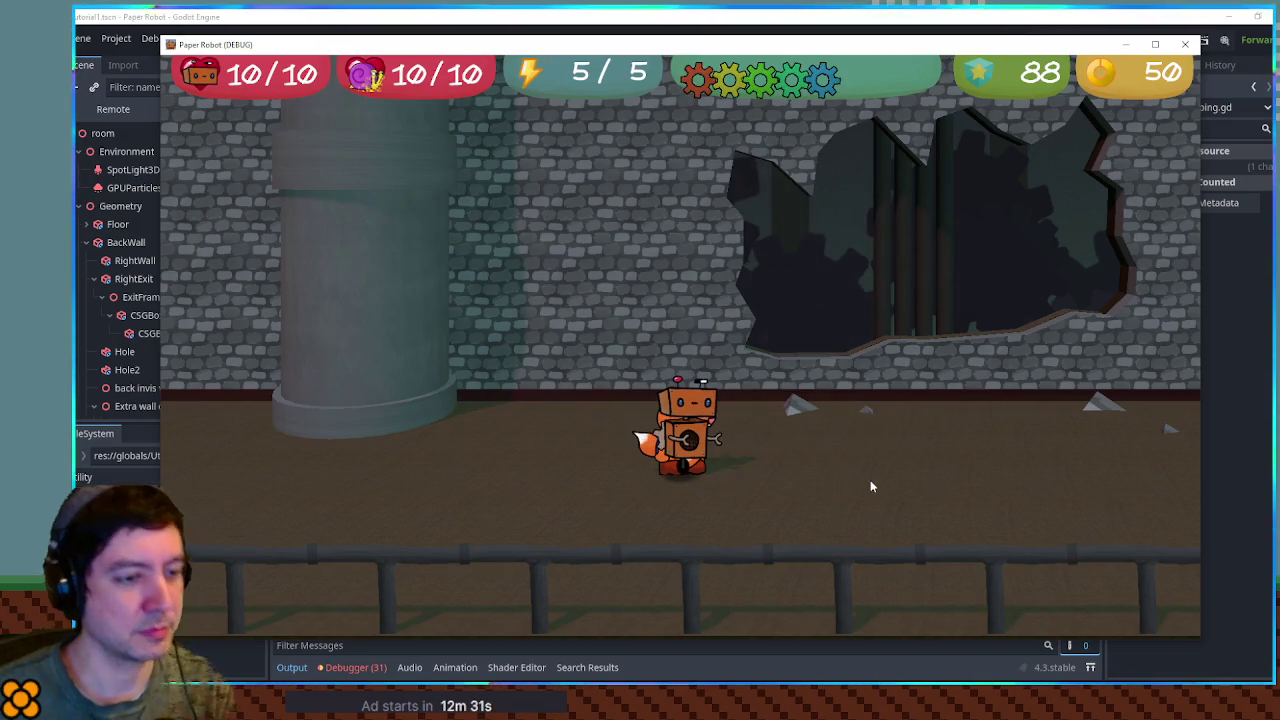
- Open the pause menu with Esc, scroll the Settings bindings list up and down, then close the game
{"action": "key", "text": "Escape"}
{"action": "scroll", "coordinate": [850, 464], "scroll_direction": "down", "scroll_amount": 1}
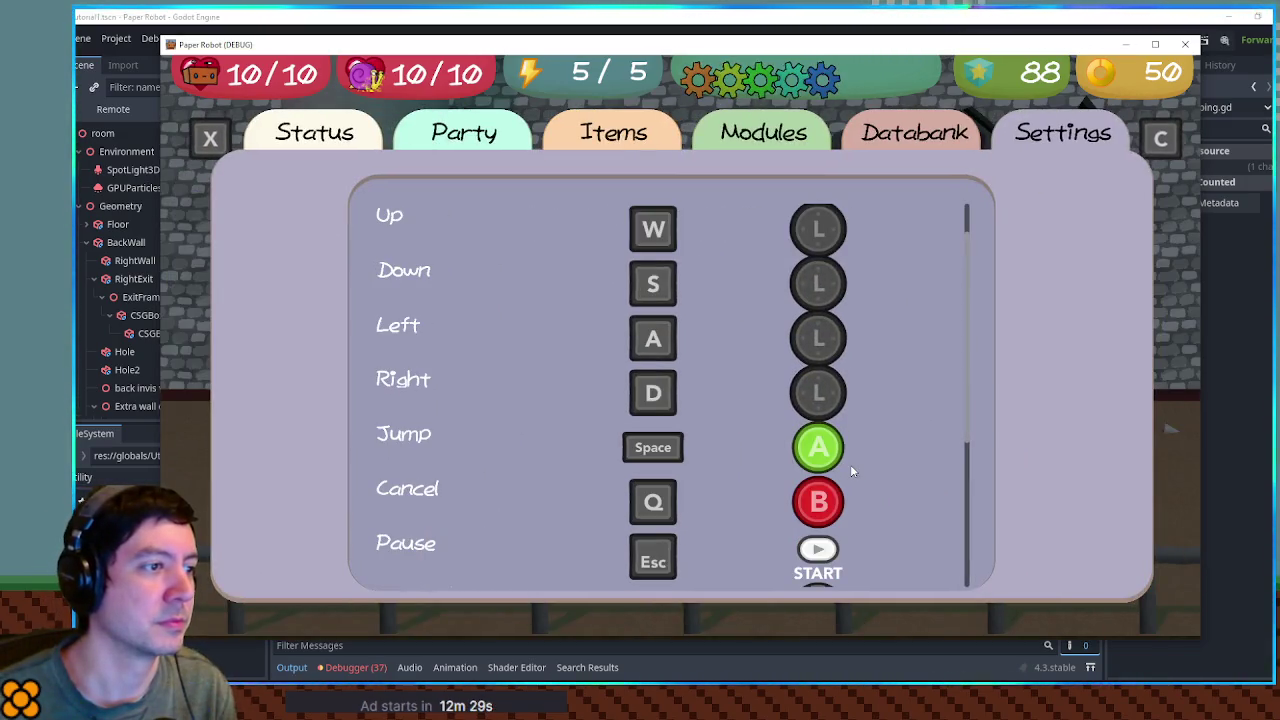
{"action": "scroll", "coordinate": [850, 466], "scroll_direction": "down", "scroll_amount": 4}
{"action": "scroll", "coordinate": [851, 470], "scroll_direction": "down", "scroll_amount": 1}
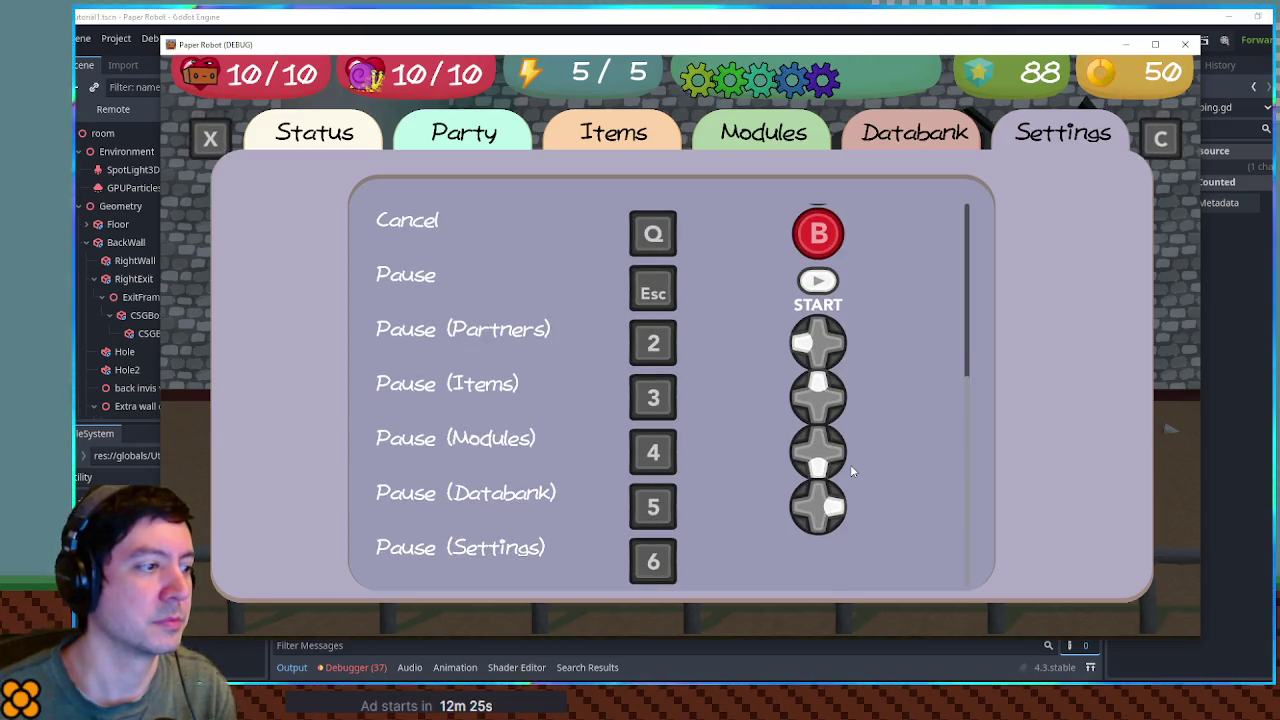
{"action": "scroll", "coordinate": [850, 464], "scroll_direction": "up", "scroll_amount": 6}
{"action": "scroll", "coordinate": [850, 464], "scroll_direction": "down", "scroll_amount": 6}
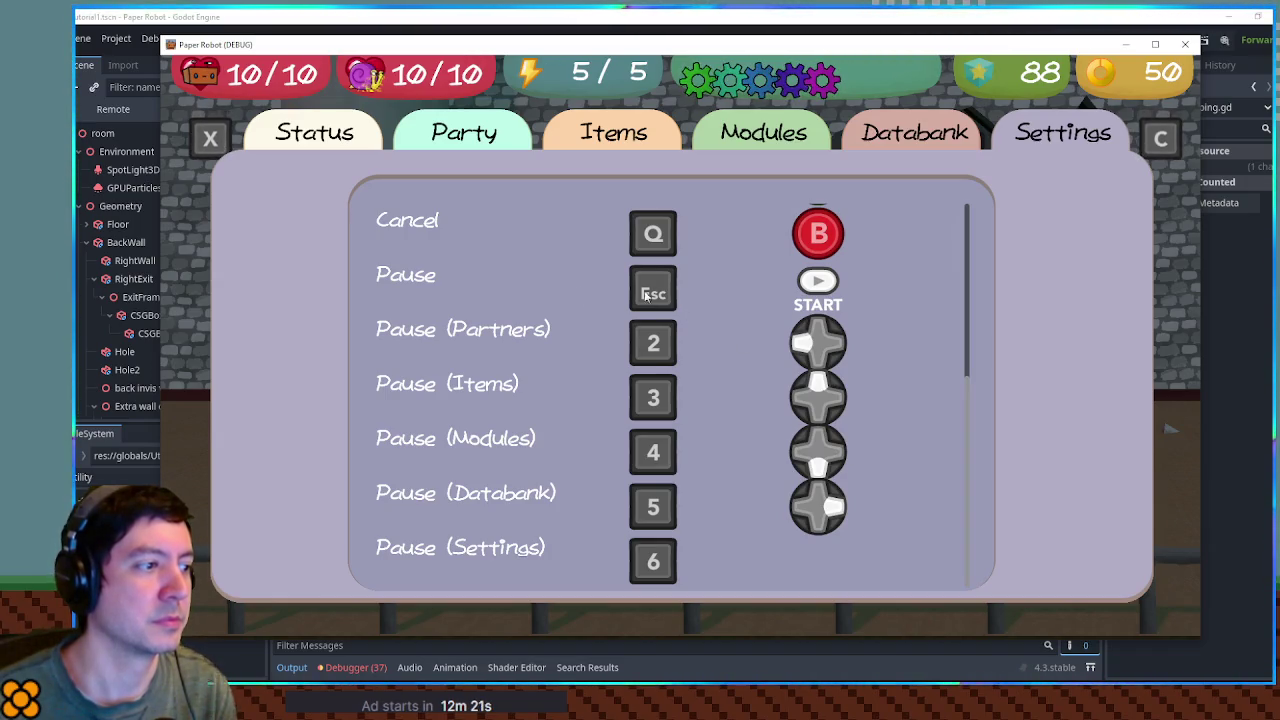
{"action": "scroll", "coordinate": [403, 297], "scroll_direction": "up", "scroll_amount": 1}
{"action": "scroll", "coordinate": [408, 278], "scroll_direction": "up", "scroll_amount": 6}
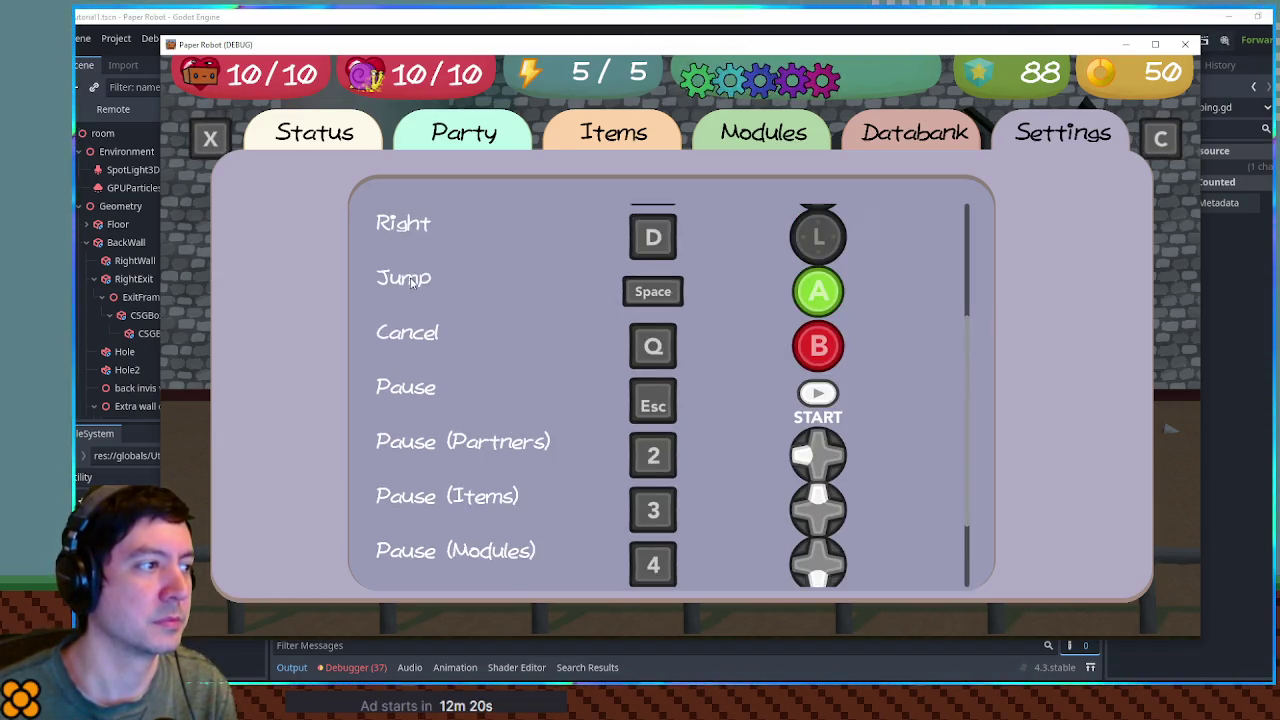
{"action": "scroll", "coordinate": [416, 286], "scroll_direction": "down", "scroll_amount": 6}
{"action": "scroll", "coordinate": [420, 288], "scroll_direction": "up", "scroll_amount": 6}
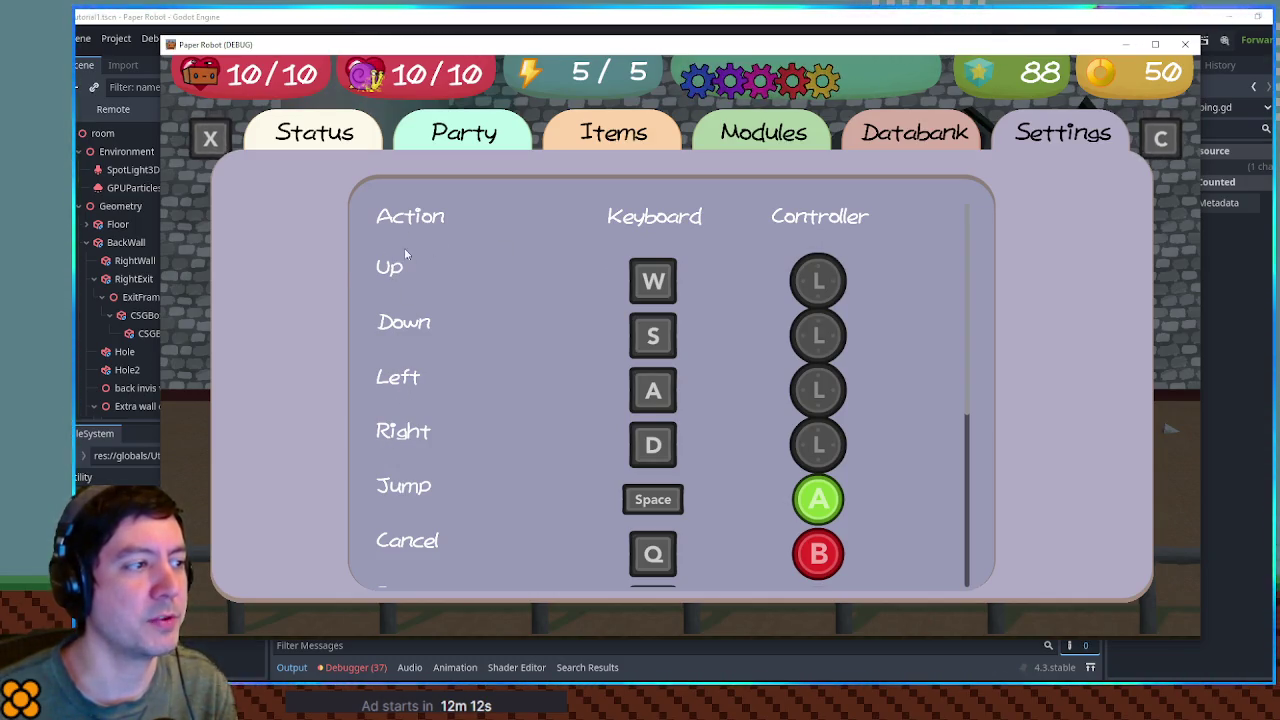
{"action": "scroll", "coordinate": [413, 266], "scroll_direction": "down", "scroll_amount": 1}
{"action": "scroll", "coordinate": [413, 266], "scroll_direction": "up", "scroll_amount": 1}
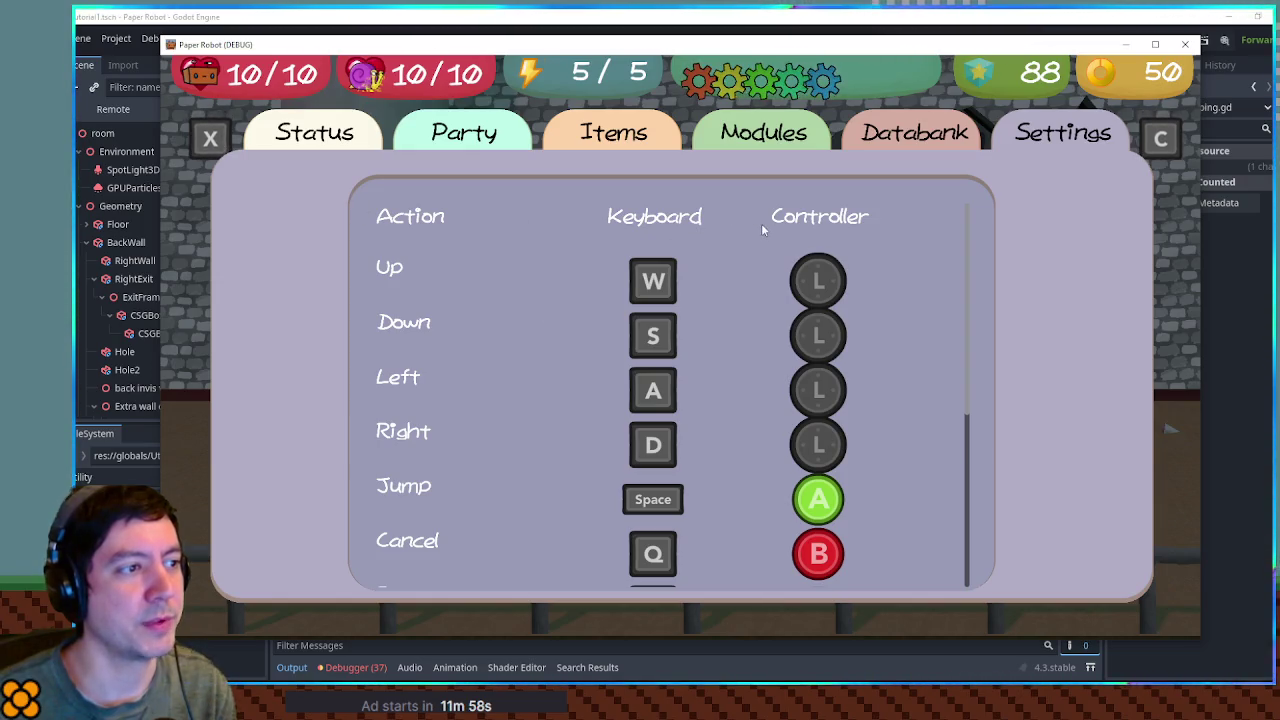
{"action": "scroll", "coordinate": [766, 212], "scroll_direction": "down", "scroll_amount": 2}
{"action": "scroll", "coordinate": [766, 212], "scroll_direction": "up", "scroll_amount": 2}
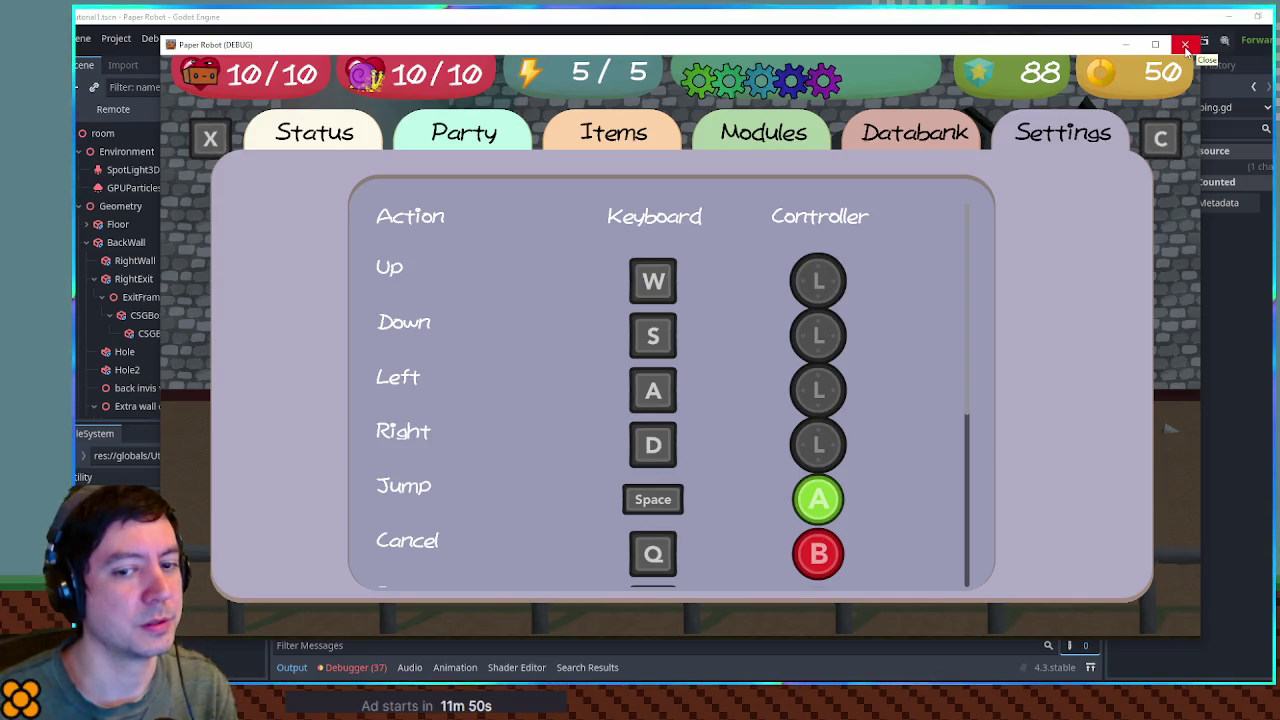
{"action": "left_click", "coordinate": [1185, 47]}
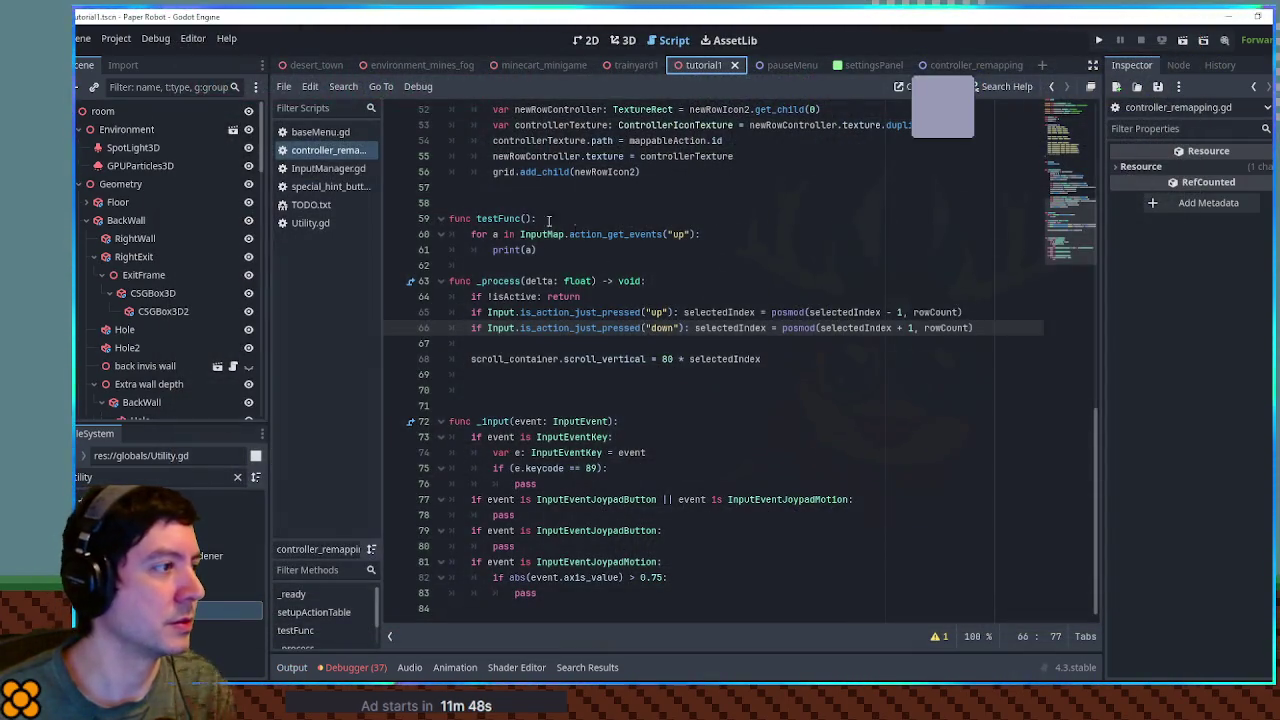
- Duplicate the three-heading Grid and move Grid2 under MarginContainer above the ScrollContainer
{"action": "left_click", "coordinate": [585, 40]}
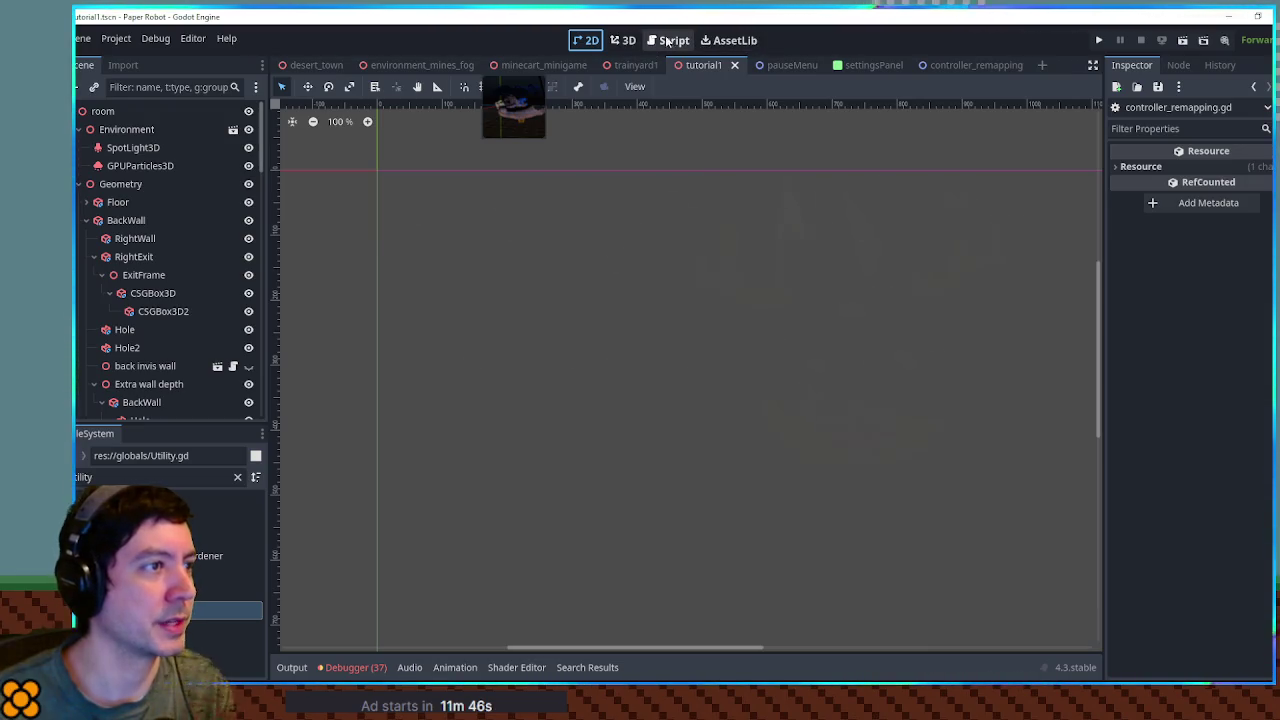
{"action": "left_click", "coordinate": [933, 65]}
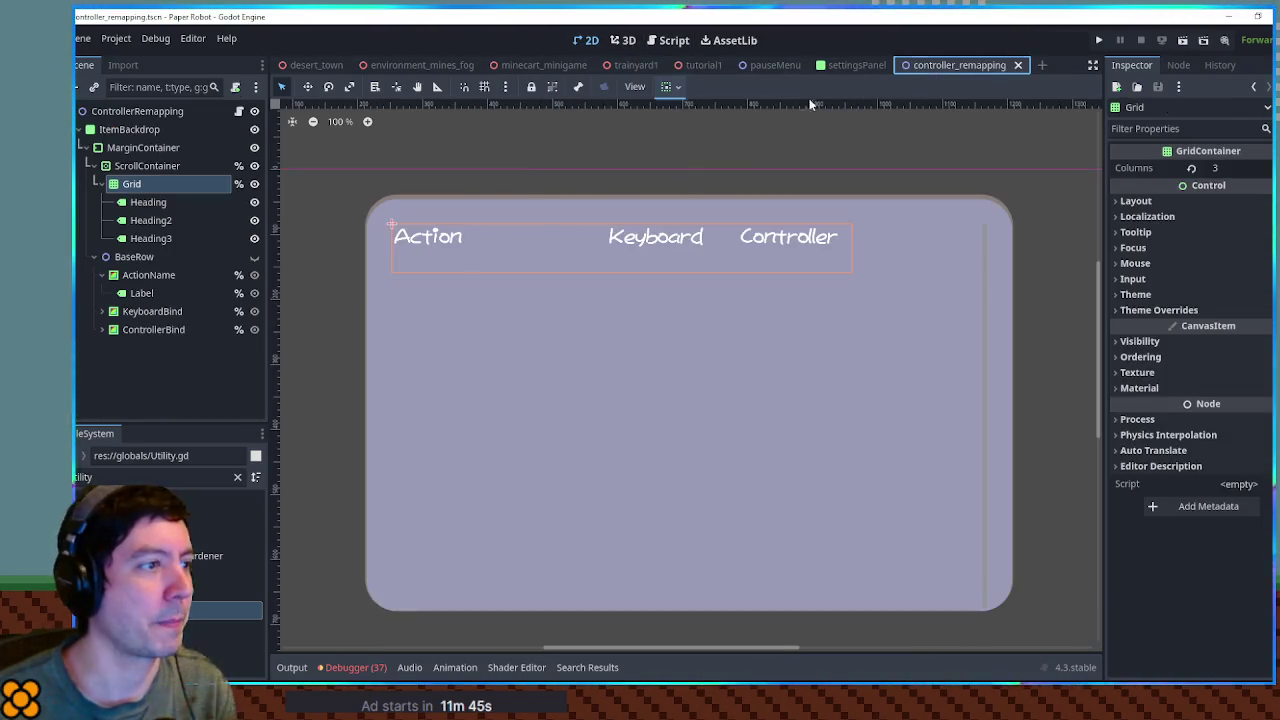
{"action": "left_click", "coordinate": [151, 238]}
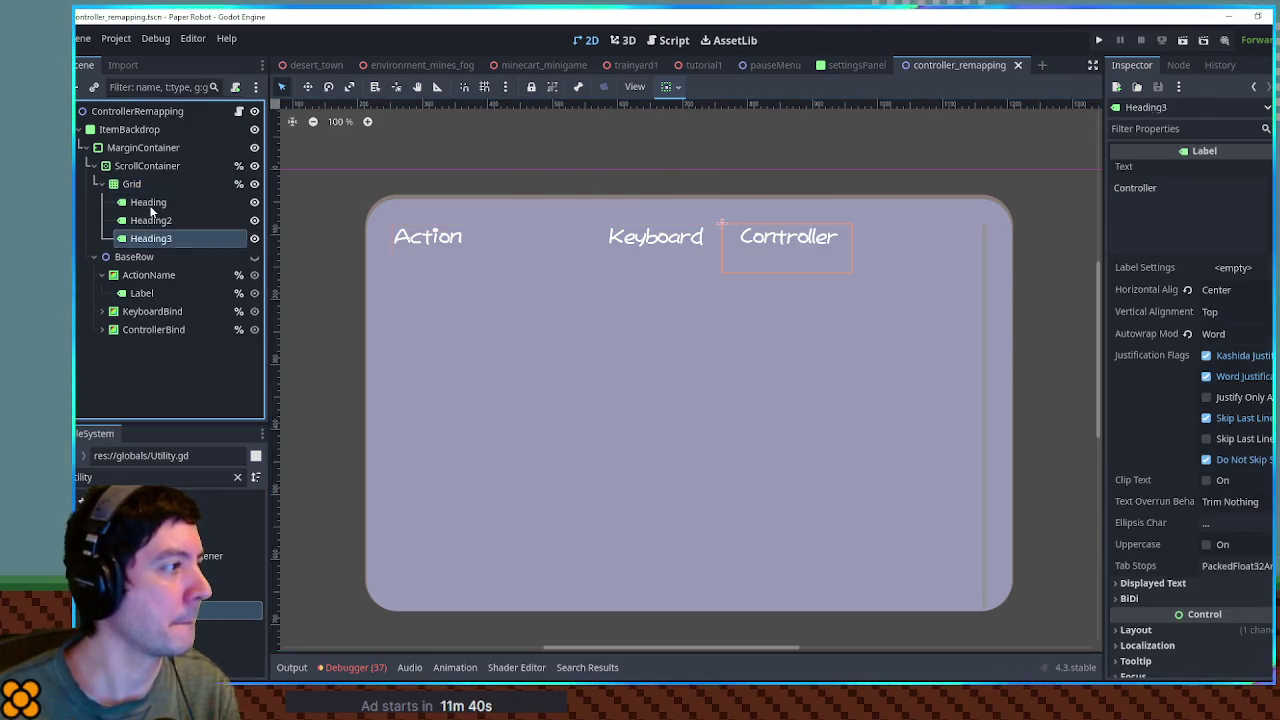
{"action": "left_click", "coordinate": [148, 202], "text": "shift"}
{"action": "left_click_drag", "start_coordinate": [148, 202], "coordinate": [146, 180]}
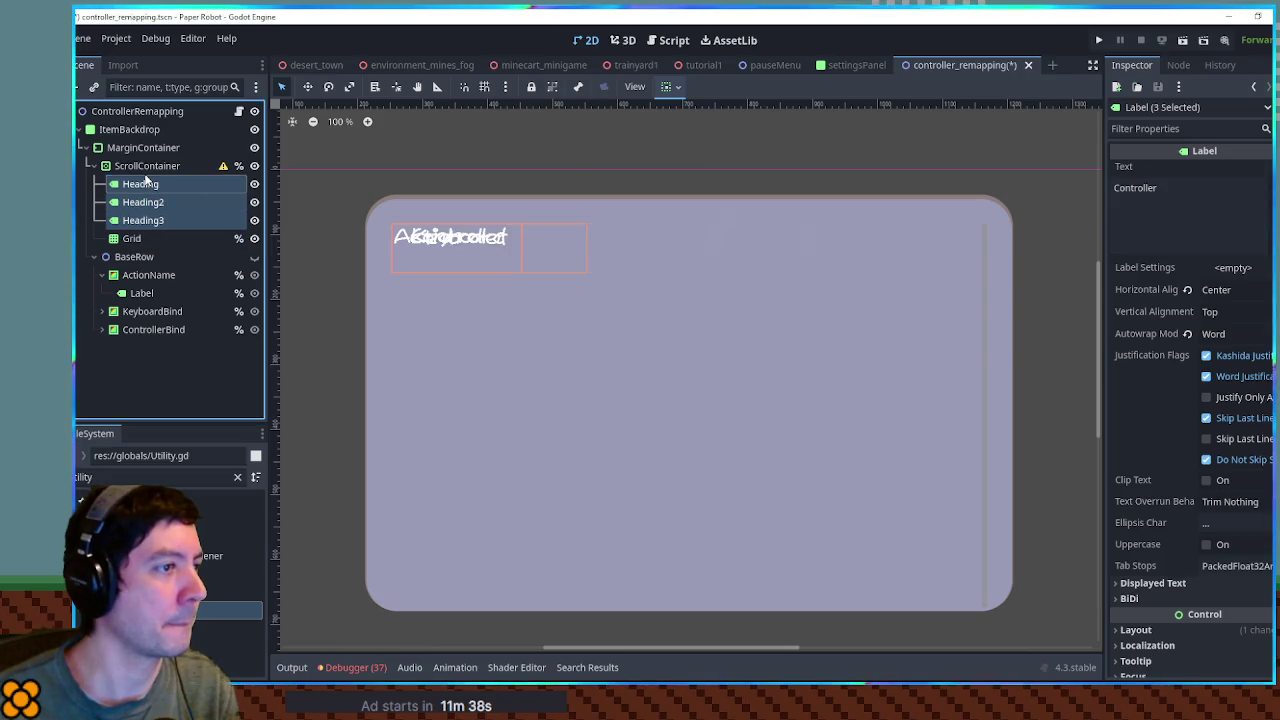
{"action": "key", "text": "ctrl+z"}
{"action": "left_click", "coordinate": [138, 185]}
{"action": "key", "text": "ctrl+d"}
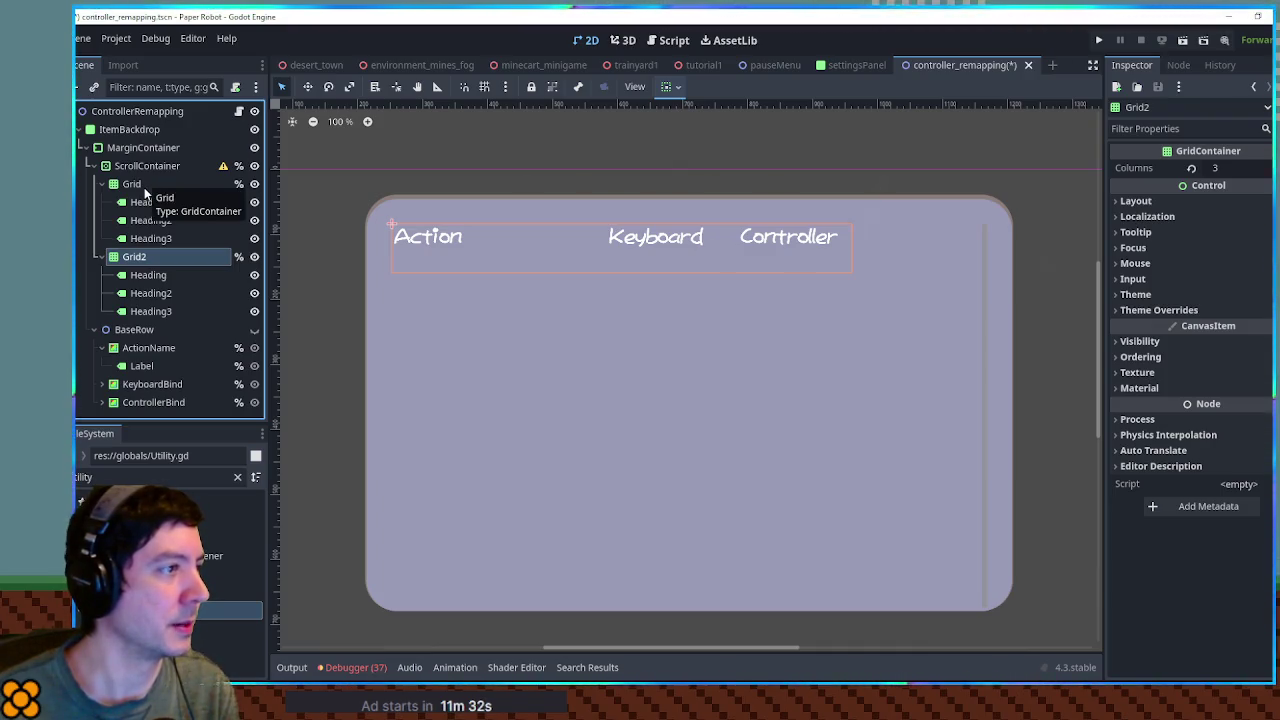
{"action": "left_click_drag", "start_coordinate": [141, 258], "coordinate": [143, 160]}
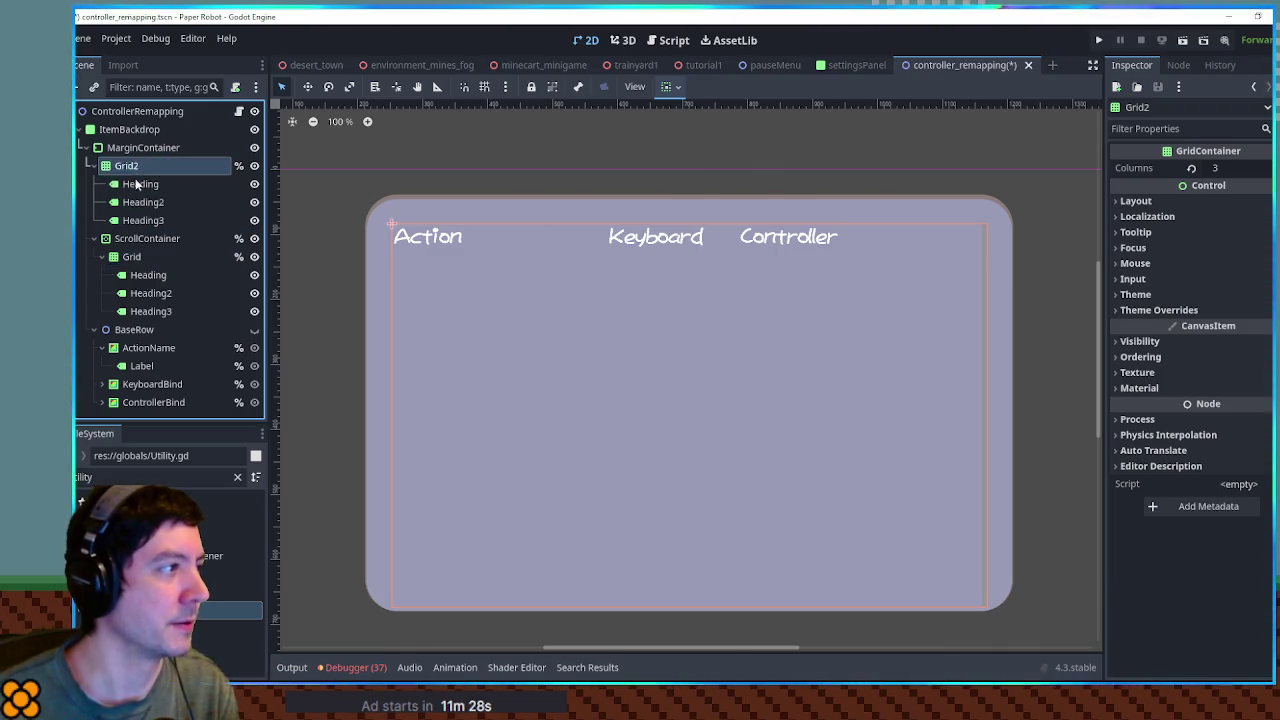
- Rename the Grid2 node to GridHeadings
{"action": "right_click", "coordinate": [153, 175]}
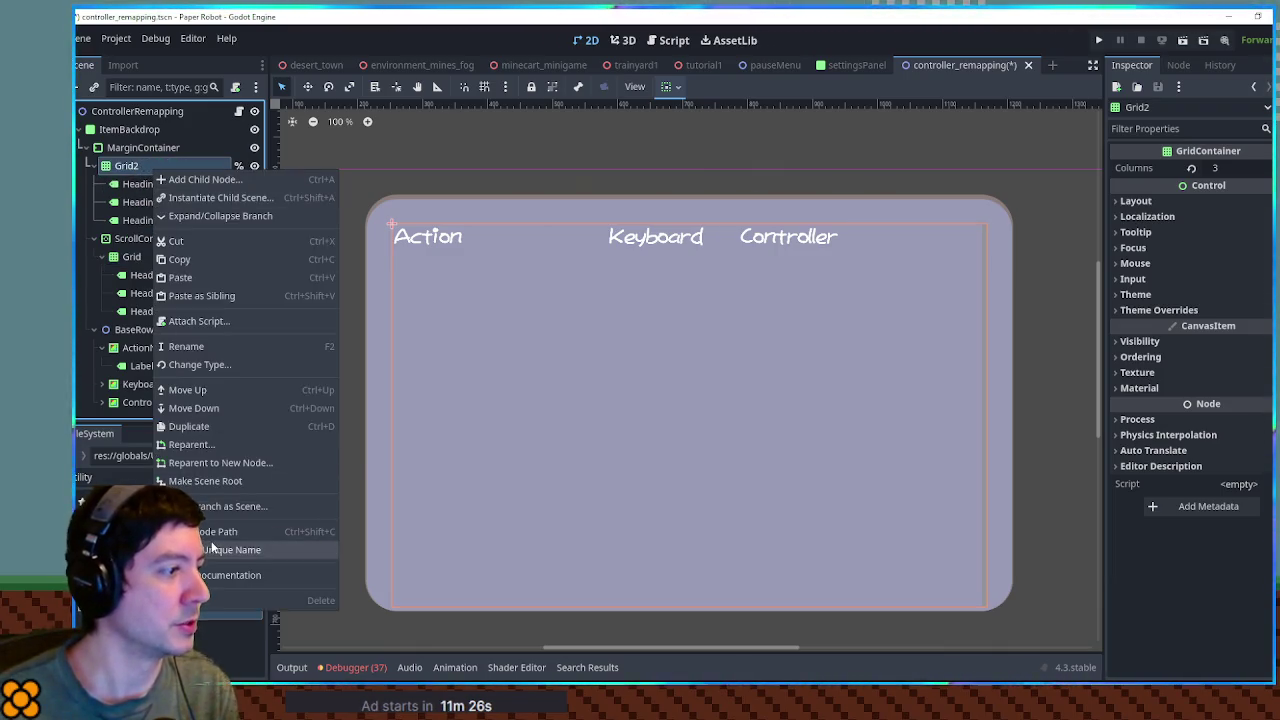
{"action": "left_click", "coordinate": [200, 525]}
{"action": "double_click", "coordinate": [146, 166]}
{"action": "key", "text": "BackSpace"}
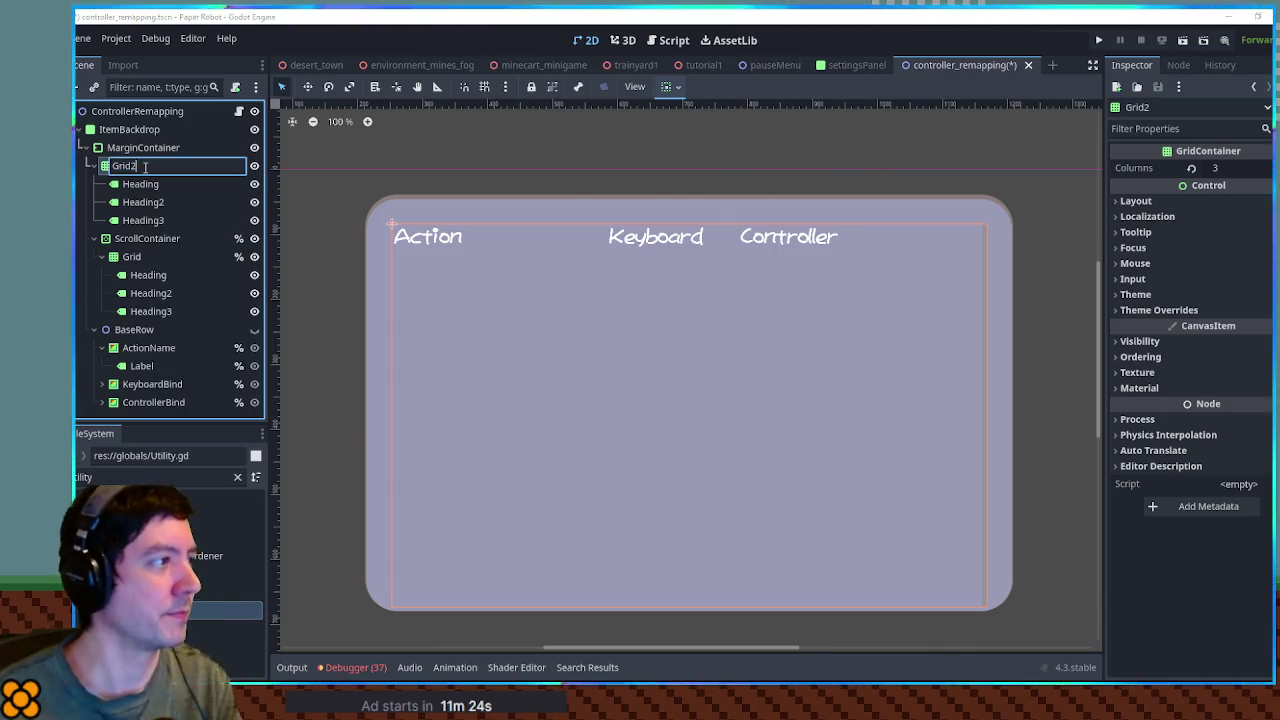
{"action": "type", "text": "Headings"}
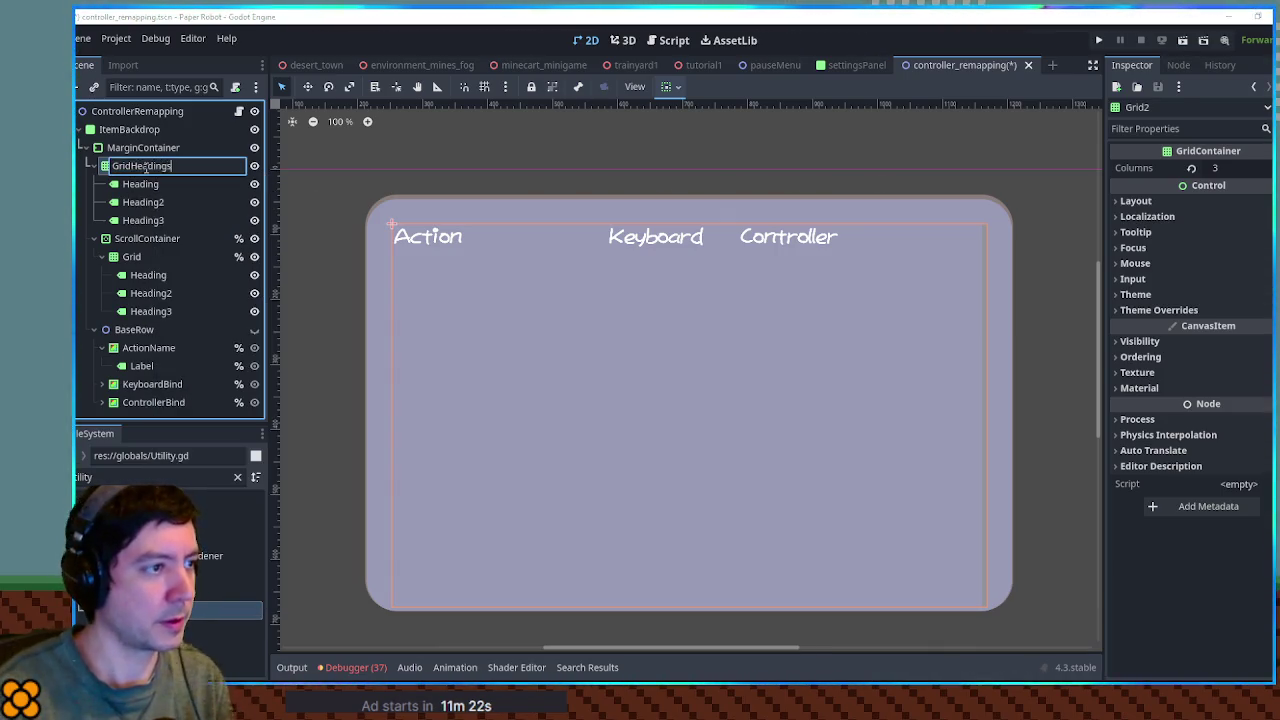
{"action": "key", "text": "Return"}
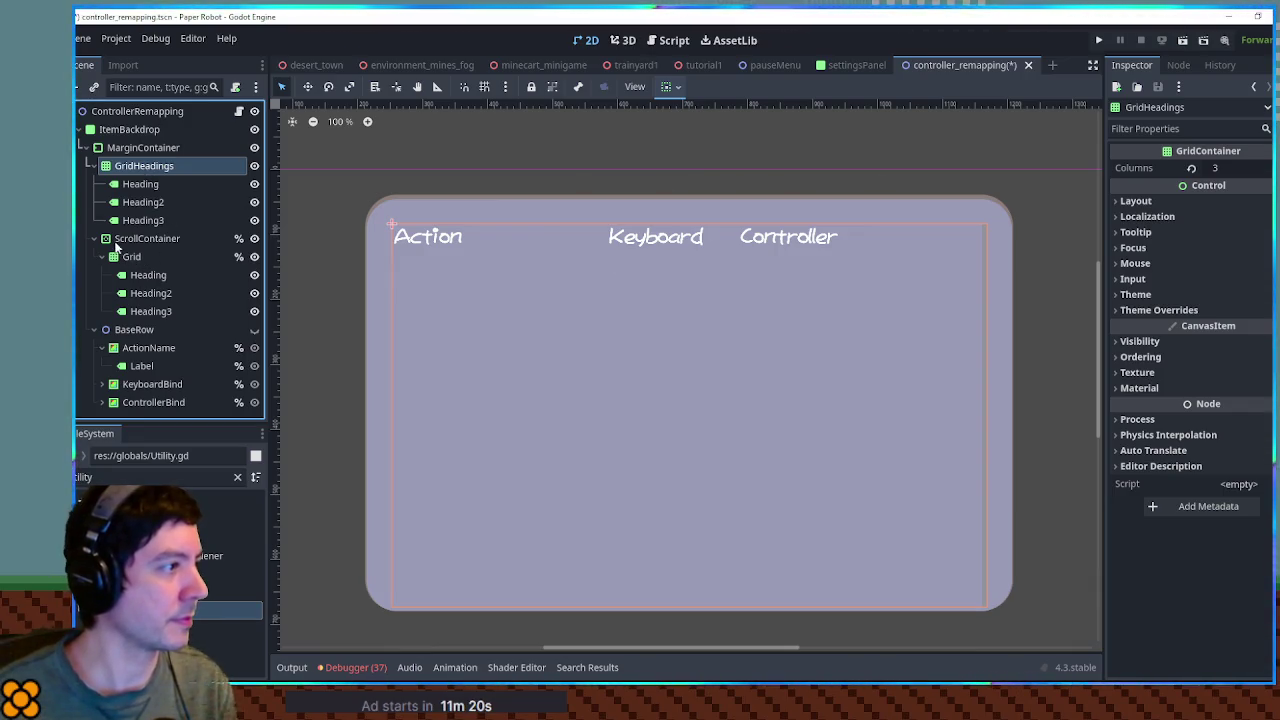
- Delete Heading, Heading2 and Heading3 from the scrolling Grid and save the scene
{"action": "left_click", "coordinate": [139, 280]}
{"action": "left_click", "coordinate": [144, 313], "text": "shift"}
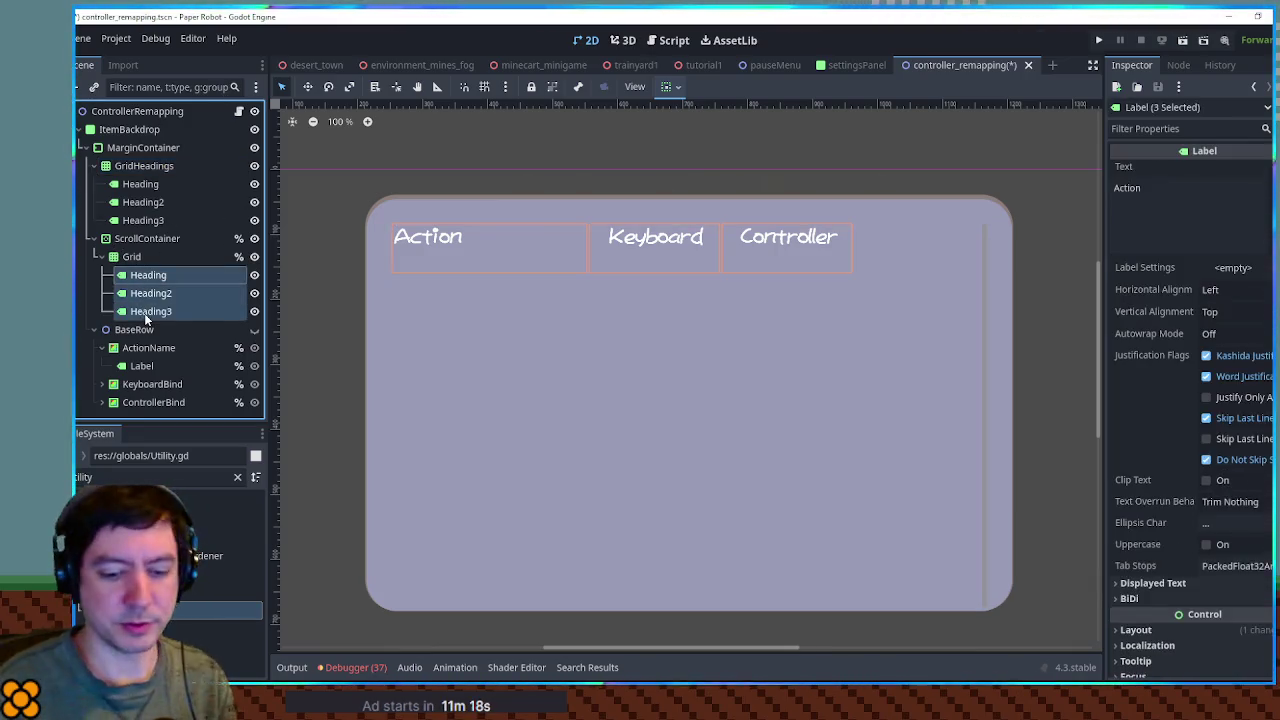
{"action": "key", "text": "Delete"}
{"action": "key", "text": "ctrl+s"}
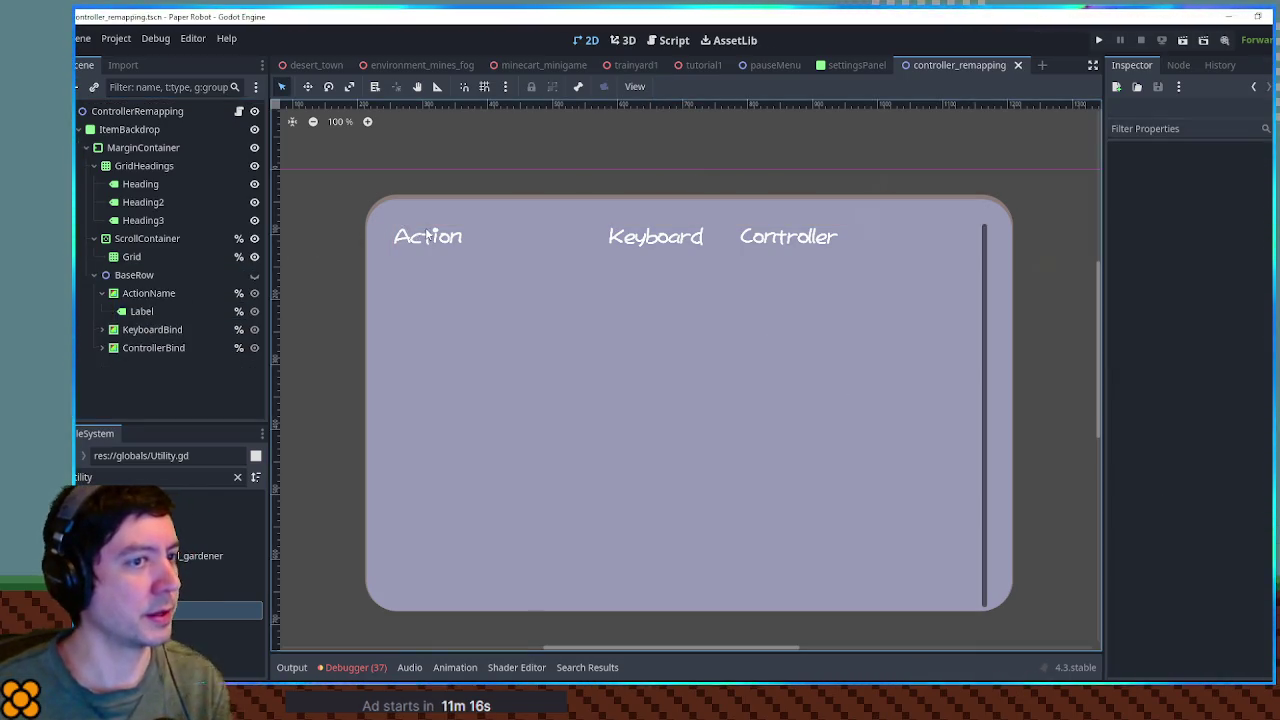
- Collapse GridHeadings and inspect the ScrollContainer and MarginContainer settings
{"action": "left_click", "coordinate": [161, 167]}
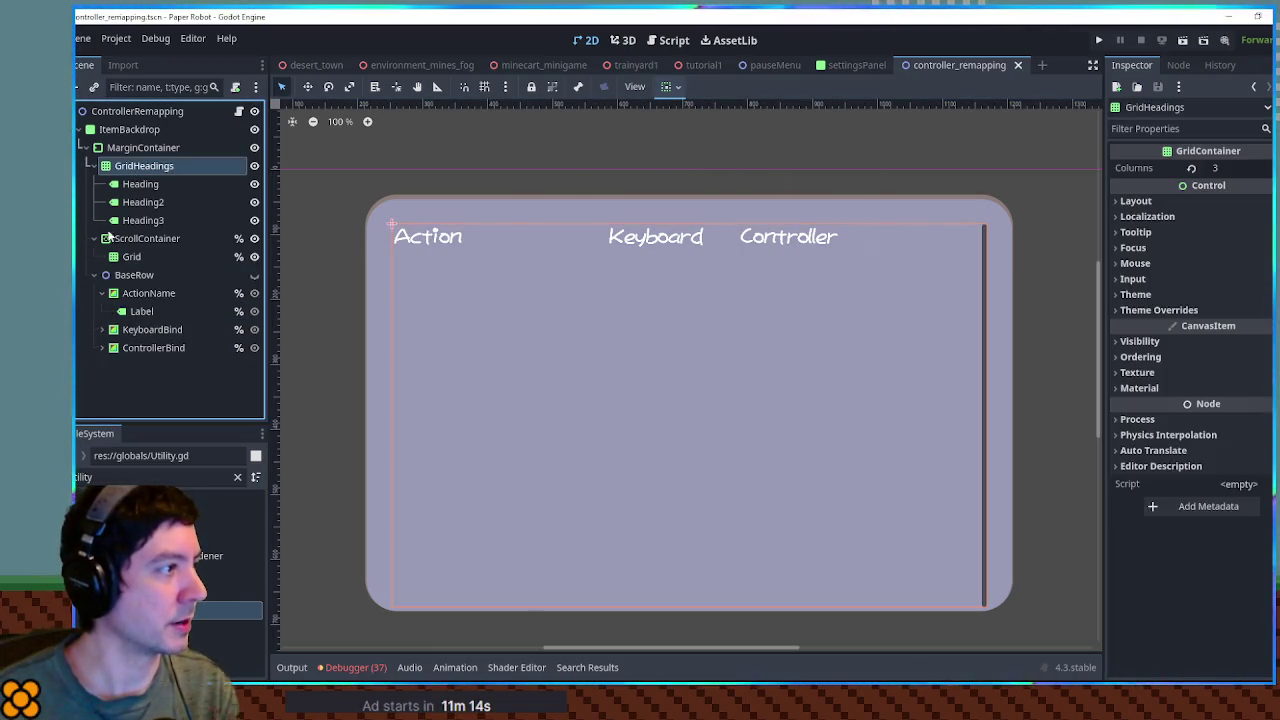
{"action": "left_click", "coordinate": [93, 166]}
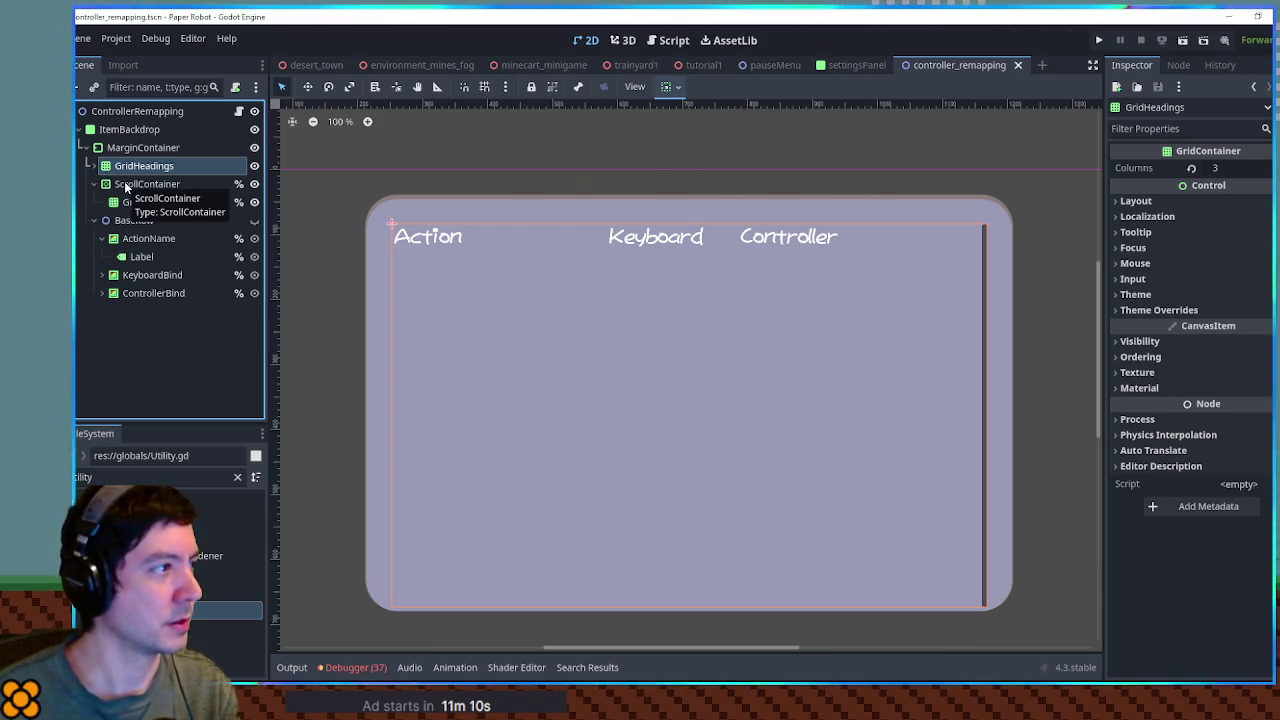
{"action": "left_click", "coordinate": [127, 185]}
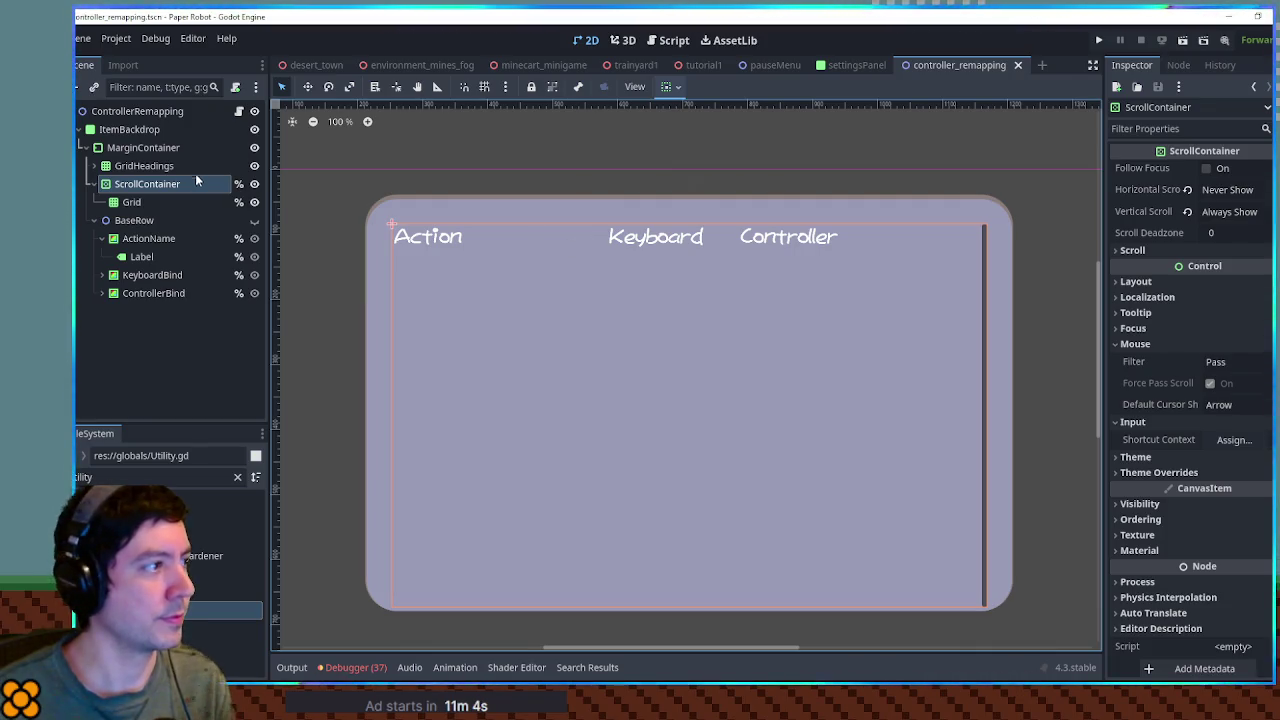
{"action": "left_click", "coordinate": [630, 205]}
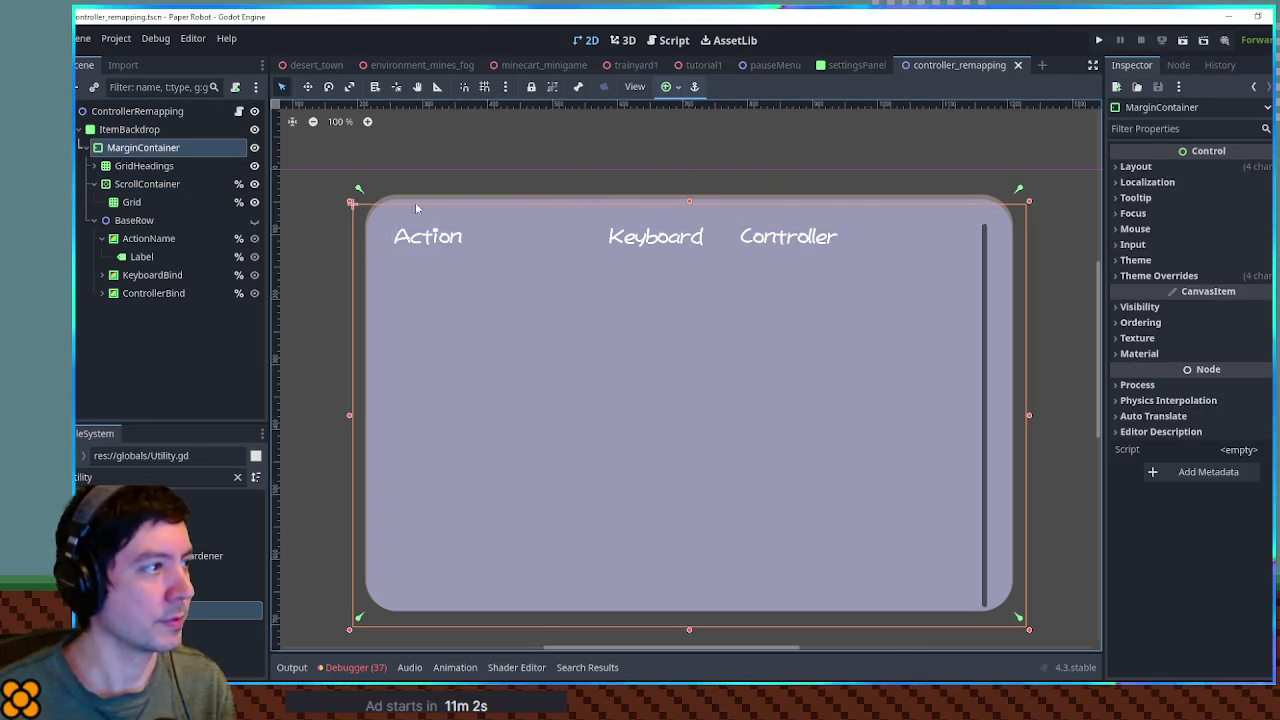
{"action": "left_click", "coordinate": [143, 184]}
{"action": "left_click", "coordinate": [143, 166]}
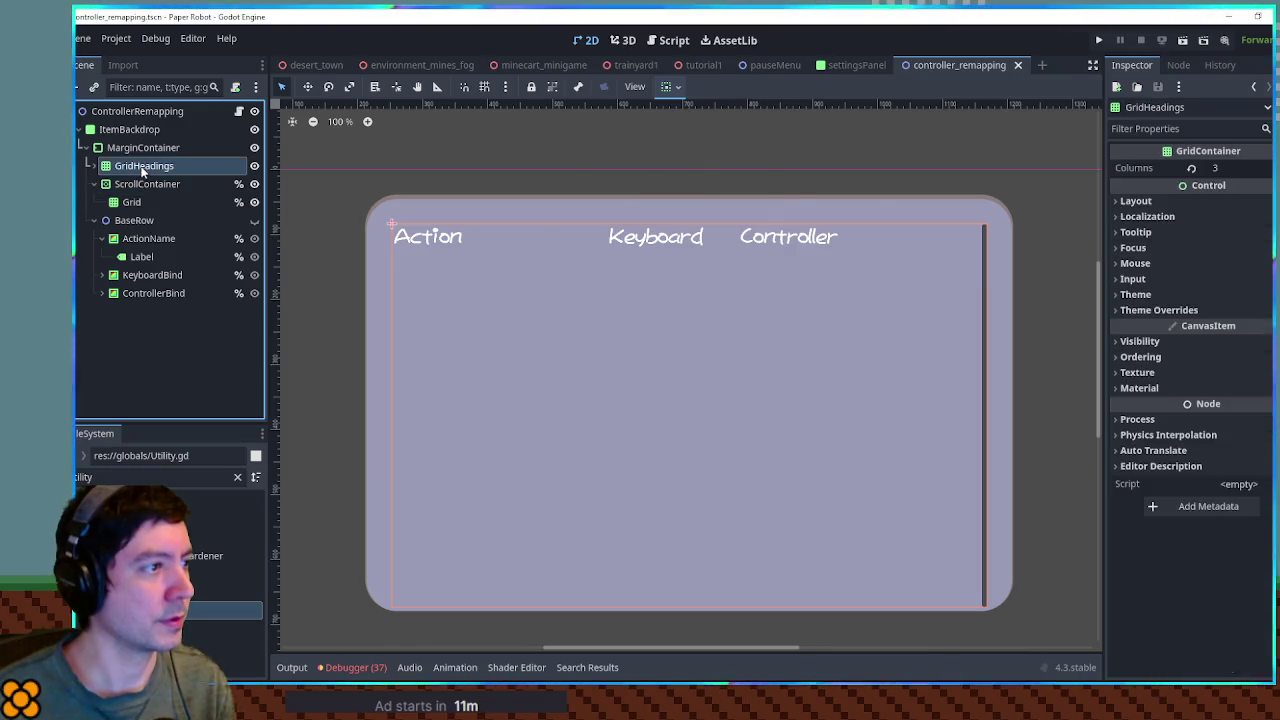
{"action": "left_click", "coordinate": [145, 184]}
{"action": "left_click", "coordinate": [130, 166]}
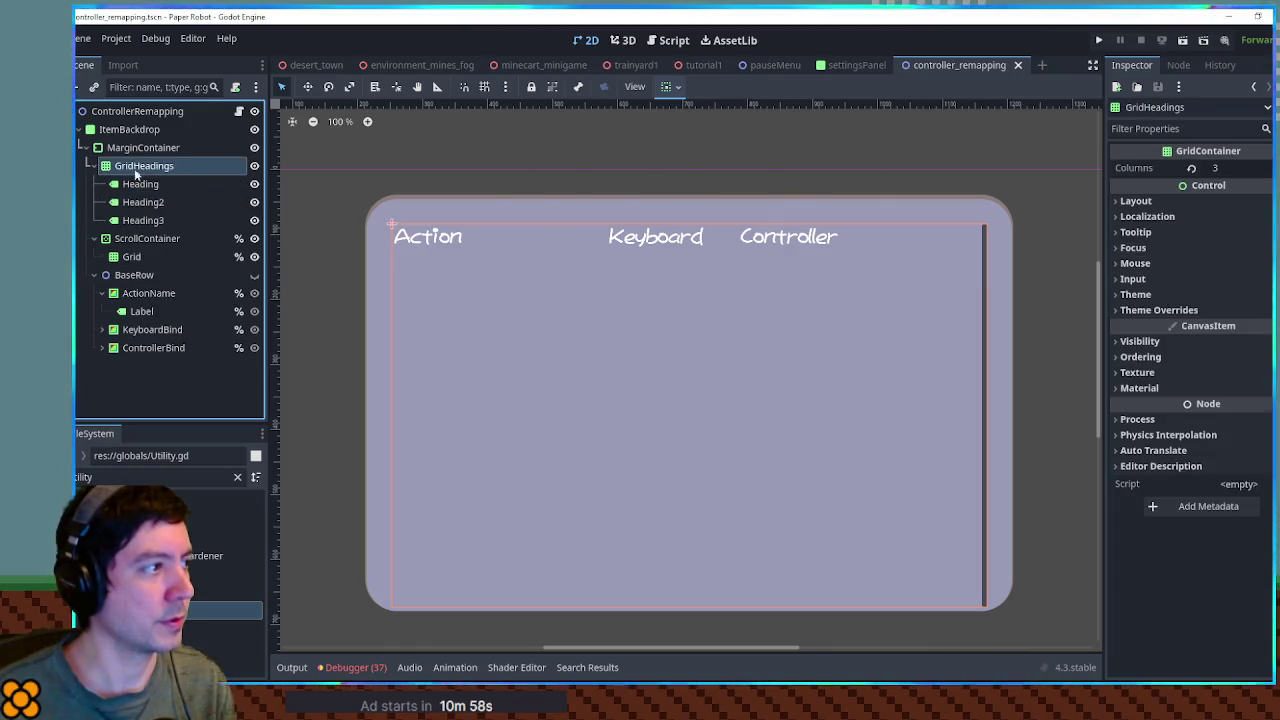
- Set GridHeadings' vertical container sizing to Shrink Begin
{"action": "left_click", "coordinate": [150, 186]}
{"action": "left_click", "coordinate": [150, 204]}
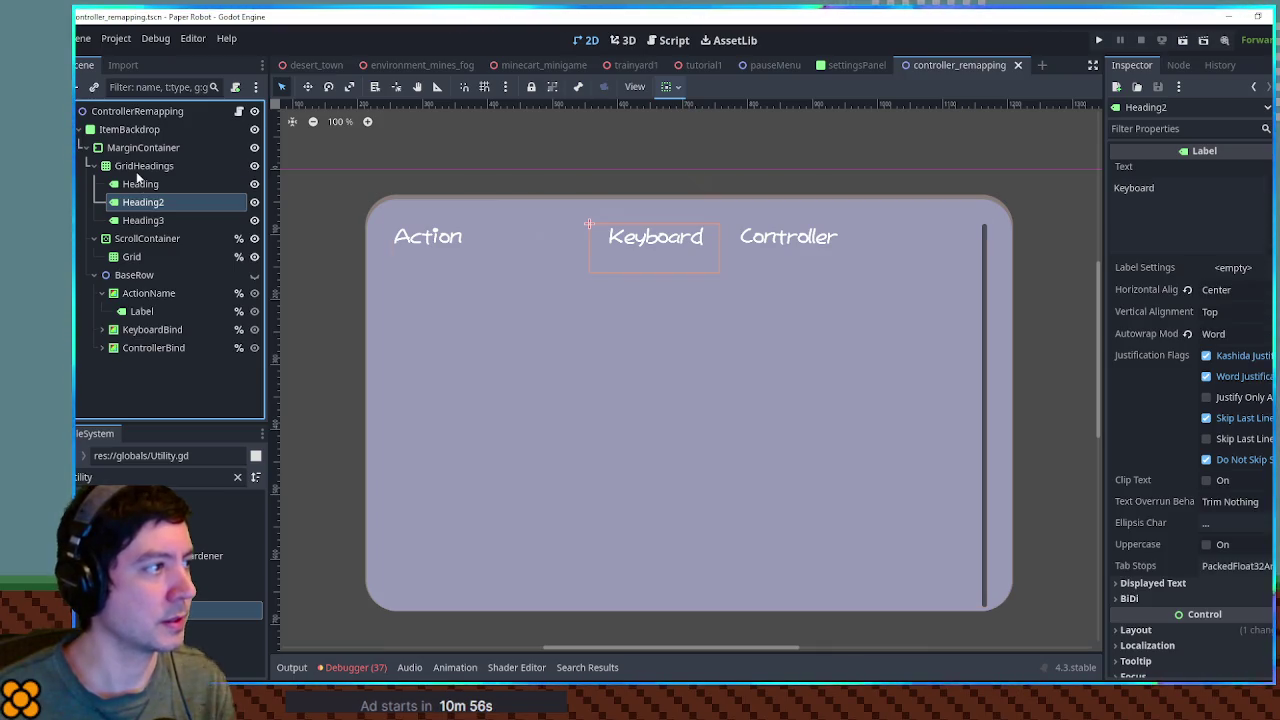
{"action": "left_click", "coordinate": [140, 167]}
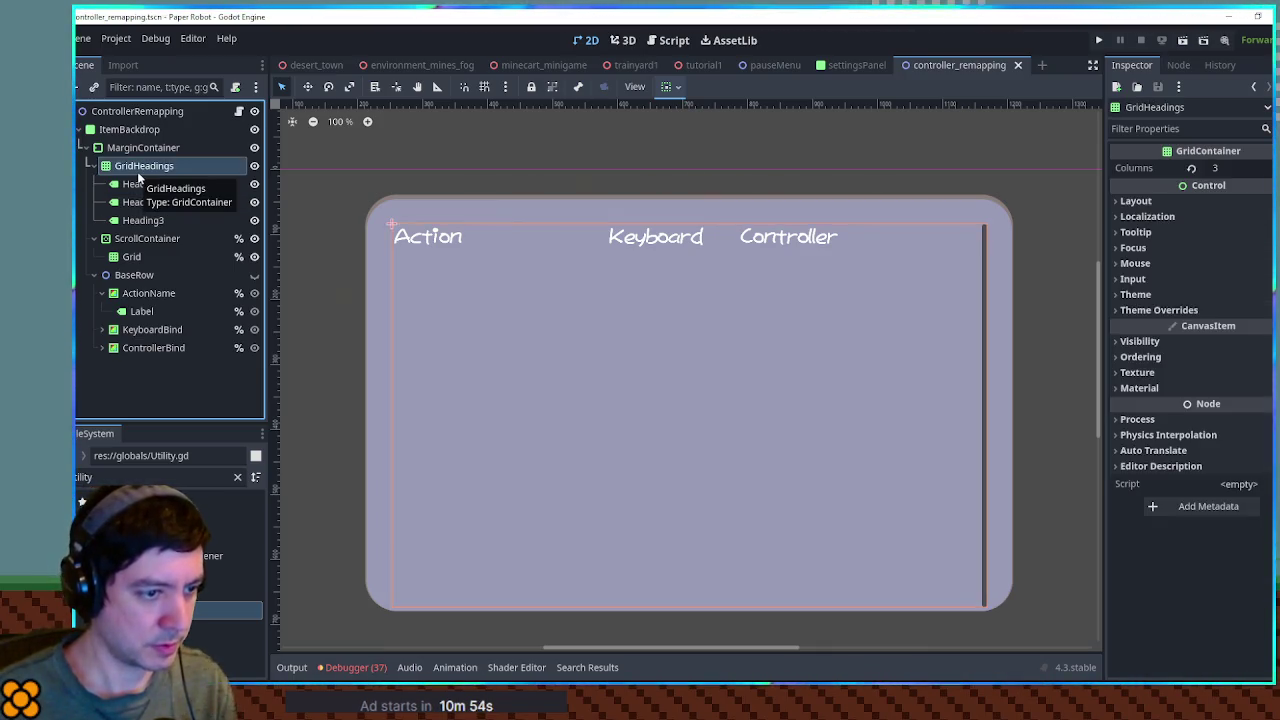
{"action": "left_click", "coordinate": [667, 89]}
{"action": "left_click", "coordinate": [672, 203]}
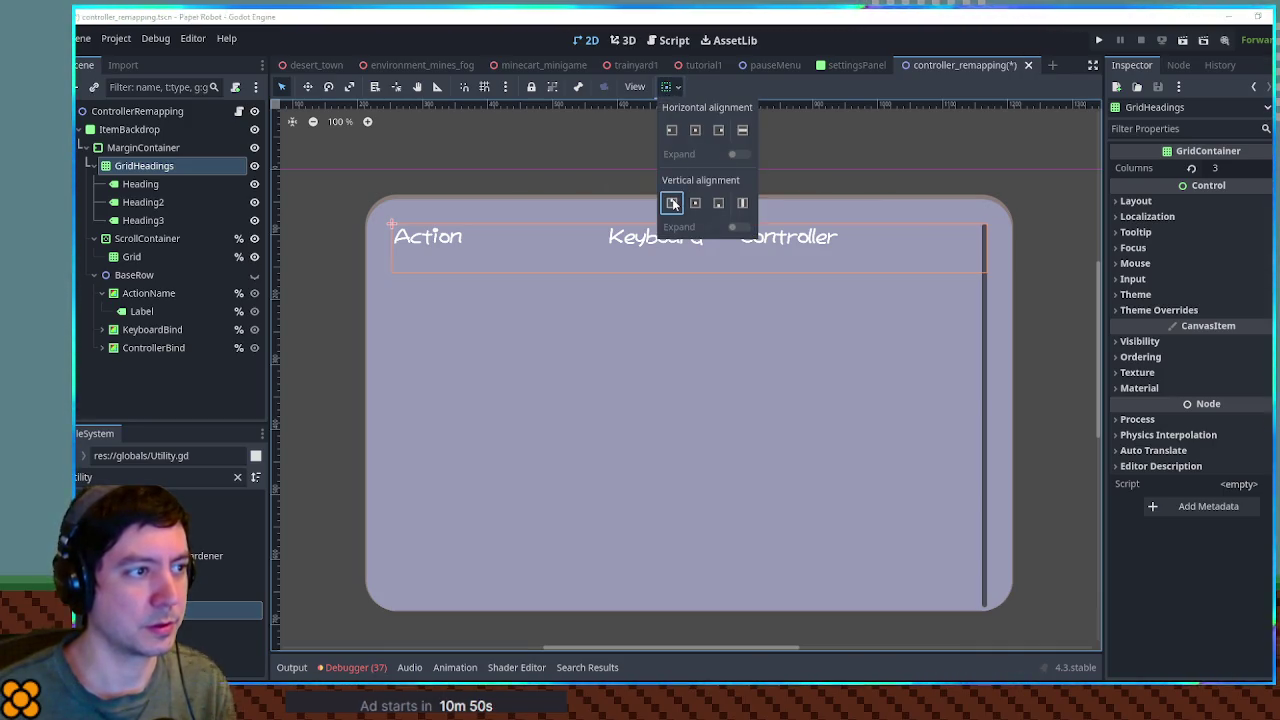
{"action": "left_click", "coordinate": [139, 148]}
- Try Shrink Center vertical sizing on the ScrollContainer, then undo it
{"action": "left_click", "coordinate": [140, 166]}
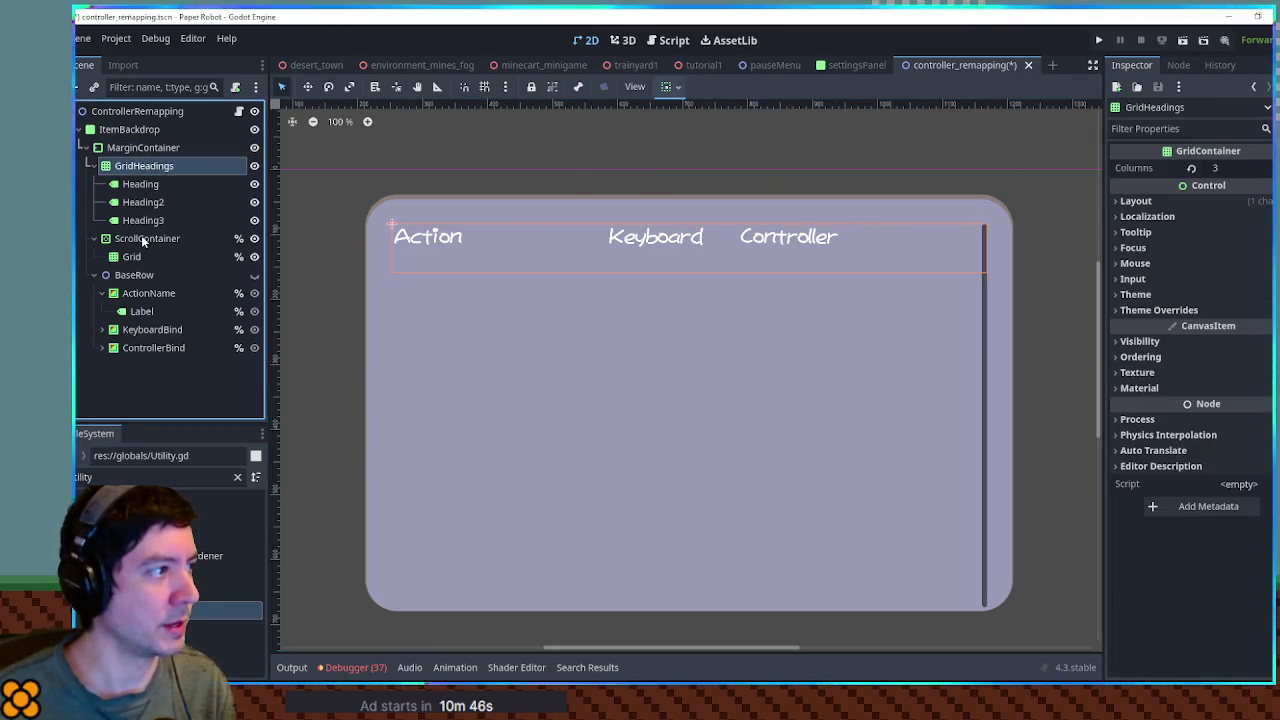
{"action": "left_click", "coordinate": [142, 237]}
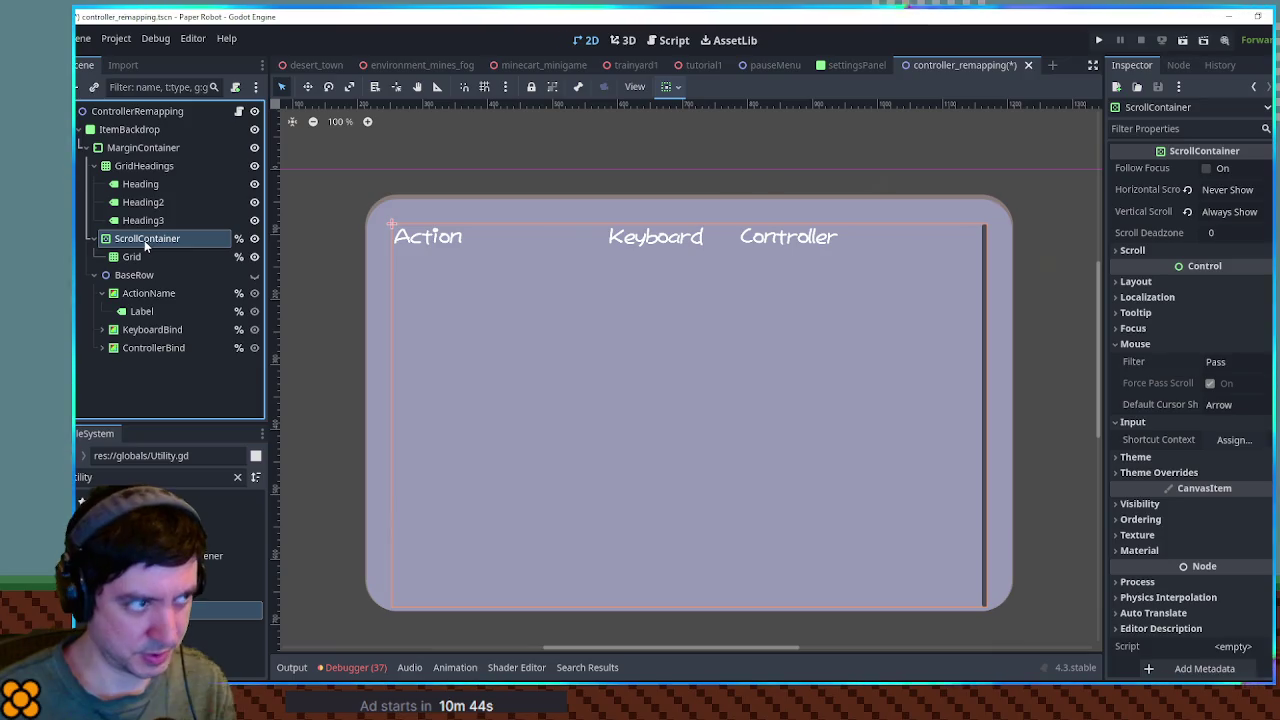
{"action": "left_click", "coordinate": [668, 87]}
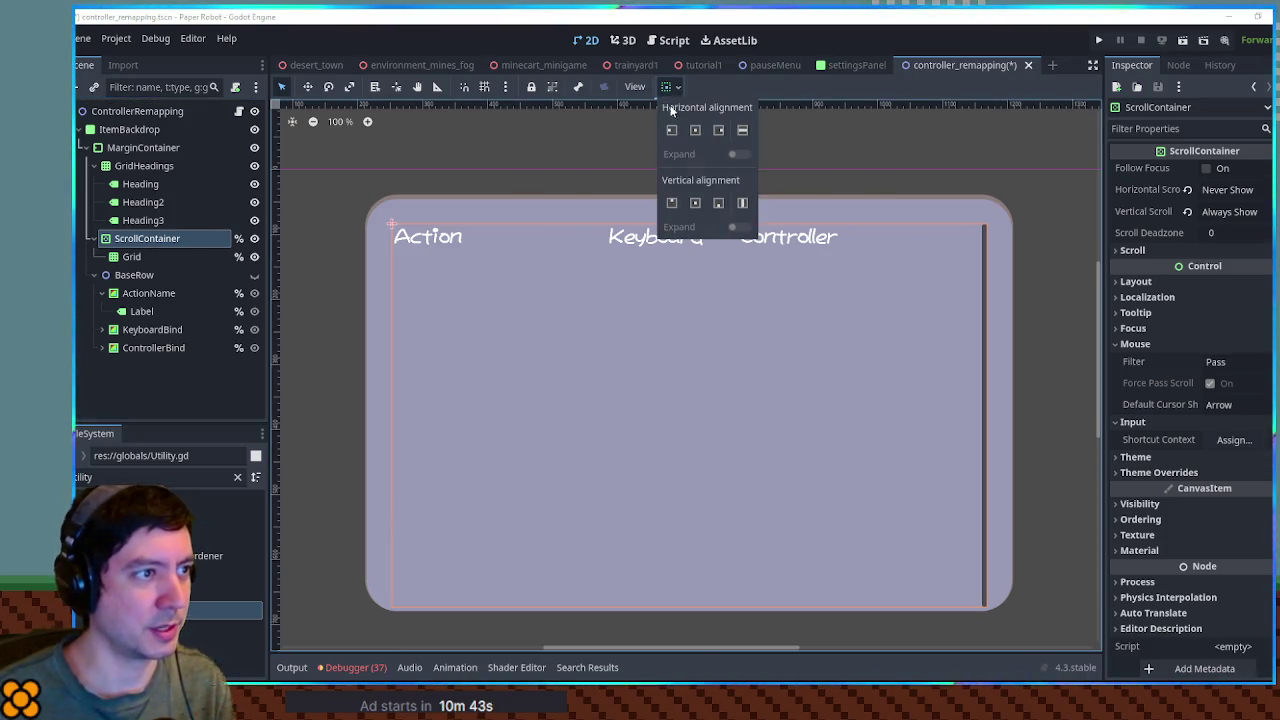
{"action": "left_click", "coordinate": [697, 203]}
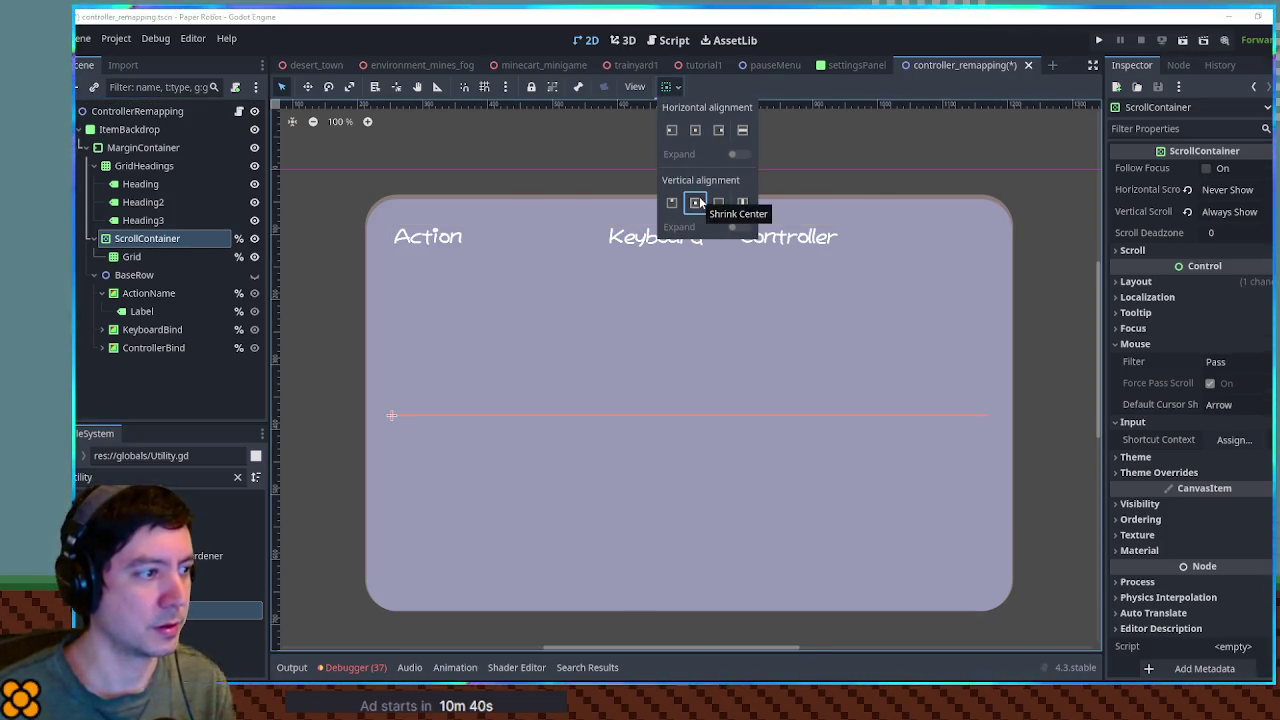
{"action": "left_click", "coordinate": [815, 200]}
{"action": "key", "text": "ctrl+z"}
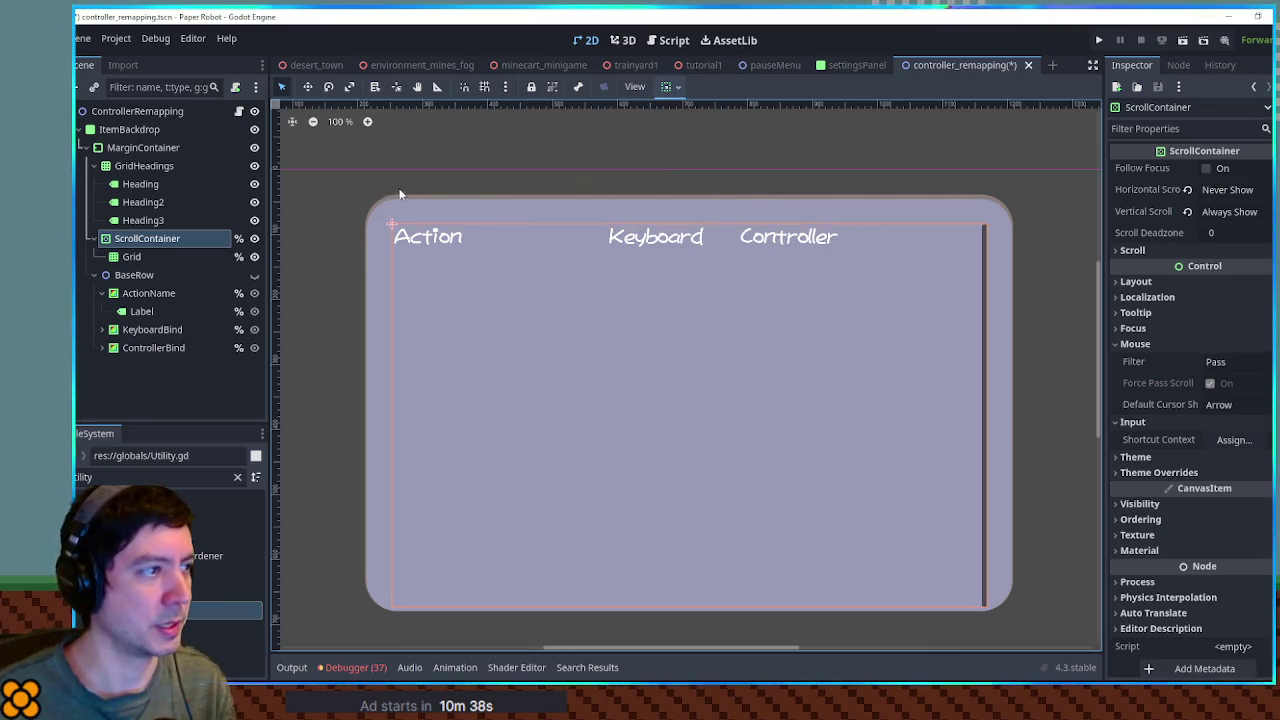
- Add a VBoxContainer as the MarginContainer's first child
{"action": "left_click", "coordinate": [143, 148]}
{"action": "key", "text": "ctrl+a"}
{"action": "type", "text": "vbox"}
{"action": "key", "text": "Return"}
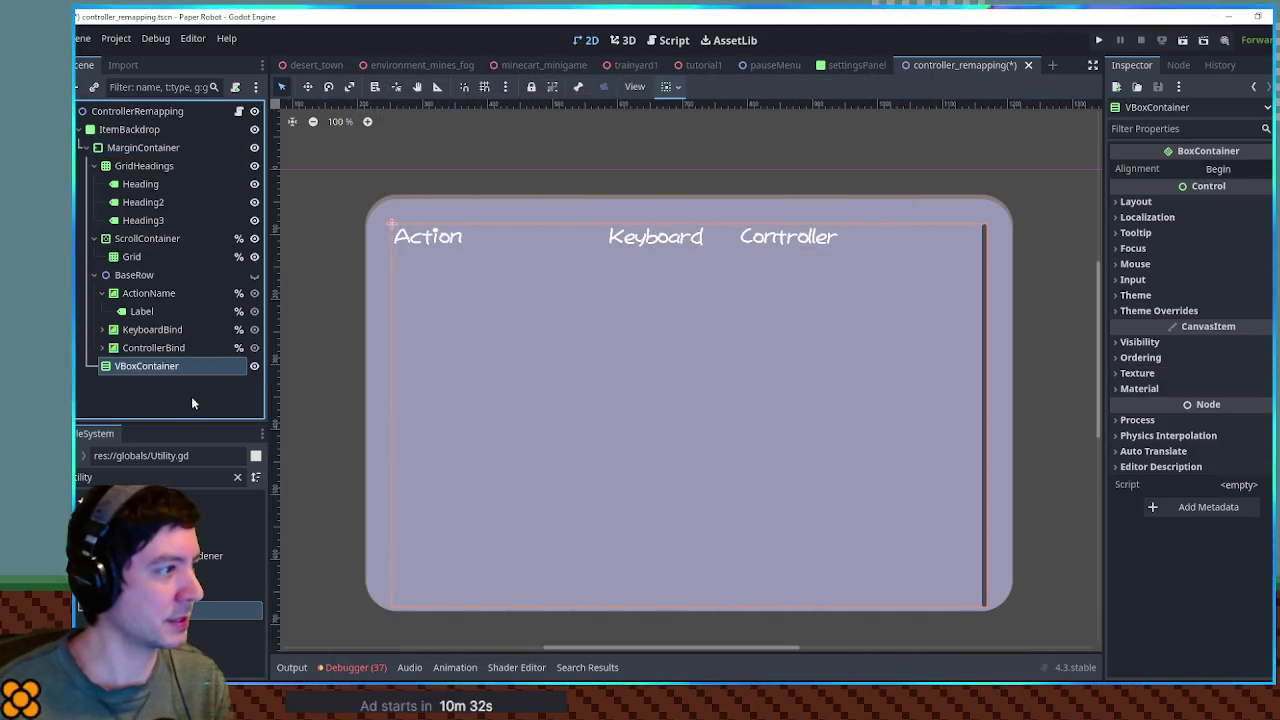
{"action": "left_click_drag", "start_coordinate": [146, 366], "coordinate": [150, 158]}
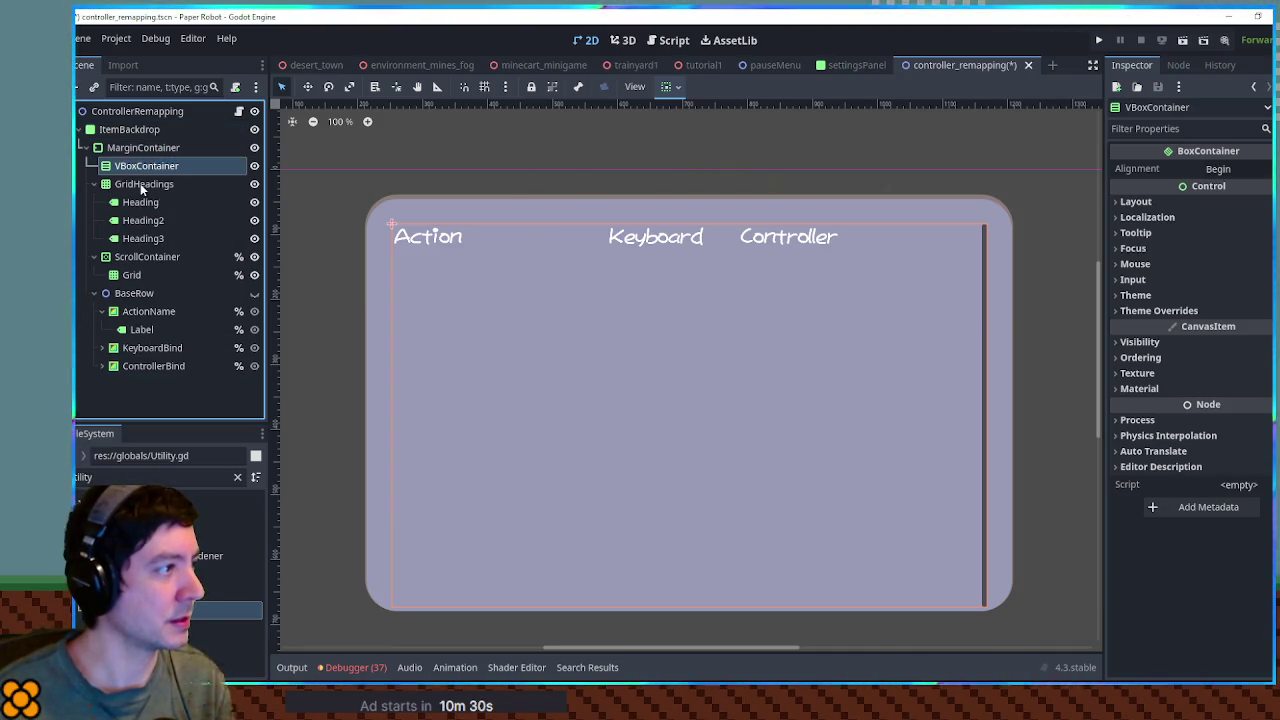
- Move GridHeadings and ScrollContainer into the VBoxContainer, save, and switch to the tutorial1 scene
{"action": "left_click", "coordinate": [125, 184]}
{"action": "left_click", "coordinate": [94, 184]}
{"action": "left_click", "coordinate": [94, 202]}
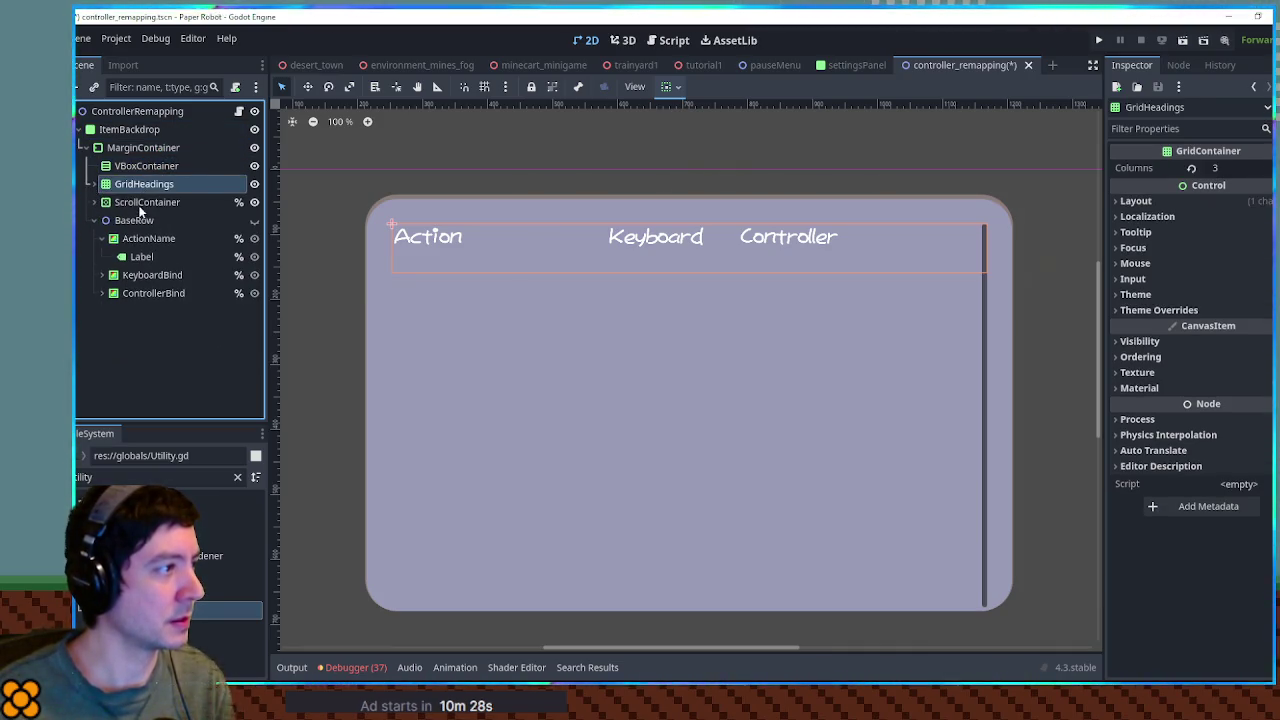
{"action": "left_click", "coordinate": [140, 203], "text": "shift"}
{"action": "left_click_drag", "start_coordinate": [140, 203], "coordinate": [131, 165]}
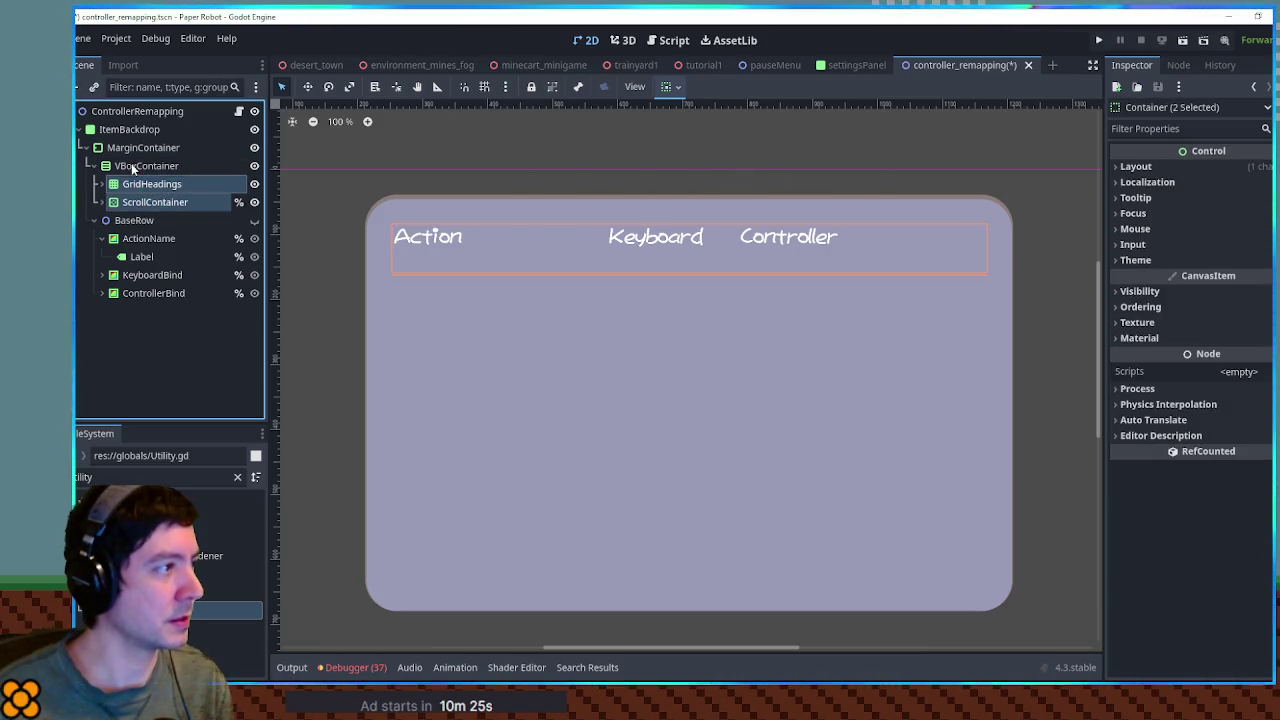
{"action": "key", "text": "ctrl+s"}
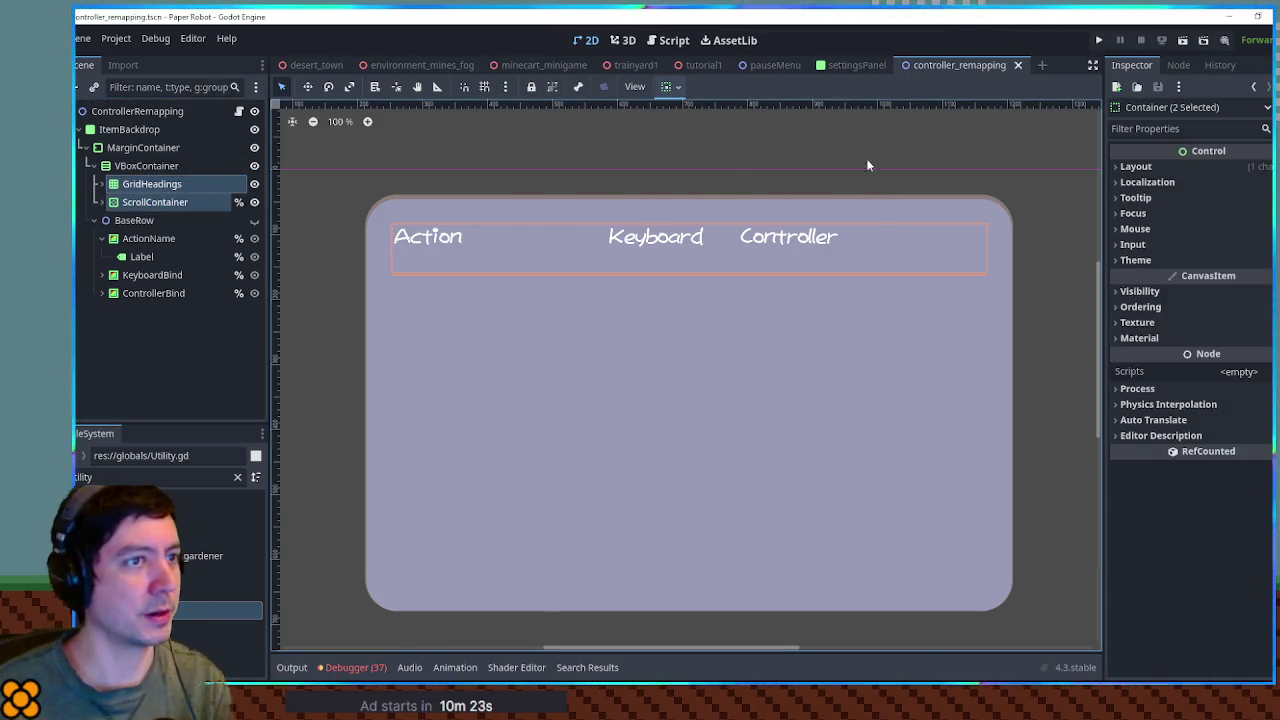
{"action": "left_click", "coordinate": [702, 66]}
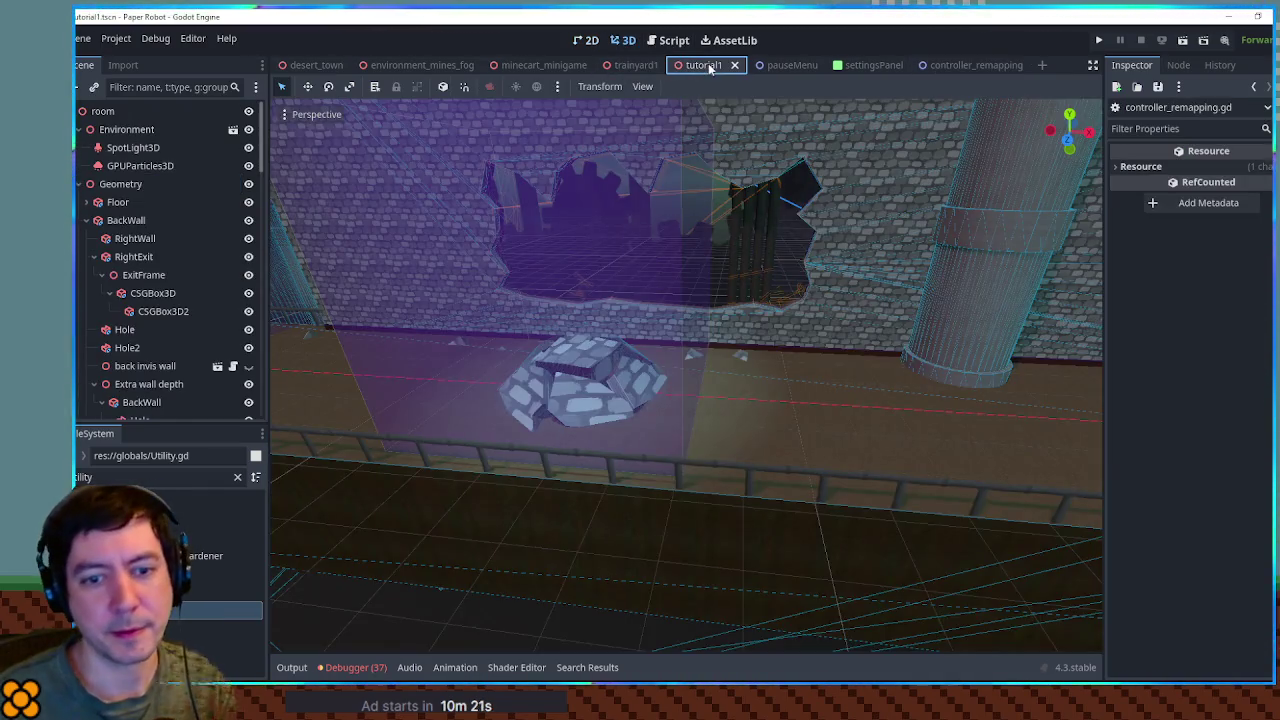
- Playtest the pause menu, then close the game and reopen the controller_remapping scene in 2D
{"action": "key", "text": "F6"}
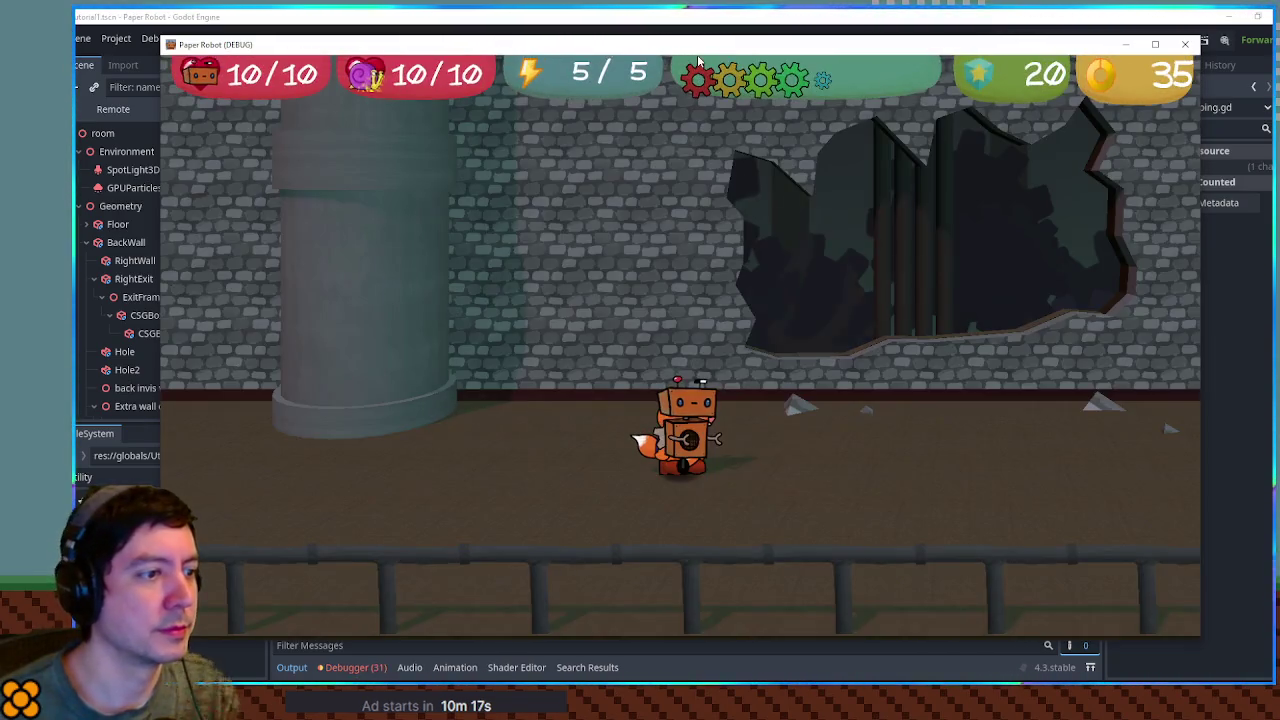
{"action": "key", "text": "Escape"}
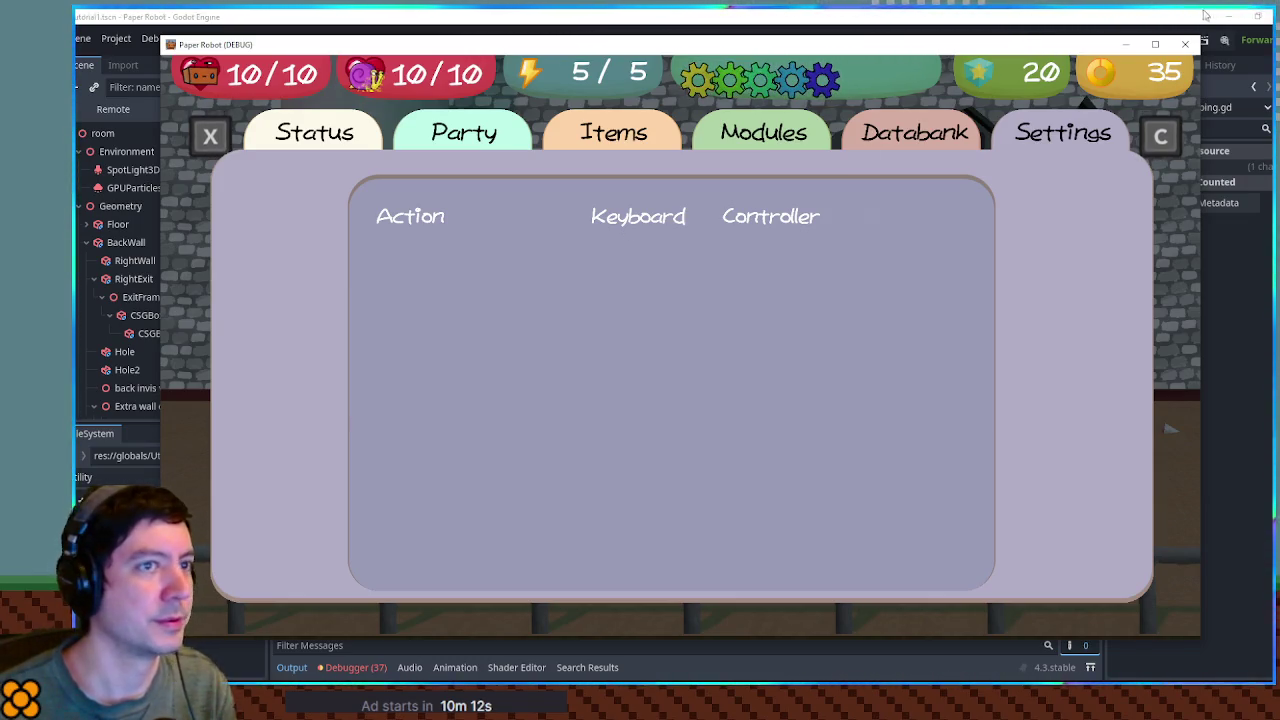
{"action": "left_click", "coordinate": [1189, 46]}
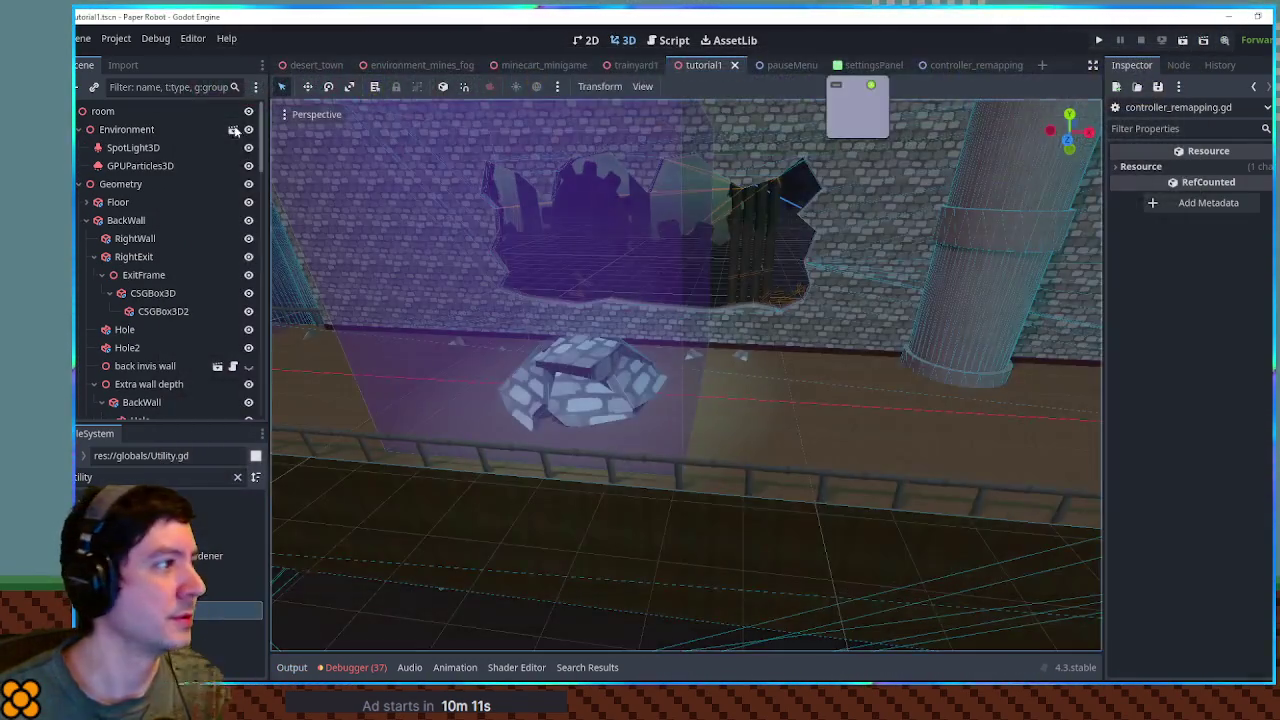
{"action": "left_click", "coordinate": [590, 42]}
{"action": "left_click", "coordinate": [951, 64]}
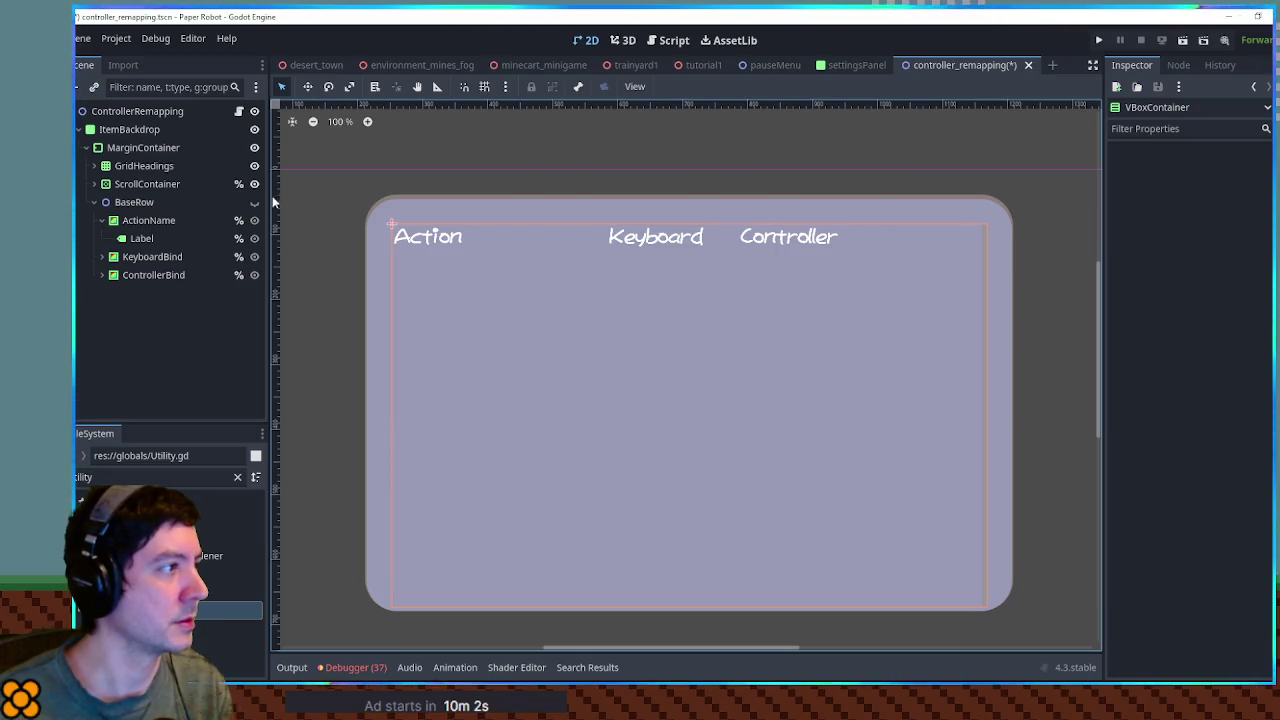
- Save the remapping scene, retest the pause menu from tutorial1, then return to controller_remapping
{"action": "left_click", "coordinate": [130, 185]}
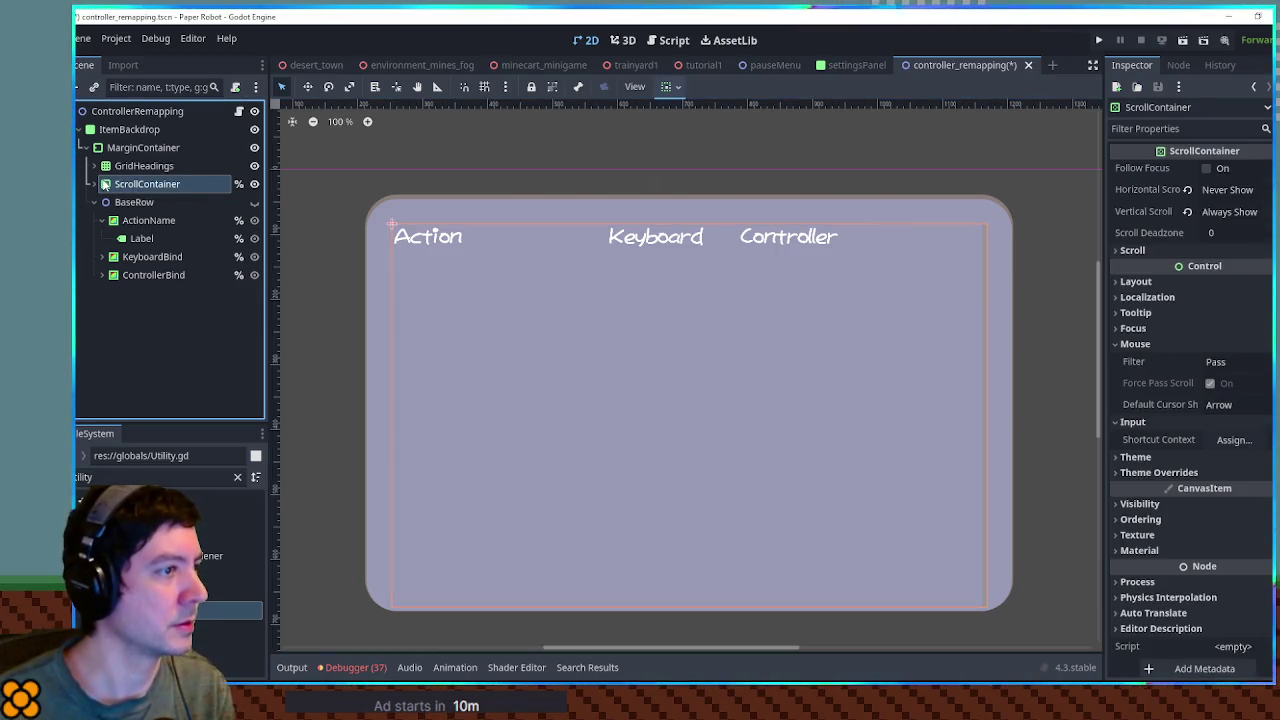
{"action": "key", "text": "ctrl+s"}
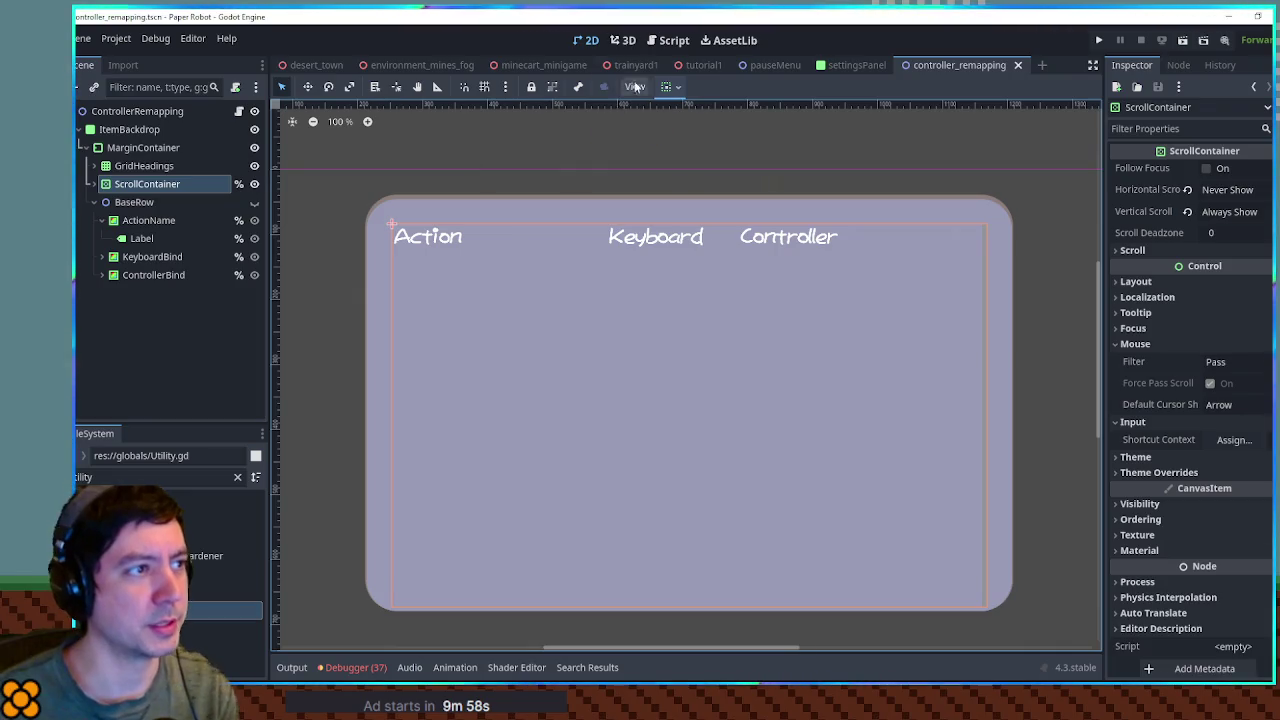
{"action": "left_click", "coordinate": [704, 66]}
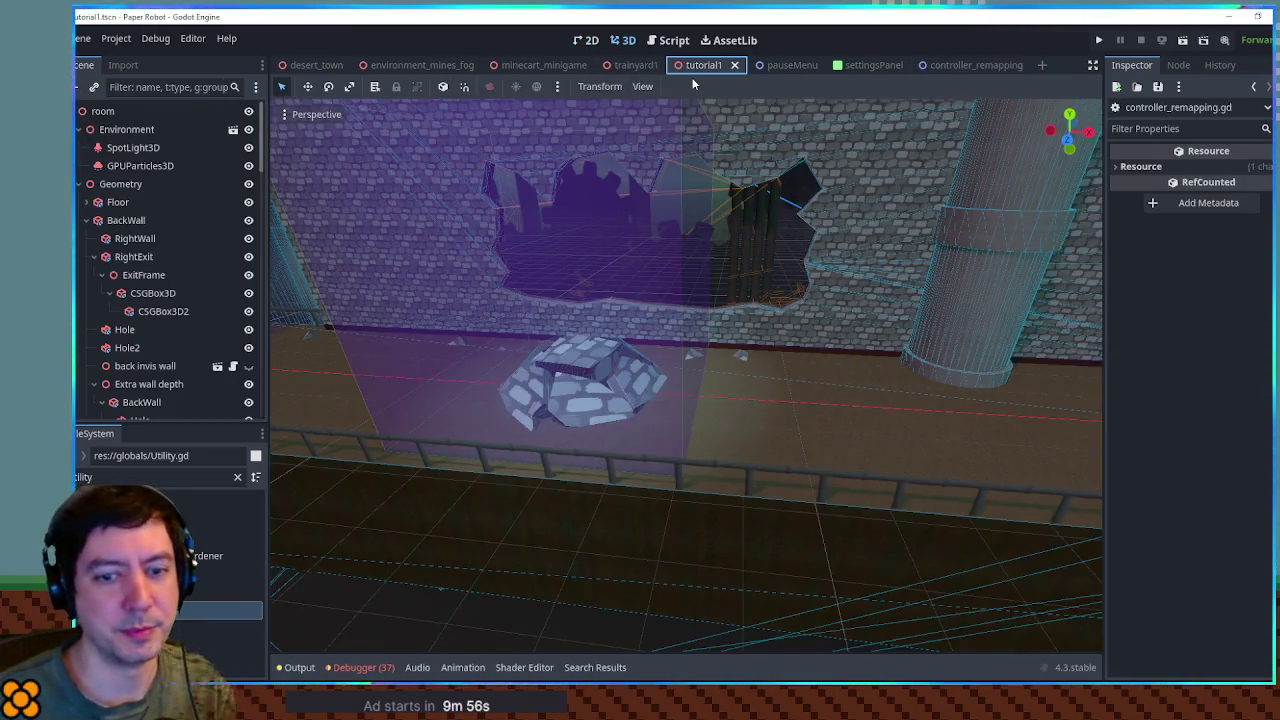
{"action": "key", "text": "F6"}
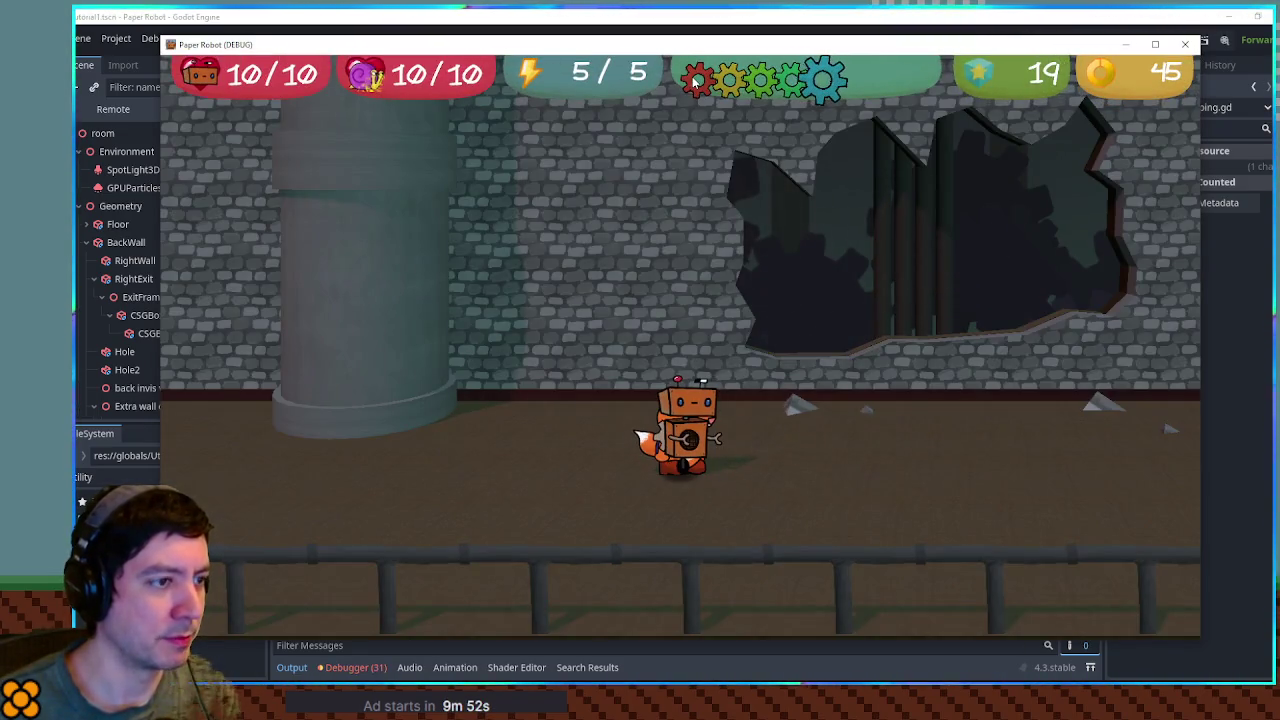
{"action": "key", "text": "Escape"}
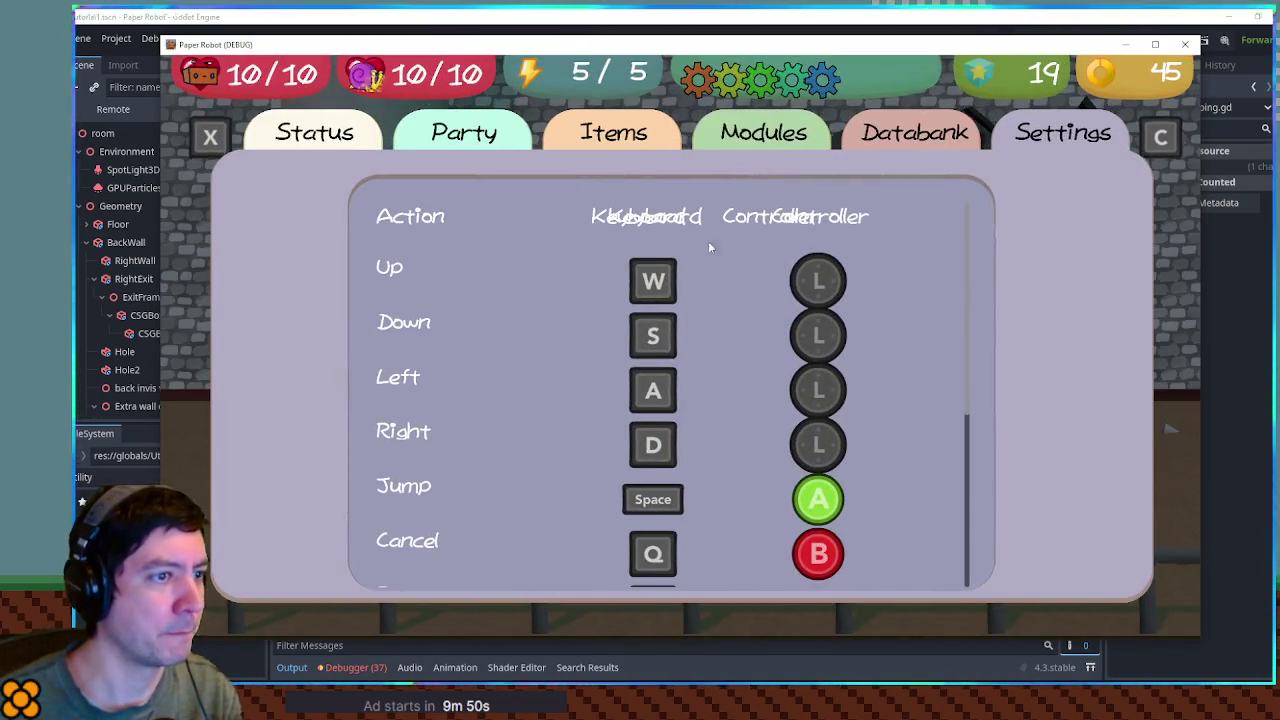
{"action": "key", "text": "F8"}
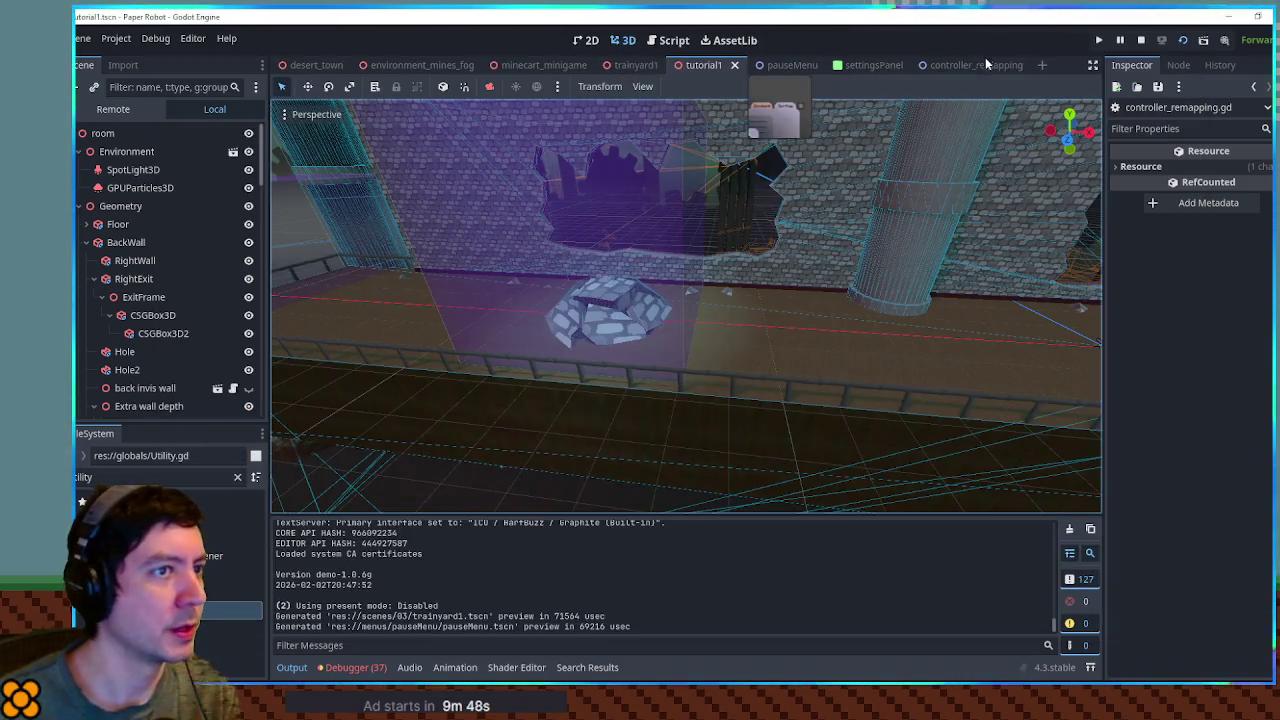
{"action": "left_click", "coordinate": [943, 78]}
{"action": "scroll", "coordinate": [520, 237], "scroll_direction": "down", "scroll_amount": 2}
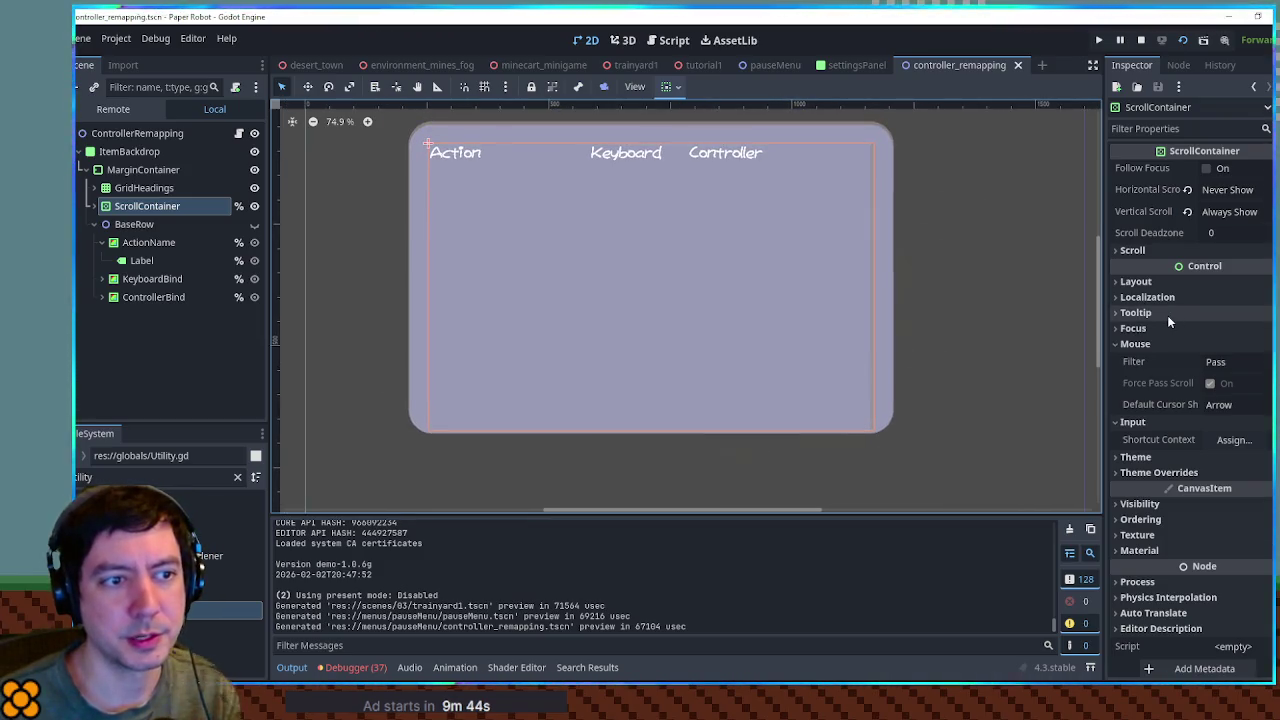
- Enable Force Pass Scroll and change the ScrollContainer's vertical sizing, then test-run the game
{"action": "left_click", "coordinate": [1209, 384]}
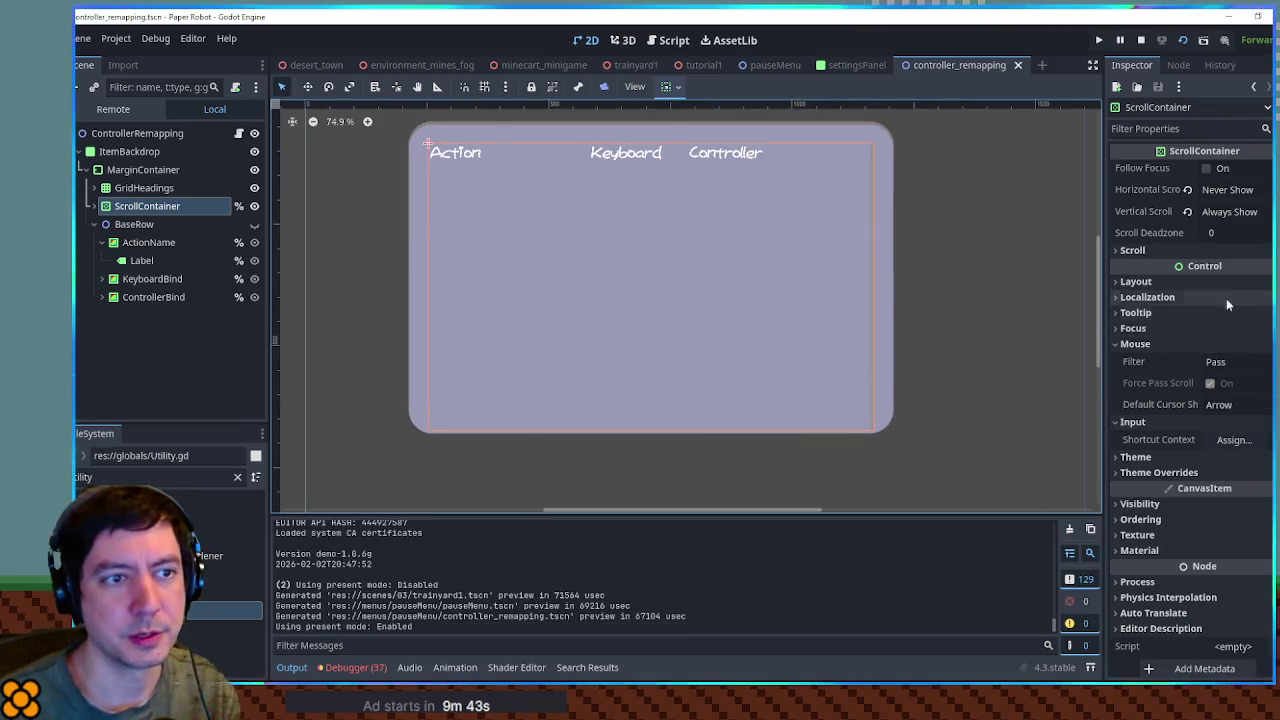
{"action": "left_click", "coordinate": [665, 88]}
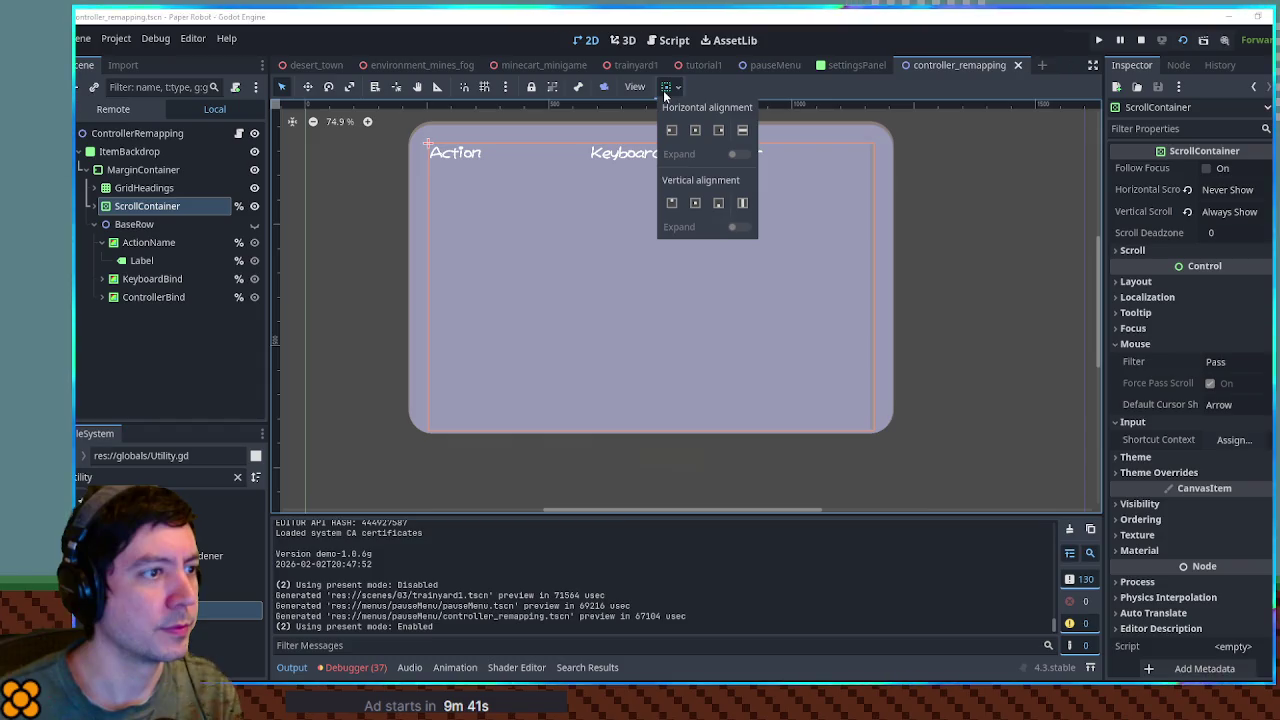
{"action": "left_click", "coordinate": [716, 205]}
{"action": "key", "text": "F5"}
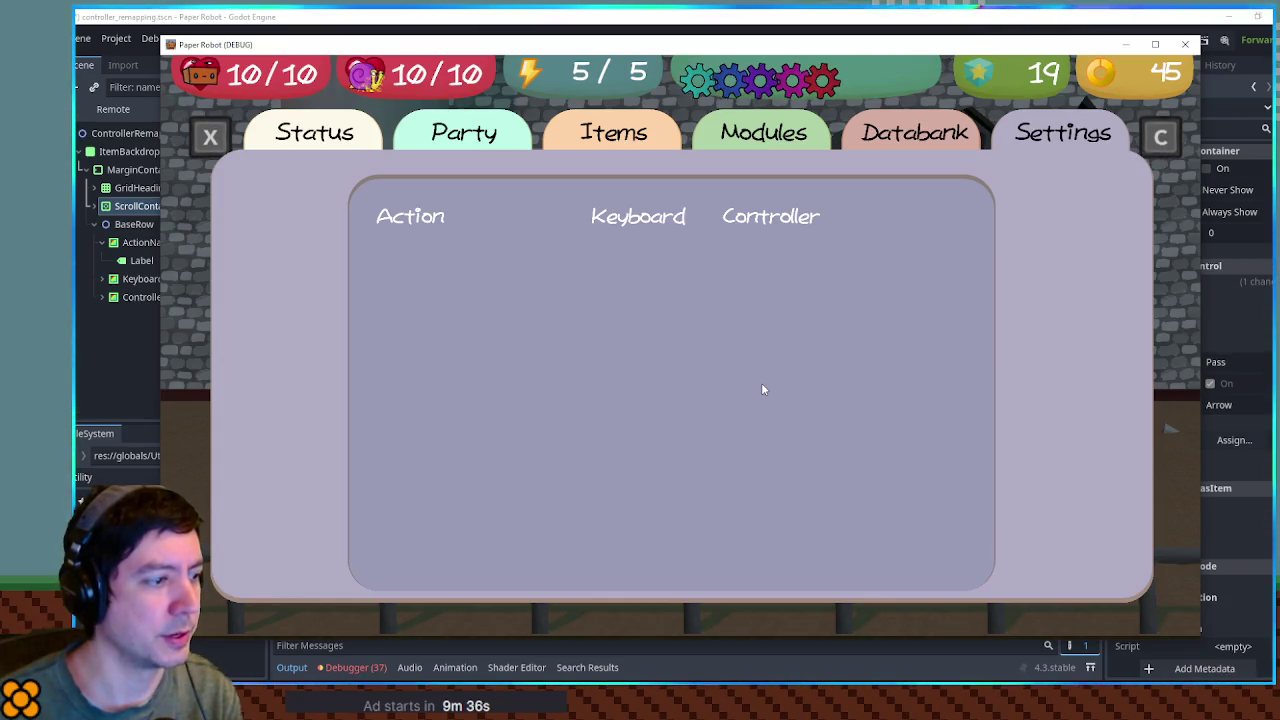
{"action": "key", "text": "F8"}
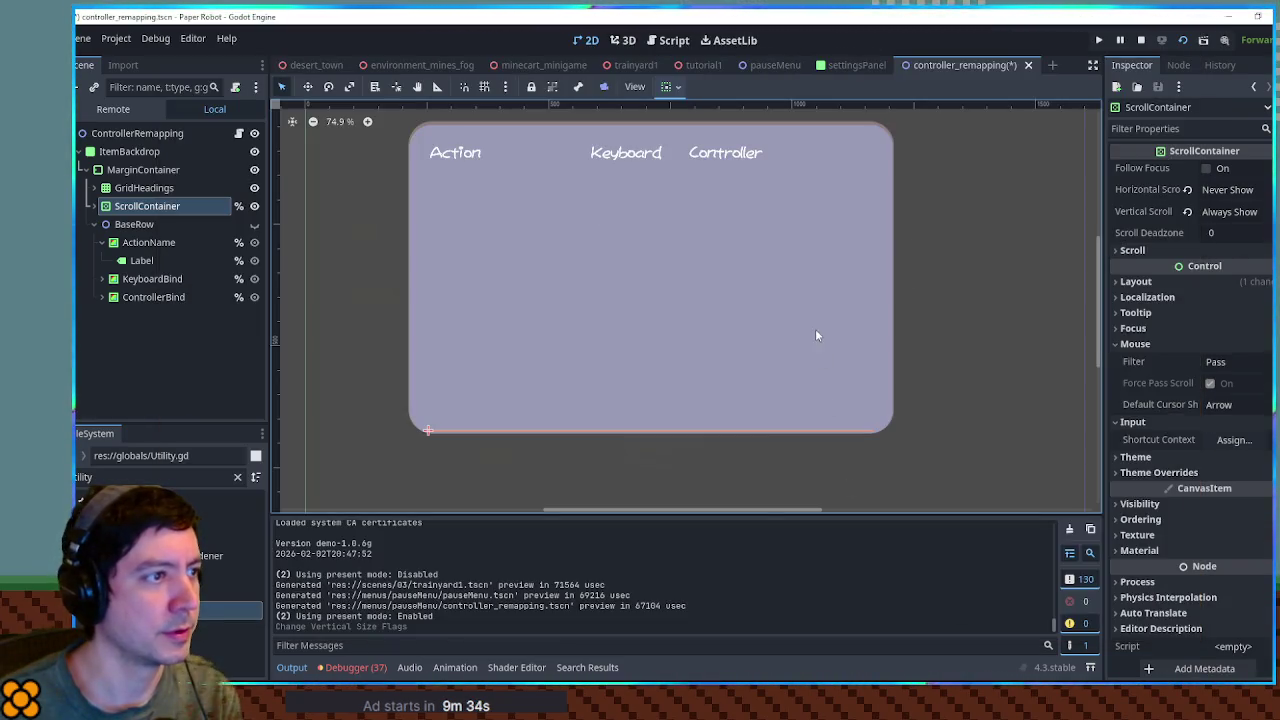
- Undo the vertical sizing change, save, and keep the GridHeadings name via undo/redo
{"action": "key", "text": "ctrl+a"}
{"action": "key", "text": "Escape"}
{"action": "key", "text": "ctrl+z"}
{"action": "key", "text": "ctrl+s"}
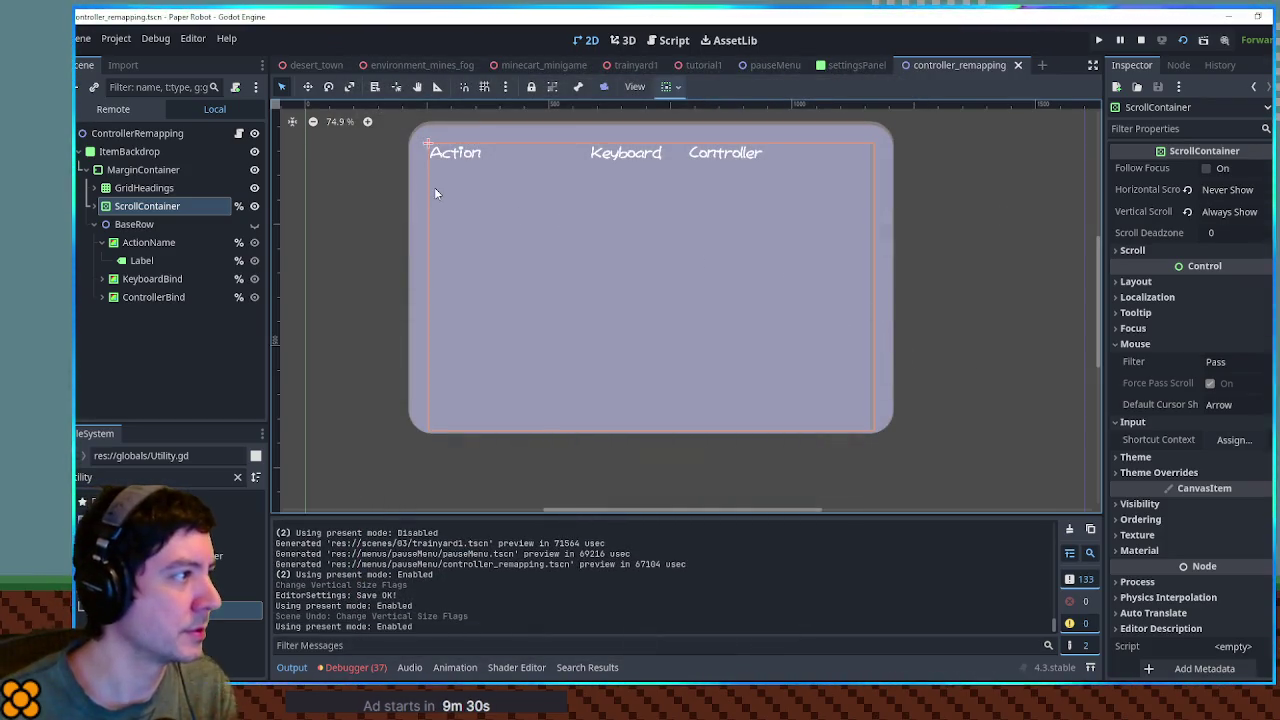
{"action": "key", "text": "ctrl+z"}
{"action": "key", "text": "ctrl+z"}
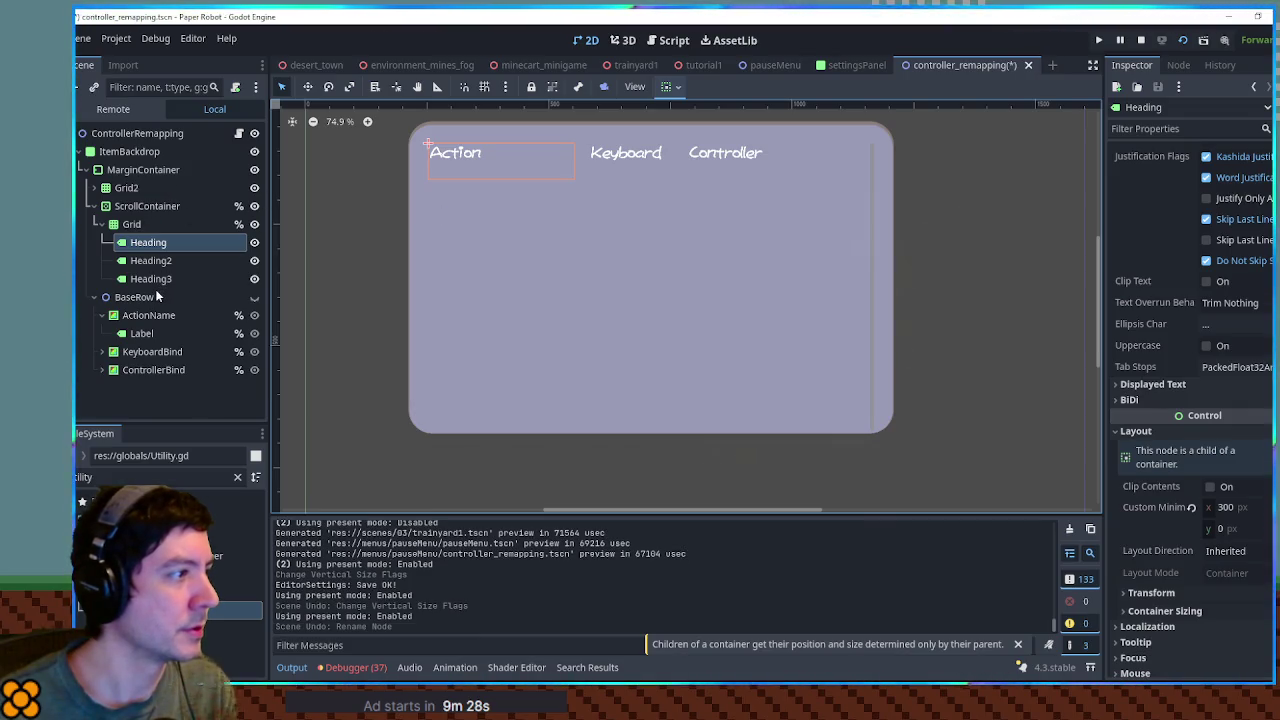
{"action": "key", "text": "ctrl+shift+z"}
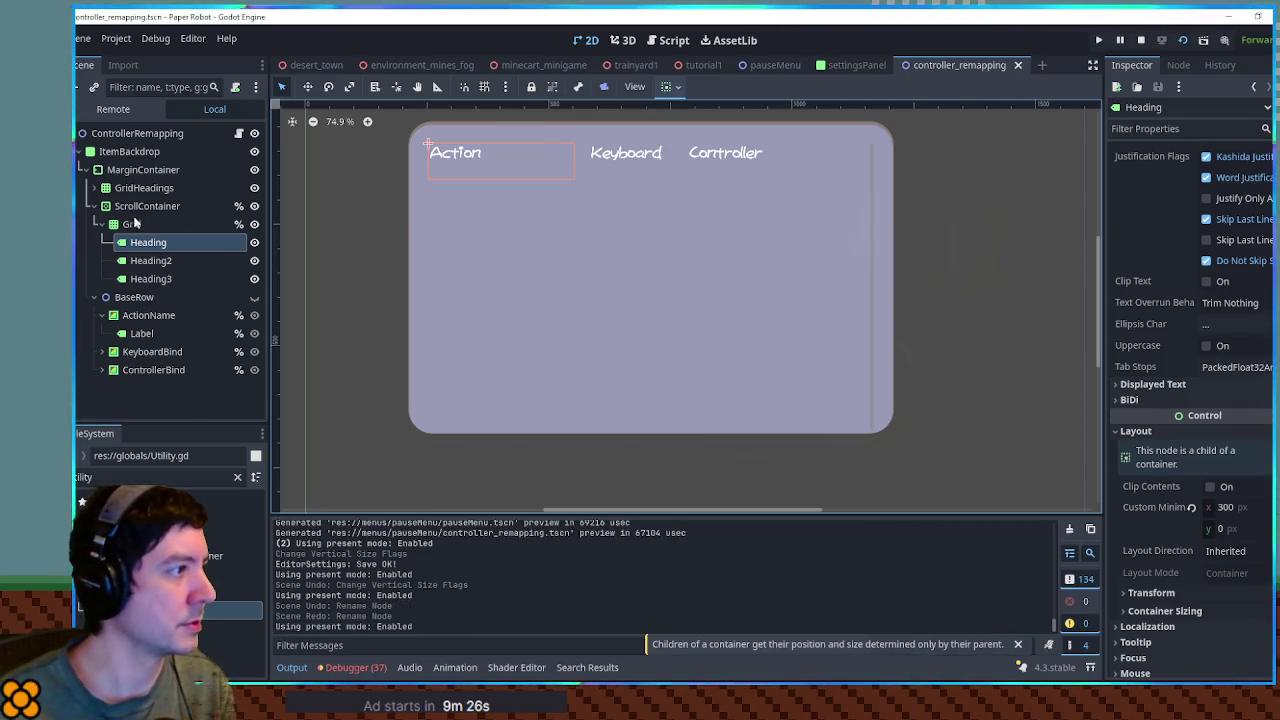
- Give the ScrollContainer a 100 px custom minimum width and run the game to check scrolling
{"action": "left_click", "coordinate": [140, 206]}
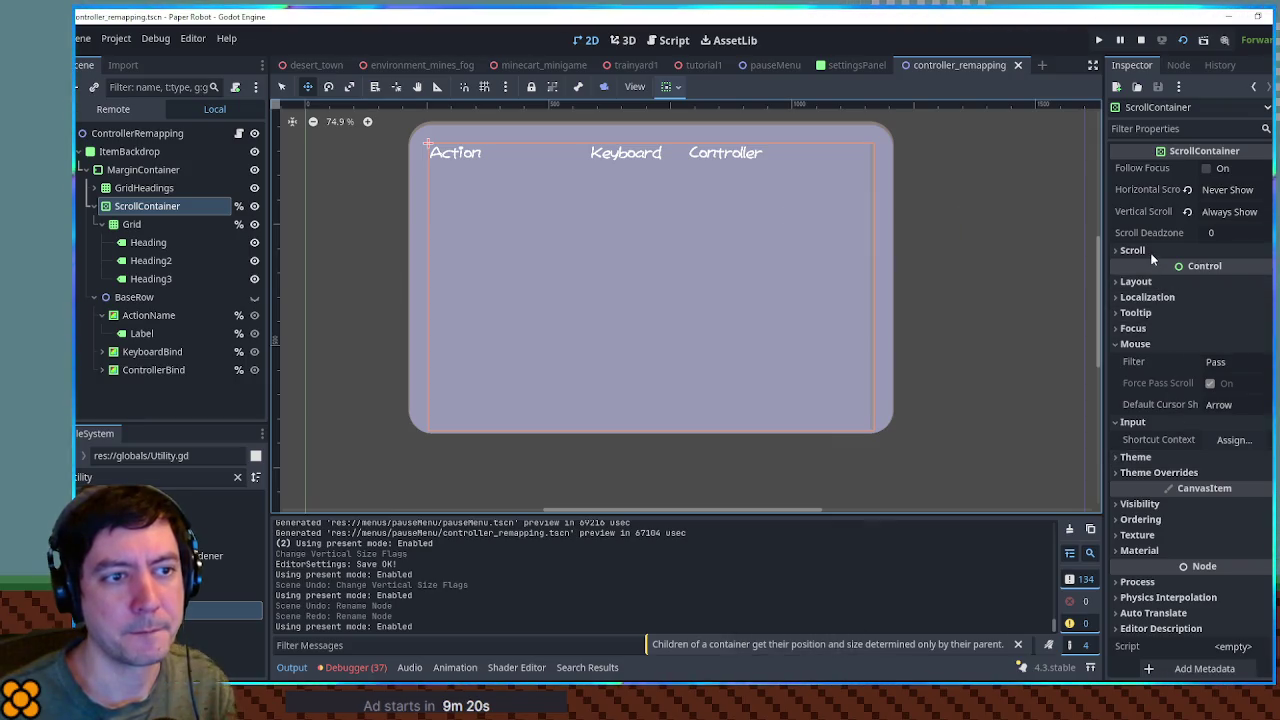
{"action": "left_click", "coordinate": [1153, 283]}
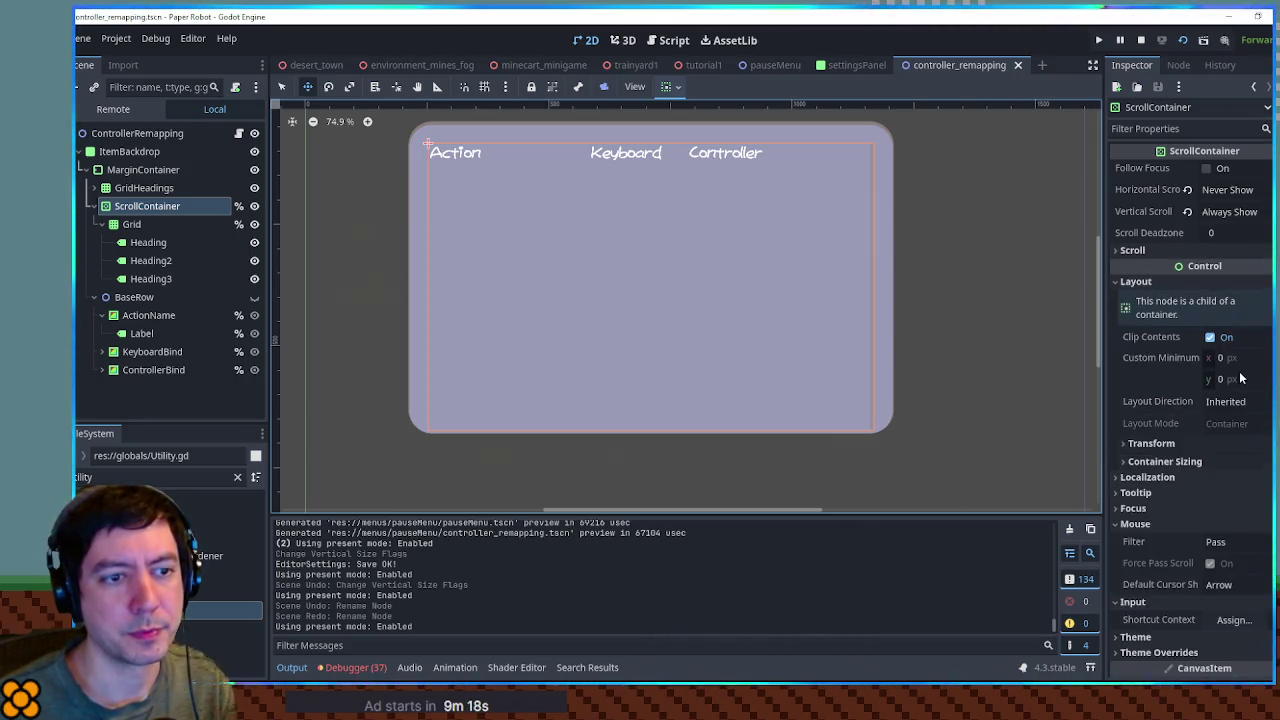
{"action": "left_click", "coordinate": [1225, 358]}
{"action": "type", "text": "100"}
{"action": "key", "text": "Tab"}
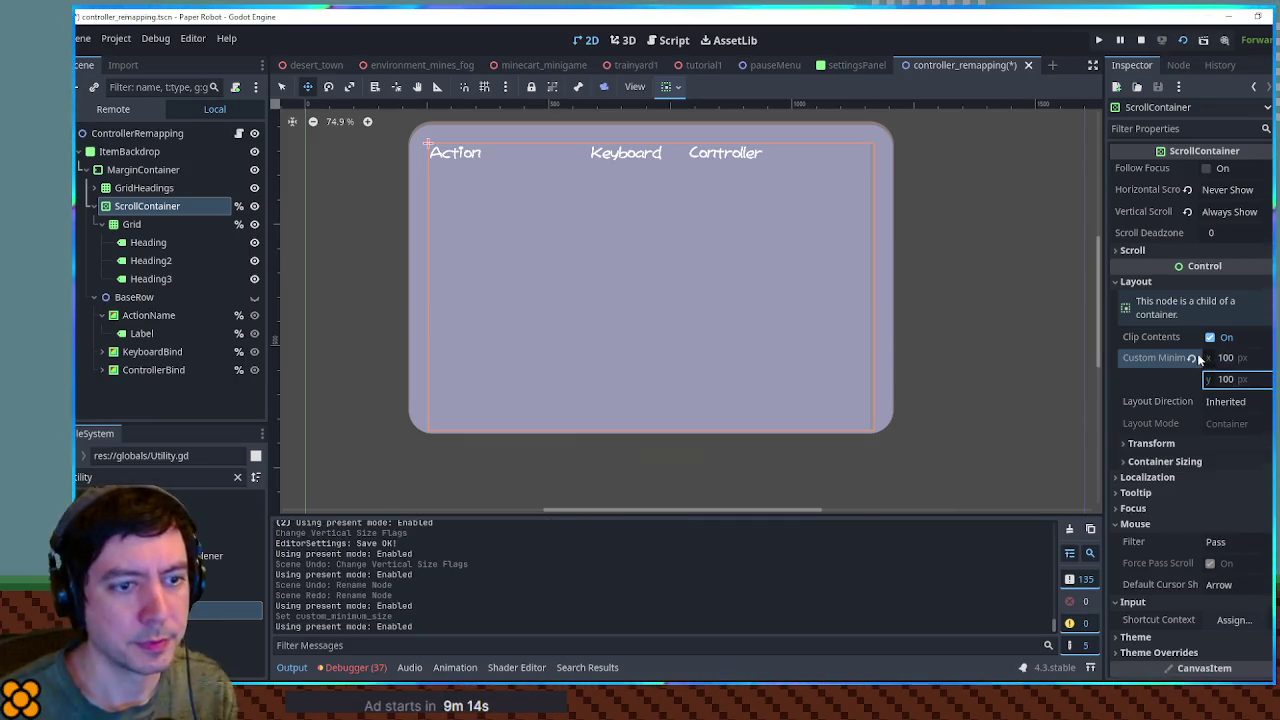
{"action": "key", "text": "F5"}
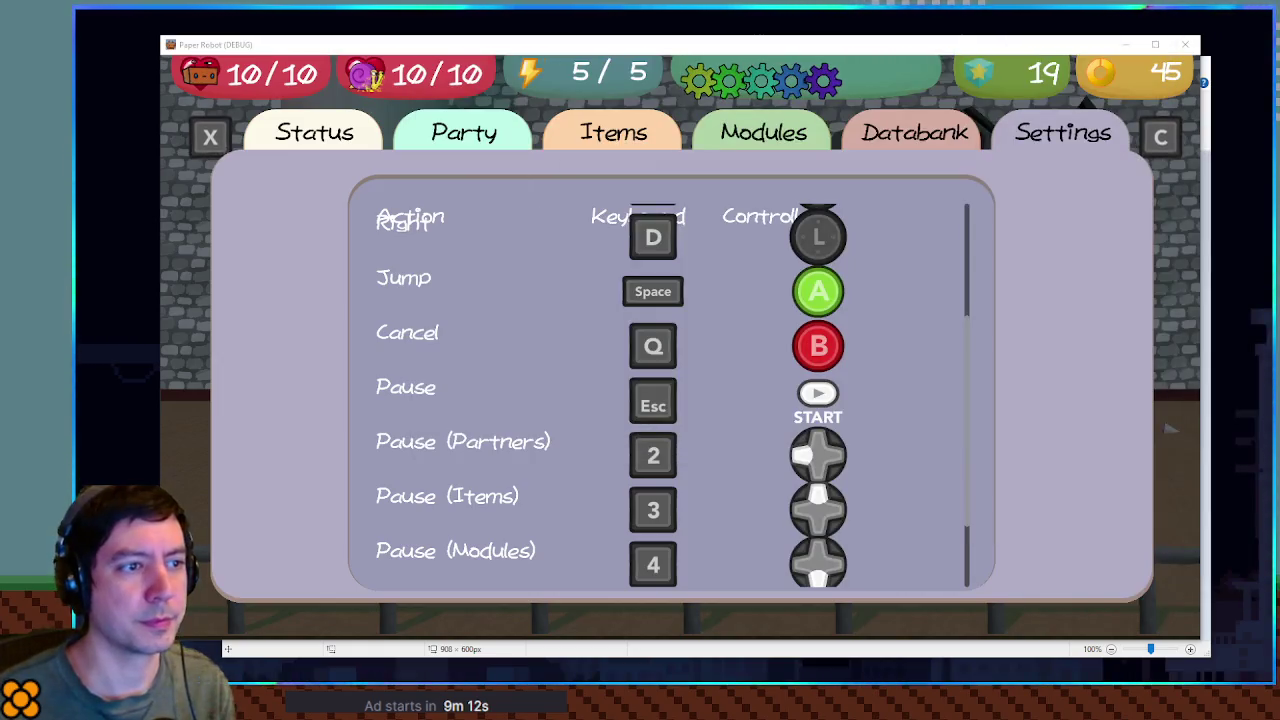
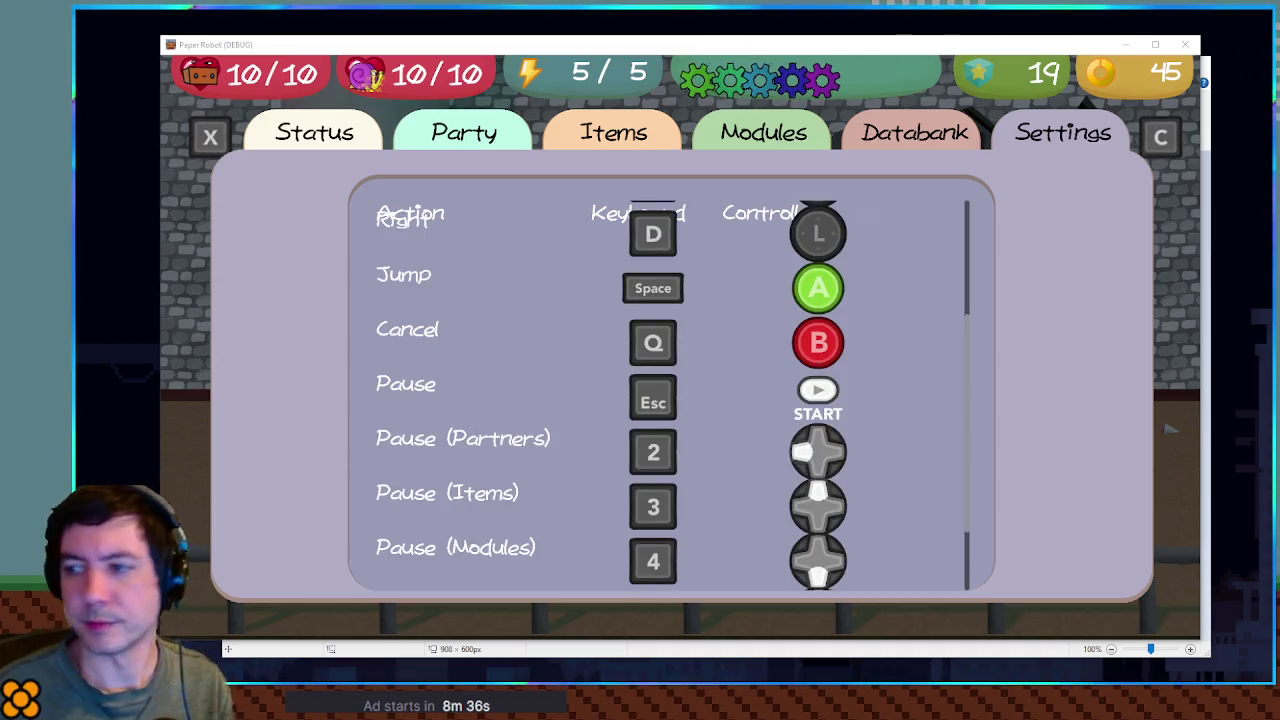
- Delete the duplicate Heading, Heading2 and Heading3 labels from inside the Grid
{"action": "scroll", "coordinate": [670, 400], "scroll_direction": "up", "scroll_amount": 1}
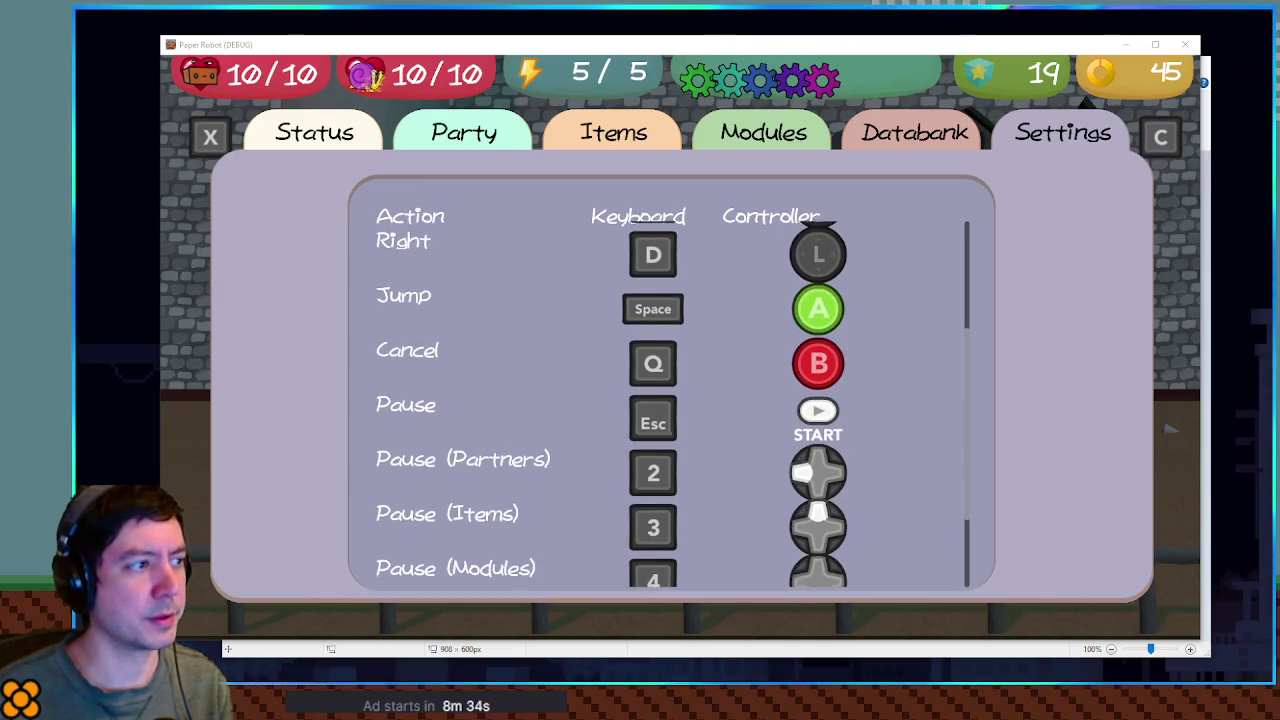
{"action": "scroll", "coordinate": [670, 400], "scroll_direction": "up", "scroll_amount": 1}
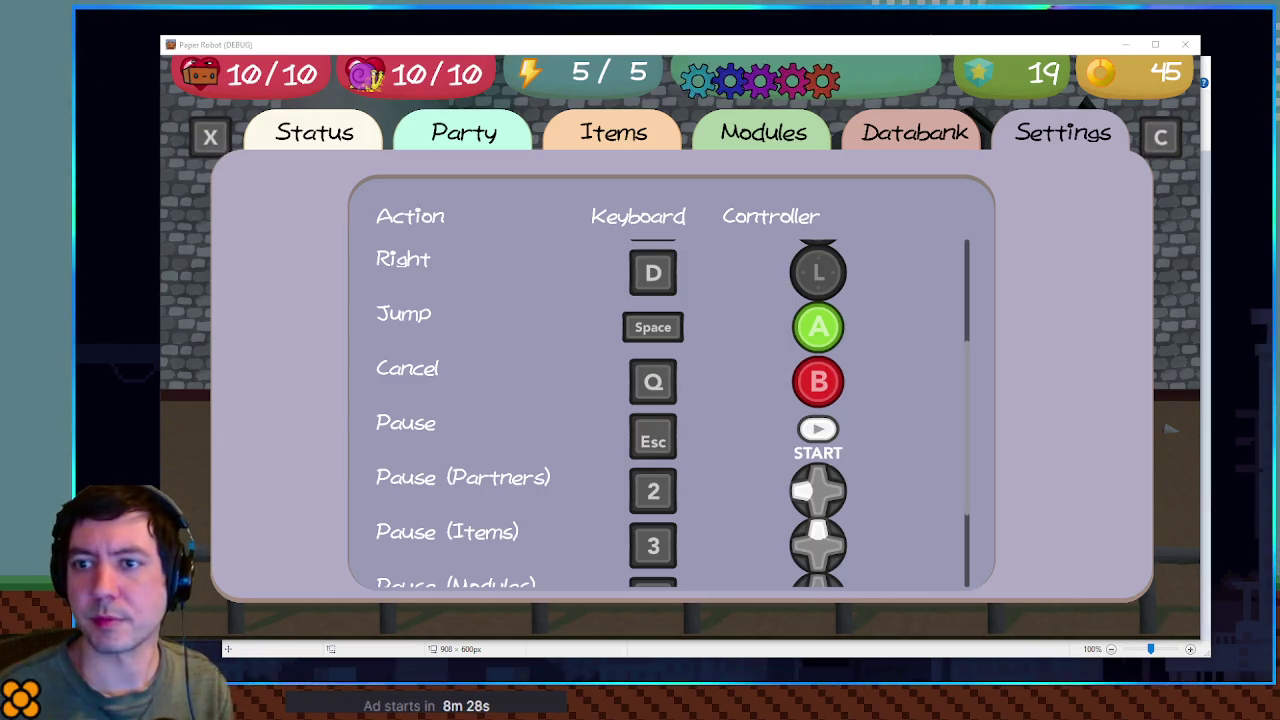
{"action": "key", "text": "alt+Tab"}
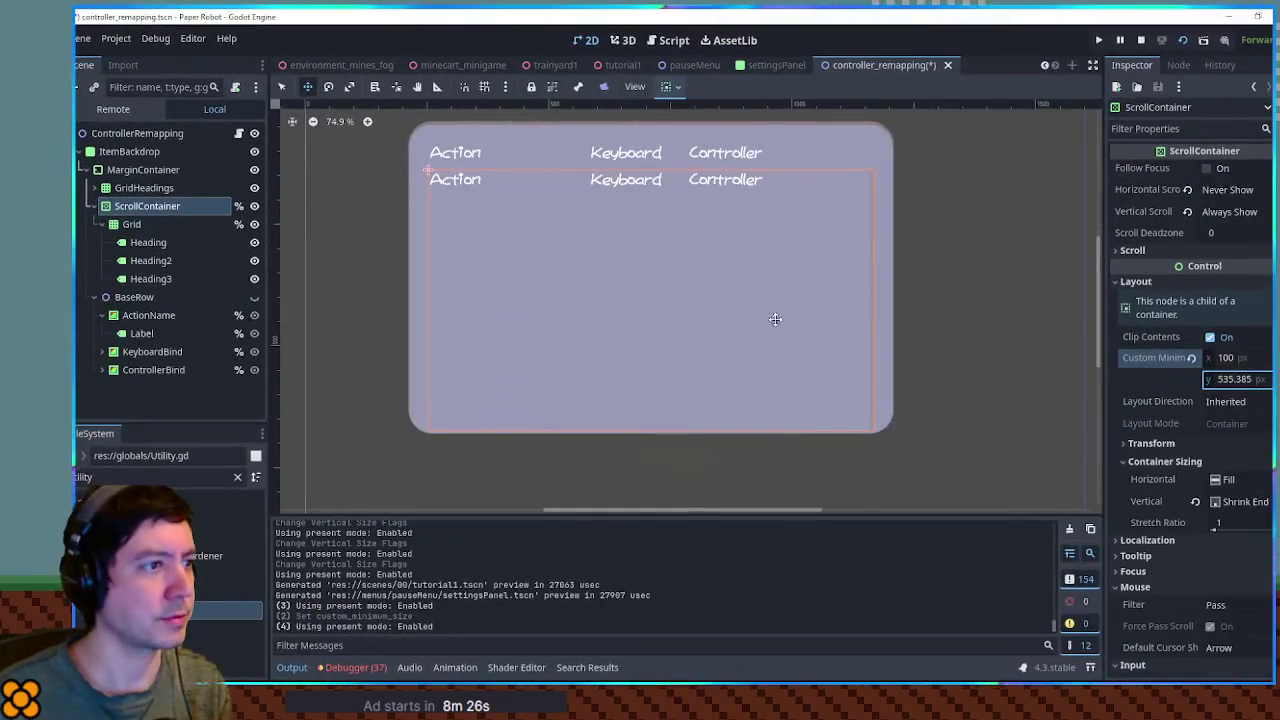
{"action": "left_click", "coordinate": [148, 242]}
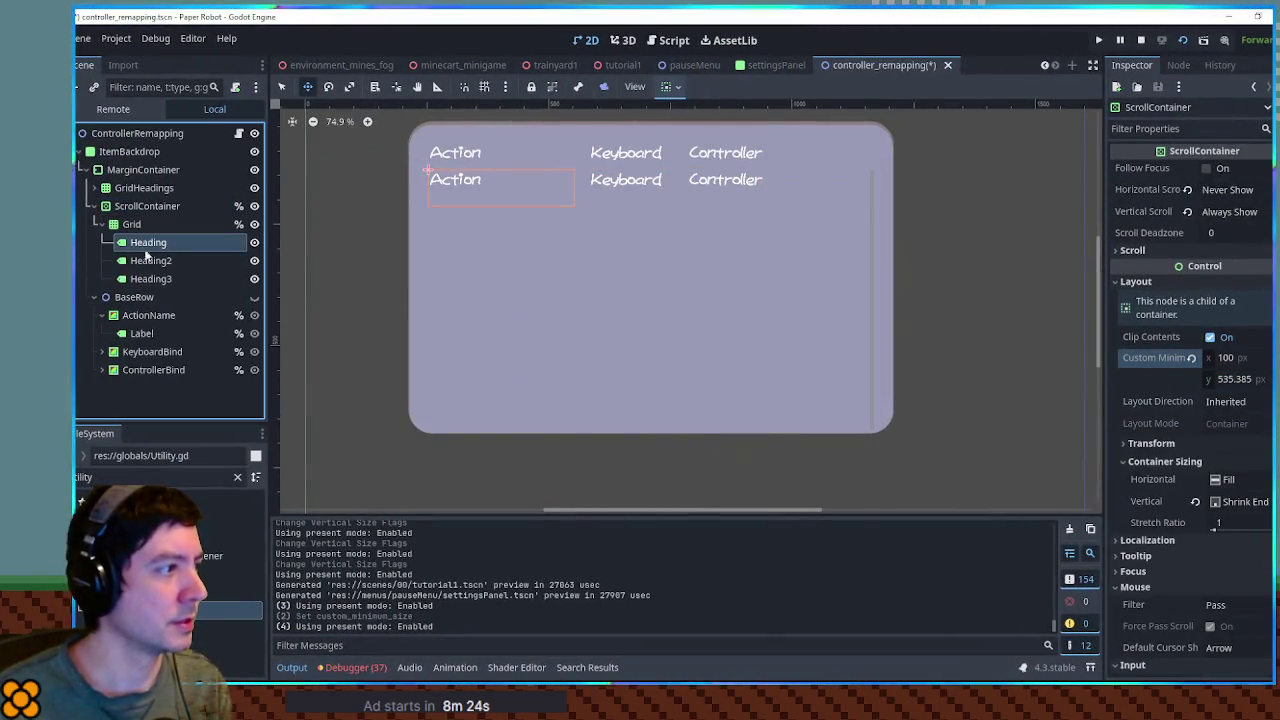
{"action": "left_click", "coordinate": [158, 280], "text": "shift"}
{"action": "key", "text": "alt+Tab"}
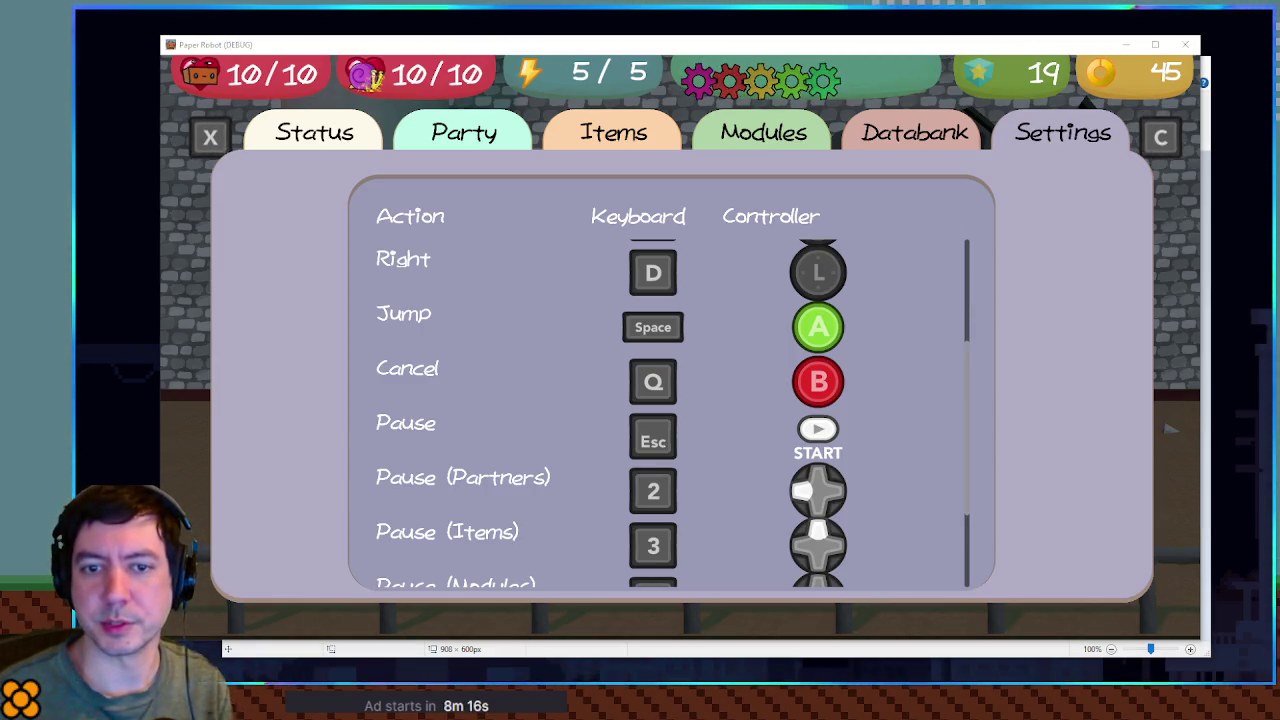
- Scroll the running game's Settings controls list up and down, then return to the editor
{"action": "scroll", "coordinate": [660, 410], "scroll_direction": "down", "scroll_amount": 1}
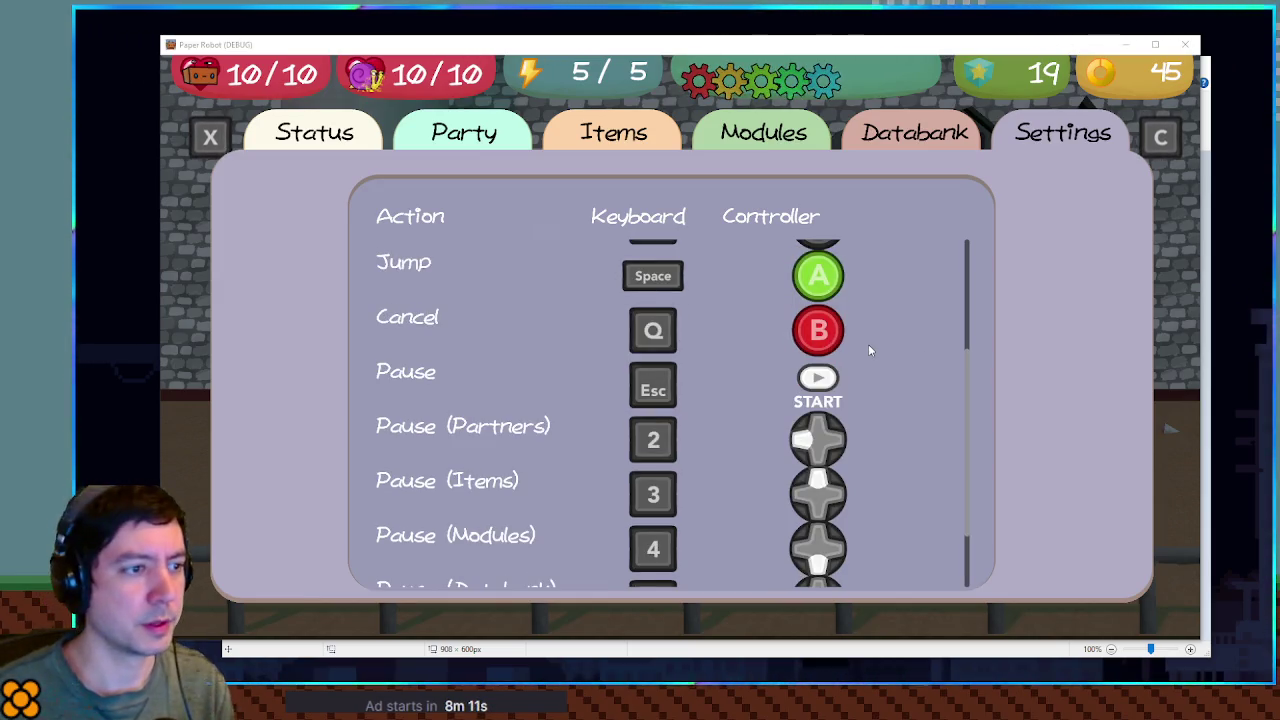
{"action": "scroll", "coordinate": [930, 355], "scroll_direction": "down", "scroll_amount": 2}
{"action": "scroll", "coordinate": [932, 353], "scroll_direction": "up", "scroll_amount": 6}
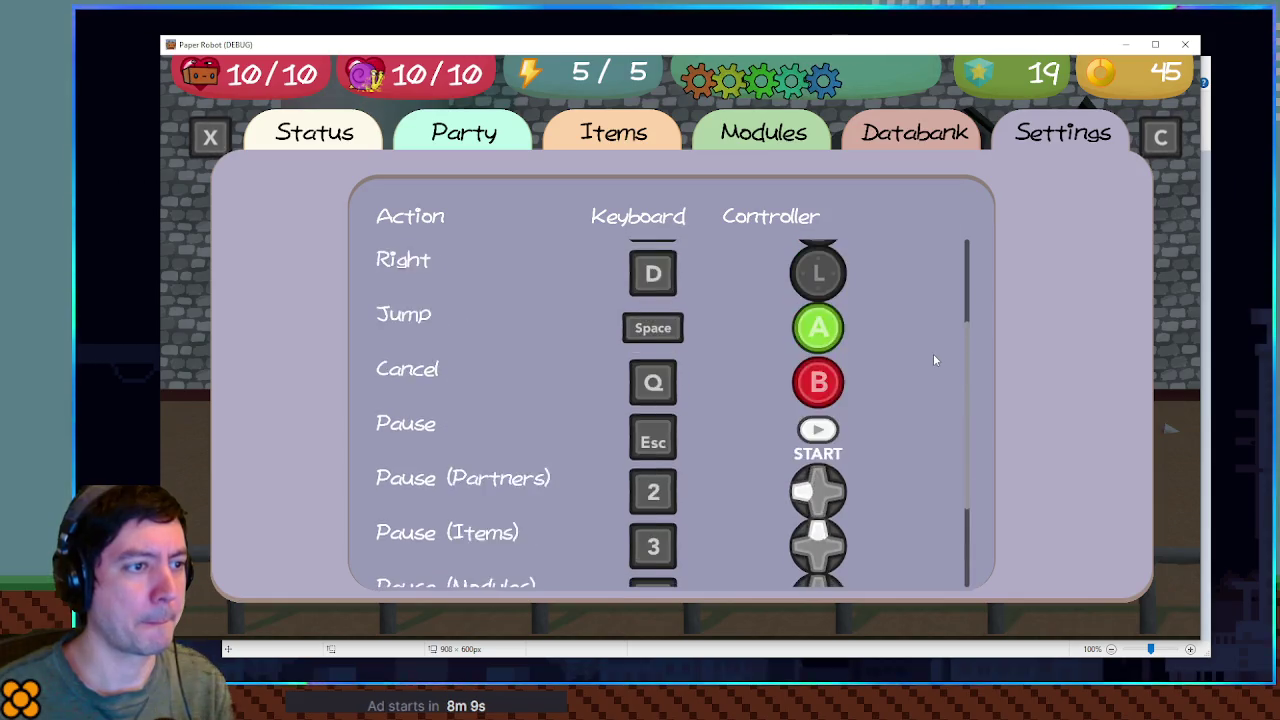
{"action": "scroll", "coordinate": [933, 353], "scroll_direction": "down", "scroll_amount": 6}
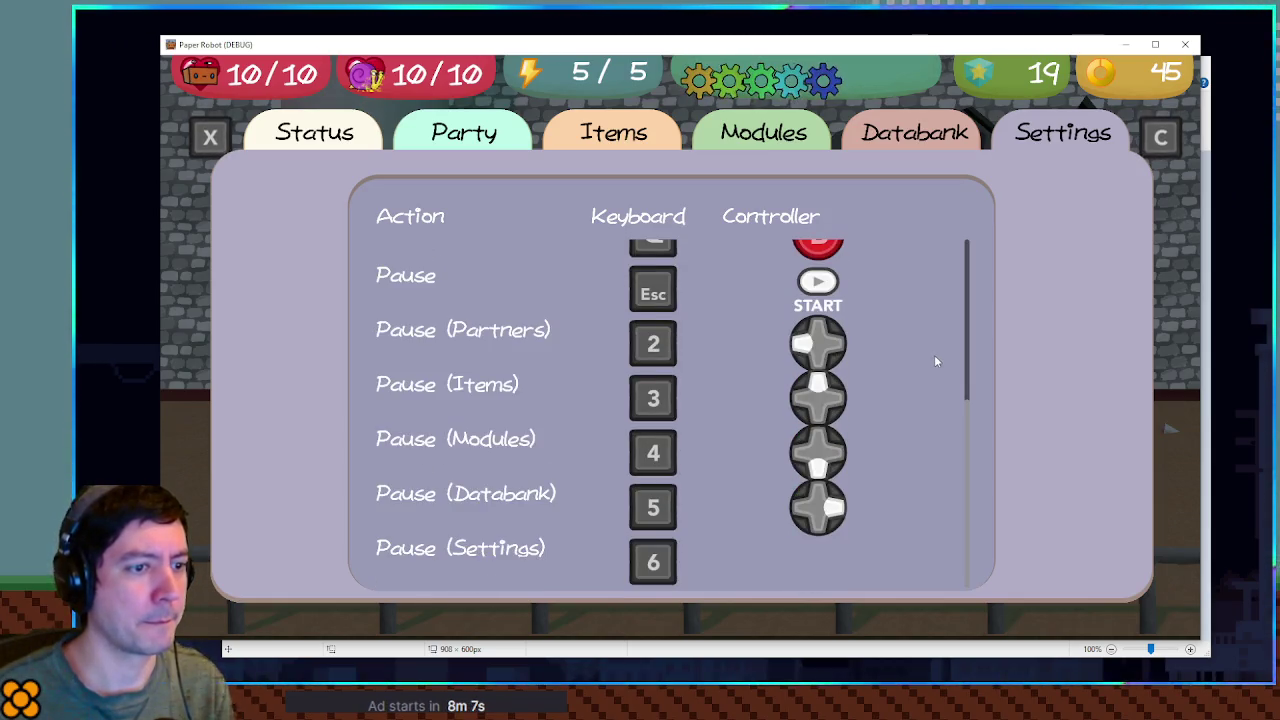
{"action": "scroll", "coordinate": [935, 360], "scroll_direction": "up", "scroll_amount": 4}
{"action": "scroll", "coordinate": [939, 361], "scroll_direction": "down", "scroll_amount": 4}
{"action": "scroll", "coordinate": [941, 352], "scroll_direction": "up", "scroll_amount": 6}
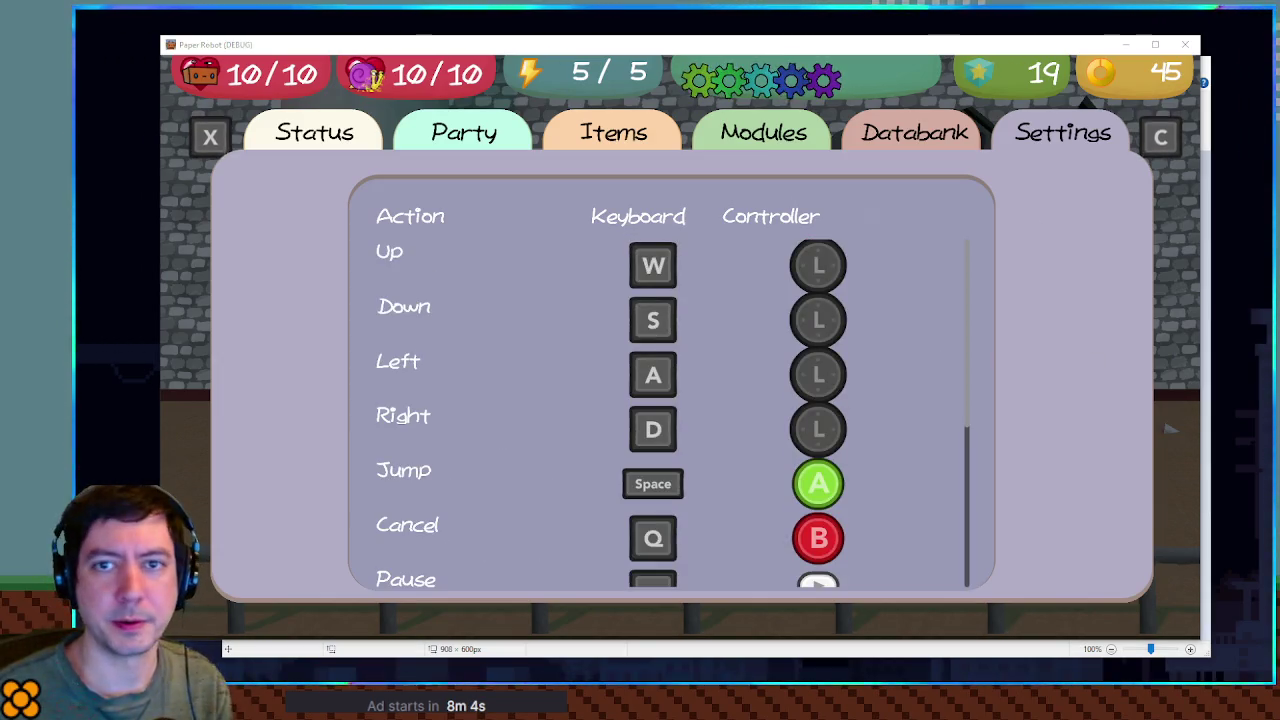
{"action": "key", "text": "alt+Tab"}
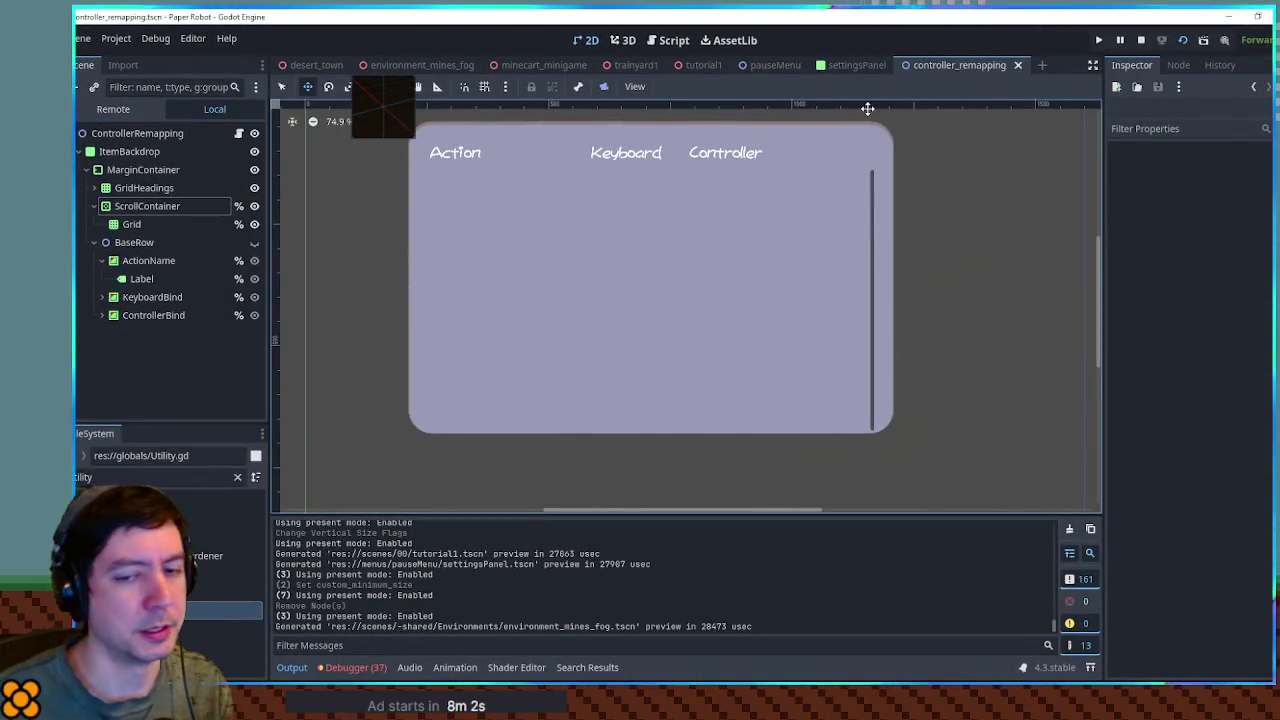
- Open controller_remapping.gd, select selectedIndex on the scroll line, and test-run the game
{"action": "left_click", "coordinate": [676, 41]}
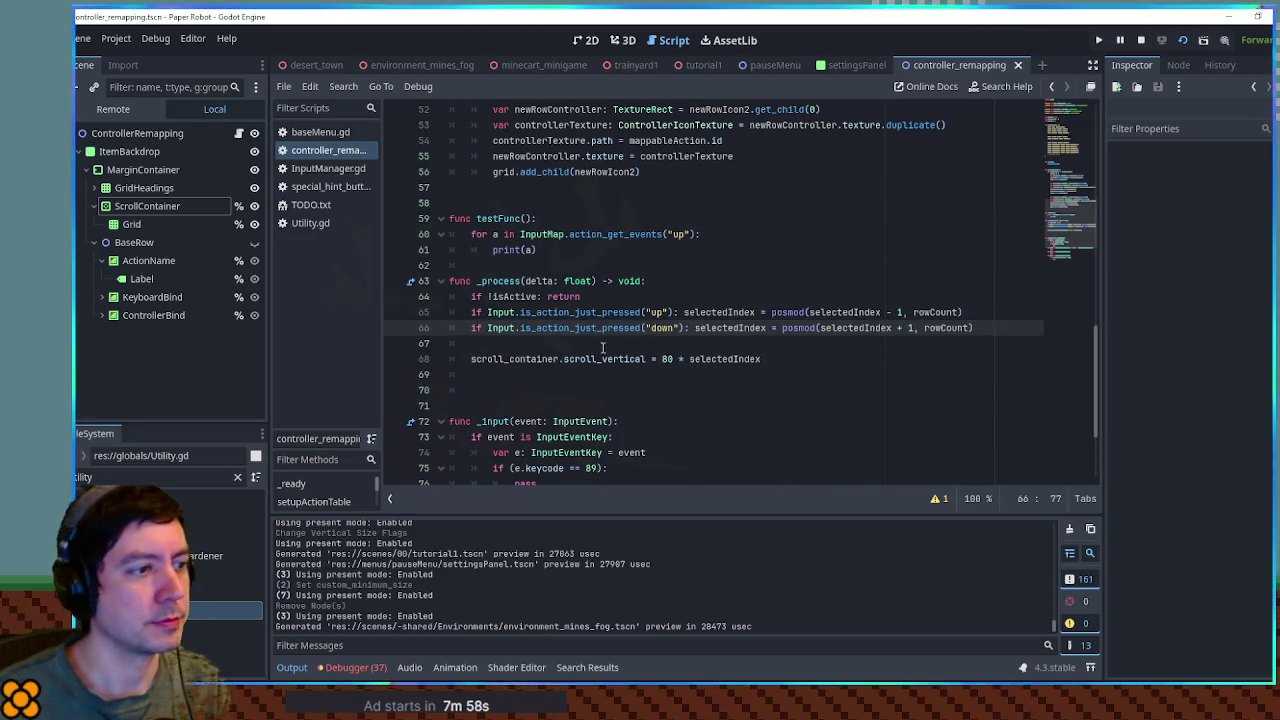
{"action": "left_click", "coordinate": [706, 358]}
{"action": "double_click", "coordinate": [706, 358]}
{"action": "key", "text": "F5"}
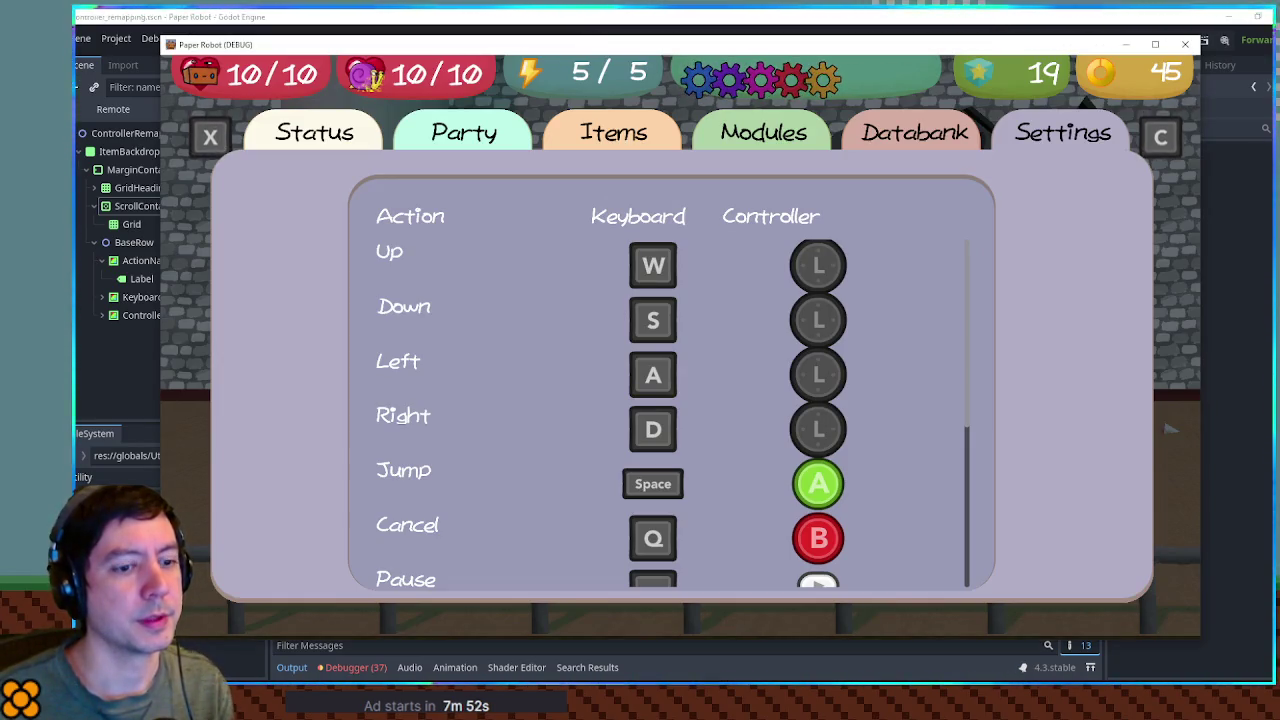
{"action": "key", "text": "F8"}
- Look up 'max' in the ScrollContainer docs and Range.max_value, then close both help pages
{"action": "left_click", "coordinate": [576, 360], "text": "ctrl"}
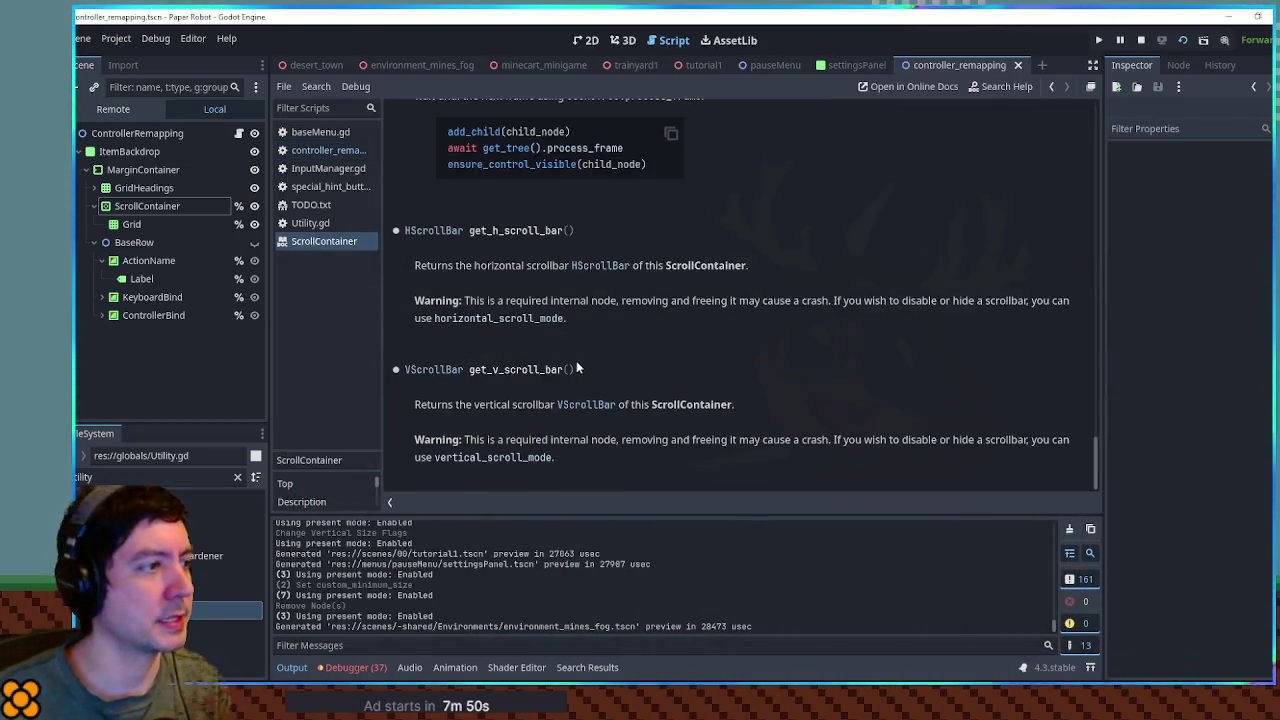
{"action": "key", "text": "ctrl+f"}
{"action": "type", "text": "max"}
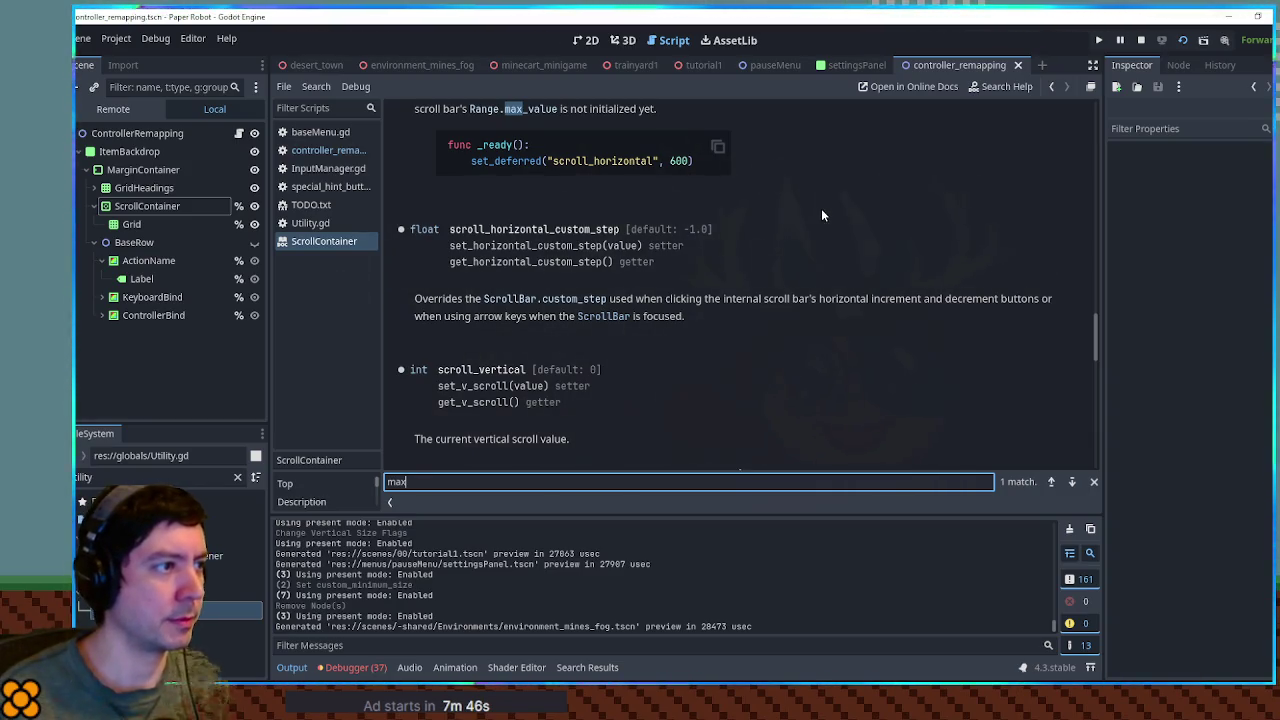
{"action": "scroll", "coordinate": [838, 205], "scroll_direction": "up", "scroll_amount": 2}
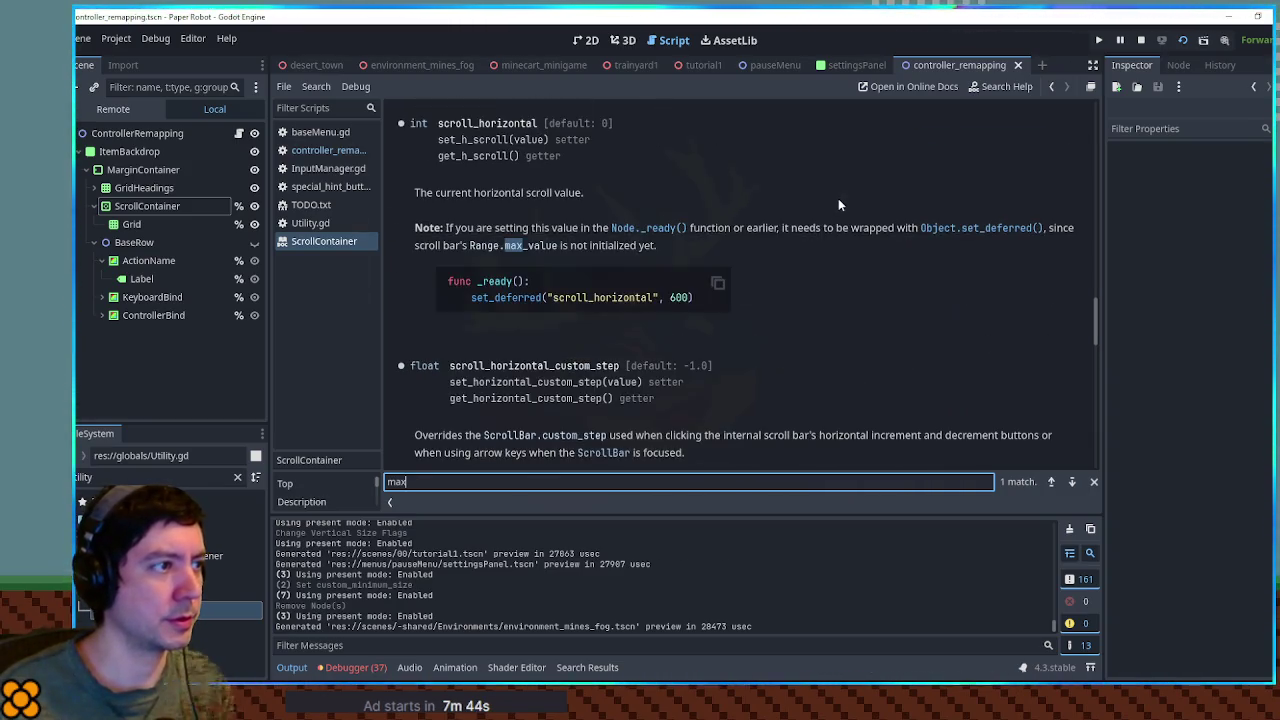
{"action": "left_click", "coordinate": [483, 249]}
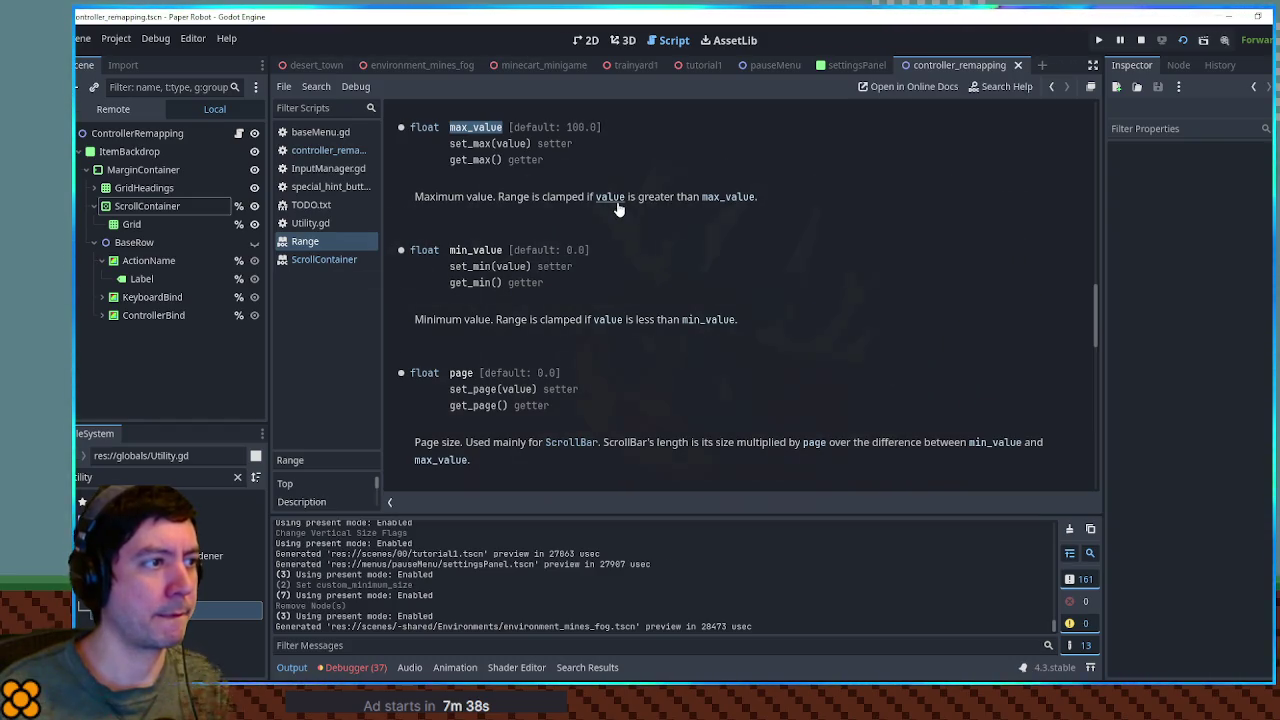
{"action": "middle_click", "coordinate": [323, 241]}
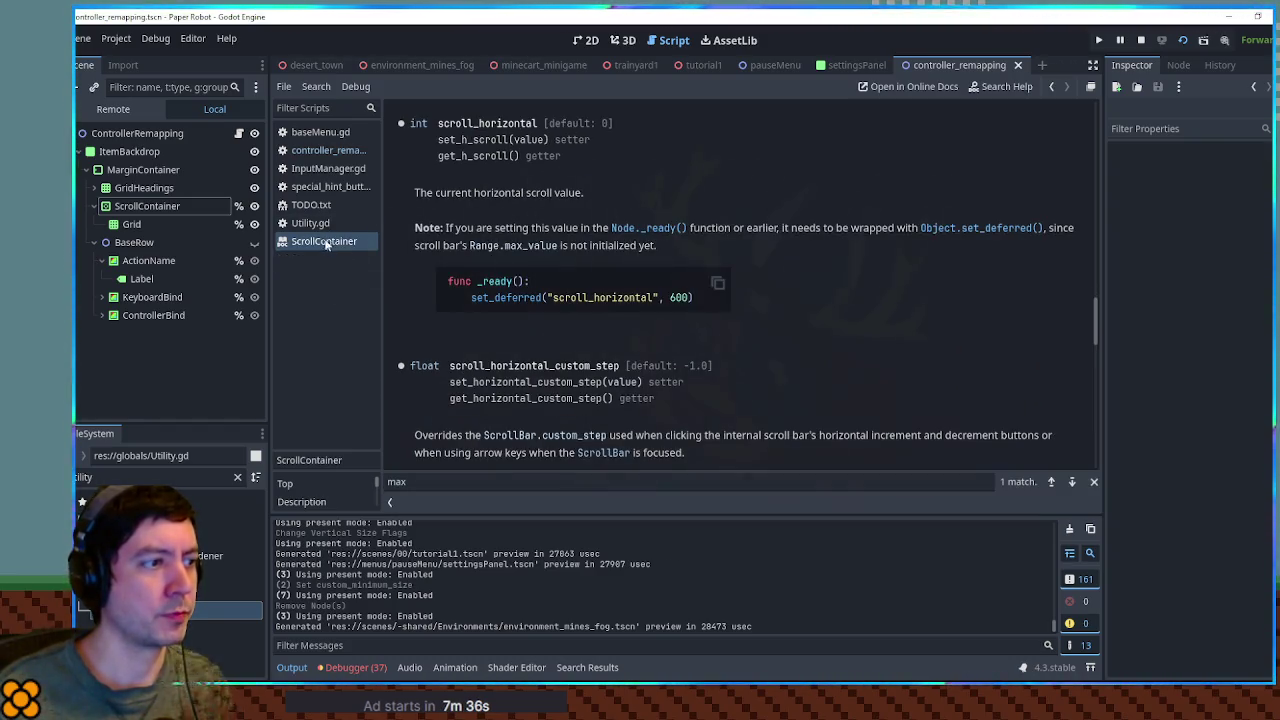
{"action": "middle_click", "coordinate": [324, 242]}
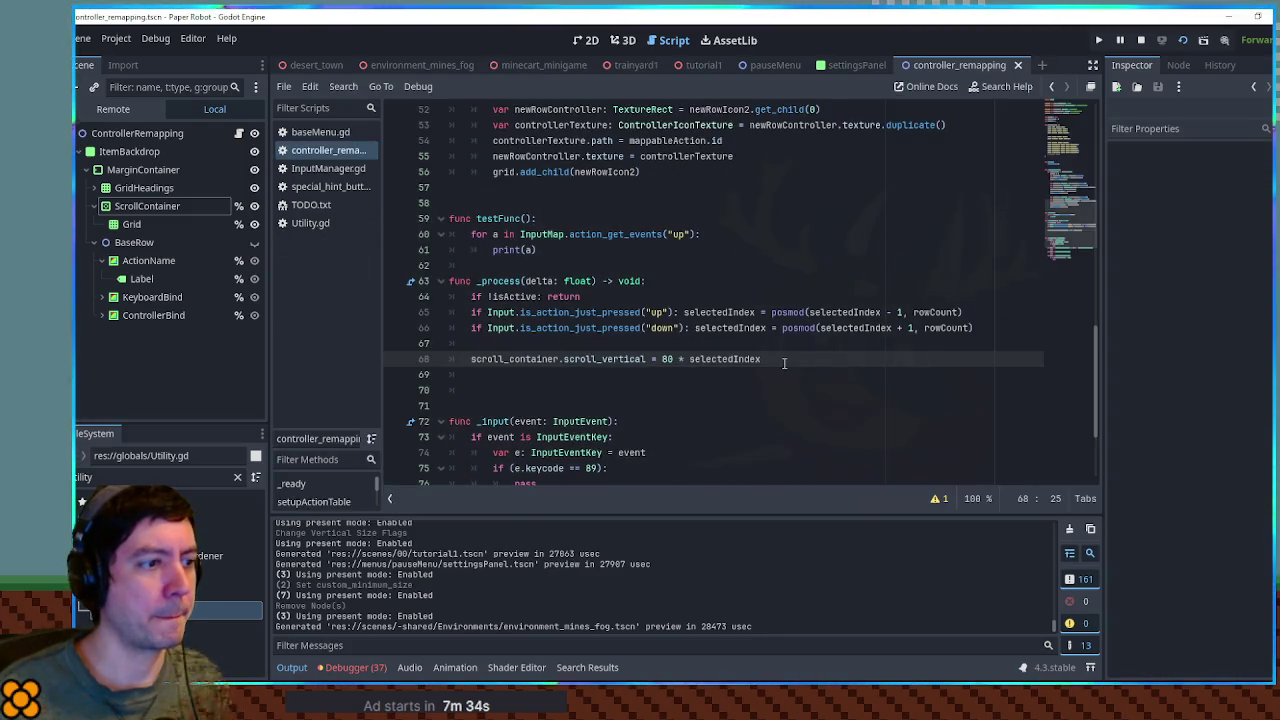
- Start line 69 as 'scroll_container.scroll_vertical = scroll_container.' and open the scroll_vertical docs
{"action": "left_click", "coordinate": [755, 372]}
{"action": "type", "text": "scroll_"}
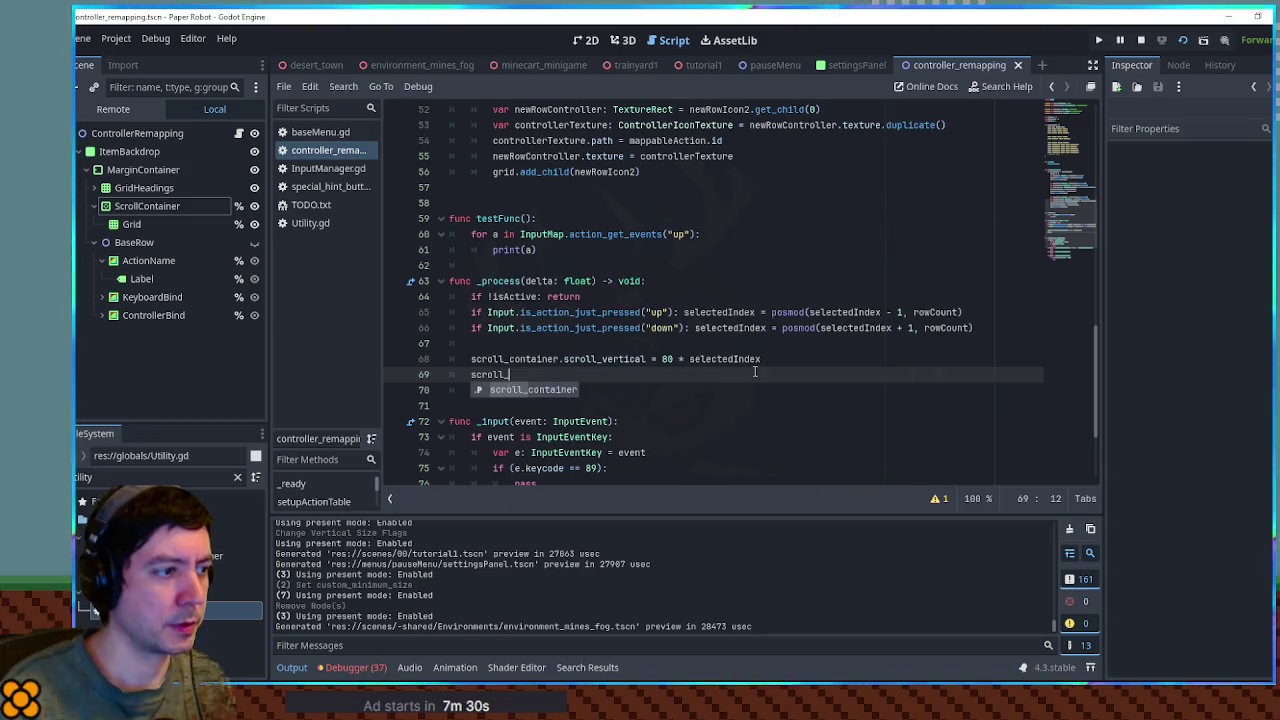
{"action": "key", "text": "Return"}
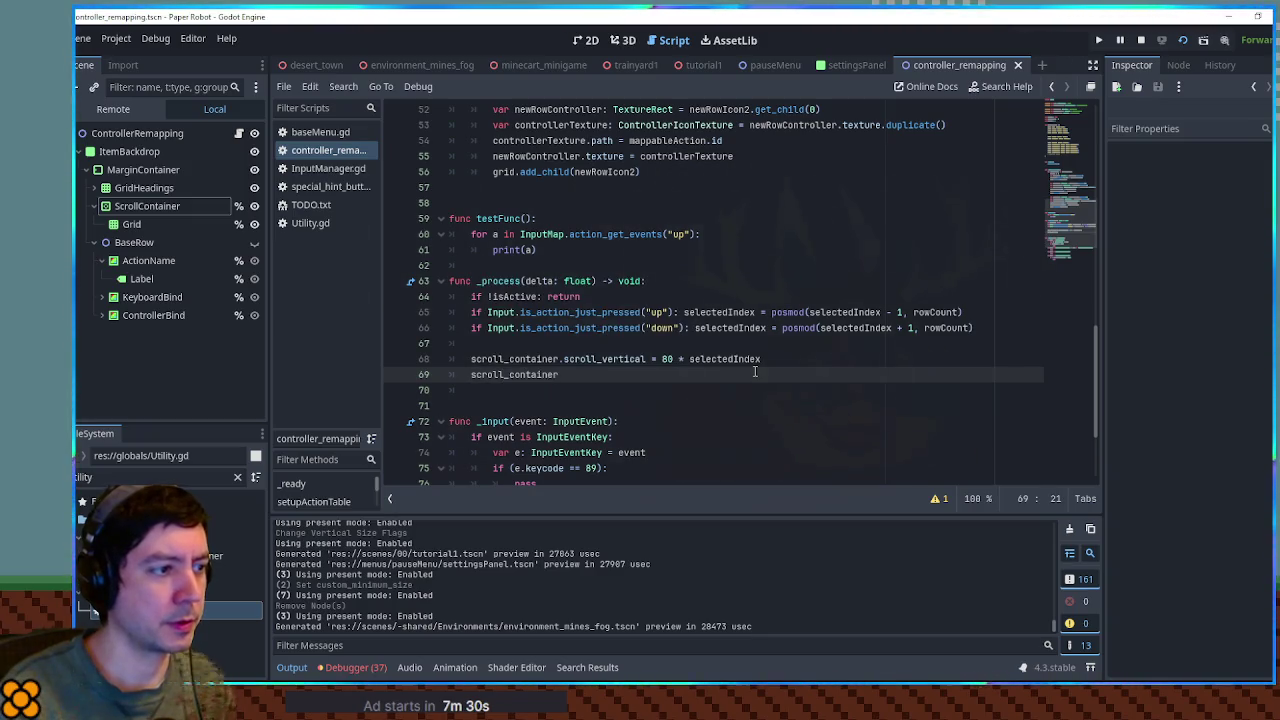
{"action": "type", "text": "croll_v"}
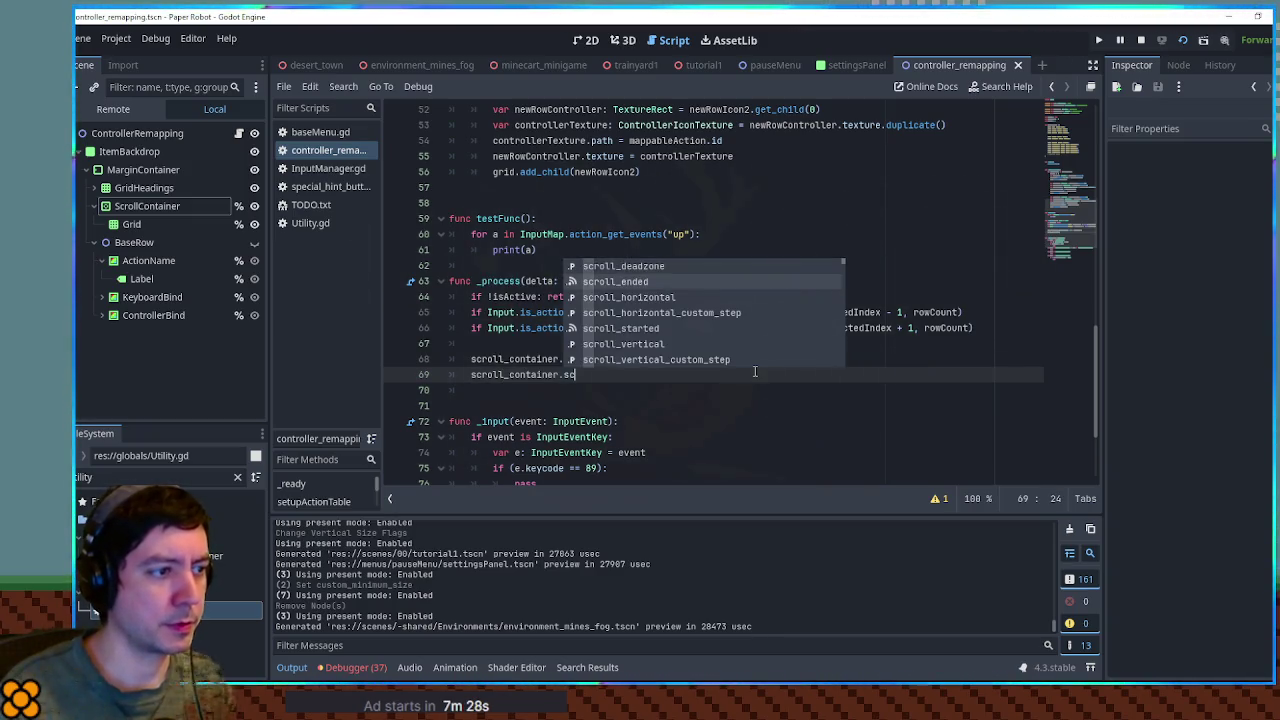
{"action": "key", "text": "Return"}
{"action": "type", "text": "scroll_vertical = scrol"}
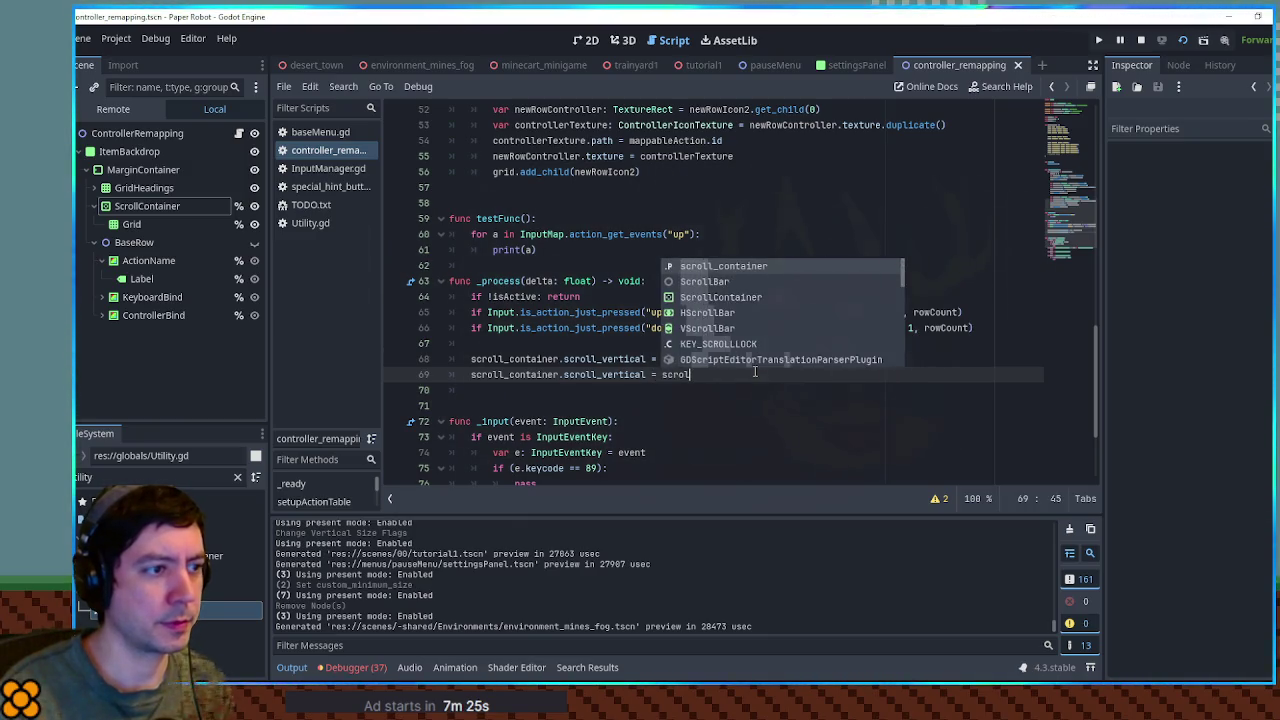
{"action": "key", "text": "Return"}
{"action": "type", "text": ".ma"}
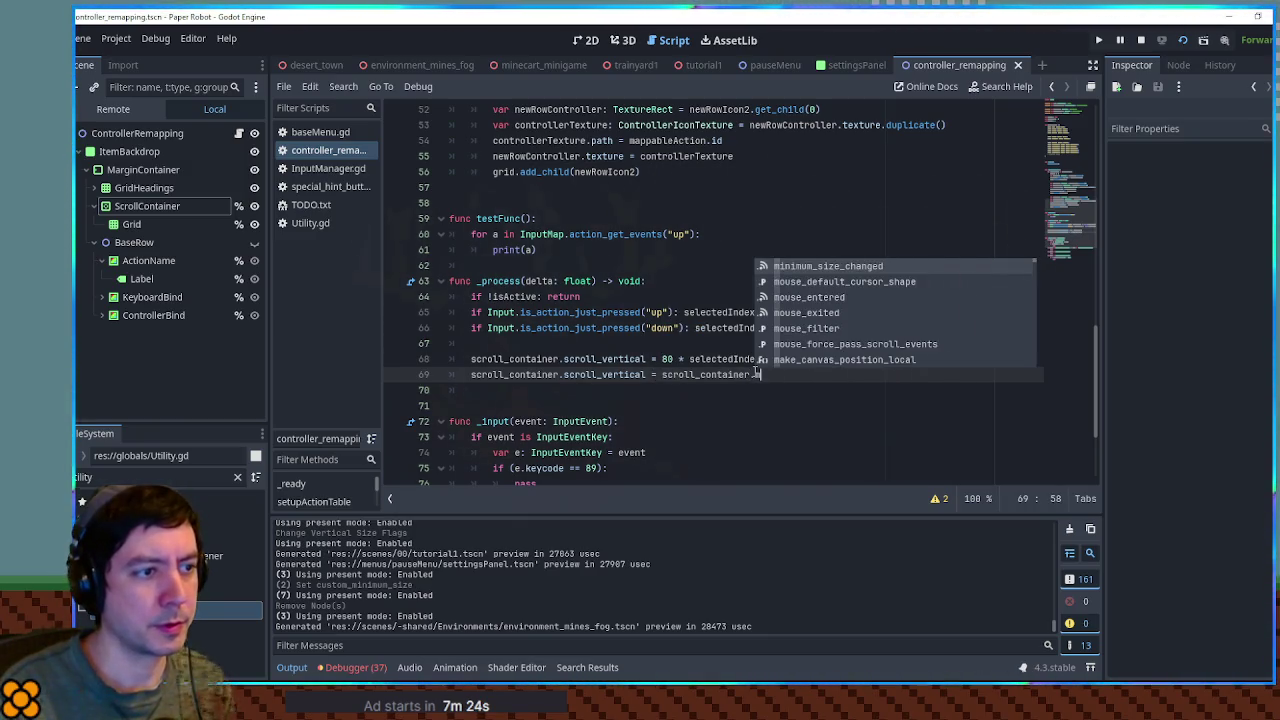
{"action": "type", "text": "x"}
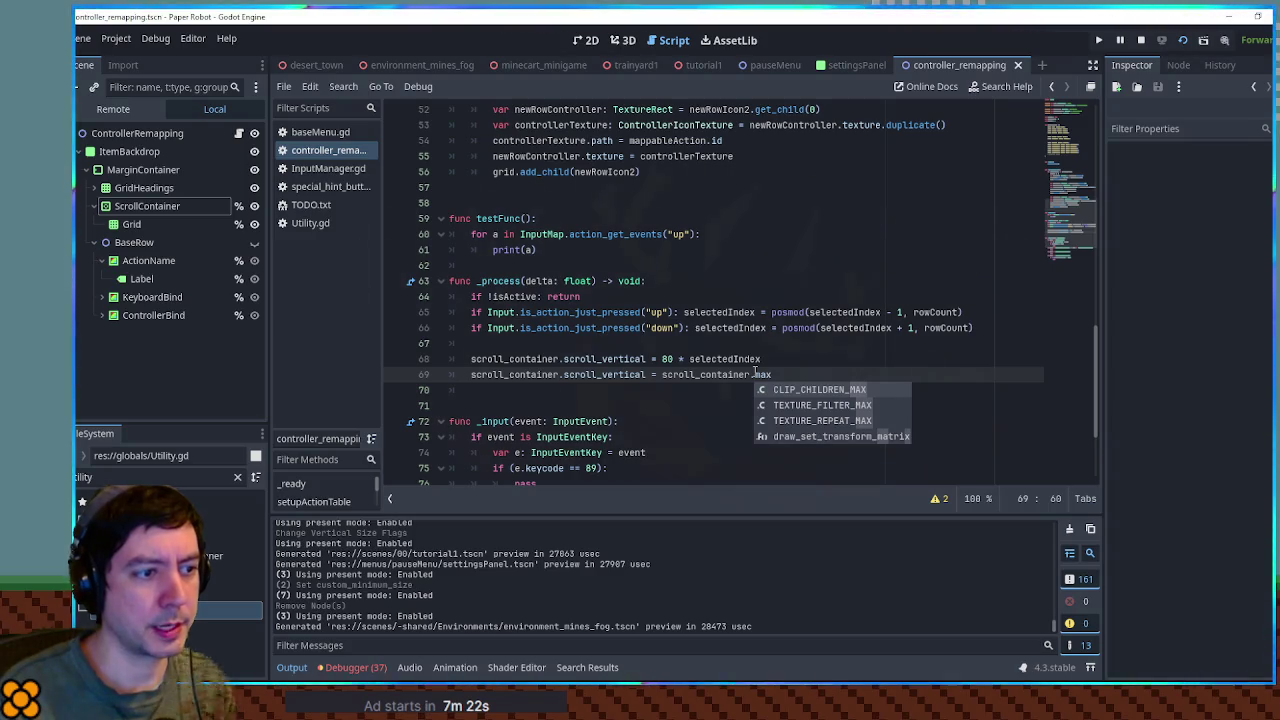
{"action": "key", "text": "BackSpace"}
{"action": "key", "text": "BackSpace"}
{"action": "key", "text": "BackSpace"}
{"action": "type", "text": "v"}
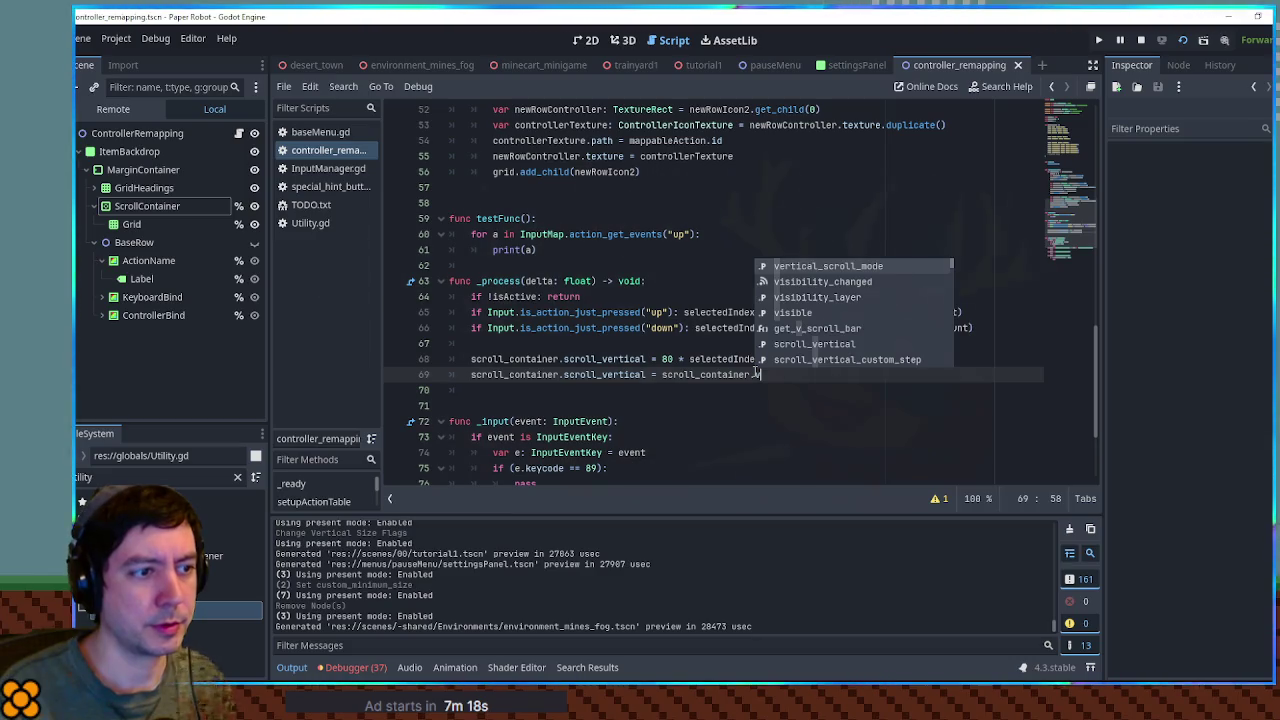
{"action": "key", "text": "Down"}
{"action": "key", "text": "Down"}
{"action": "key", "text": "Down"}
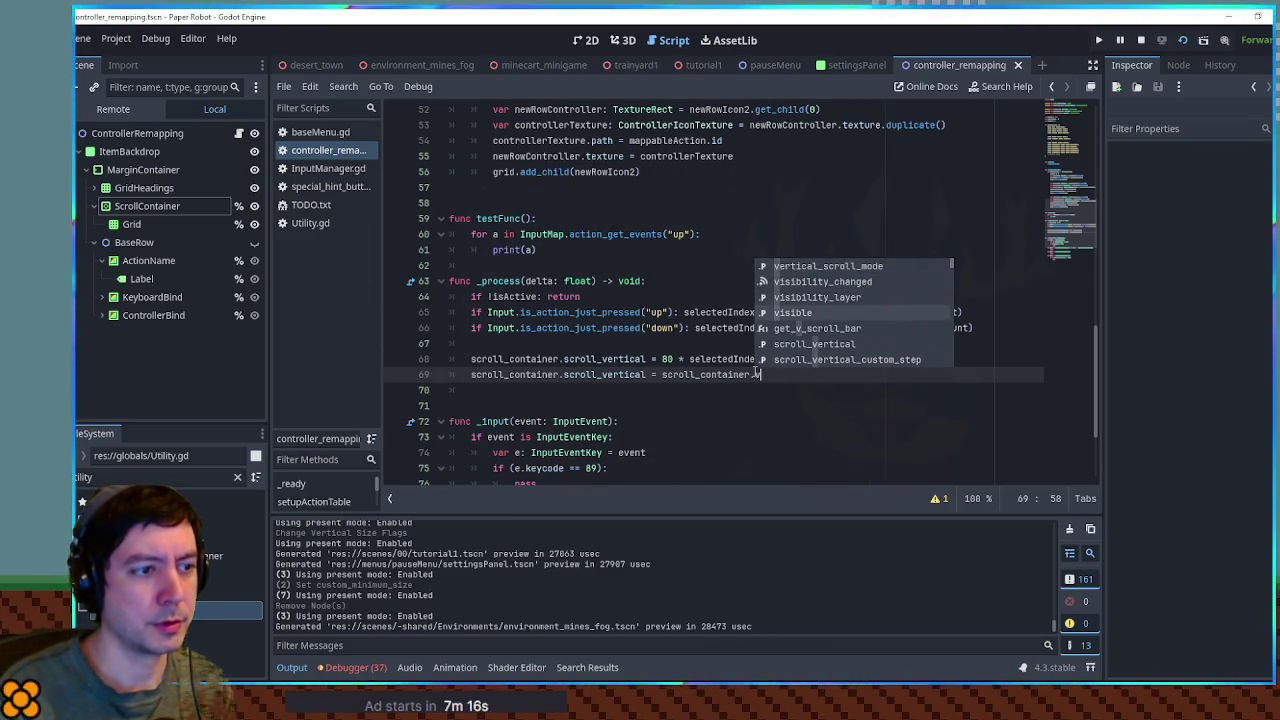
{"action": "key", "text": "BackSpace"}
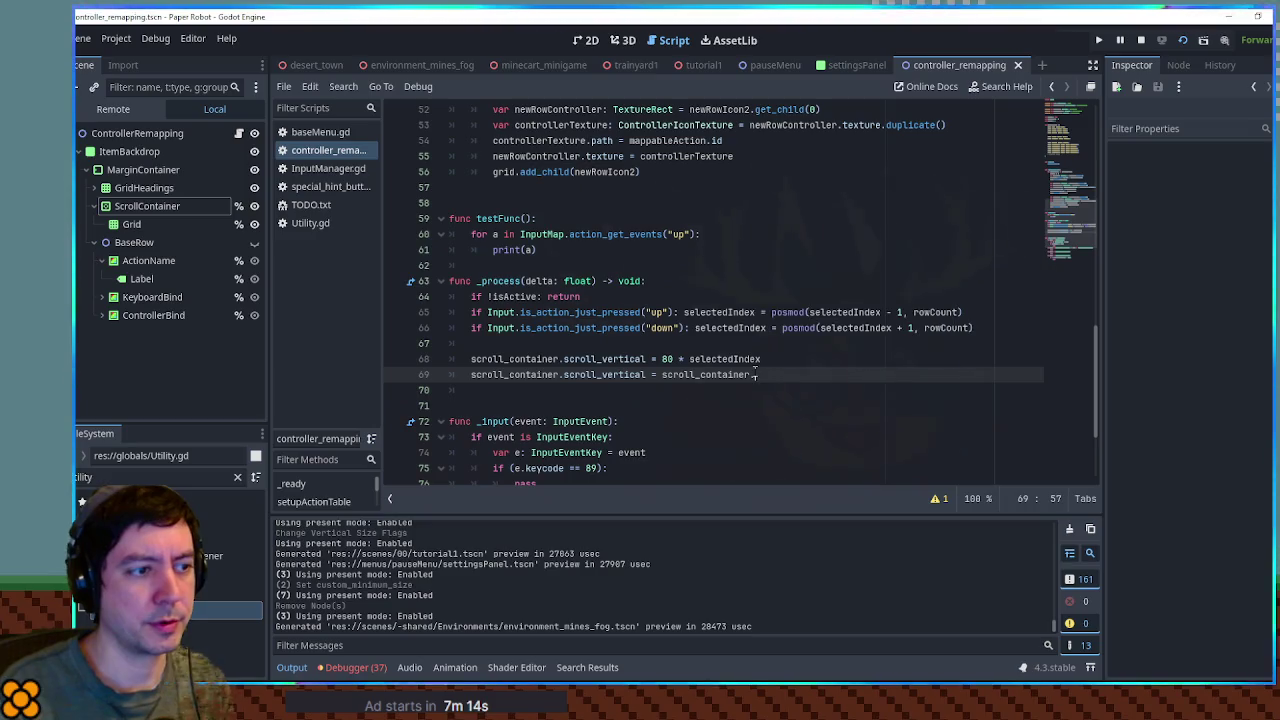
{"action": "left_click", "coordinate": [617, 366], "text": "ctrl"}
- Search the help page for 'max' and briefly view the Range max_value entry
{"action": "key", "text": "ctrl+f"}
{"action": "type", "text": "max"}
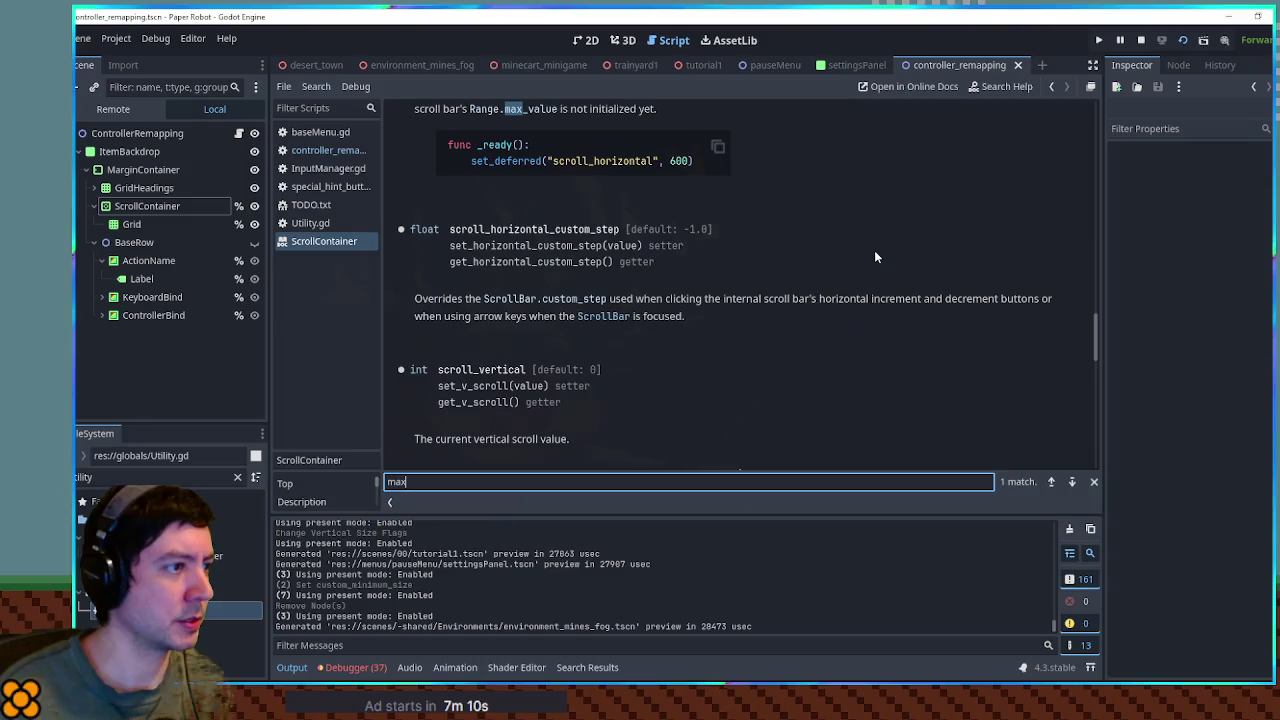
{"action": "left_click_drag", "start_coordinate": [1097, 334], "coordinate": [1097, 307]}
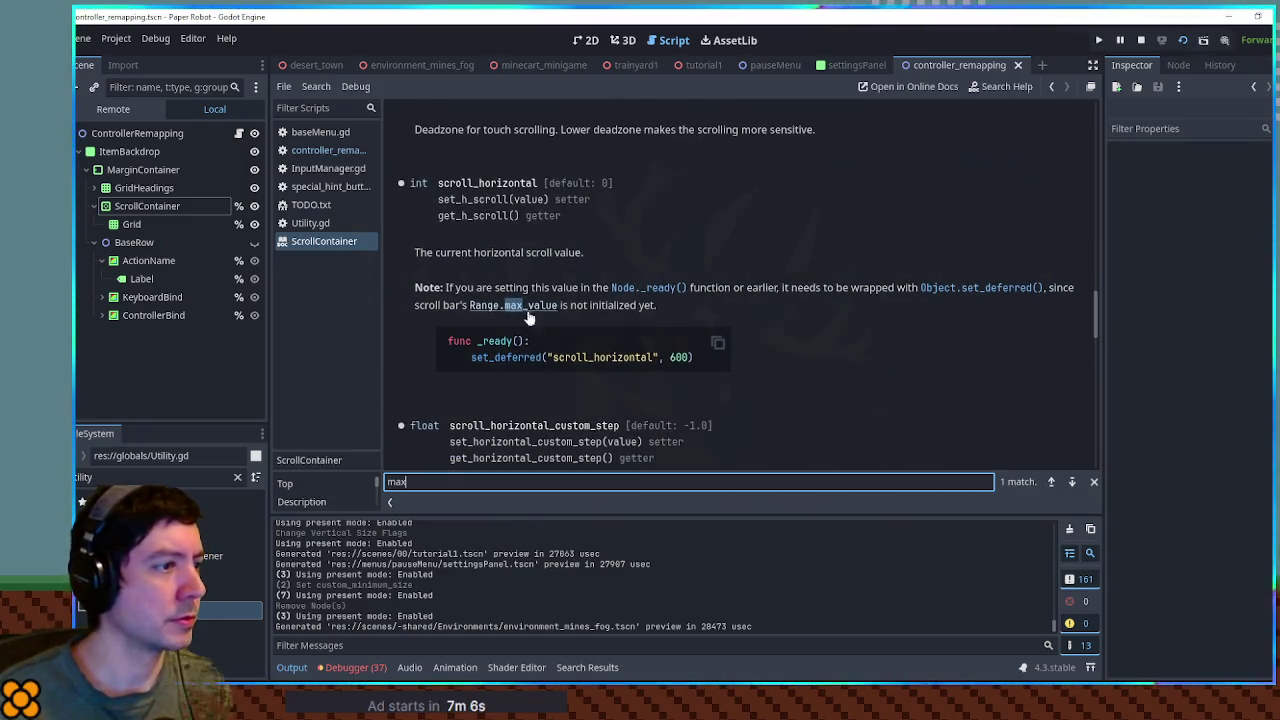
{"action": "left_click", "coordinate": [522, 305]}
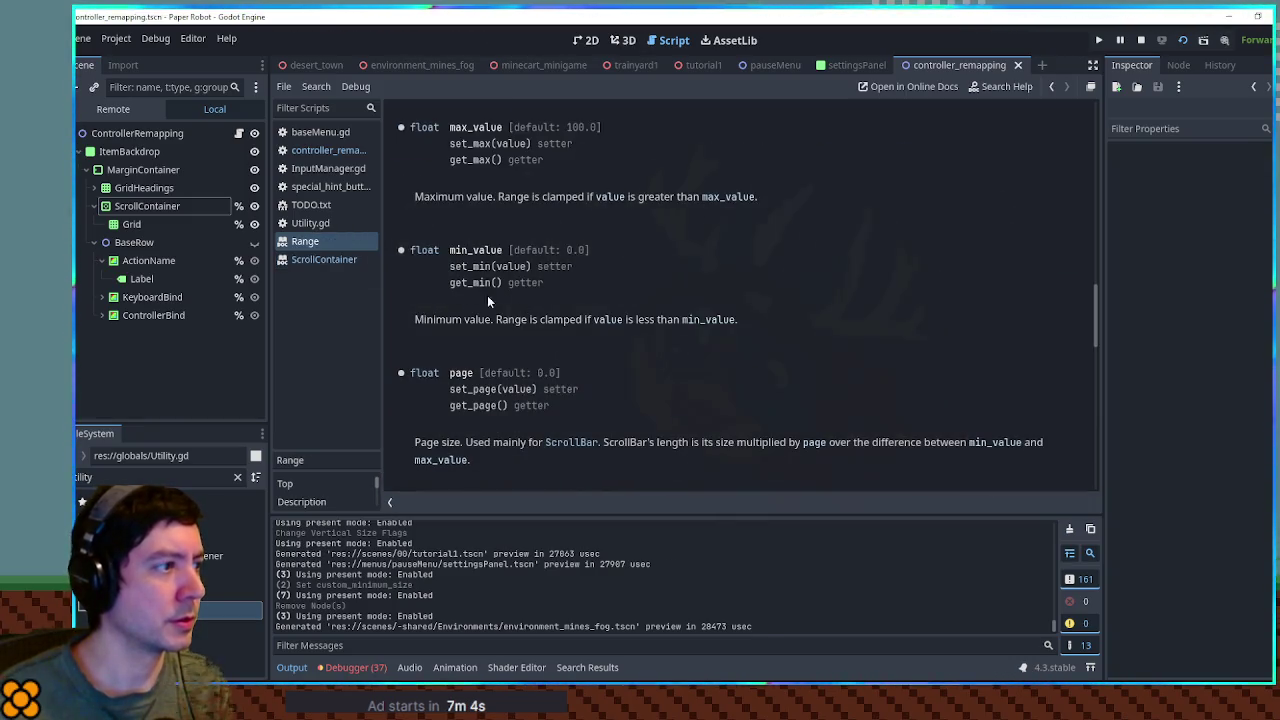
{"action": "middle_click", "coordinate": [343, 242]}
{"action": "left_click_drag", "start_coordinate": [1097, 310], "coordinate": [1100, 119]}
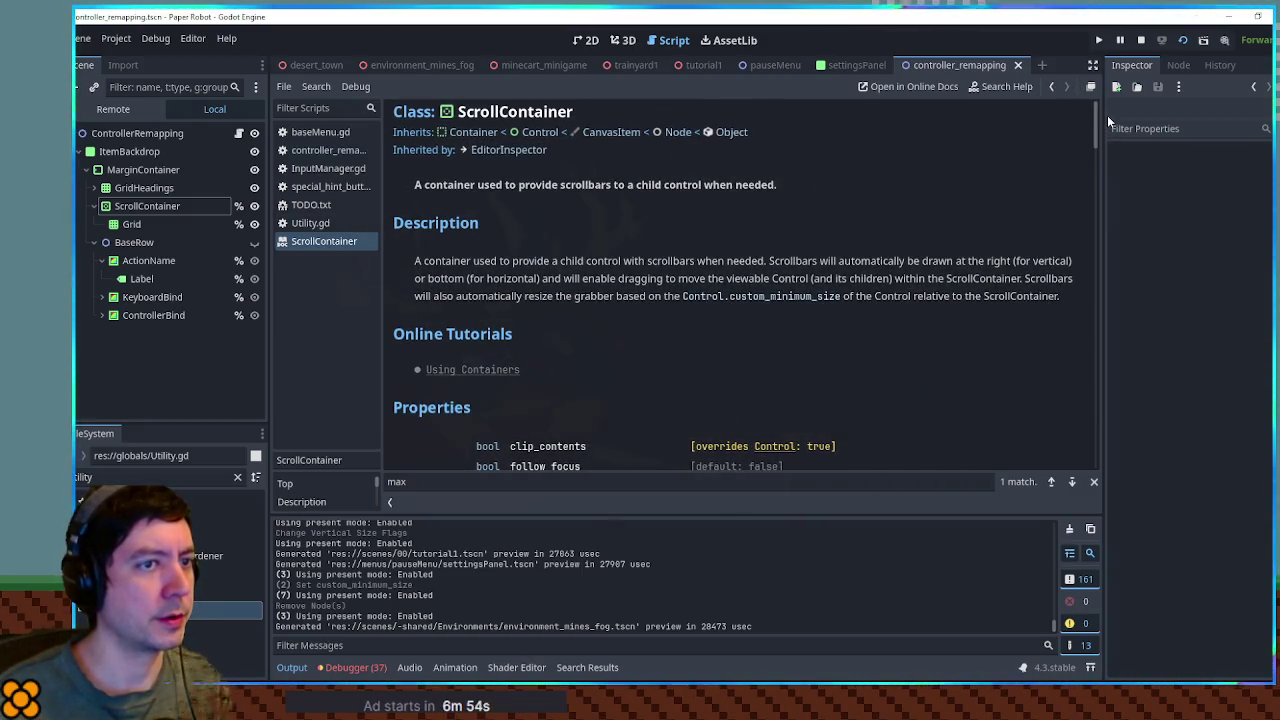
- Search the ScrollContainer docs for 'range' and open the Range and ScrollBar references
{"action": "key", "text": "ctrl+f"}
{"action": "type", "text": "range"}
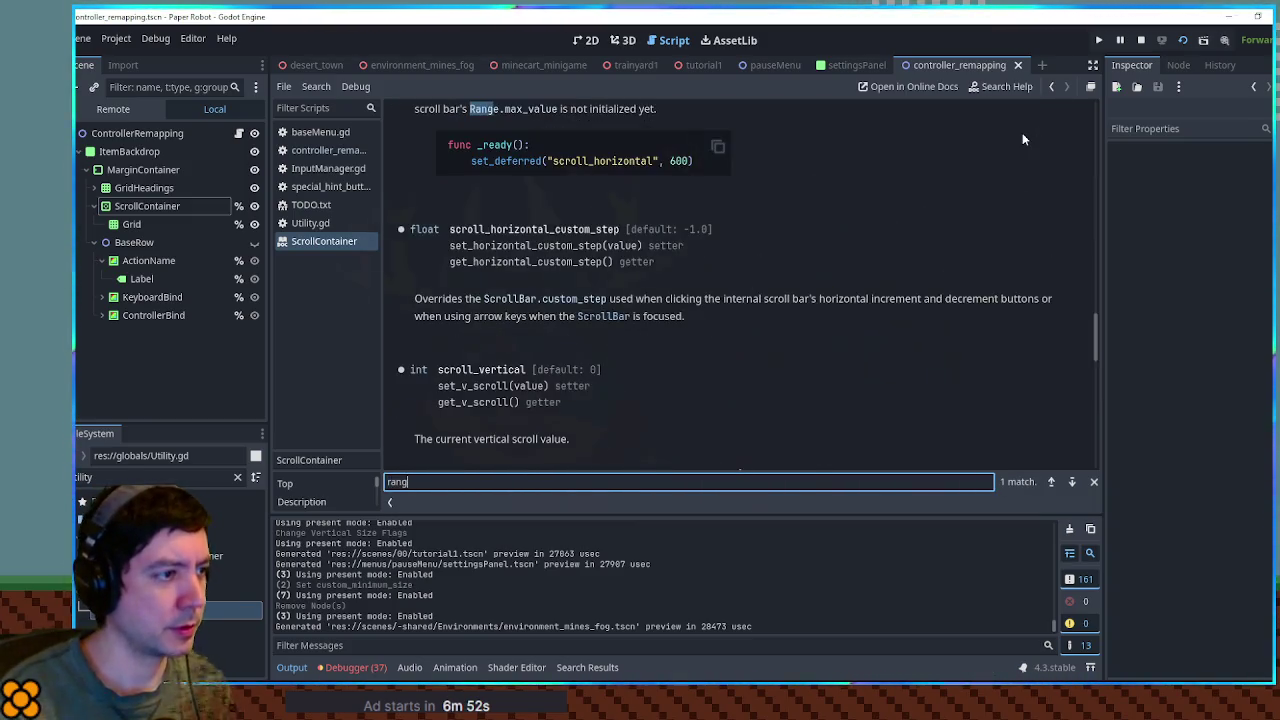
{"action": "left_click", "coordinate": [500, 110]}
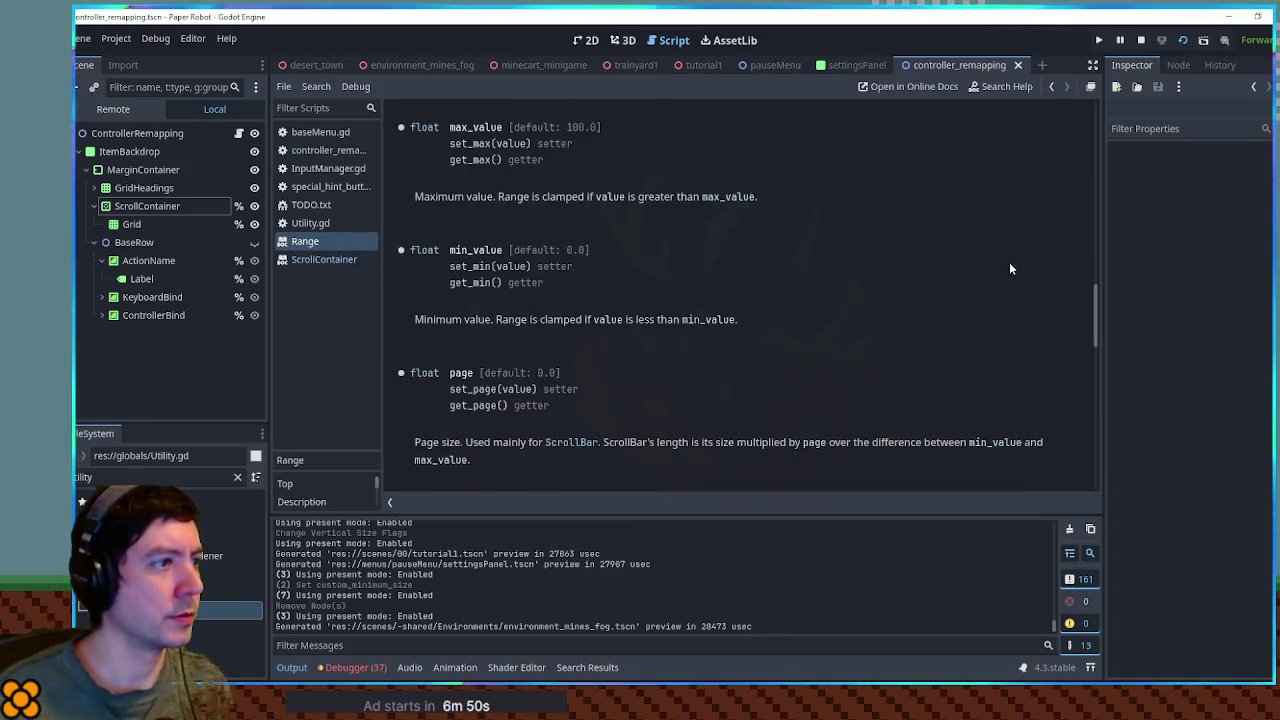
{"action": "left_click_drag", "start_coordinate": [1100, 295], "coordinate": [1101, 97]}
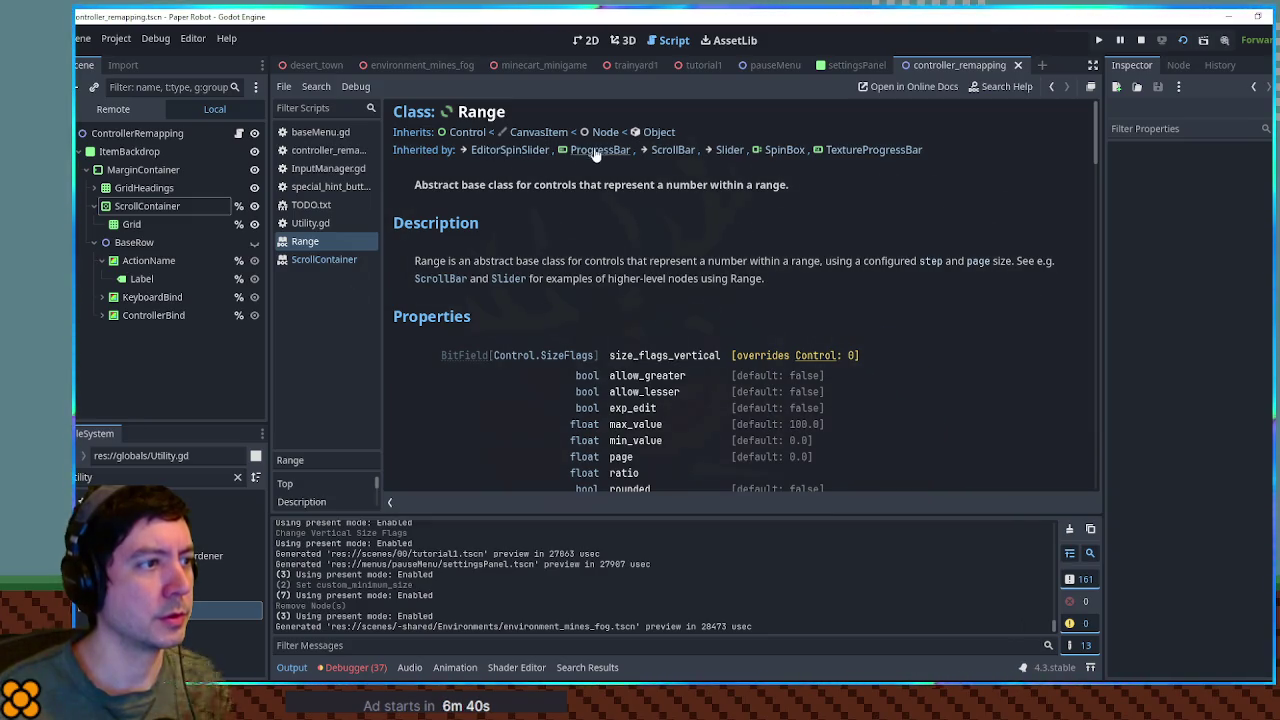
{"action": "left_click", "coordinate": [676, 150]}
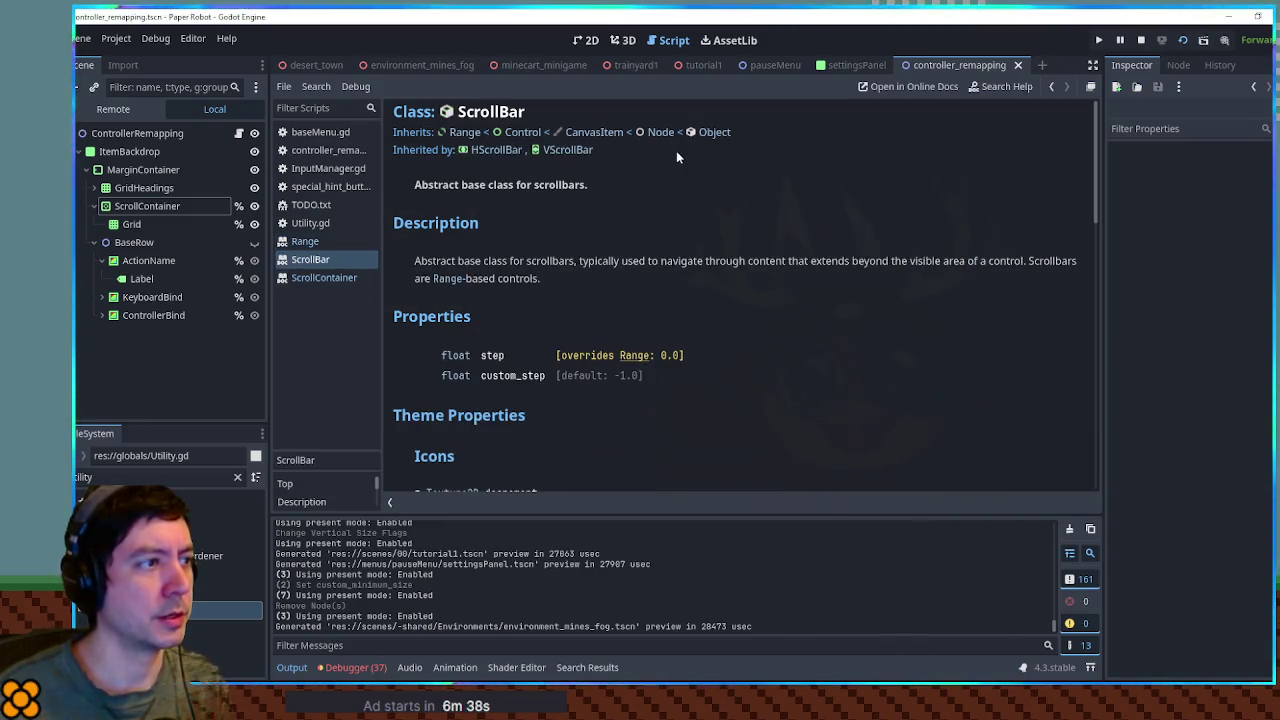
{"action": "left_click", "coordinate": [326, 280]}
- Follow get_v_scroll_bar to the VScrollBar reference, check its parent classes, and return to VScrollBar
{"action": "mouse_move", "coordinate": [1092, 318]}
{"action": "left_mouse_down"}
{"action": "mouse_move", "coordinate": [1093, 108]}
{"action": "mouse_move", "coordinate": [1095, 147]}
{"action": "left_mouse_up"}
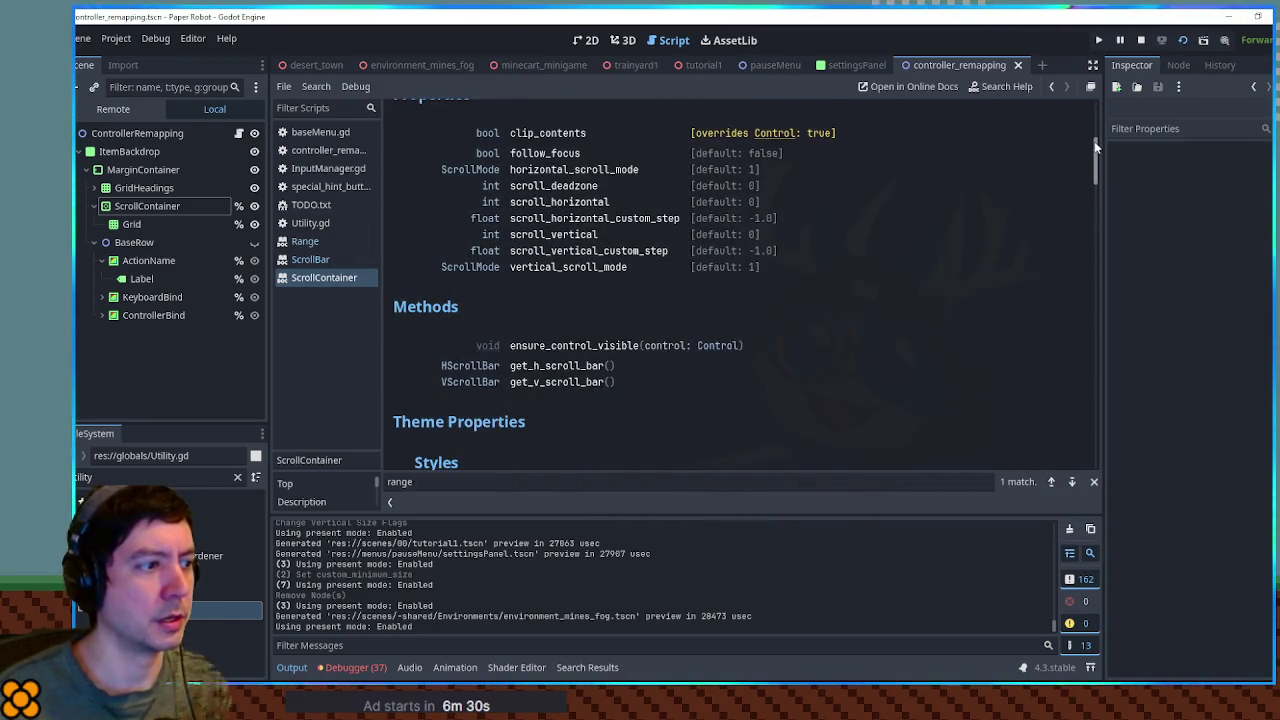
{"action": "left_click_drag", "start_coordinate": [511, 386], "coordinate": [598, 385]}
{"action": "left_click", "coordinate": [598, 385]}
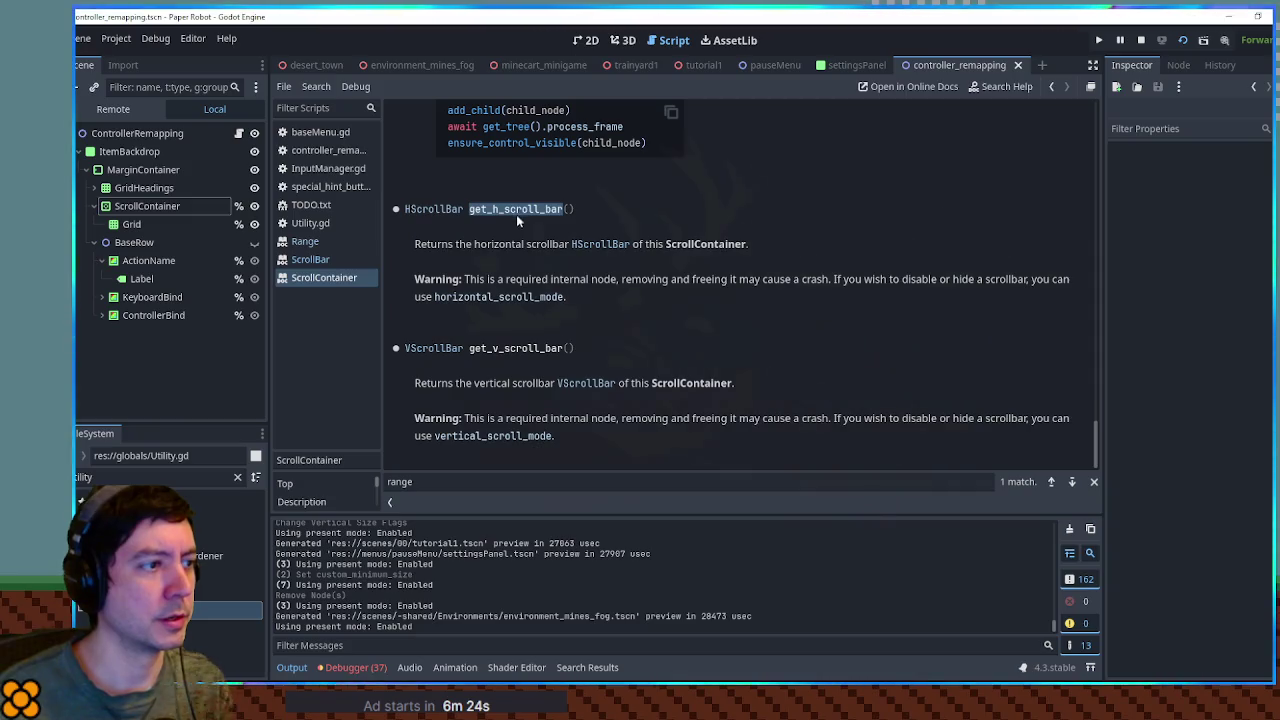
{"action": "double_click", "coordinate": [512, 350]}
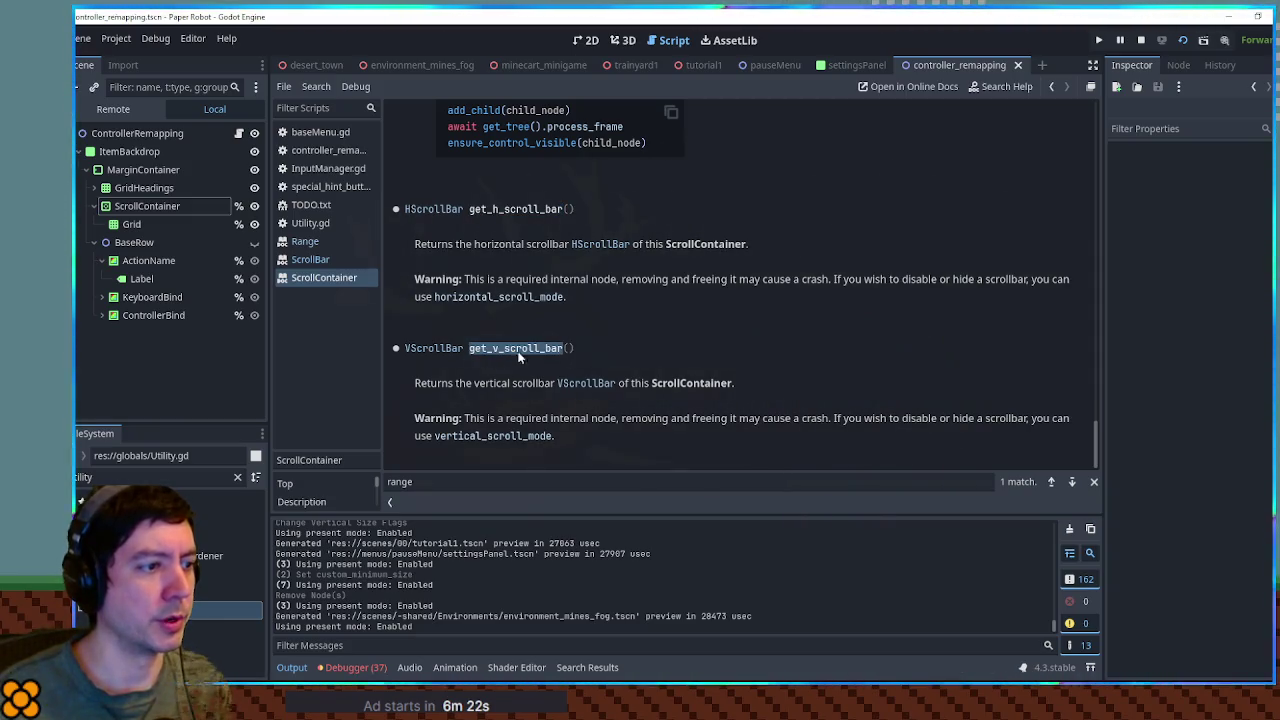
{"action": "left_click", "coordinate": [577, 387]}
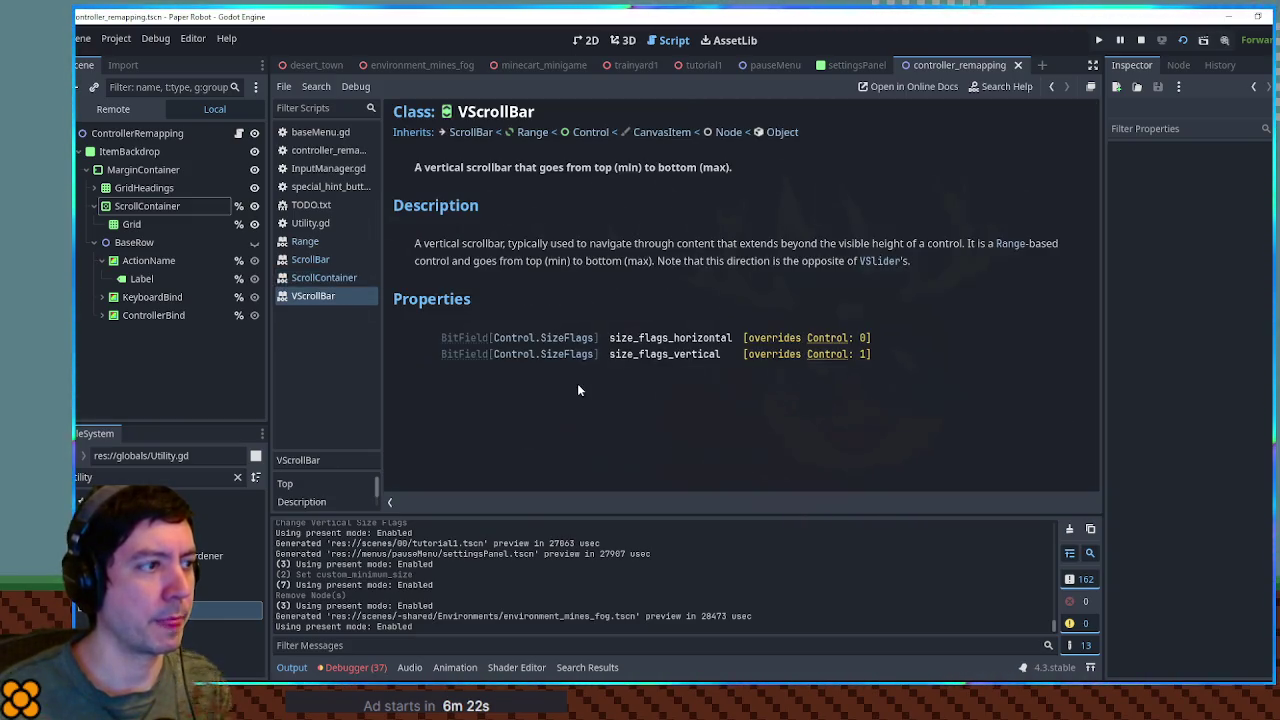
{"action": "left_click", "coordinate": [470, 133]}
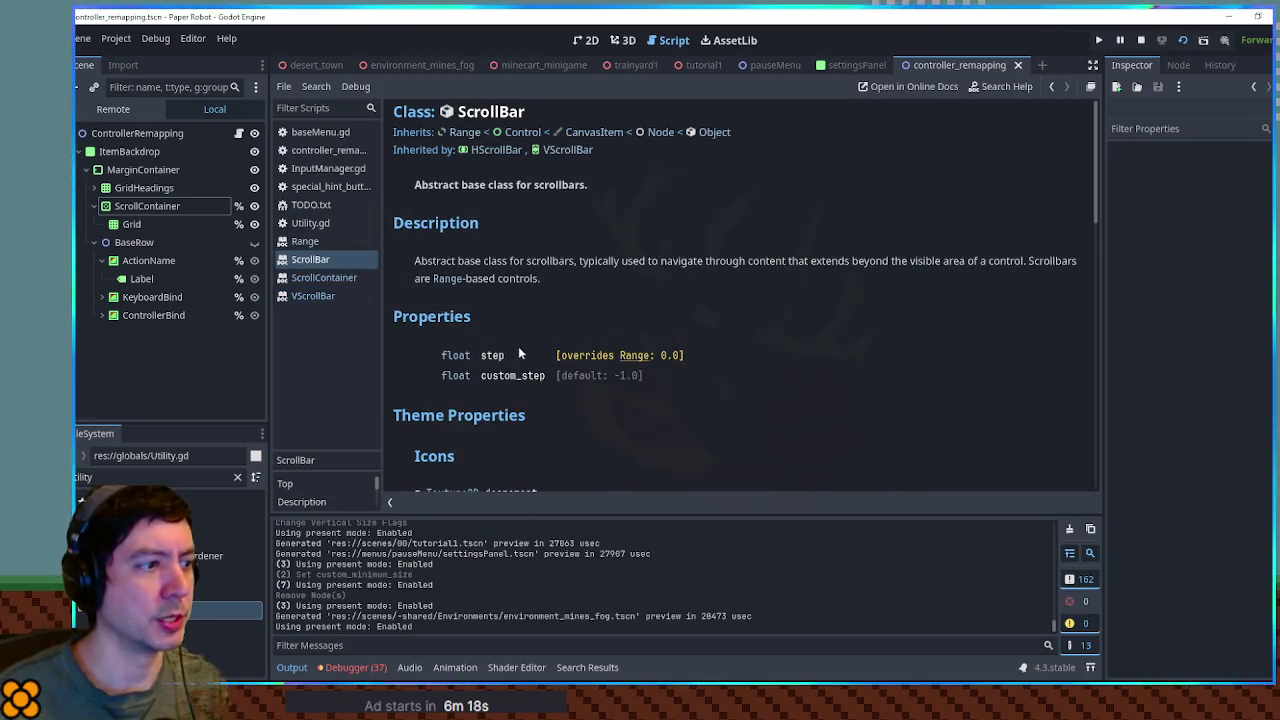
{"action": "left_click", "coordinate": [470, 132]}
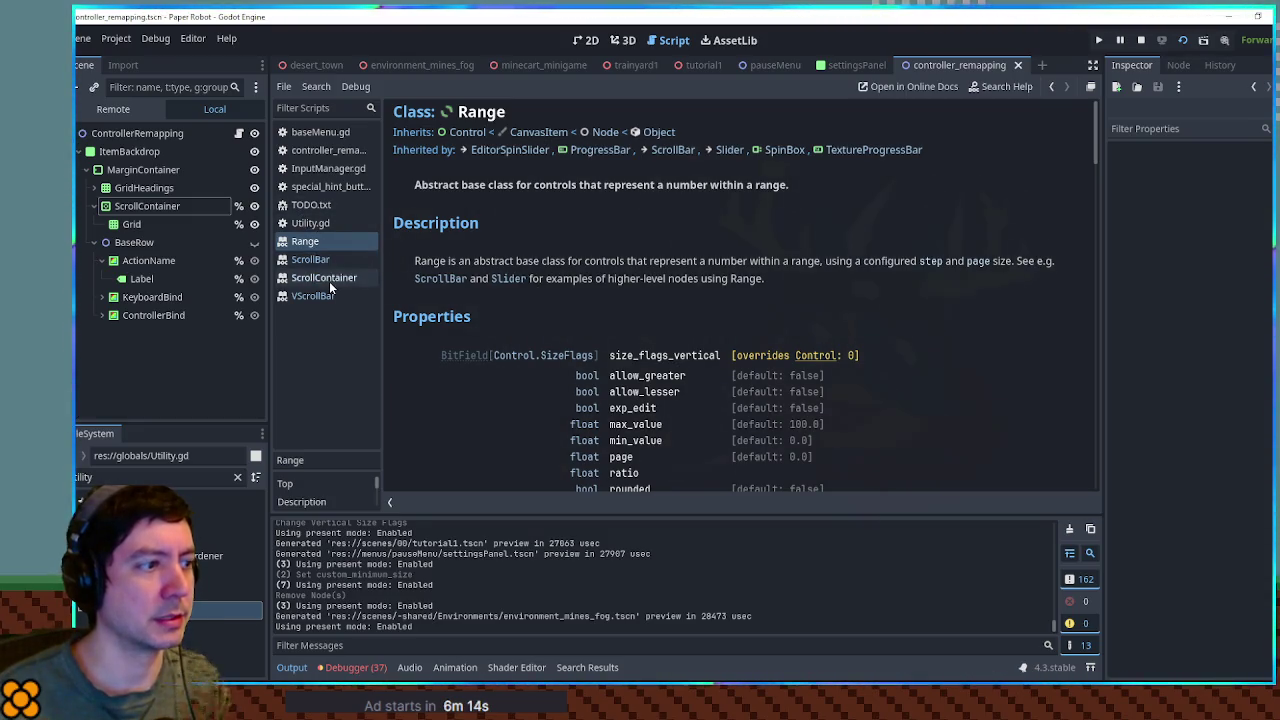
{"action": "scroll", "coordinate": [630, 297], "scroll_direction": "down", "scroll_amount": 3}
{"action": "left_click", "coordinate": [631, 296]}
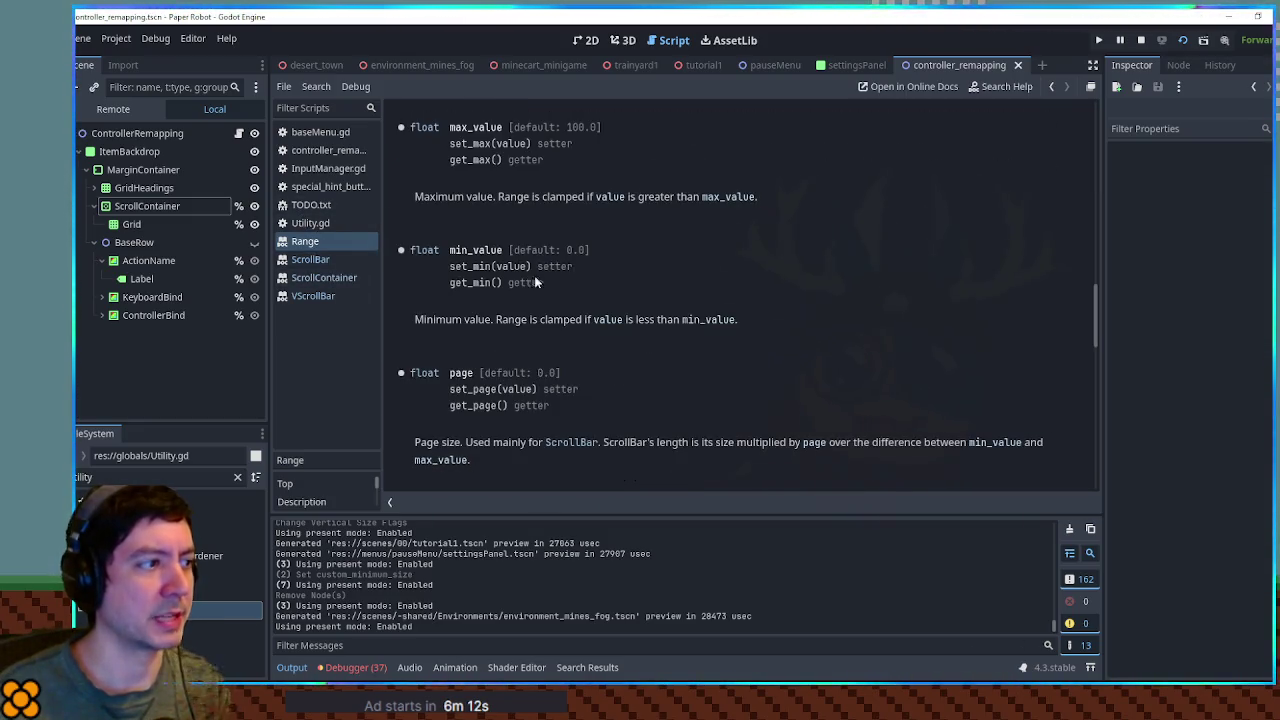
{"action": "left_click", "coordinate": [303, 297]}
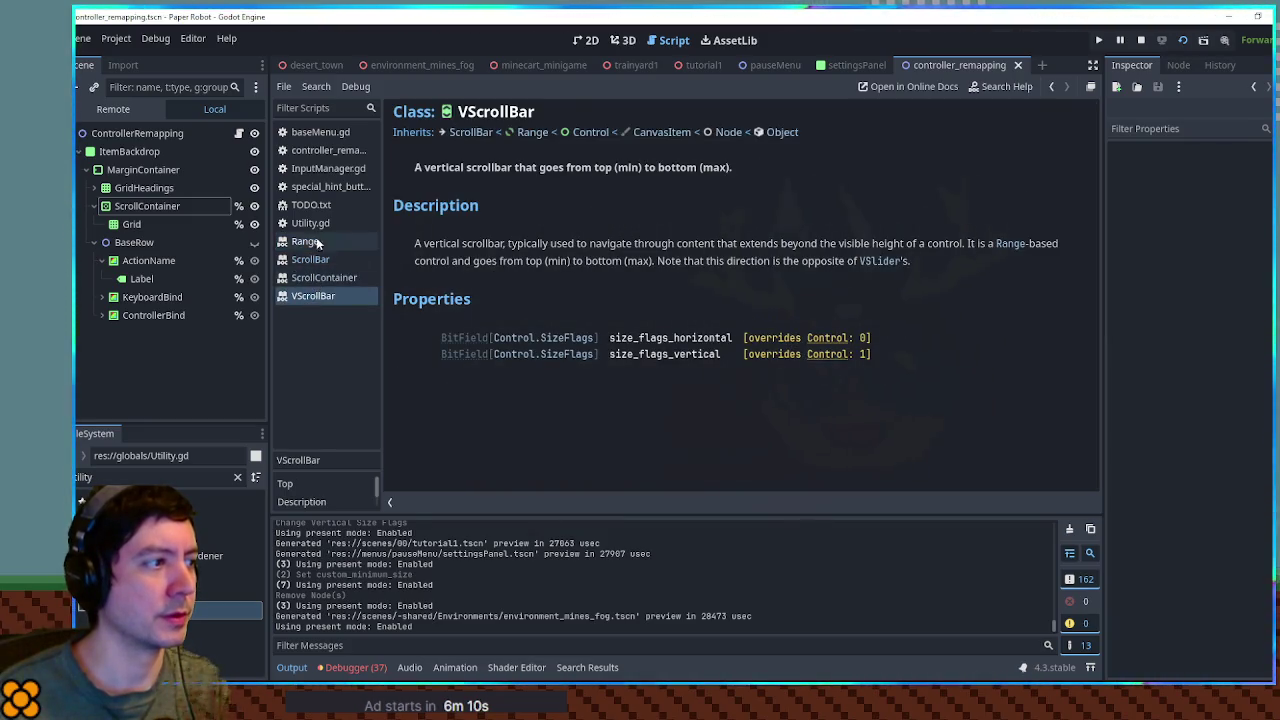
- Finish line 69 with get_v_scroll_bar().max_value and test-run the game
{"action": "left_click", "coordinate": [327, 152]}
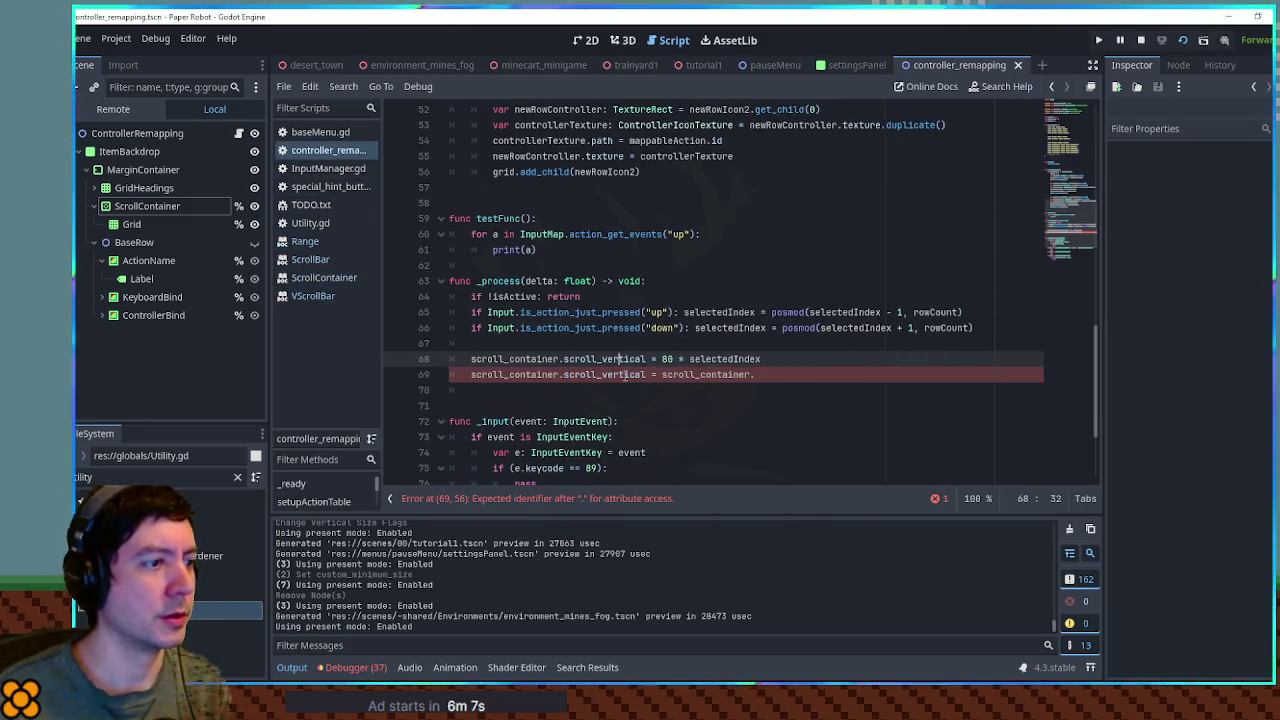
{"action": "left_click", "coordinate": [756, 375]}
{"action": "type", "text": "get_v_scroll_bar"}
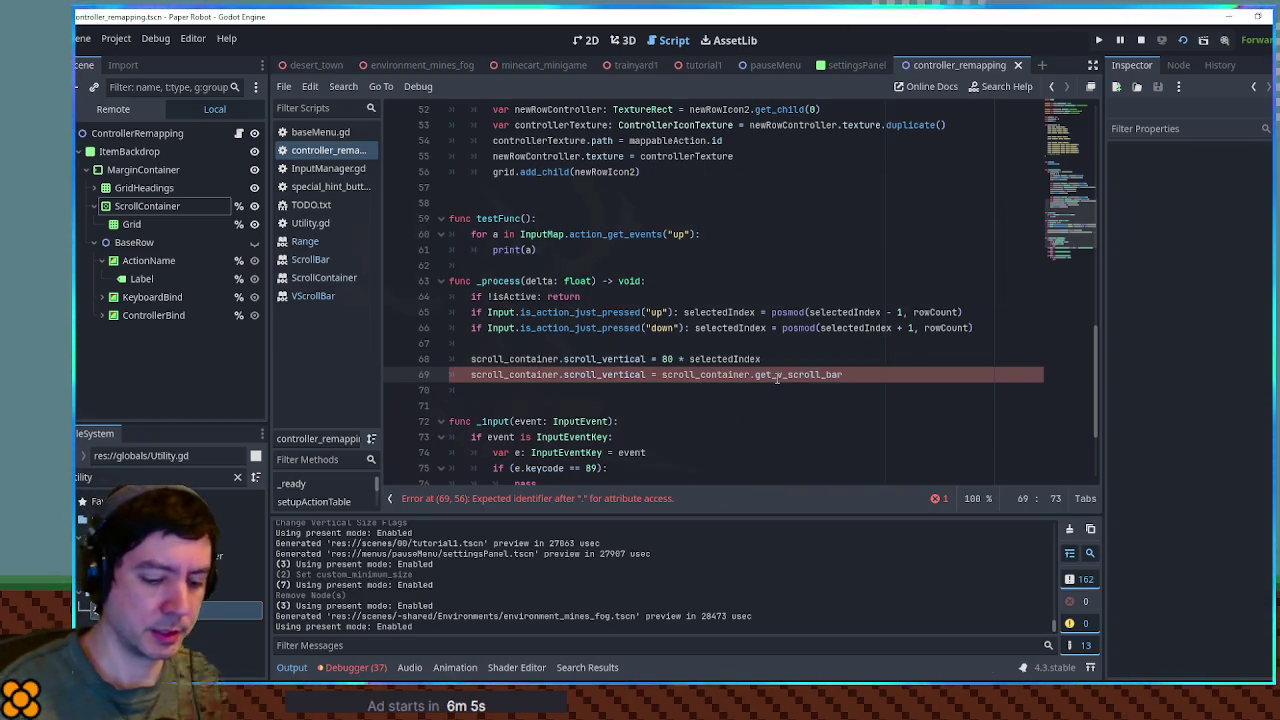
{"action": "type", "text": "().max_value"}
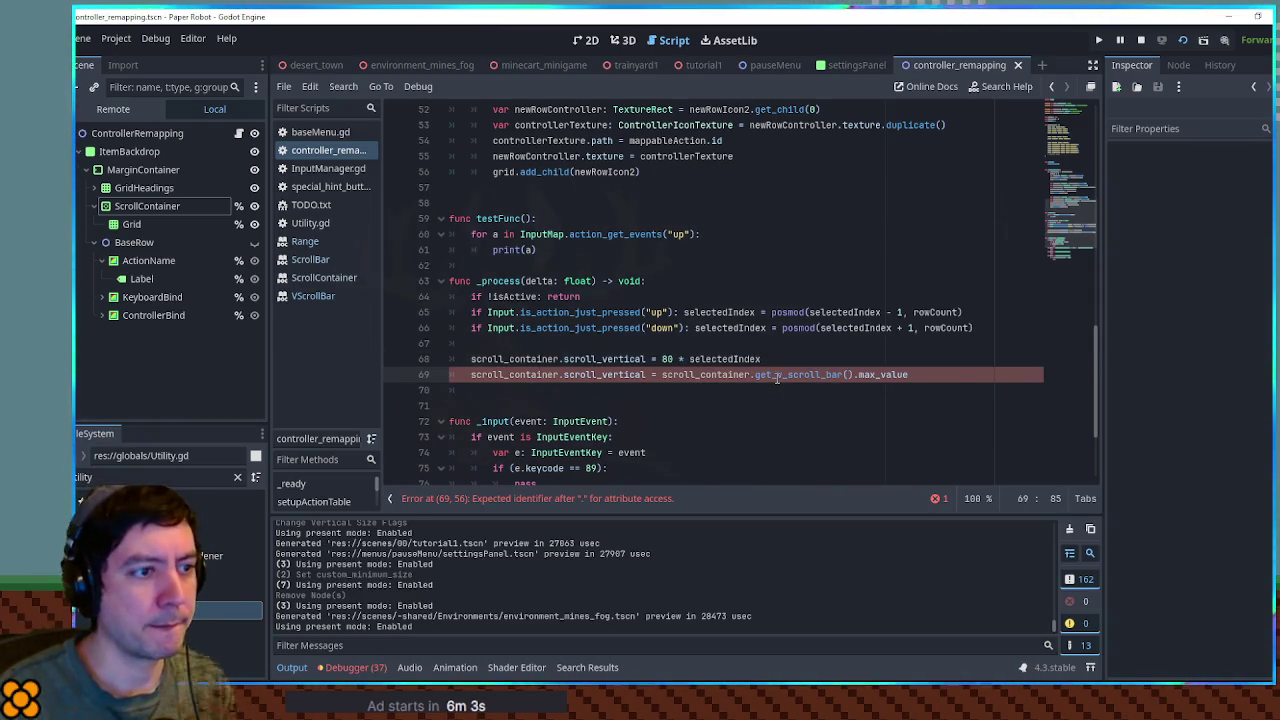
{"action": "key", "text": "F5"}
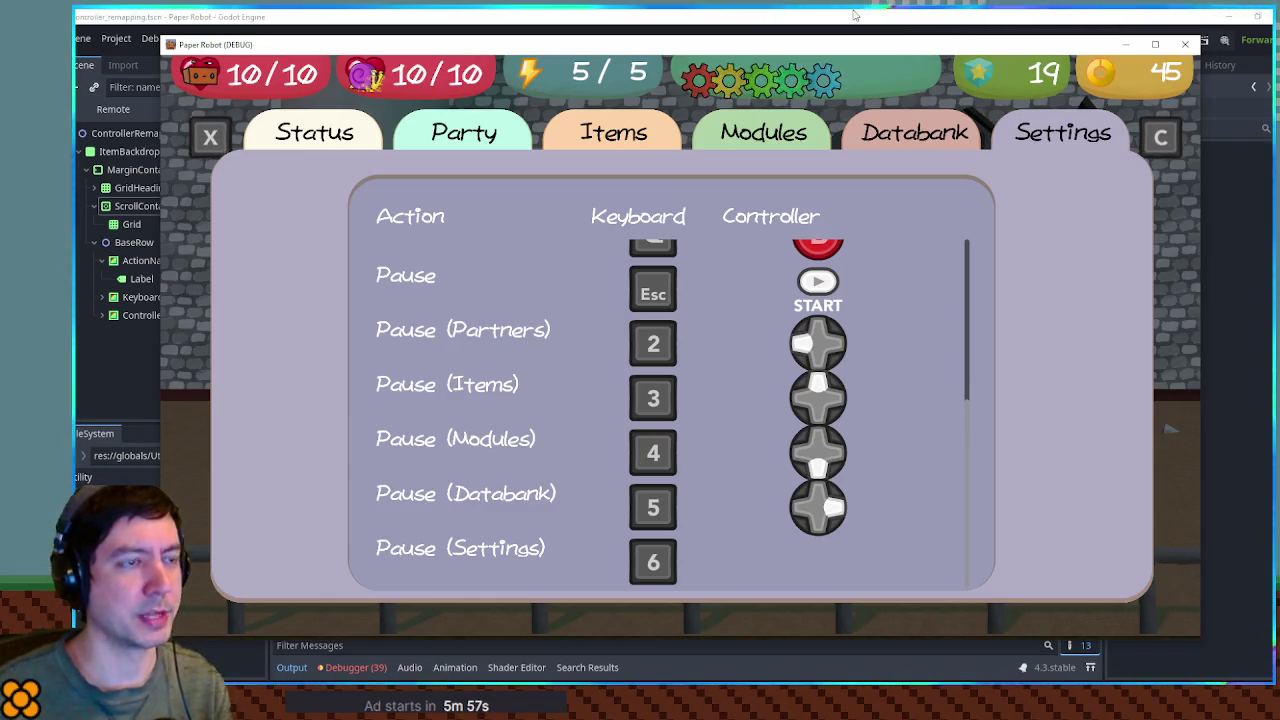
{"action": "key", "text": "F8"}
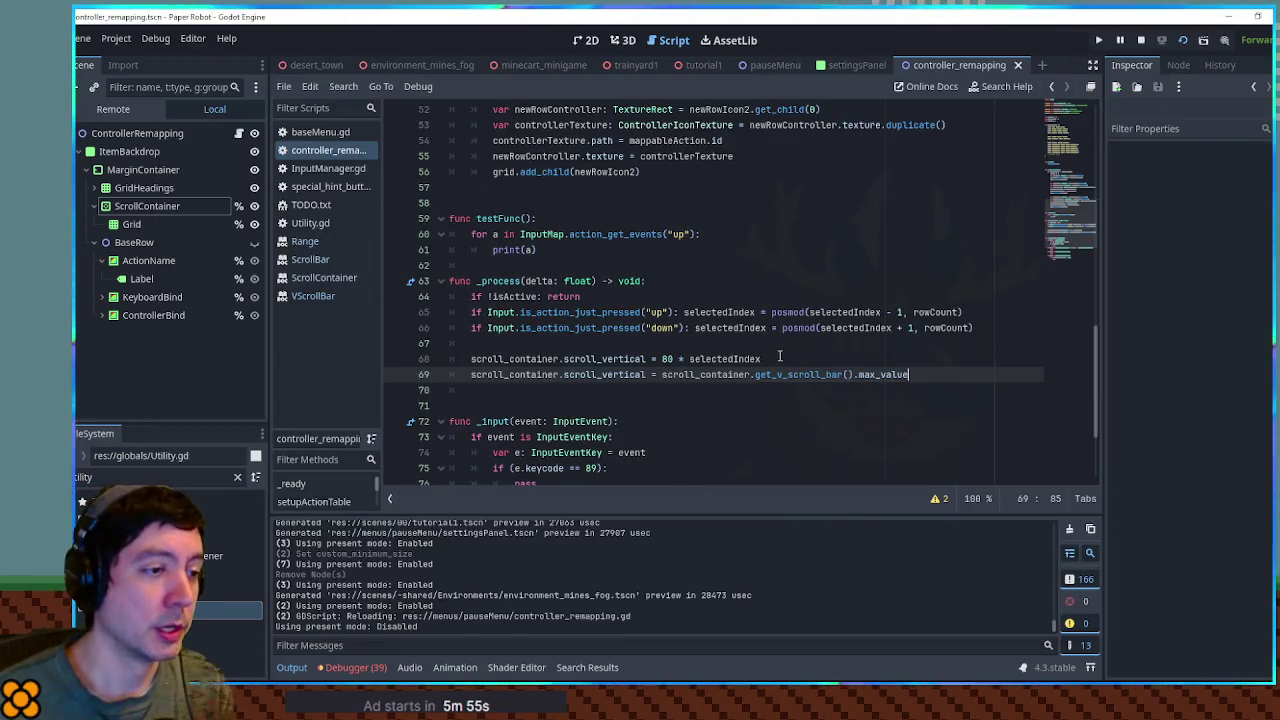
- Add var scrollRatio = 1.0 * selectedIndex / rowCount and delete the old 80 * selectedIndex line
{"action": "key", "text": "Up"}
{"action": "key", "text": "Up"}
{"action": "key", "text": "Return"}
{"action": "type", "text": "var scrollRatio"}
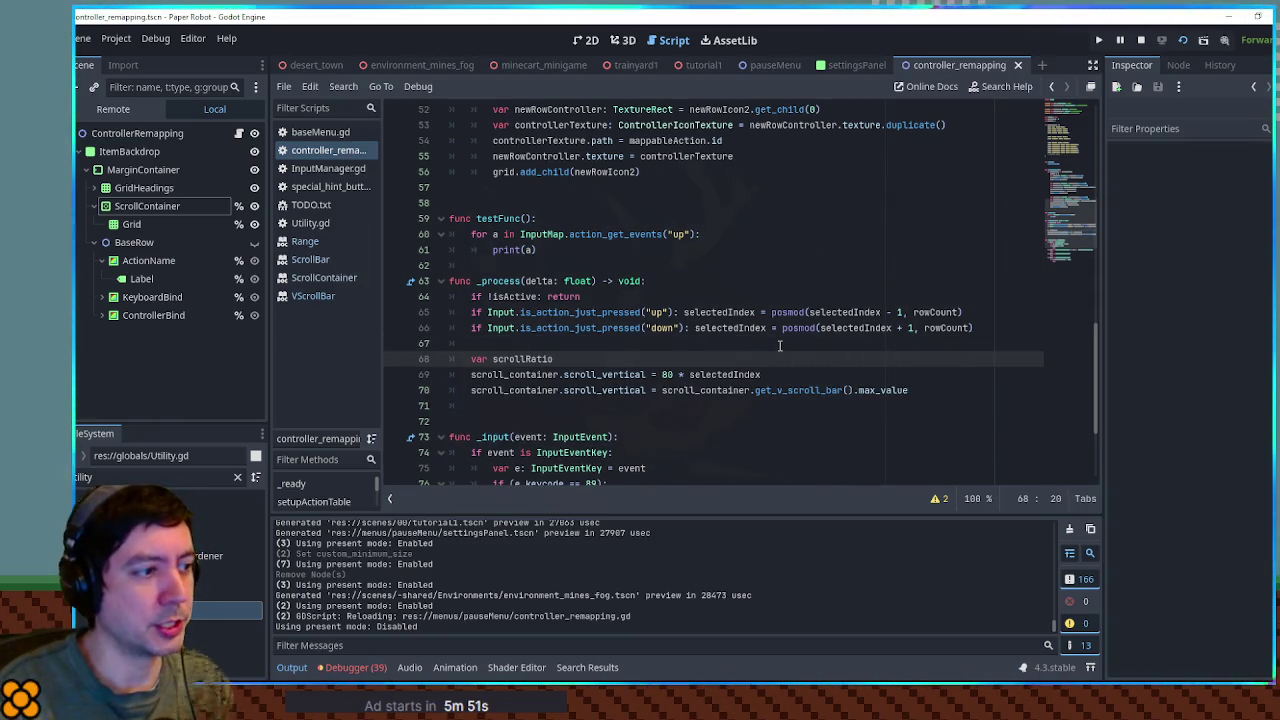
{"action": "type", "text": " = selectedIndex /"}
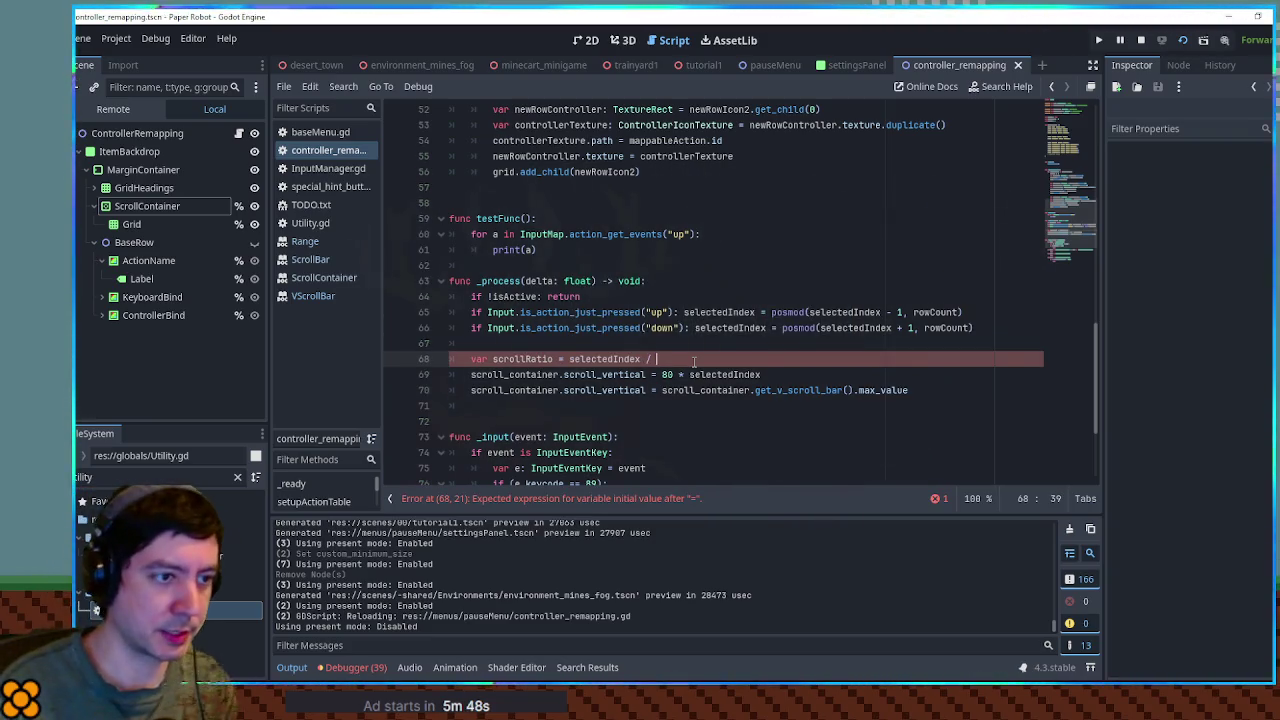
{"action": "type", "text": "Count"}
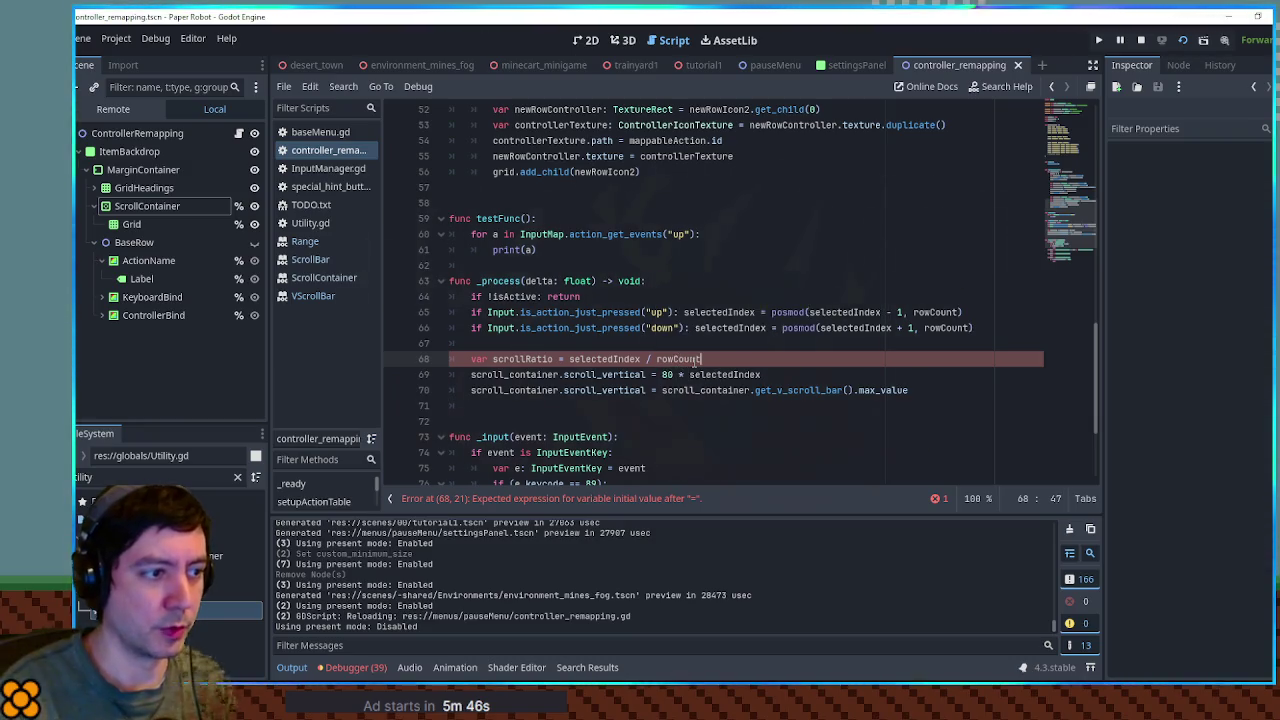
{"action": "key", "text": "ctrl+Left"}
{"action": "key", "text": "ctrl+Left"}
{"action": "key", "text": "ctrl+Left"}
{"action": "type", "text": "1.0 "}
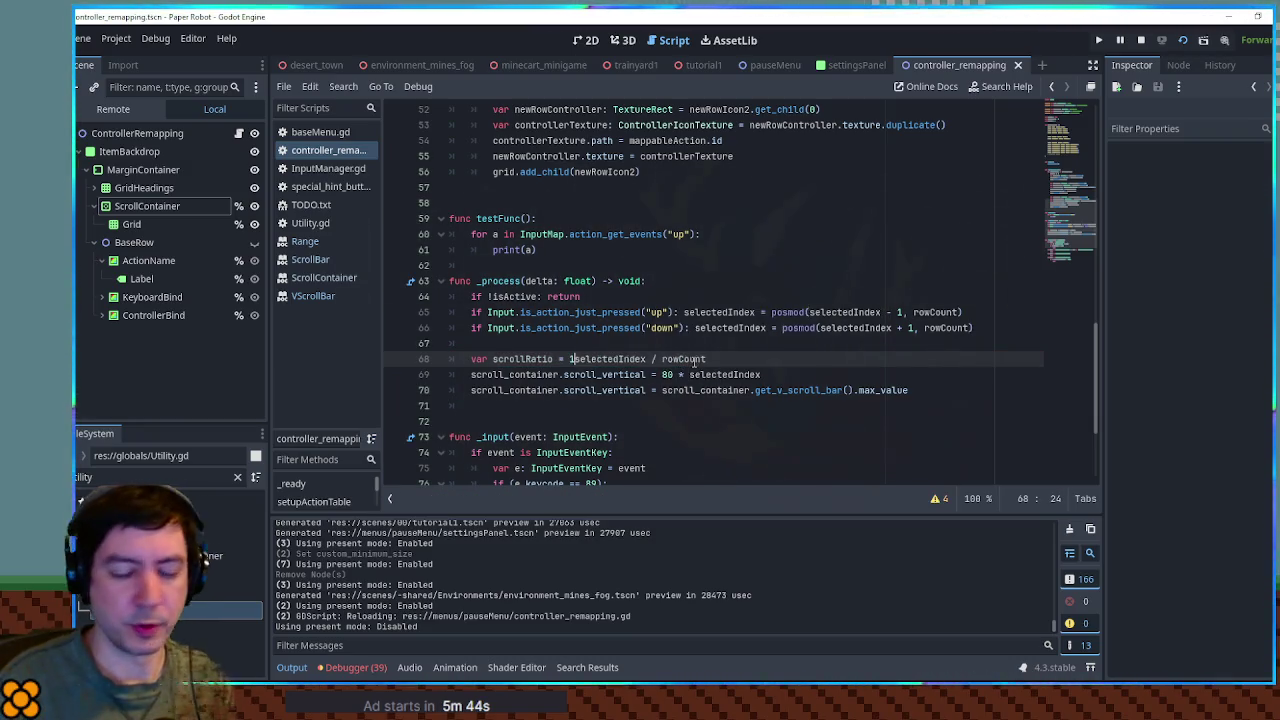
{"action": "type", "text": "*"}
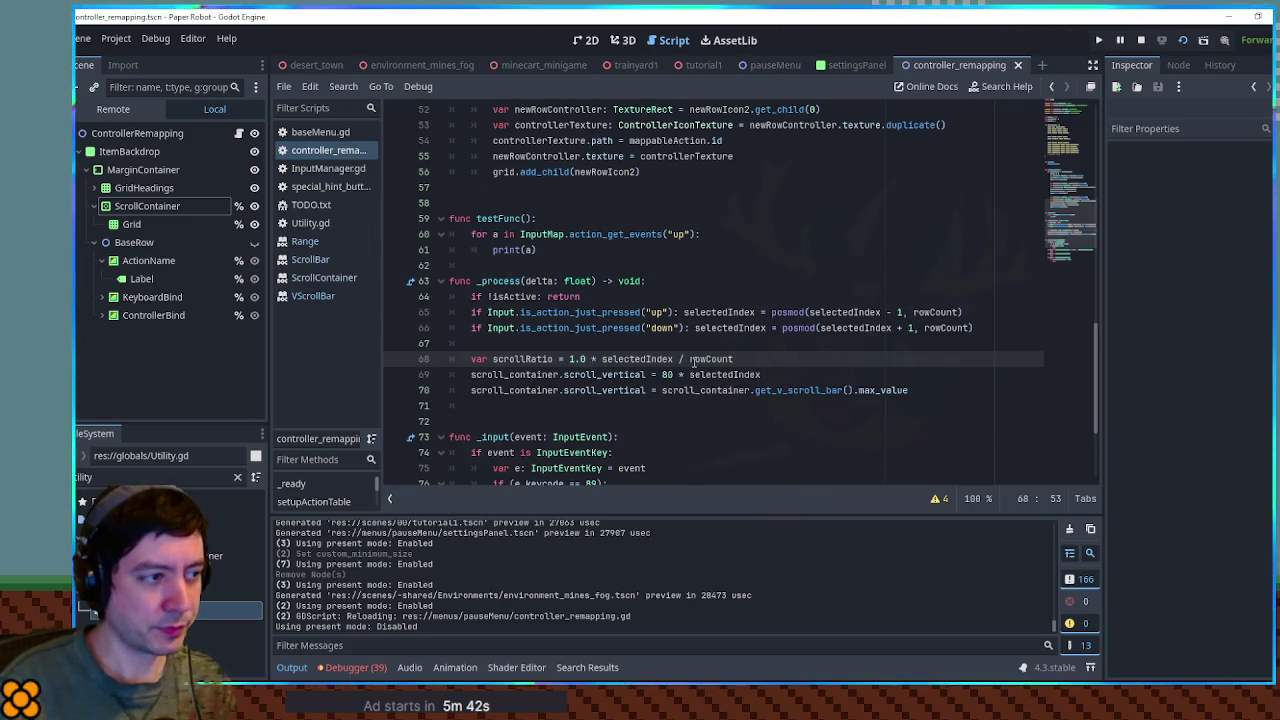
{"action": "key", "text": "Return"}
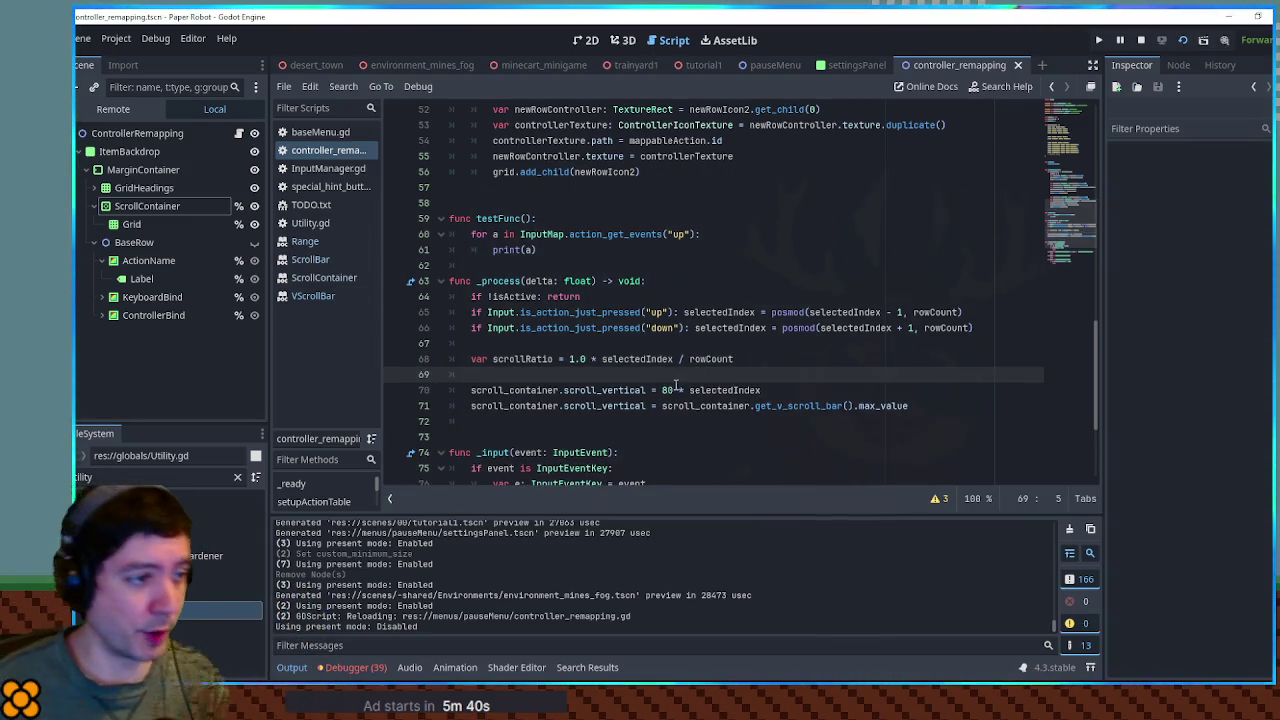
{"action": "key", "text": "ctrl+shift+k"}
{"action": "key", "text": "ctrl+shift+k"}
{"action": "key", "text": "Up"}
{"action": "key", "text": "ctrl+d"}
- Multiply the scroll bar's max_value by scrollRatio and run the game again
{"action": "left_click", "coordinate": [930, 375]}
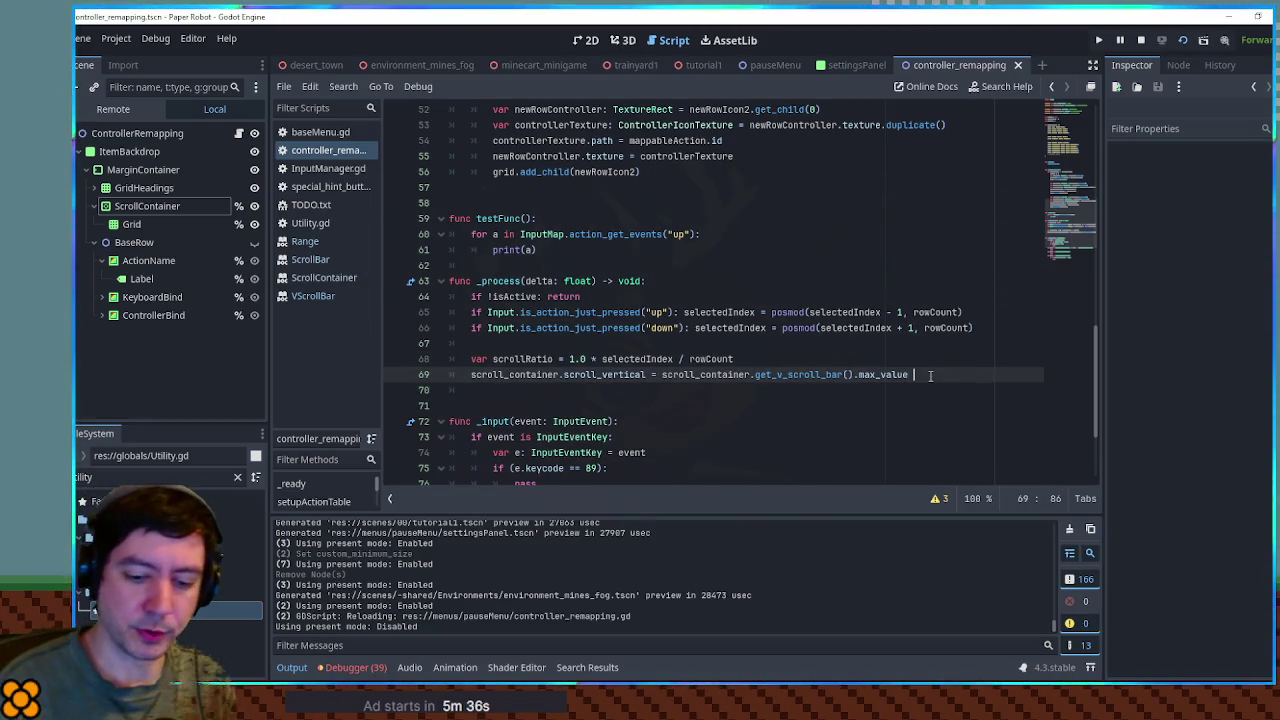
{"action": "type", "text": "* scrollR"}
{"action": "key", "text": "Return"}
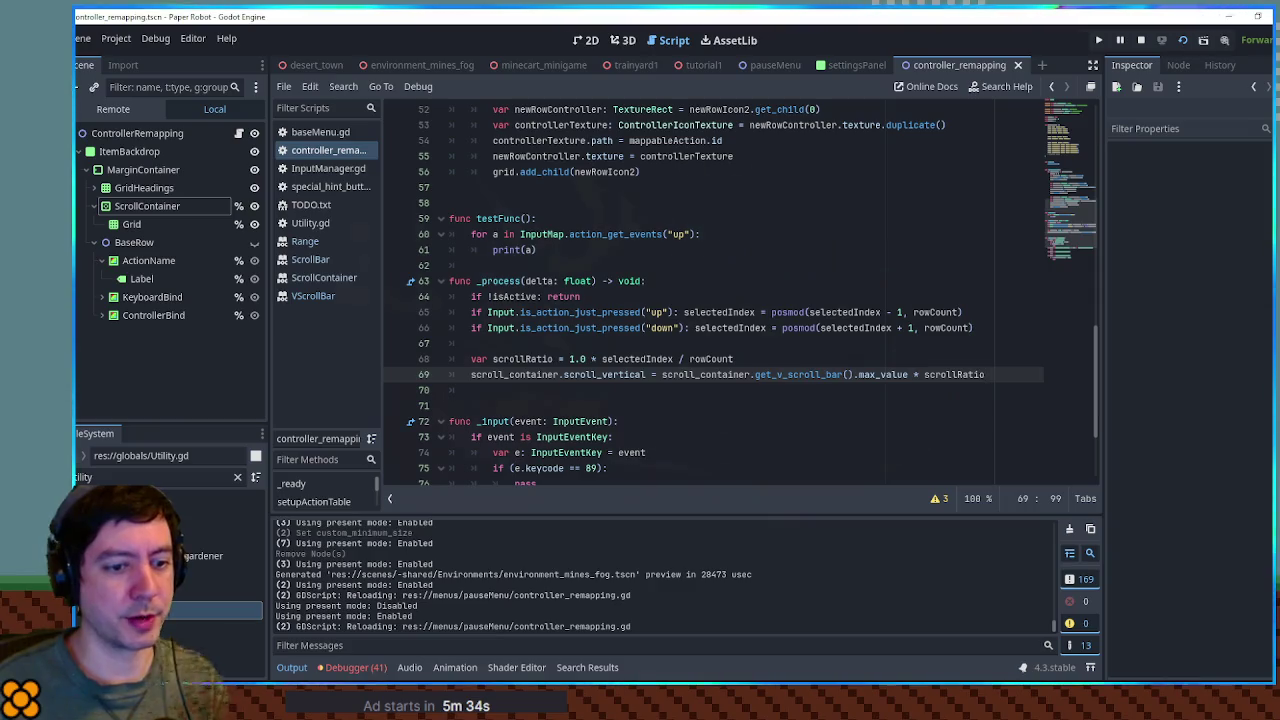
{"action": "key", "text": "F5"}
- Scroll the Settings remapping list through the action rows several times, then close the game
{"action": "scroll", "coordinate": [720, 410], "scroll_direction": "down", "scroll_amount": 3}
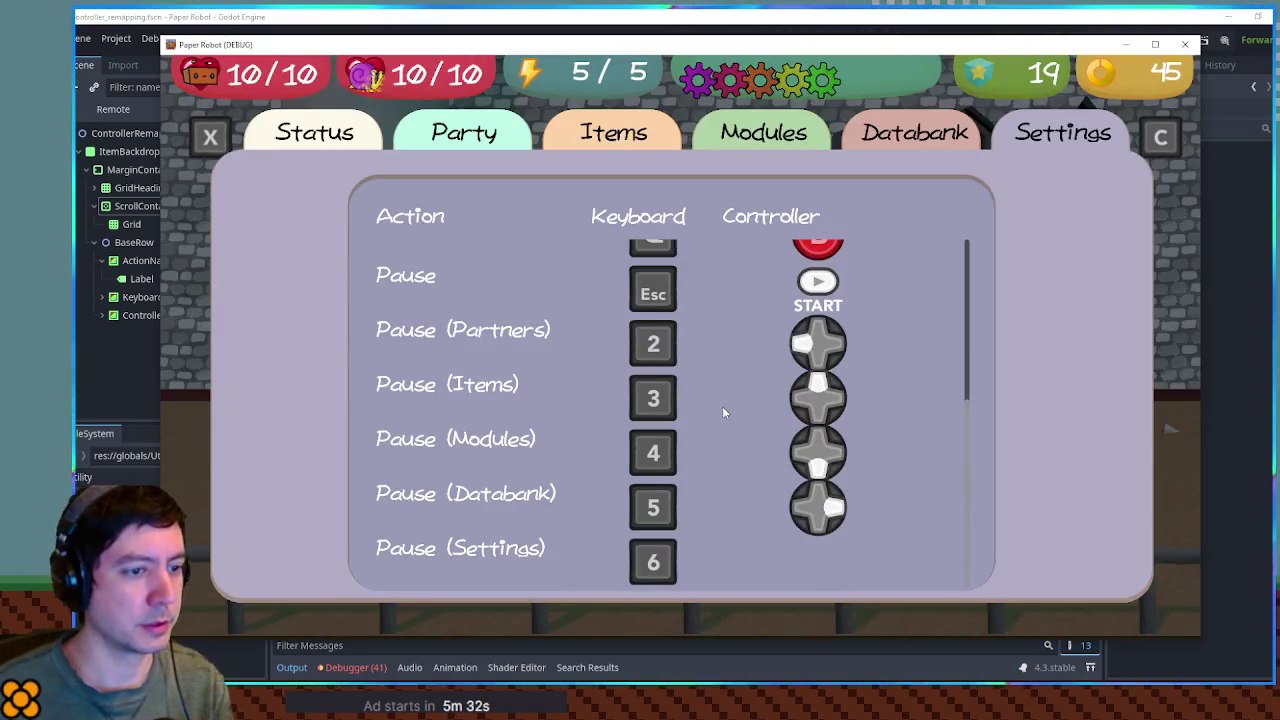
{"action": "scroll", "coordinate": [724, 412], "scroll_direction": "up", "scroll_amount": 3}
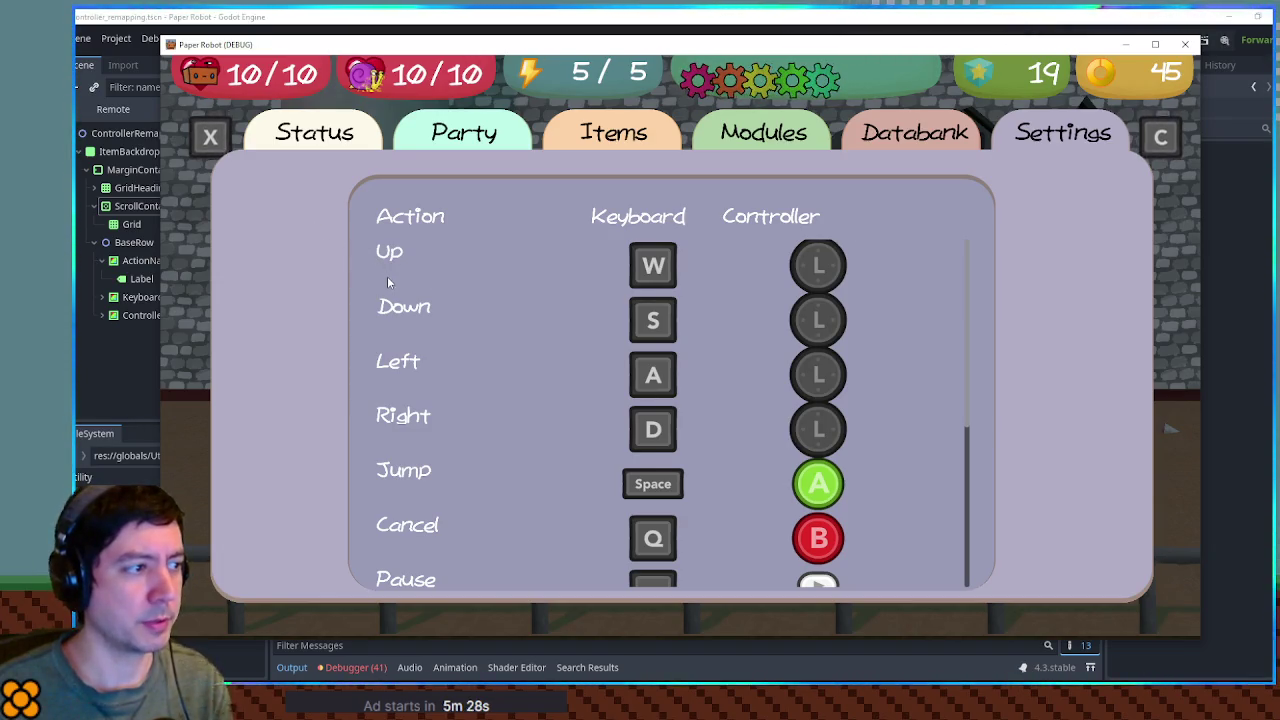
{"action": "scroll", "coordinate": [395, 281], "scroll_direction": "down", "scroll_amount": 4}
{"action": "scroll", "coordinate": [404, 282], "scroll_direction": "down", "scroll_amount": 2}
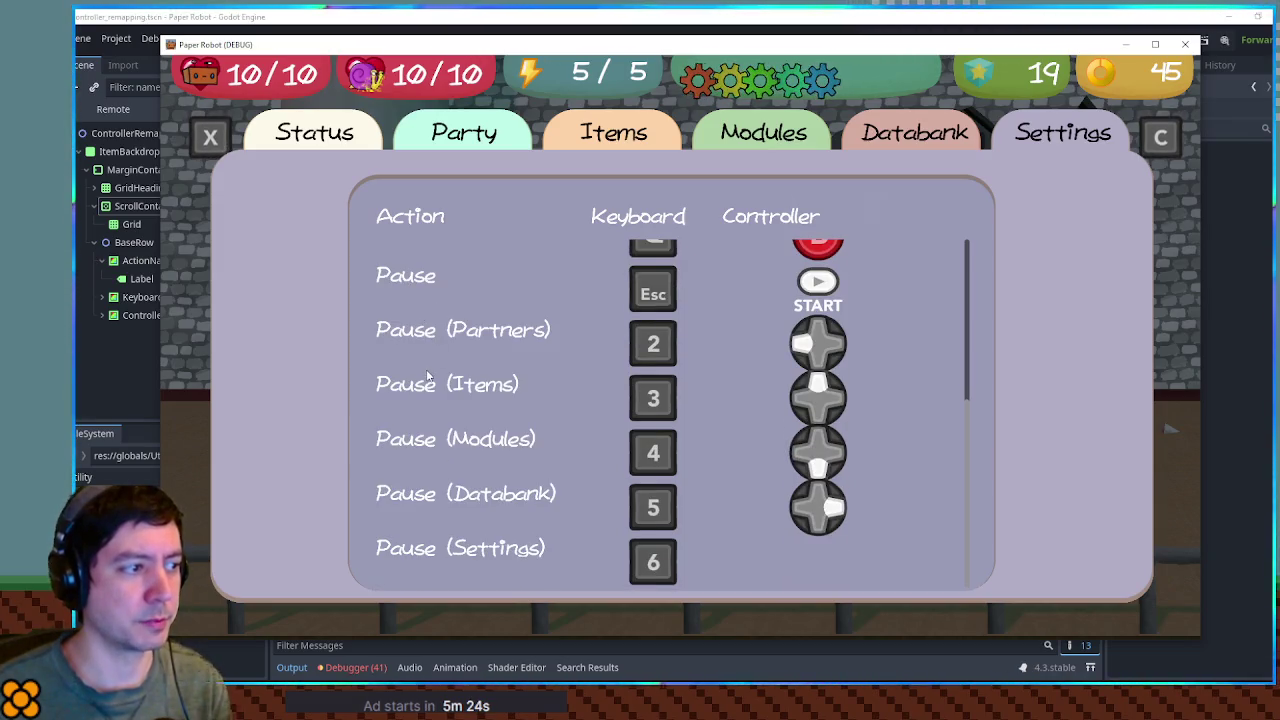
{"action": "scroll", "coordinate": [410, 560], "scroll_direction": "up", "scroll_amount": 6}
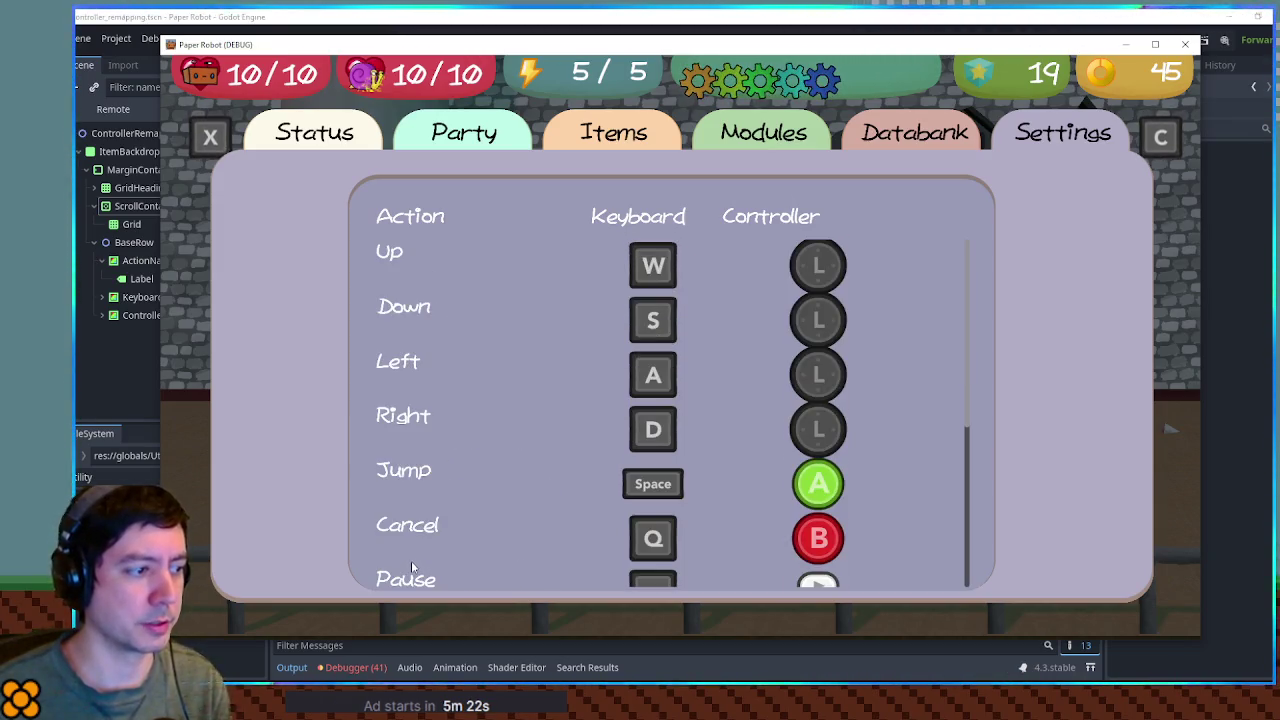
{"action": "scroll", "coordinate": [410, 560], "scroll_direction": "down", "scroll_amount": 6}
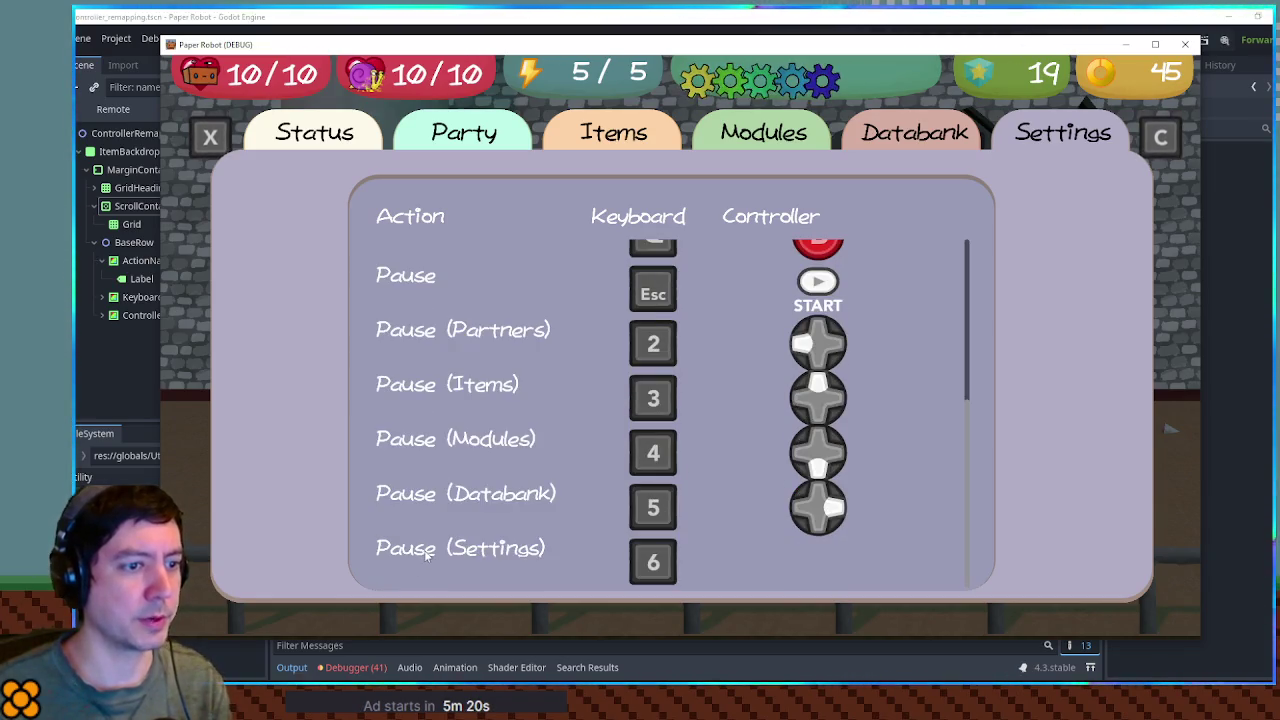
{"action": "scroll", "coordinate": [428, 547], "scroll_direction": "up", "scroll_amount": 3}
{"action": "scroll", "coordinate": [428, 547], "scroll_direction": "down", "scroll_amount": 2}
{"action": "scroll", "coordinate": [428, 547], "scroll_direction": "down", "scroll_amount": 1}
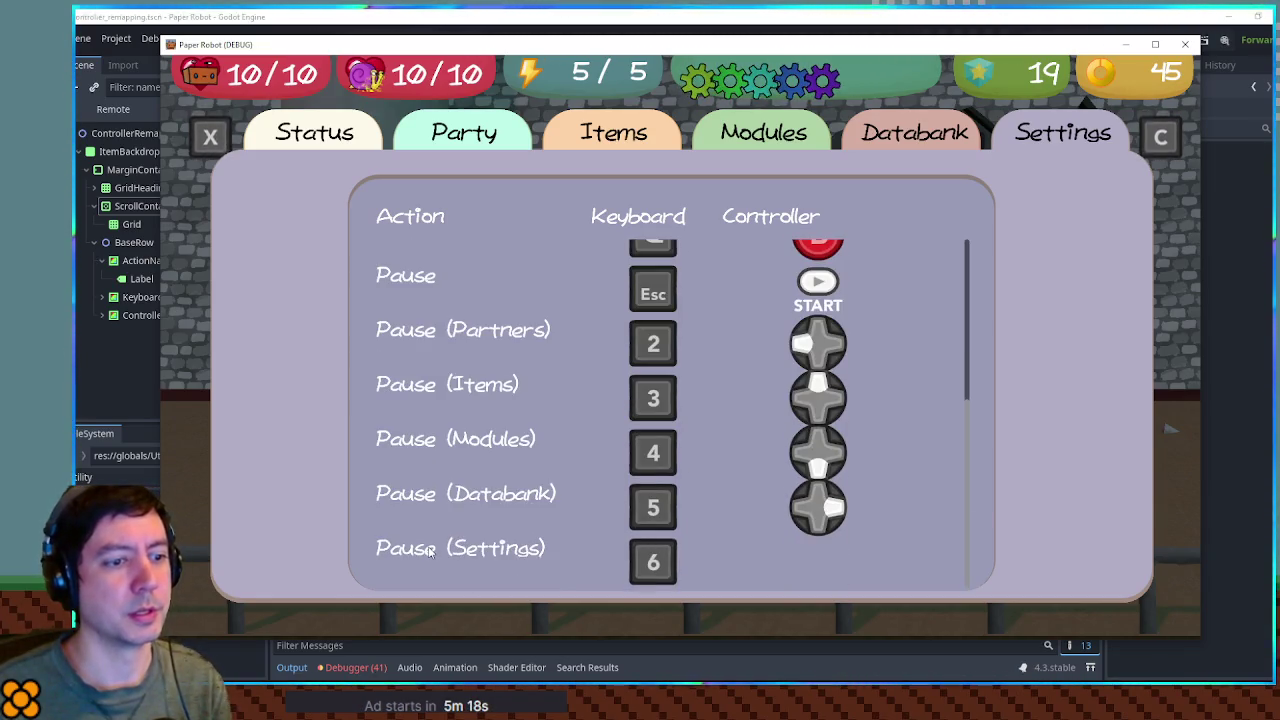
{"action": "scroll", "coordinate": [430, 549], "scroll_direction": "up", "scroll_amount": 5}
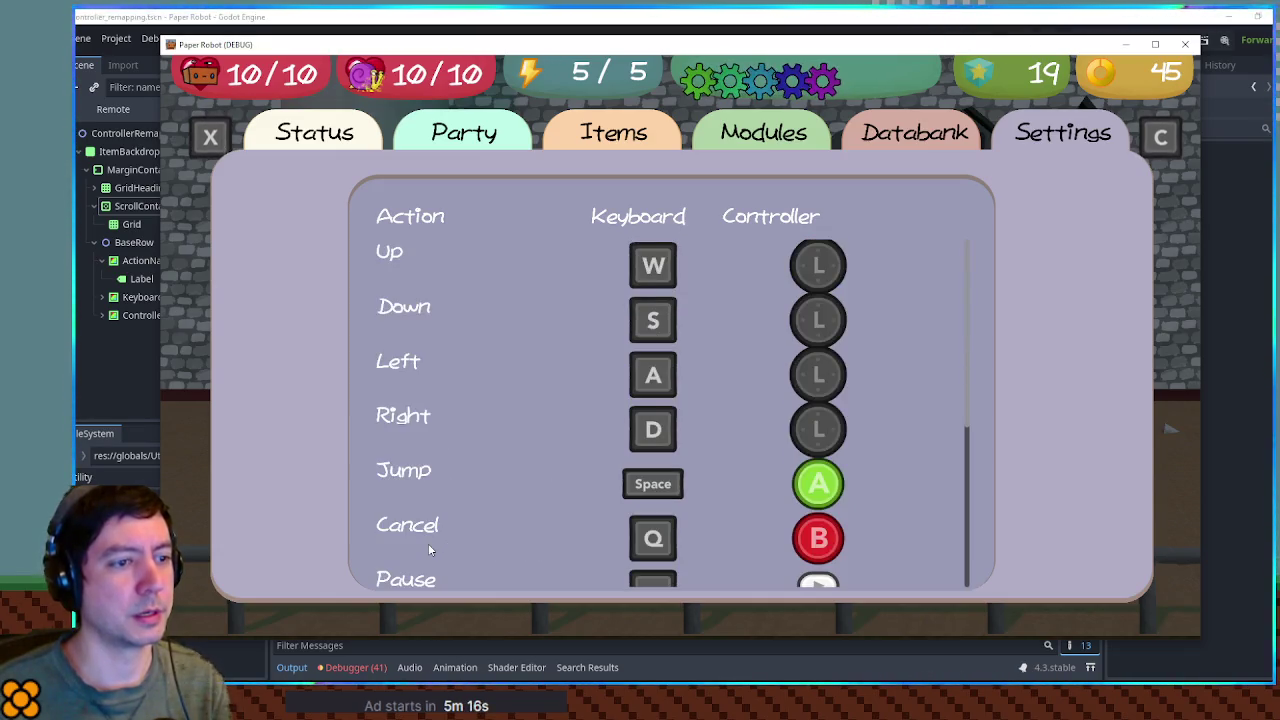
{"action": "scroll", "coordinate": [874, 471], "scroll_direction": "down", "scroll_amount": 5}
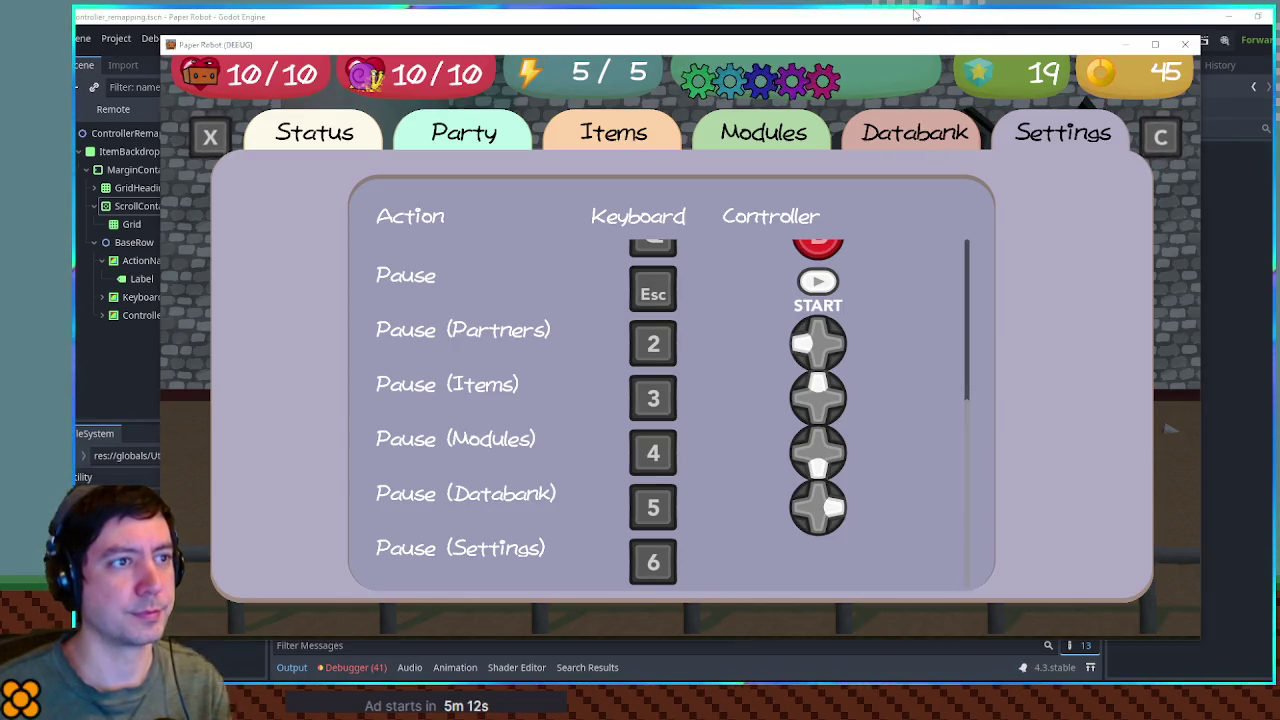
{"action": "key", "text": "F8"}
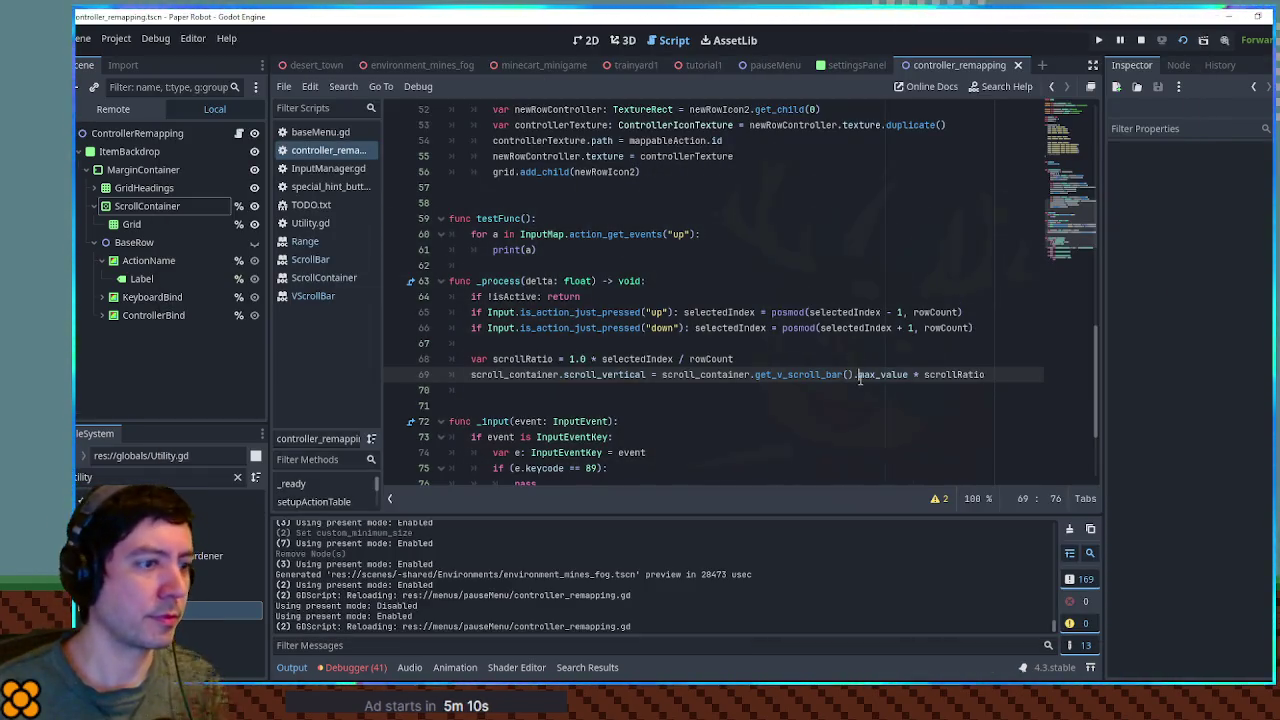
- Add print(scroll_container.scroll_vertical) on line 70 and run the game to log its value (468)
{"action": "left_click_drag", "start_coordinate": [885, 375], "coordinate": [718, 375]}
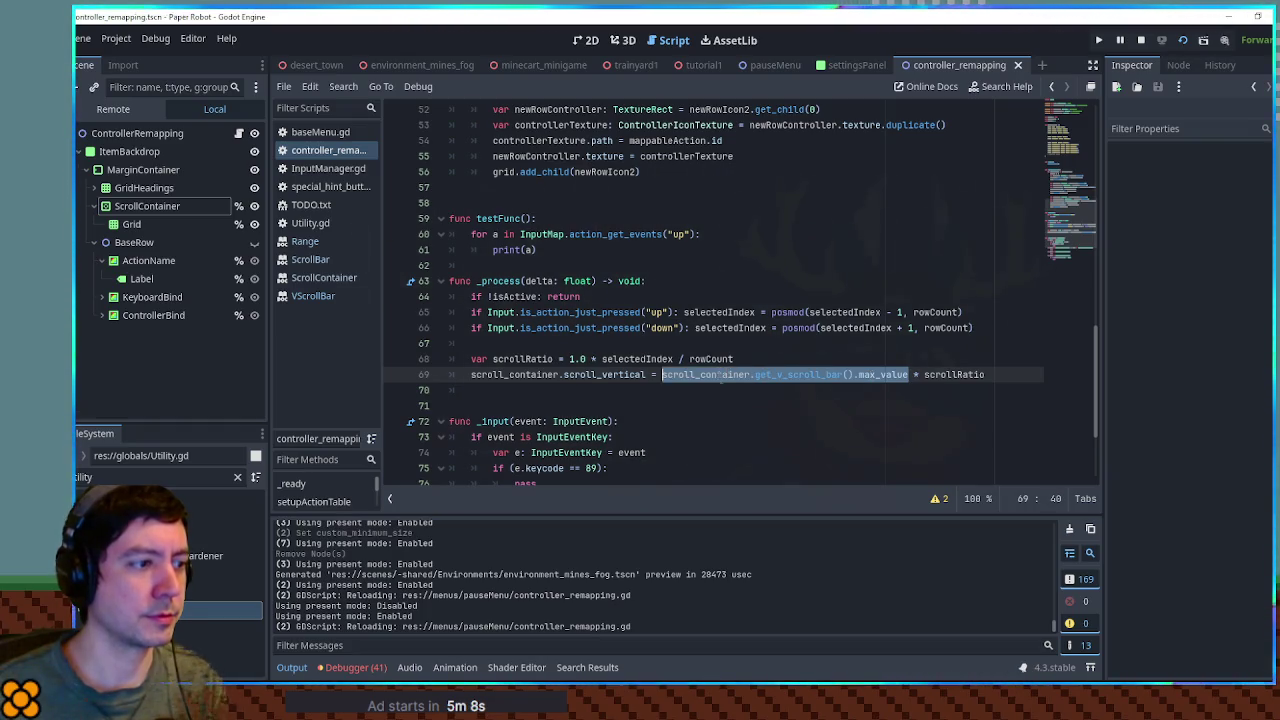
{"action": "left_click_drag", "start_coordinate": [471, 375], "coordinate": [647, 375]}
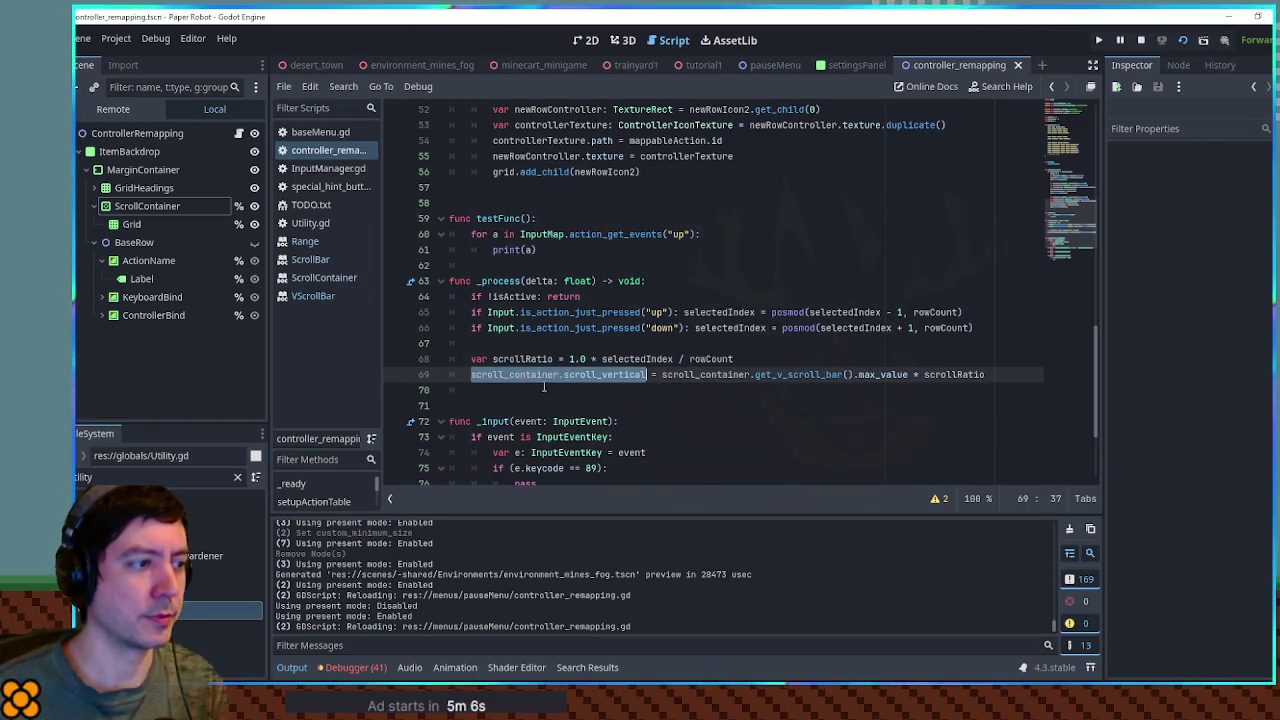
{"action": "left_click", "coordinate": [544, 390]}
{"action": "type", "text": "print("}
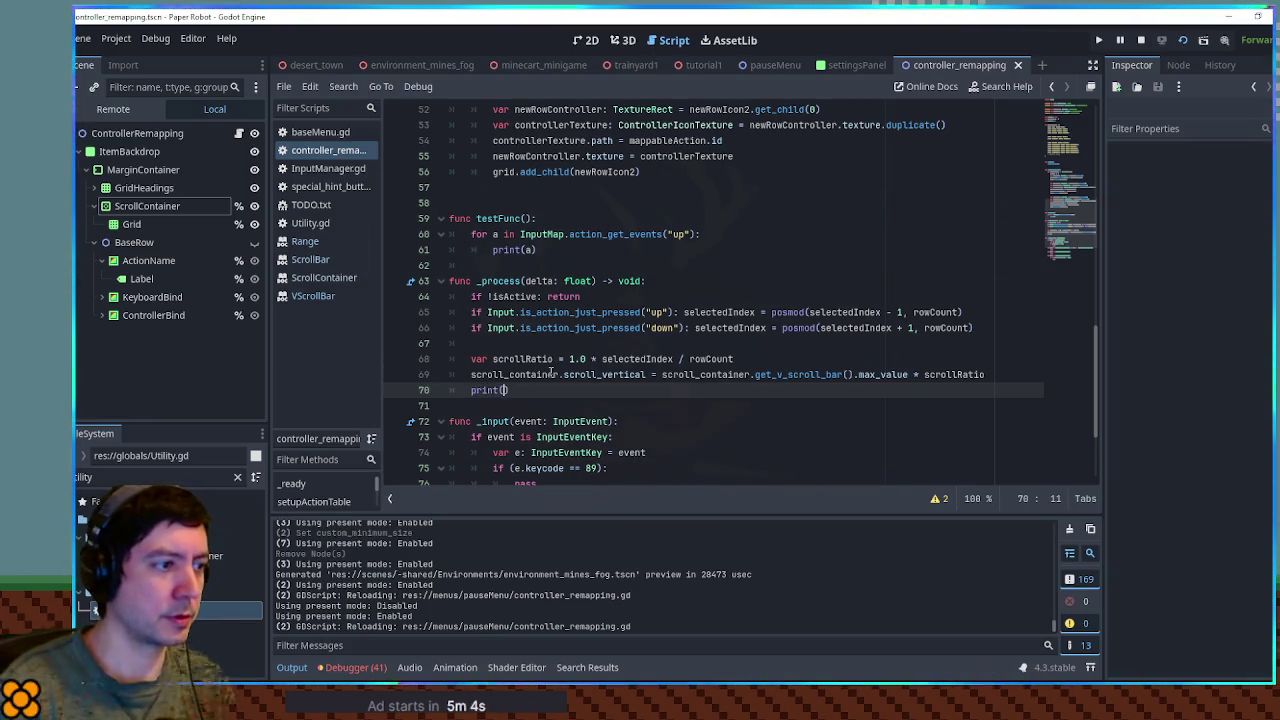
{"action": "type", "text": "scroll_container.scroll_vertical"}
{"action": "key", "text": "F5"}
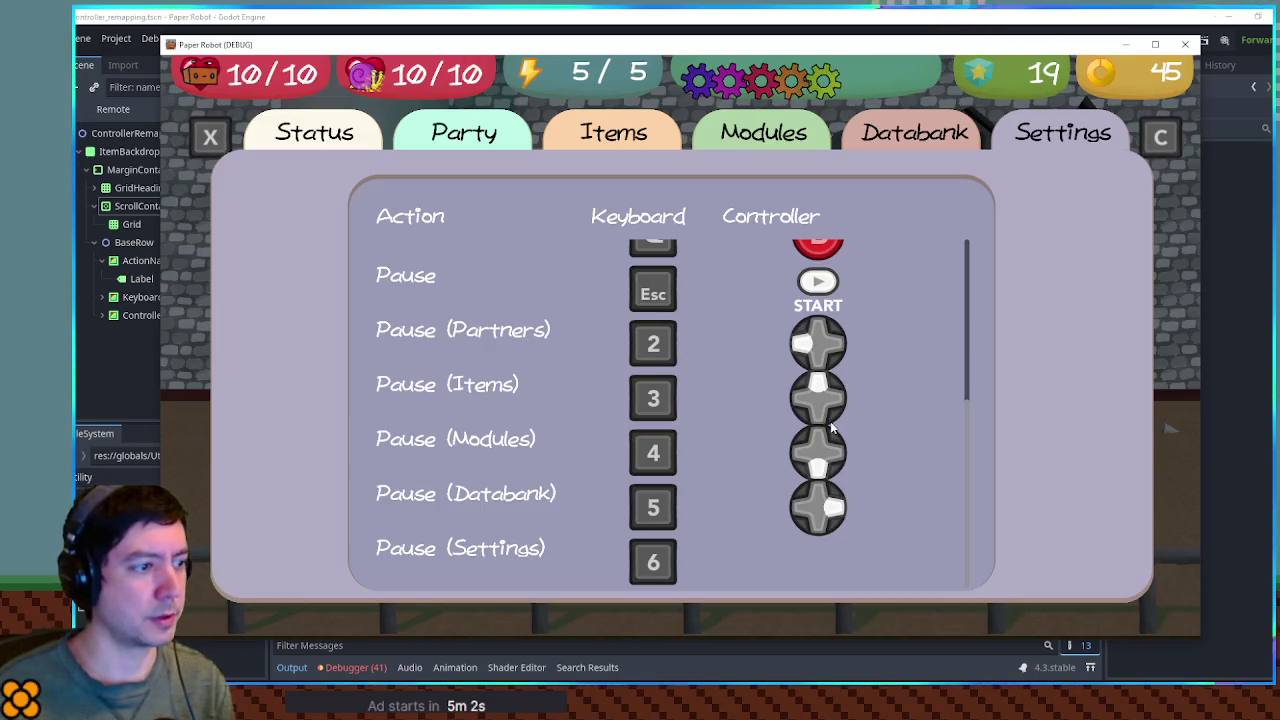
{"action": "key", "text": "F8"}
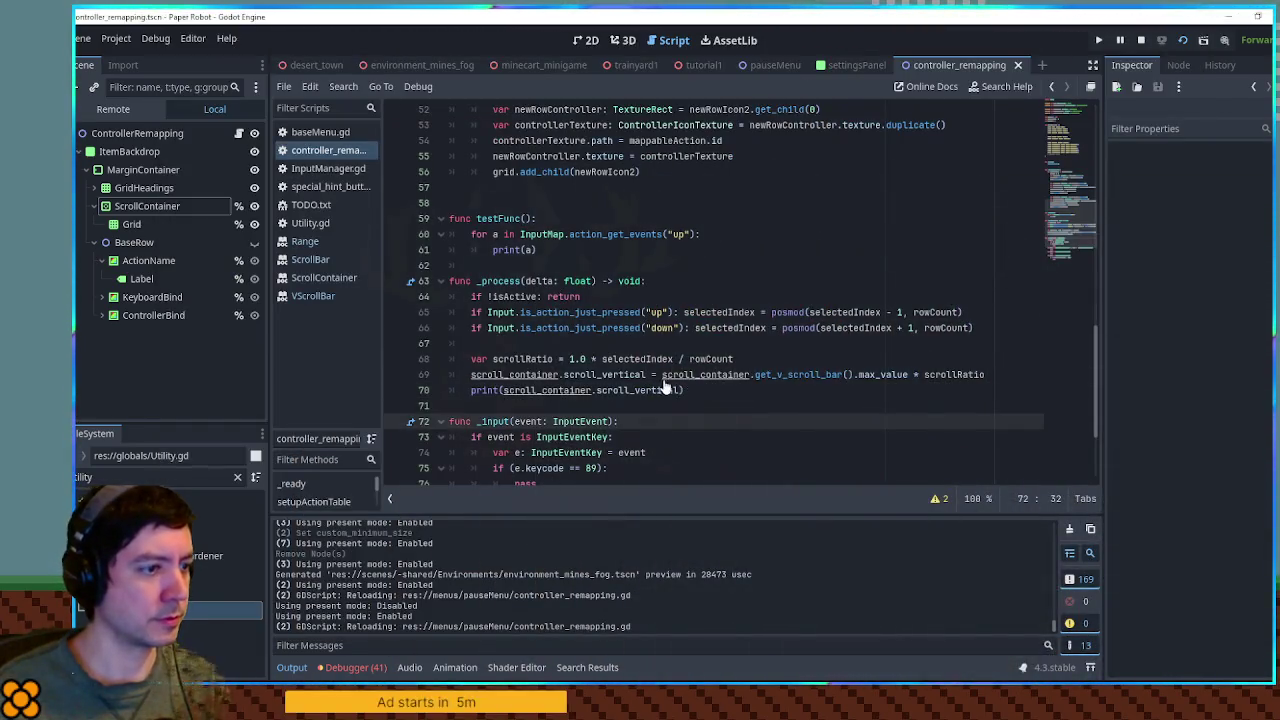
- Delete the debug print line, save the script, and run and stop the game again
{"action": "key", "text": "ctrl+s"}
{"action": "key", "text": "ctrl+shift+k"}
{"action": "key", "text": "ctrl+s"}
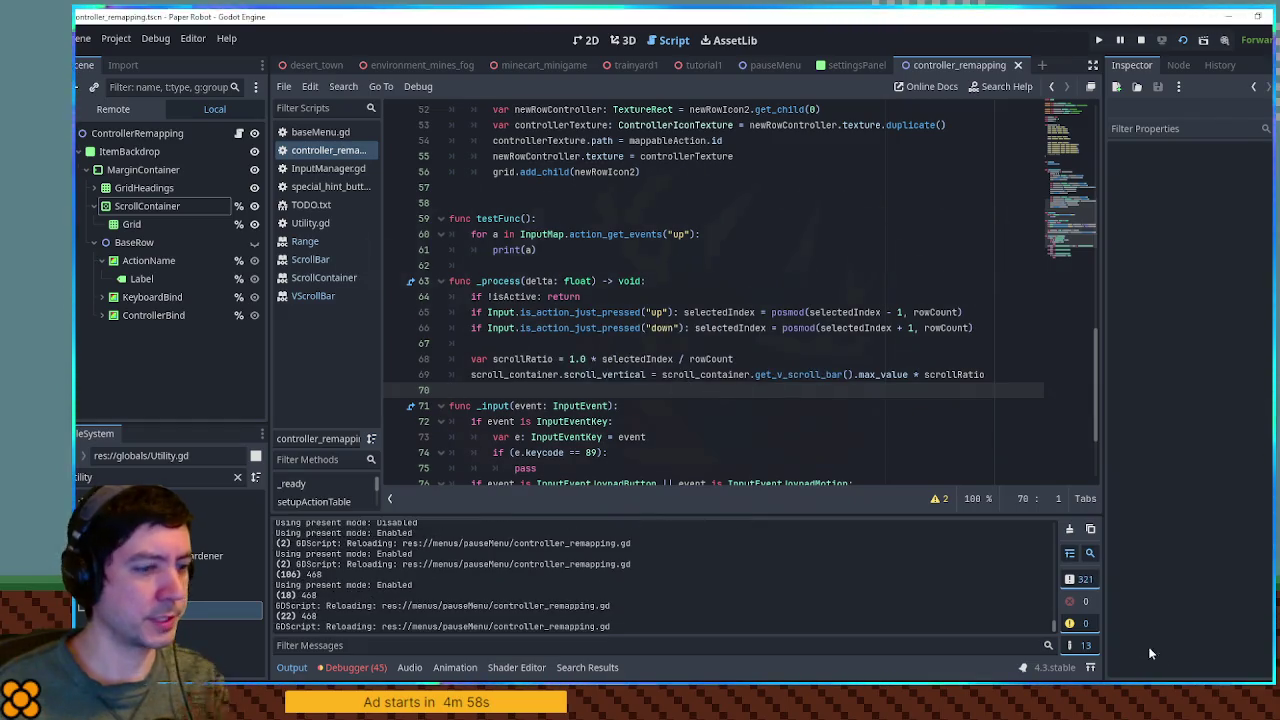
{"action": "key", "text": "F5"}
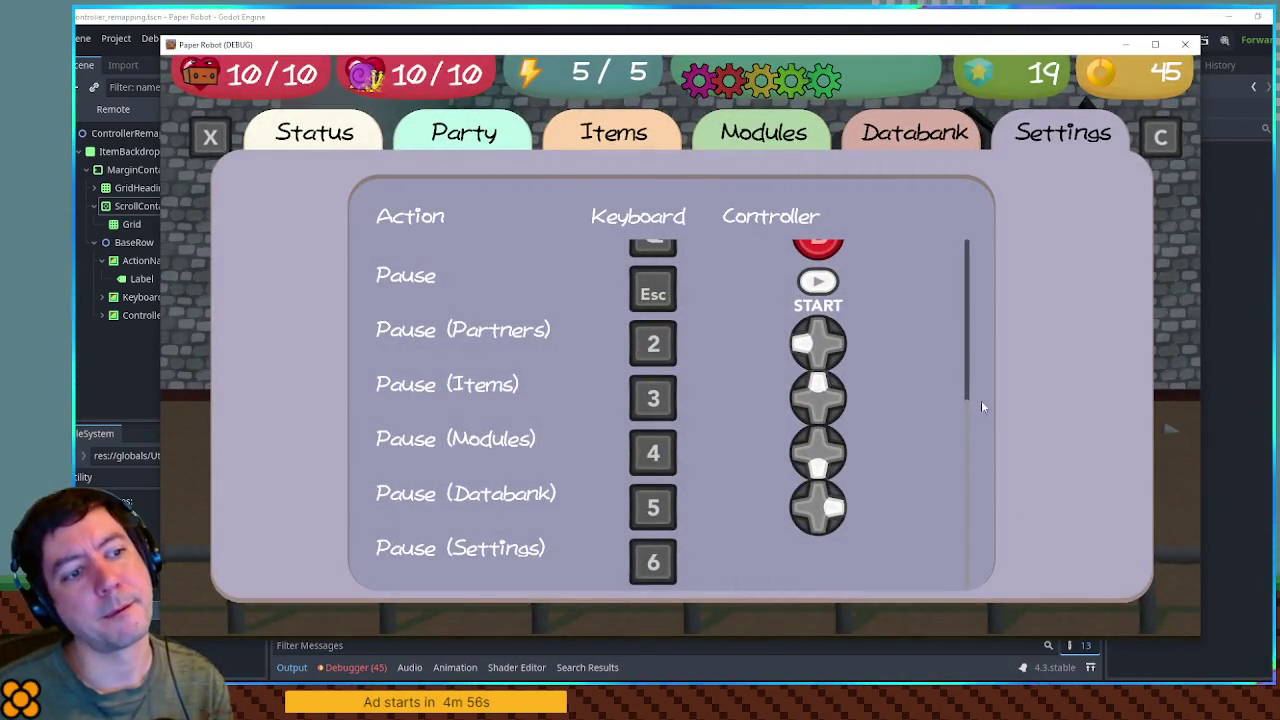
{"action": "key", "text": "F8"}
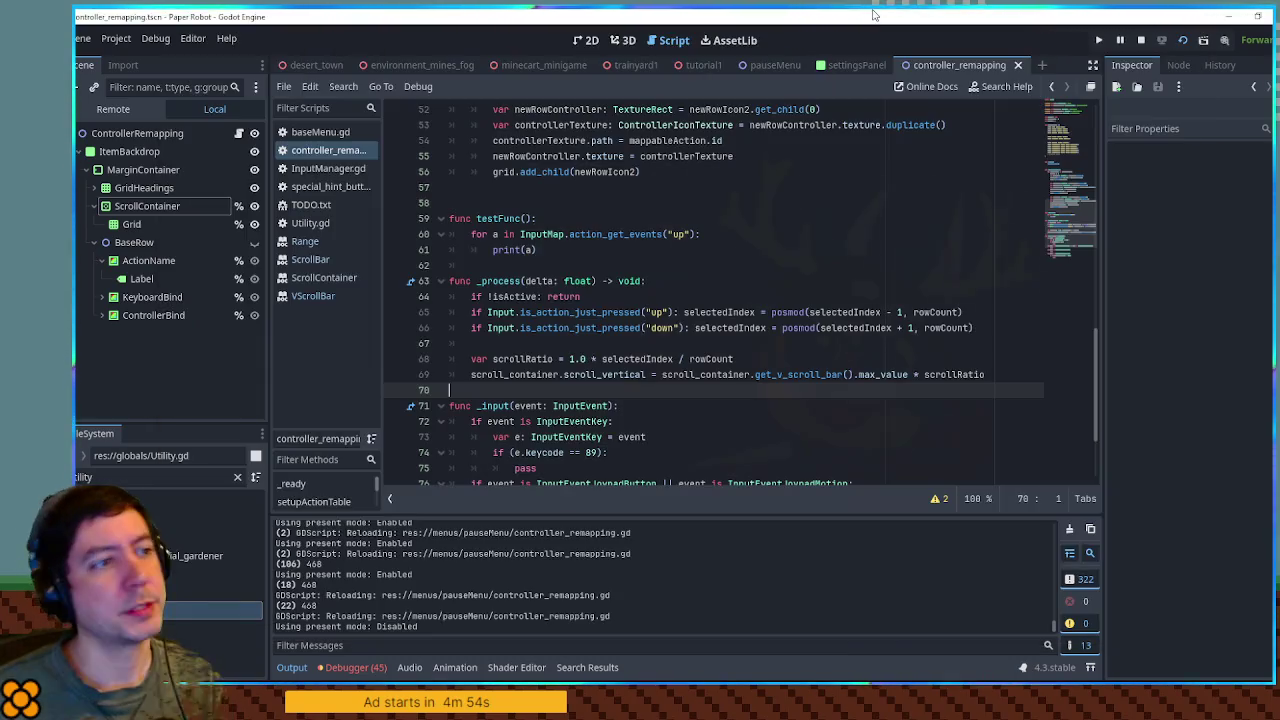
- Select the ScrollContainer on the 2D canvas and check its Custom Minimum Size
{"action": "left_click", "coordinate": [588, 40]}
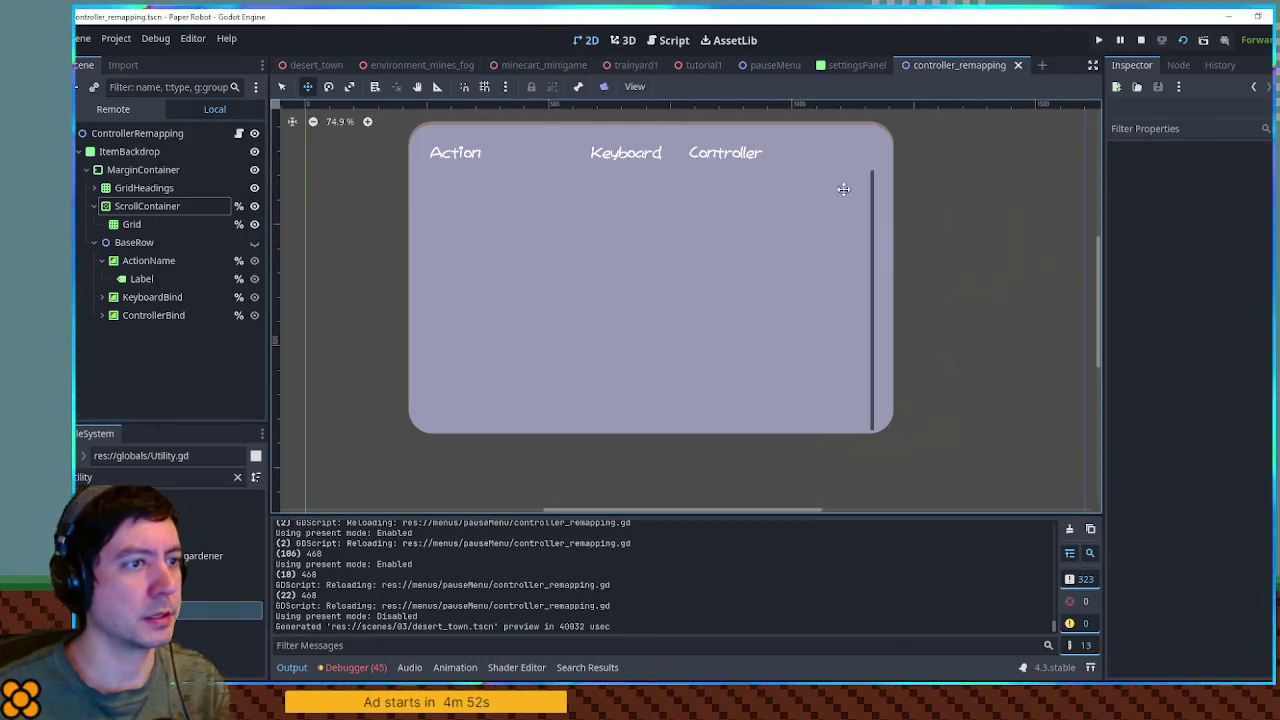
{"action": "key", "text": "q"}
{"action": "left_click", "coordinate": [720, 197]}
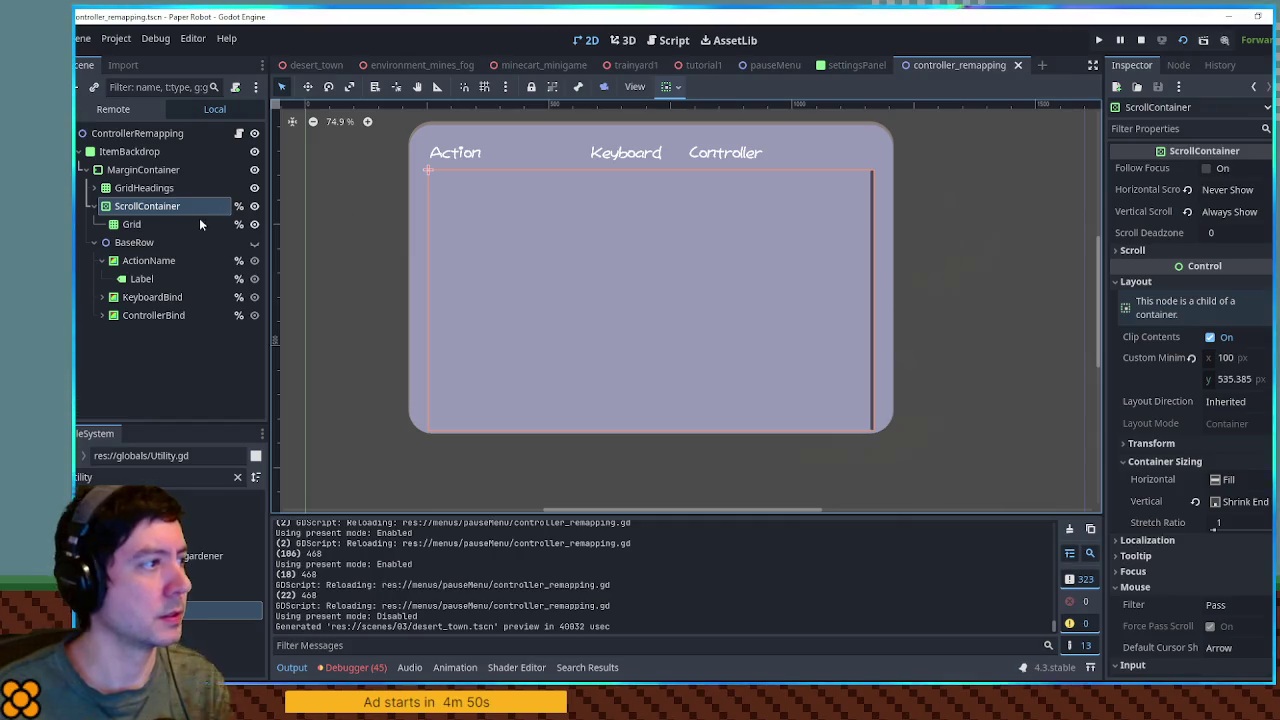
{"action": "mouse_move", "coordinate": [1237, 391]}
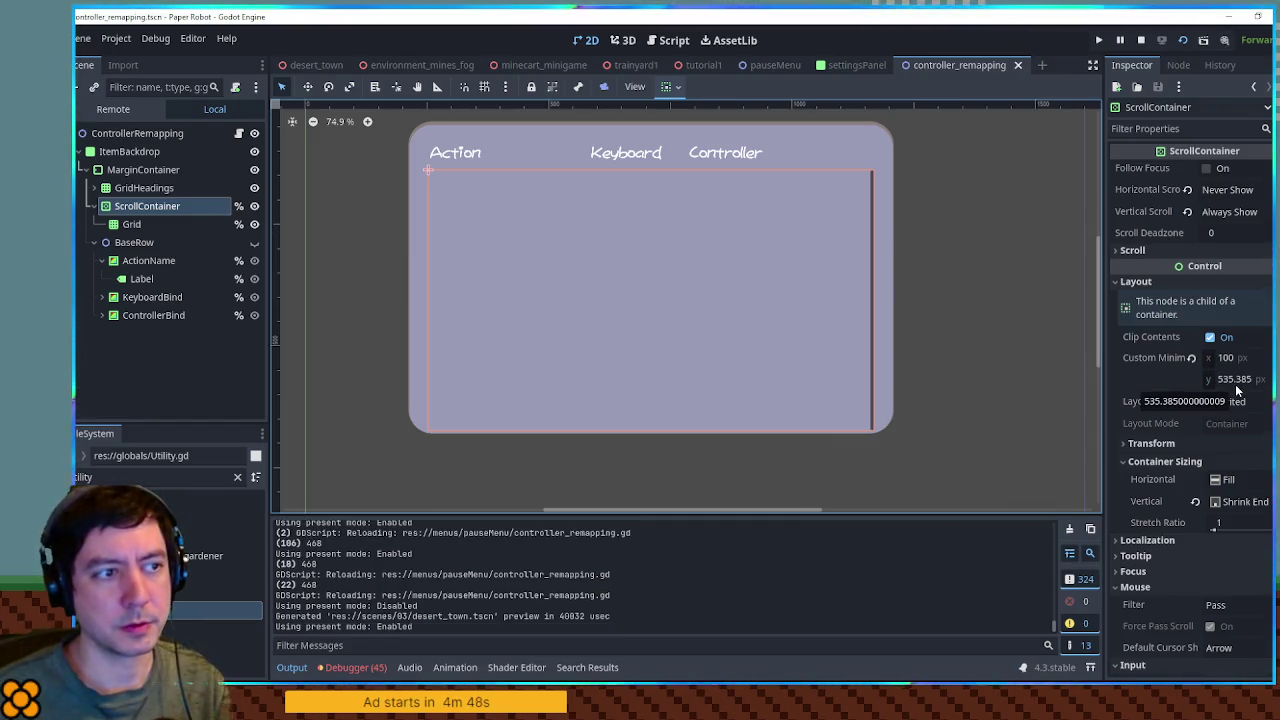
- Retest the game, switch between the settingsPanel and remapping scene tabs, and reopen the script
{"action": "key", "text": "F5"}
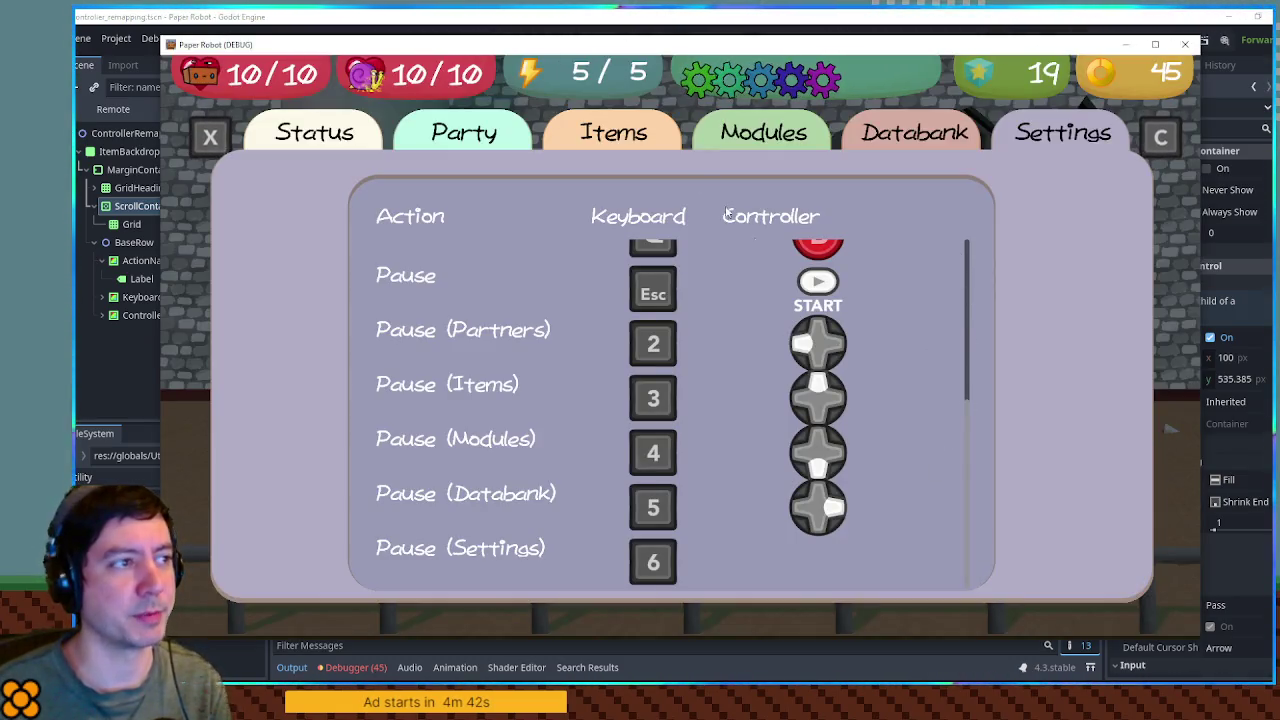
{"action": "key", "text": "F8"}
{"action": "left_click", "coordinate": [862, 64]}
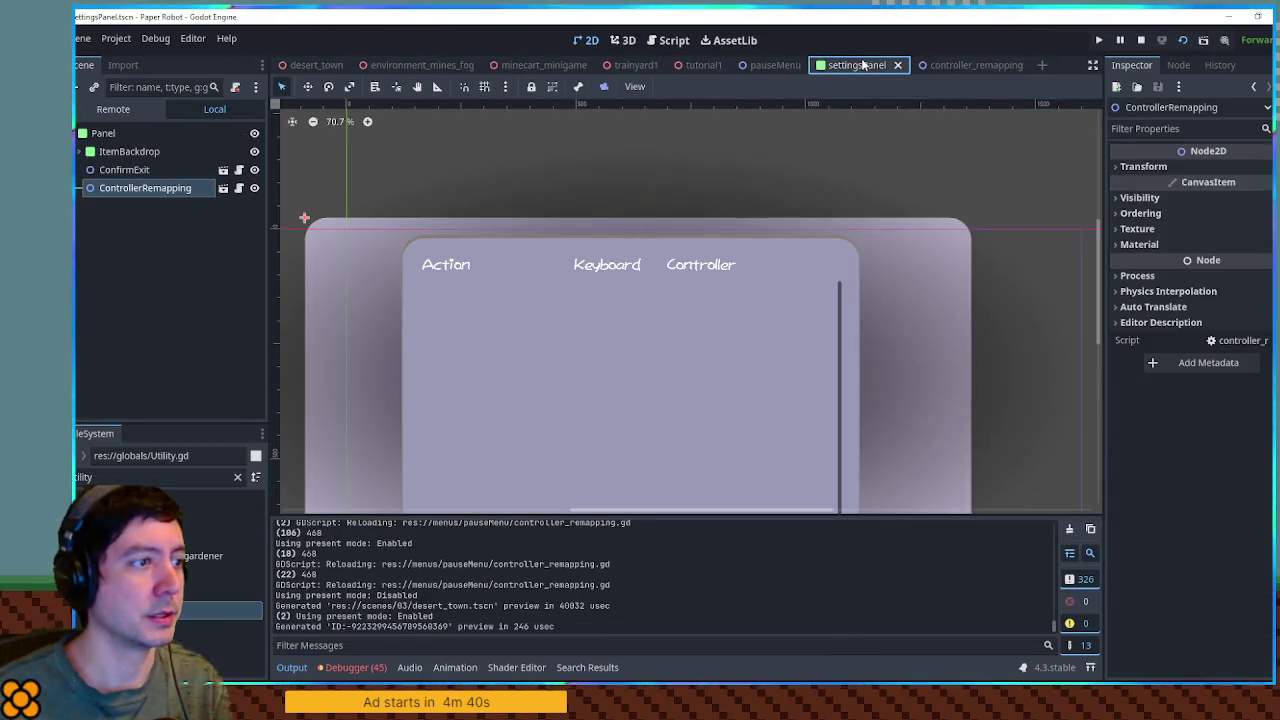
{"action": "left_click", "coordinate": [932, 64]}
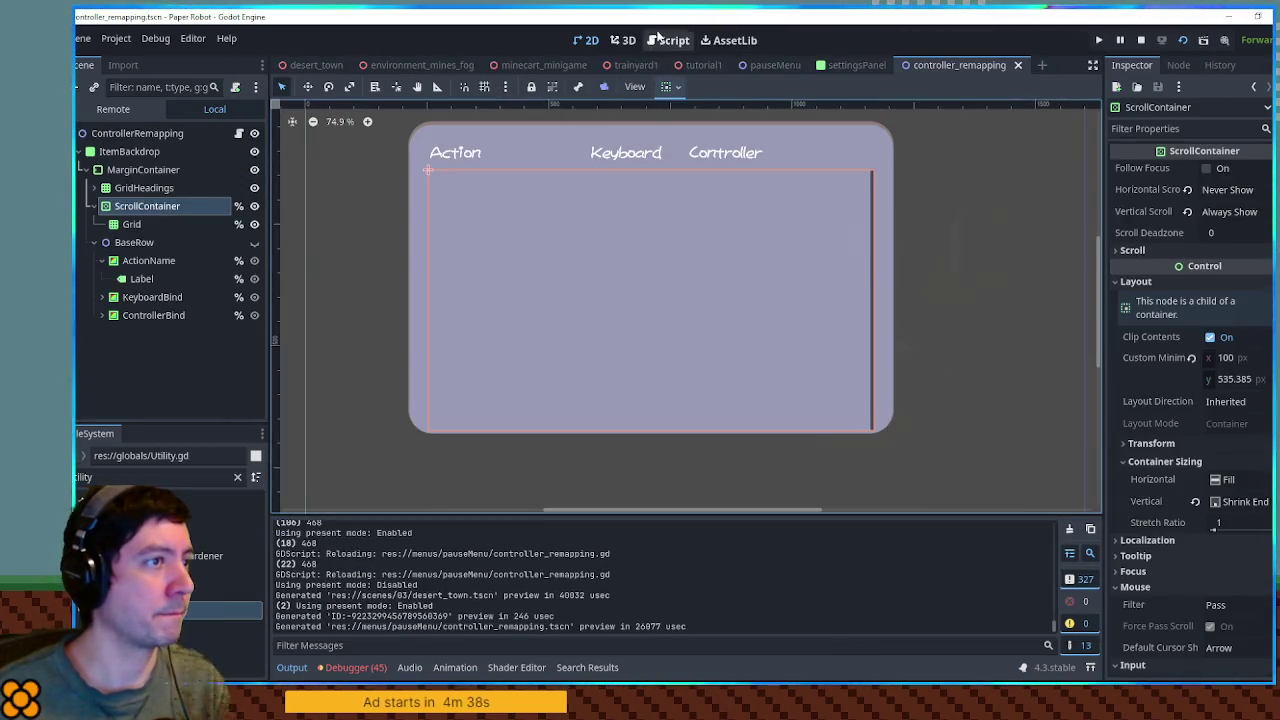
{"action": "left_click", "coordinate": [623, 40]}
{"action": "left_click", "coordinate": [668, 40]}
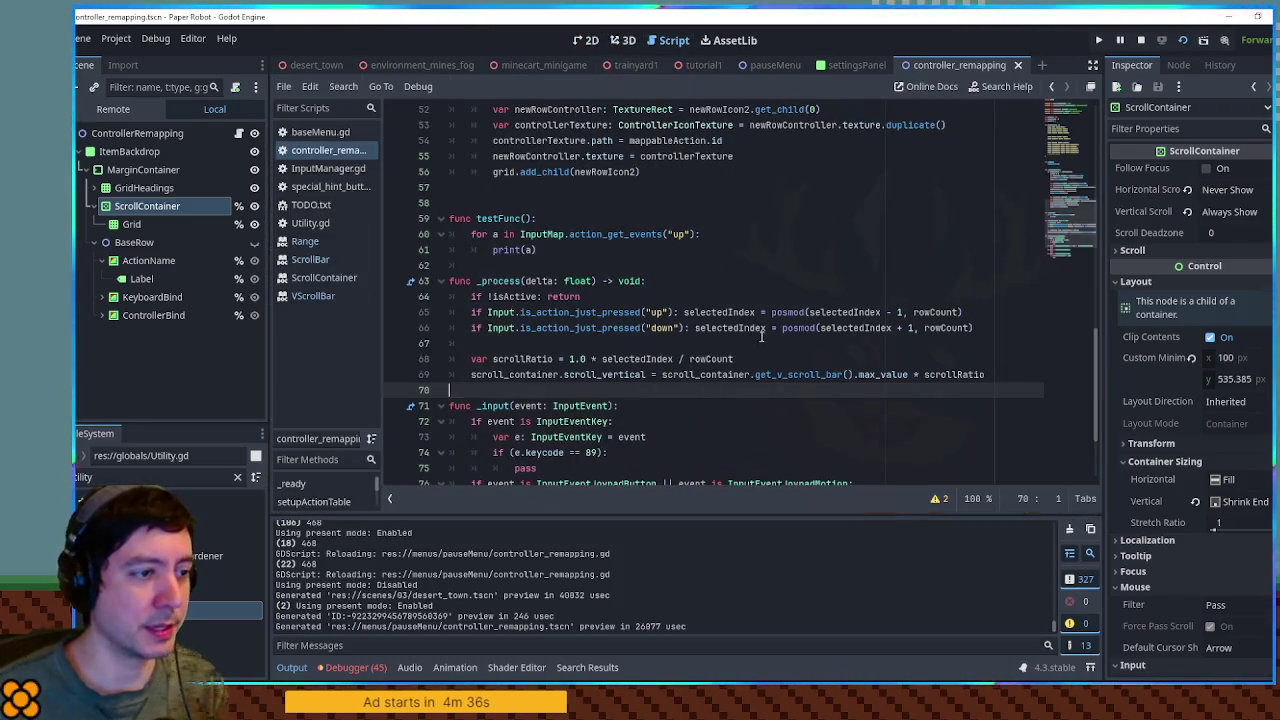
- Follow get_v_scroll_bar to the VScrollBar and ScrollBar references and skim the ScrollBar page
{"action": "left_click", "coordinate": [806, 374], "text": "ctrl"}
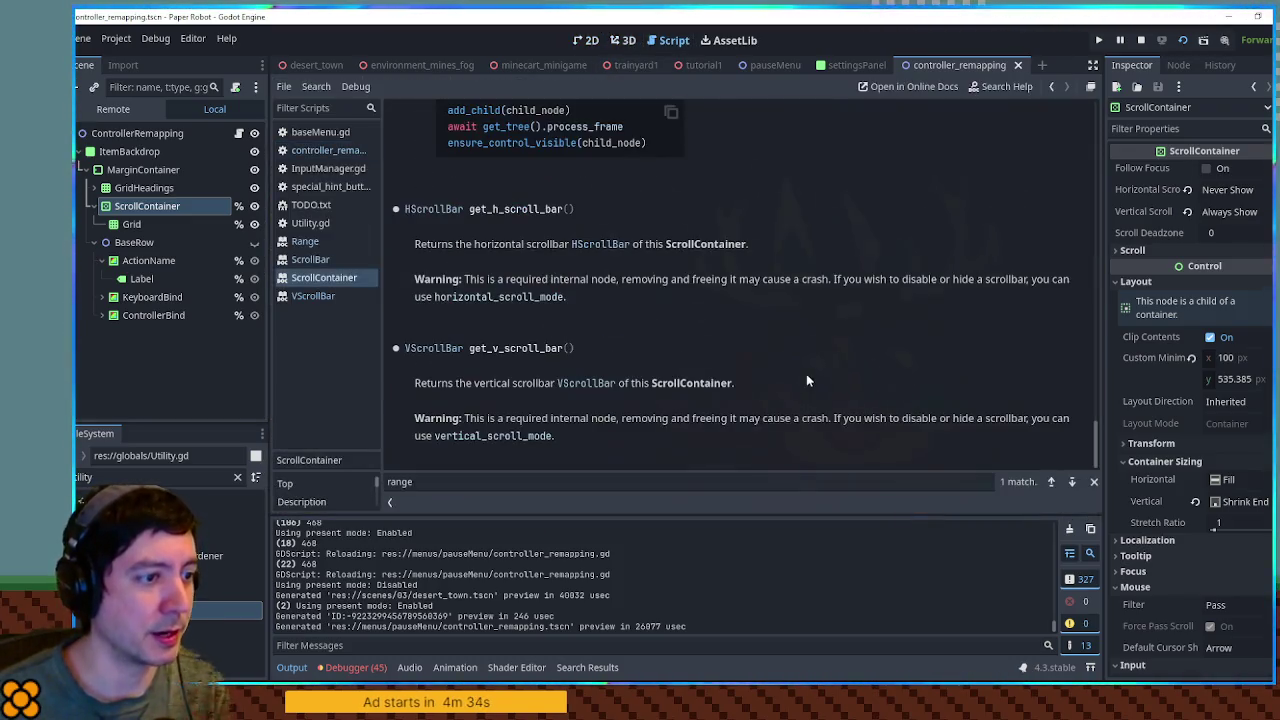
{"action": "left_click", "coordinate": [579, 385]}
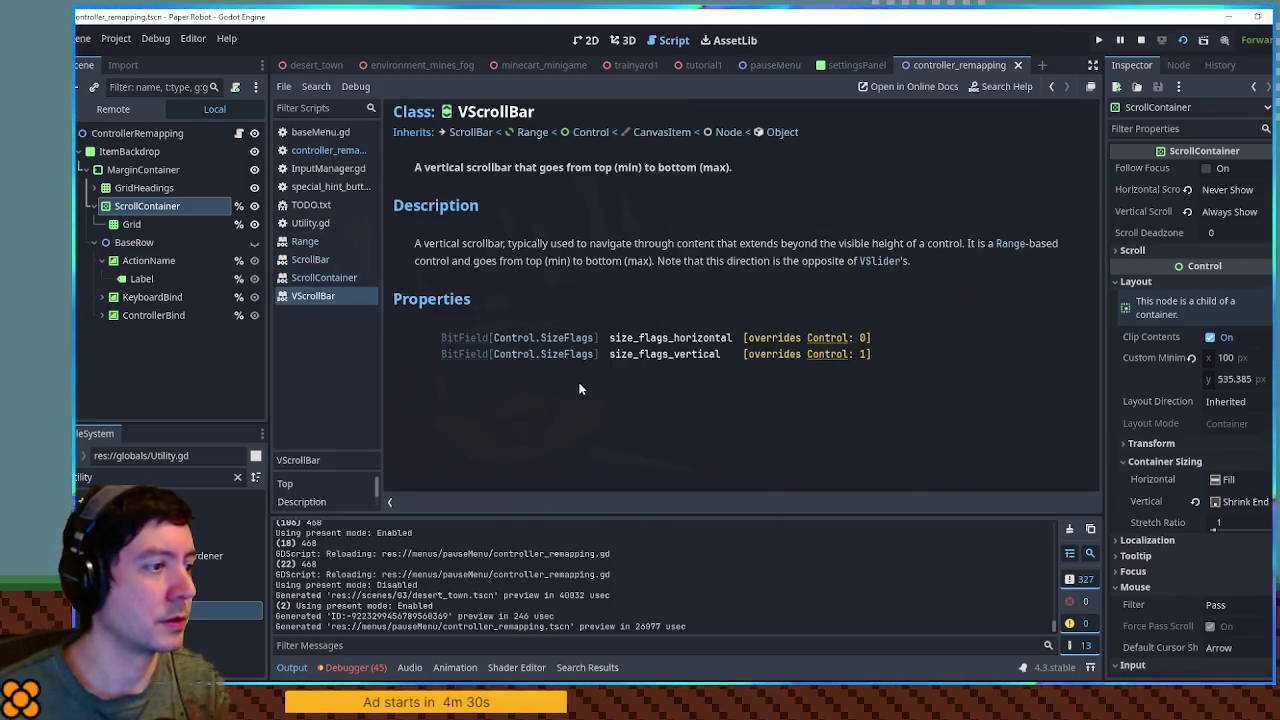
{"action": "left_click", "coordinate": [470, 132]}
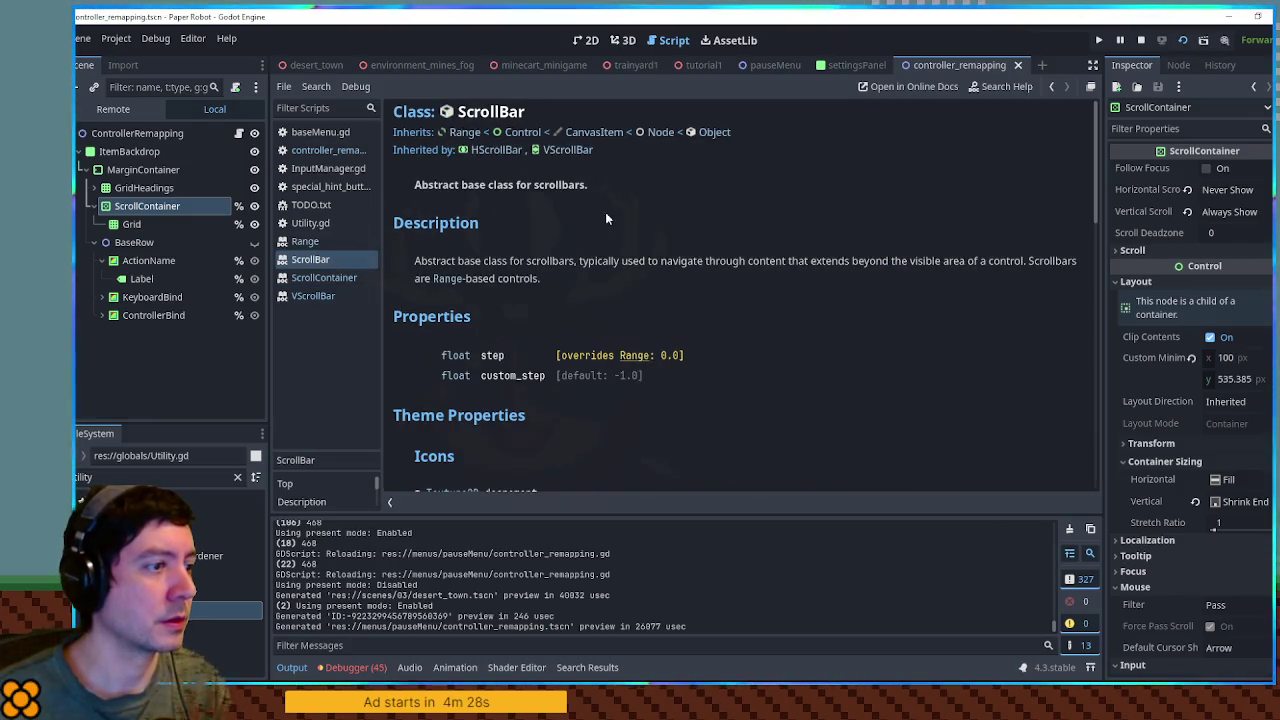
{"action": "scroll", "coordinate": [578, 208], "scroll_direction": "down", "scroll_amount": 3}
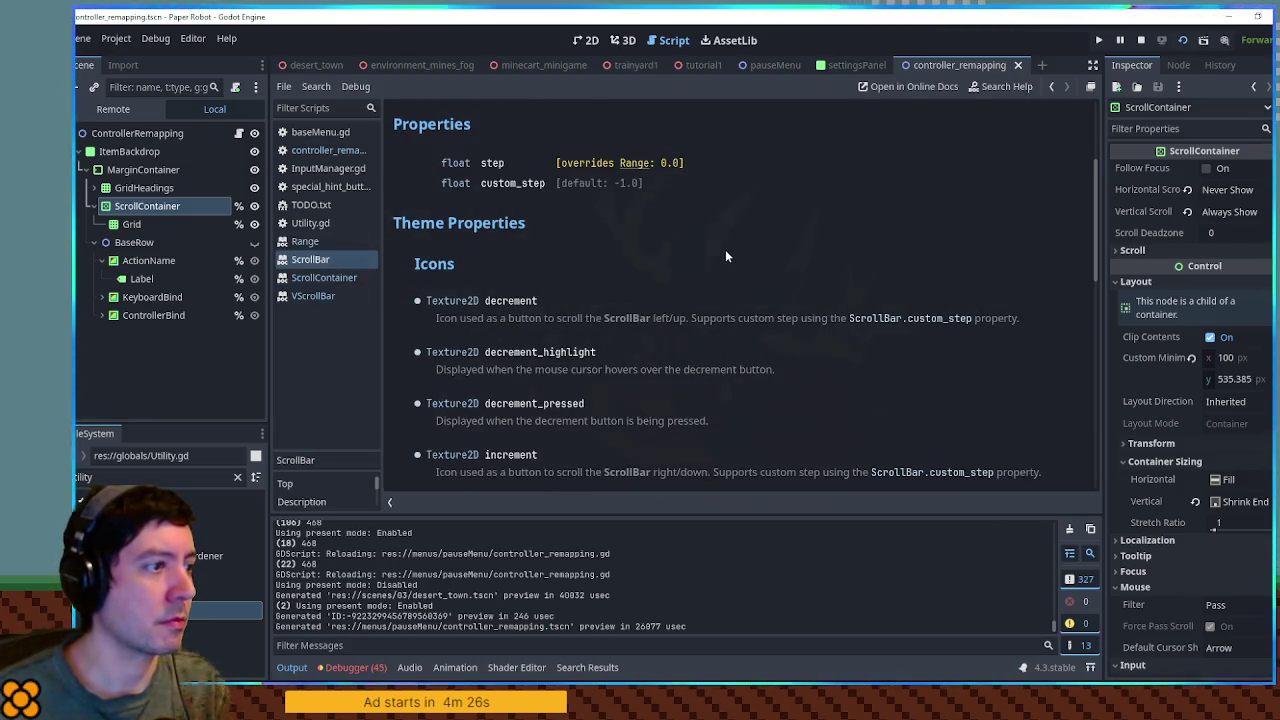
{"action": "scroll", "coordinate": [725, 257], "scroll_direction": "up", "scroll_amount": 3}
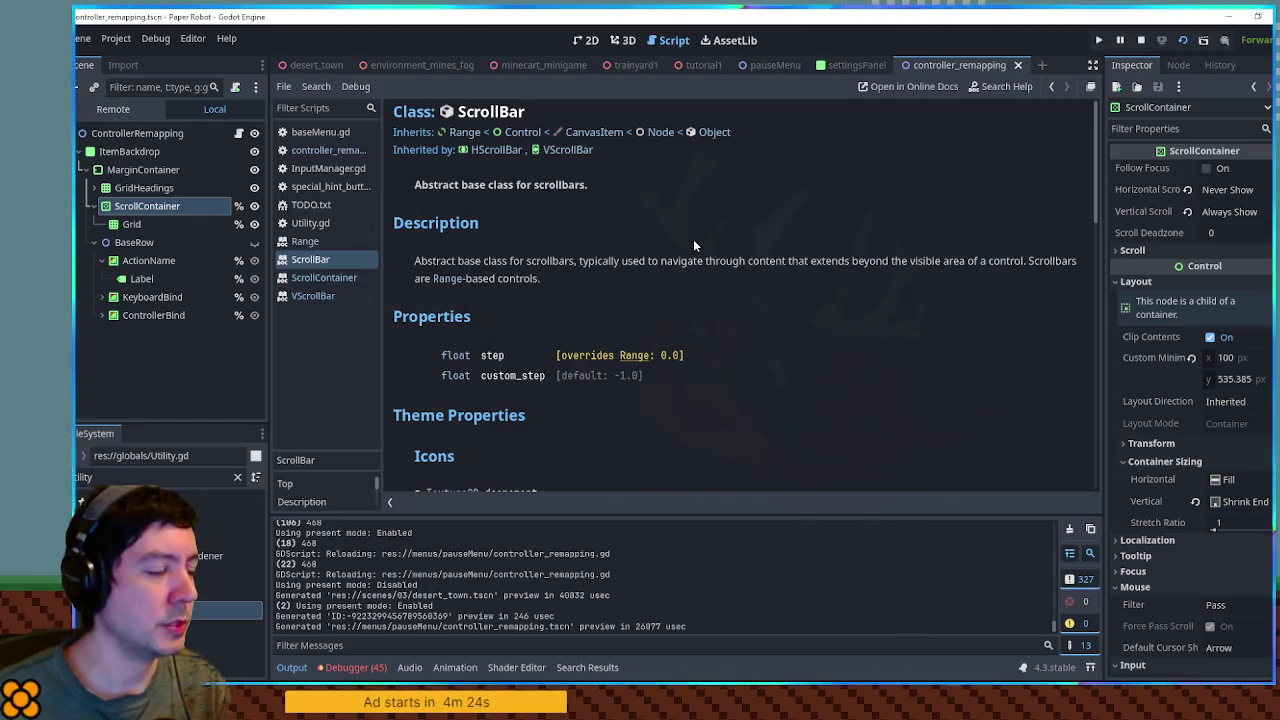
{"action": "scroll", "coordinate": [469, 357], "scroll_direction": "down", "scroll_amount": 1}
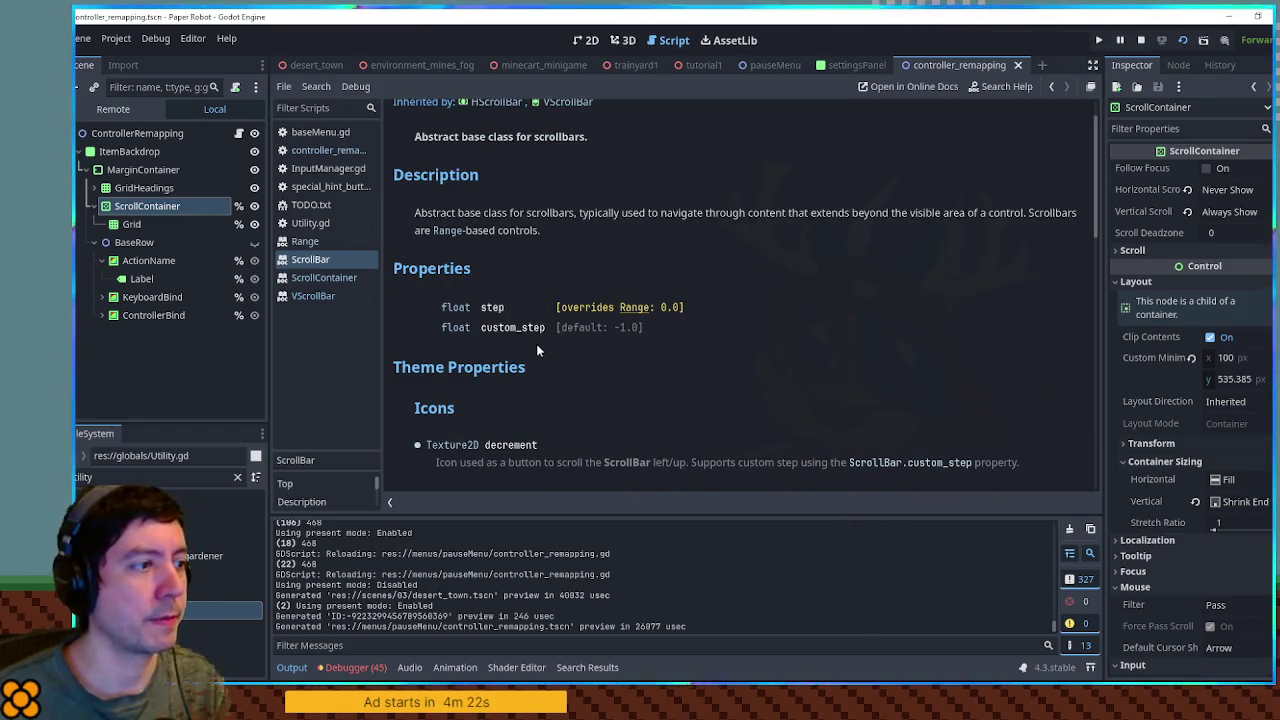
{"action": "scroll", "coordinate": [757, 340], "scroll_direction": "up", "scroll_amount": 1}
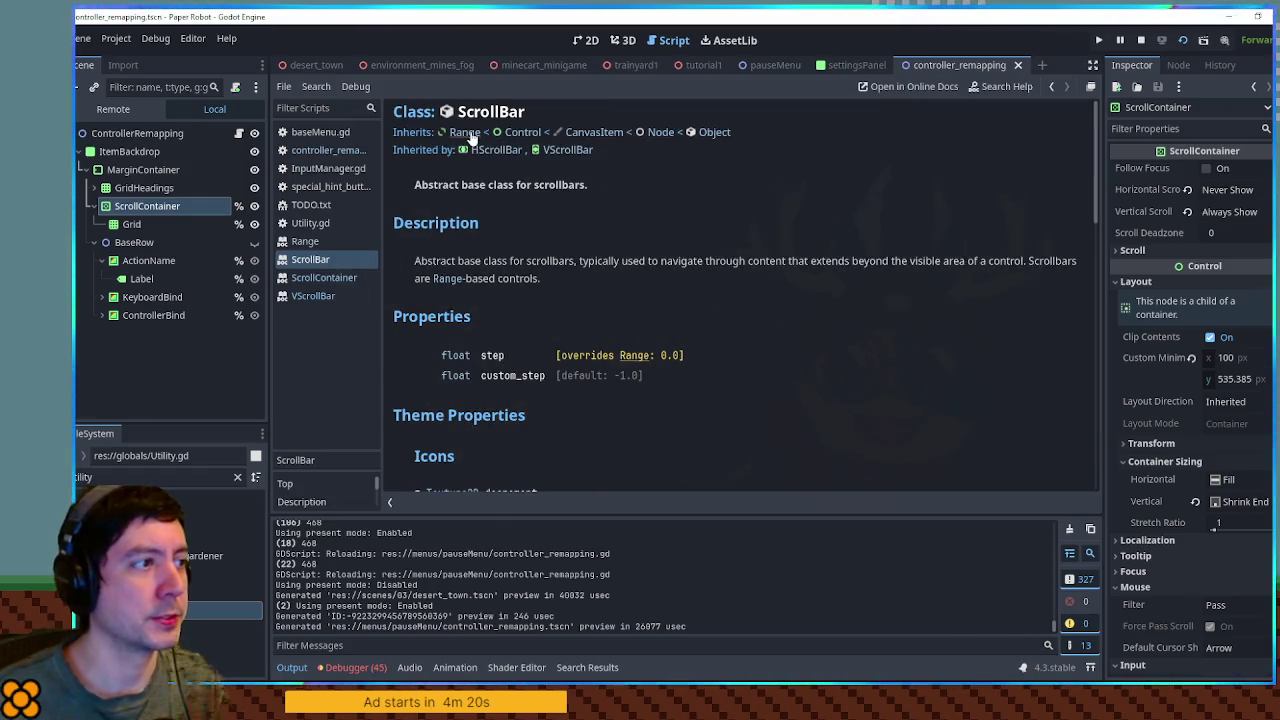
{"action": "scroll", "coordinate": [784, 353], "scroll_direction": "down", "scroll_amount": 19}
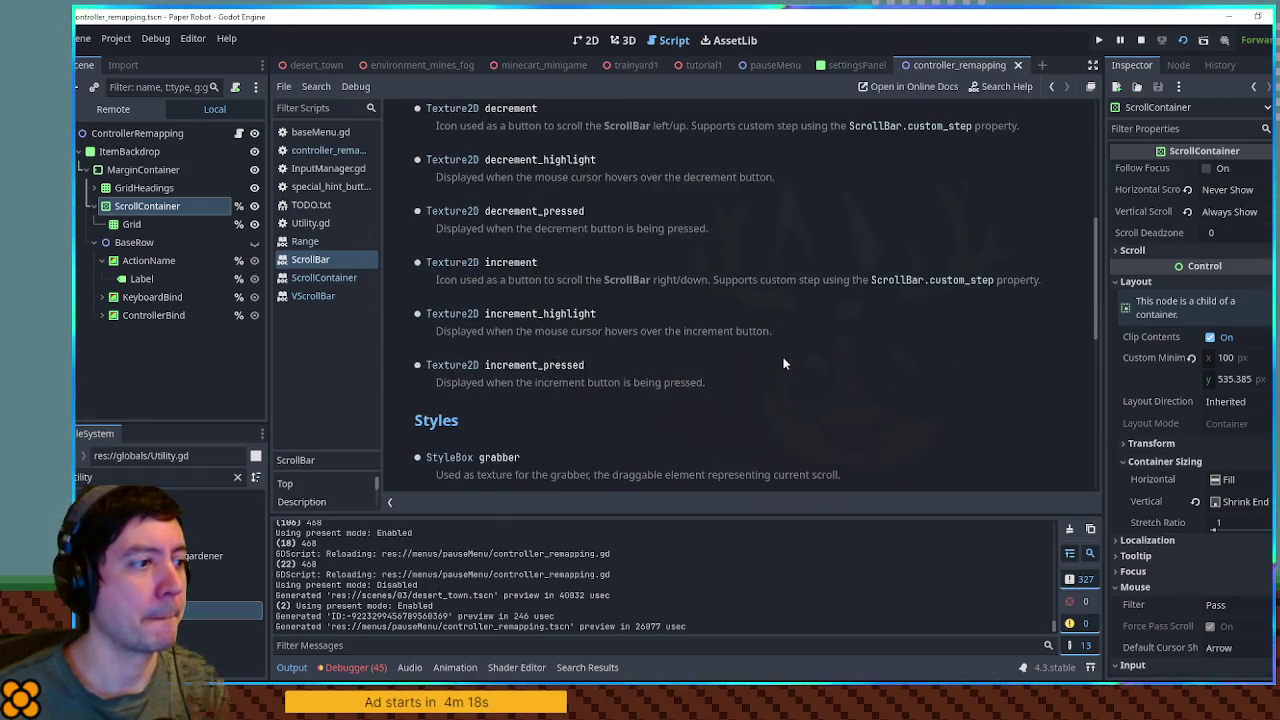
{"action": "scroll", "coordinate": [802, 357], "scroll_direction": "up", "scroll_amount": 7}
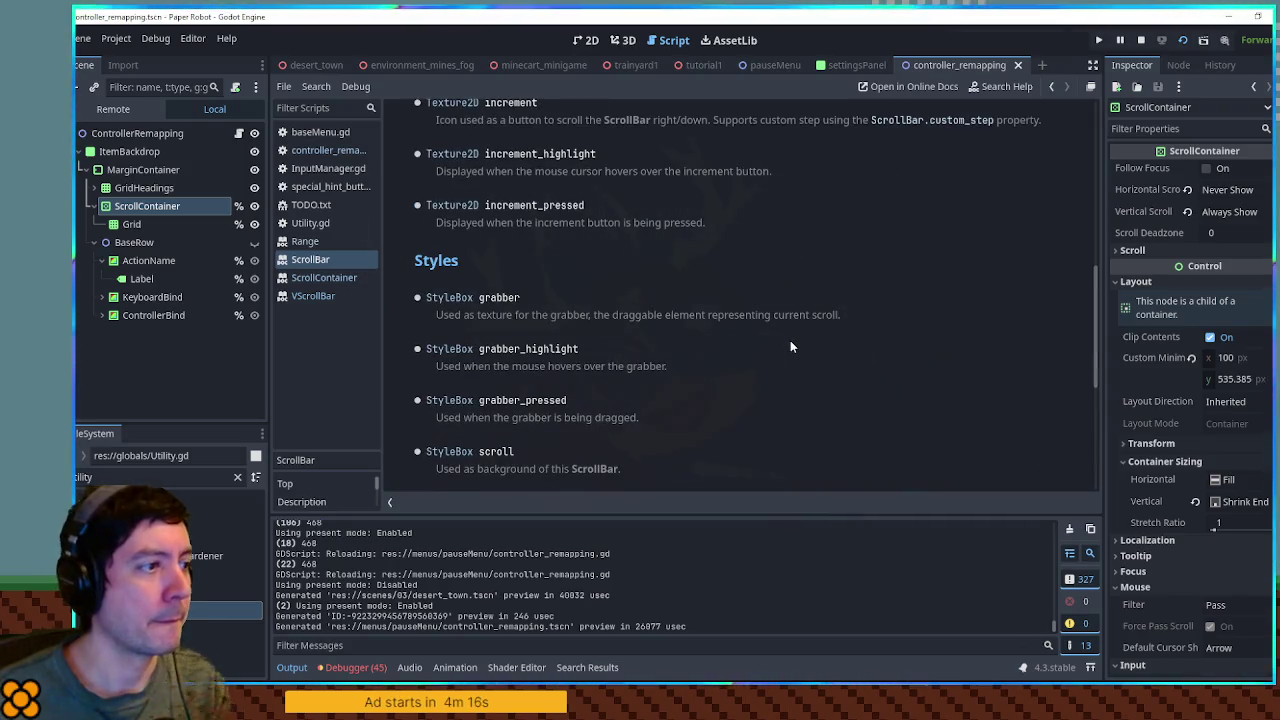
{"action": "scroll", "coordinate": [790, 340], "scroll_direction": "up", "scroll_amount": 7}
{"action": "scroll", "coordinate": [788, 334], "scroll_direction": "down", "scroll_amount": 9}
{"action": "scroll", "coordinate": [788, 340], "scroll_direction": "down", "scroll_amount": 5}
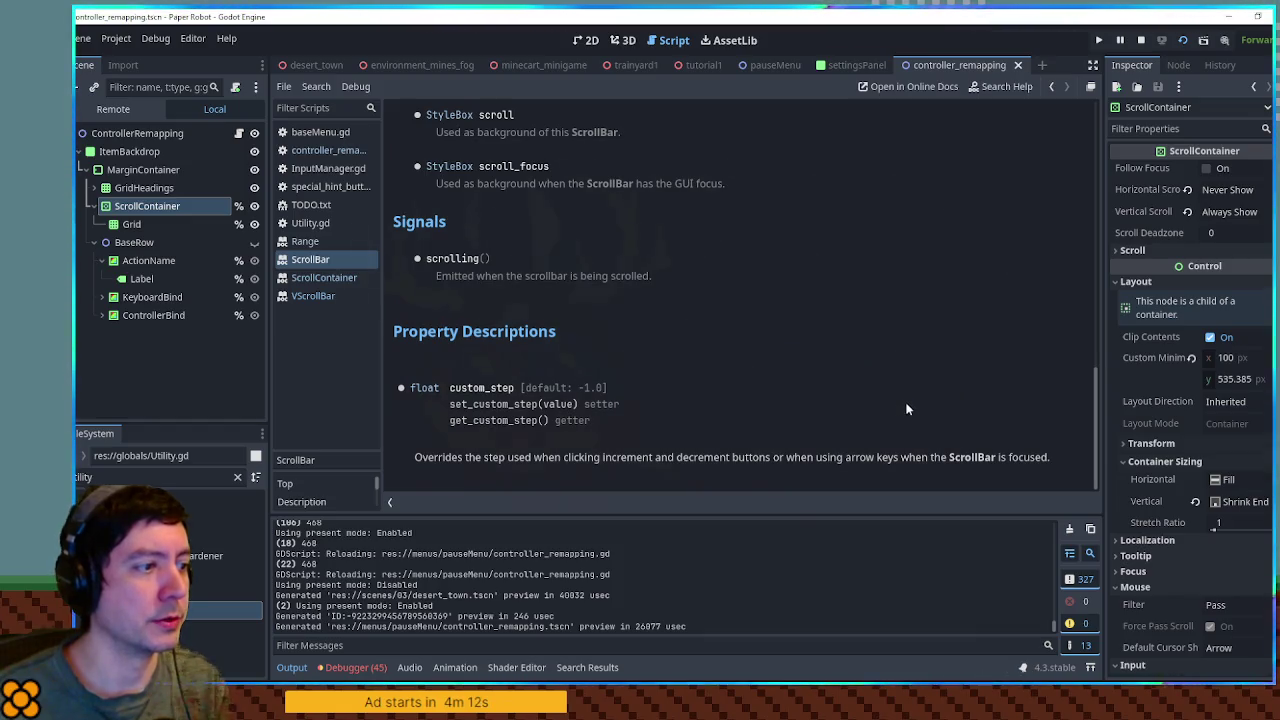
{"action": "scroll", "coordinate": [880, 370], "scroll_direction": "up", "scroll_amount": 20}
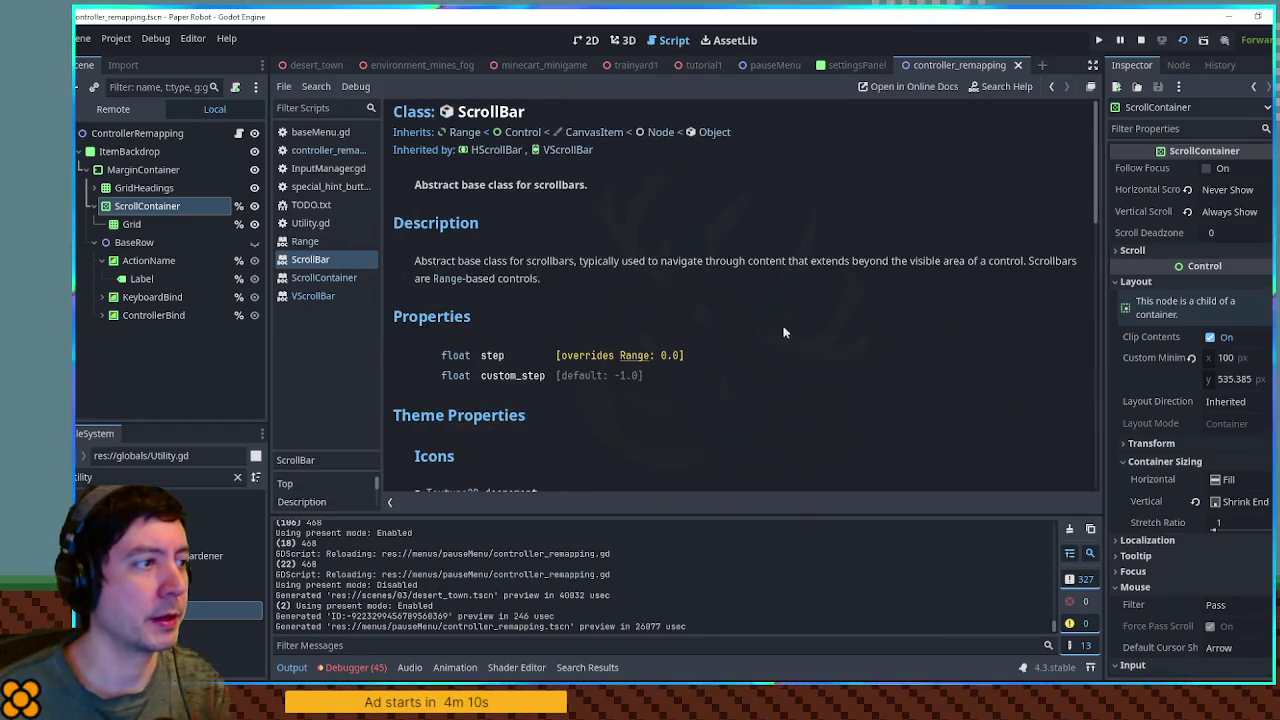
- Read the Range ratio property, then close the Range, ScrollBar and remaining scroll help pages
{"action": "left_click", "coordinate": [465, 134]}
{"action": "scroll", "coordinate": [944, 332], "scroll_direction": "down", "scroll_amount": 3}
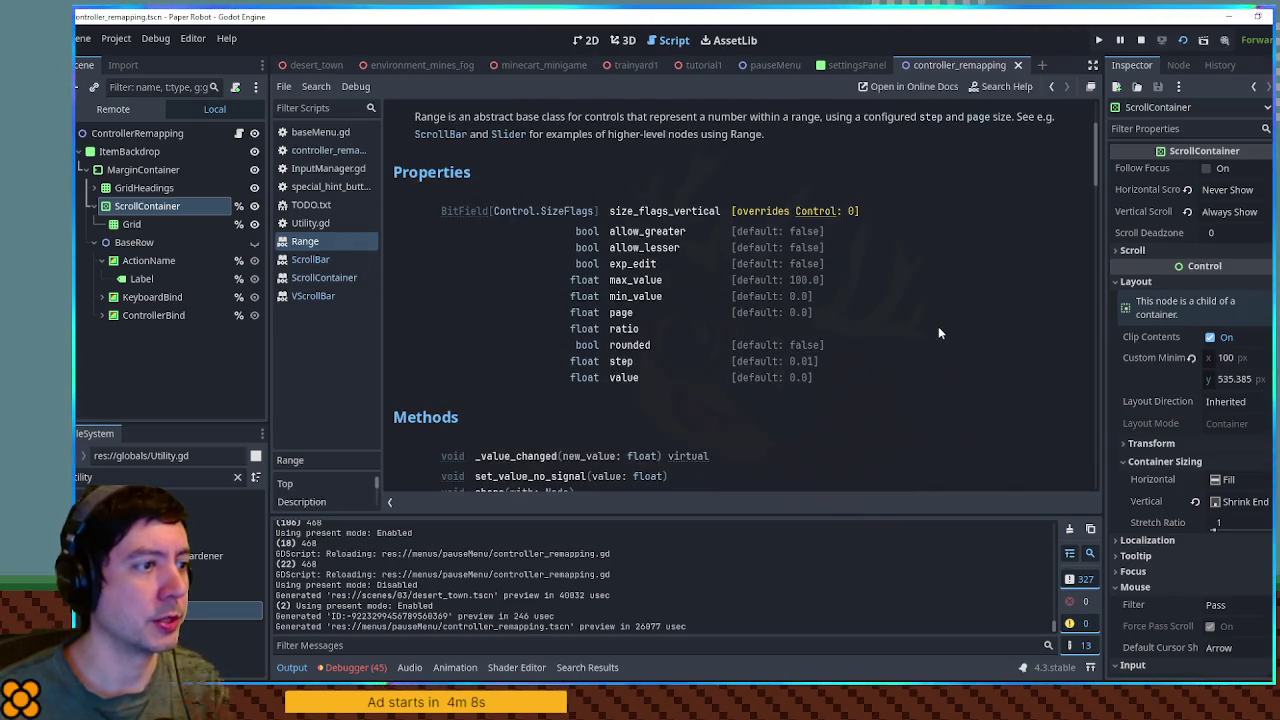
{"action": "left_click", "coordinate": [626, 330]}
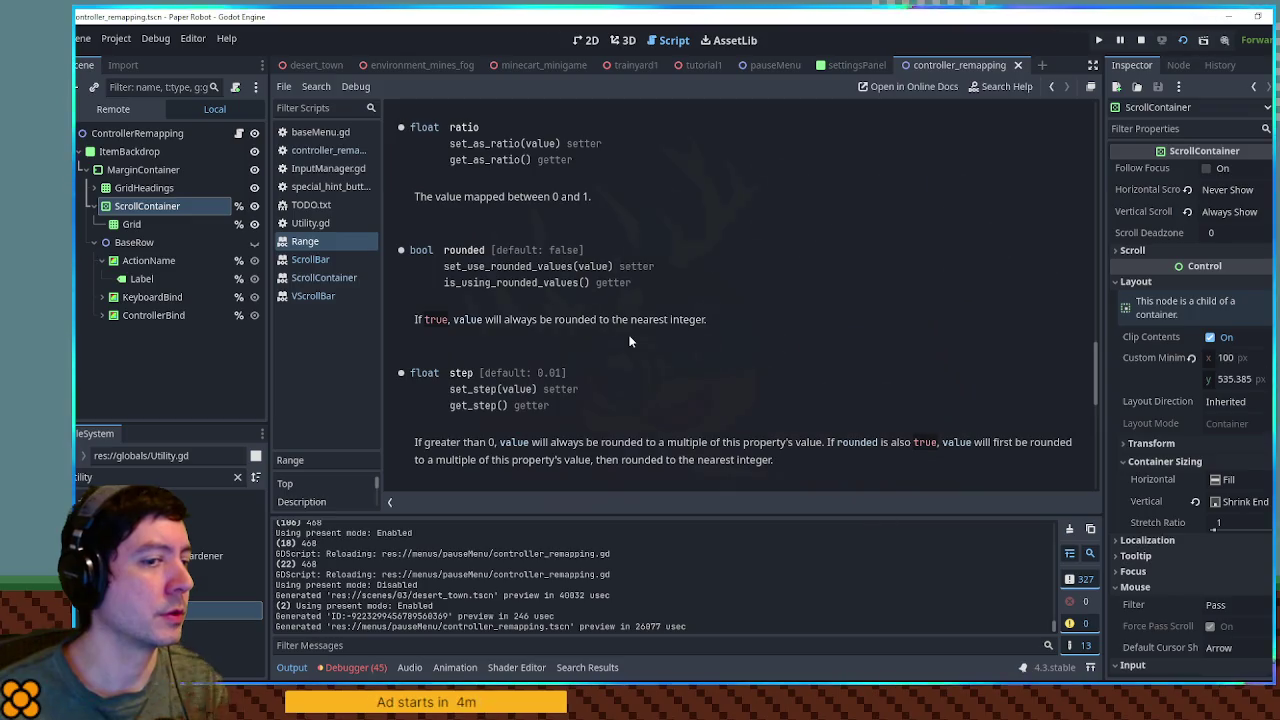
{"action": "middle_click", "coordinate": [323, 242]}
{"action": "middle_click", "coordinate": [329, 241]}
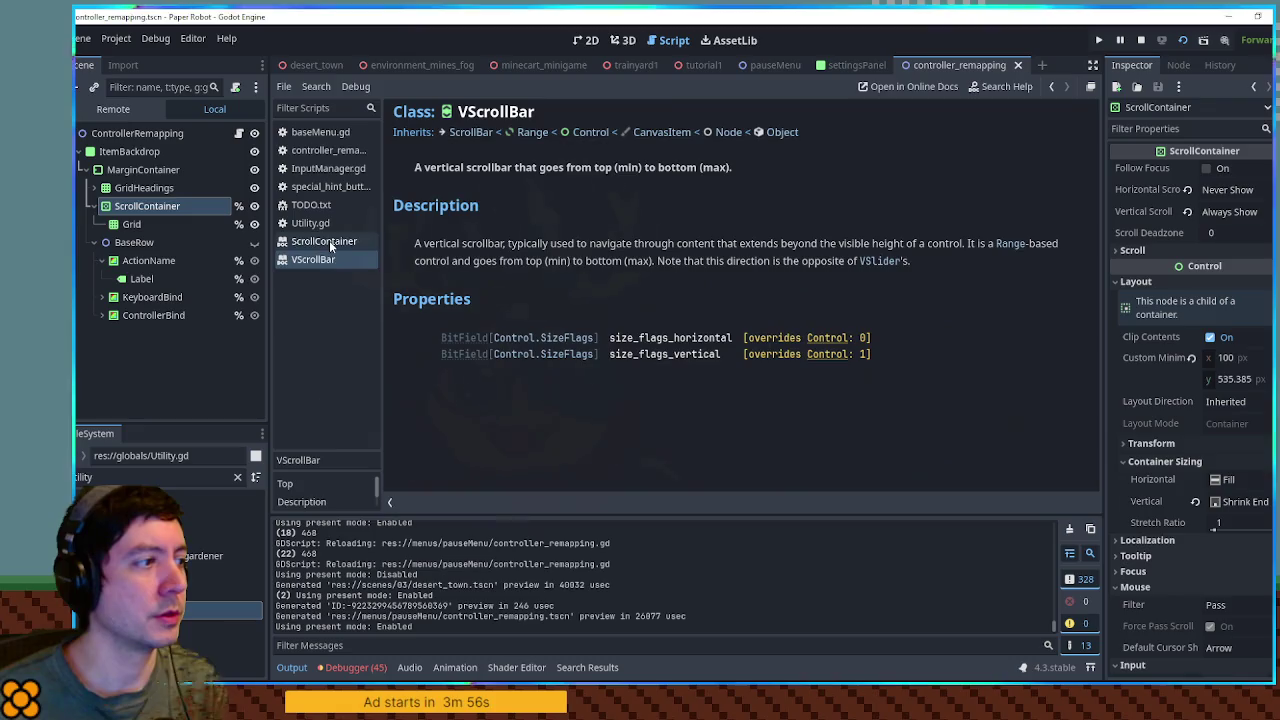
{"action": "middle_click", "coordinate": [329, 241]}
{"action": "middle_click", "coordinate": [329, 241]}
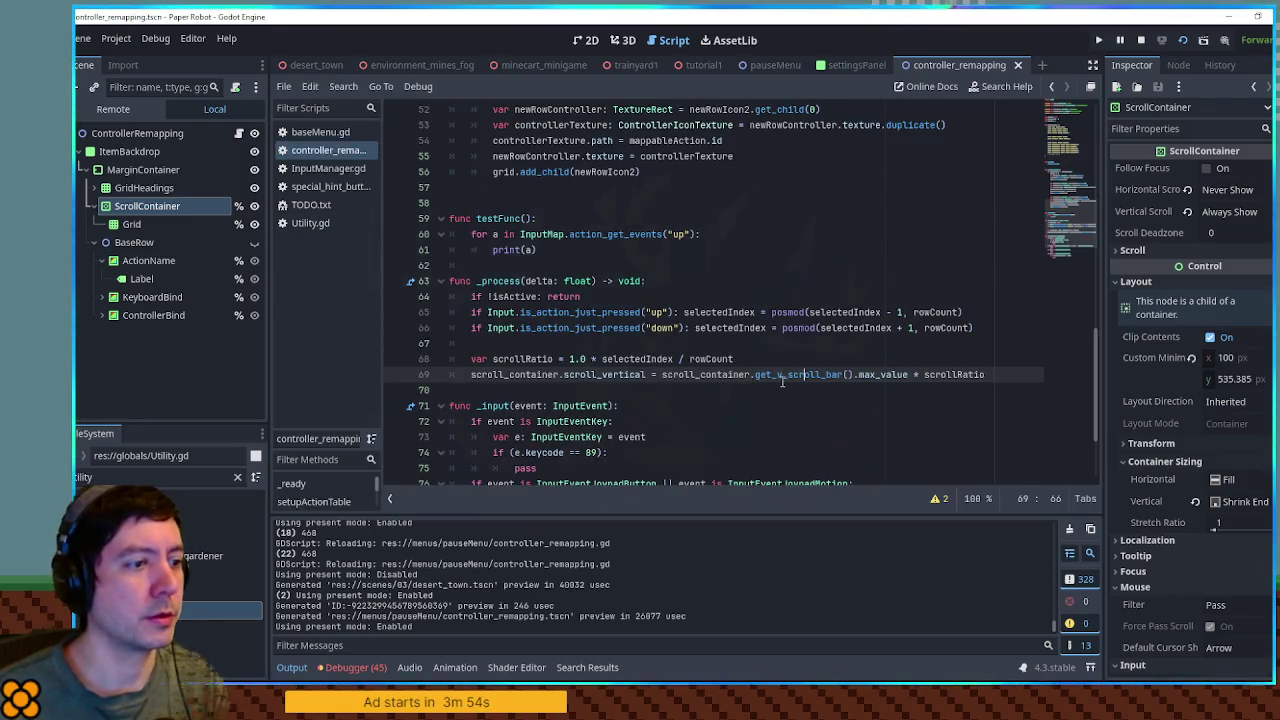
- Add a new line 69 setting scroll_container.get_v_scroll_bar().ratio = scrollRatio
{"action": "double_click", "coordinate": [868, 375]}
{"action": "double_click", "coordinate": [582, 376]}
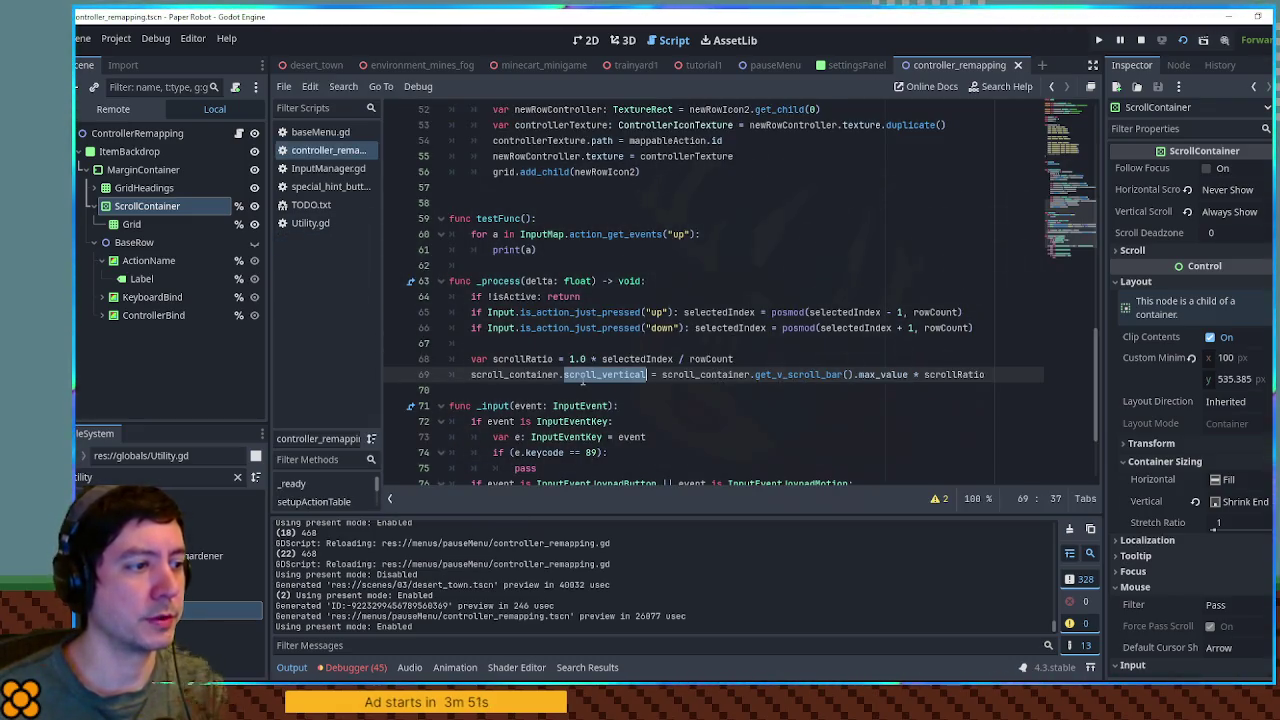
{"action": "left_click_drag", "start_coordinate": [662, 375], "coordinate": [843, 375]}
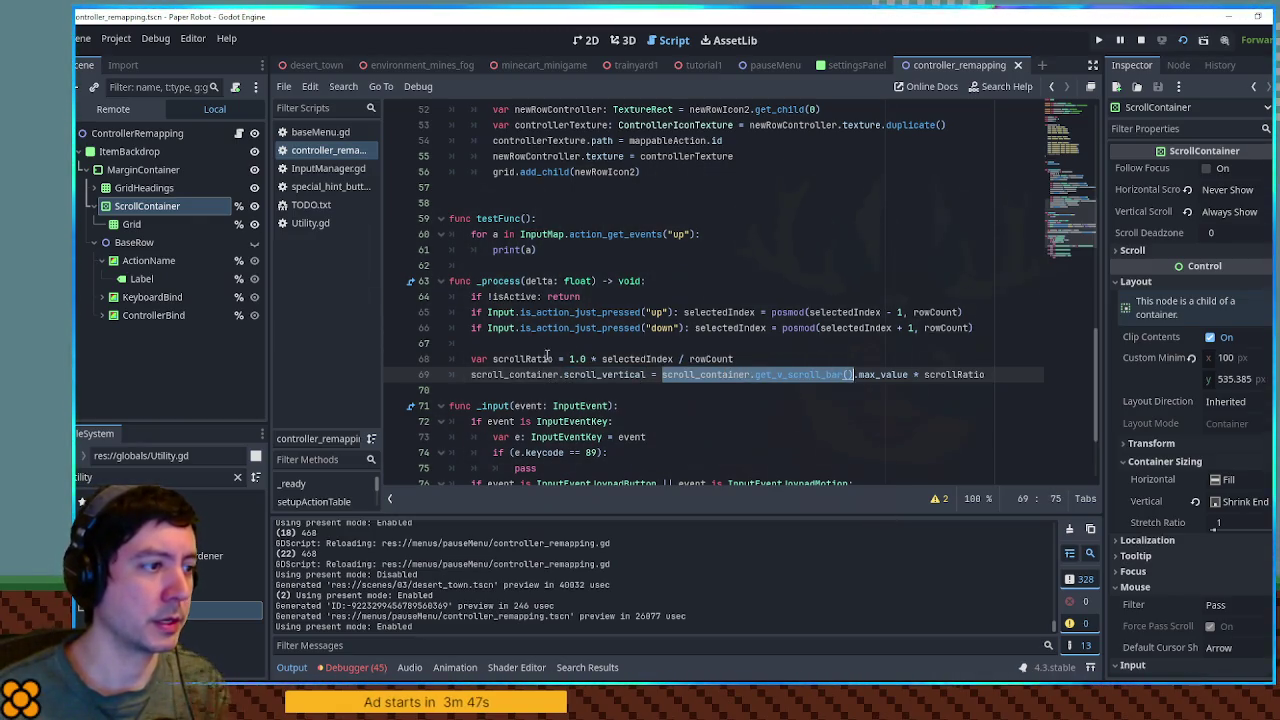
{"action": "key", "text": "ctrl+c"}
{"action": "left_click", "coordinate": [760, 359]}
{"action": "key", "text": "Return"}
{"action": "key", "text": "ctrl+v"}
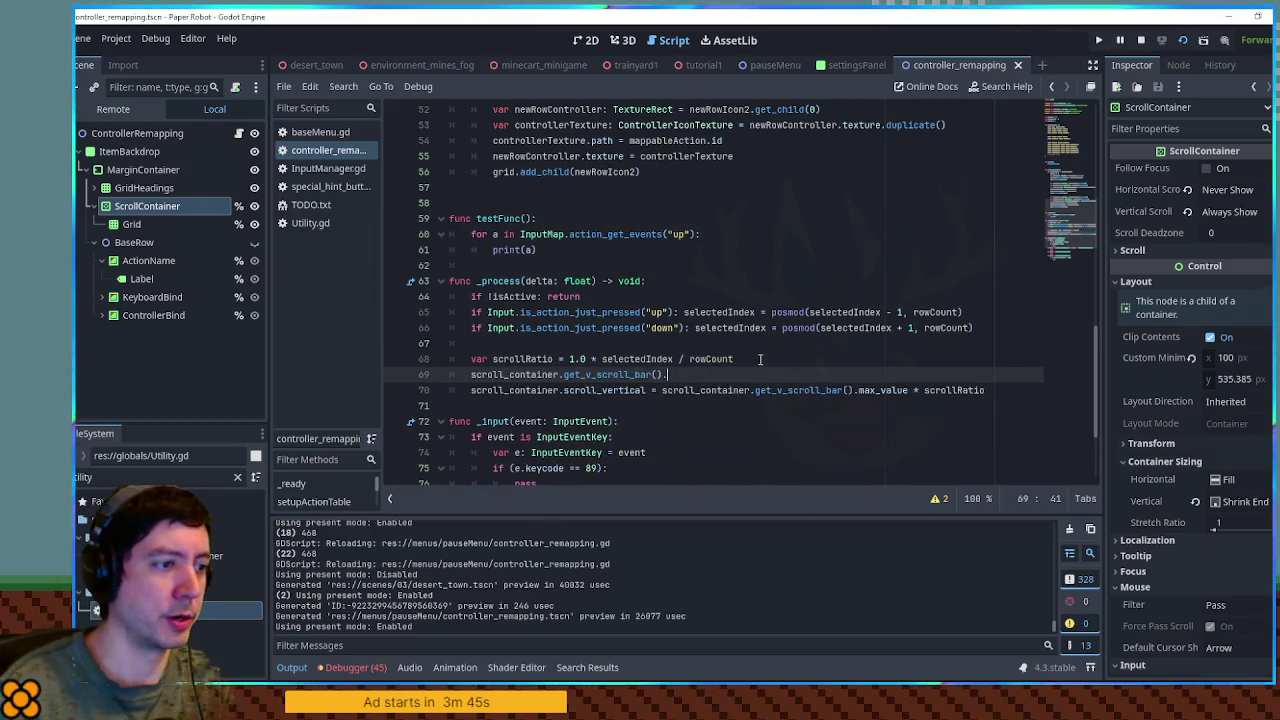
{"action": "type", "text": ".ratio ="}
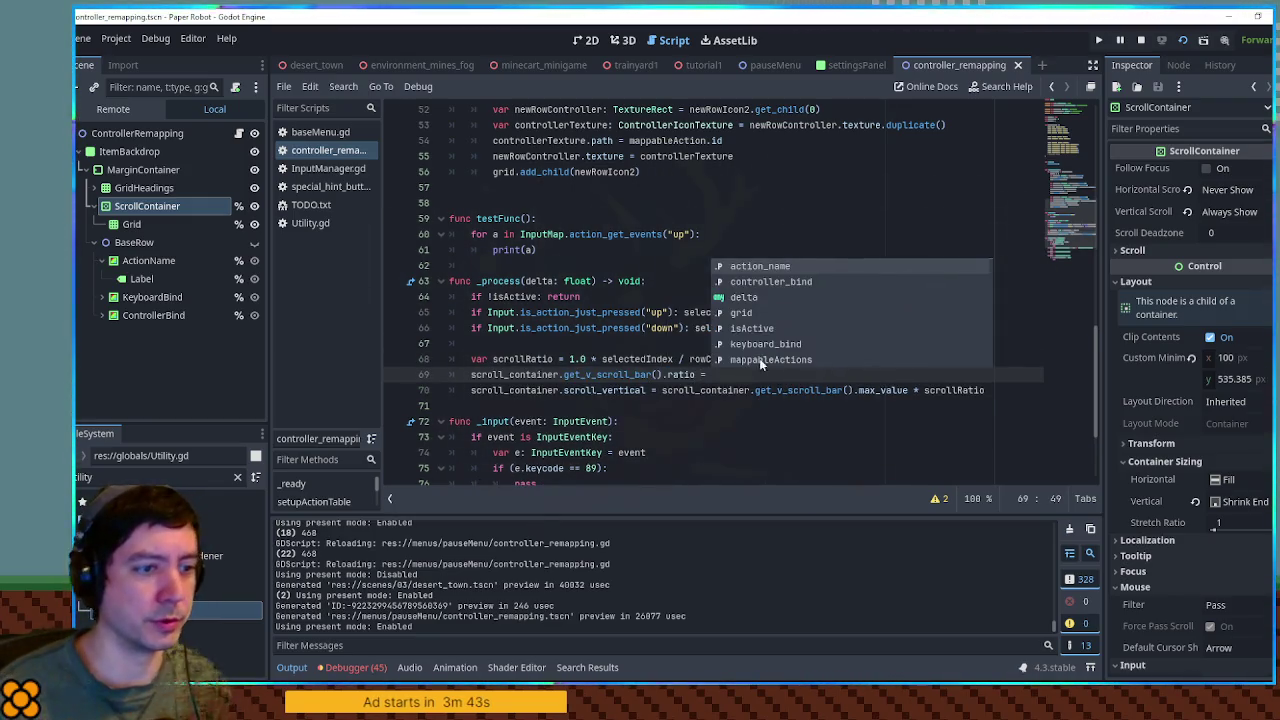
{"action": "double_click", "coordinate": [955, 390]}
{"action": "key", "text": "ctrl+c"}
{"action": "left_click", "coordinate": [760, 374]}
{"action": "key", "text": "ctrl+v"}
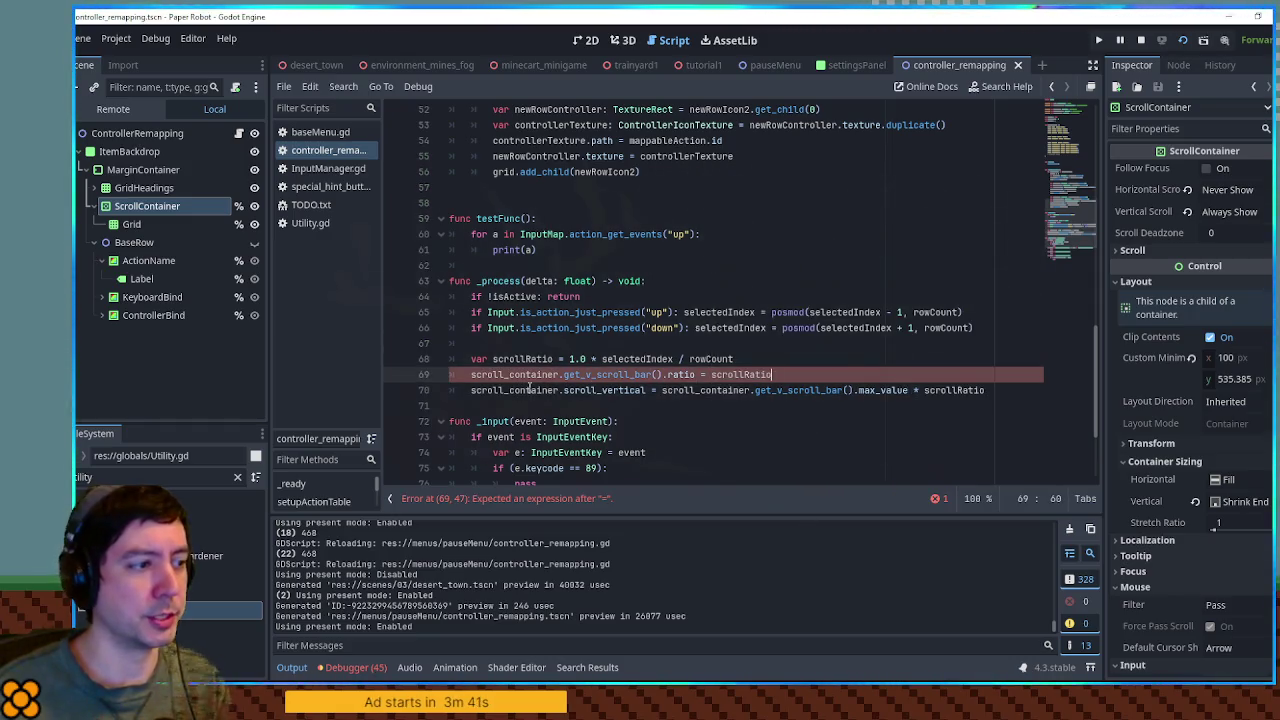
- Comment out the old scroll_vertical line and run the game with F5
{"action": "left_click", "coordinate": [471, 390]}
{"action": "key", "text": "ctrl+k"}
{"action": "left_click", "coordinate": [694, 328]}
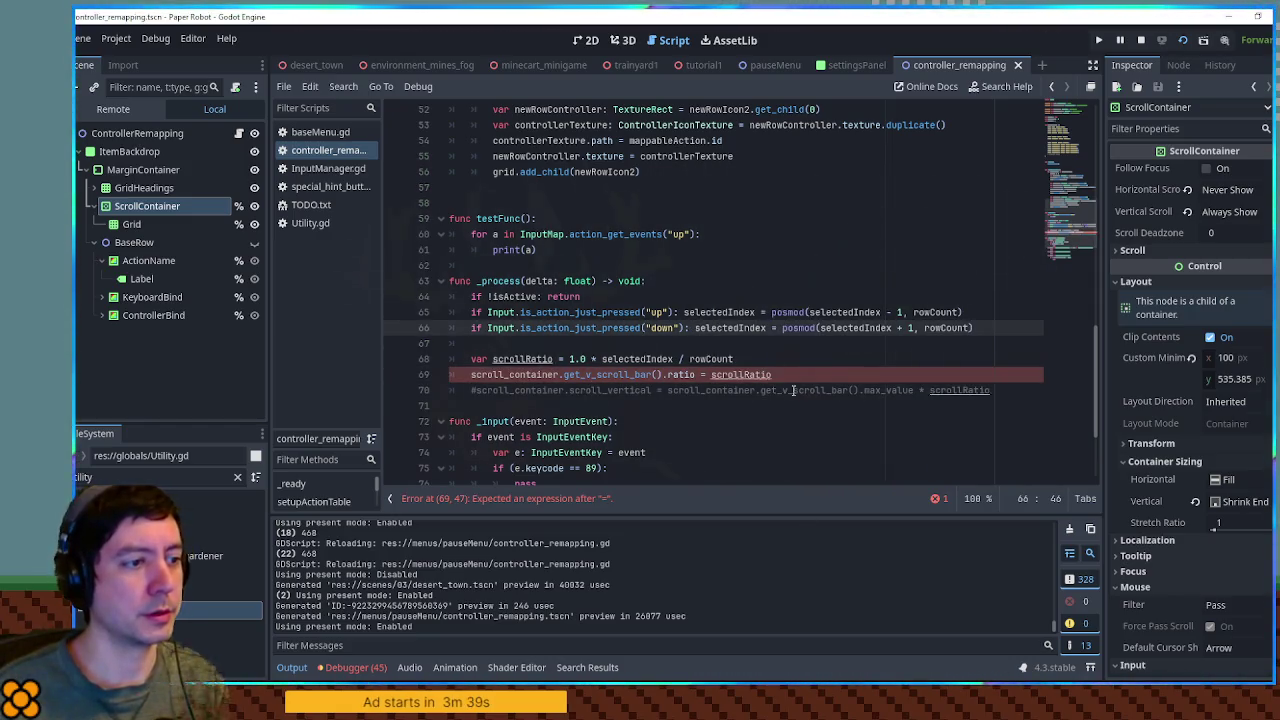
{"action": "key", "text": "F5"}
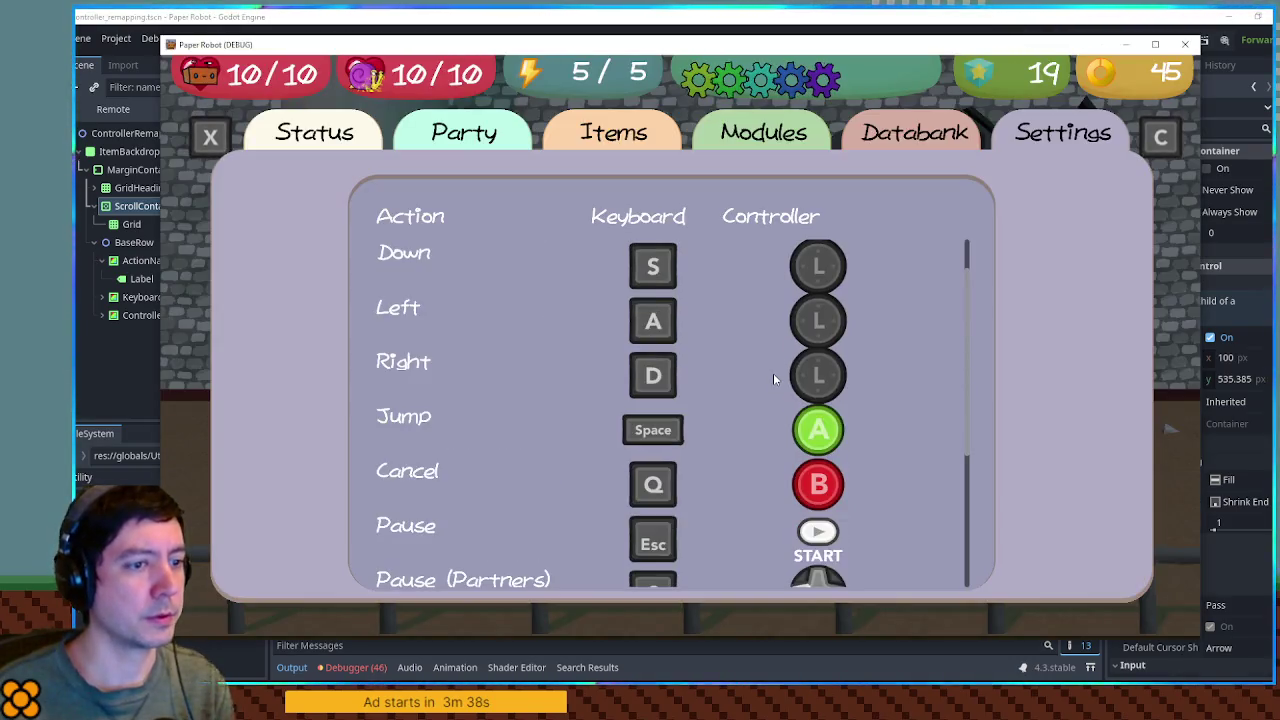
- Scroll the game's remapping list down and back up, then bring the editor forward
{"action": "scroll", "coordinate": [775, 375], "scroll_direction": "down", "scroll_amount": 2}
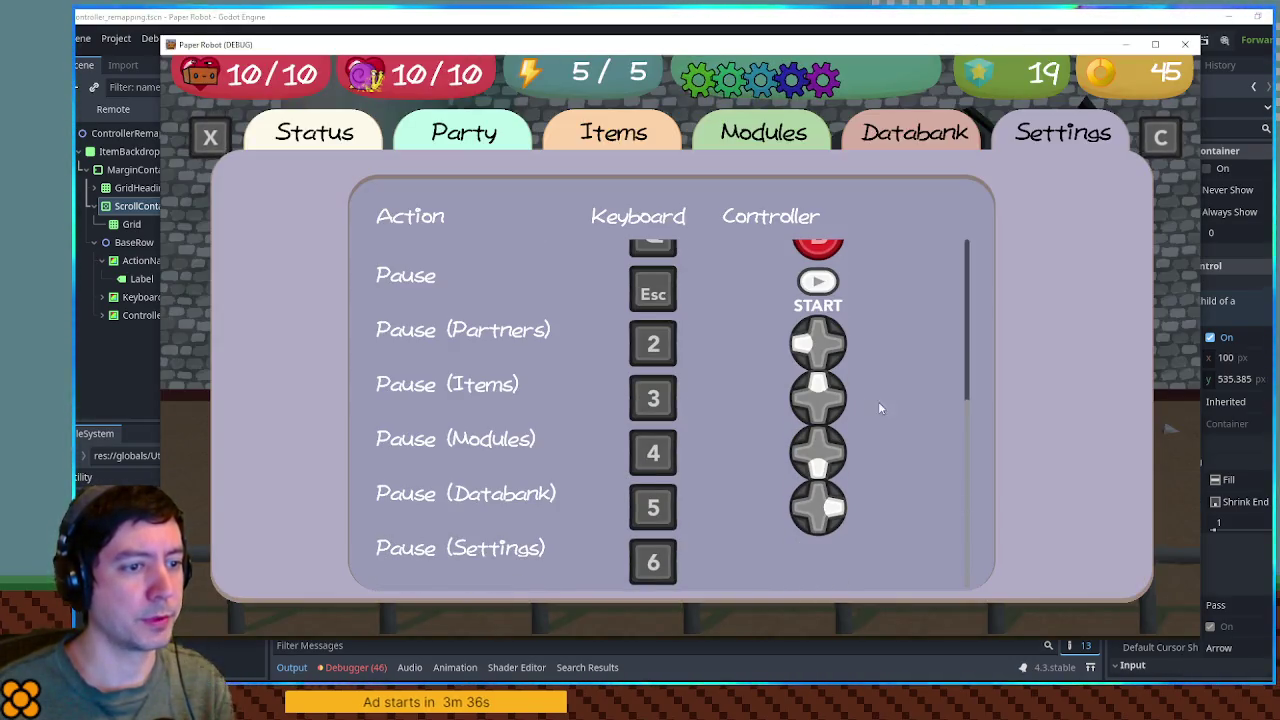
{"action": "scroll", "coordinate": [874, 401], "scroll_direction": "up", "scroll_amount": 4}
{"action": "scroll", "coordinate": [897, 410], "scroll_direction": "down", "scroll_amount": 2}
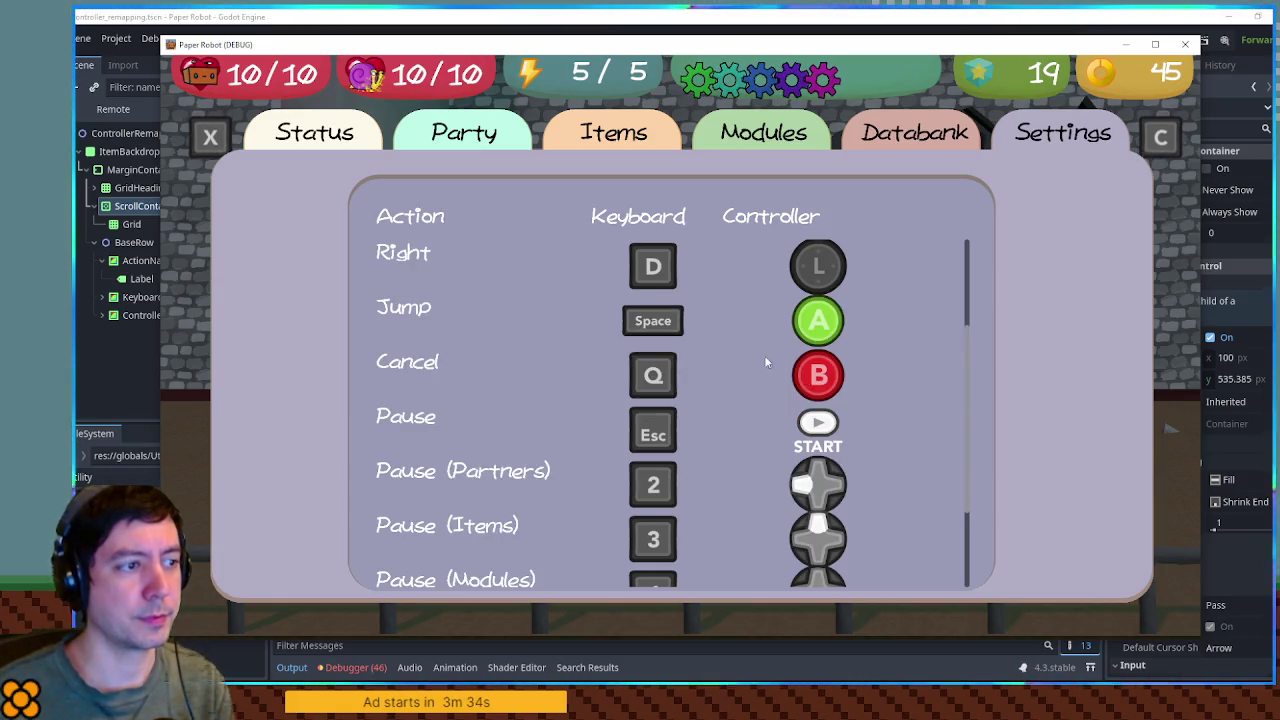
{"action": "scroll", "coordinate": [775, 360], "scroll_direction": "down", "scroll_amount": 1}
{"action": "scroll", "coordinate": [409, 281], "scroll_direction": "down", "scroll_amount": 2}
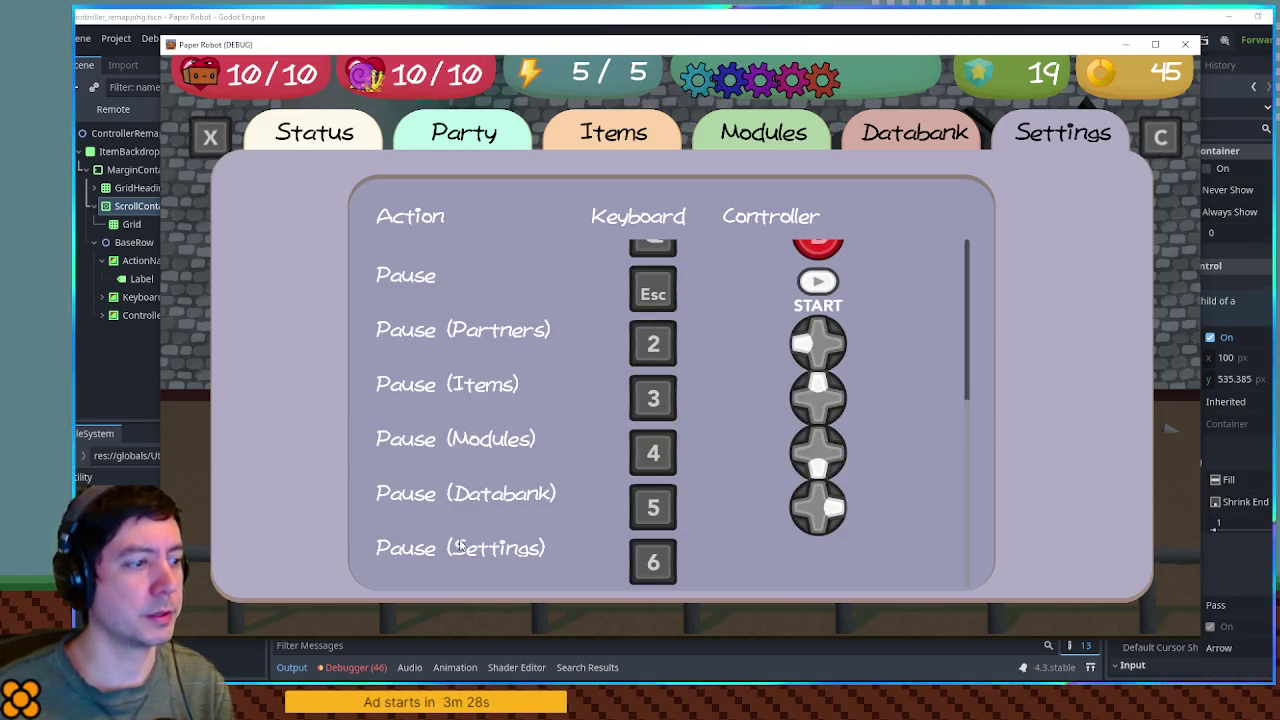
{"action": "left_click", "coordinate": [697, 14]}
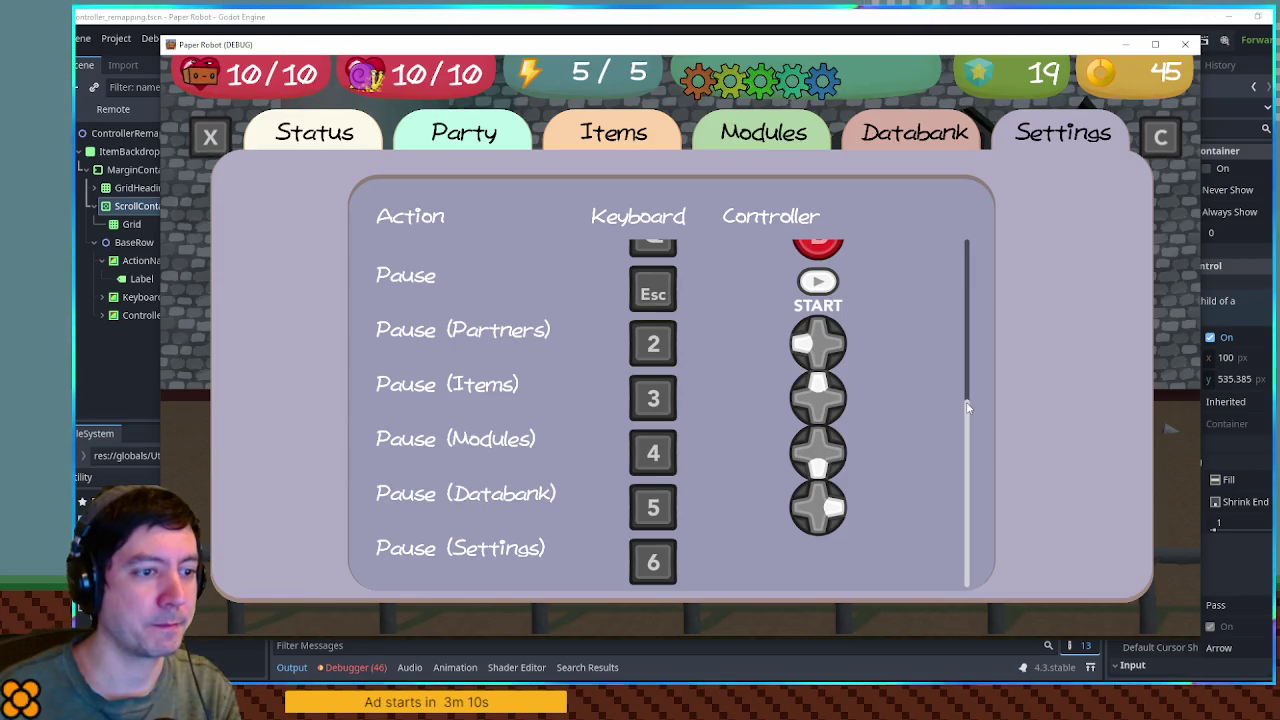
- Scroll the remapping list again, drag it down to the Pause rows, then return to the script
{"action": "scroll", "coordinate": [965, 404], "scroll_direction": "up", "scroll_amount": 4}
{"action": "scroll", "coordinate": [966, 403], "scroll_direction": "down", "scroll_amount": 4}
{"action": "scroll", "coordinate": [968, 403], "scroll_direction": "up", "scroll_amount": 5}
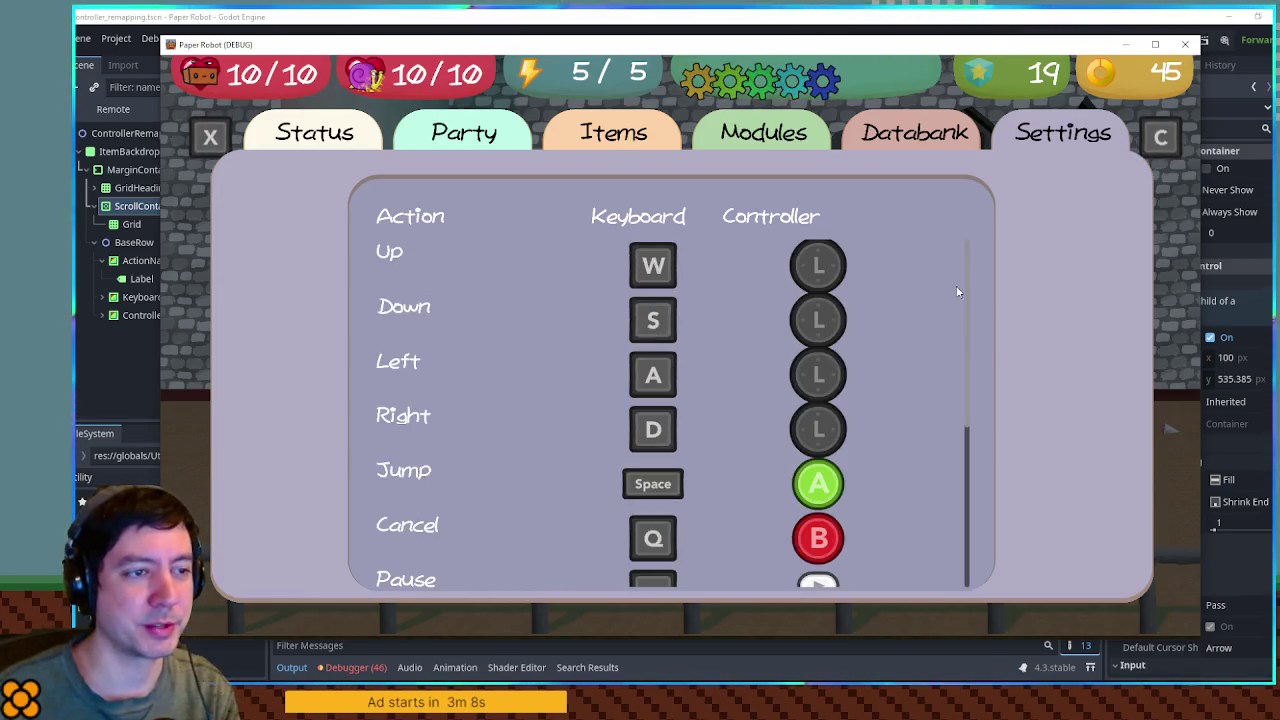
{"action": "scroll", "coordinate": [414, 284], "scroll_direction": "down", "scroll_amount": 2}
{"action": "scroll", "coordinate": [414, 284], "scroll_direction": "up", "scroll_amount": 2}
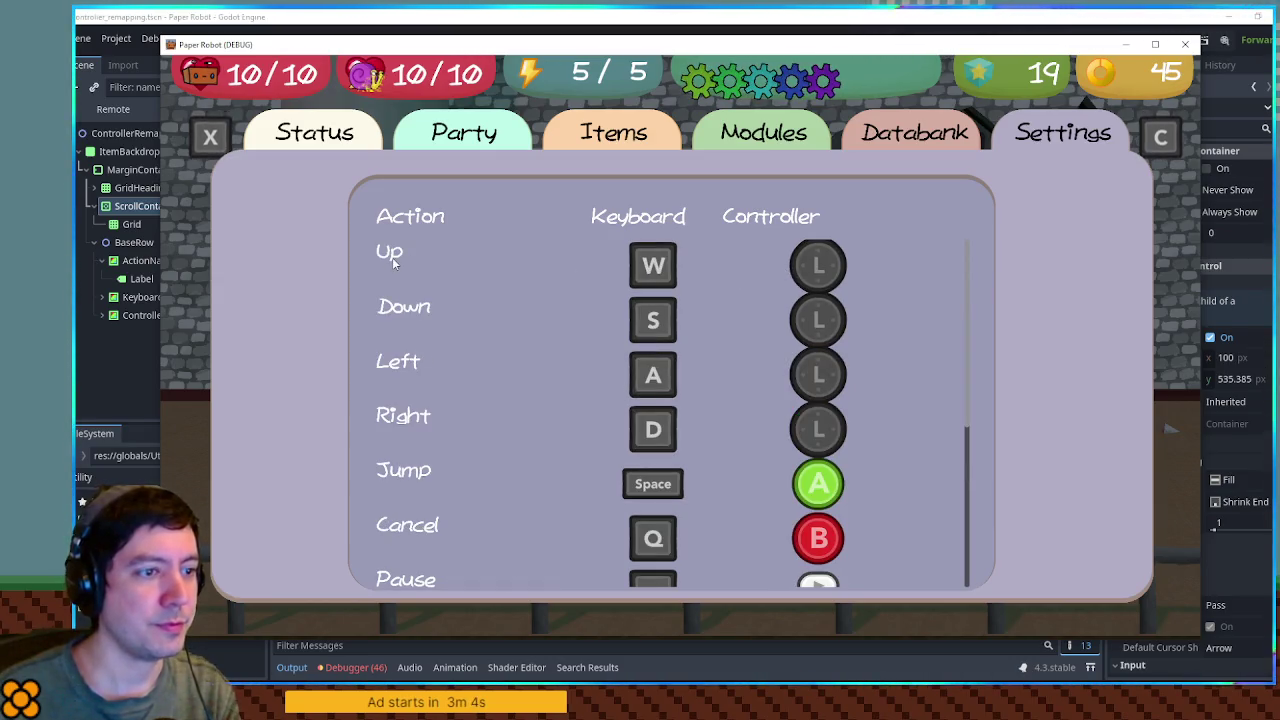
{"action": "scroll", "coordinate": [392, 257], "scroll_direction": "down", "scroll_amount": 1}
{"action": "scroll", "coordinate": [392, 257], "scroll_direction": "up", "scroll_amount": 1}
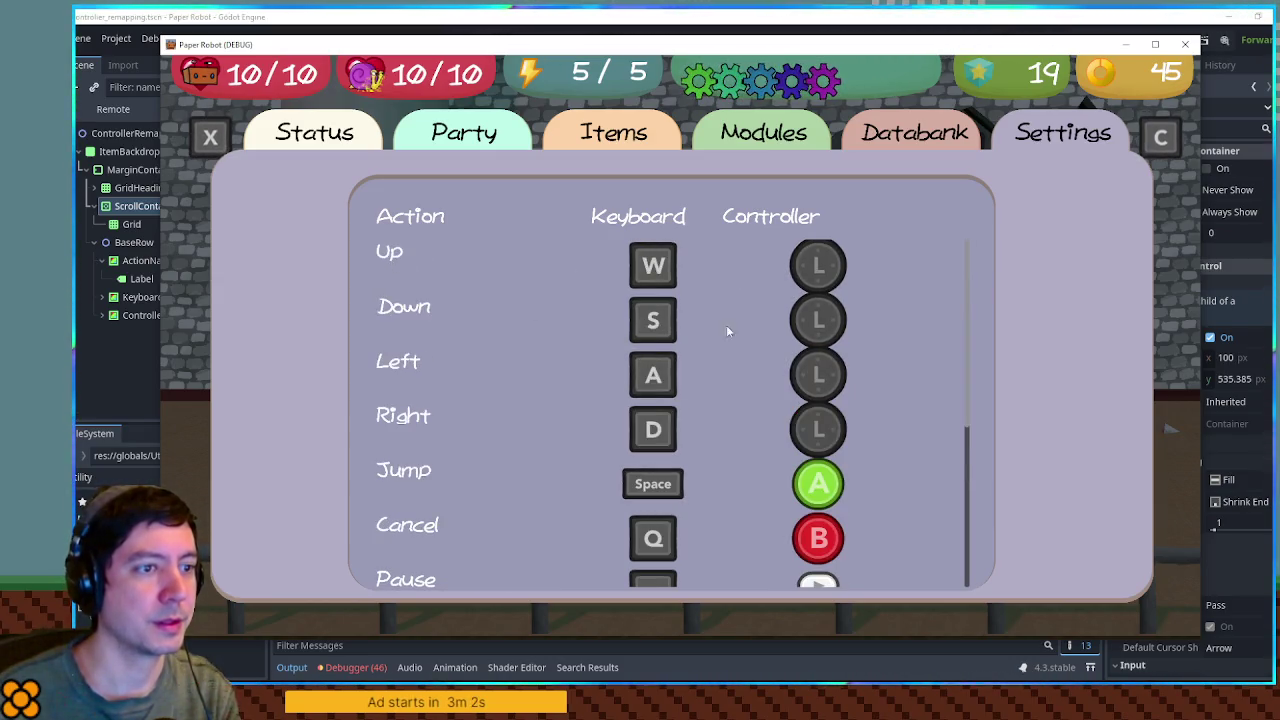
{"action": "left_click_drag", "start_coordinate": [969, 249], "coordinate": [971, 390]}
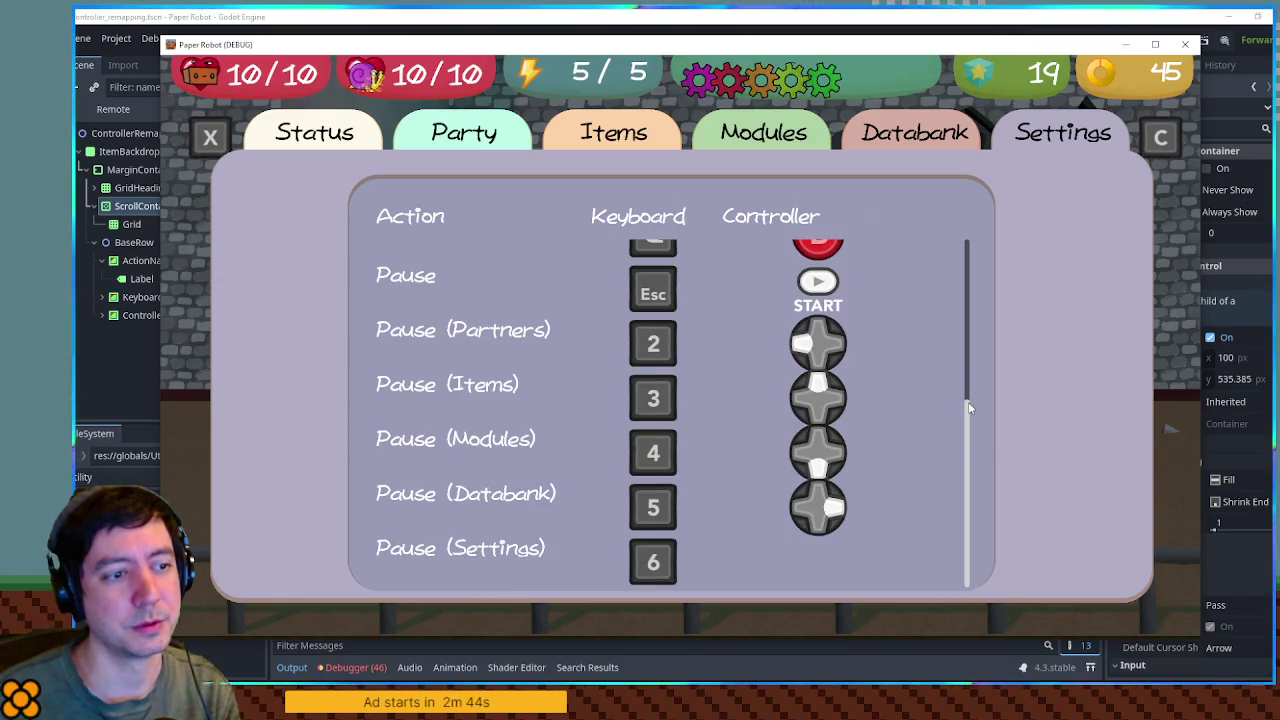
{"action": "key", "text": "alt+Tab"}
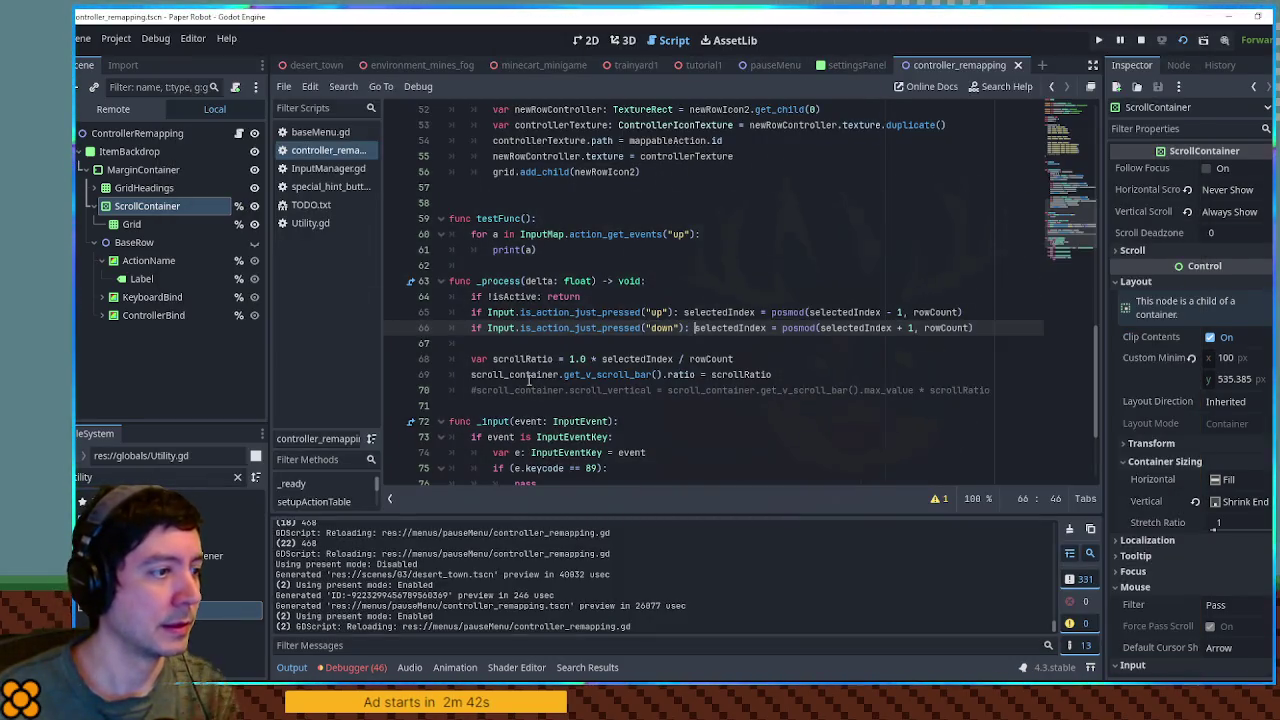
- Add a print(scrollRatio) line after the ratio assignment and switch to the running game
{"action": "left_click", "coordinate": [529, 374]}
{"action": "double_click", "coordinate": [735, 374]}
{"action": "left_click", "coordinate": [804, 376]}
{"action": "key", "text": "Return"}
{"action": "type", "text": "print(s"}
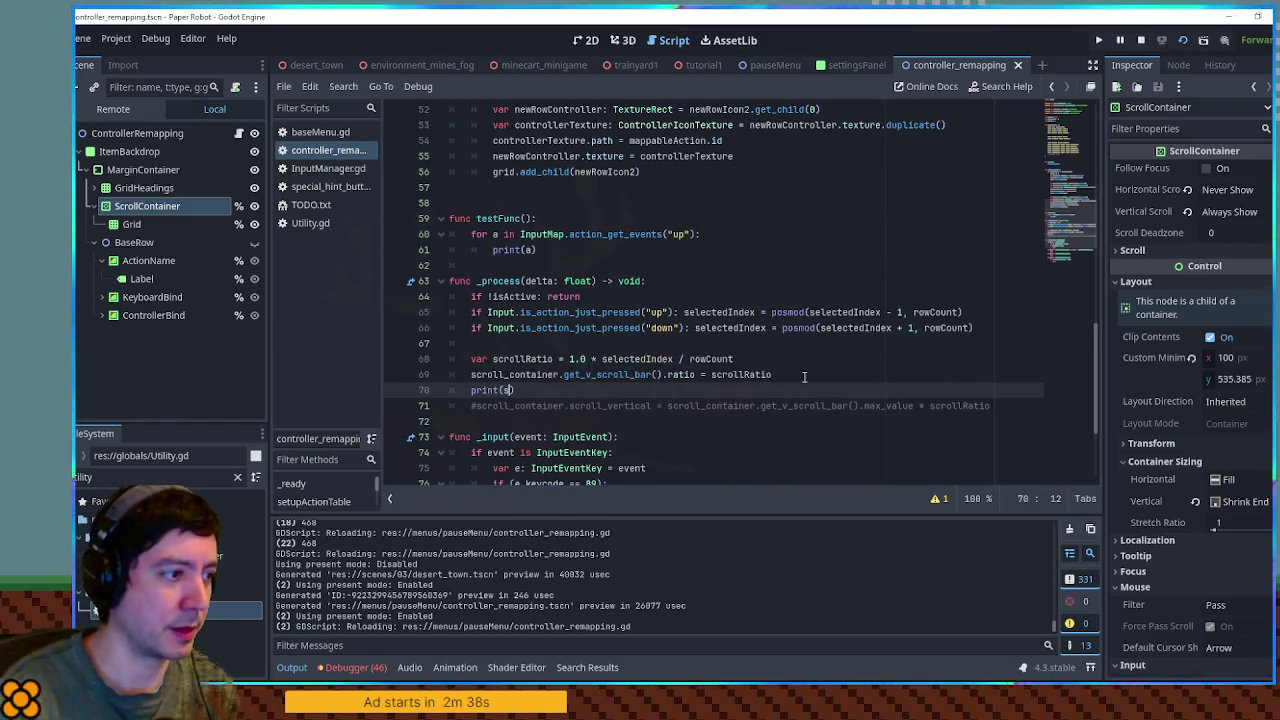
{"action": "type", "text": "atio"}
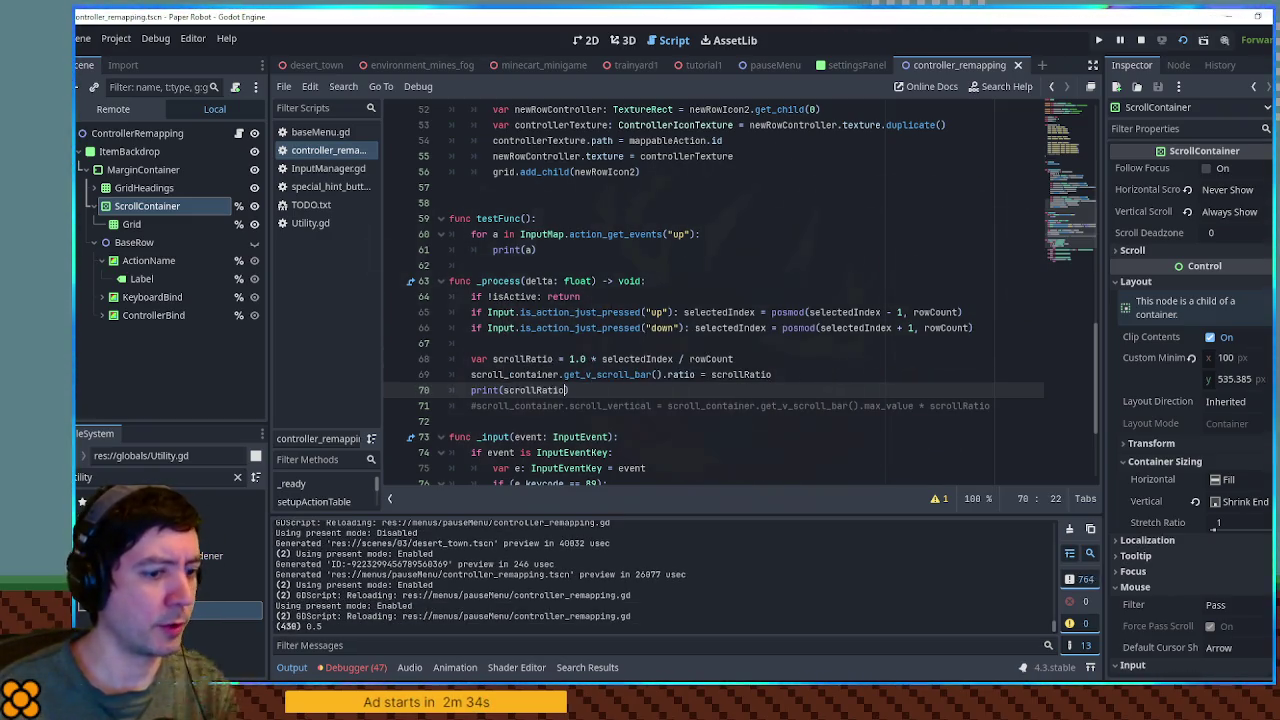
{"action": "key", "text": "alt+Tab"}
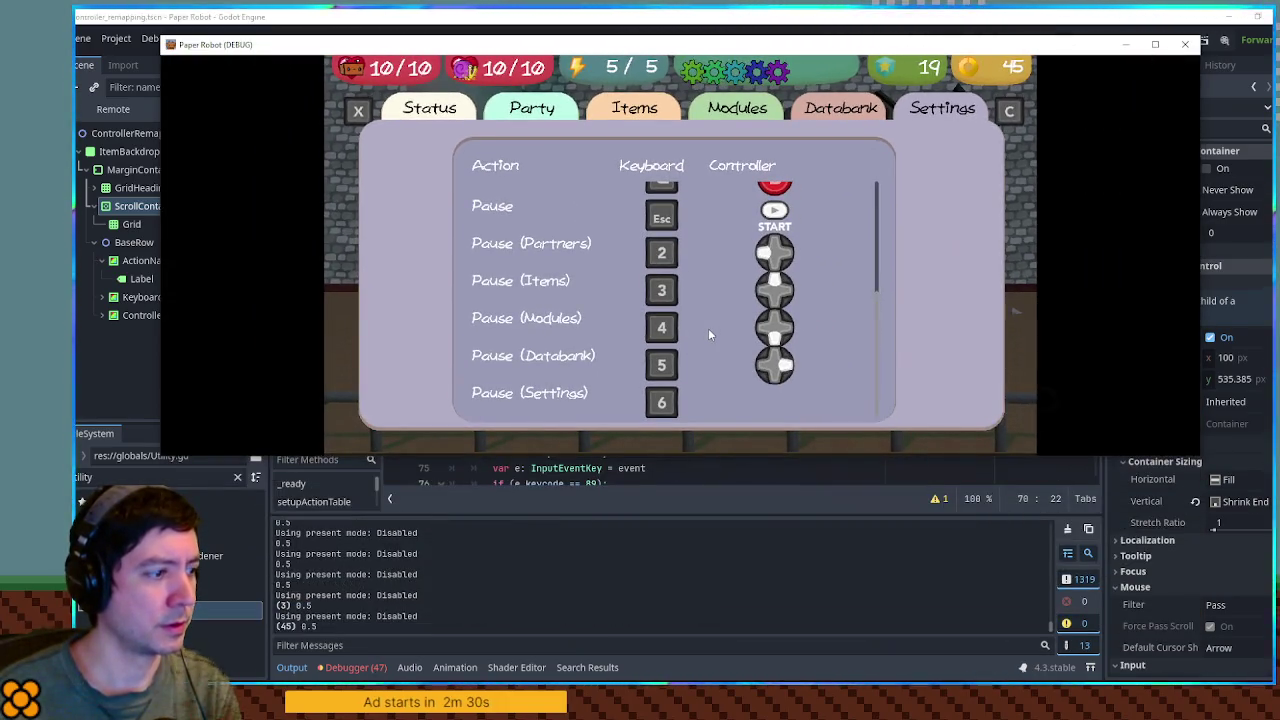
- Scroll the game's remapping list to log scrollRatio values like 0.25, 0.333, 0.4167 and 0.5
{"action": "scroll", "coordinate": [708, 335], "scroll_direction": "up", "scroll_amount": 5}
{"action": "scroll", "coordinate": [708, 335], "scroll_direction": "down", "scroll_amount": 2}
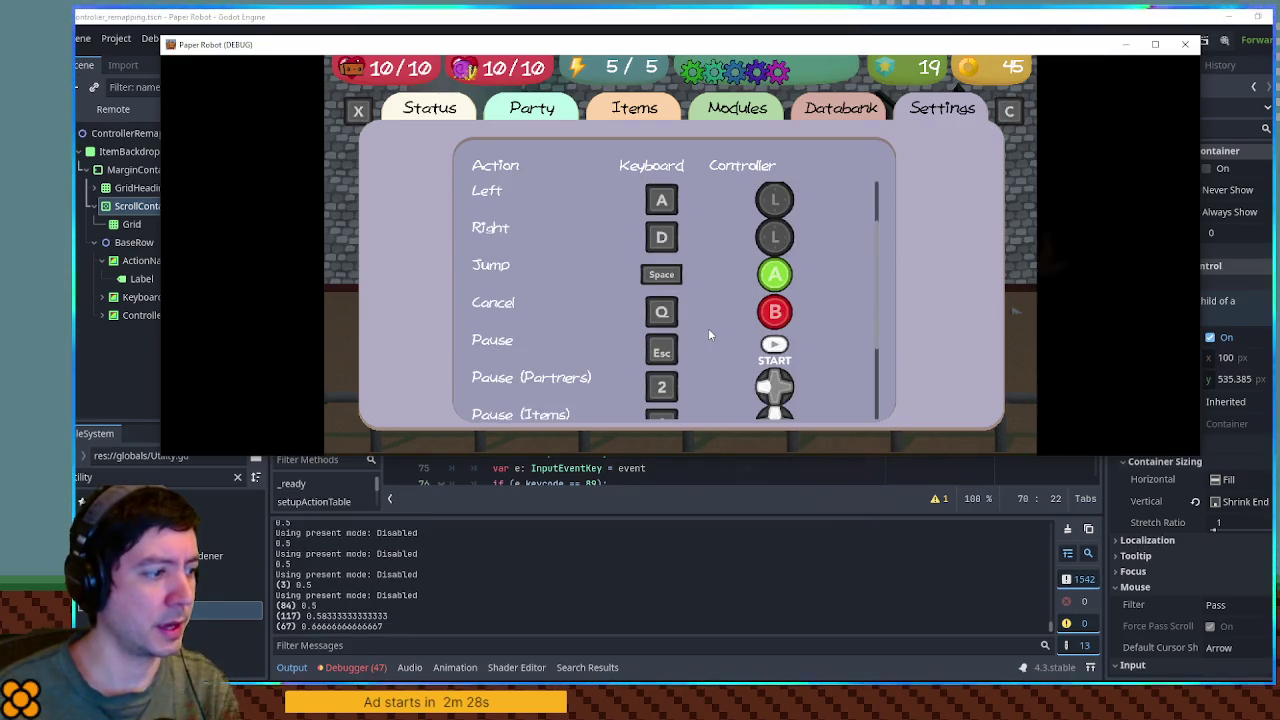
{"action": "scroll", "coordinate": [709, 335], "scroll_direction": "down", "scroll_amount": 4}
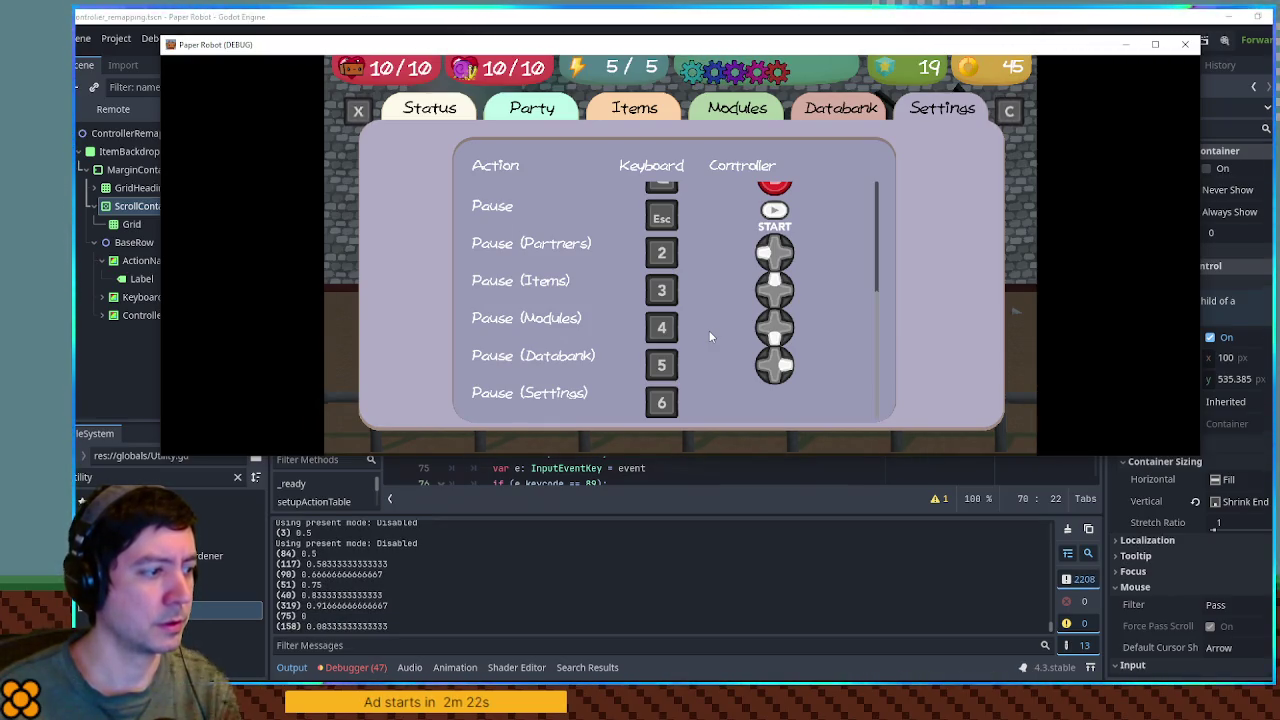
{"action": "scroll", "coordinate": [709, 335], "scroll_direction": "down", "scroll_amount": 3}
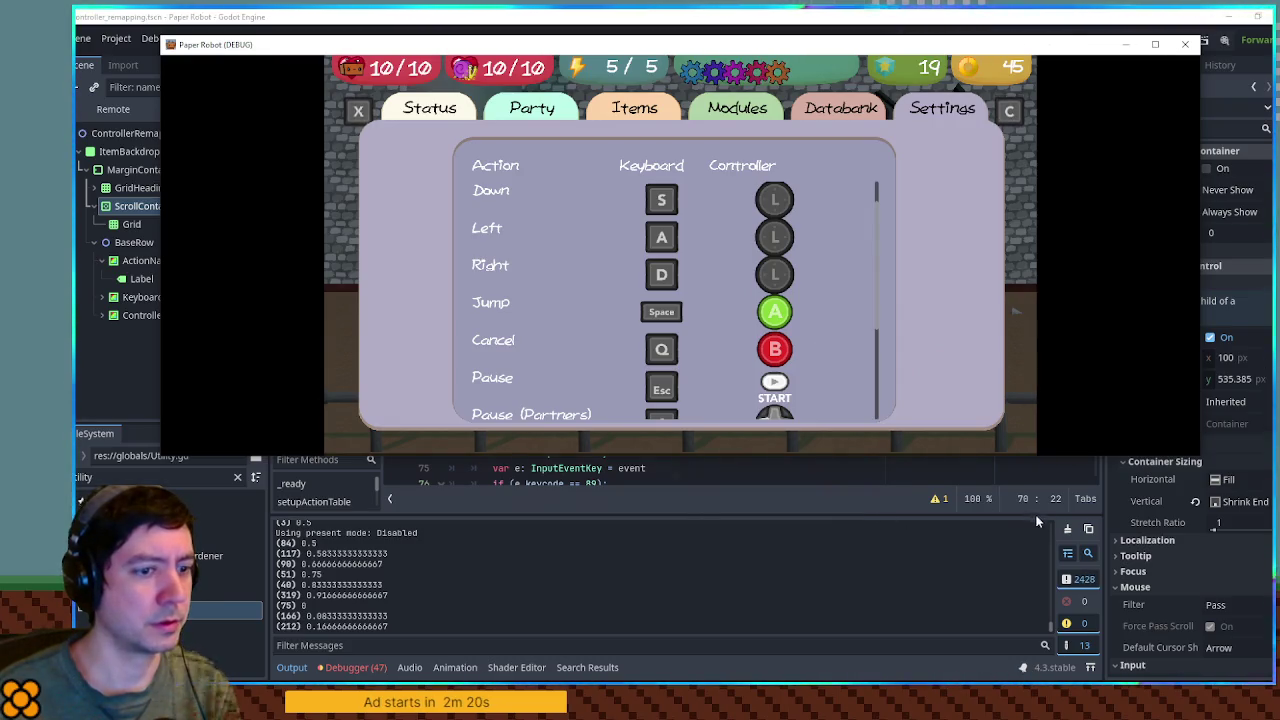
{"action": "left_click", "coordinate": [1066, 533]}
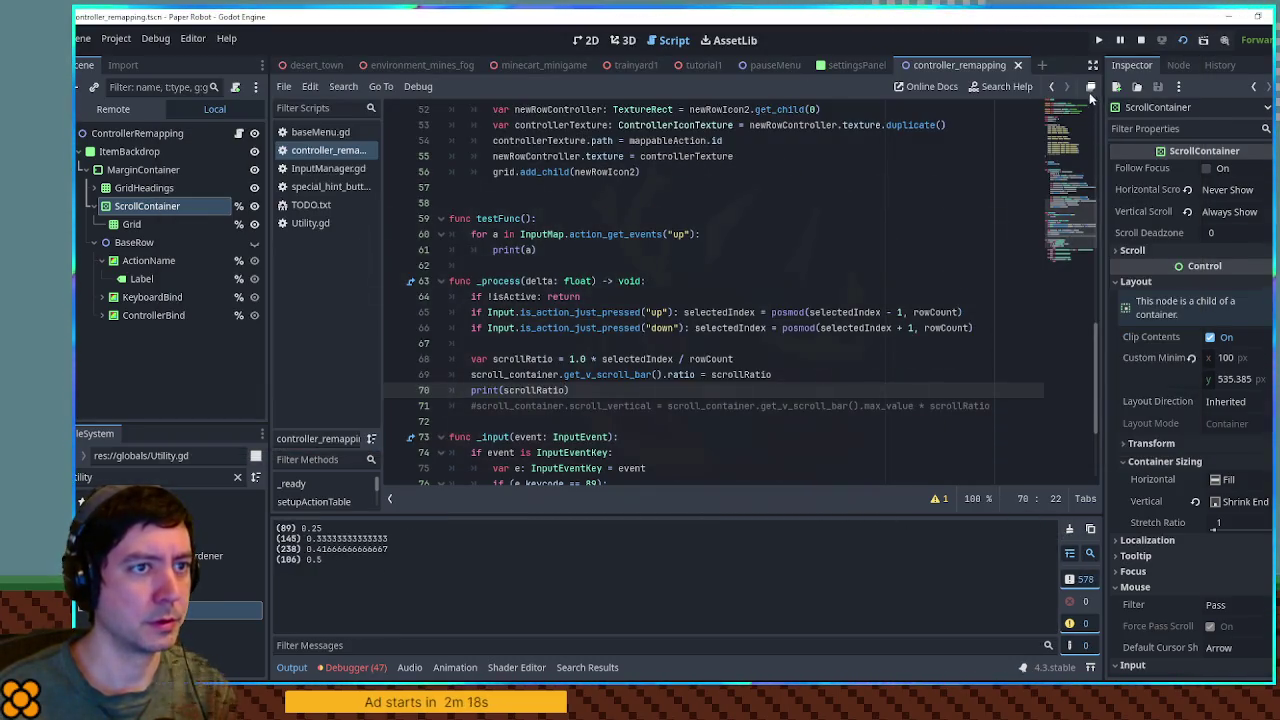
- Delete the print(scrollRatio) line, save, and run the game from the controller_remapping 2D scene
{"action": "key", "text": "ctrl+shift+k"}
{"action": "key", "text": "ctrl+s"}
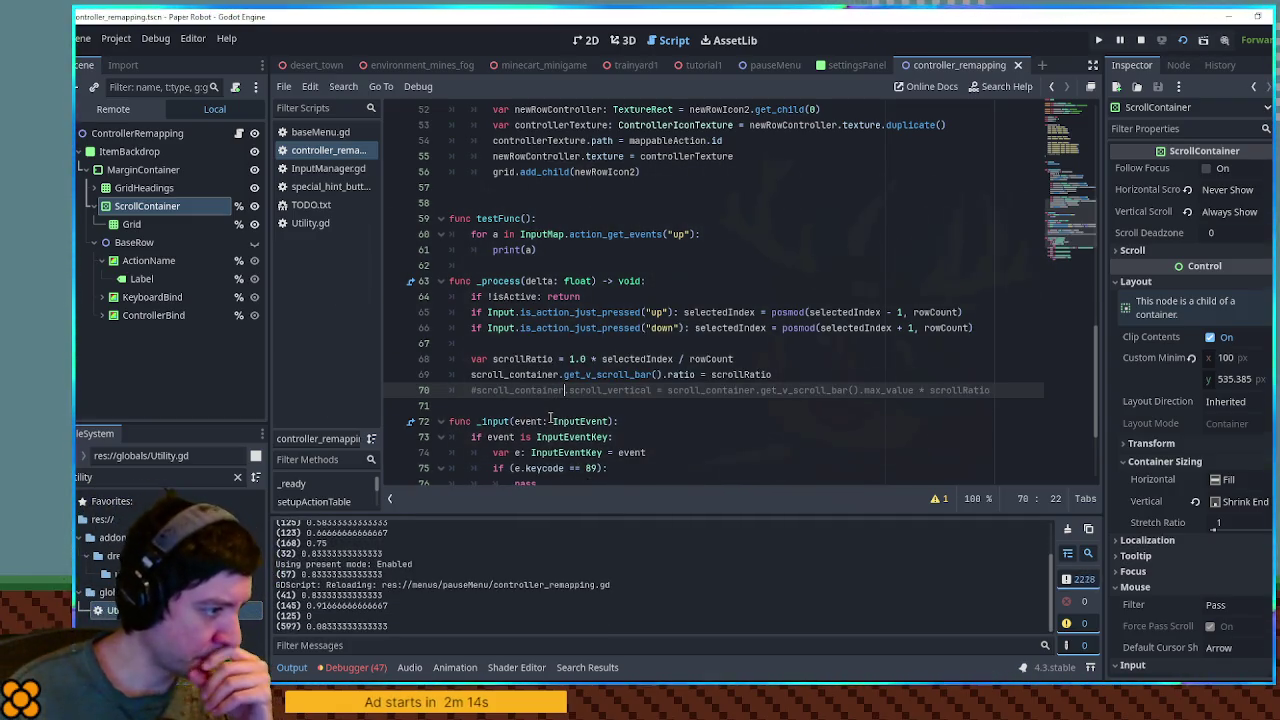
{"action": "key", "text": "ctrl+s"}
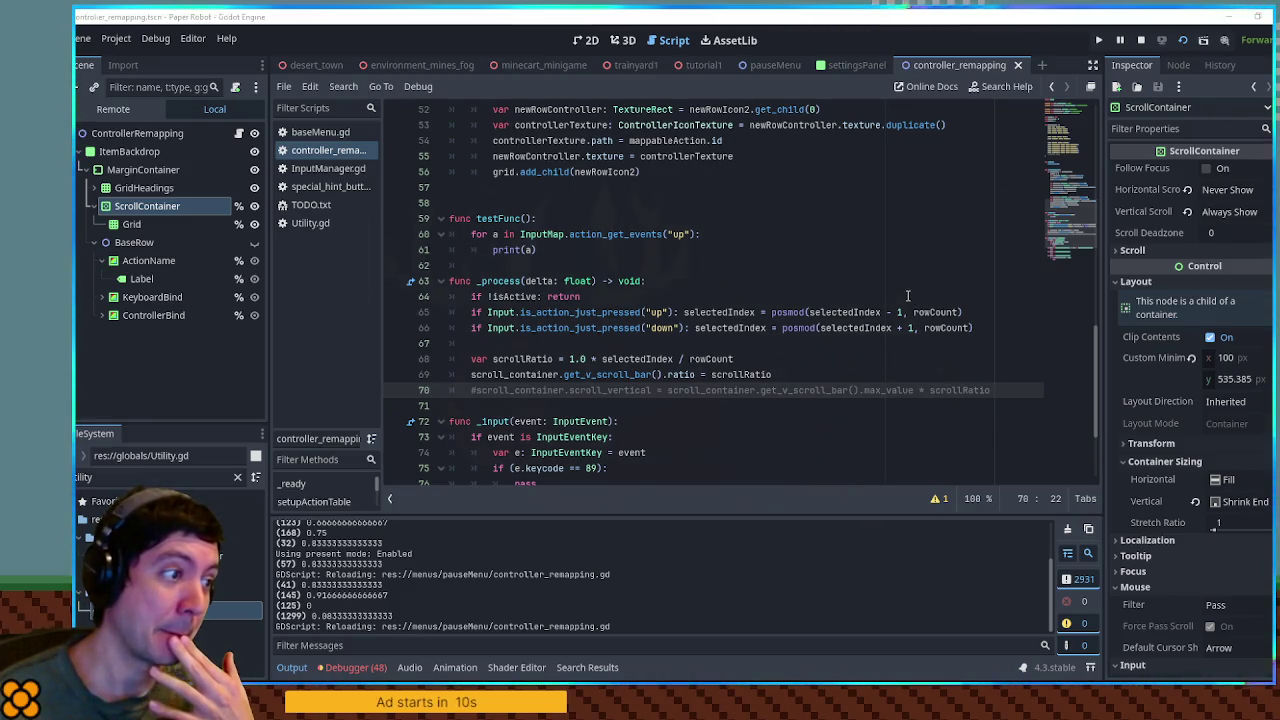
{"action": "left_click", "coordinate": [586, 40]}
{"action": "key", "text": "F5"}
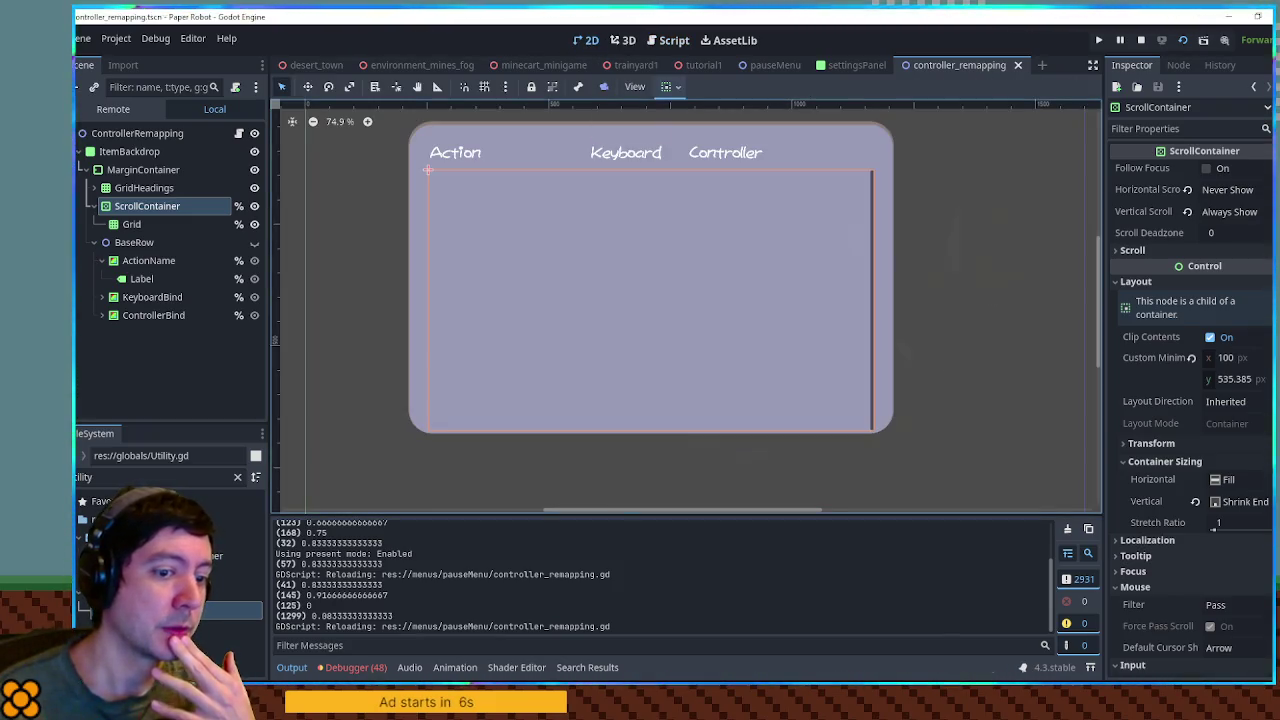
- Scroll the remapping list down to the Pause (Settings) row, then stop the game and reopen the script
{"action": "scroll", "coordinate": [786, 320], "scroll_direction": "up", "scroll_amount": 1}
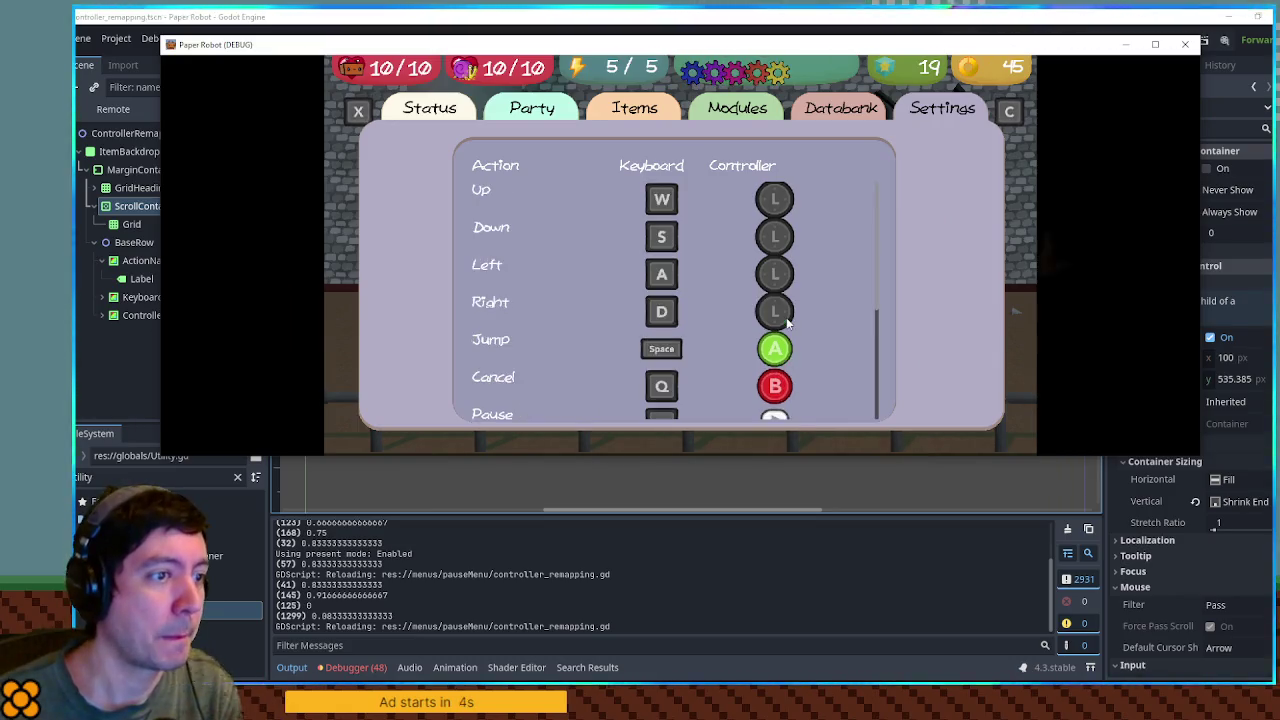
{"action": "scroll", "coordinate": [786, 320], "scroll_direction": "down", "scroll_amount": 5}
{"action": "scroll", "coordinate": [788, 320], "scroll_direction": "up", "scroll_amount": 4}
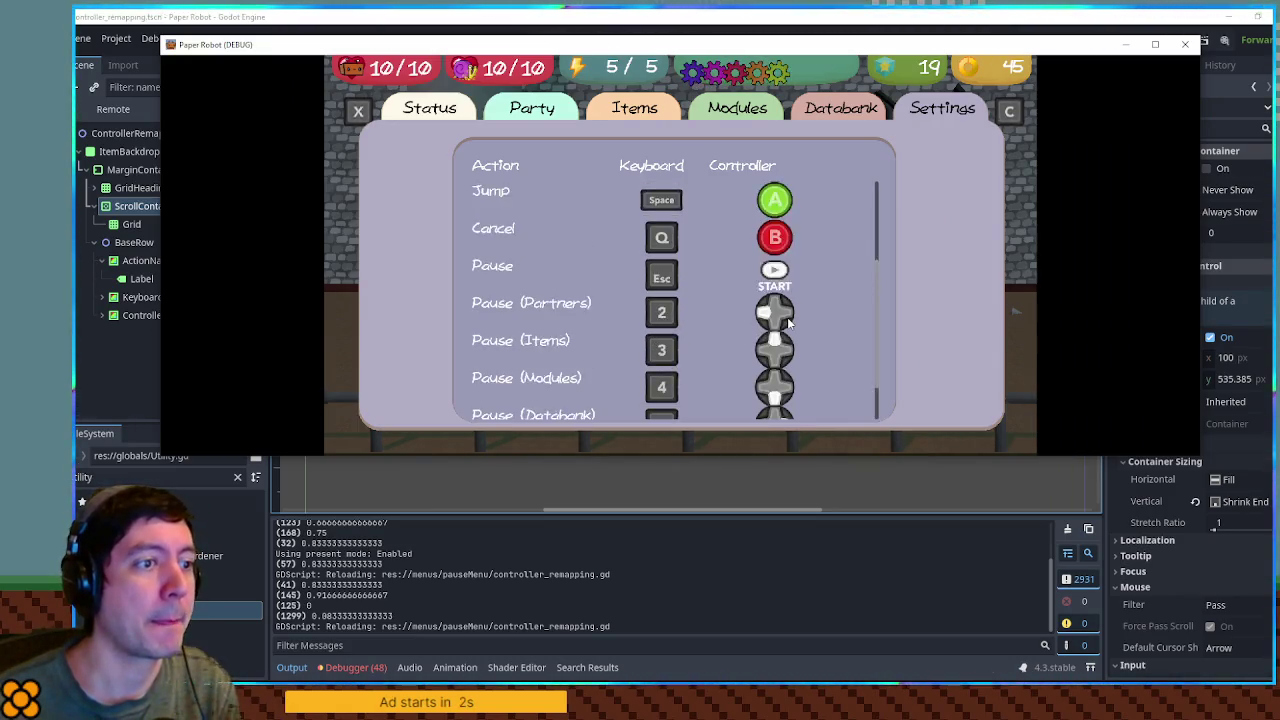
{"action": "scroll", "coordinate": [788, 320], "scroll_direction": "down", "scroll_amount": 3}
{"action": "scroll", "coordinate": [788, 320], "scroll_direction": "down", "scroll_amount": 1}
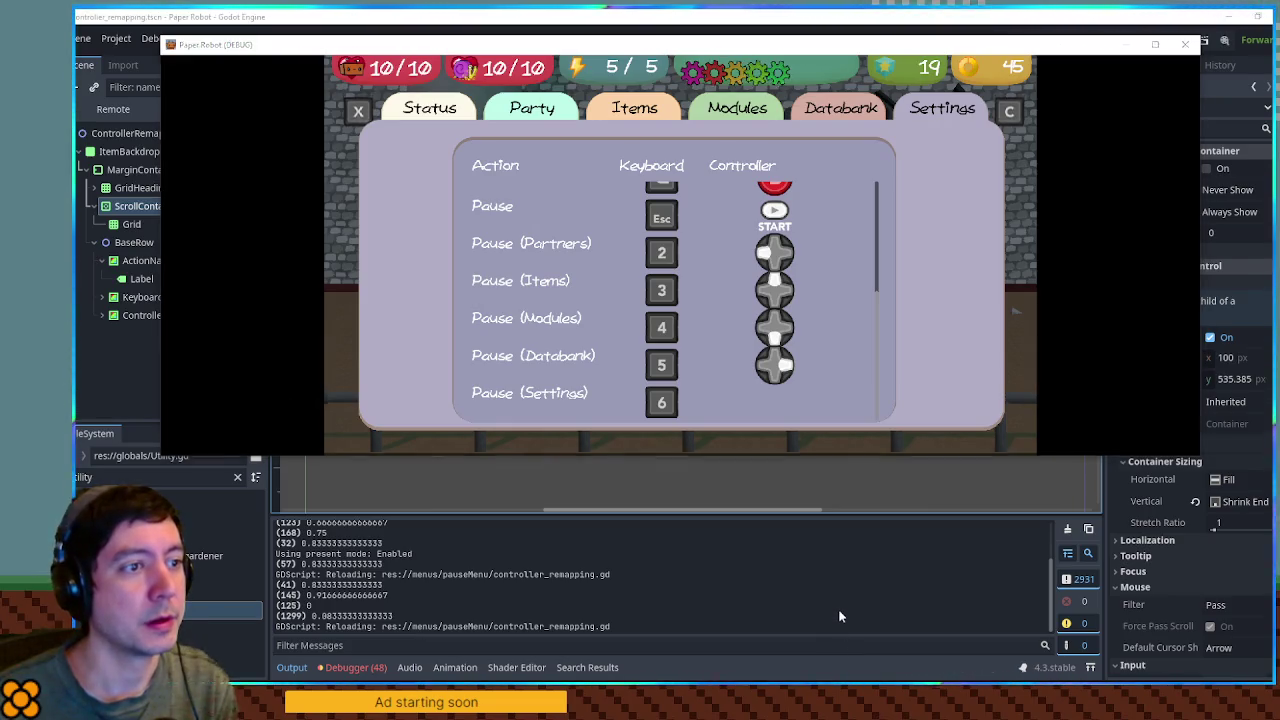
{"action": "key", "text": "F8"}
{"action": "left_click", "coordinate": [664, 41]}
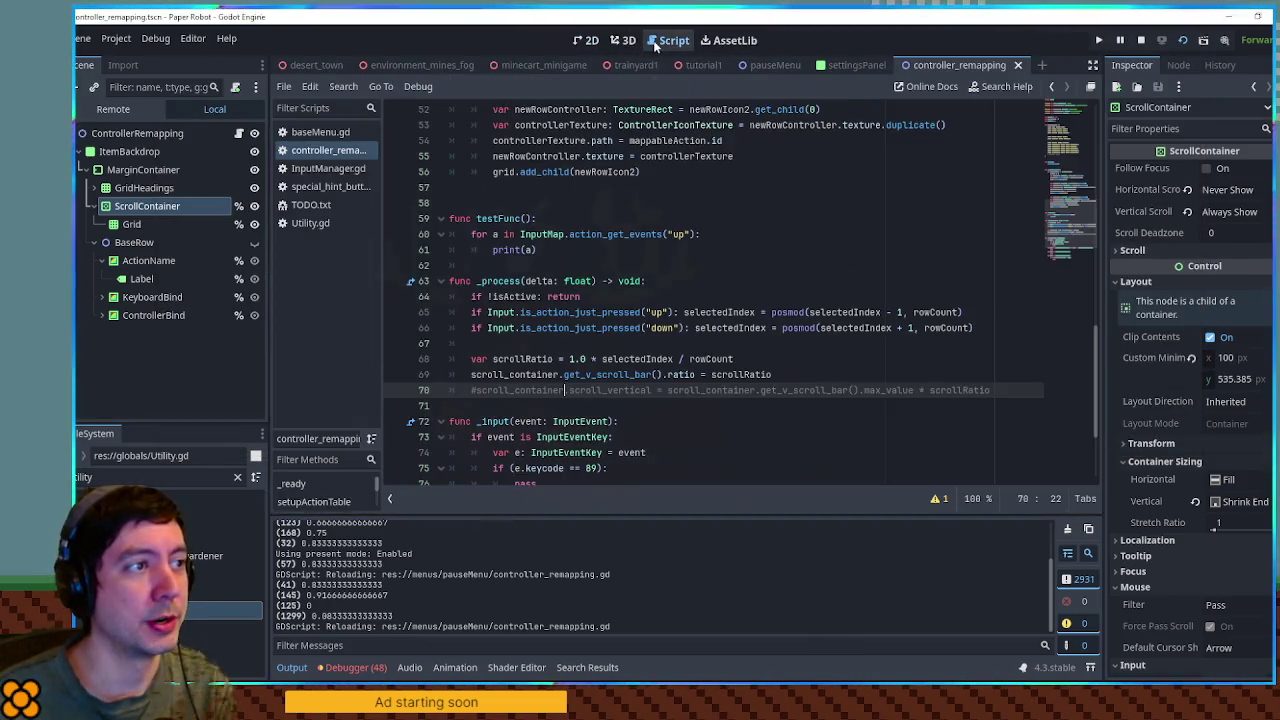
- Open the ScrollContainer docs for get_v_scroll_bar, search offset_bottom, and follow to VScrollBar
{"action": "left_click", "coordinate": [637, 376], "text": "ctrl"}
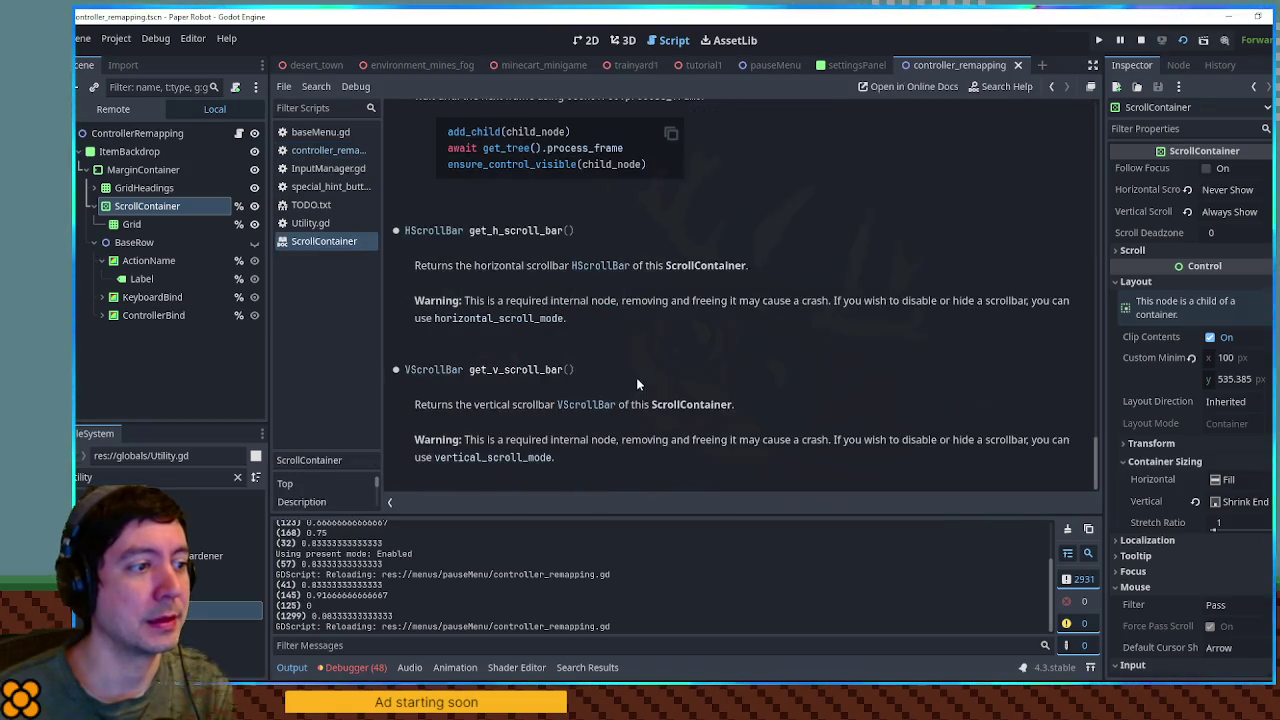
{"action": "scroll", "coordinate": [700, 370], "scroll_direction": "up", "scroll_amount": 5}
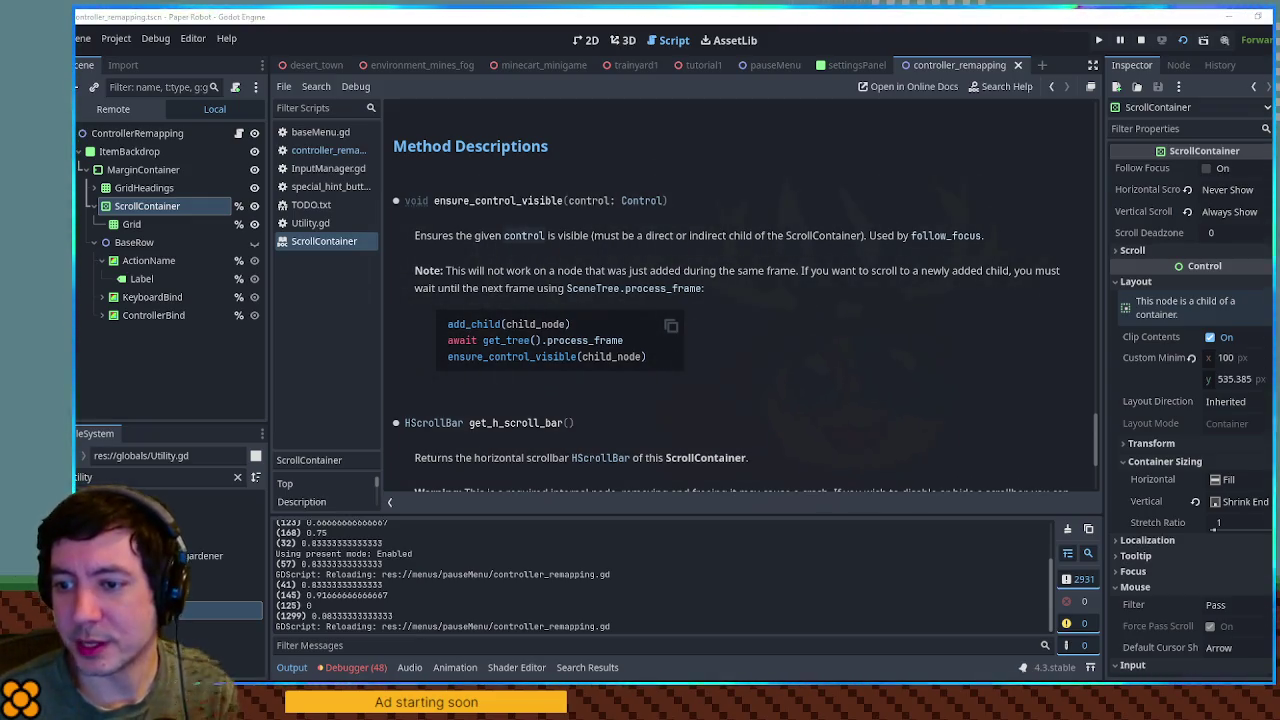
{"action": "key", "text": "ctrl+f"}
{"action": "type", "text": "offset_bottom"}
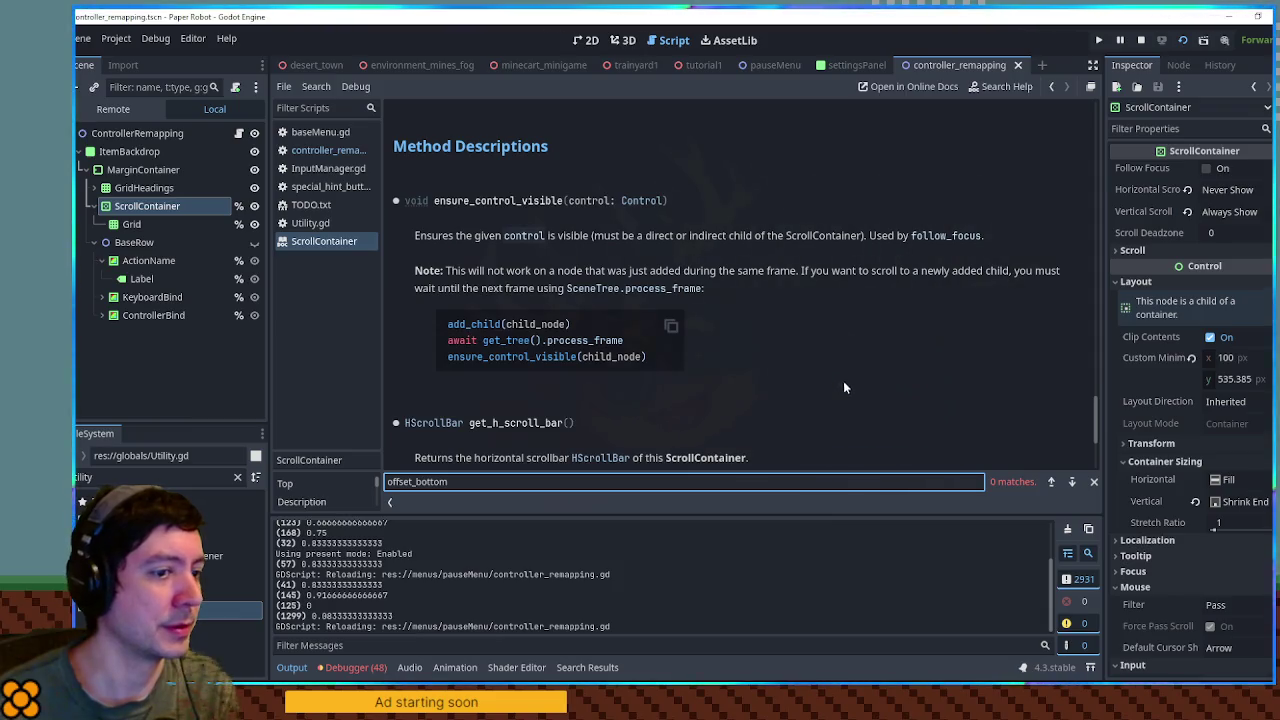
{"action": "scroll", "coordinate": [552, 340], "scroll_direction": "down", "scroll_amount": 3}
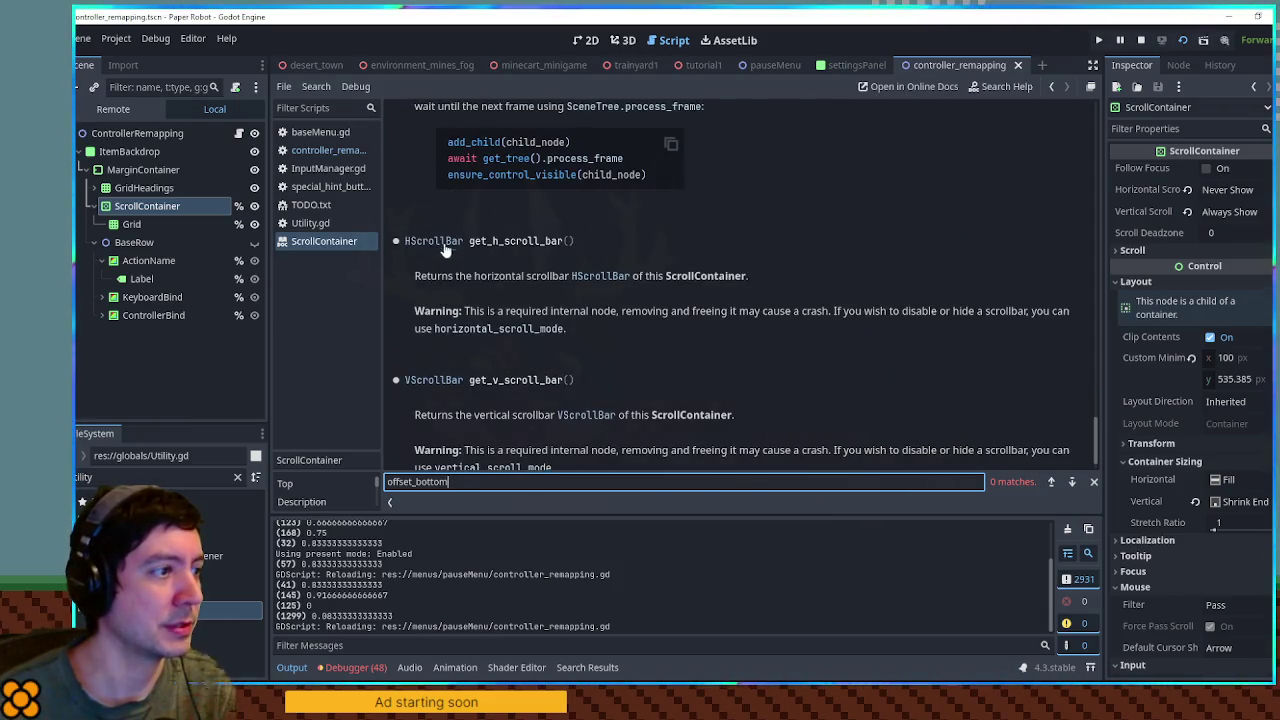
{"action": "left_click", "coordinate": [440, 379]}
- Look up offset_bottom across the ScrollBar and Control reference pages
{"action": "left_click", "coordinate": [466, 133]}
{"action": "key", "text": "ctrl+f"}
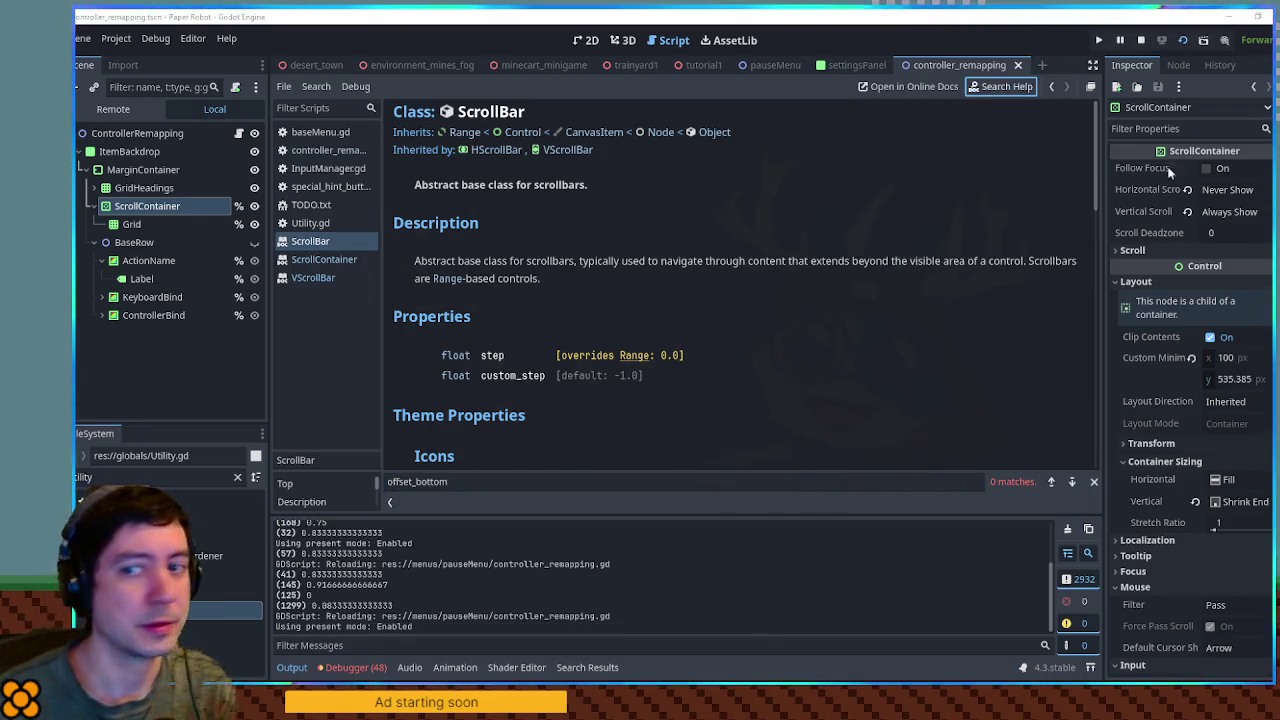
{"action": "left_click", "coordinate": [522, 131]}
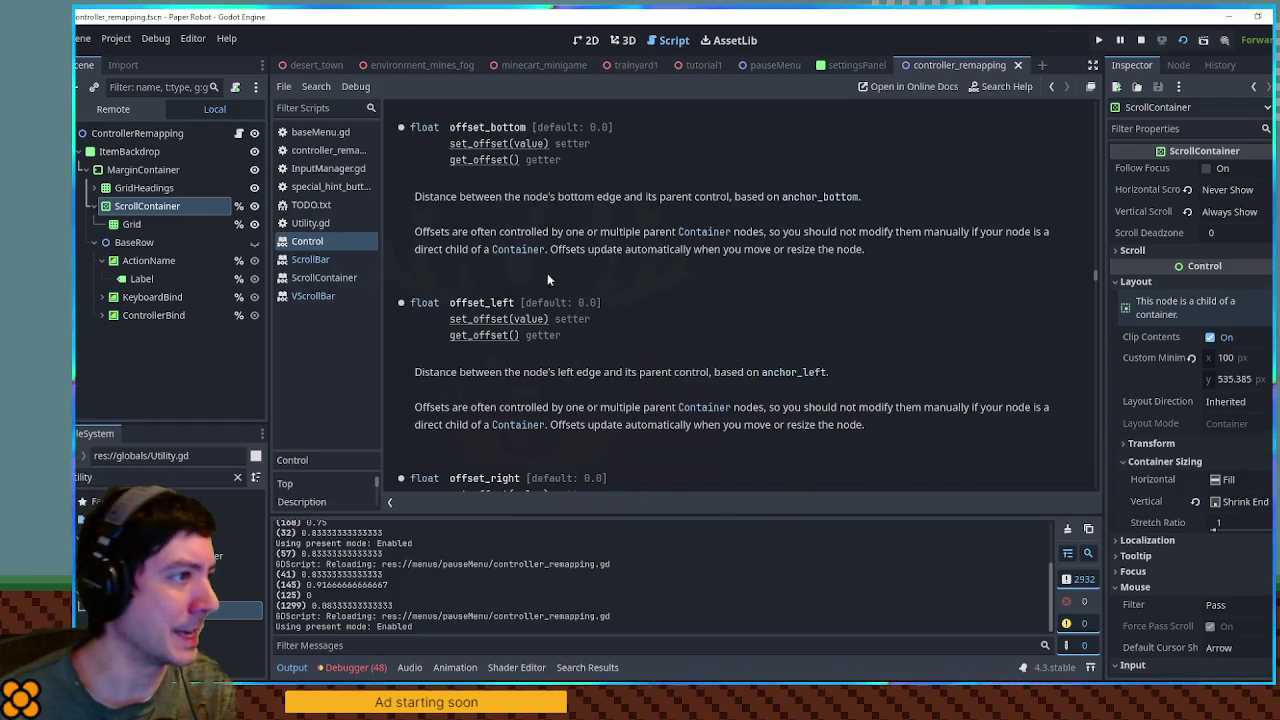
{"action": "left_click", "coordinate": [312, 259]}
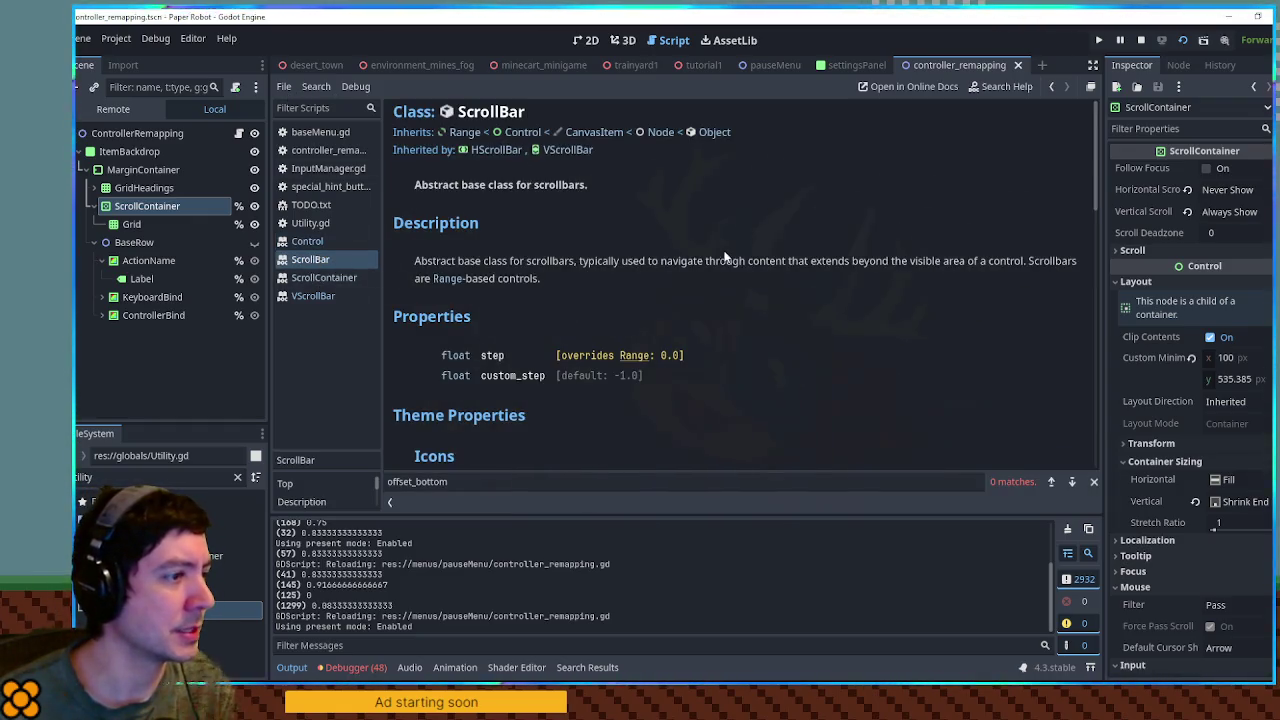
{"action": "scroll", "coordinate": [722, 255], "scroll_direction": "down", "scroll_amount": 5}
{"action": "scroll", "coordinate": [720, 250], "scroll_direction": "up", "scroll_amount": 5}
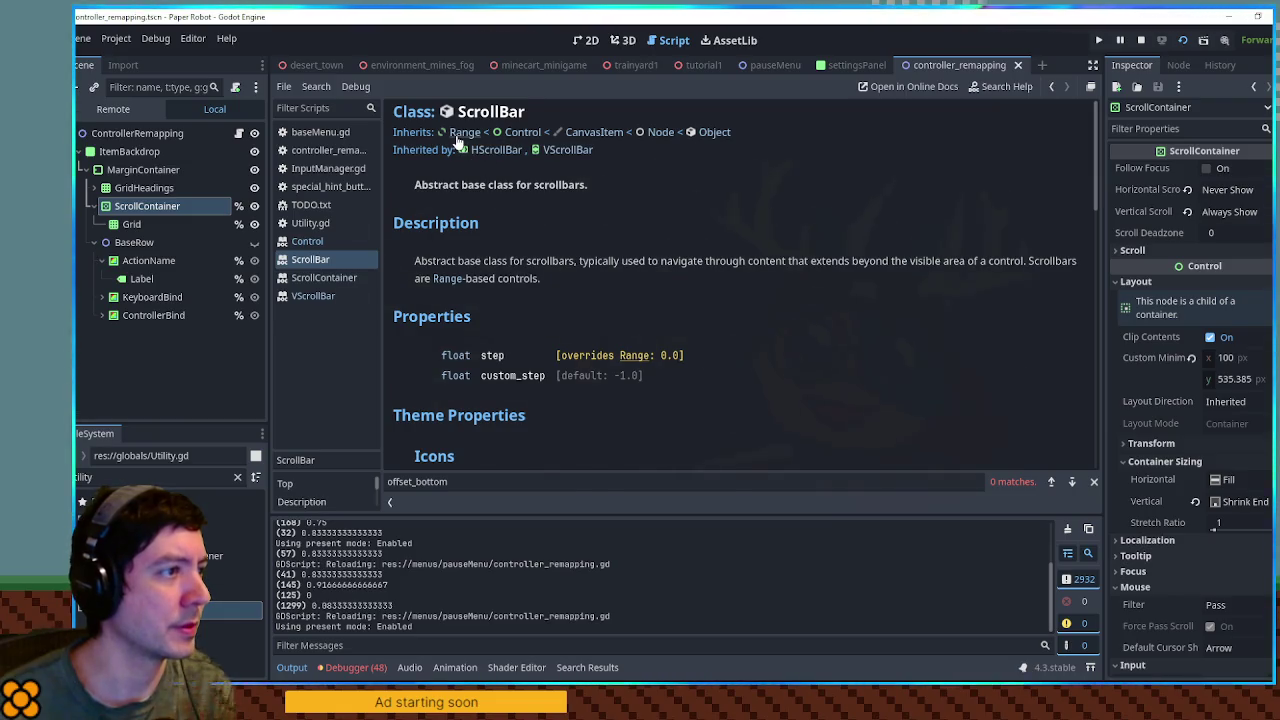
- Read the Range class docs, then return to controller_remapping.gd at the end of line 69
{"action": "left_click", "coordinate": [458, 132]}
{"action": "scroll", "coordinate": [740, 290], "scroll_direction": "down", "scroll_amount": 2}
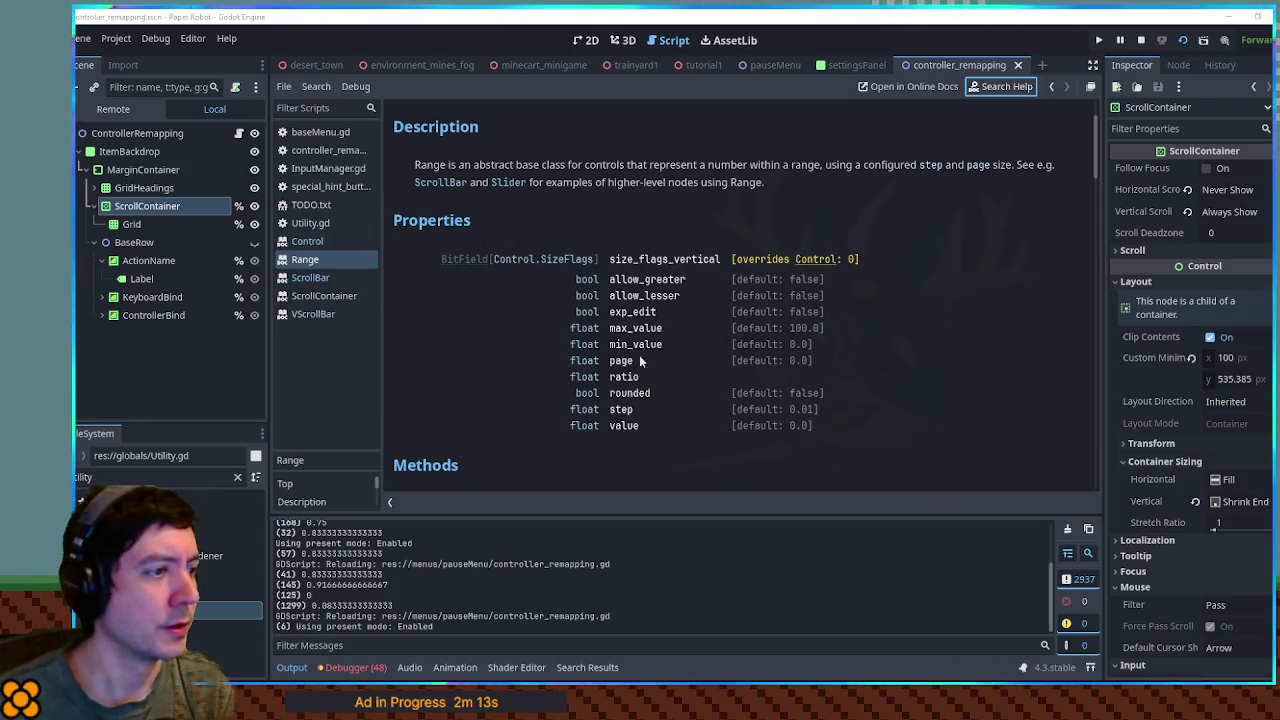
{"action": "left_click", "coordinate": [311, 295]}
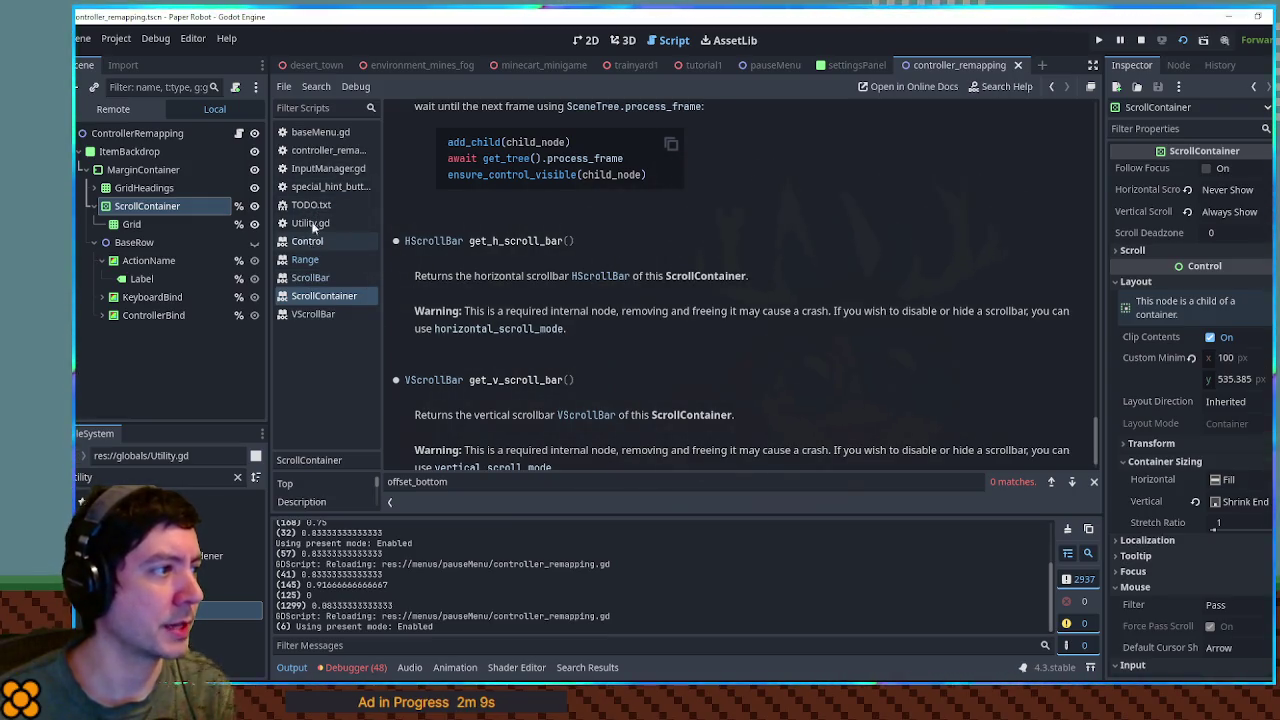
{"action": "left_click", "coordinate": [320, 152]}
{"action": "left_click", "coordinate": [818, 382]}
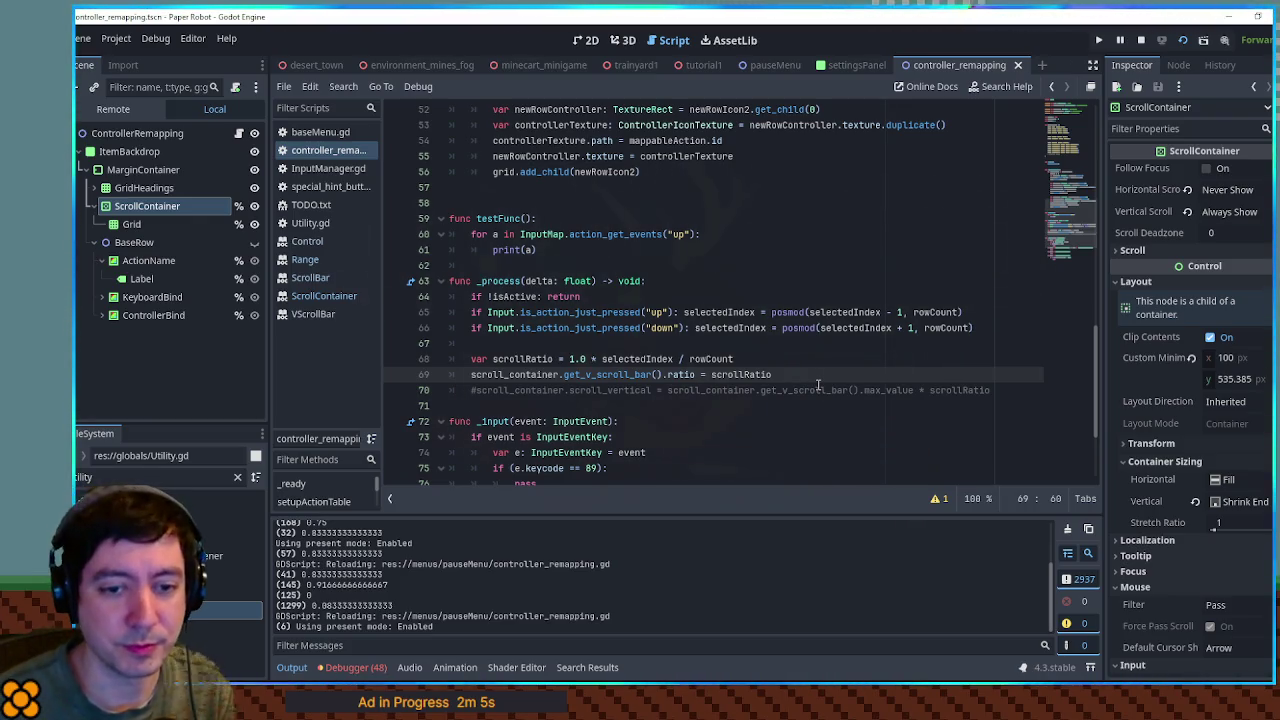
- Add line 70 containing scroll_container.get_v_scroll_bar().size
{"action": "key", "text": "Return"}
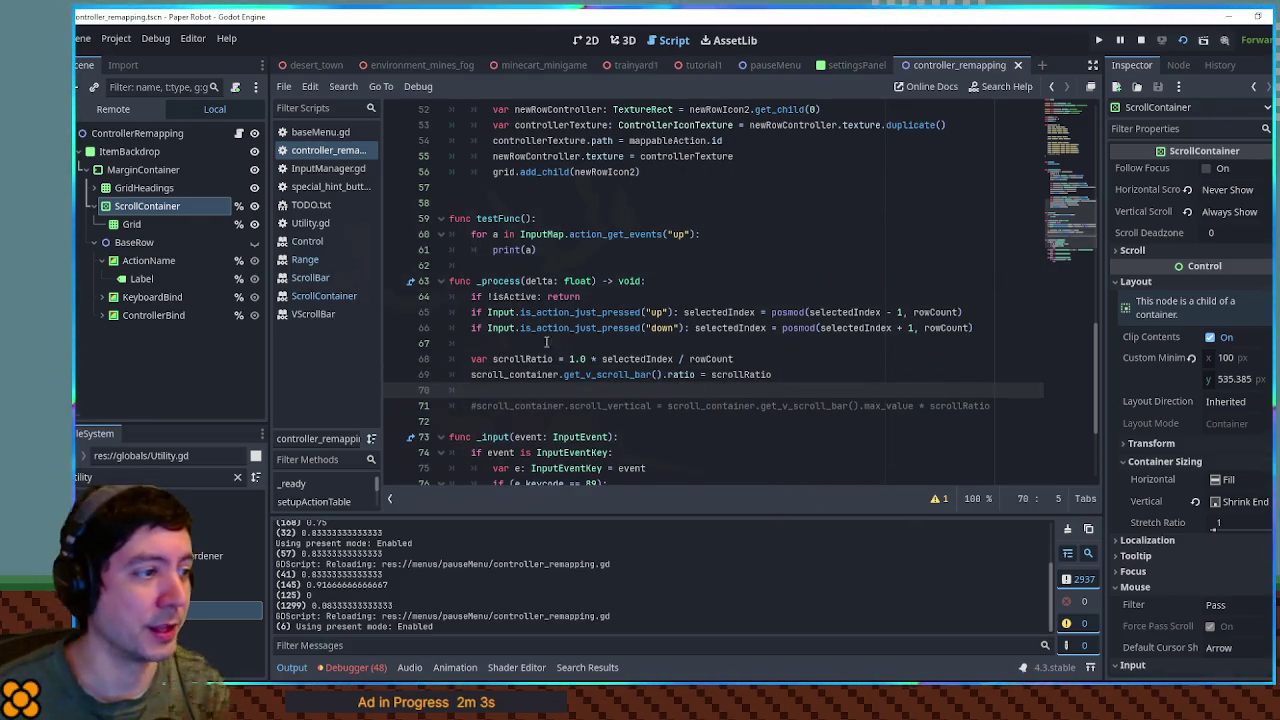
{"action": "left_click_drag", "start_coordinate": [471, 374], "coordinate": [652, 374]}
{"action": "key", "text": "ctrl+c"}
{"action": "left_click", "coordinate": [620, 390]}
{"action": "key", "text": "ctrl+v"}
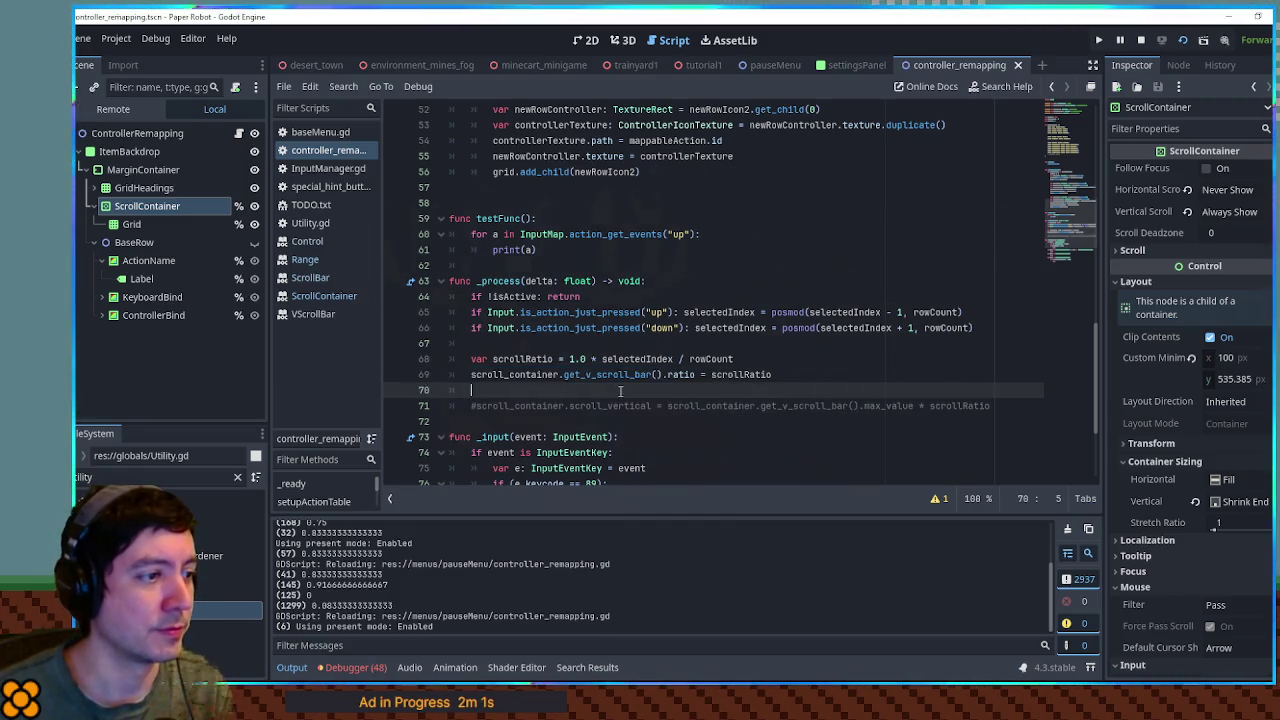
{"action": "type", "text": ".siz"}
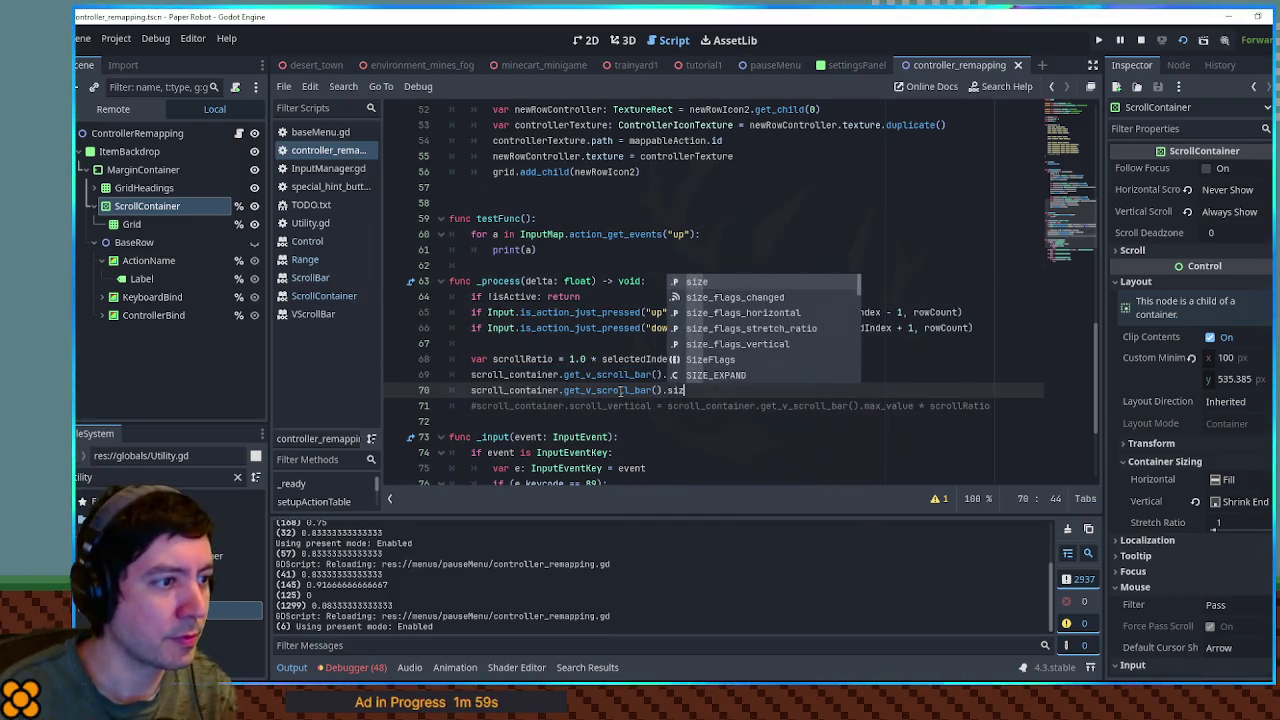
{"action": "type", "text": "e"}
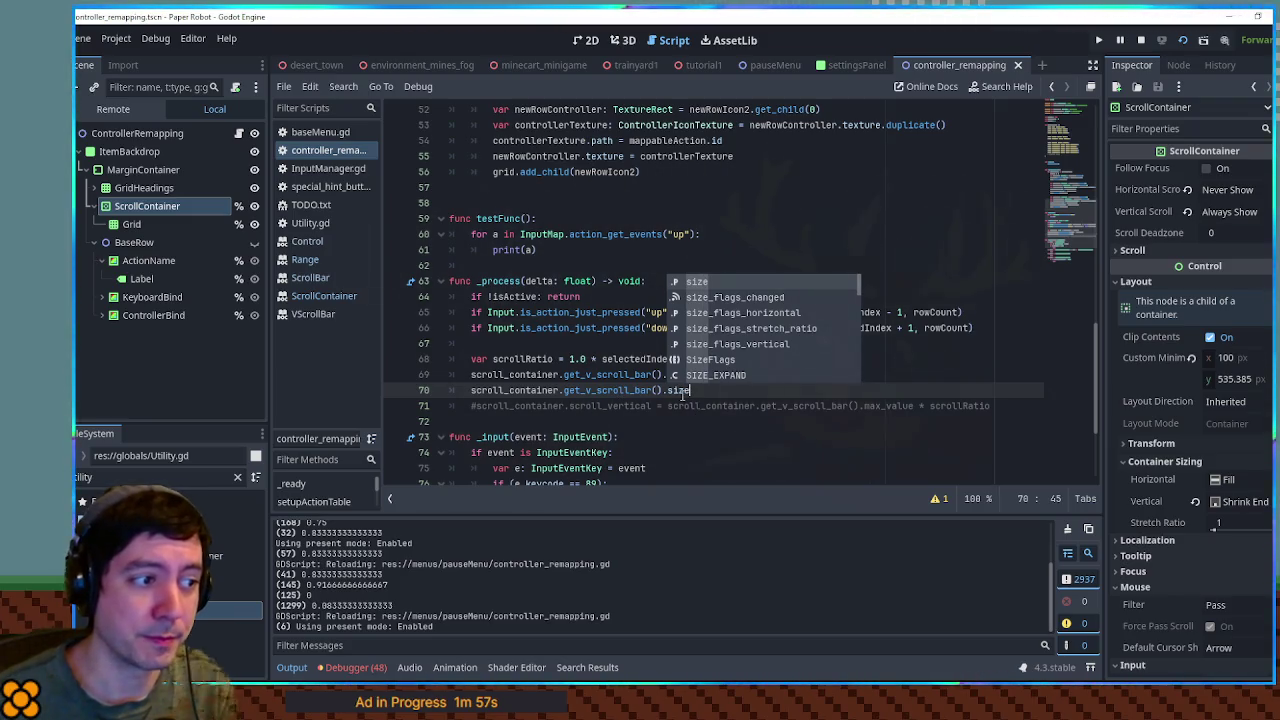
{"action": "key", "text": "Left"}
{"action": "key", "text": "Left"}
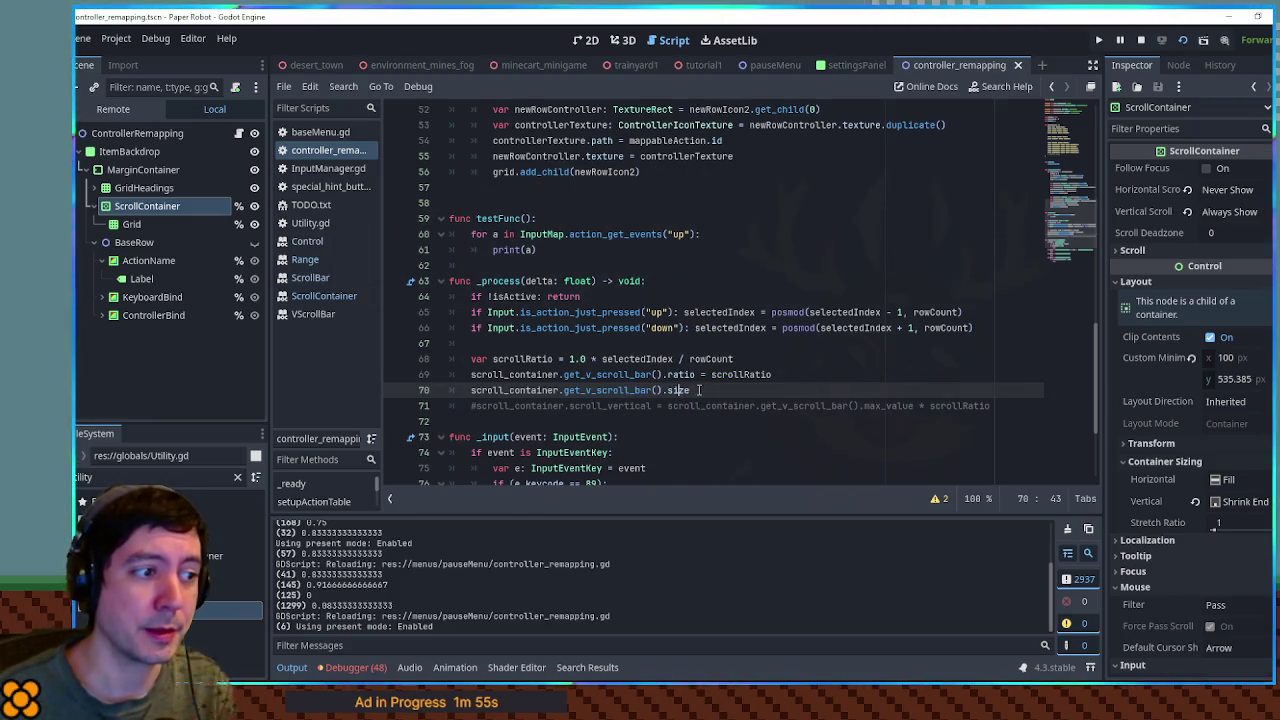
- Wrap line 70 in print() and save so the log shows (8, 535.385)
{"action": "left_click", "coordinate": [474, 390]}
{"action": "type", "text": "print("}
{"action": "key", "text": "End"}
{"action": "type", "text": ")"}
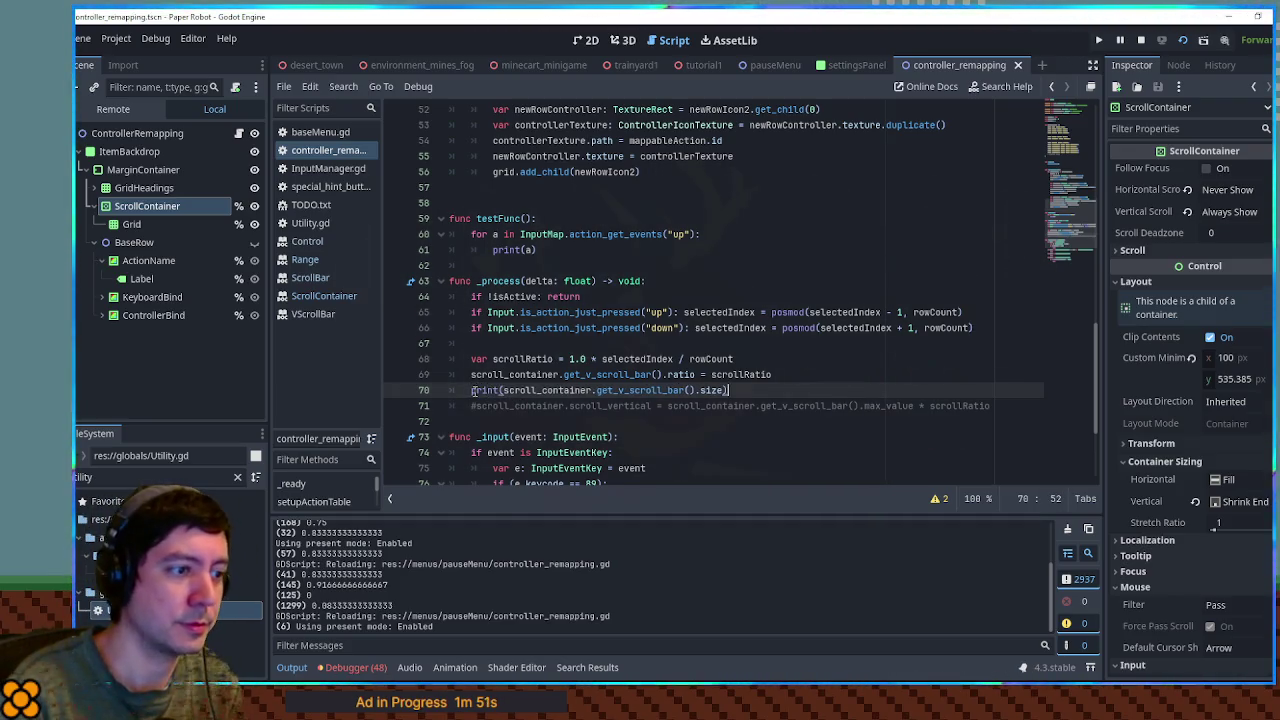
{"action": "key", "text": "ctrl+s"}
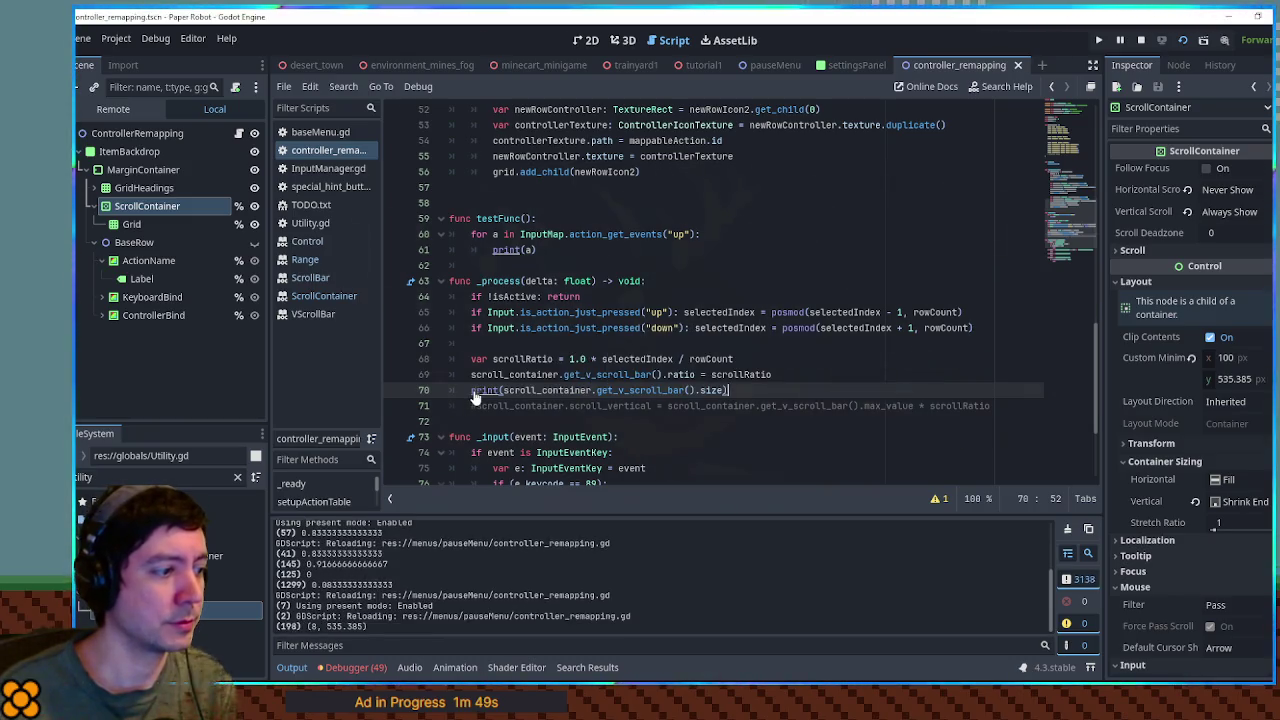
{"action": "key", "text": "ctrl+s"}
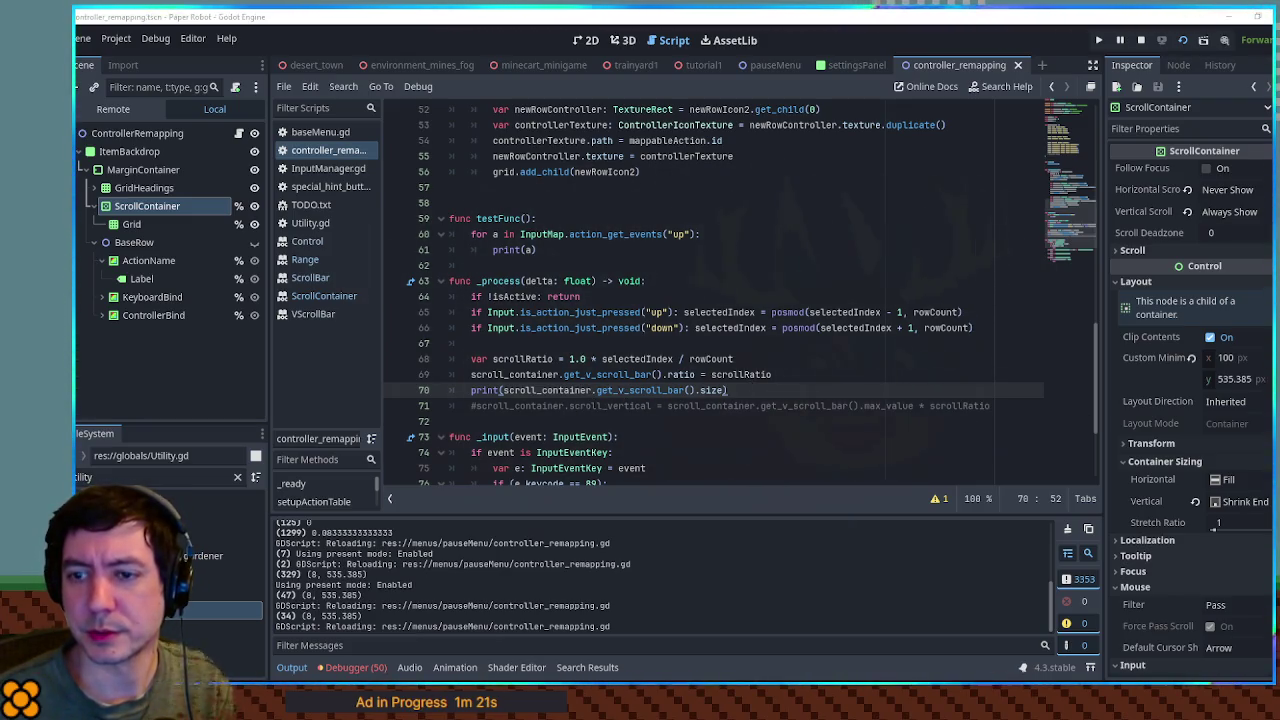
- Change the print to max_value minus size plus offset_top and offset_bottom
{"action": "left_click_drag", "start_coordinate": [503, 390], "coordinate": [726, 391]}
{"action": "key", "text": "ctrl+v"}
{"action": "double_click", "coordinate": [828, 391]}
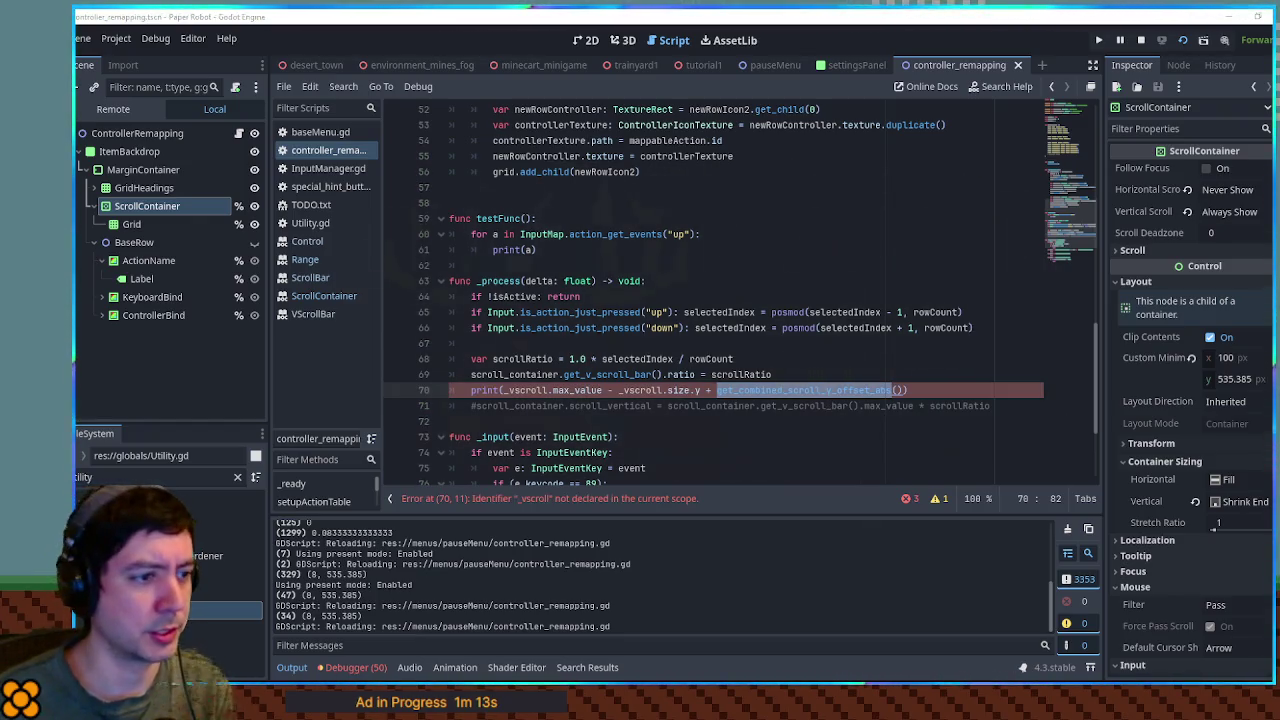
{"action": "left_click", "coordinate": [772, 391]}
{"action": "left_click_drag", "start_coordinate": [729, 390], "coordinate": [887, 390]}
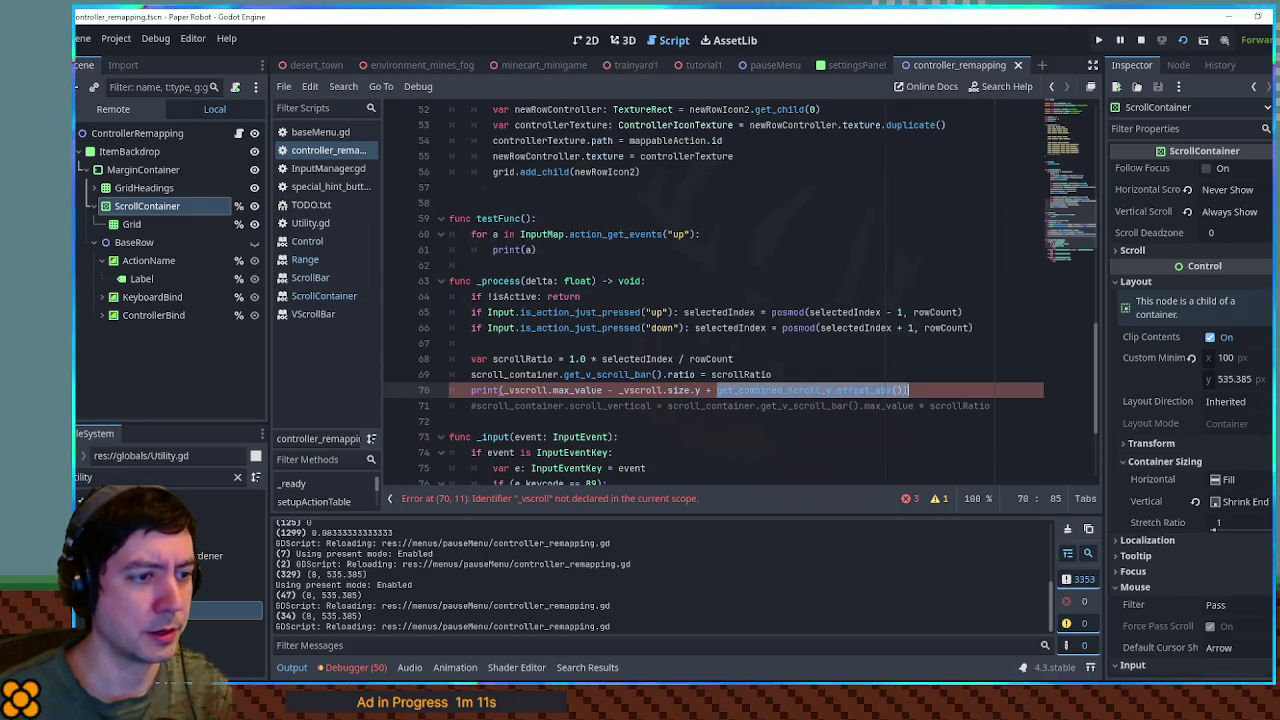
{"action": "key", "text": "ctrl+v"}
{"action": "double_click", "coordinate": [526, 390]}
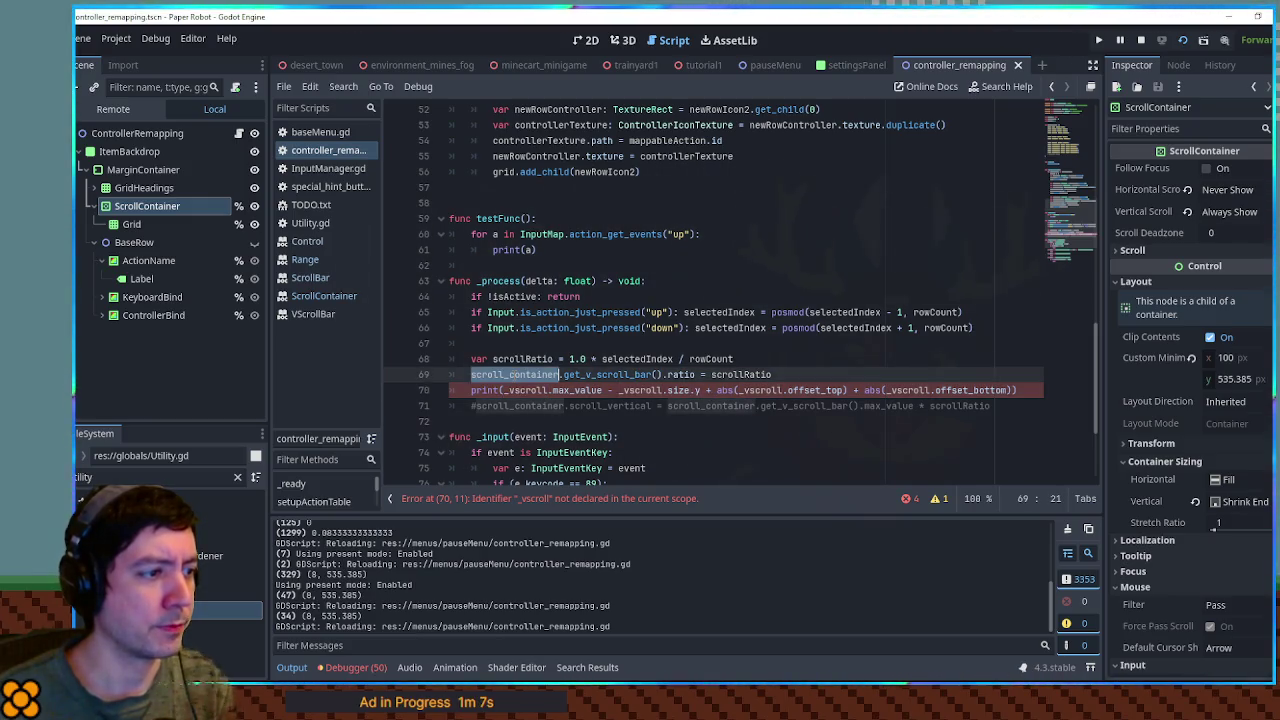
- Declare var _vscroll on a new line, assigned the get_v_scroll_bar() result
{"action": "left_click", "coordinate": [797, 376]}
{"action": "key", "text": "Return"}
{"action": "type", "text": "var _vscroll"}
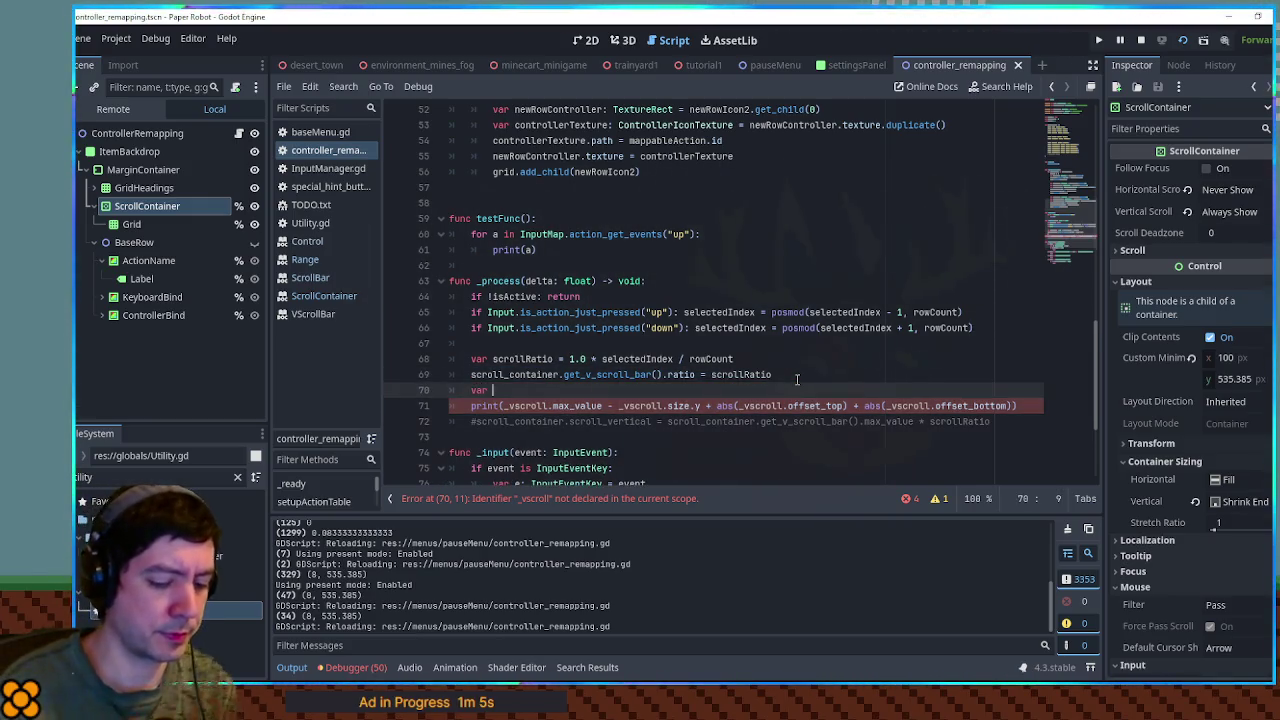
{"action": "left_click_drag", "start_coordinate": [471, 374], "coordinate": [663, 375]}
{"action": "key", "text": "ctrl+c"}
{"action": "left_click", "coordinate": [555, 389]}
{"action": "key", "text": "ctrl+v"}
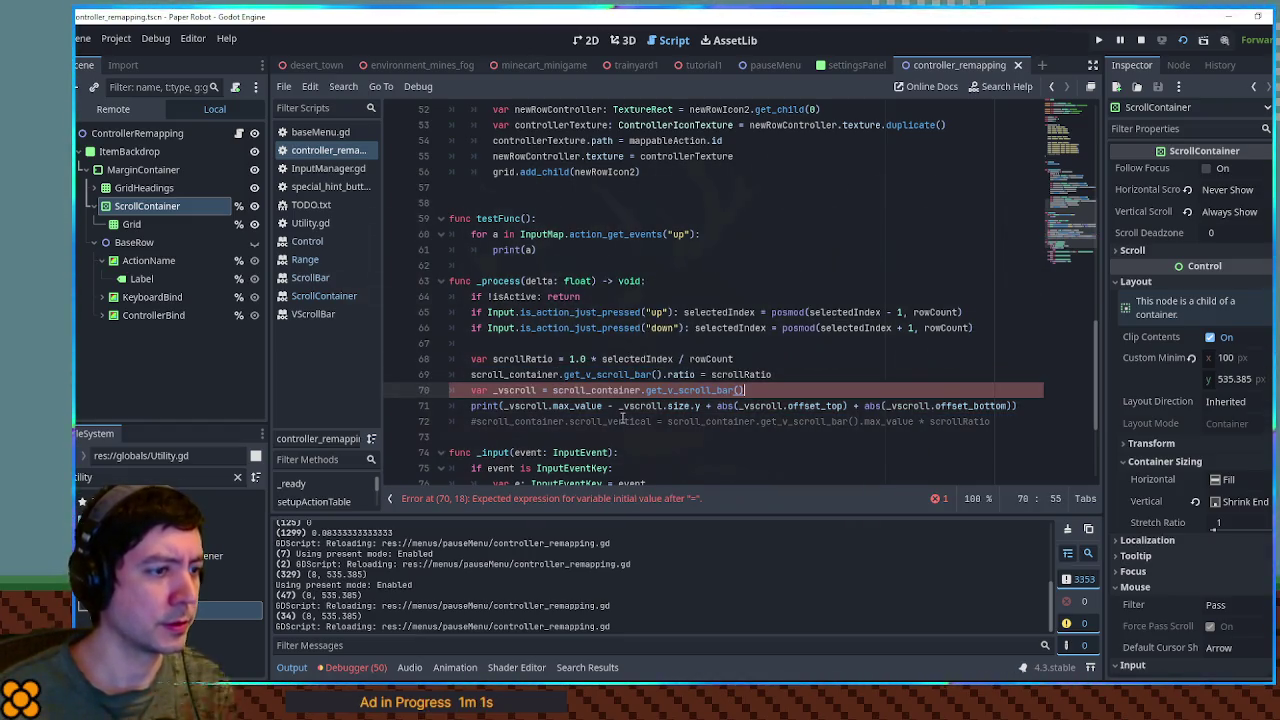
- Comment out the debug print on line 71 and save the script
{"action": "left_click", "coordinate": [918, 341]}
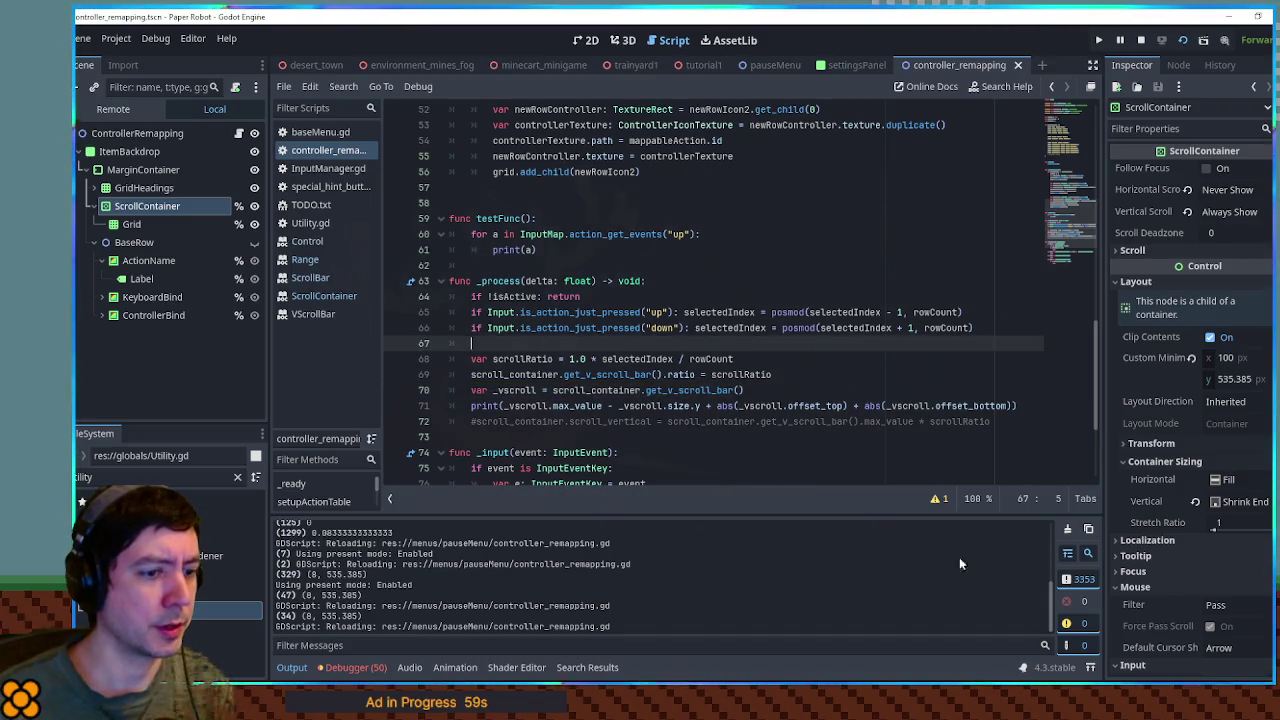
{"action": "left_click", "coordinate": [472, 406]}
{"action": "key", "text": "ctrl+s"}
{"action": "key", "text": "ctrl+k"}
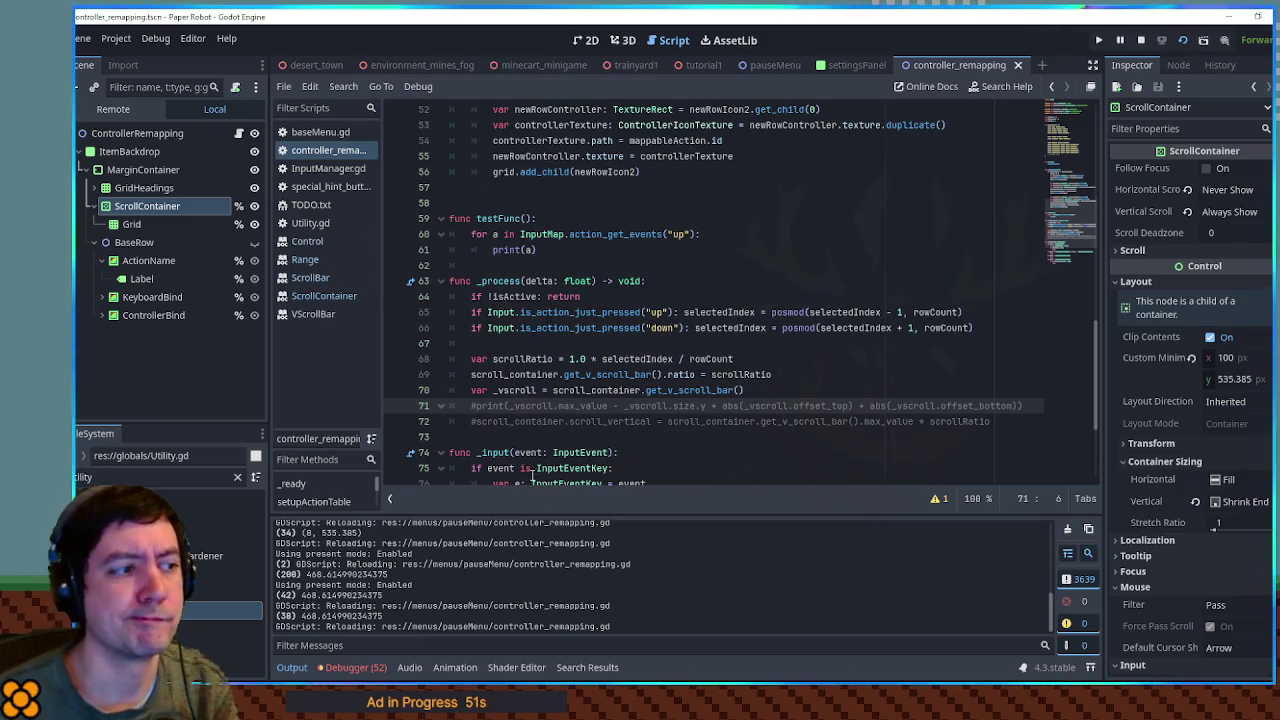
- Comment out the scroll-ratio assignment on line 69 with #
{"action": "double_click", "coordinate": [677, 374]}
{"action": "type", "text": "#"}
{"action": "left_click", "coordinate": [784, 404]}
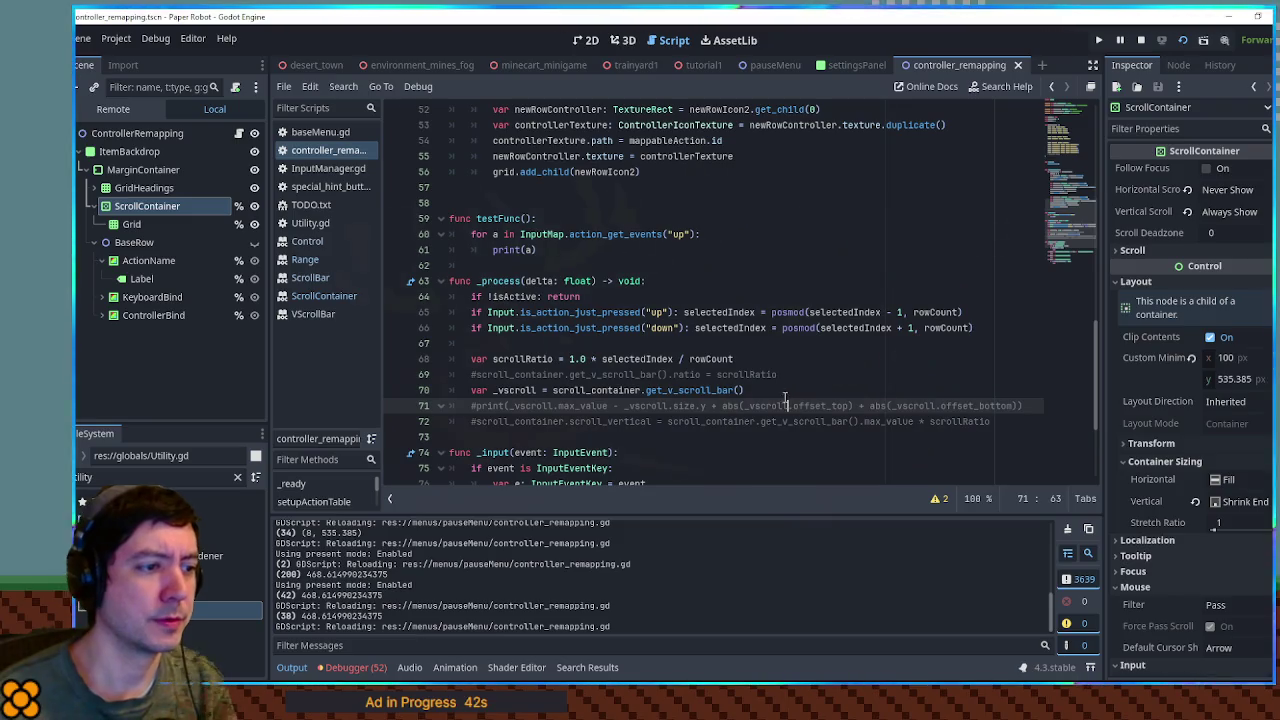
{"action": "left_click", "coordinate": [783, 391]}
- Add line 71 setting _vscroll.value = 0 and run the game
{"action": "key", "text": "Return"}
{"action": "type", "text": "sc"}
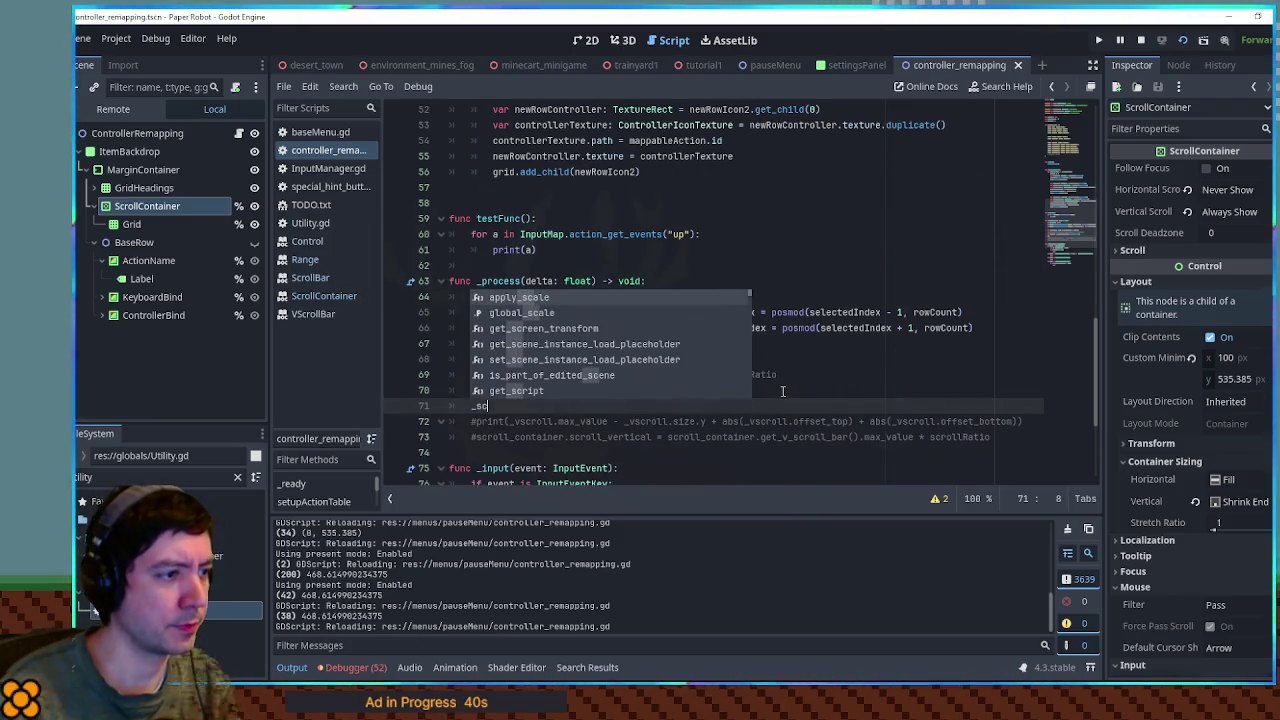
{"action": "key", "text": "BackSpace"}
{"action": "key", "text": "BackSpace"}
{"action": "type", "text": "v"}
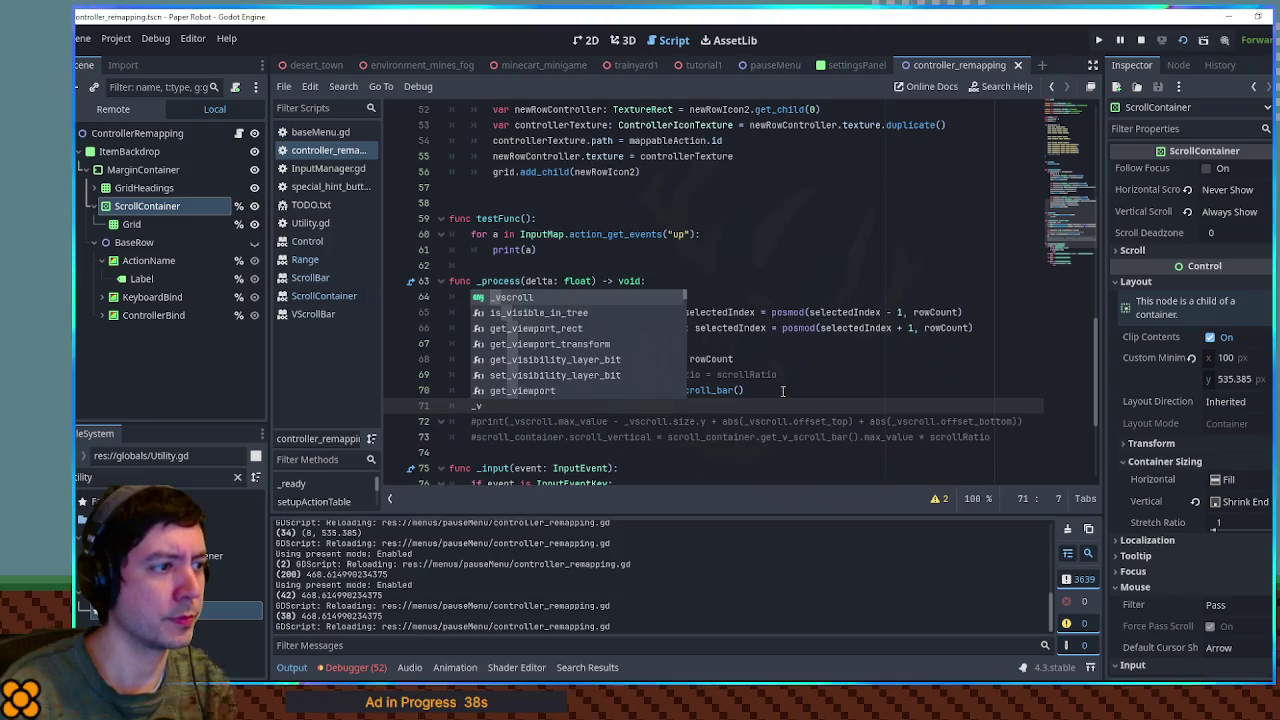
{"action": "key", "text": "Return"}
{"action": "type", "text": ".sc"}
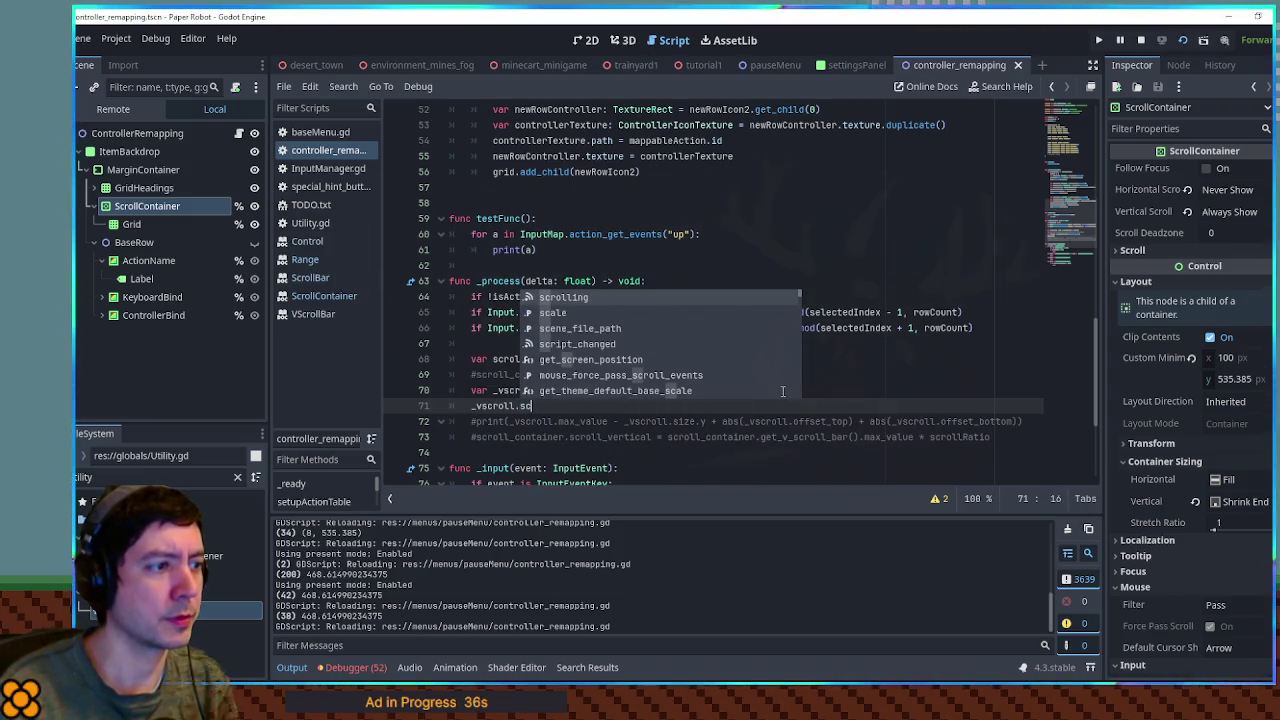
{"action": "key", "text": "BackSpace"}
{"action": "key", "text": "BackSpace"}
{"action": "key", "text": "BackSpace"}
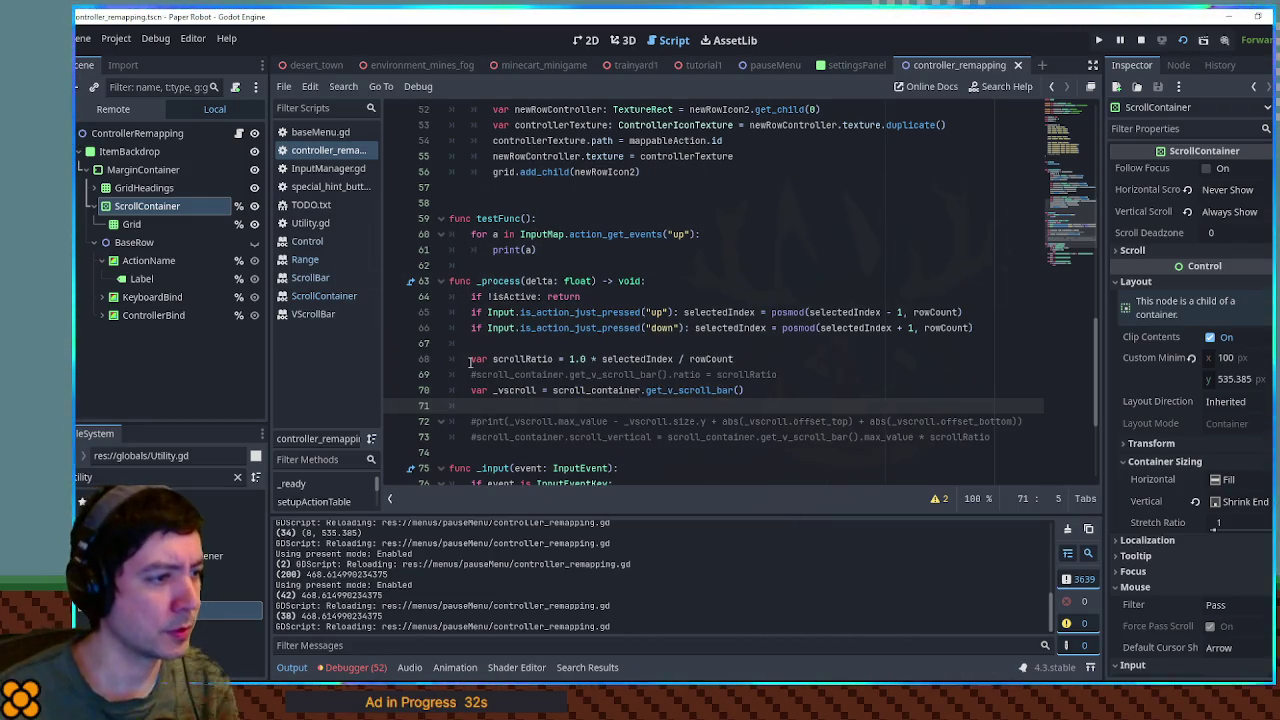
{"action": "left_click_drag", "start_coordinate": [476, 374], "coordinate": [668, 374]}
{"action": "left_click", "coordinate": [569, 408]}
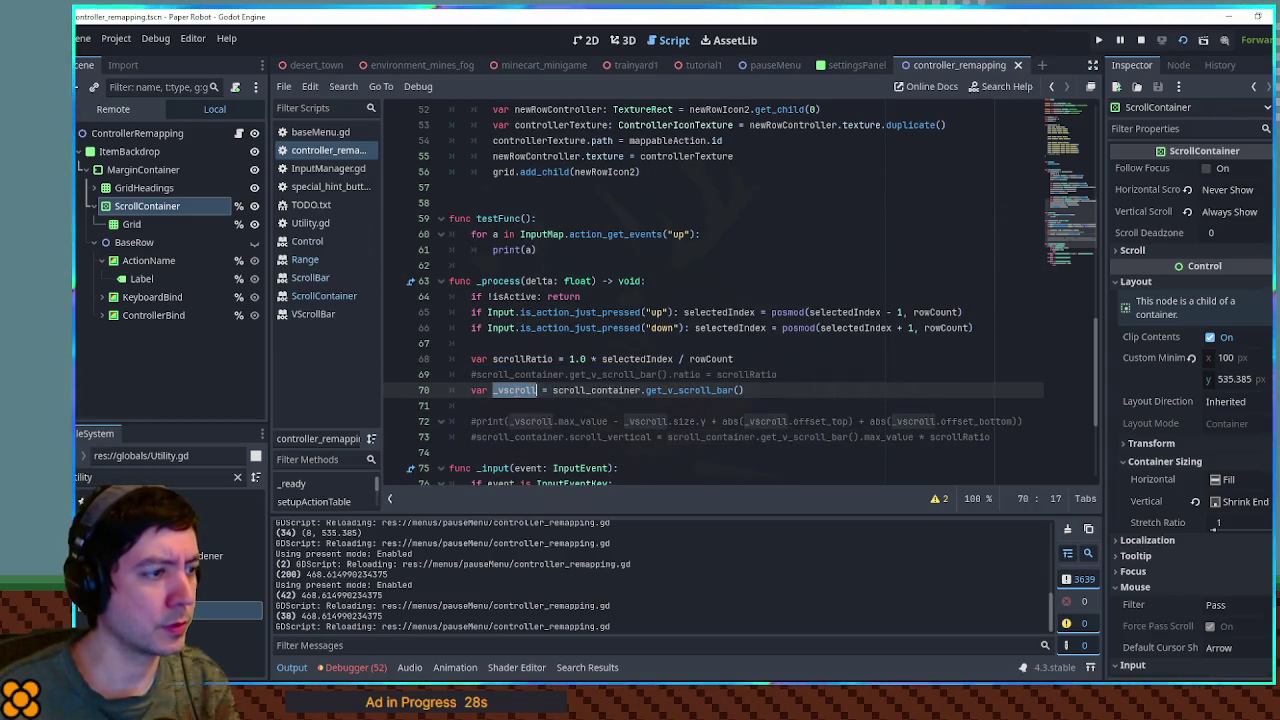
{"action": "type", "text": "_vscroll"}
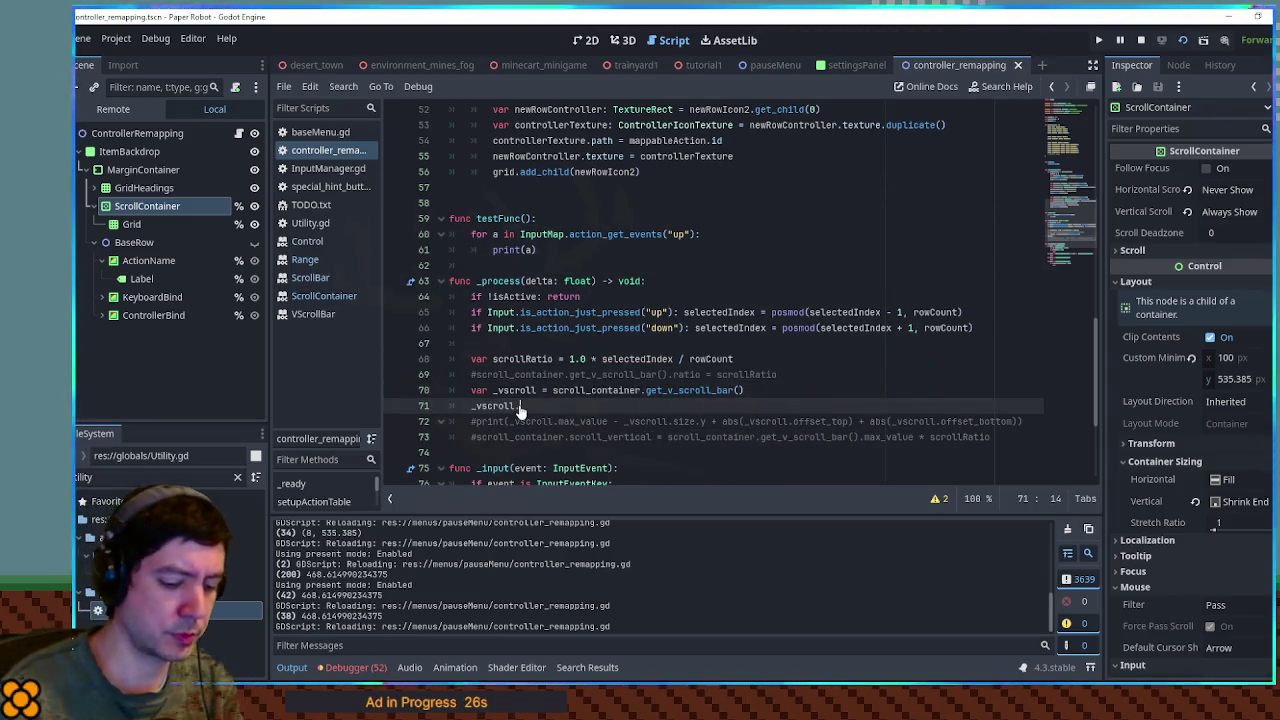
{"action": "type", "text": ".value ="}
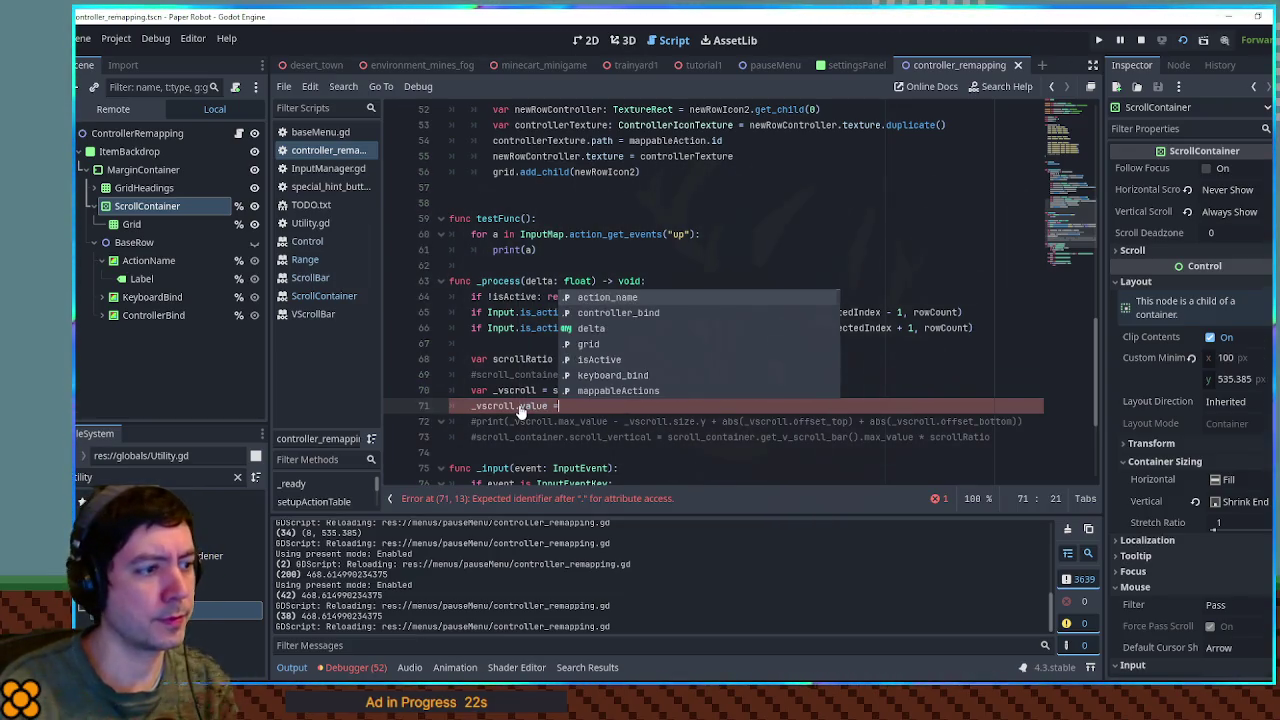
{"action": "type", "text": " 0"}
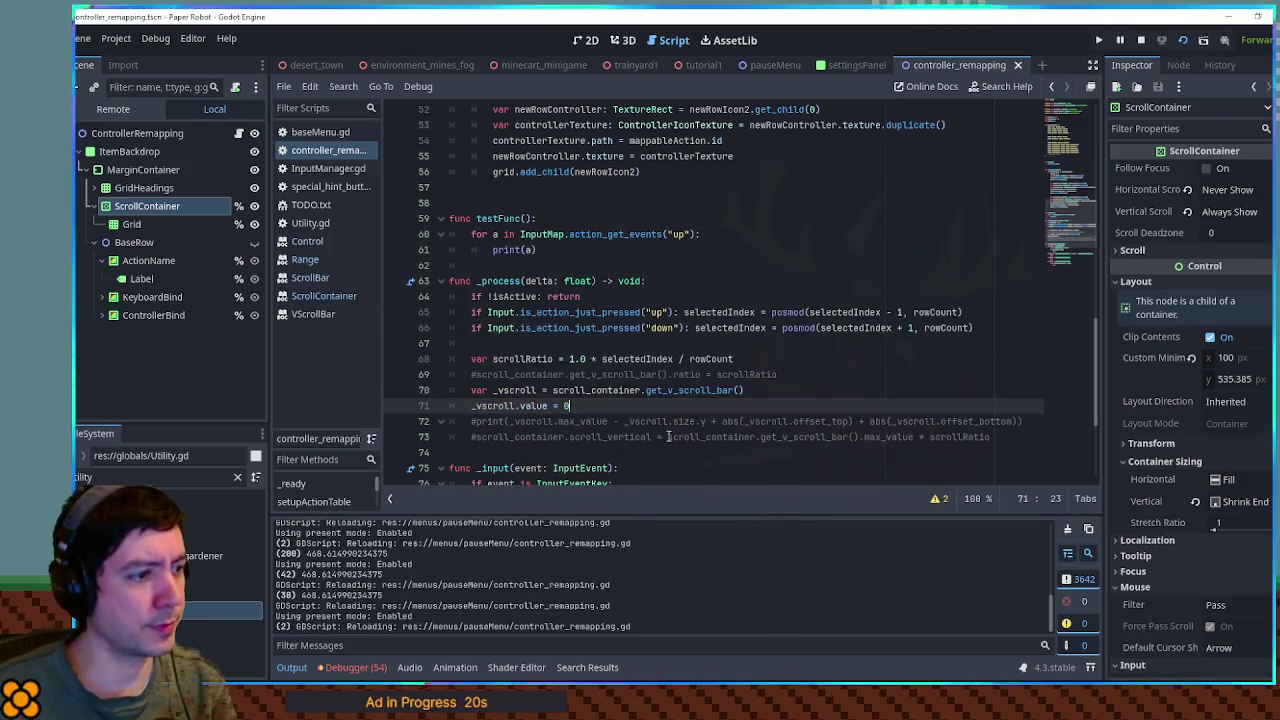
{"action": "key", "text": "F5"}
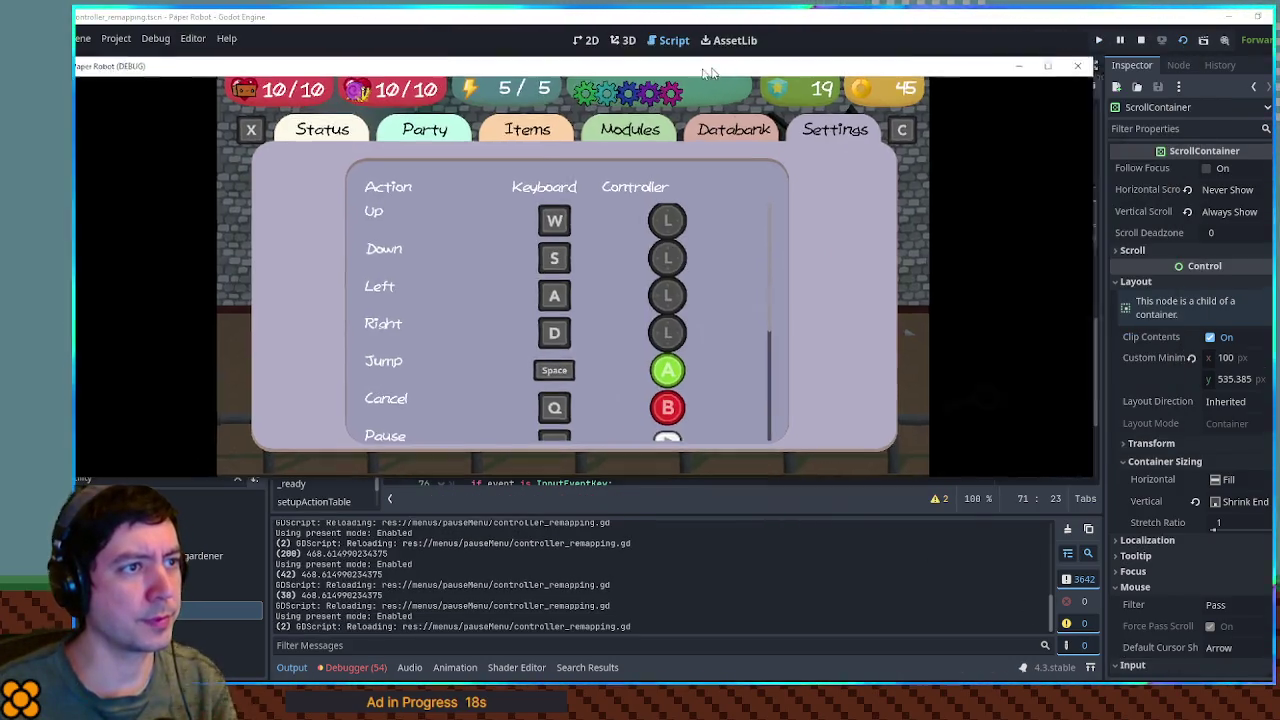
- Dock the editor beside the game and set line 71's scroll value to 10, then 400, saving each
{"action": "mouse_move", "coordinate": [826, 17]}
{"action": "left_mouse_down"}
{"action": "mouse_move", "coordinate": [743, 17]}
{"action": "mouse_move", "coordinate": [800, 5]}
{"action": "mouse_move", "coordinate": [872, 148]}
{"action": "mouse_move", "coordinate": [883, 211]}
{"action": "left_mouse_up"}
{"action": "scroll", "coordinate": [963, 413], "scroll_direction": "down", "scroll_amount": 4}
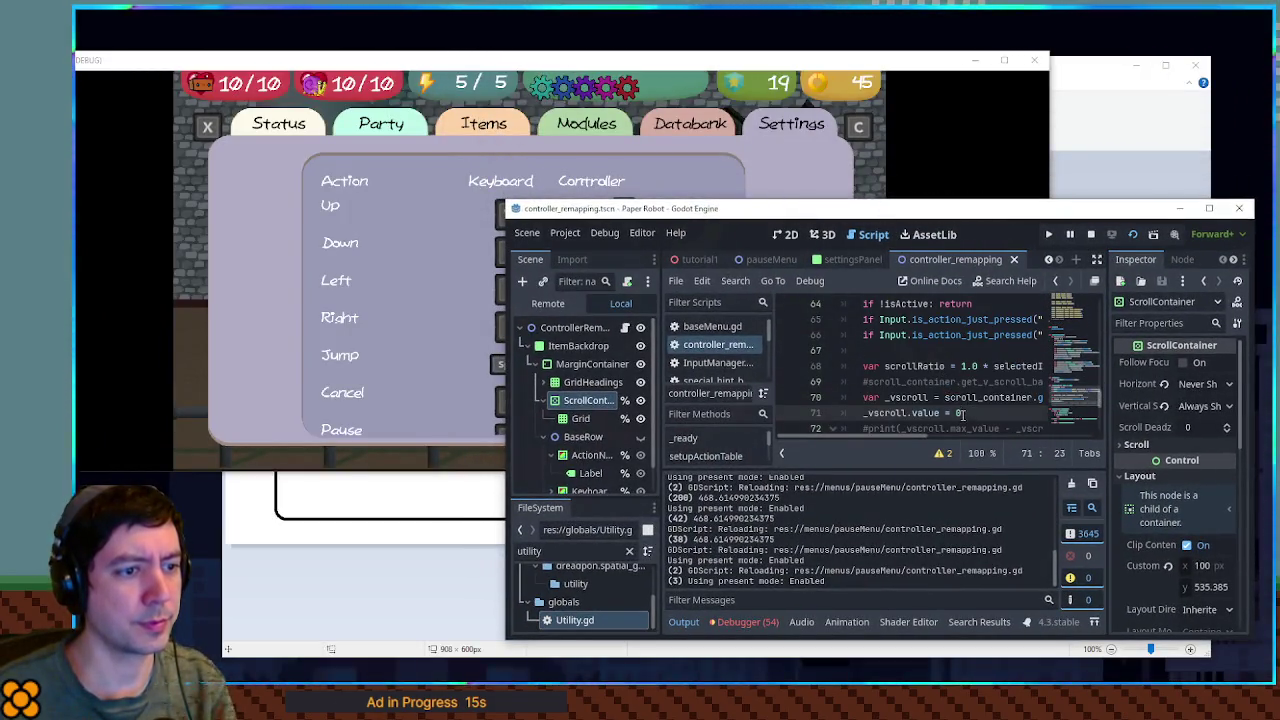
{"action": "type", "text": "1"}
{"action": "key", "text": "ctrl+s"}
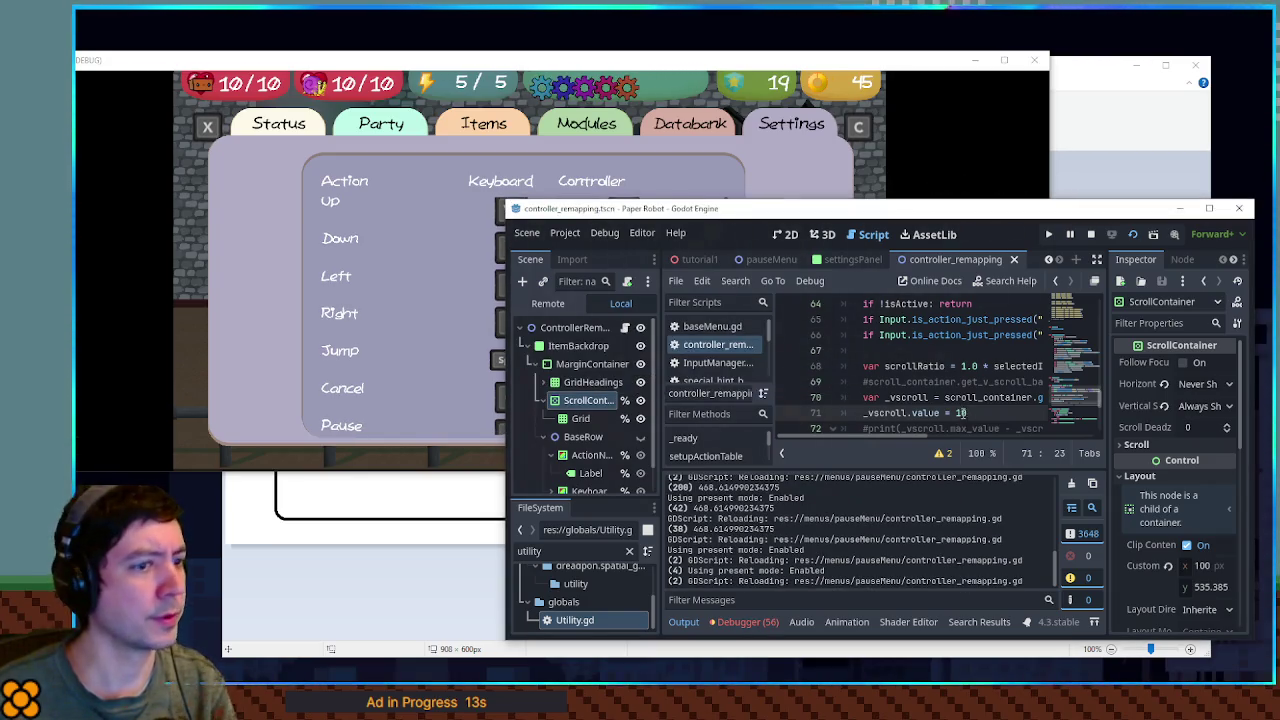
{"action": "type", "text": "40"}
{"action": "key", "text": "ctrl+s"}
- Raise _vscroll.value to 450 and then 468, saving each, and maximize the editor again
{"action": "type", "text": "5"}
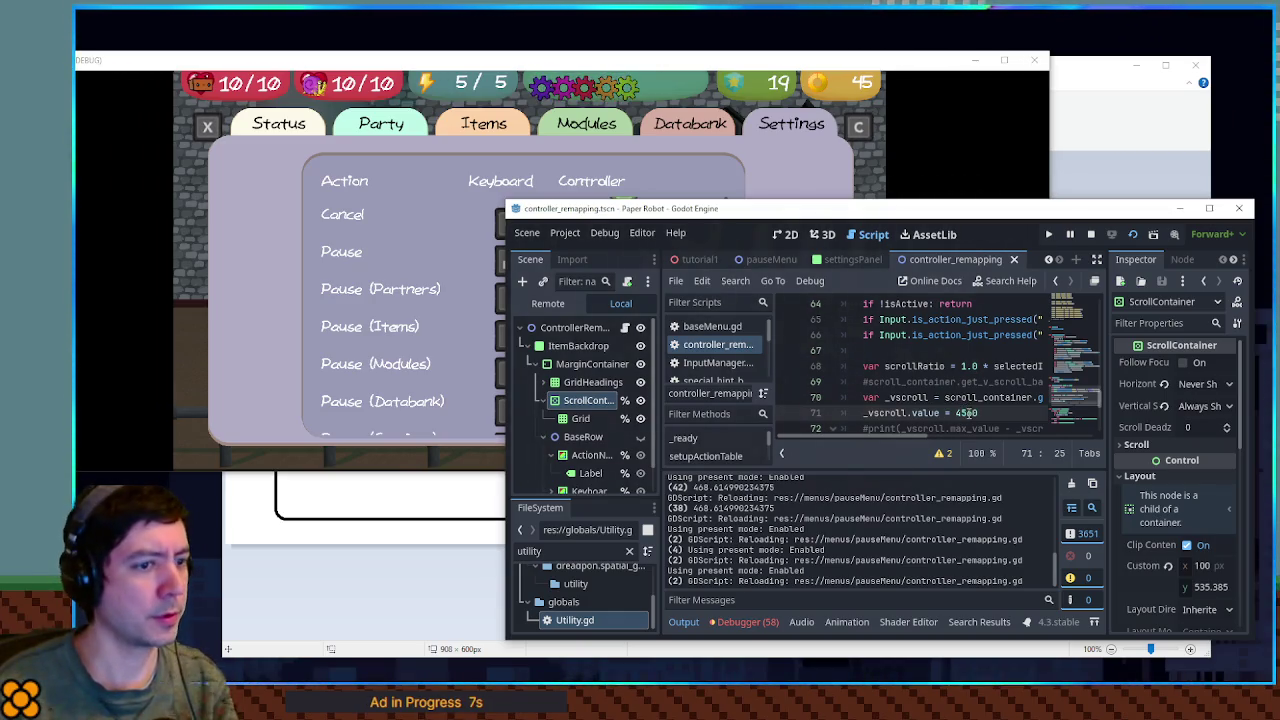
{"action": "key", "text": "BackSpace"}
{"action": "key", "text": "BackSpace"}
{"action": "type", "text": "6"}
{"action": "key", "text": "ctrl+s"}
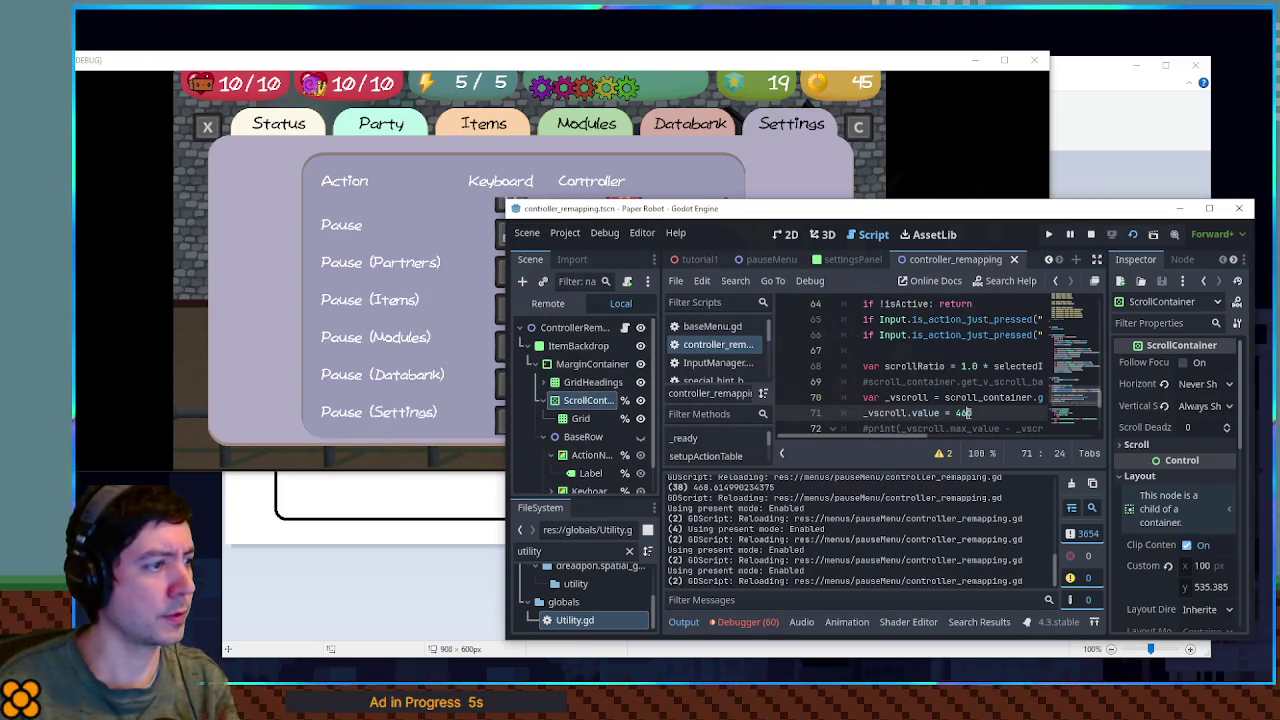
{"action": "type", "text": "8"}
{"action": "key", "text": "ctrl+s"}
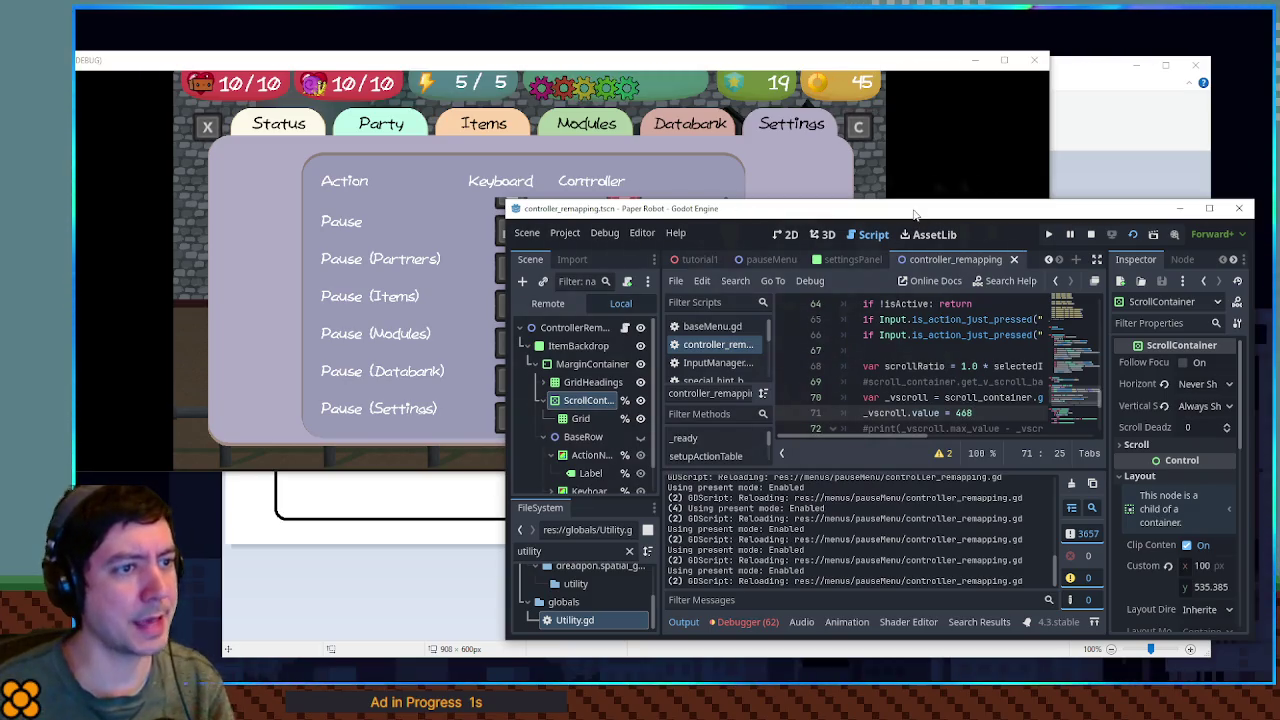
{"action": "left_click_drag", "start_coordinate": [915, 214], "coordinate": [813, 242]}
{"action": "double_click", "coordinate": [813, 238]}
{"action": "scroll", "coordinate": [598, 259], "scroll_direction": "up", "scroll_amount": 3}
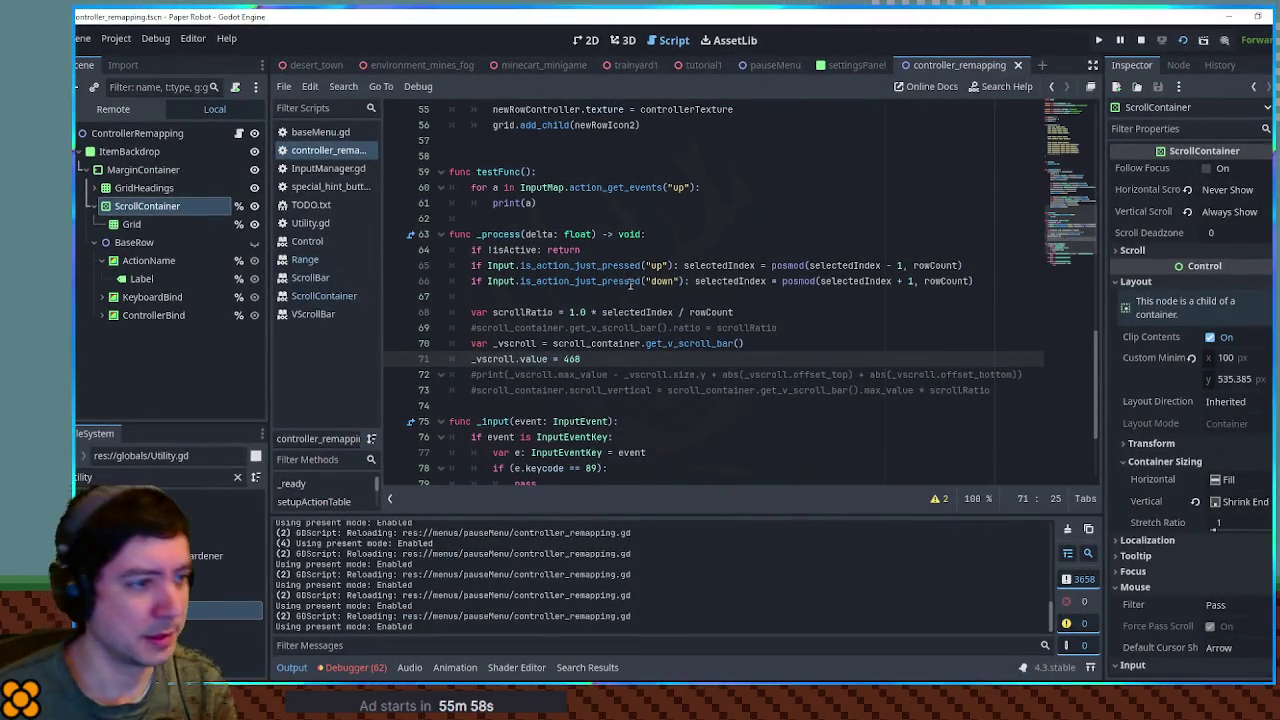
- Turn the commented print on line 72 into a 'var actualMaxScroll =' declaration
{"action": "left_click_drag", "start_coordinate": [476, 375], "coordinate": [507, 375]}
{"action": "type", "text": "var ad"}
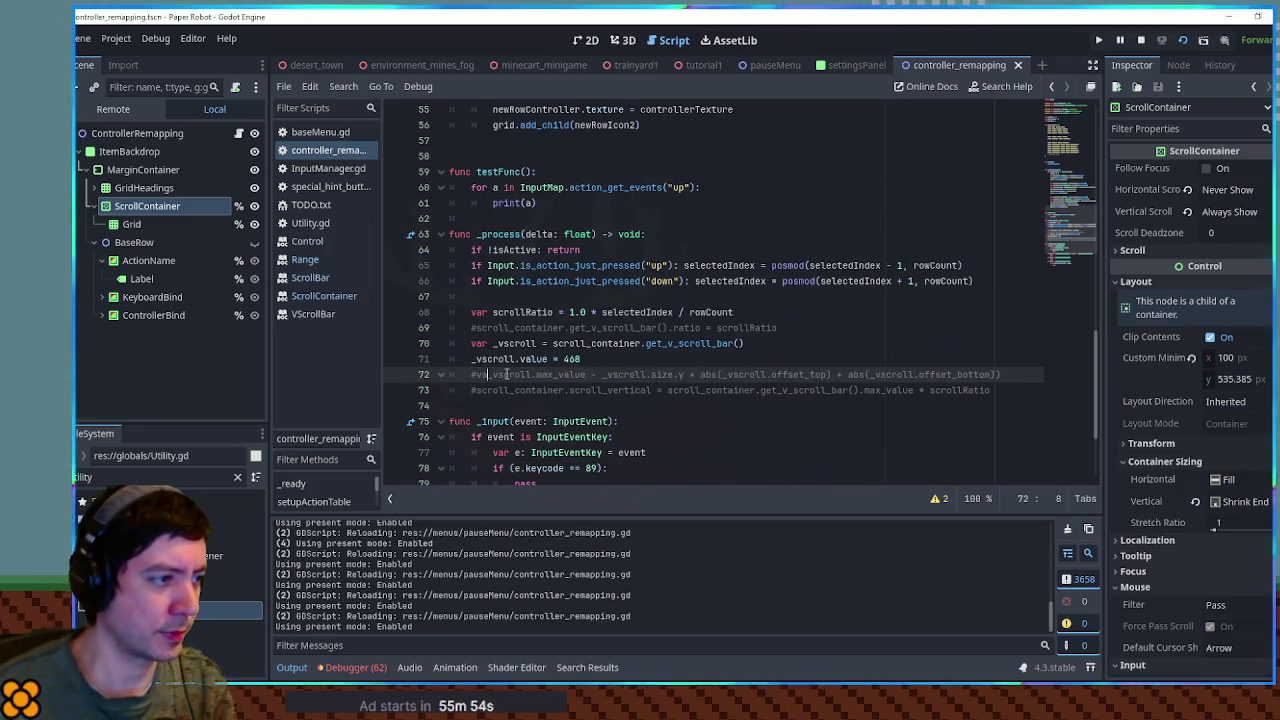
{"action": "key", "text": "ctrl+k"}
{"action": "type", "text": "tualMaxS"}
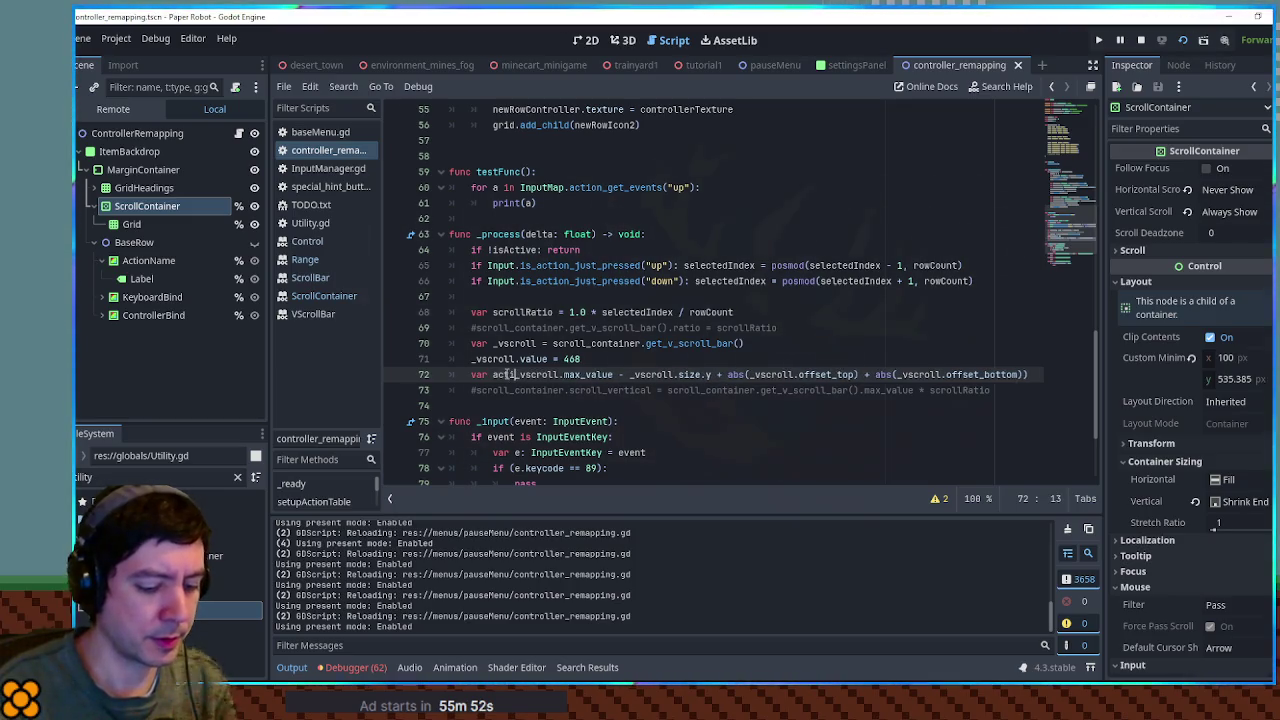
{"action": "type", "text": "croll="}
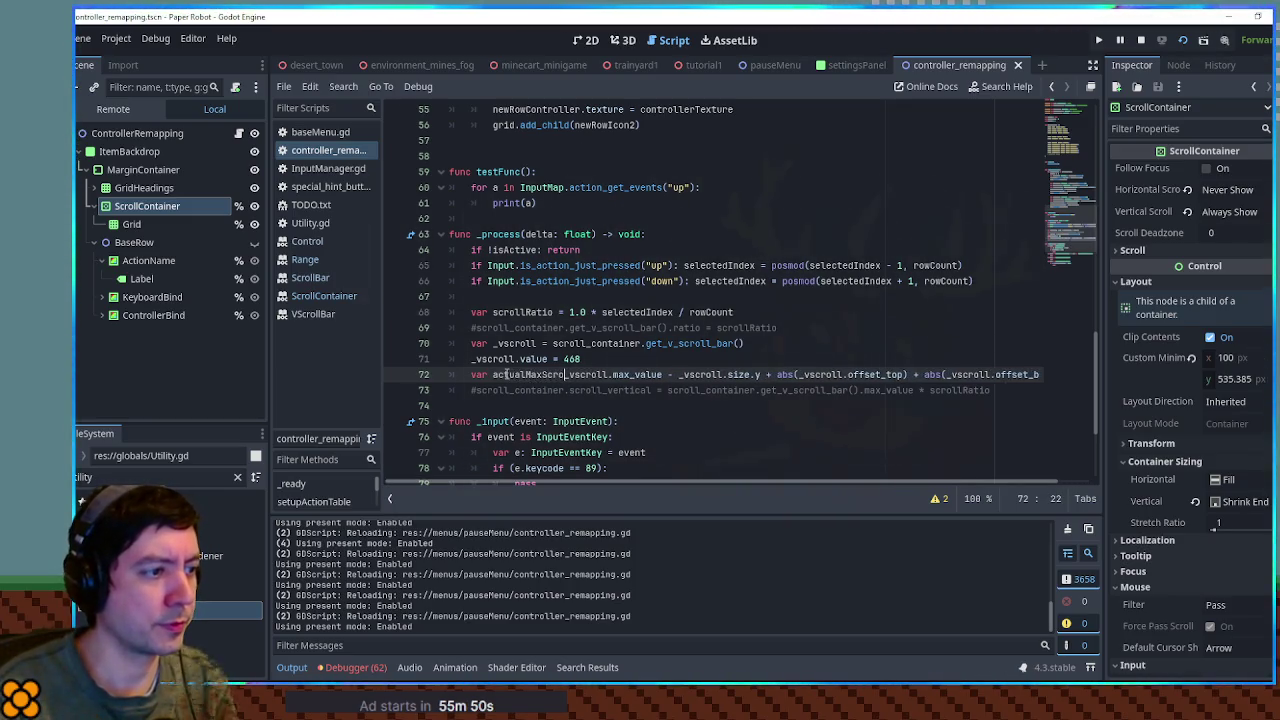
{"action": "key", "text": "BackSpace"}
{"action": "type", "text": "="}
{"action": "key", "text": "End"}
{"action": "key", "text": "Home"}
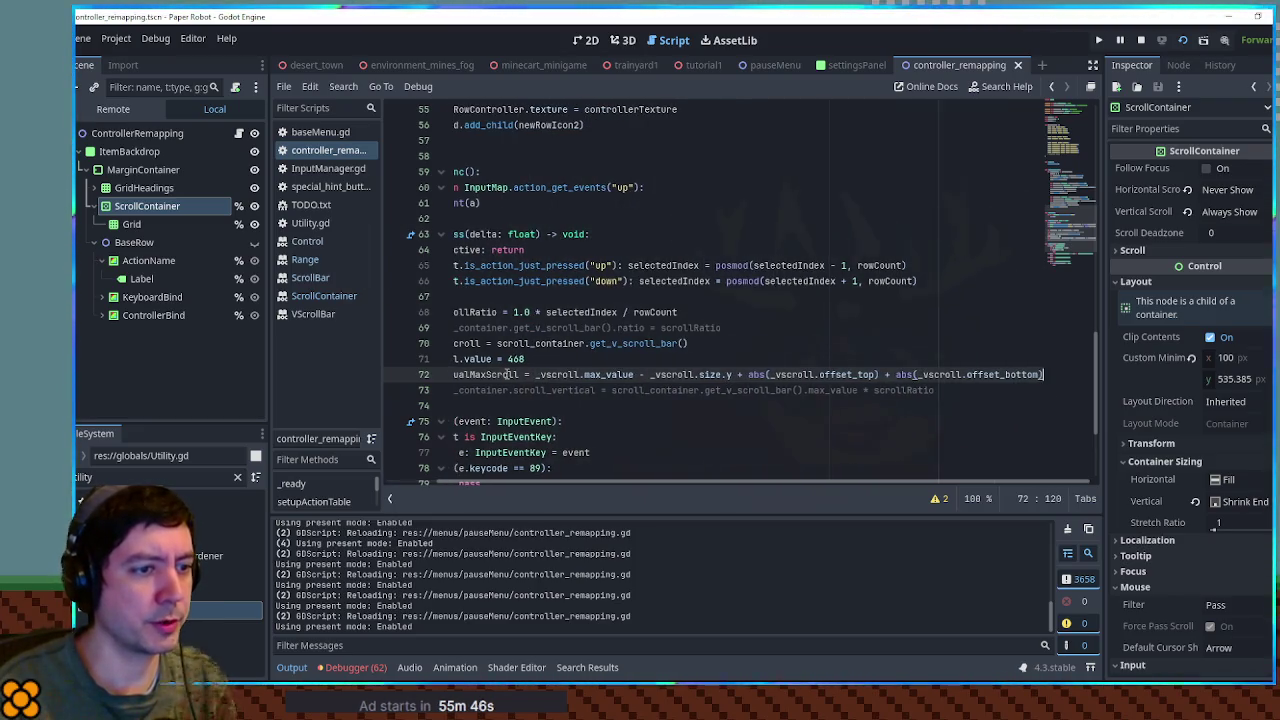
- Move the _vscroll.value line below the actualMaxScroll line, with a blank line between
{"action": "key", "text": "Up"}
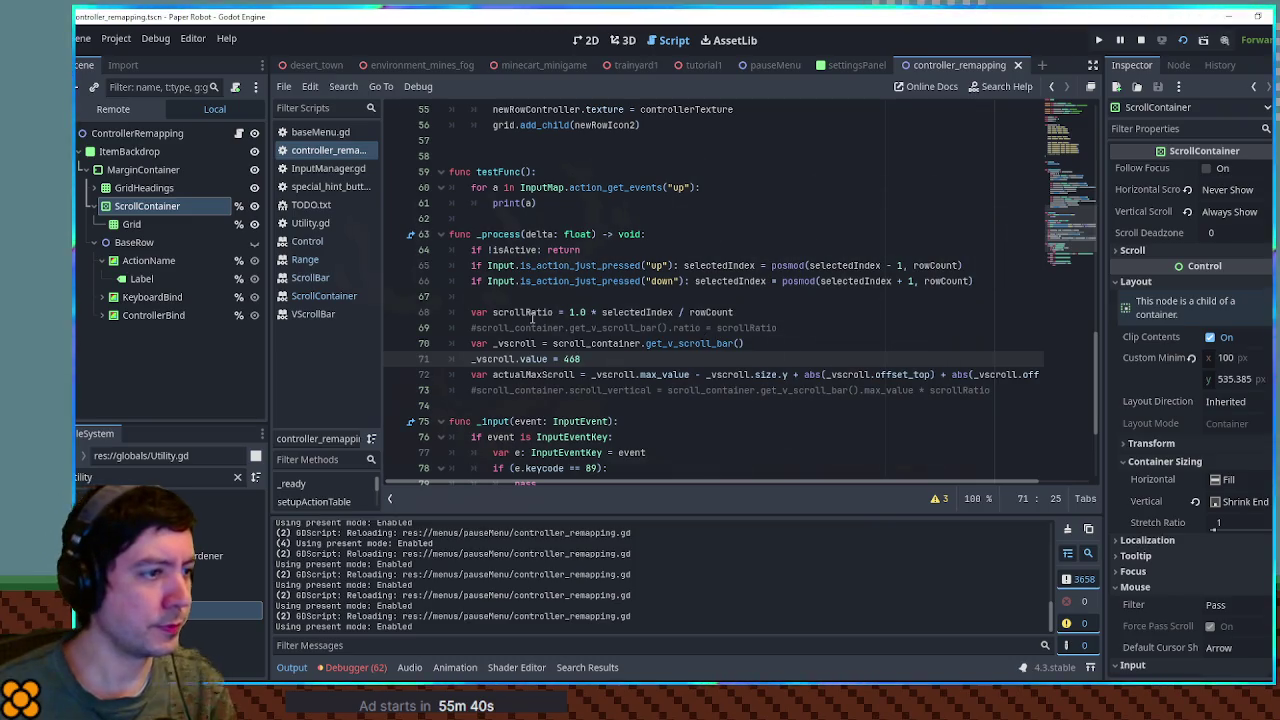
{"action": "triple_click", "coordinate": [773, 358]}
{"action": "key", "text": "BackSpace"}
{"action": "left_click", "coordinate": [870, 359]}
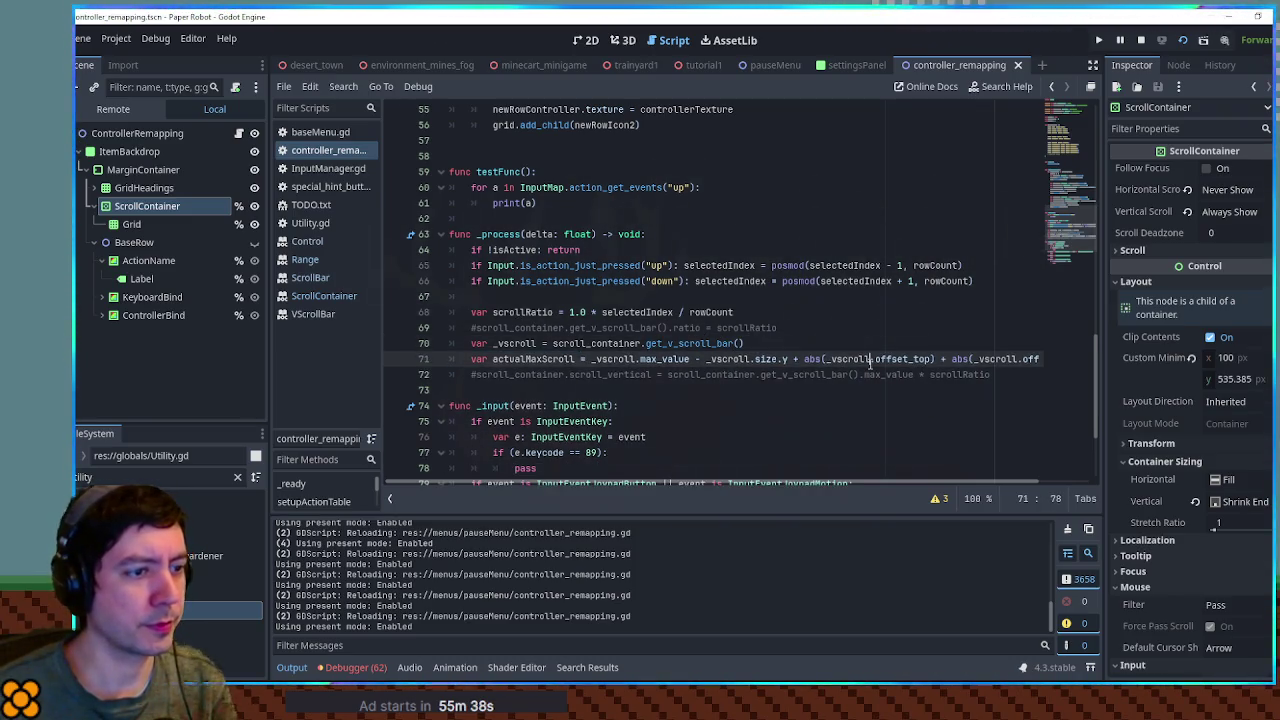
{"action": "key", "text": "End"}
{"action": "key", "text": "Return"}
{"action": "key", "text": "Return"}
{"action": "type", "text": "_vscroll.value = 468"}
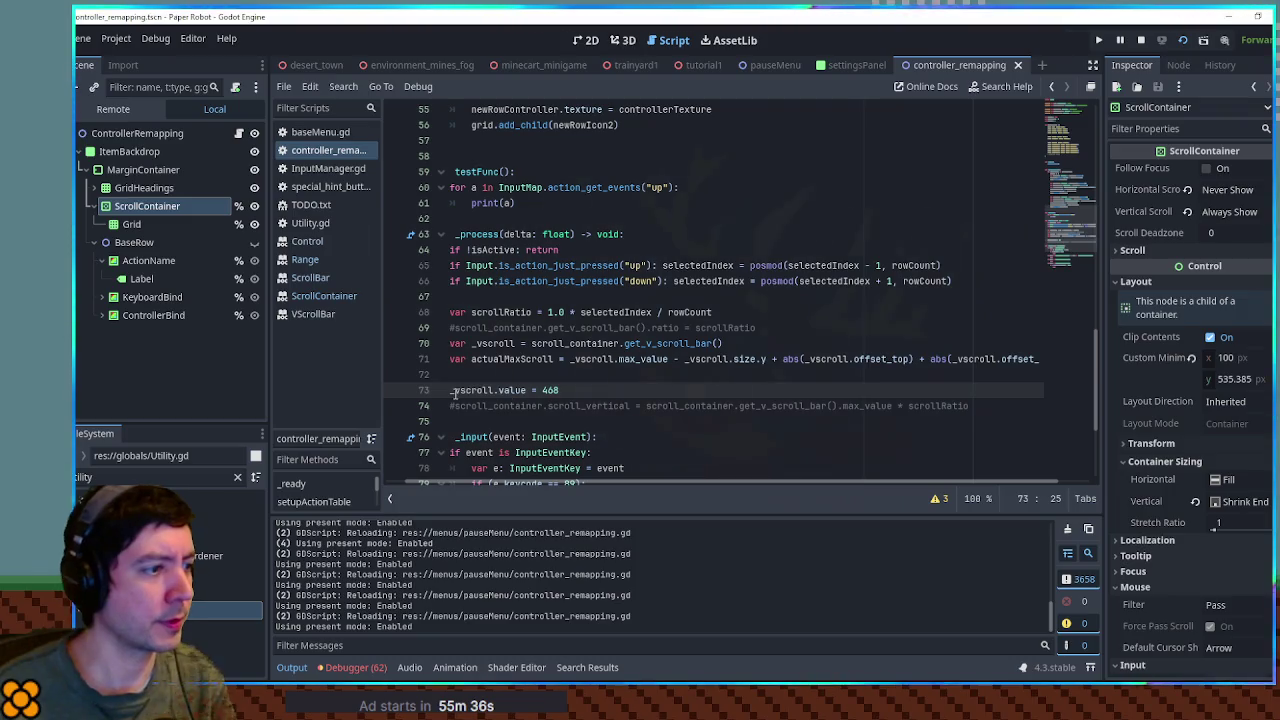
- Replace 468 with 'actualMaxScroll * scrollRatio' and save so the game reloads
{"action": "double_click", "coordinate": [540, 359]}
{"action": "key", "text": "ctrl+c"}
{"action": "double_click", "coordinate": [551, 390]}
{"action": "key", "text": "ctrl+v"}
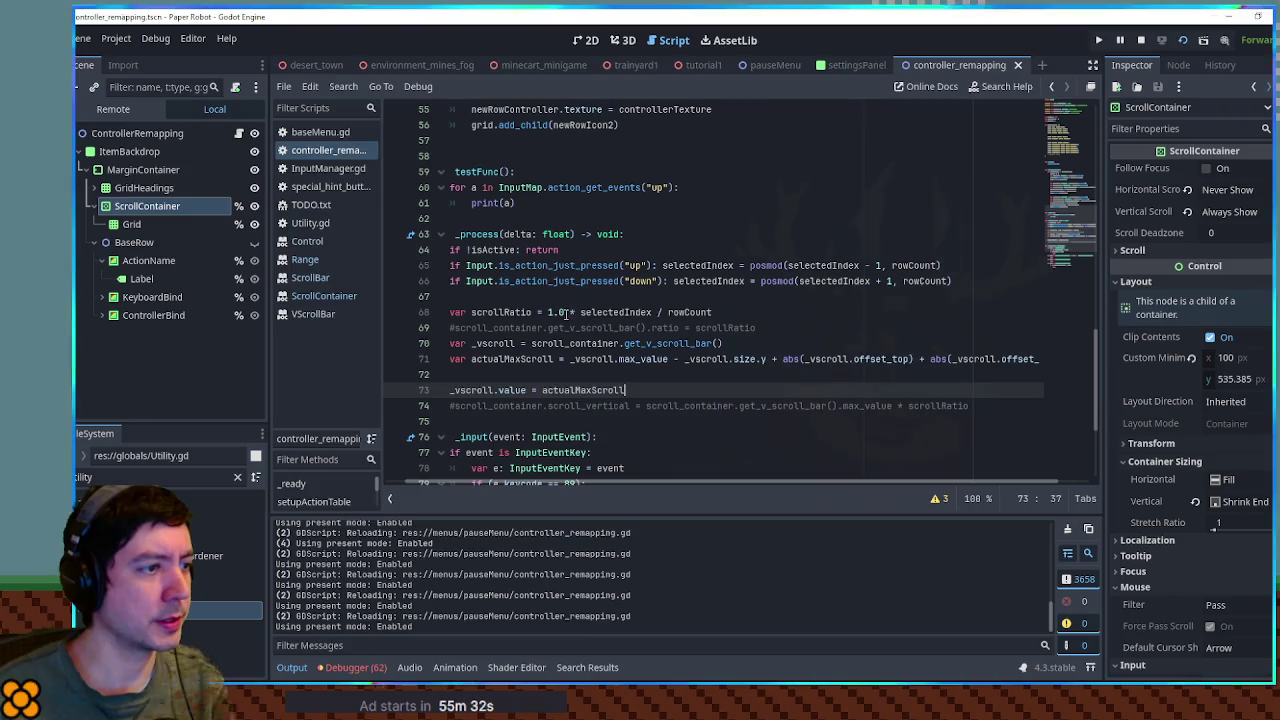
{"action": "left_click", "coordinate": [574, 312]}
{"action": "left_click", "coordinate": [638, 388]}
{"action": "type", "text": "scrollRatio"}
{"action": "key", "text": "ctrl+s"}
{"action": "key", "text": "alt+Tab"}
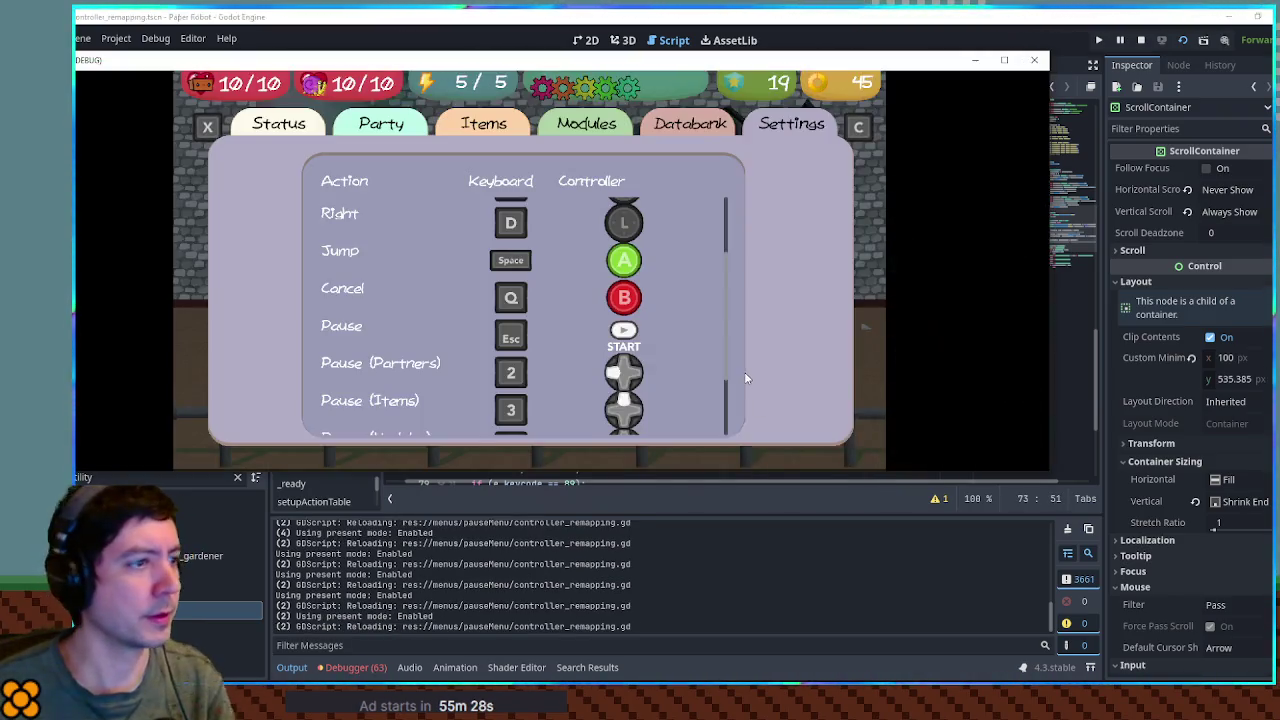
{"action": "key", "text": "s"}
{"action": "key", "text": "s"}
{"action": "key", "text": "s"}
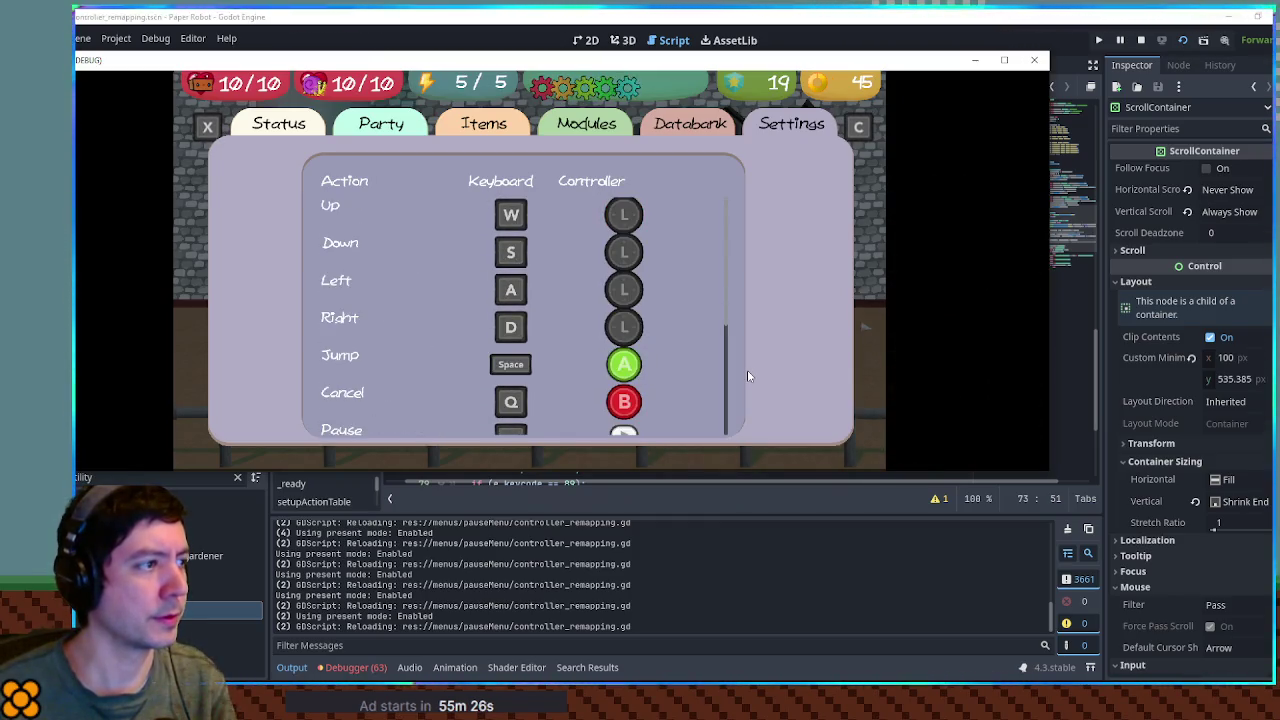
{"action": "key", "text": "s"}
{"action": "key", "text": "s"}
{"action": "key", "text": "s"}
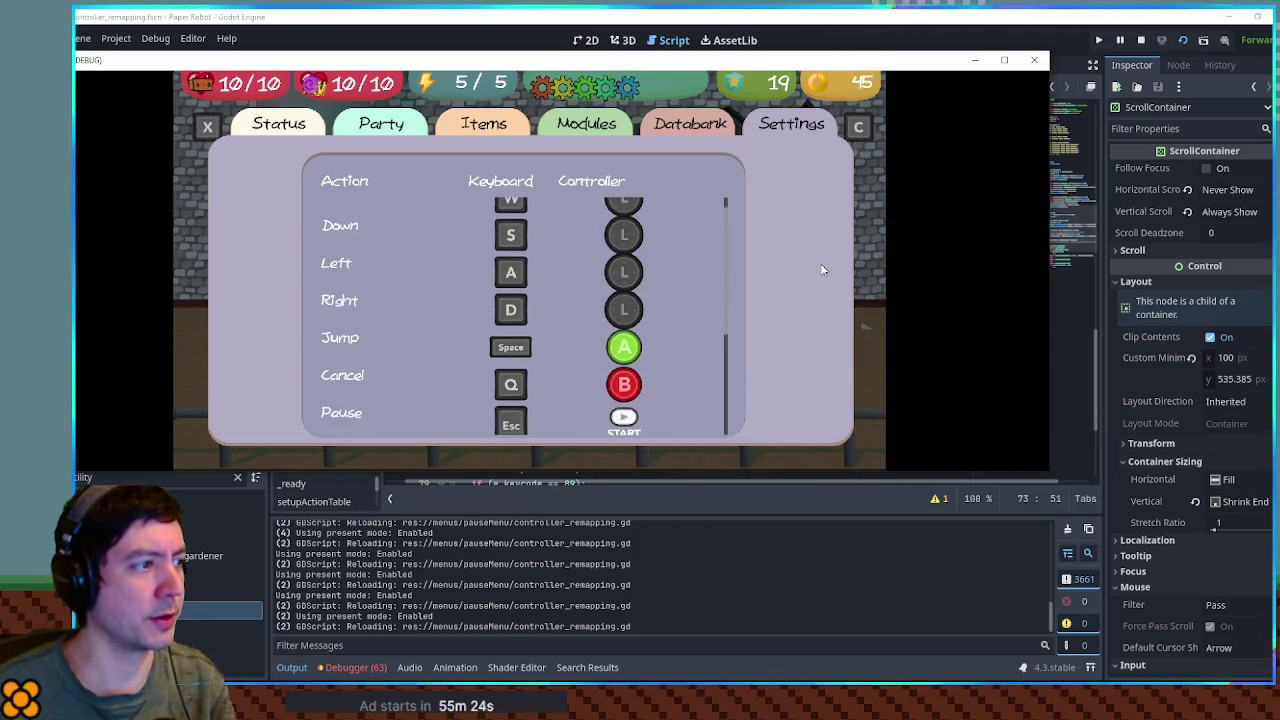
{"action": "scroll", "coordinate": [340, 304], "scroll_direction": "down", "scroll_amount": 4}
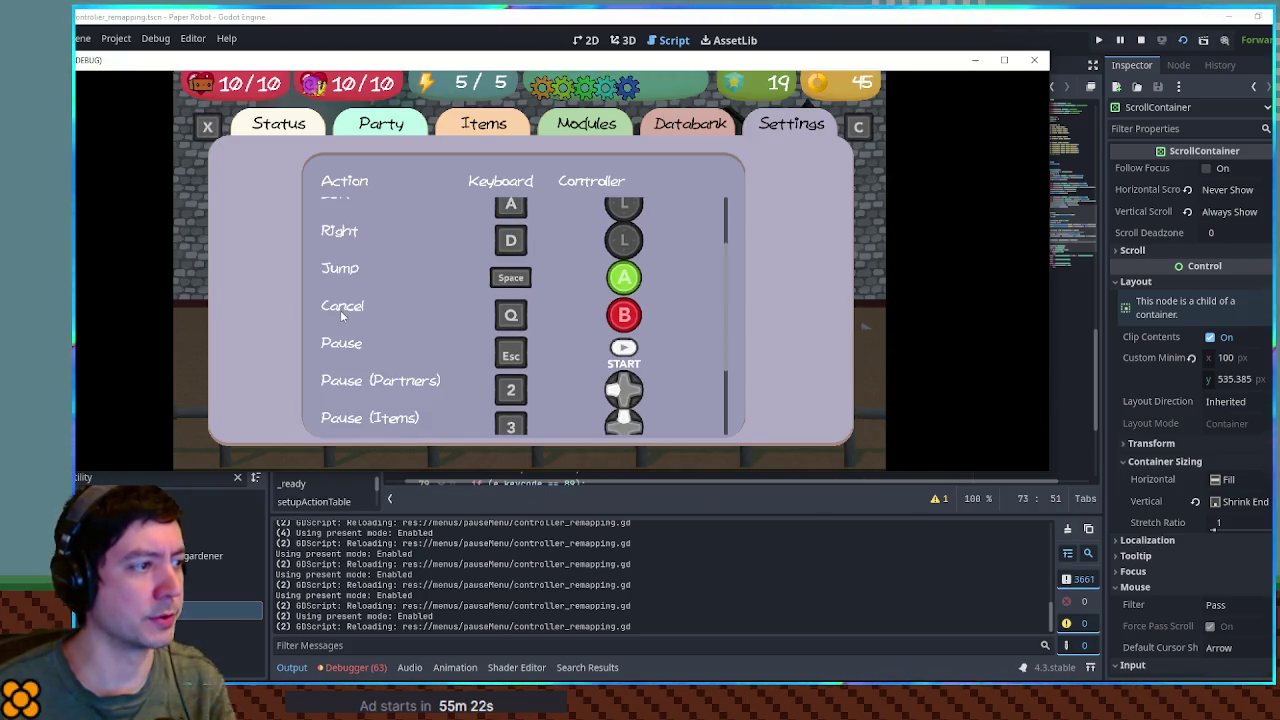
{"action": "scroll", "coordinate": [345, 378], "scroll_direction": "down", "scroll_amount": 3}
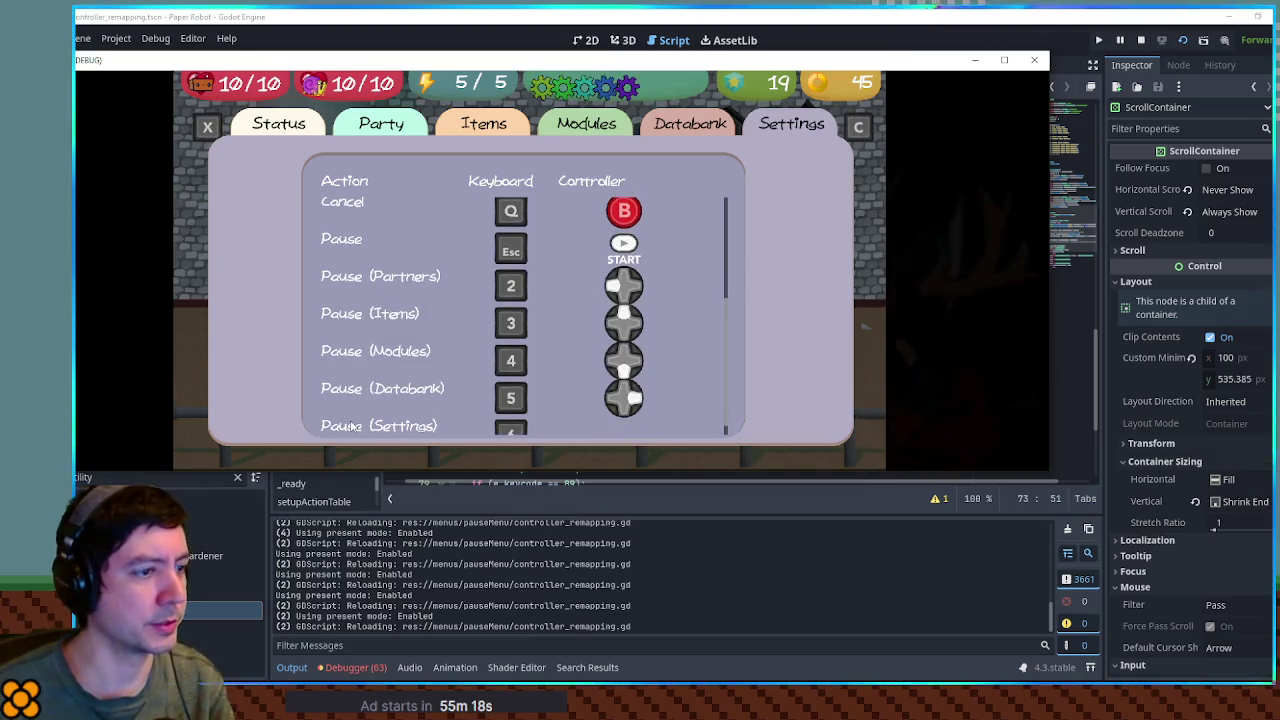
{"action": "scroll", "coordinate": [355, 427], "scroll_direction": "up", "scroll_amount": 10}
{"action": "scroll", "coordinate": [366, 430], "scroll_direction": "down", "scroll_amount": 10}
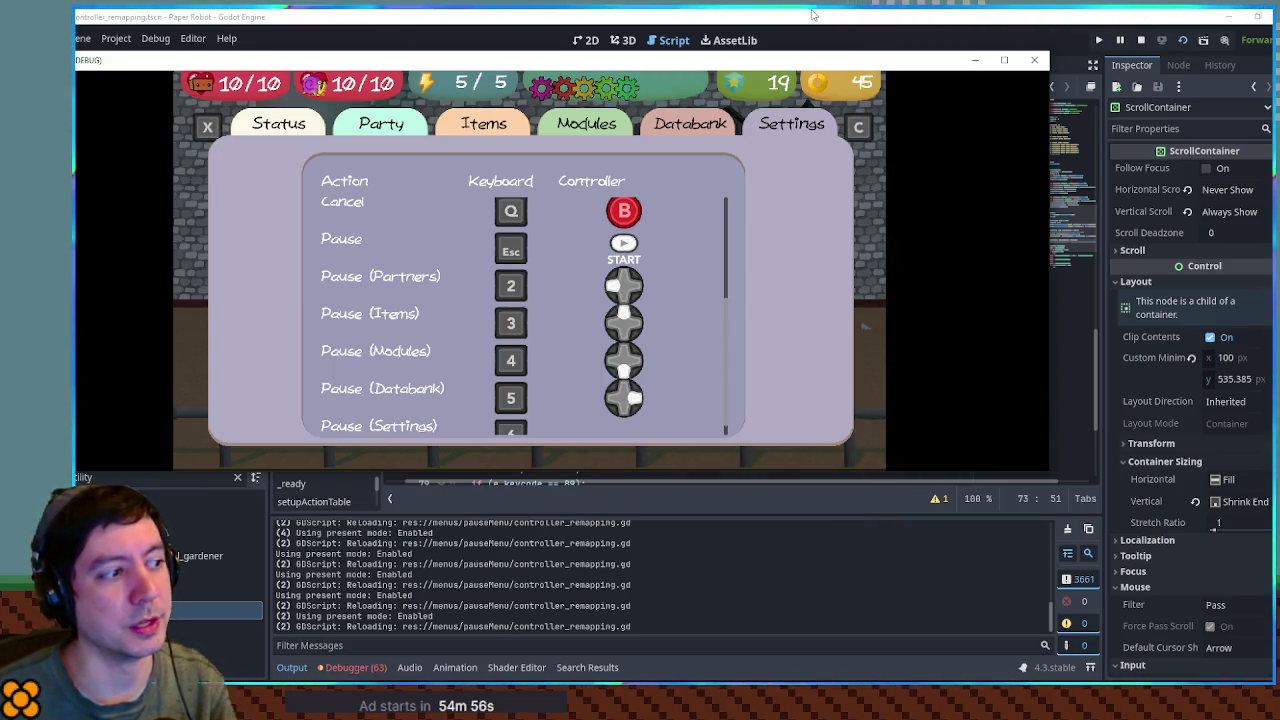
- Change line 68's scrollRatio to divide by (rowCount - 1) and relaunch the game
{"action": "left_click", "coordinate": [813, 14]}
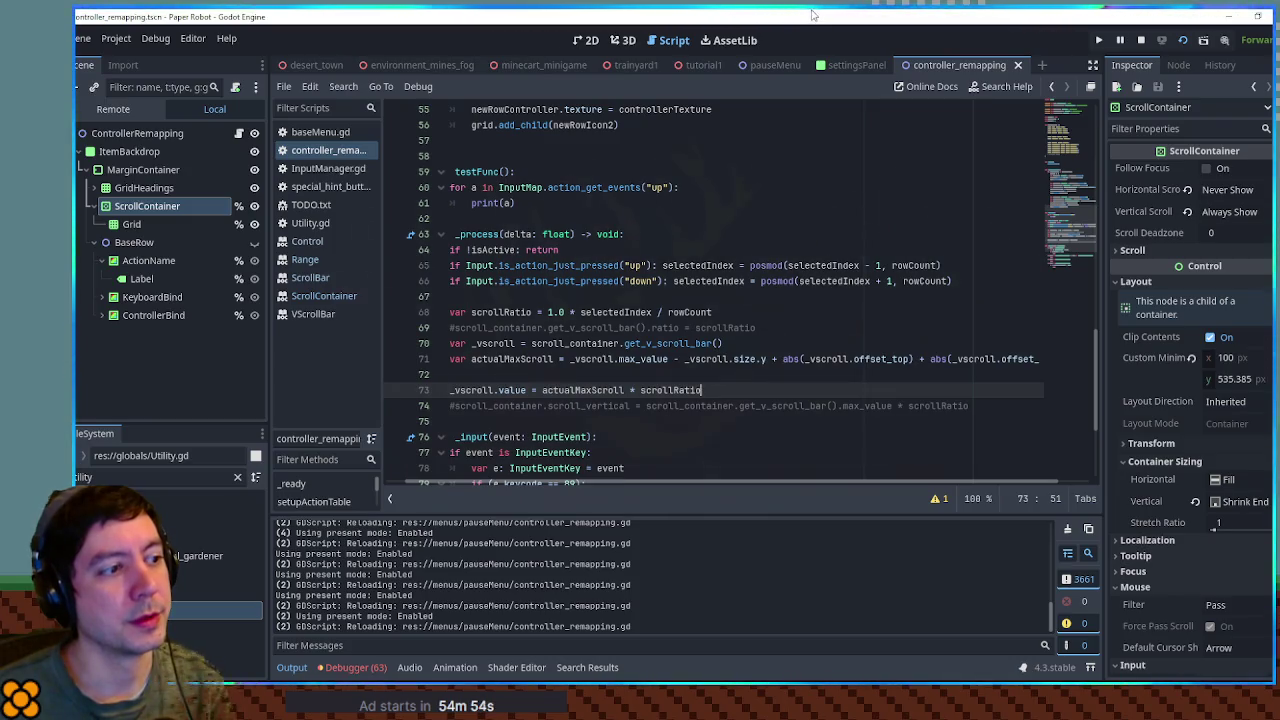
{"action": "double_click", "coordinate": [658, 390]}
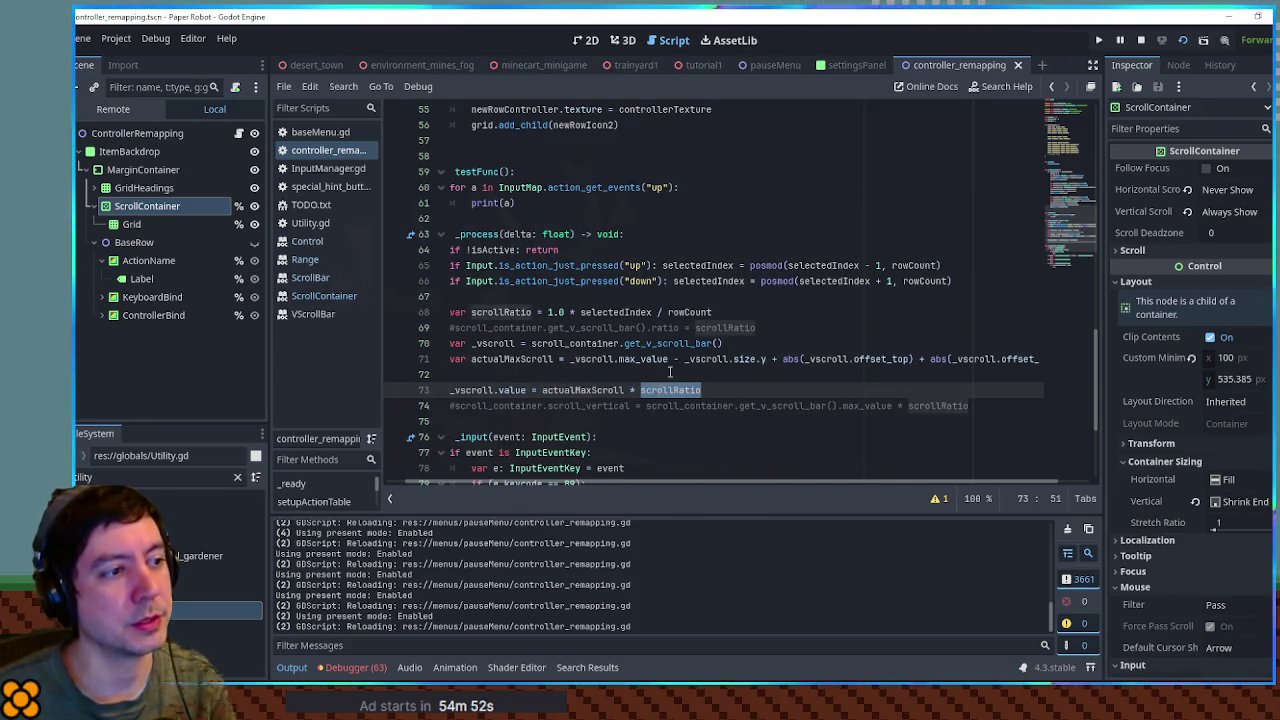
{"action": "left_click", "coordinate": [668, 312]}
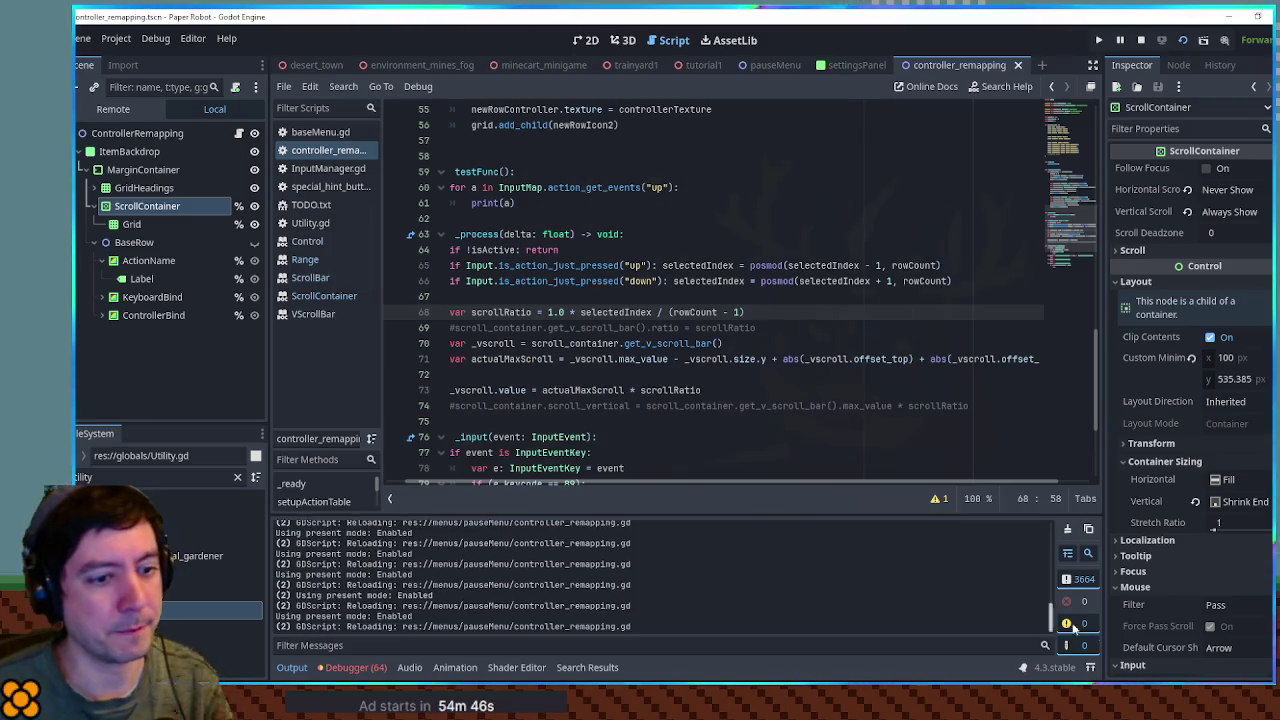
{"action": "key", "text": "Up"}
{"action": "key", "text": "Down"}
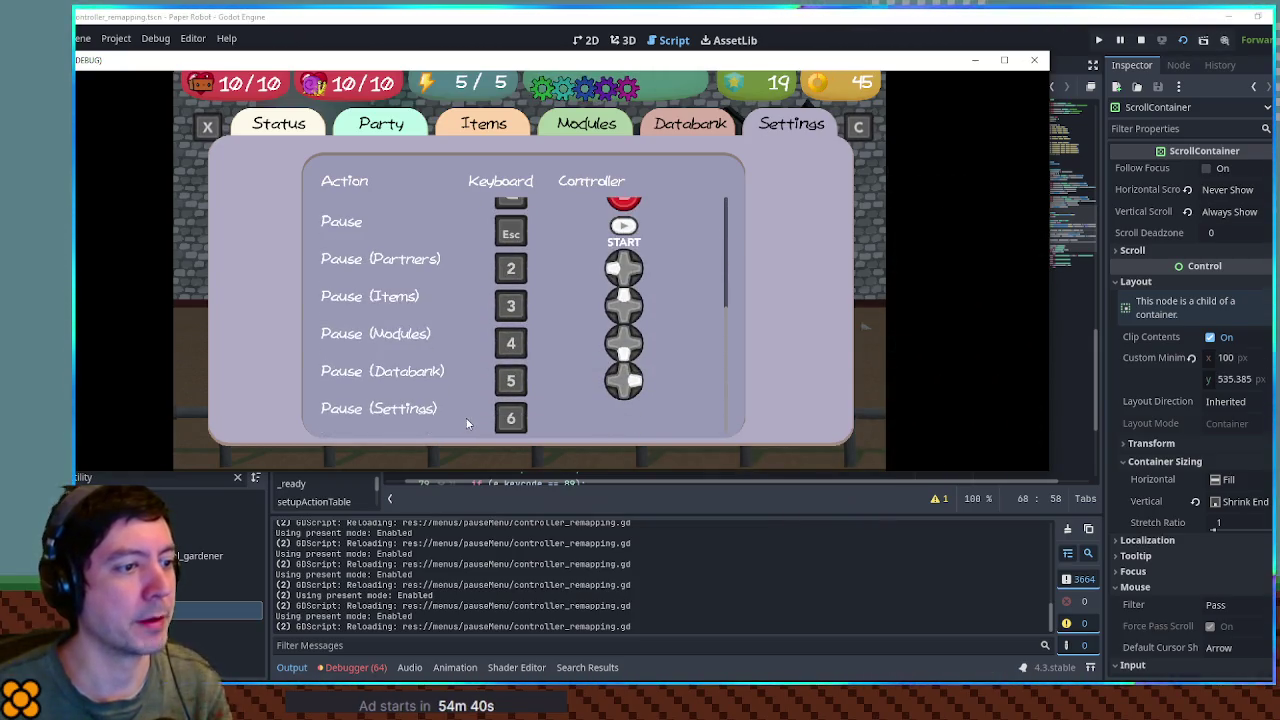
- Check that the game's list scrolls to the Pause rows, view the design notes, and return to Godot
{"action": "left_click_drag", "start_coordinate": [910, 60], "coordinate": [890, 14]}
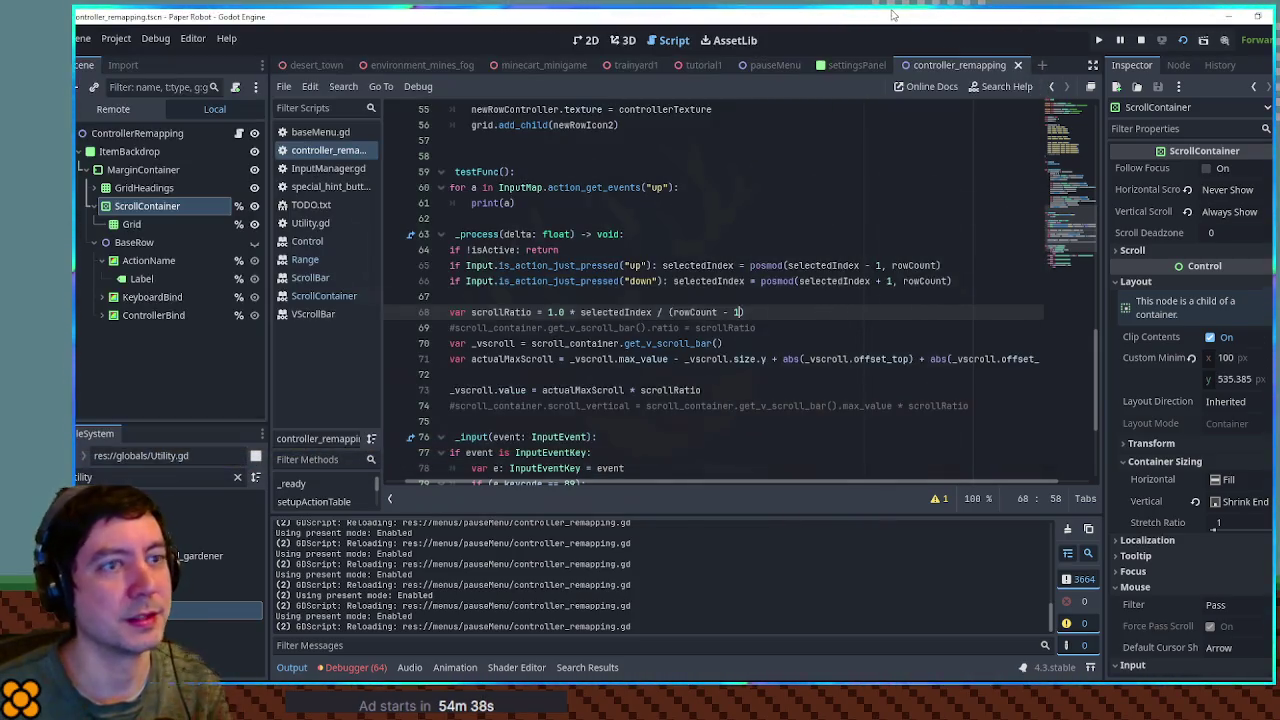
{"action": "key", "text": "super+Down"}
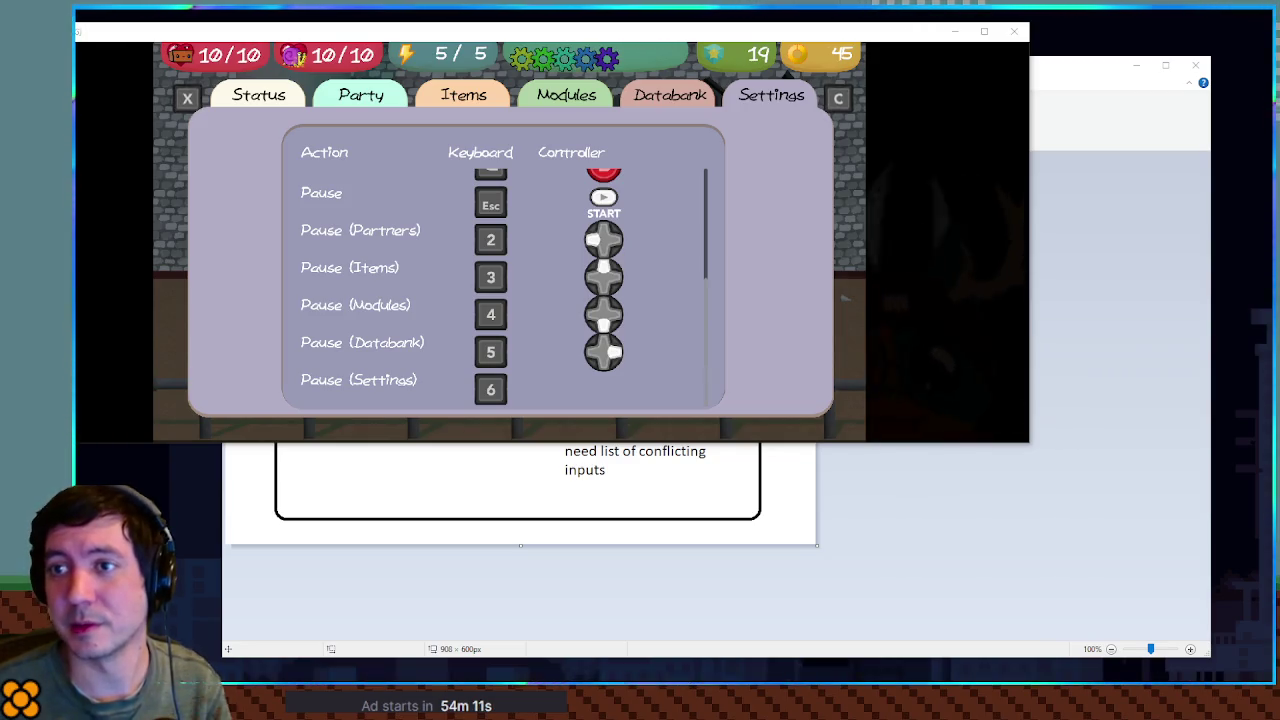
{"action": "key", "text": "alt+Tab"}
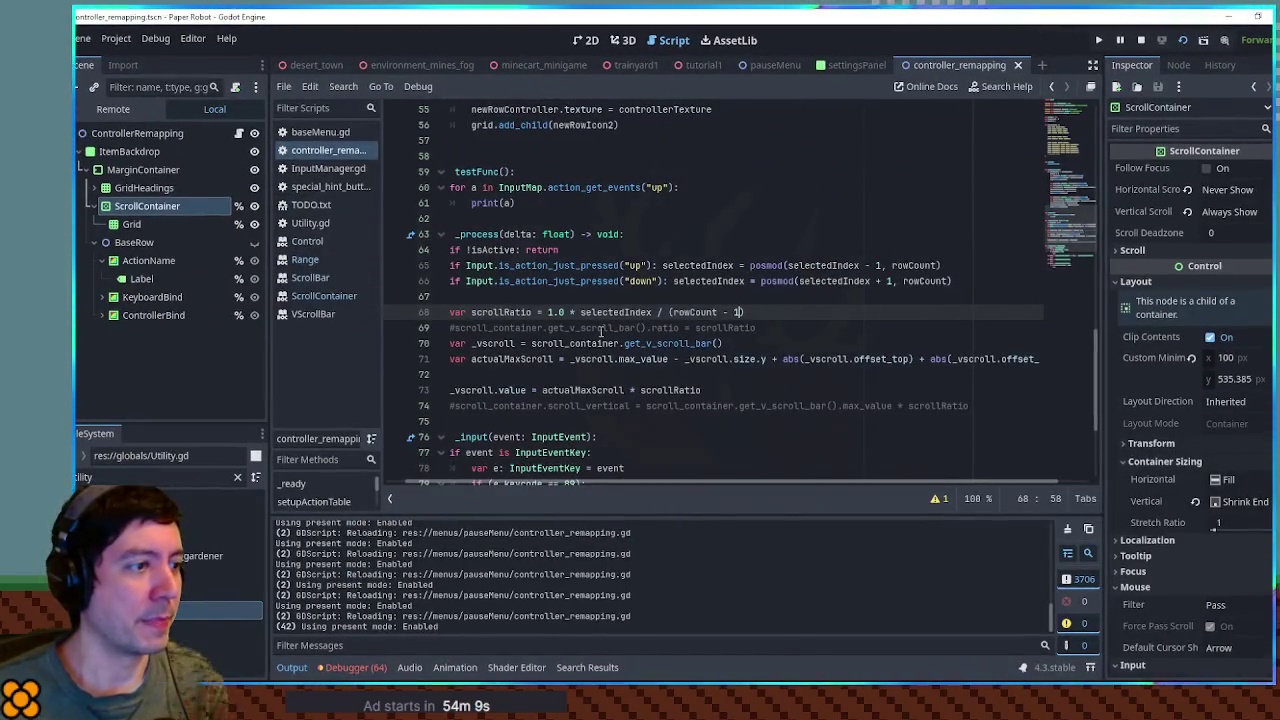
- Delete both commented scroll_container lines and the stray blank line, leaving spacing before func _input
{"action": "left_click", "coordinate": [601, 331]}
{"action": "key", "text": "ctrl+shift+k"}
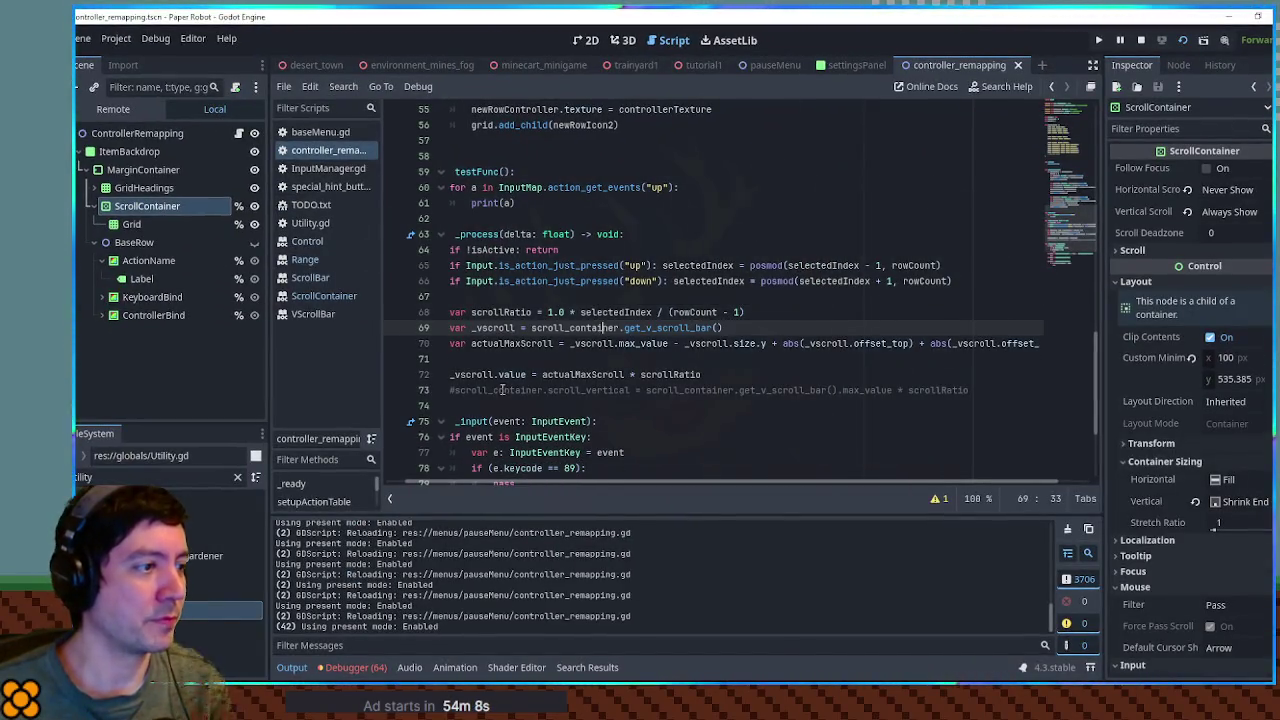
{"action": "left_click", "coordinate": [502, 389]}
{"action": "key", "text": "ctrl+shift+k"}
{"action": "key", "text": "Up"}
{"action": "key", "text": "BackSpace"}
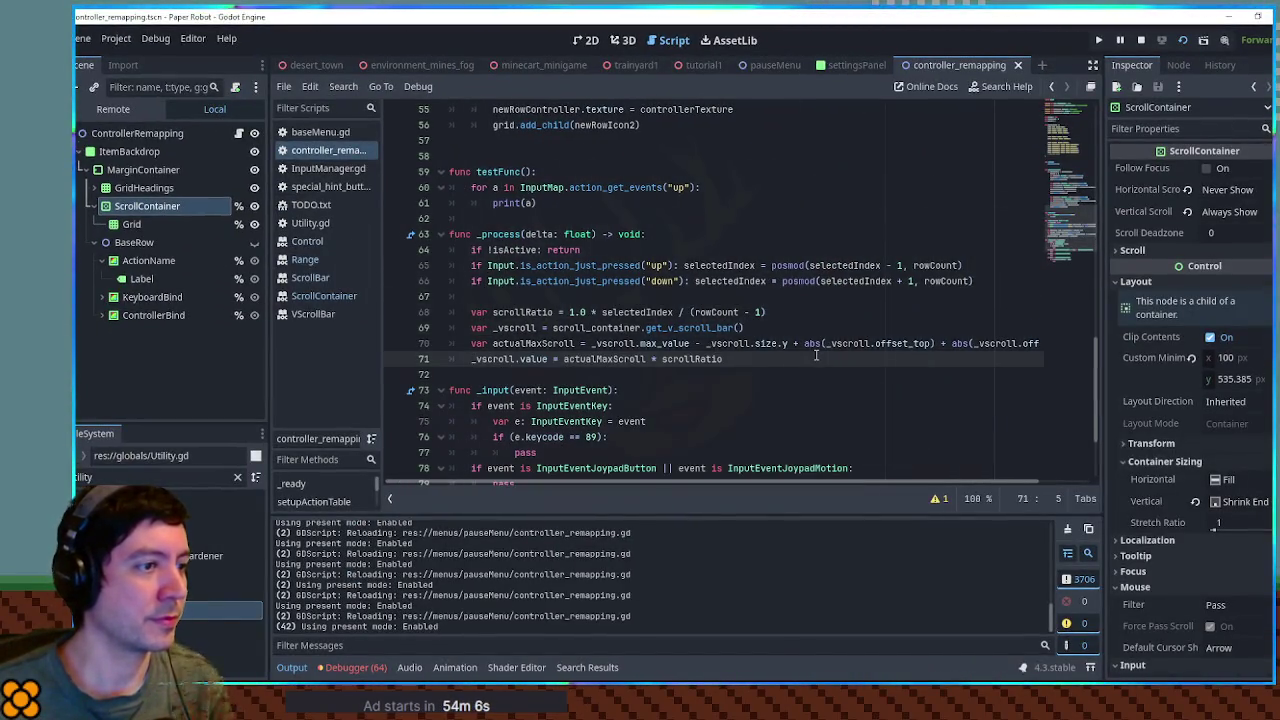
{"action": "key", "text": "Down"}
{"action": "key", "text": "Return"}
{"action": "key", "text": "Return"}
{"action": "key", "text": "Up"}
{"action": "key", "text": "Up"}
{"action": "key", "text": "Up"}
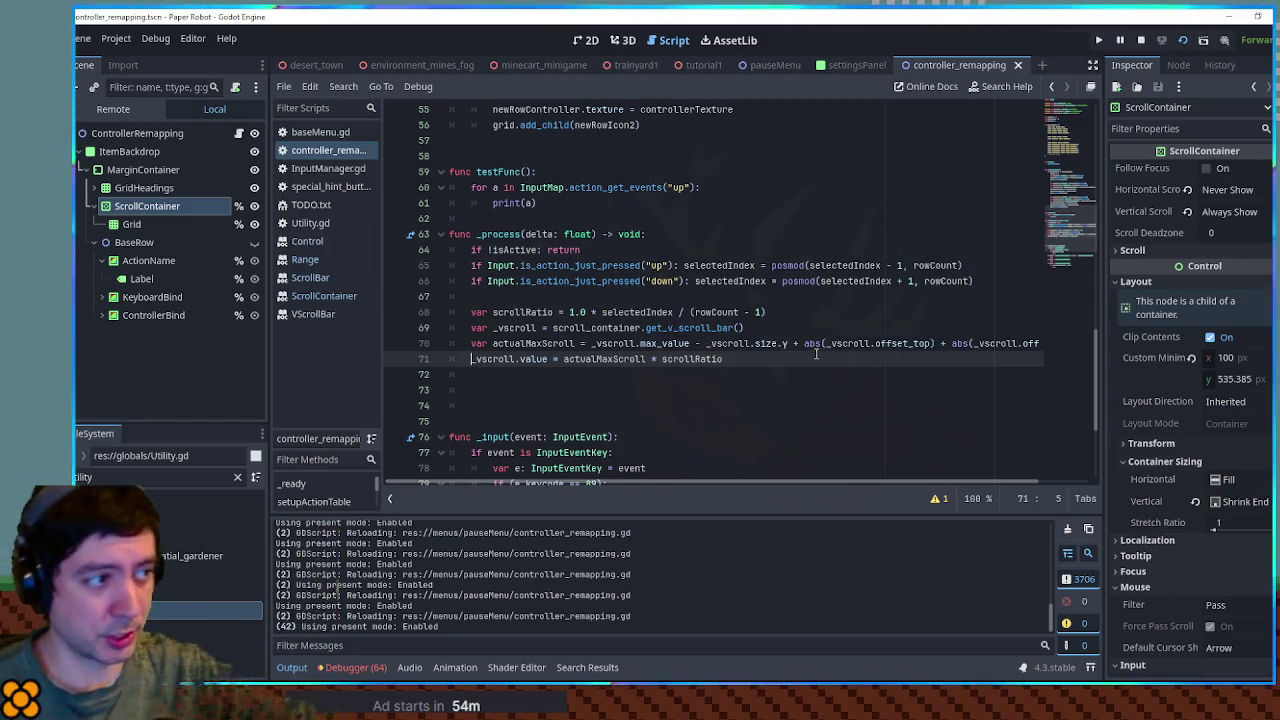
{"action": "left_click", "coordinate": [620, 378]}
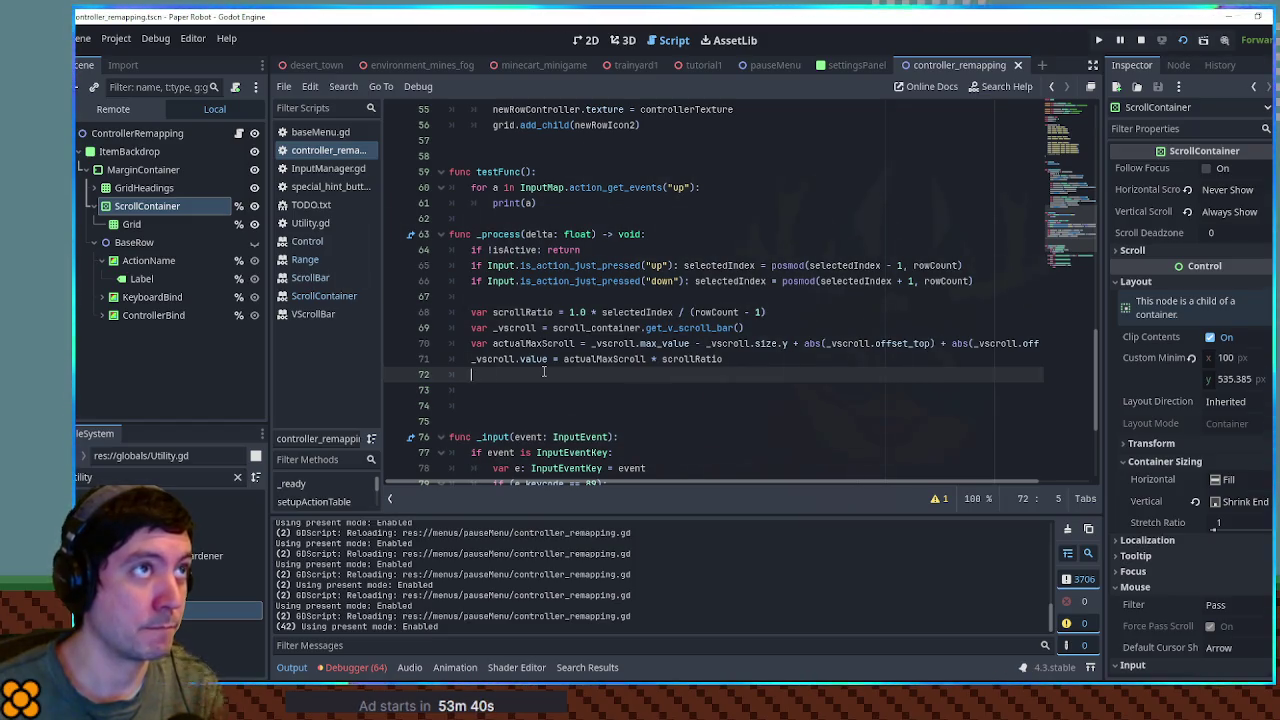
- Declare 'var oldSelectedIndex = -1' below the isActive variable
{"action": "double_click", "coordinate": [839, 279]}
{"action": "scroll", "coordinate": [800, 240], "scroll_direction": "up", "scroll_amount": 15}
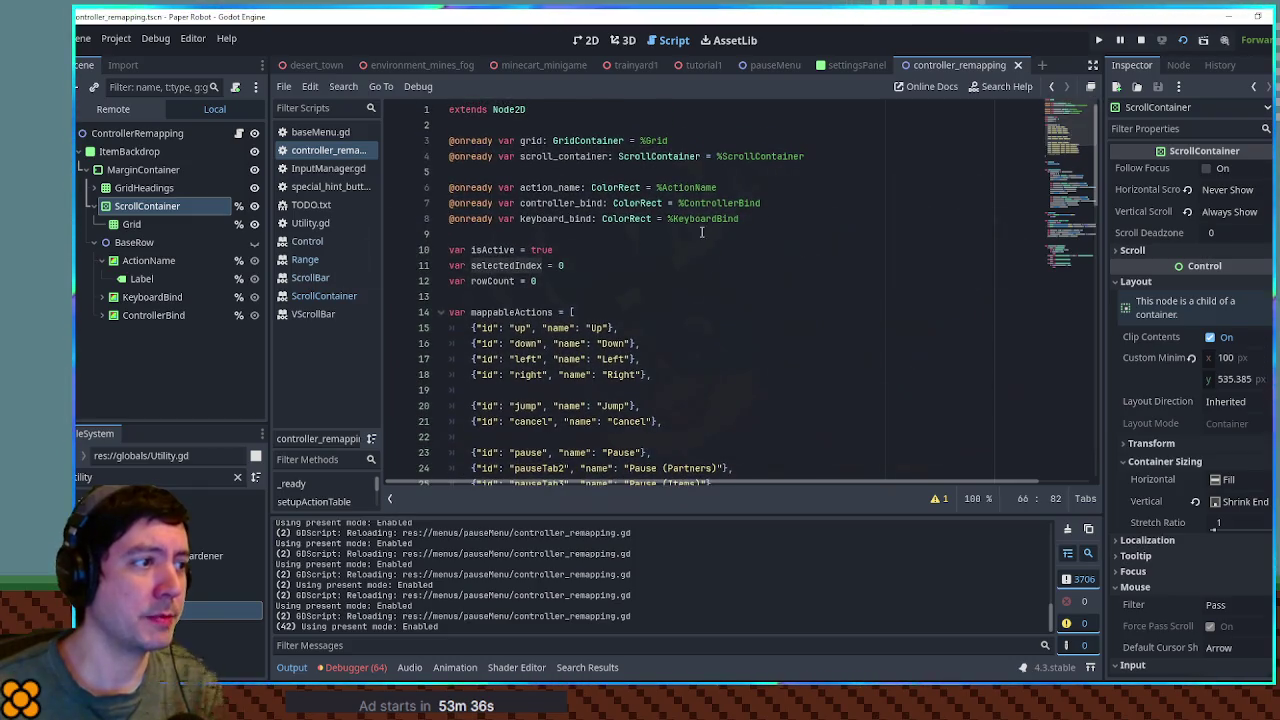
{"action": "left_click", "coordinate": [582, 254]}
{"action": "key", "text": "Return"}
{"action": "type", "text": "var oldSelectedIndex = 0"}
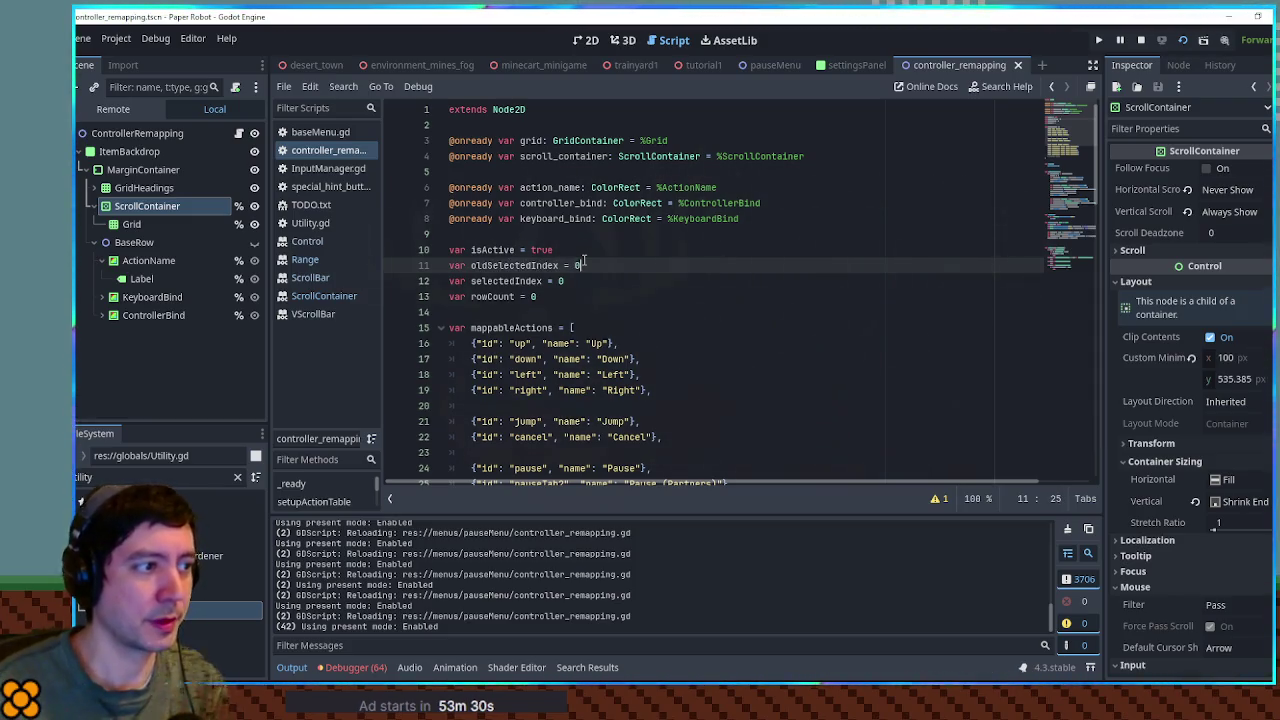
{"action": "double_click", "coordinate": [578, 265]}
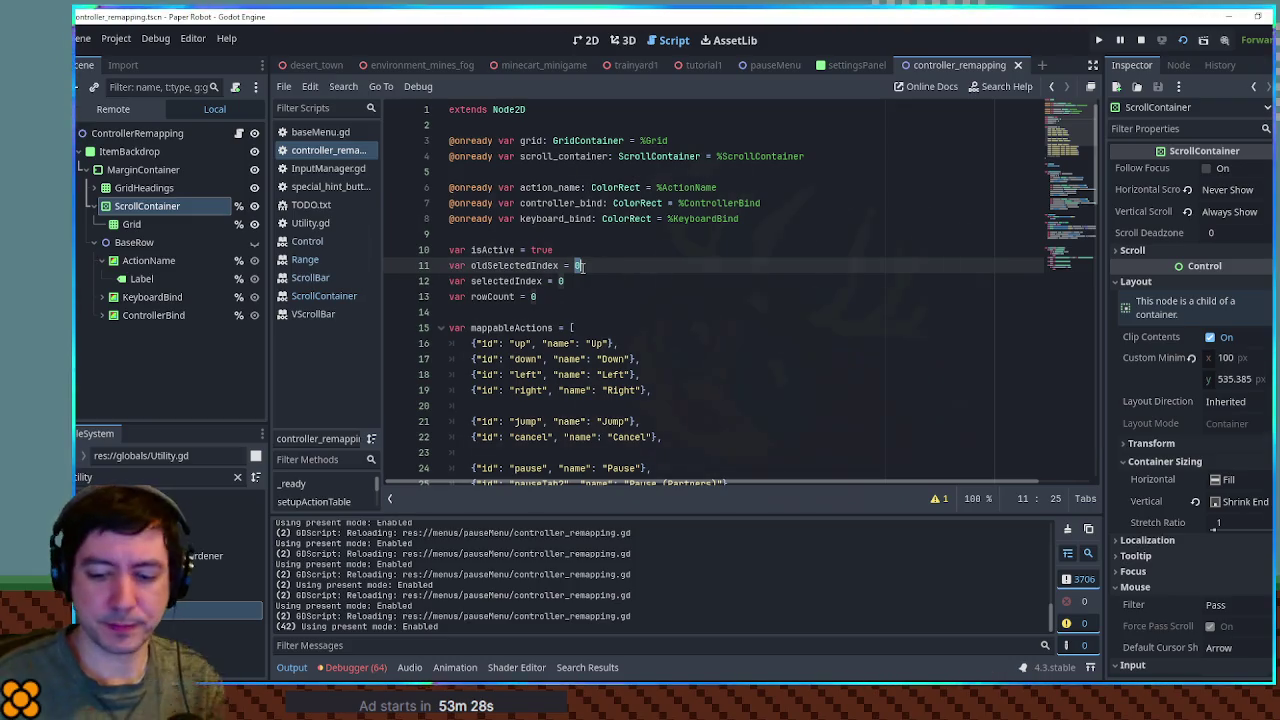
{"action": "type", "text": "-1"}
{"action": "double_click", "coordinate": [503, 270]}
{"action": "left_click_drag", "start_coordinate": [1076, 174], "coordinate": [1037, 278]}
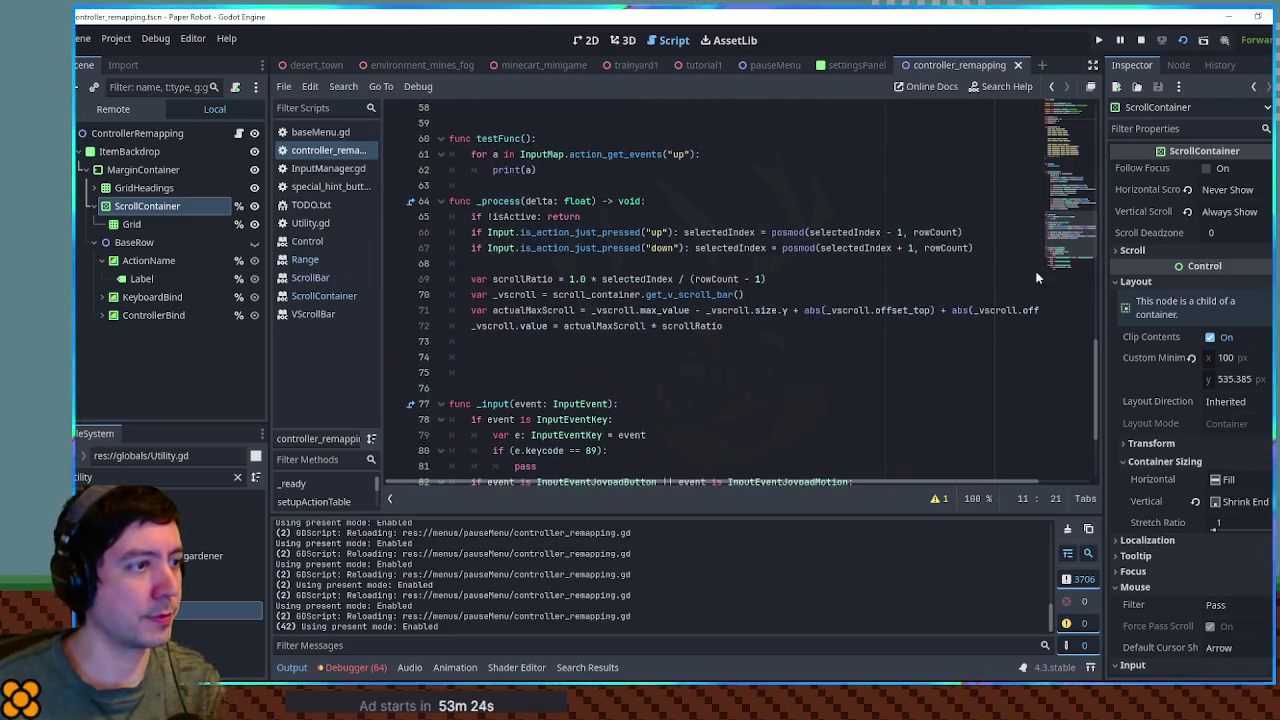
- Add 'if oldSelectedIndex != selectedIndex:' and indent the four scroll lines under it
{"action": "left_click", "coordinate": [575, 261]}
{"action": "key", "text": "Return"}
{"action": "key", "text": "Return"}
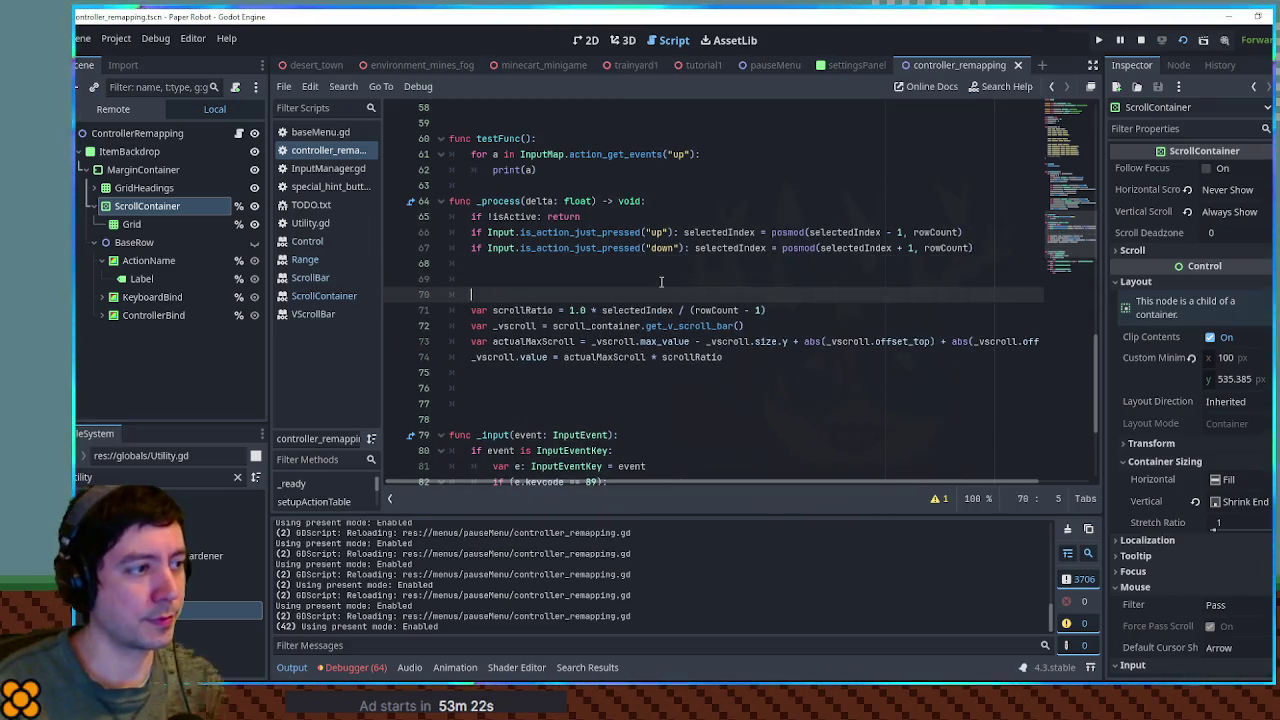
{"action": "key", "text": "Up"}
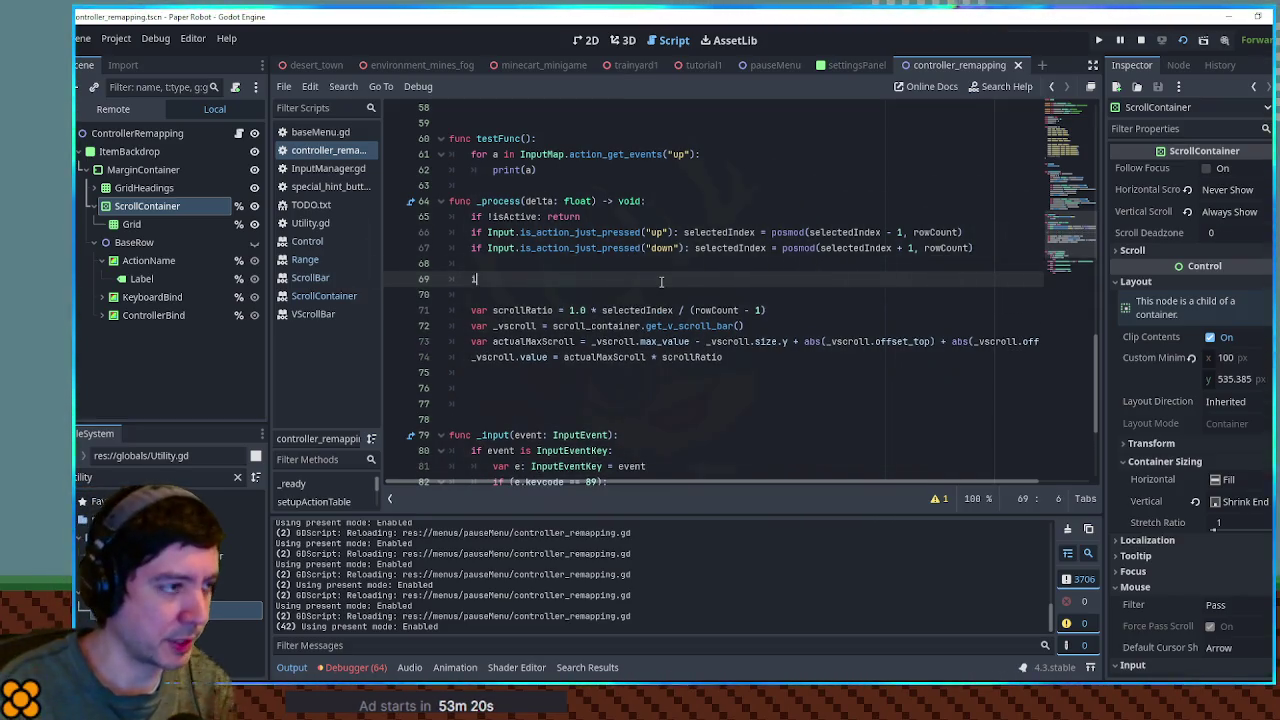
{"action": "type", "text": "f old"}
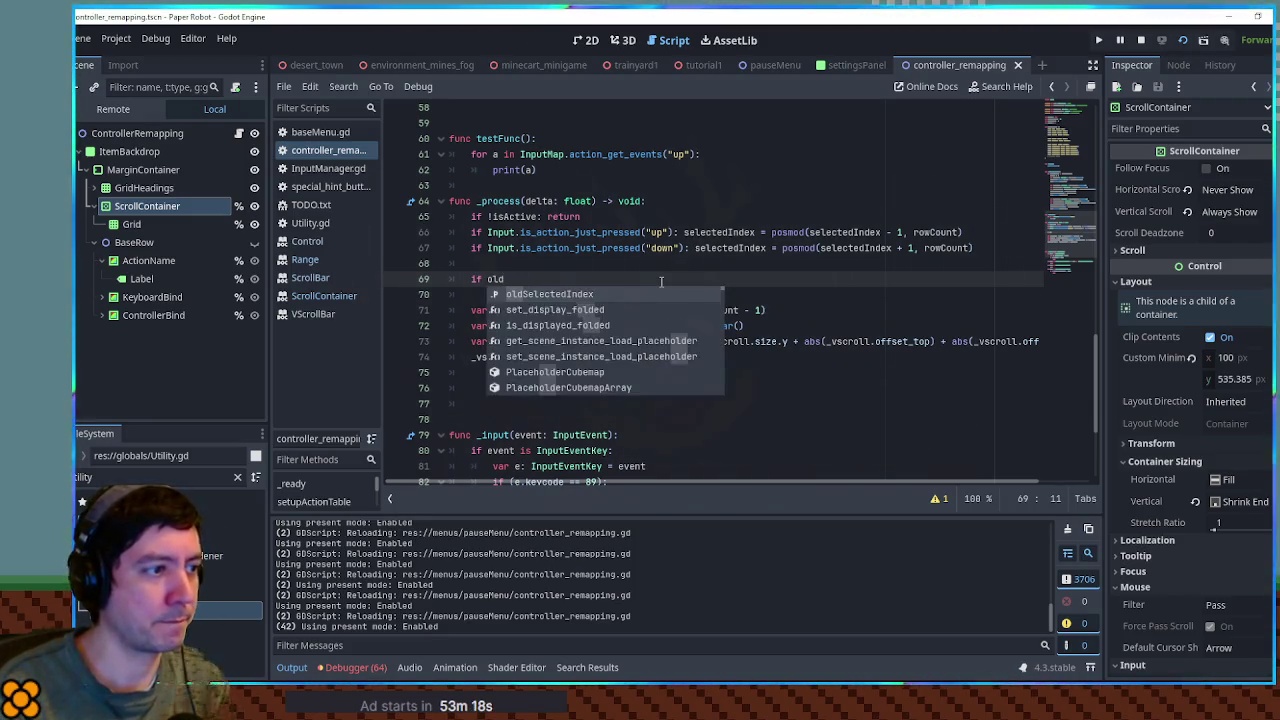
{"action": "key", "text": "Return"}
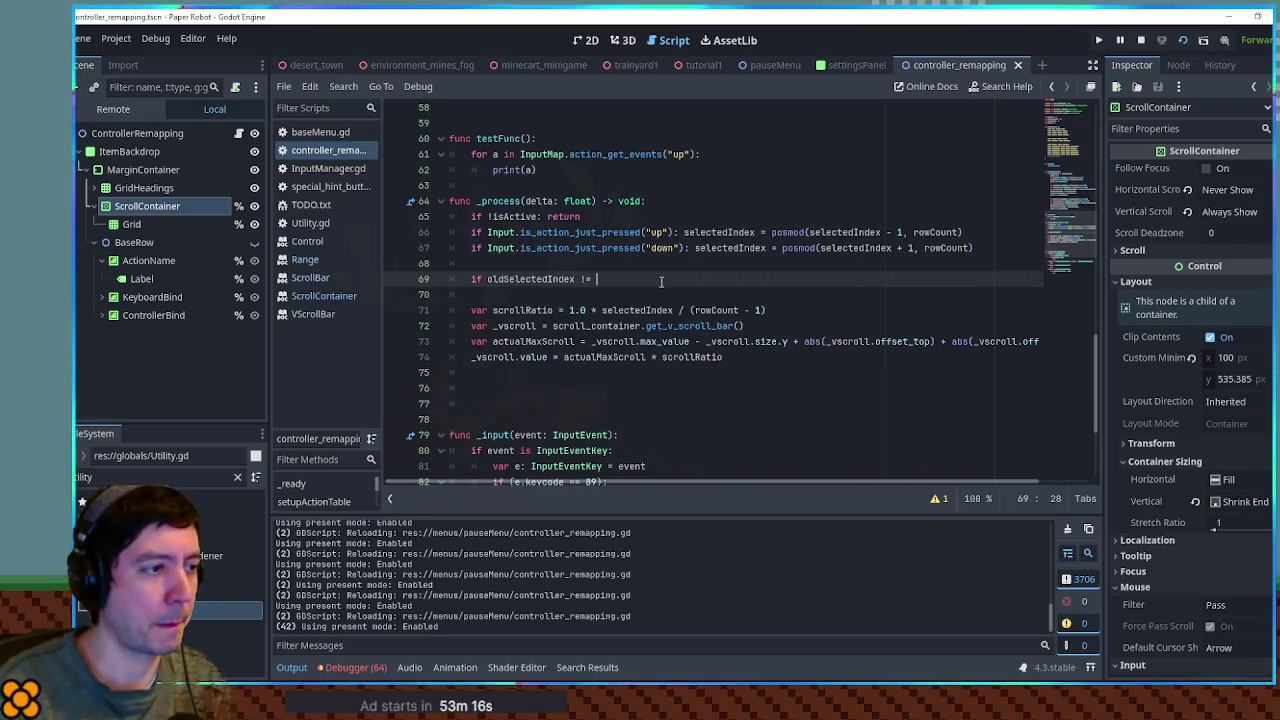
{"action": "type", "text": "sel"}
{"action": "key", "text": "Return"}
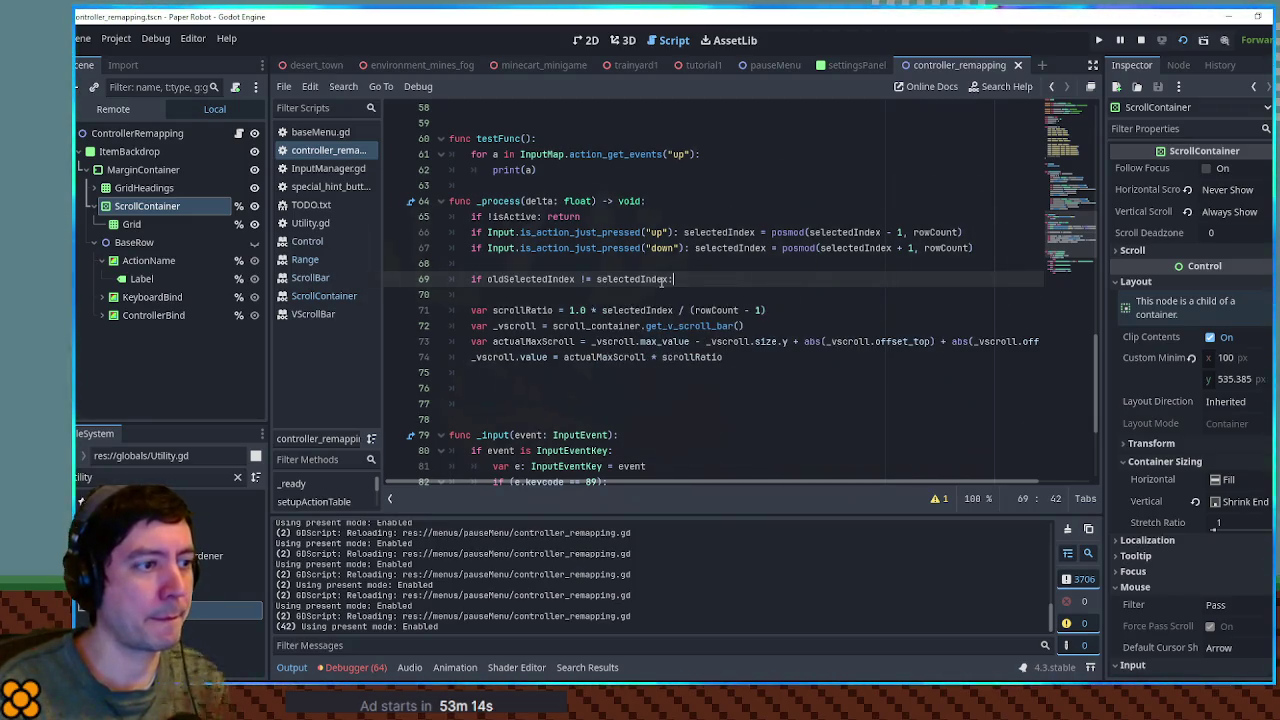
{"action": "key", "text": "Return"}
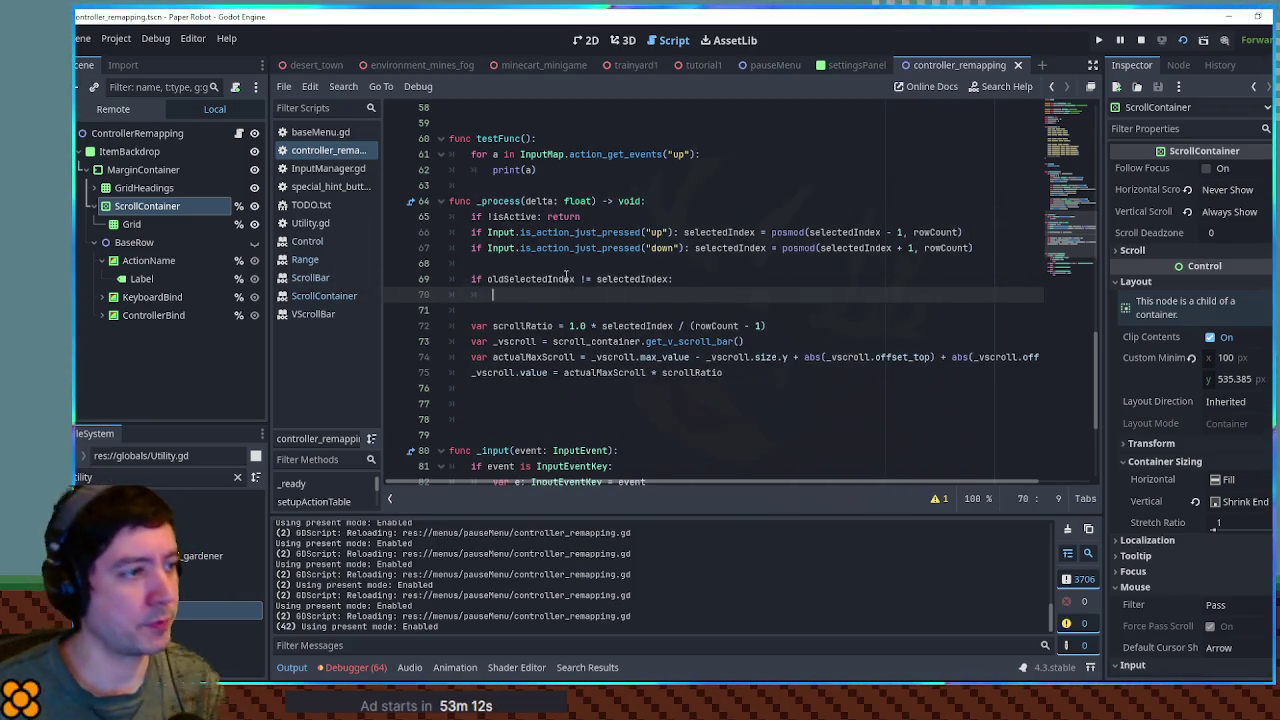
{"action": "left_click", "coordinate": [478, 326]}
{"action": "left_click_drag", "start_coordinate": [472, 326], "coordinate": [725, 372]}
{"action": "key", "text": "Tab"}
{"action": "key", "text": "BackSpace"}
{"action": "key", "text": "BackSpace"}
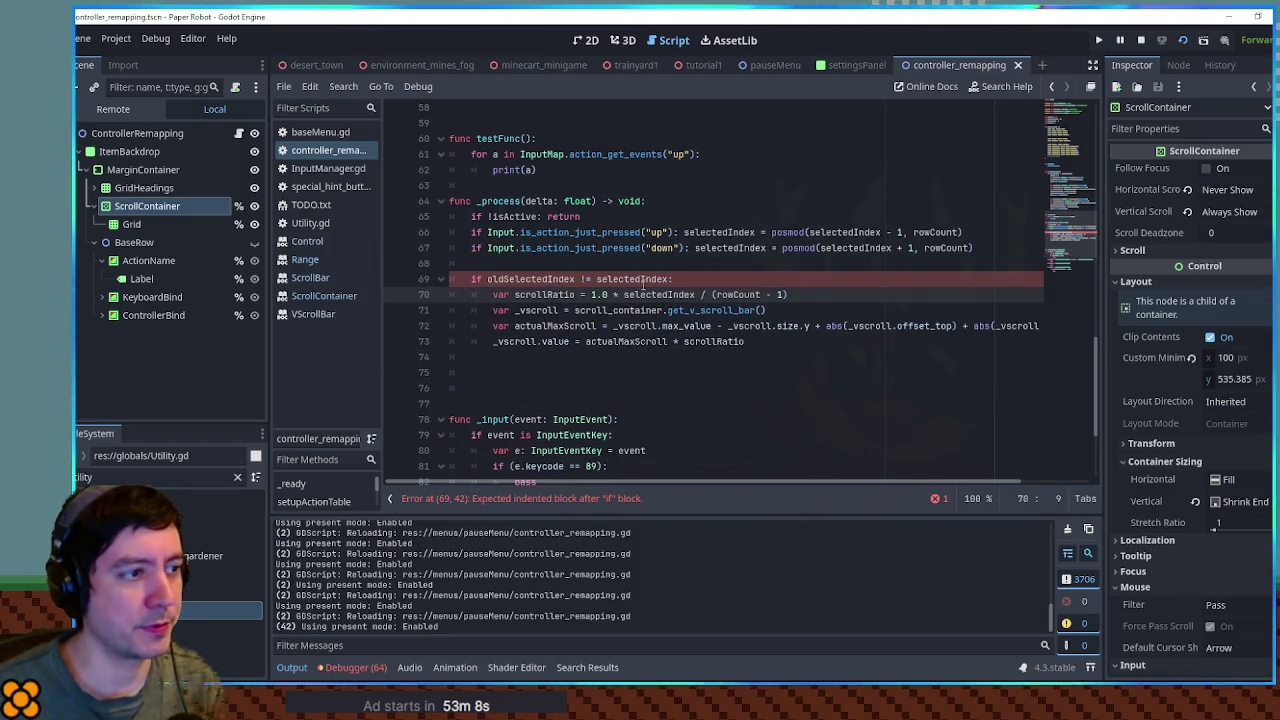
- Add 'oldSelectedIndex = selectedIndex' inside the new if block
{"action": "key", "text": "Up"}
{"action": "key", "text": "ctrl+shift+Right"}
{"action": "key", "text": "ctrl+c"}
{"action": "key", "text": "End"}
{"action": "key", "text": "Return"}
{"action": "key", "text": "ctrl+v"}
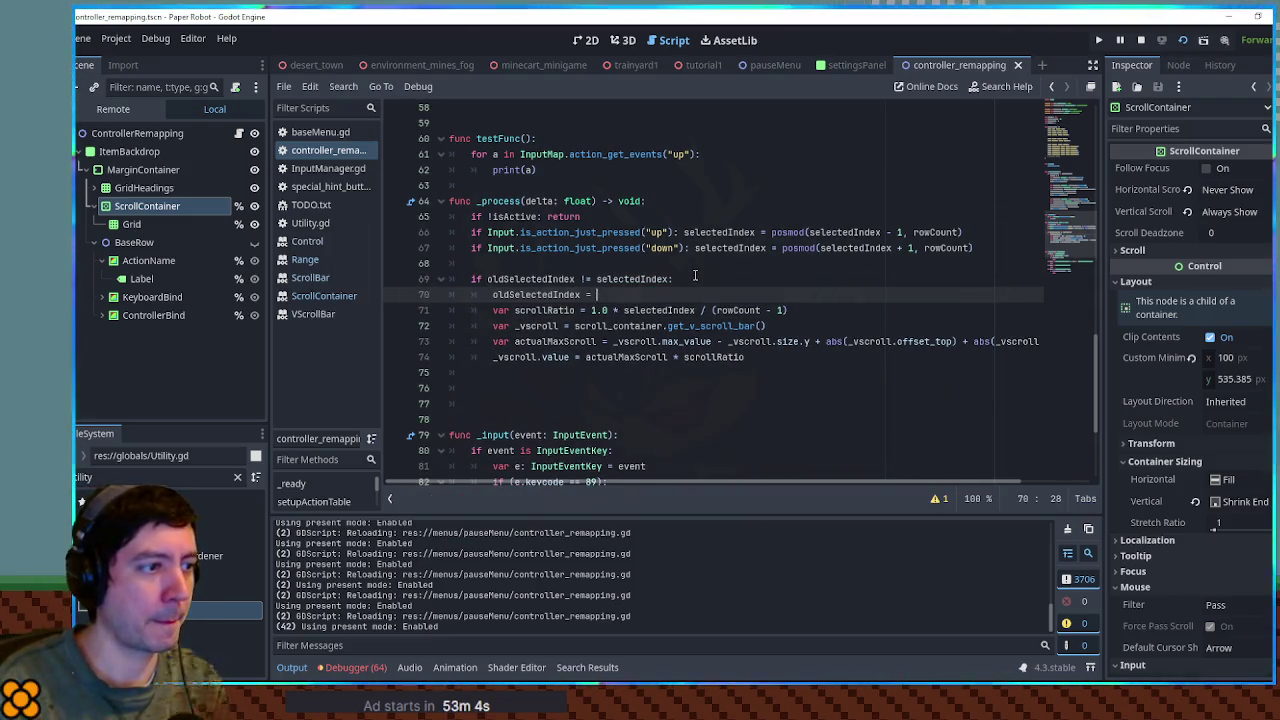
{"action": "type", "text": "selectedIndex"}
{"action": "left_click", "coordinate": [1077, 135]}
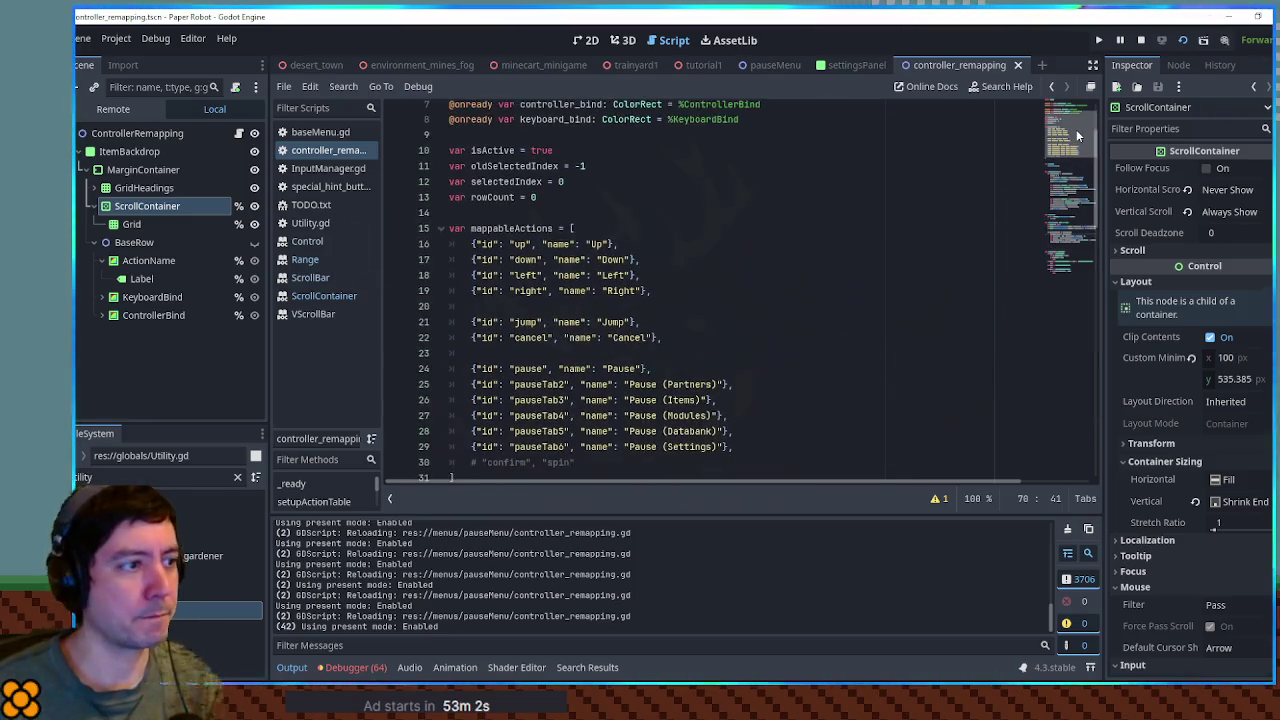
- Adjust oldSelectedIndex's initial value and add a '#TODO sfx' comment below the index update
{"action": "left_click", "coordinate": [587, 166]}
{"action": "key", "text": "BackSpace"}
{"action": "key", "text": "BackSpace"}
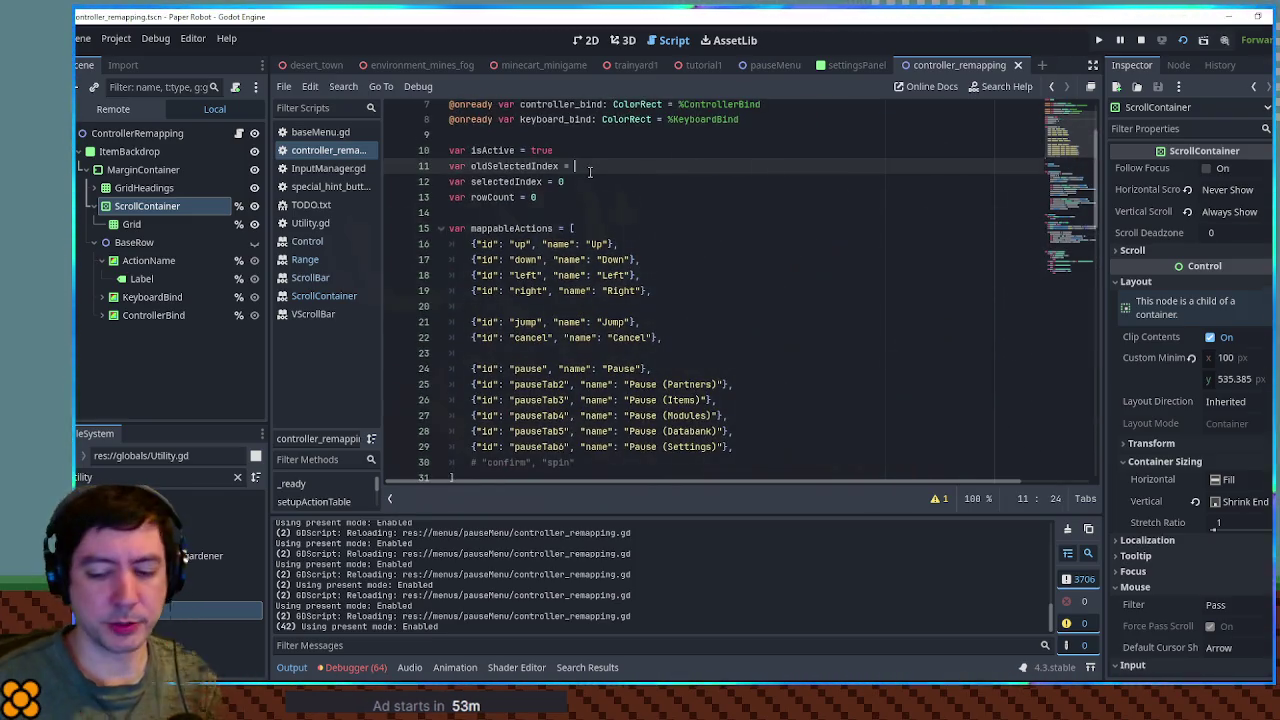
{"action": "type", "text": "0"}
{"action": "scroll", "coordinate": [758, 257], "scroll_direction": "down", "scroll_amount": 15}
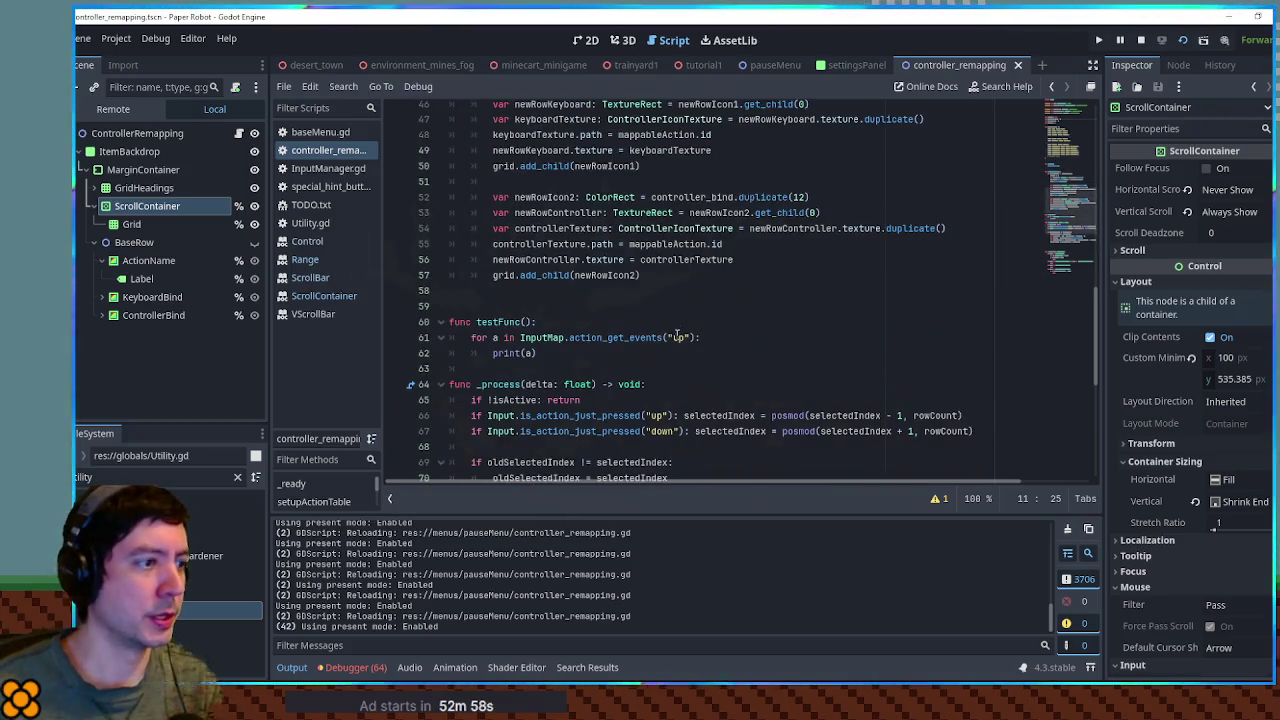
{"action": "scroll", "coordinate": [660, 316], "scroll_direction": "down", "scroll_amount": 1}
{"action": "left_click", "coordinate": [711, 229]}
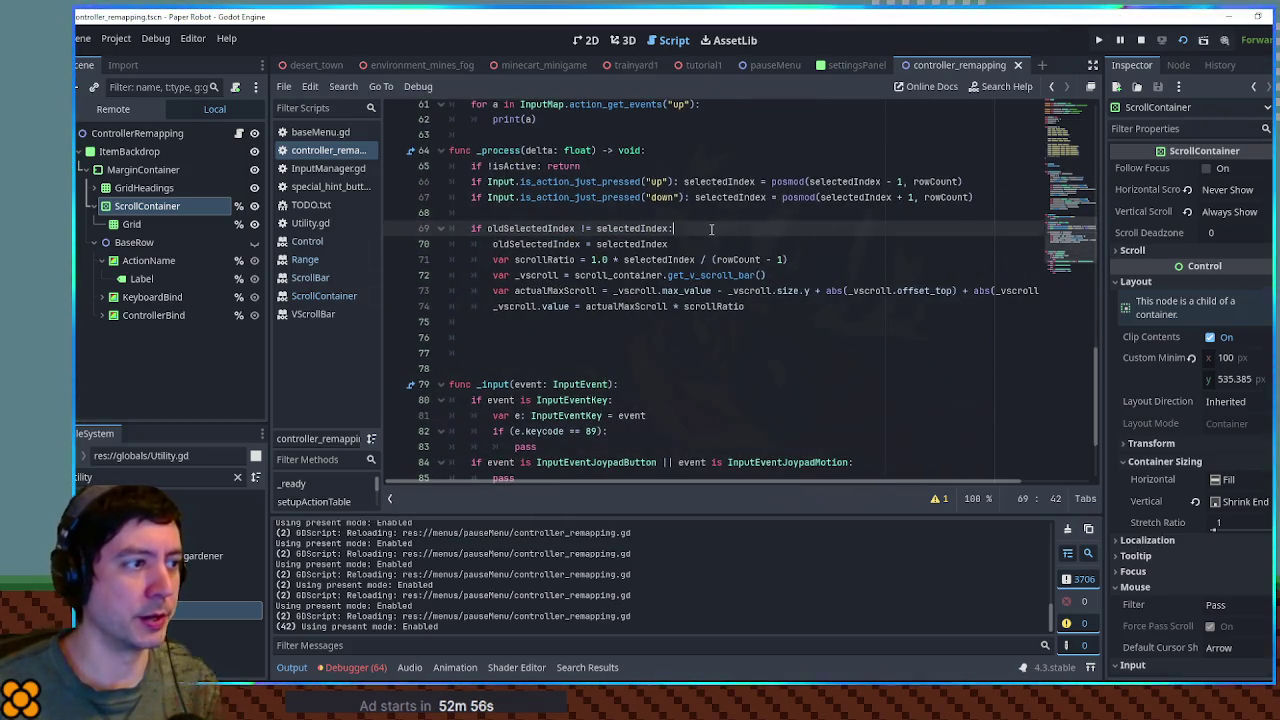
{"action": "key", "text": "Return"}
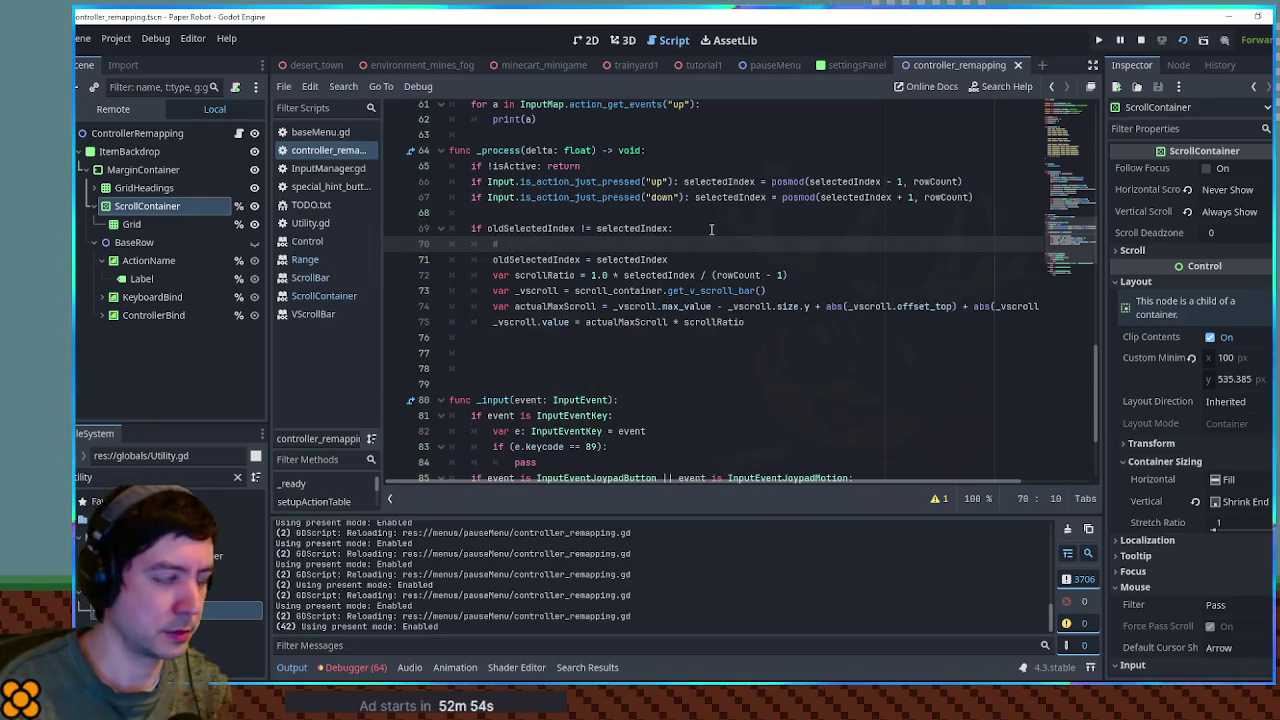
{"action": "key", "text": "BackSpace"}
{"action": "key", "text": "Down"}
{"action": "key", "text": "Return"}
{"action": "type", "text": "#T"}
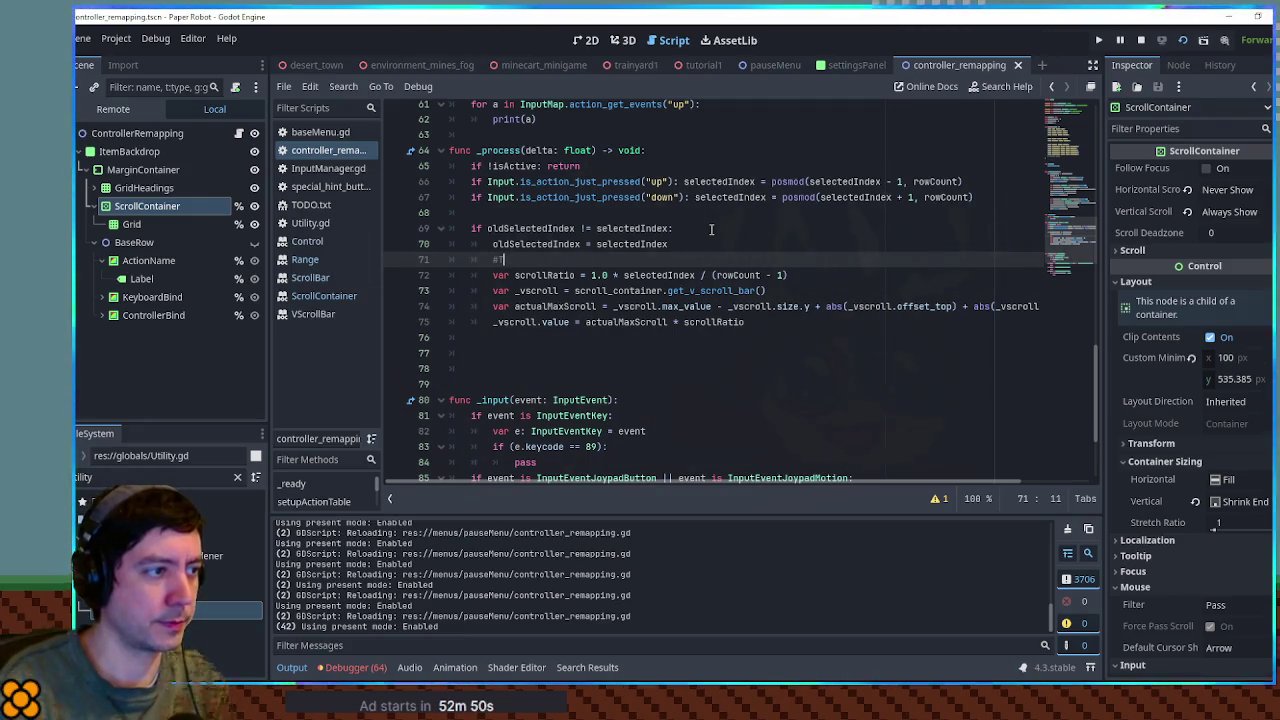
{"action": "type", "text": "ODO sfx"}
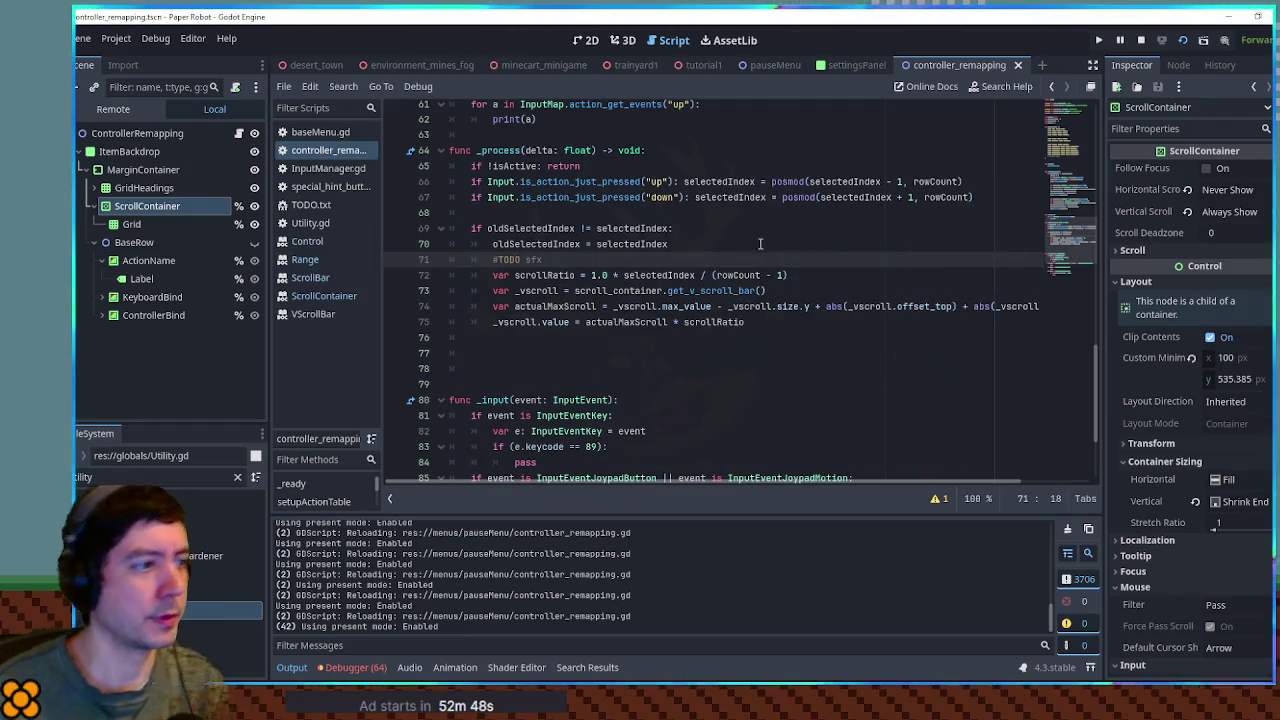
- Test-run the remapping menu, stop the game, and select oldSelectedIndex on line 70
{"action": "left_click", "coordinate": [718, 339]}
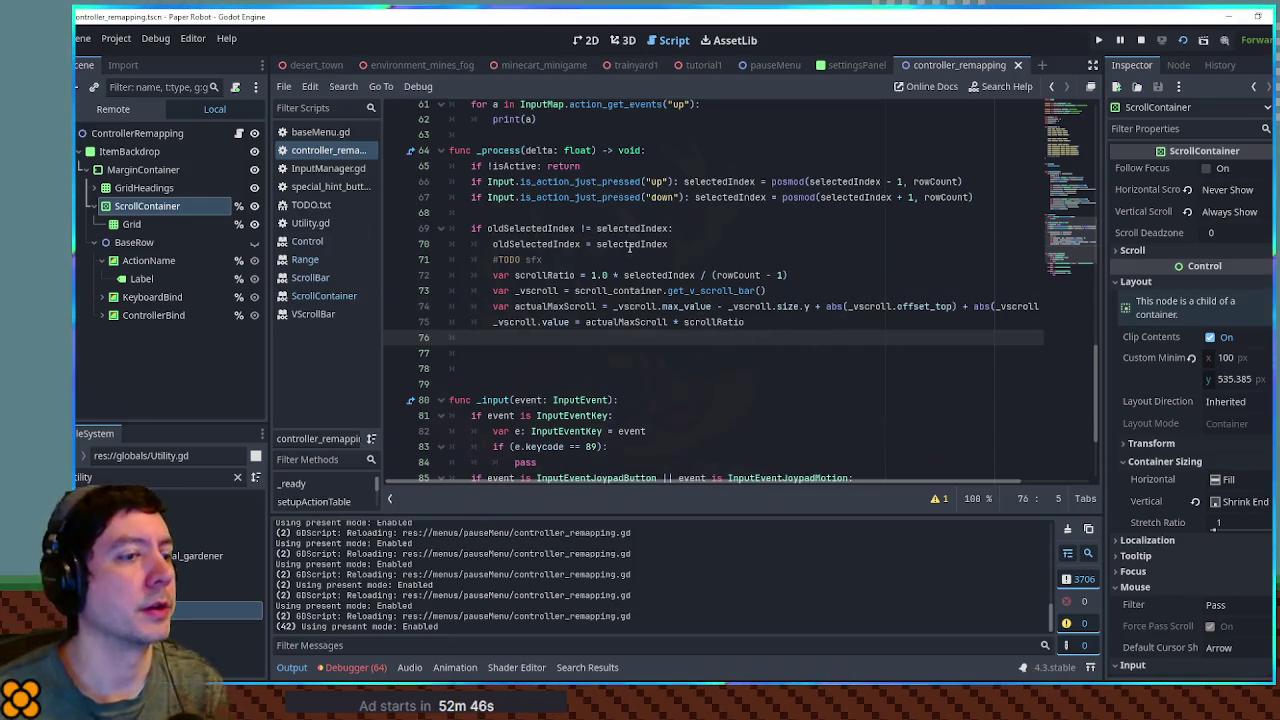
{"action": "key", "text": "F6"}
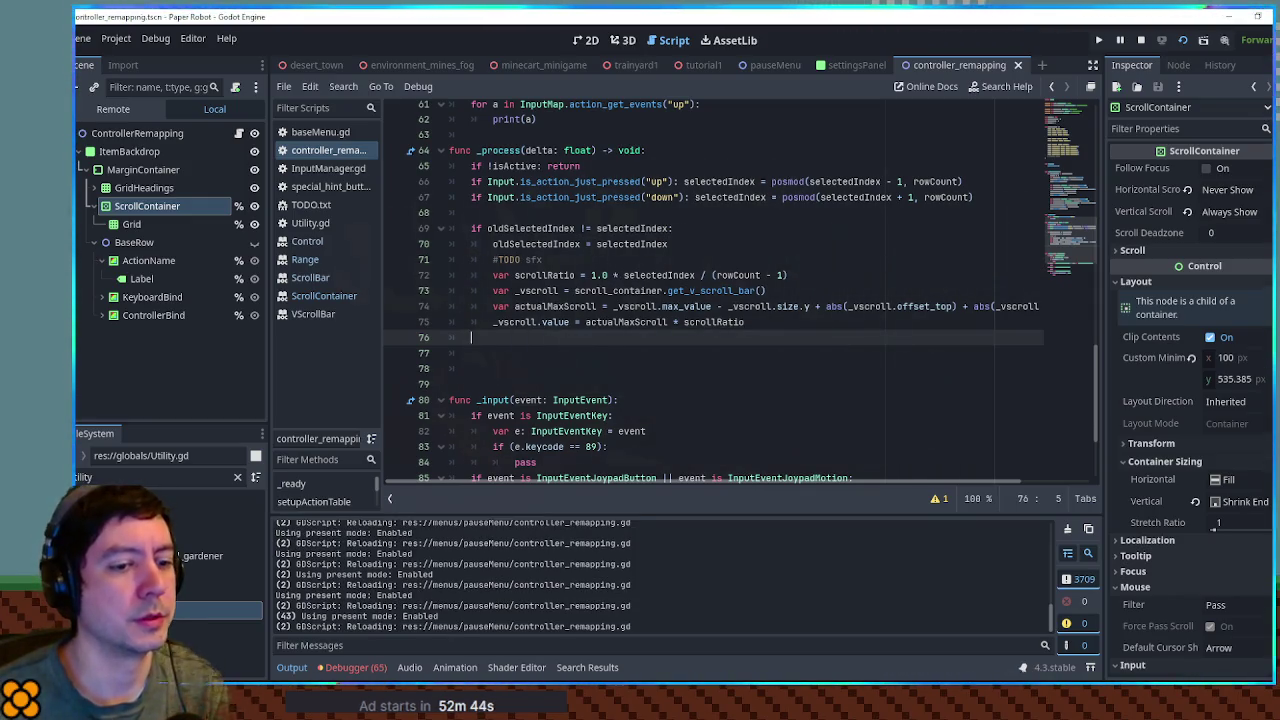
{"action": "key", "text": "F8"}
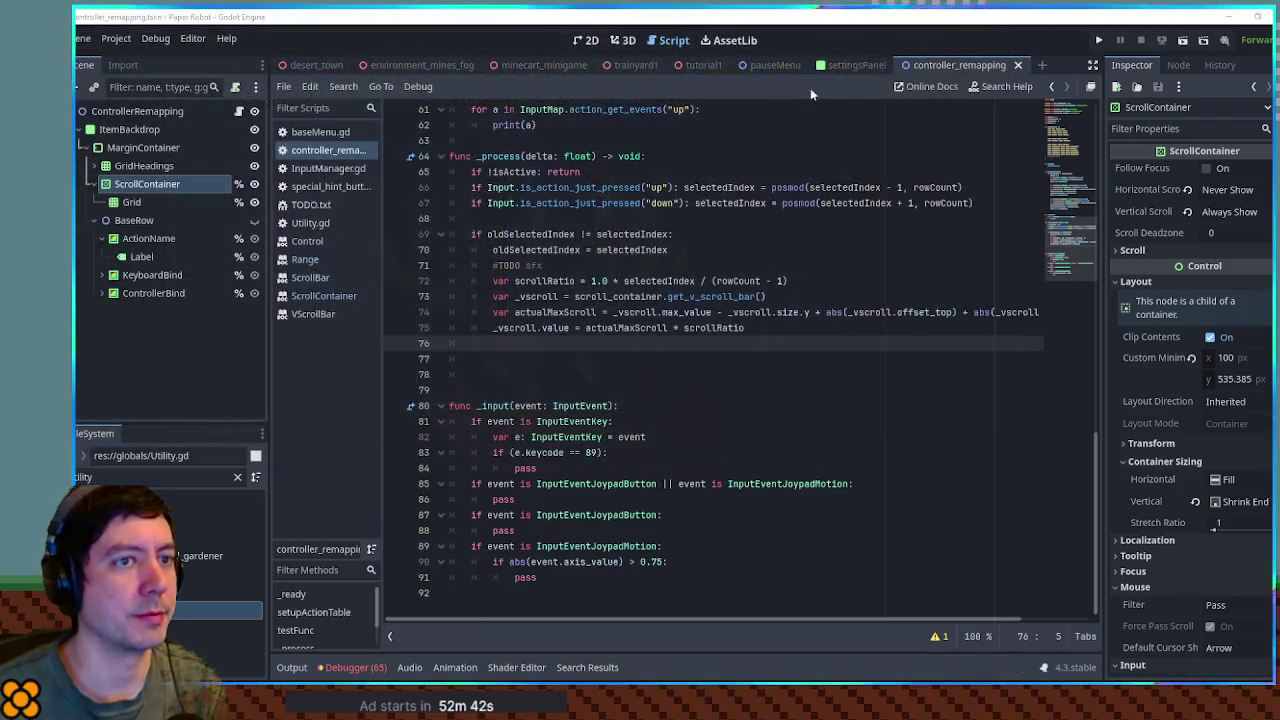
{"action": "double_click", "coordinate": [535, 250]}
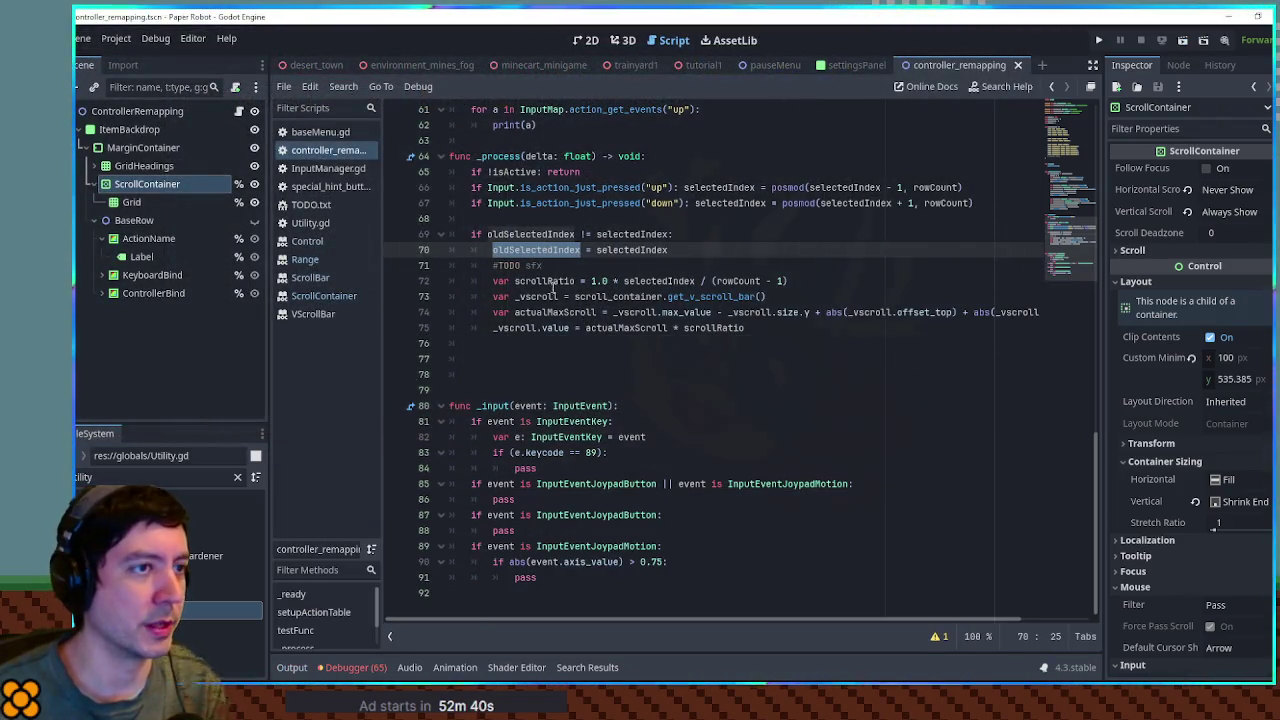
- Run the game from the tutorial1 scene, then insert two blank lines after line 69
{"action": "left_click", "coordinate": [703, 65]}
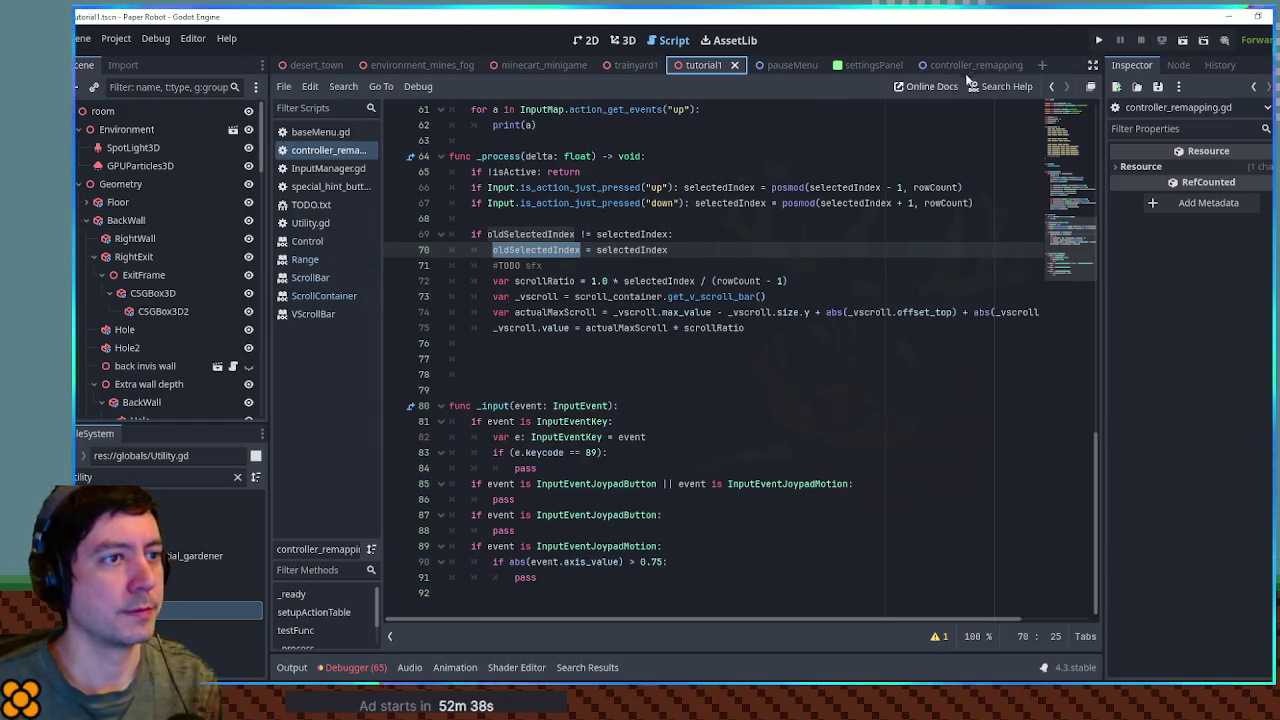
{"action": "key", "text": "F6"}
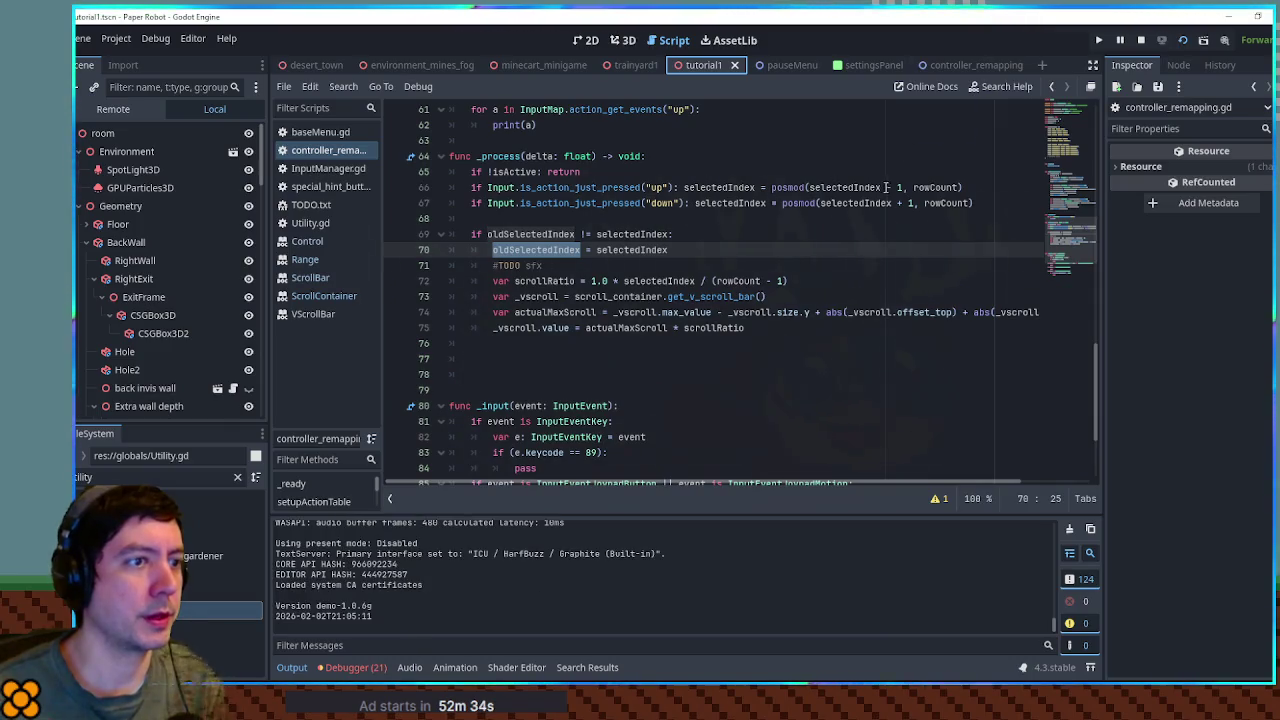
{"action": "left_click", "coordinate": [516, 343]}
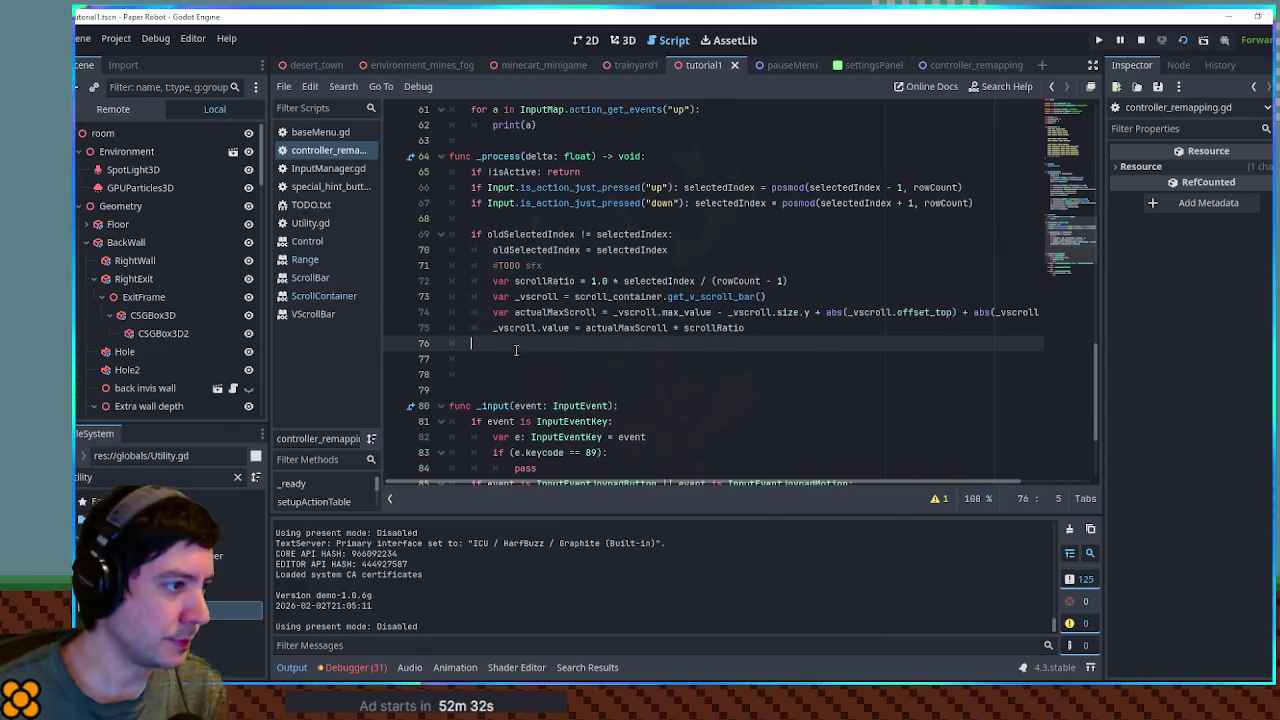
{"action": "left_click", "coordinate": [516, 359]}
{"action": "key", "text": "Tab"}
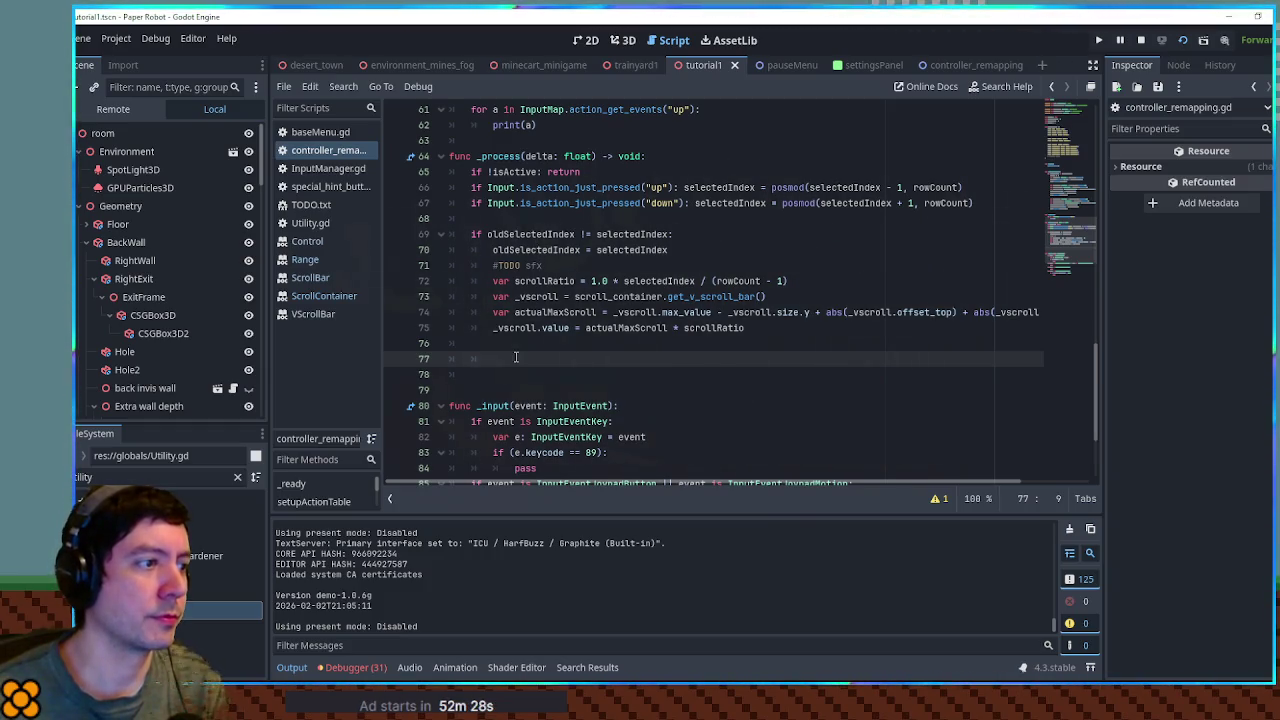
{"action": "left_click_drag", "start_coordinate": [670, 250], "coordinate": [684, 234]}
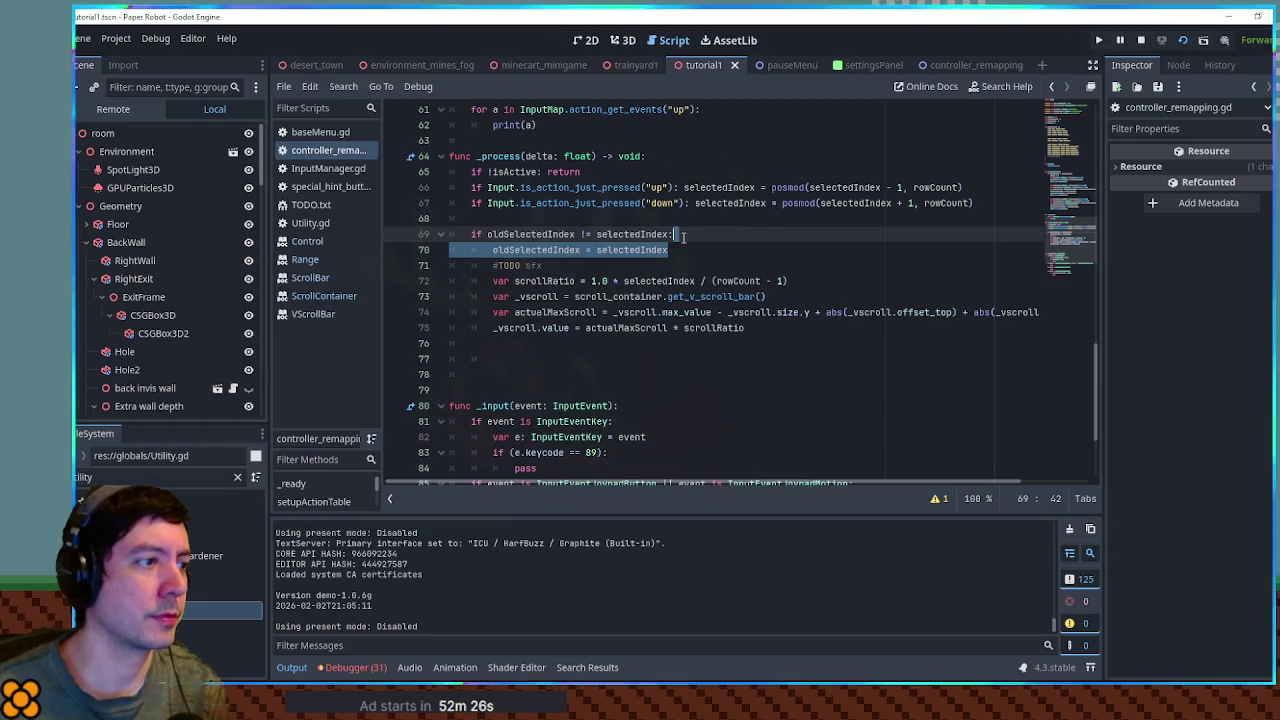
{"action": "left_click", "coordinate": [686, 236]}
{"action": "key", "text": "Return"}
{"action": "key", "text": "Return"}
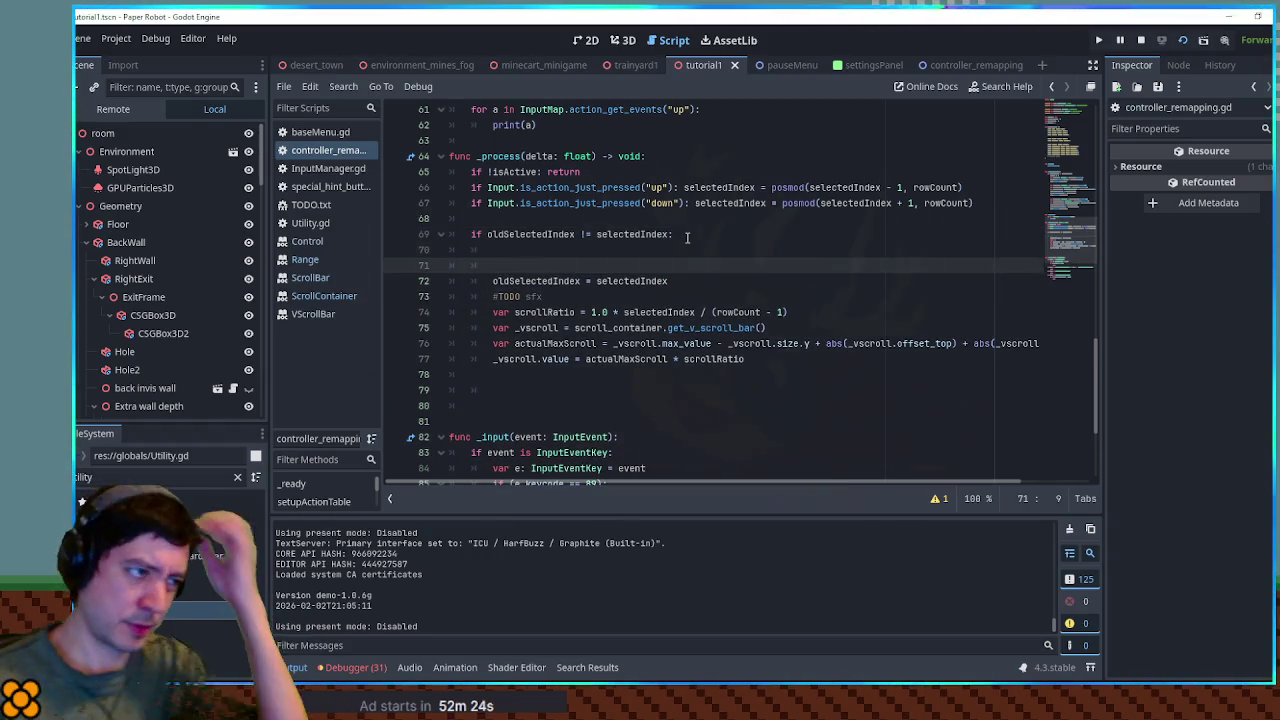
{"action": "key", "text": "Up"}
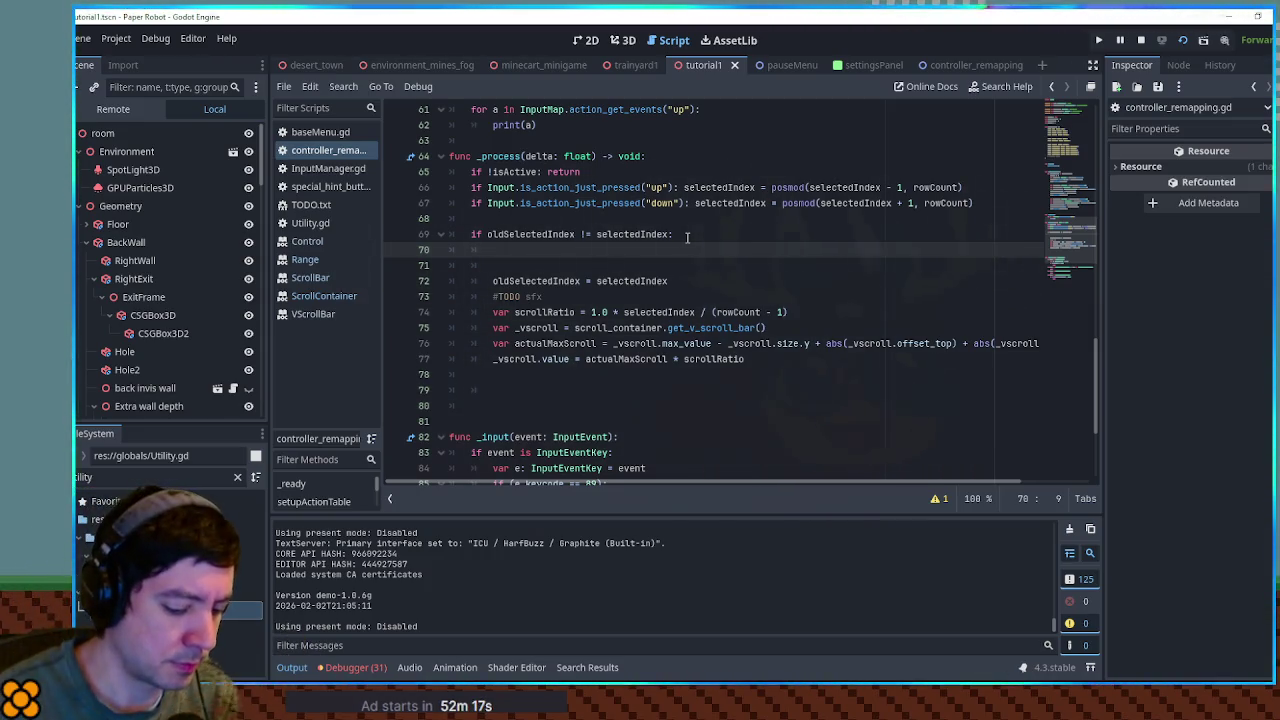
- Write 'var oldColorRect: ColorRect = grid.get_child(oldSelectedIndex …)' at the start of the block
{"action": "type", "text": "var "}
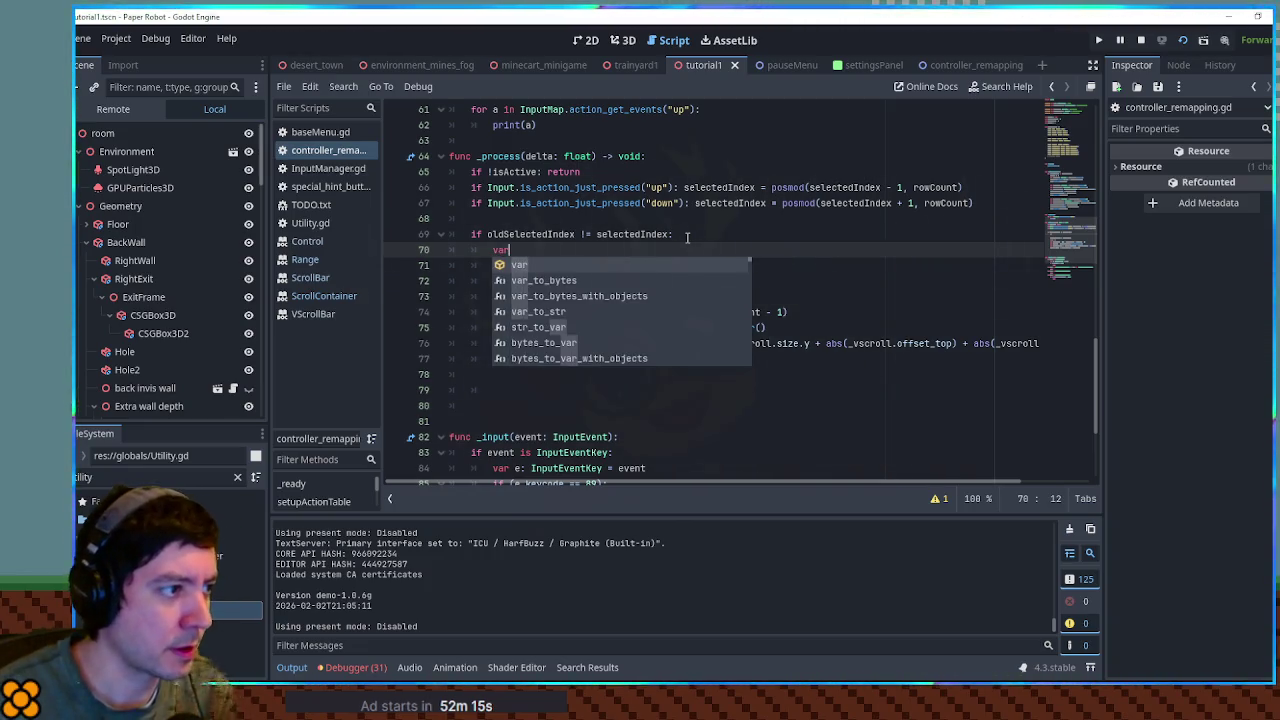
{"action": "type", "text": "oldColorRe"}
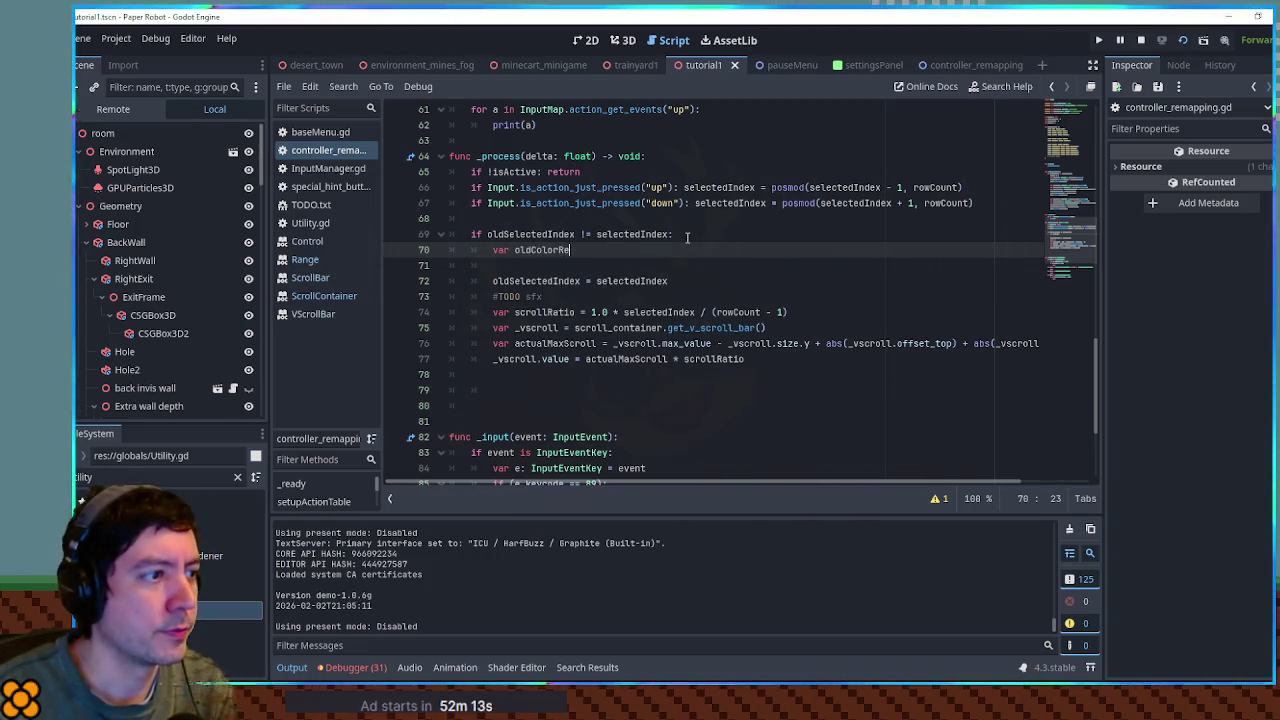
{"action": "type", "text": "ct = gri"}
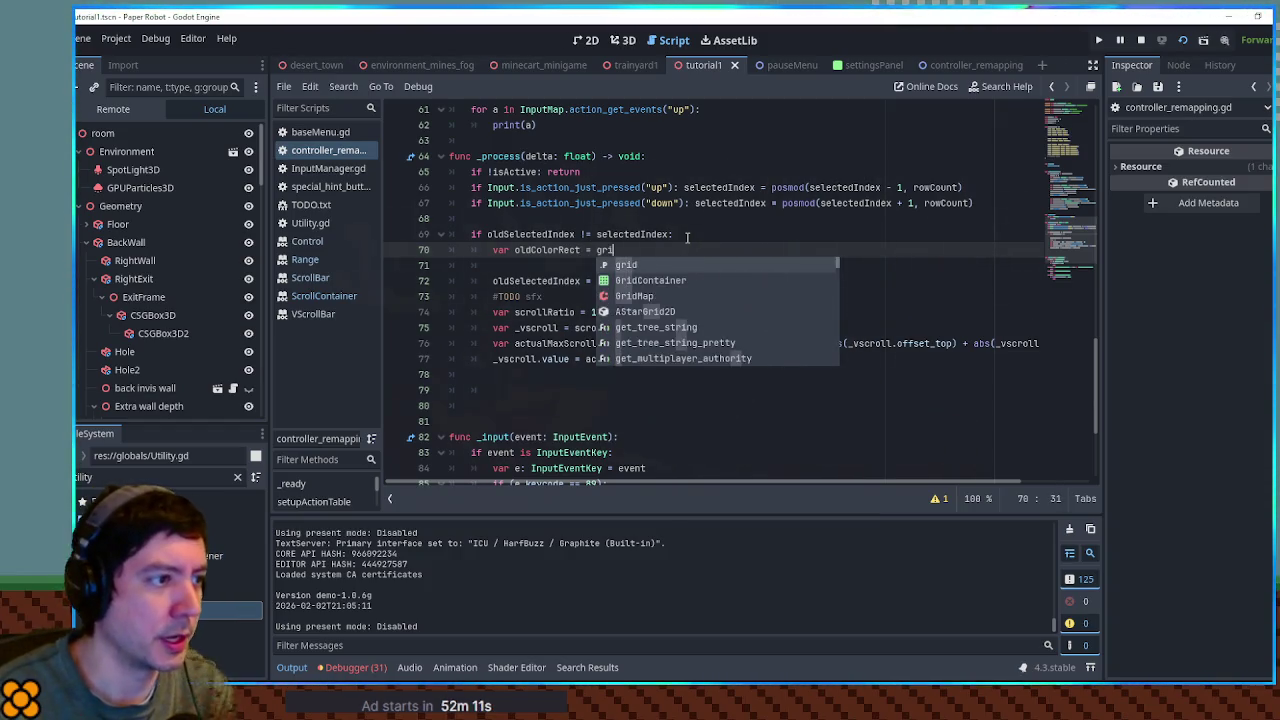
{"action": "key", "text": "Return"}
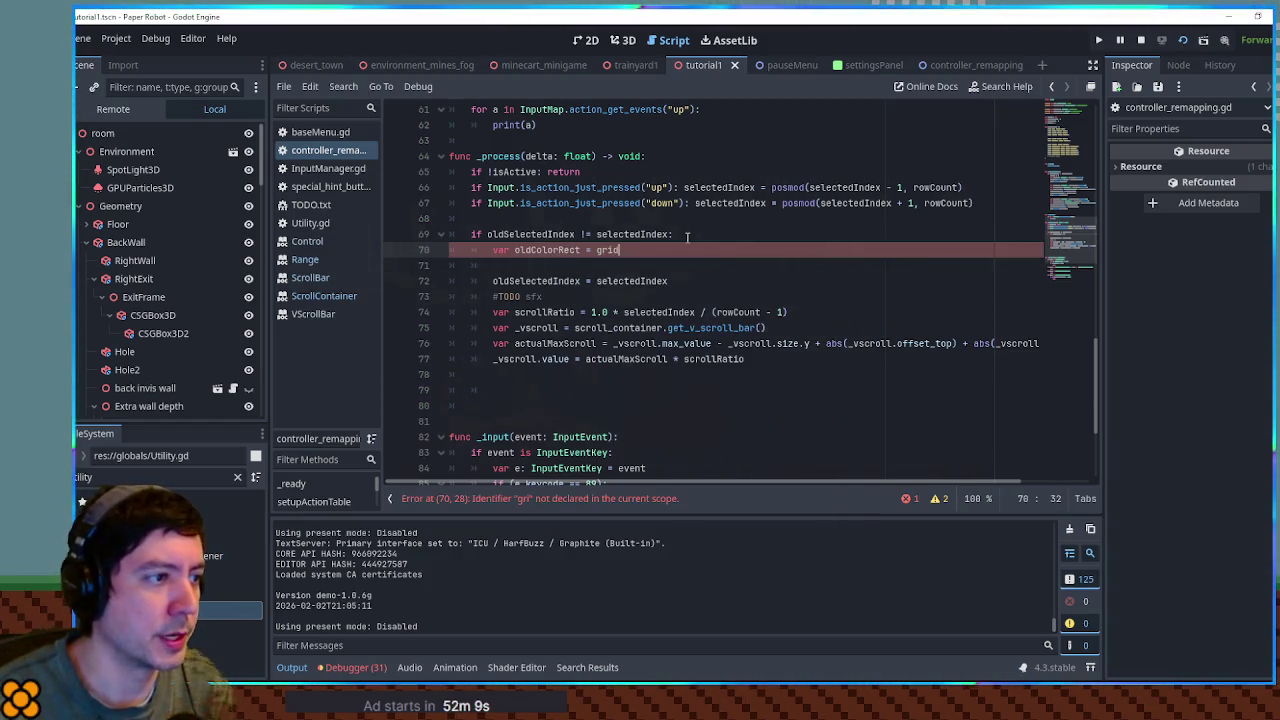
{"action": "type", "text": "."}
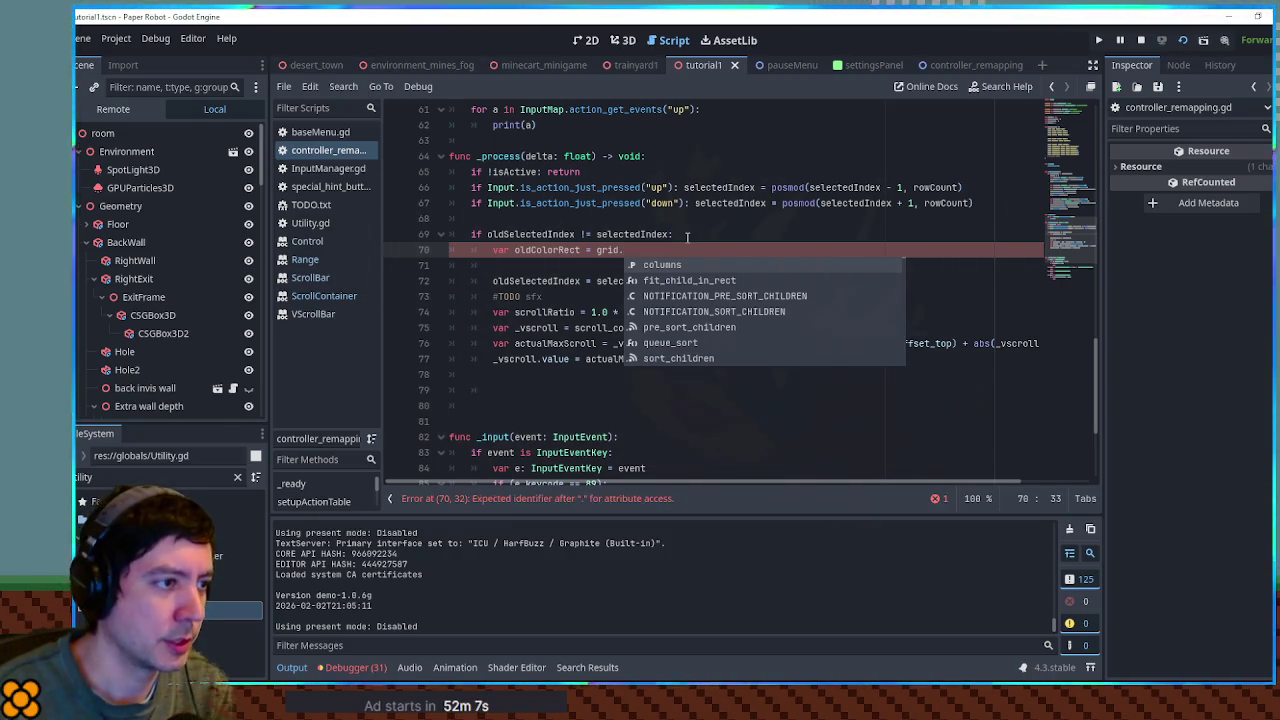
{"action": "type", "text": "get_child("}
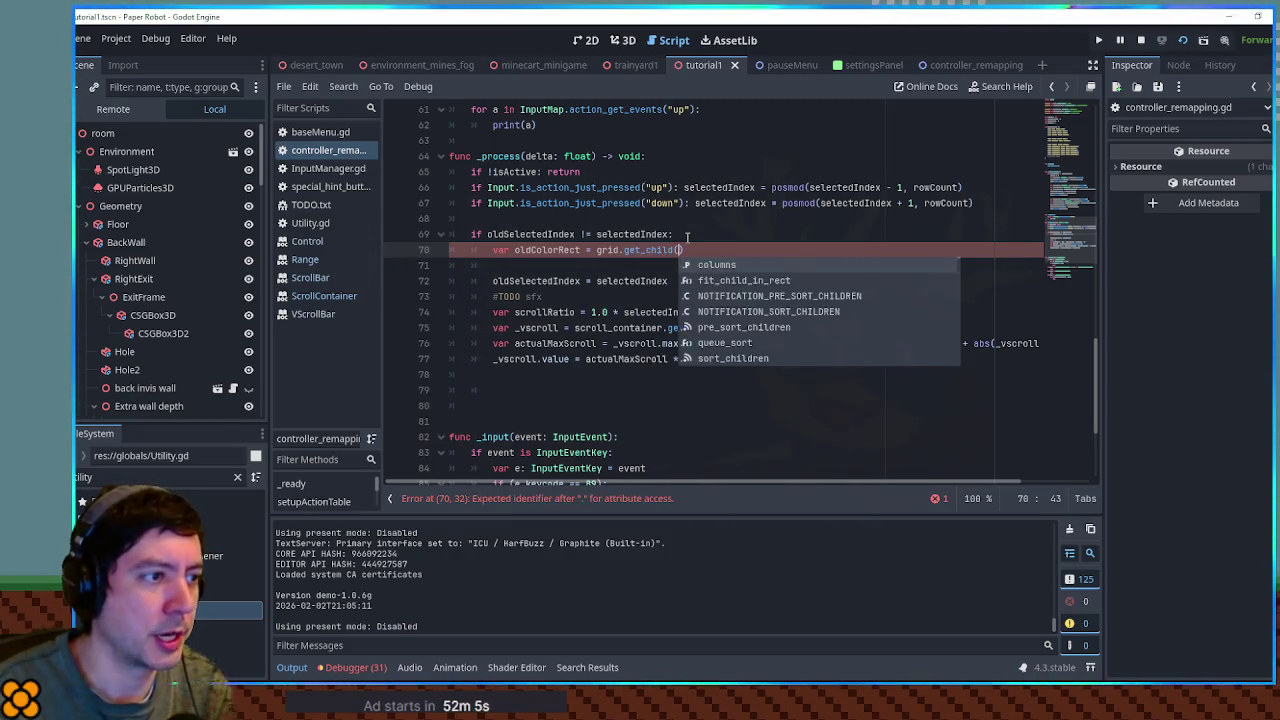
{"action": "key", "text": "Return"}
{"action": "double_click", "coordinate": [525, 235]}
{"action": "key", "text": "ctrl+c"}
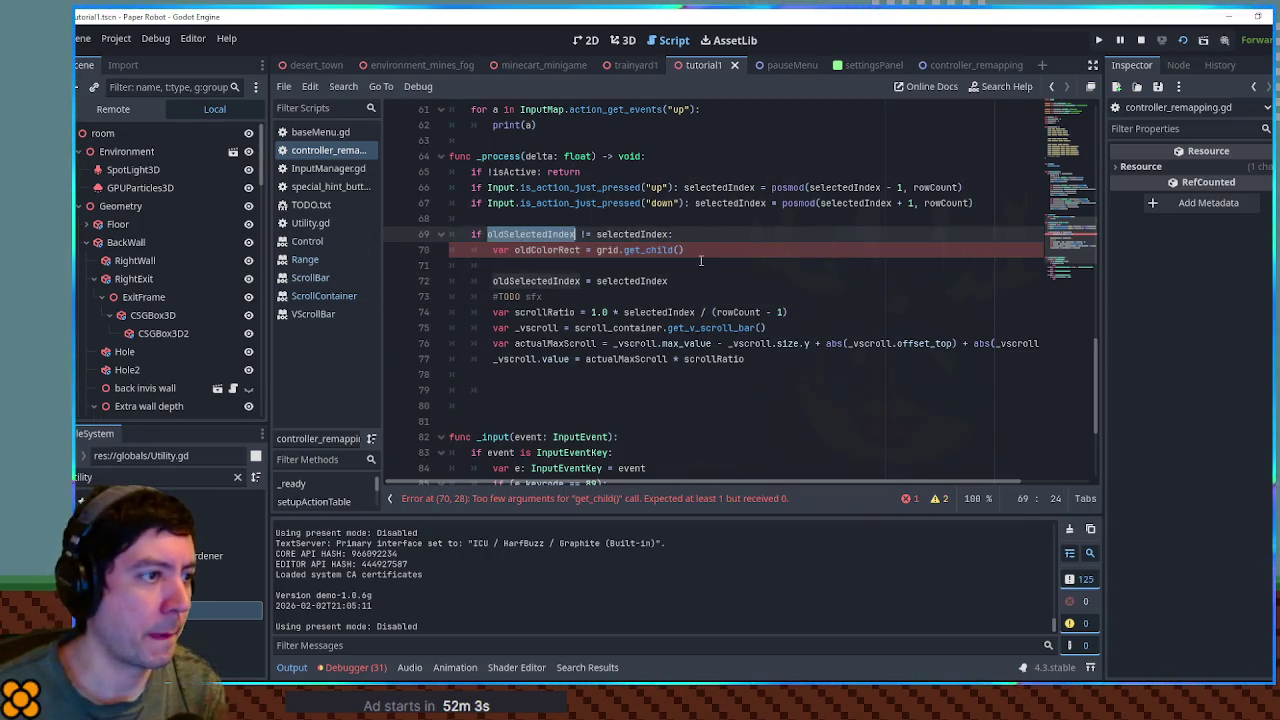
{"action": "left_click", "coordinate": [678, 250]}
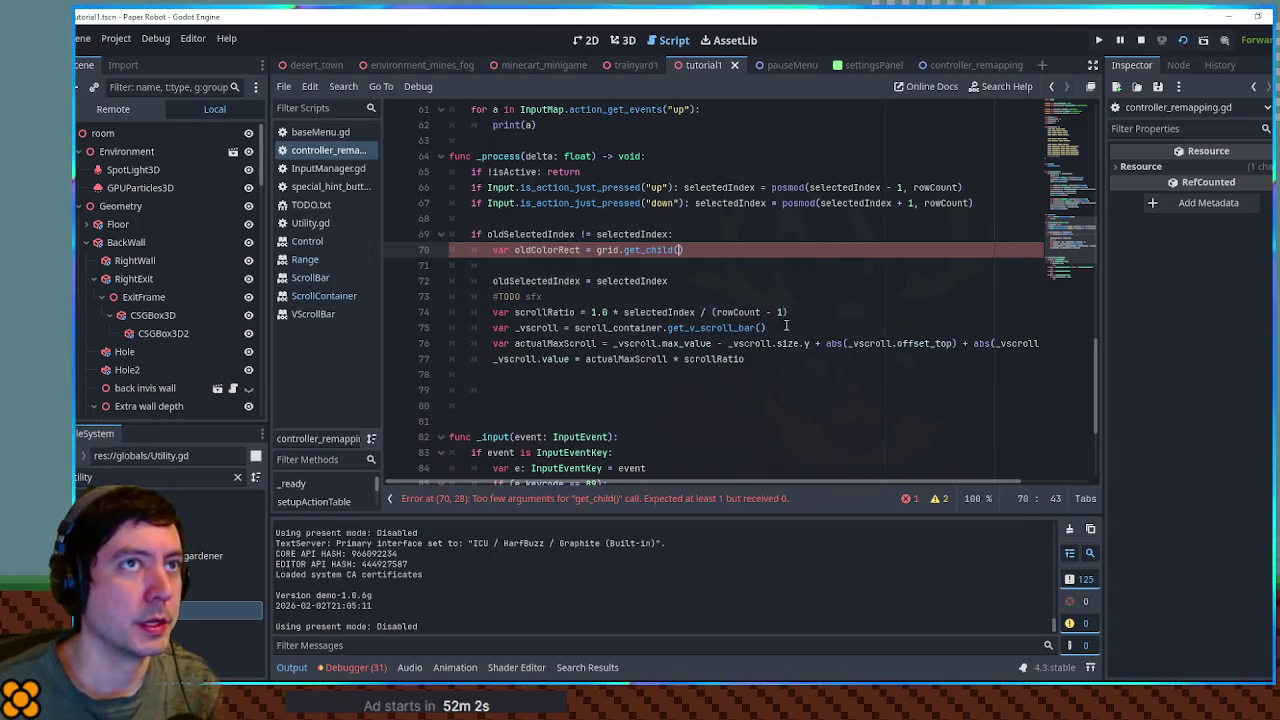
{"action": "key", "text": "ctrl+v"}
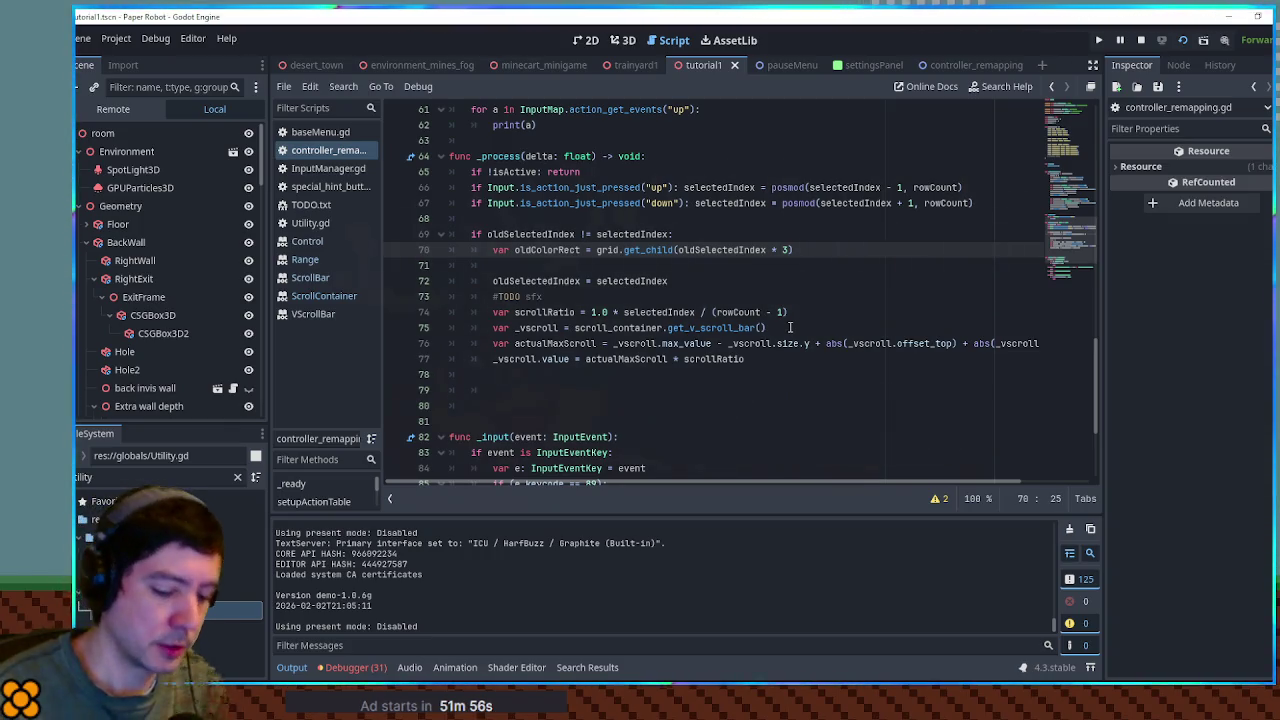
{"action": "type", "text": ": ColorRec"}
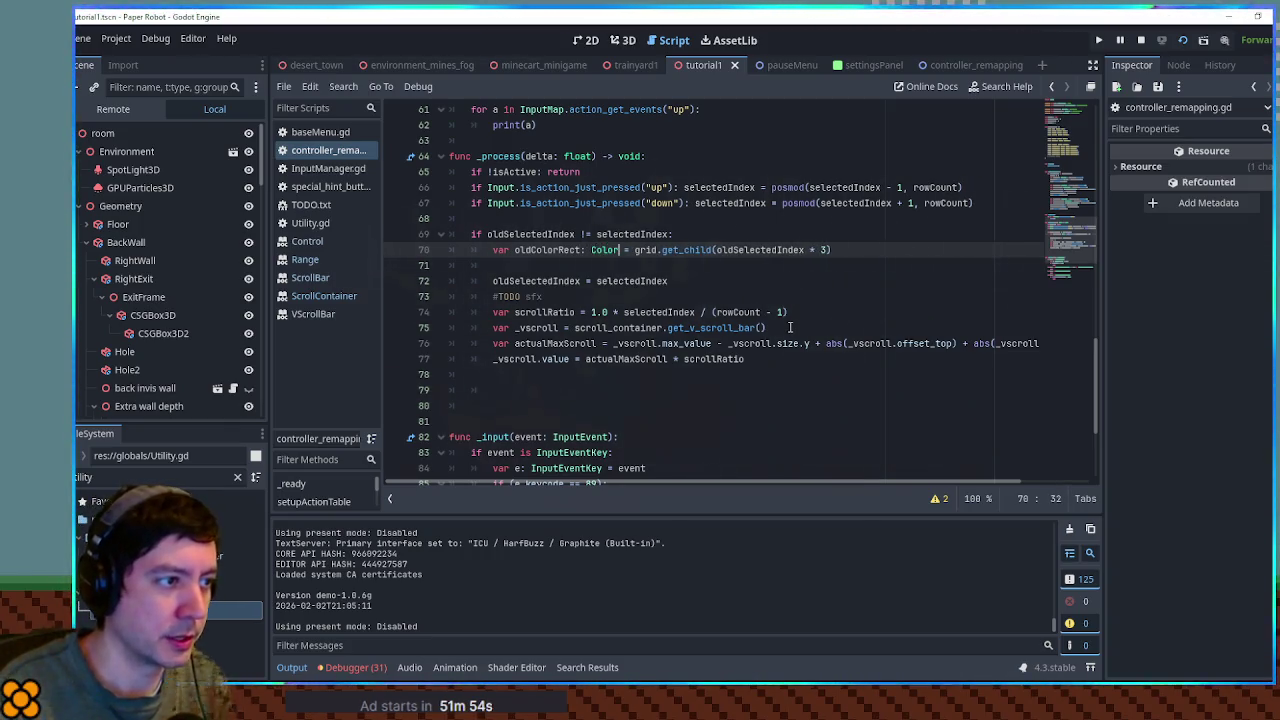
{"action": "key", "text": "Return"}
- Add 'oldColorRect.color = Color.TRANSPARENT' on the next line
{"action": "key", "text": "End"}
{"action": "key", "text": "Return"}
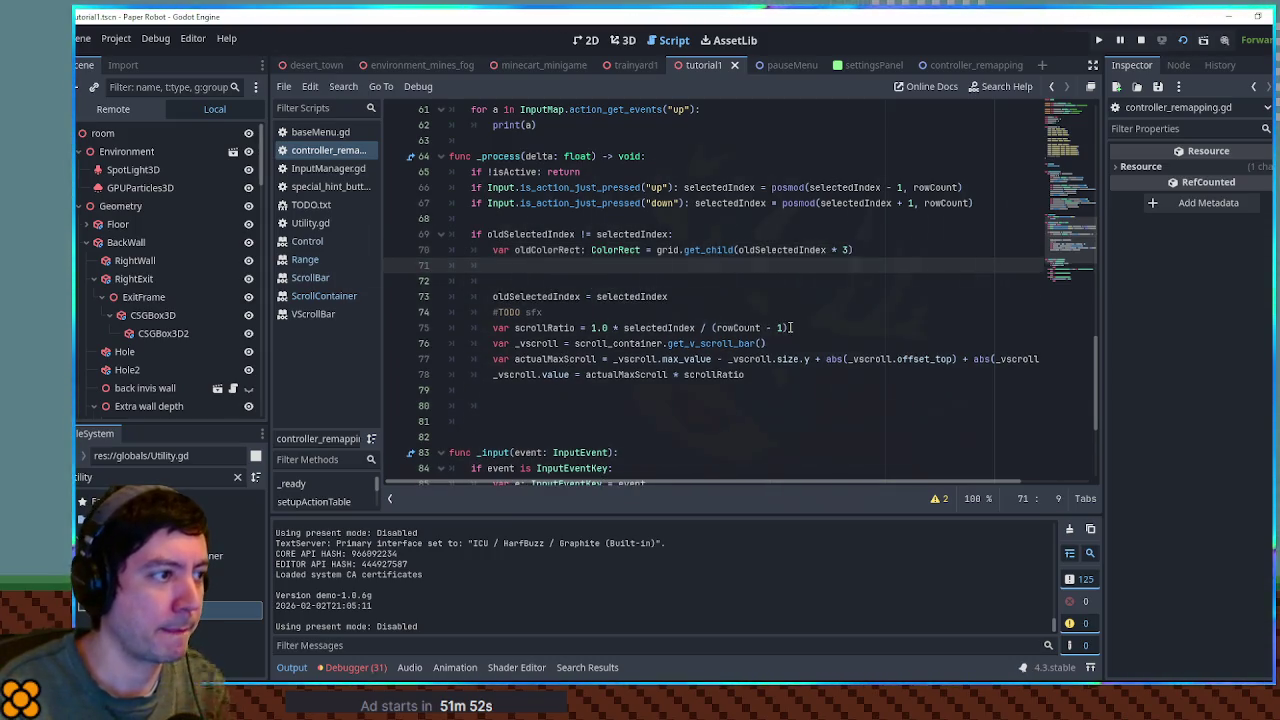
{"action": "type", "text": "oldC"}
{"action": "key", "text": "Return"}
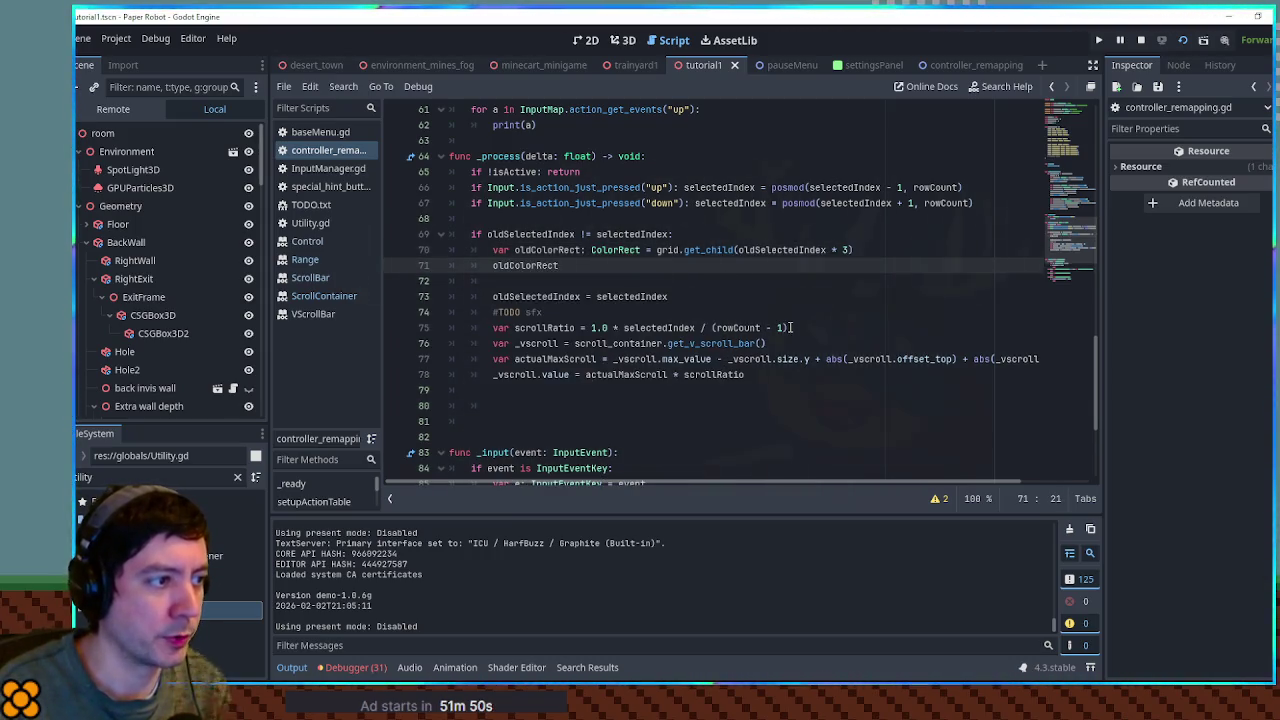
{"action": "type", "text": ".color = C"}
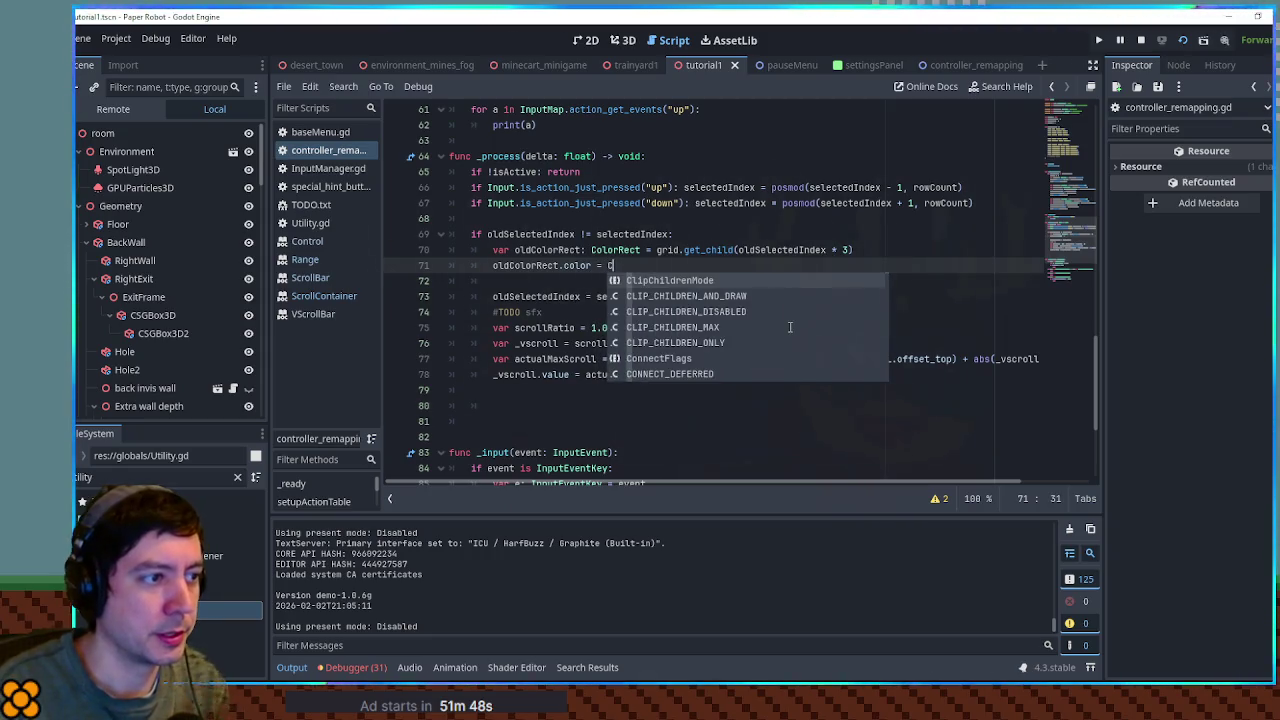
{"action": "type", "text": "olor.TRANS"}
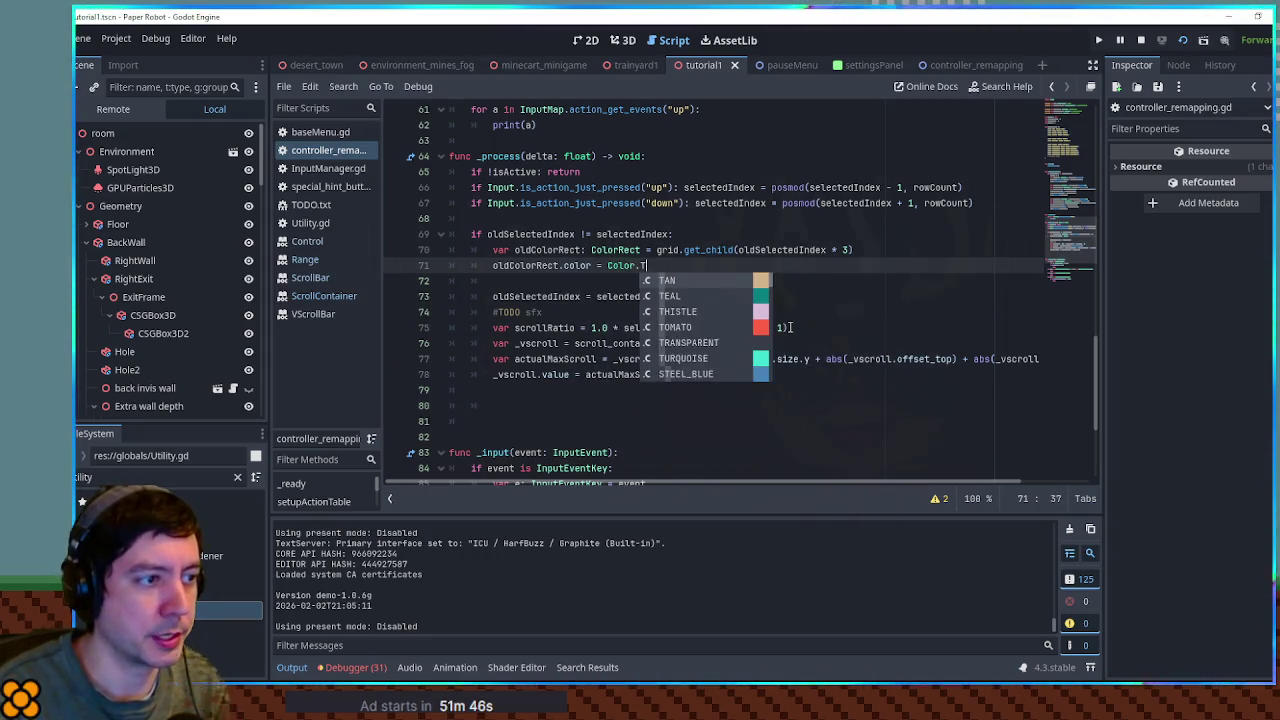
{"action": "key", "text": "Return"}
- Copy the two ColorRect lines and paste them below the scroll code
{"action": "left_click_drag", "start_coordinate": [770, 276], "coordinate": [767, 235]}
{"action": "key", "text": "ctrl+c"}
{"action": "left_click", "coordinate": [565, 390]}
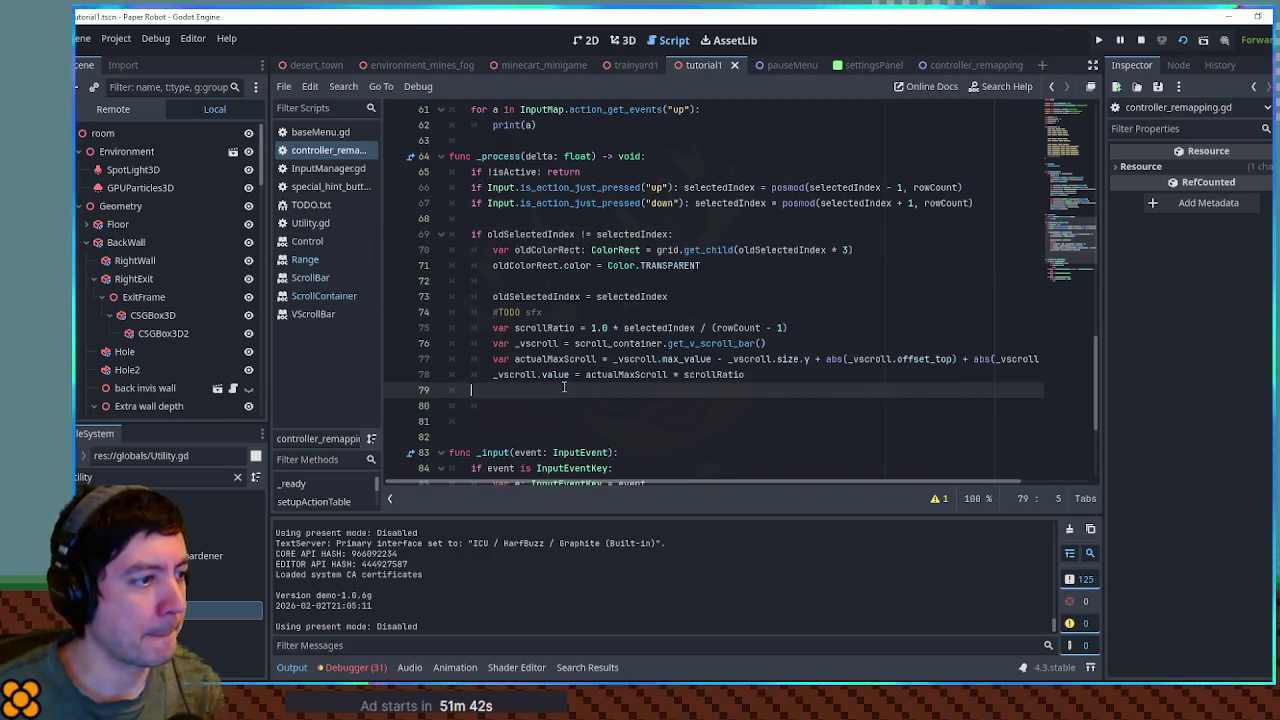
{"action": "key", "text": "ctrl+v"}
- Rename the copied rect variable to selectedColorRect and make its lookup use selectedIndex instead of oldSelectedIndex
{"action": "left_click_drag", "start_coordinate": [515, 406], "coordinate": [530, 406]}
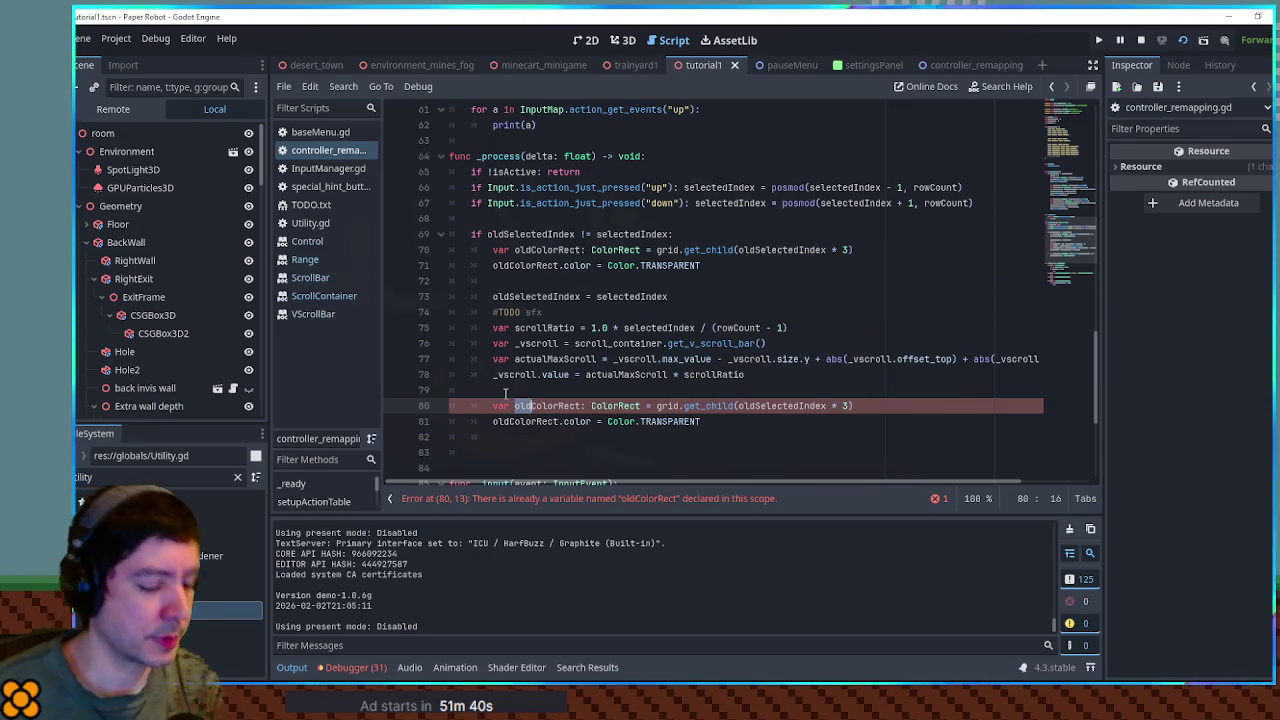
{"action": "type", "text": "selected"}
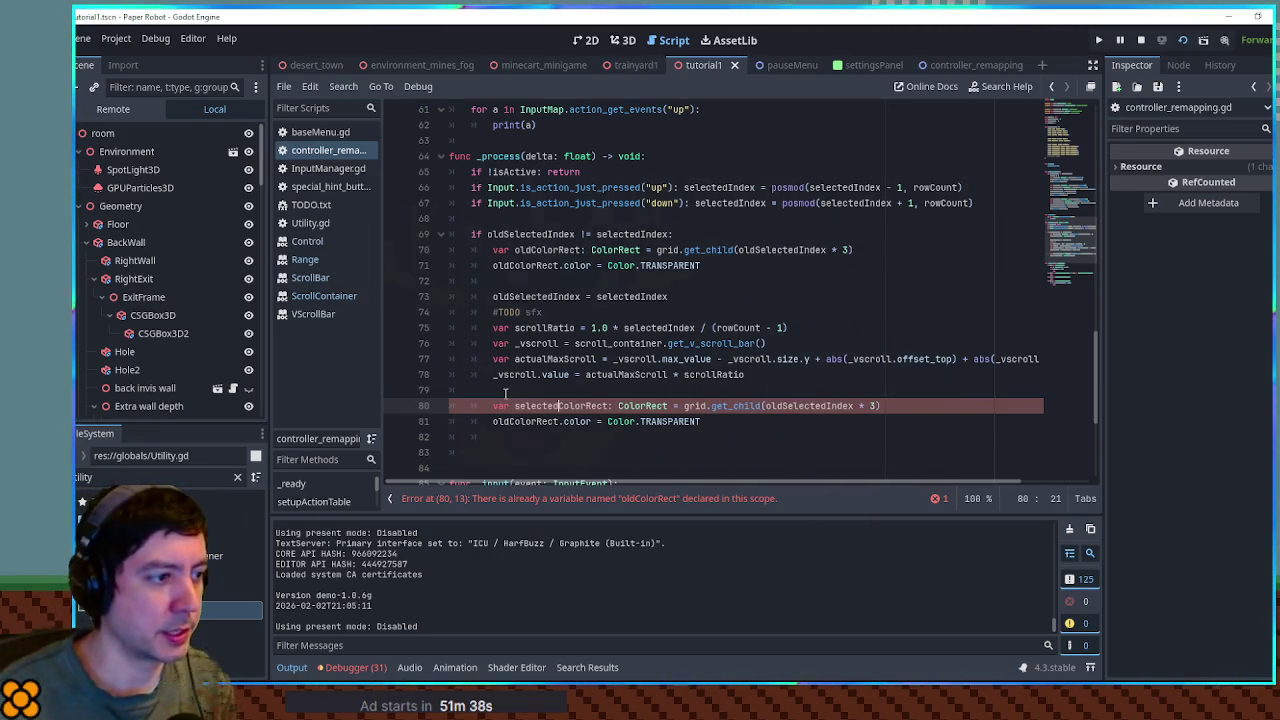
{"action": "double_click", "coordinate": [540, 405]}
{"action": "key", "text": "ctrl+c"}
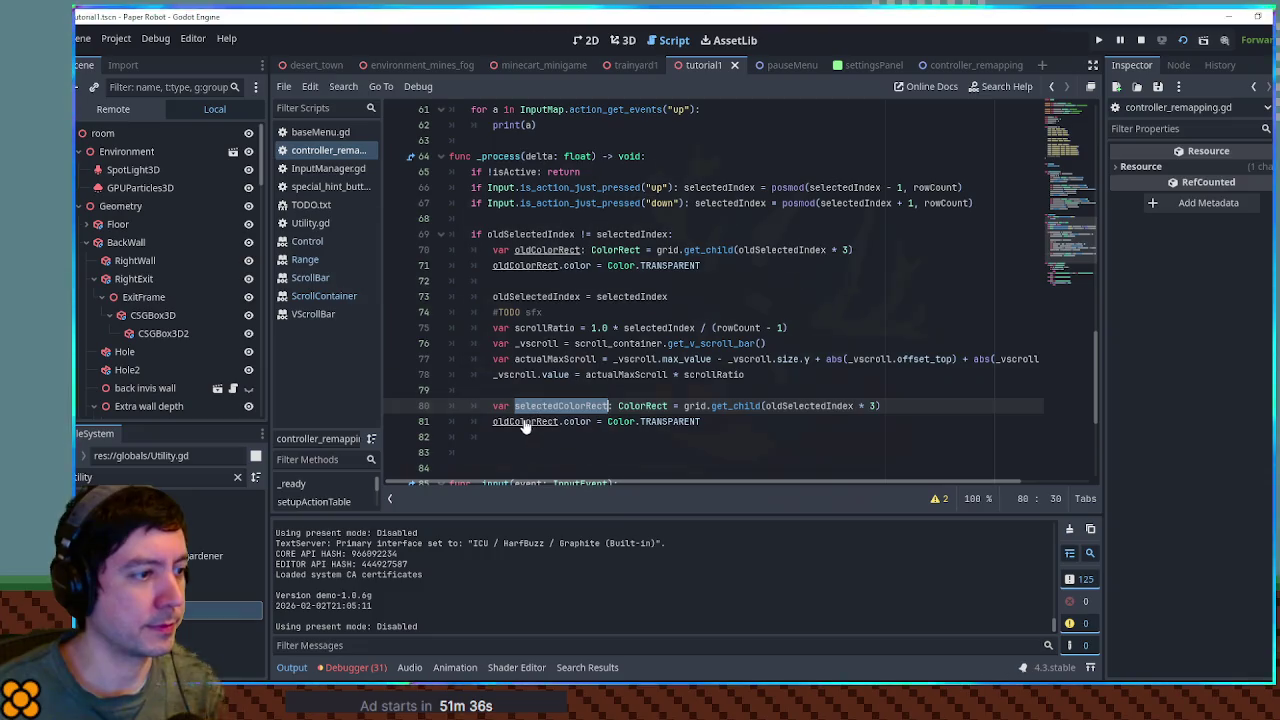
{"action": "double_click", "coordinate": [540, 421]}
{"action": "key", "text": "ctrl+v"}
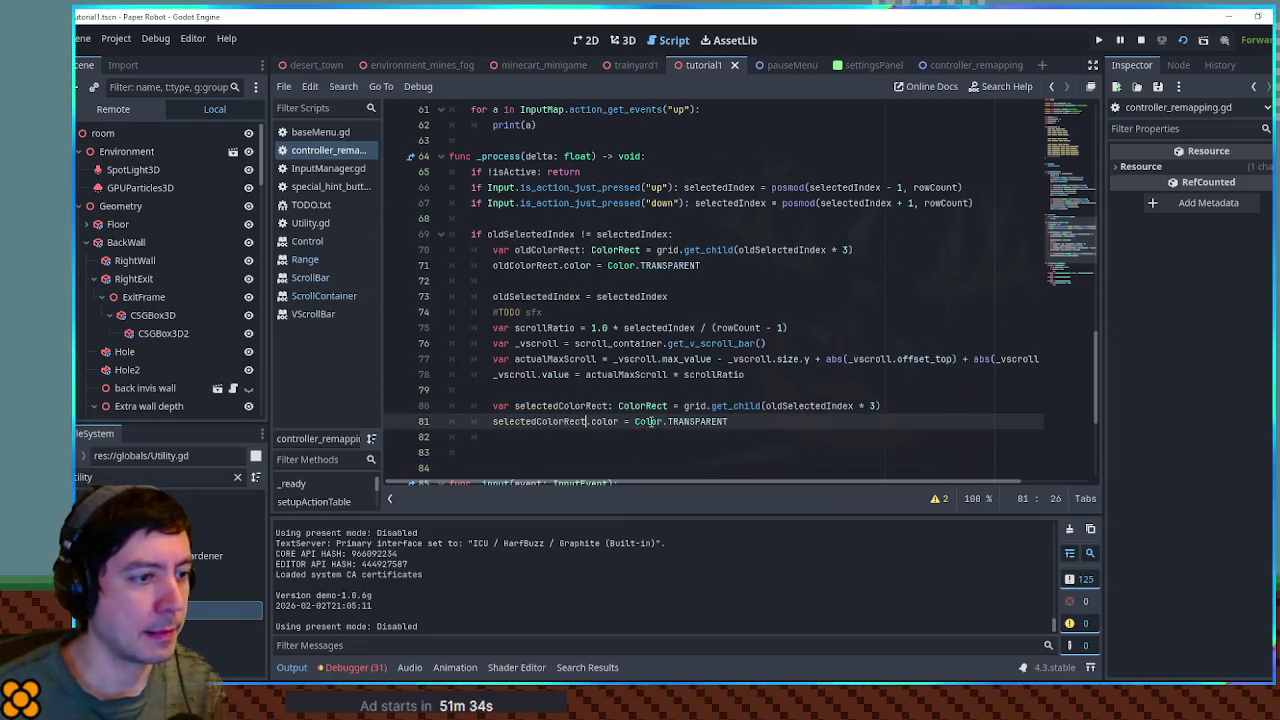
{"action": "double_click", "coordinate": [838, 406]}
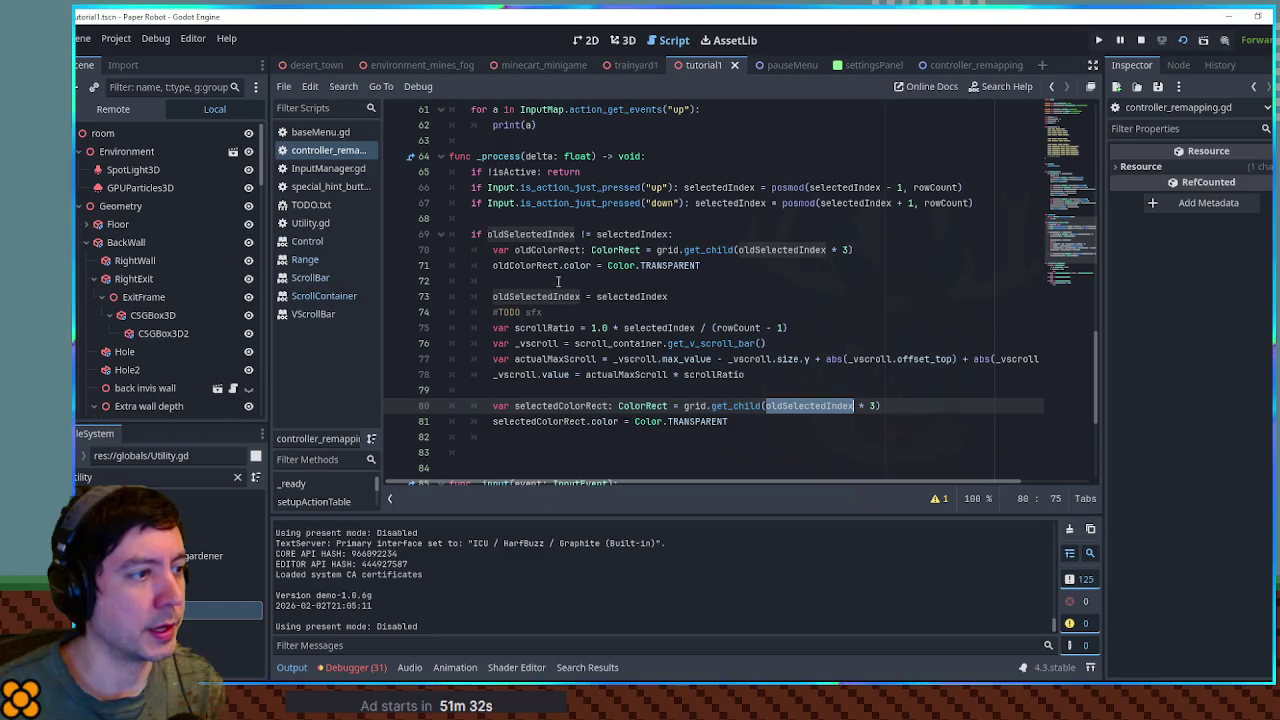
{"action": "double_click", "coordinate": [630, 296]}
{"action": "double_click", "coordinate": [813, 405]}
{"action": "key", "text": "ctrl+v"}
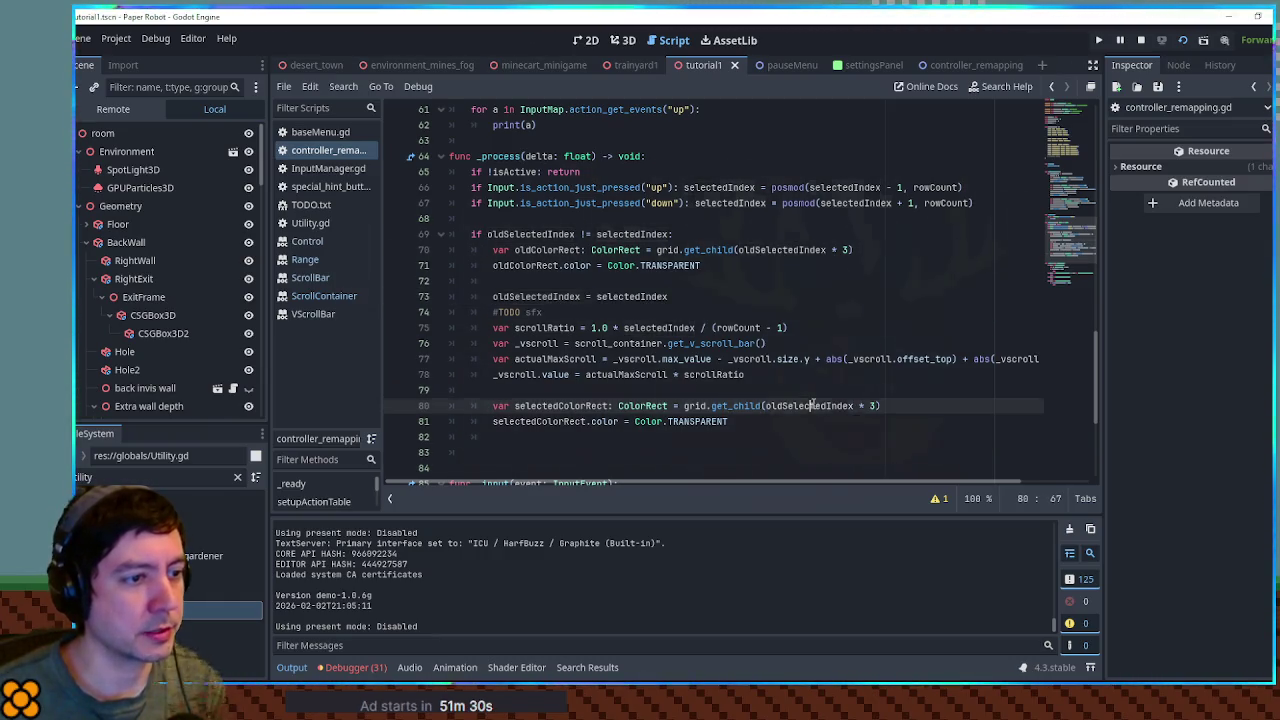
- Change line 81's colour from TRANSPARENT to Color.FLORAL_WHITE and run the game to test
{"action": "left_click", "coordinate": [750, 422]}
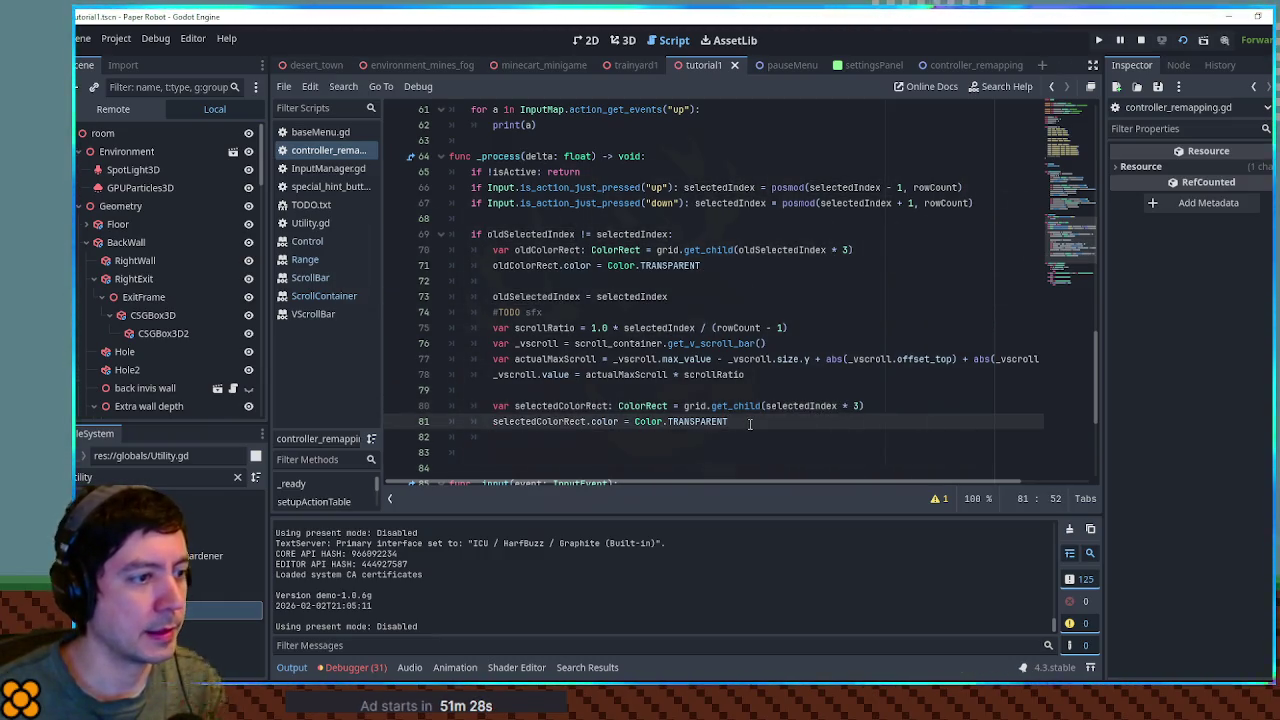
{"action": "double_click", "coordinate": [714, 421]}
{"action": "key", "text": "BackSpace"}
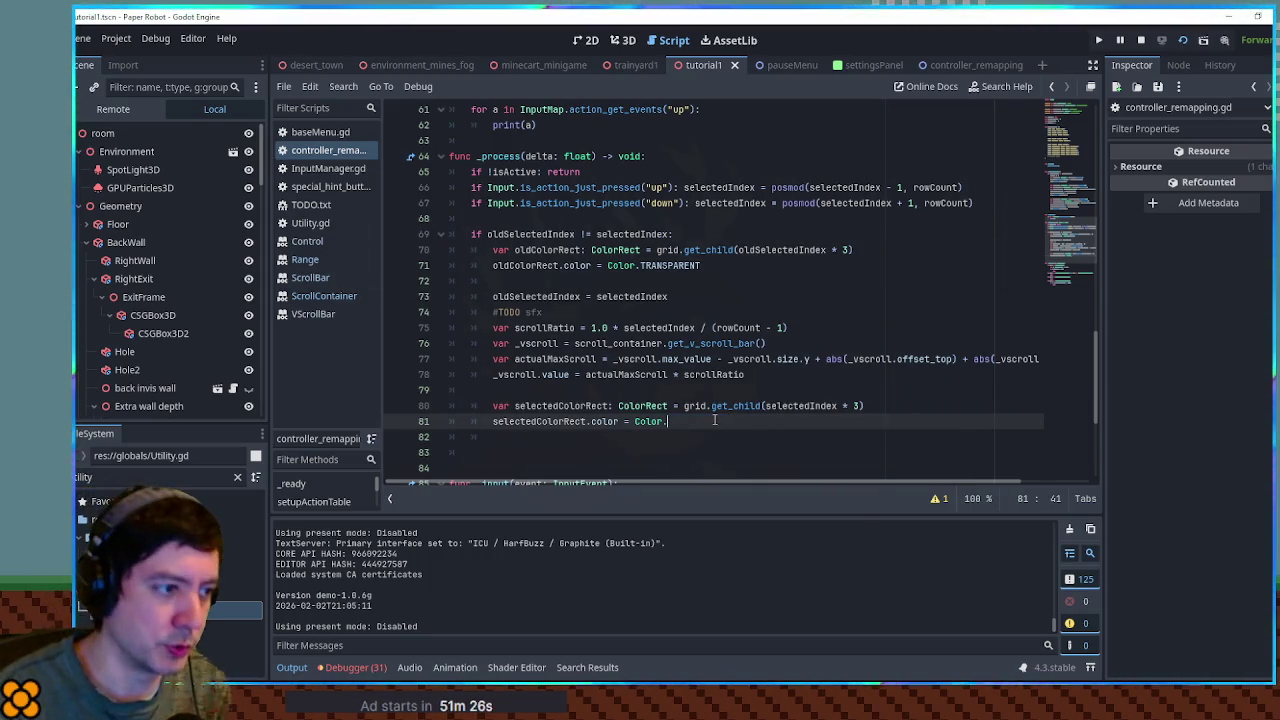
{"action": "type", "text": "O"}
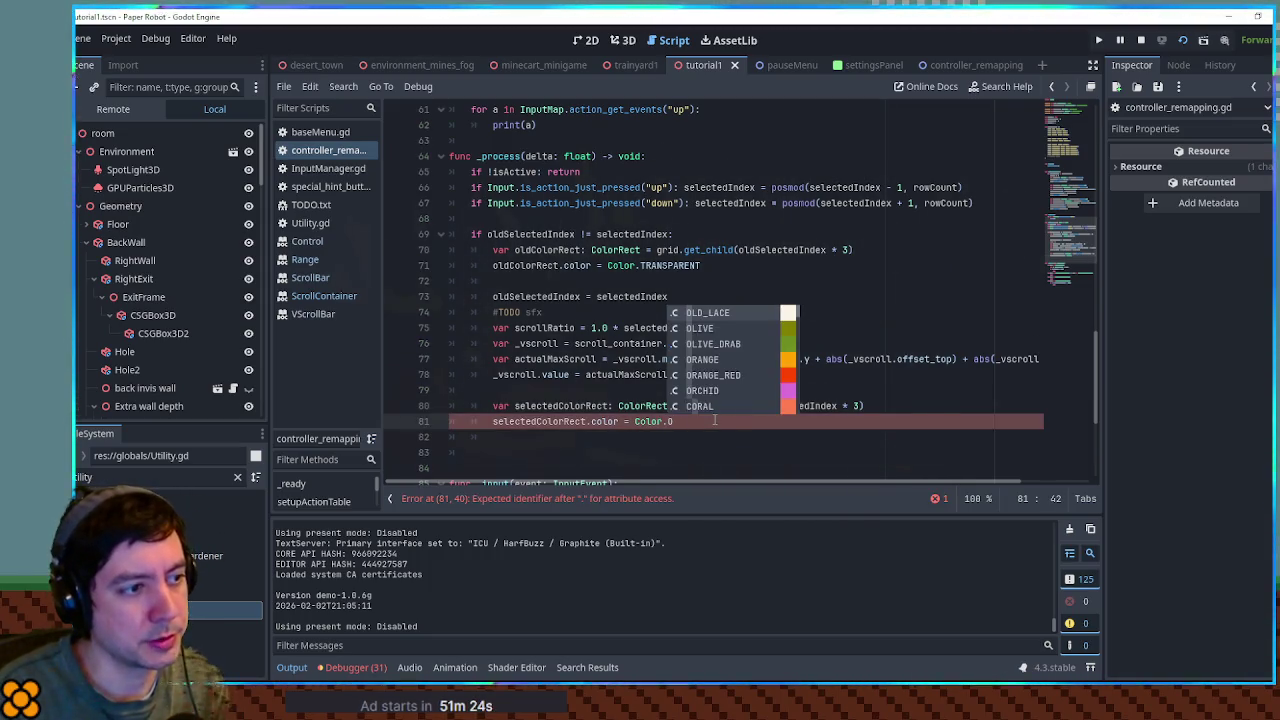
{"action": "type", "text": "R"}
{"action": "type", "text": "A"}
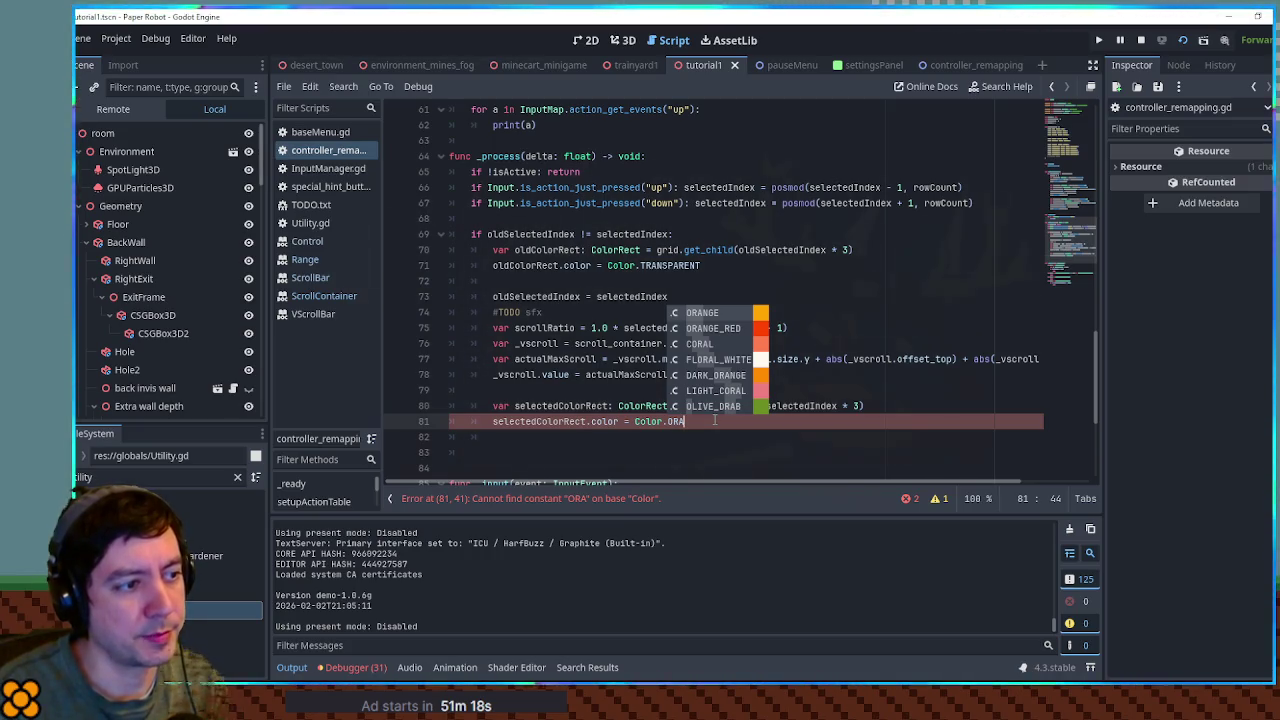
{"action": "left_click", "coordinate": [725, 360]}
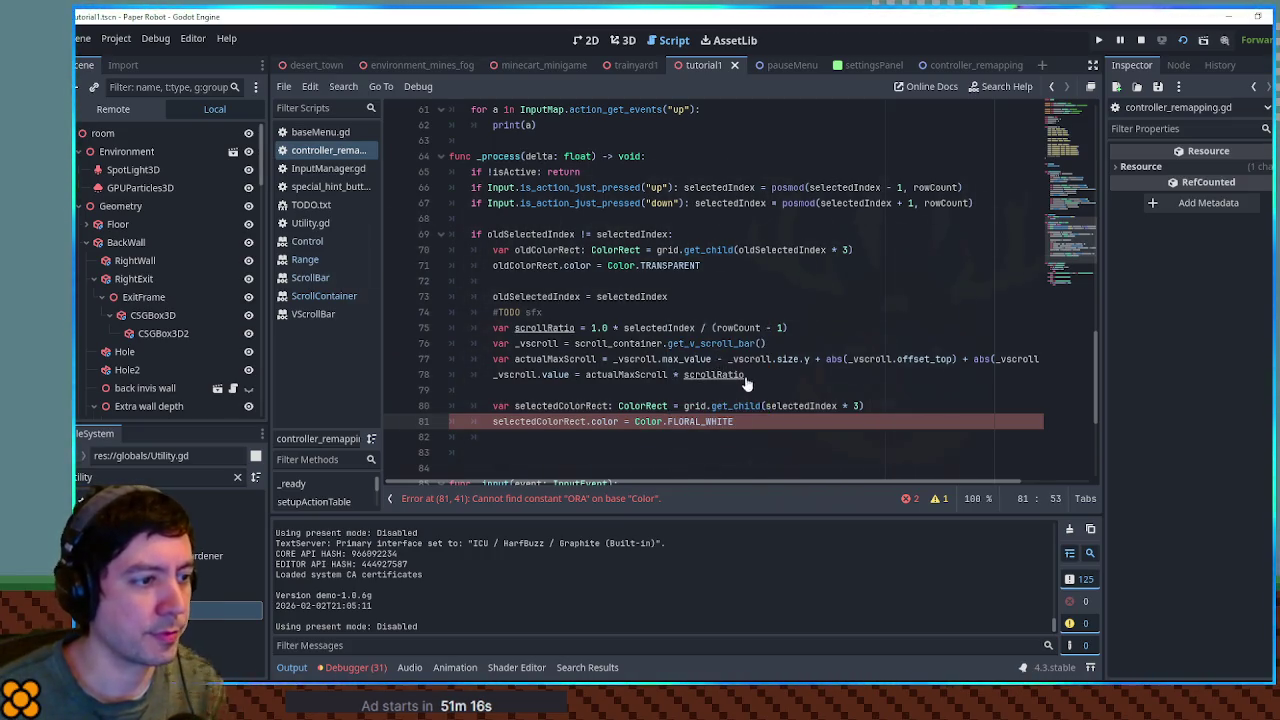
{"action": "key", "text": "F5"}
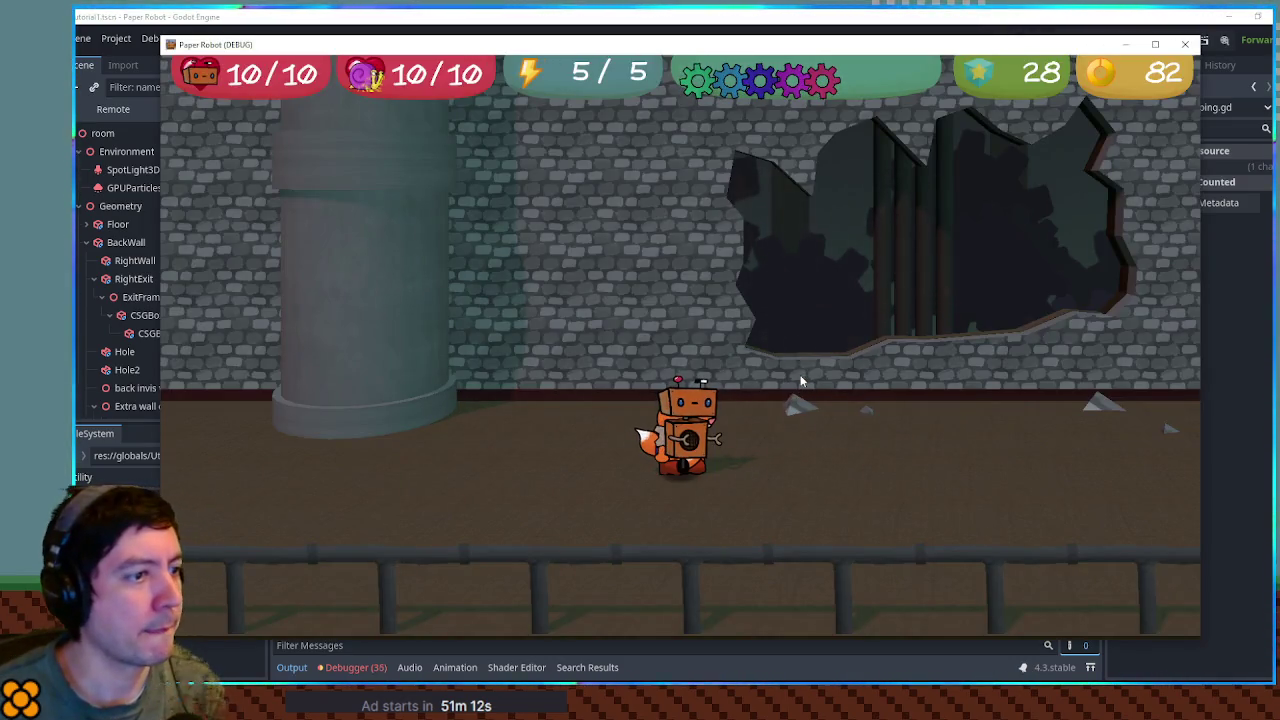
{"action": "key", "text": "Escape"}
{"action": "key", "text": "Down"}
{"action": "key", "text": "Down"}
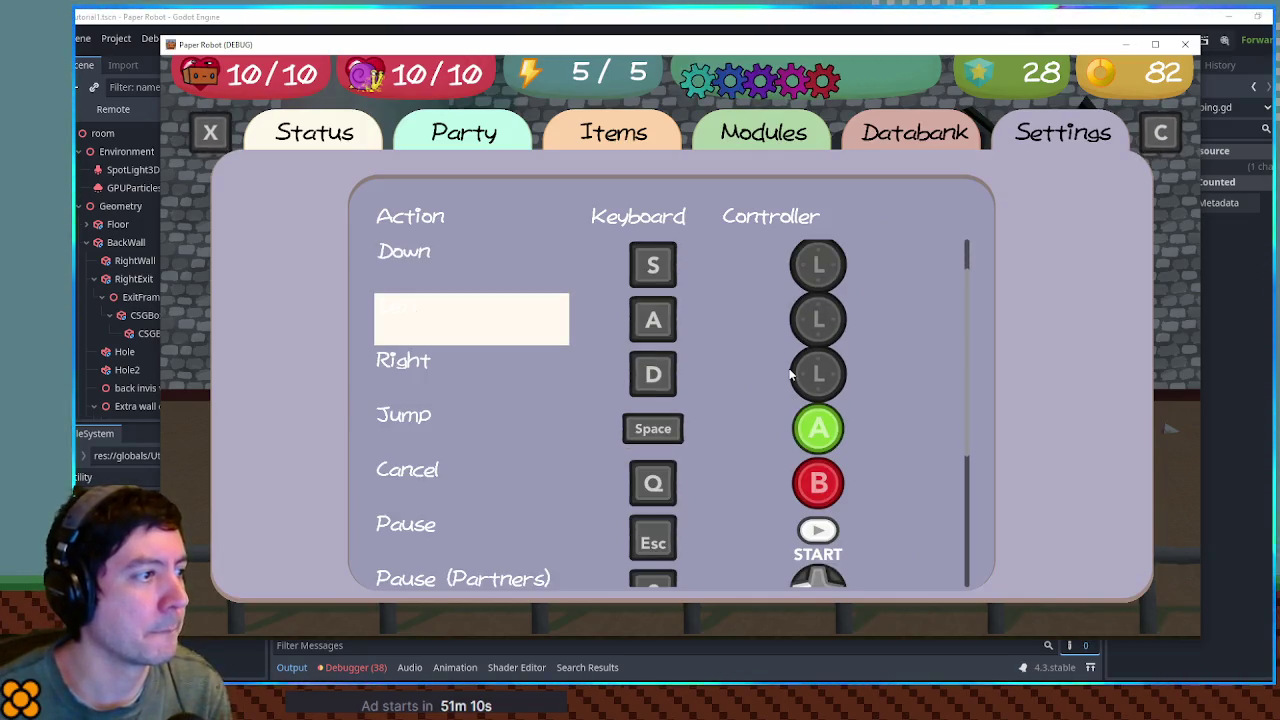
{"action": "key", "text": "Down"}
{"action": "key", "text": "Down"}
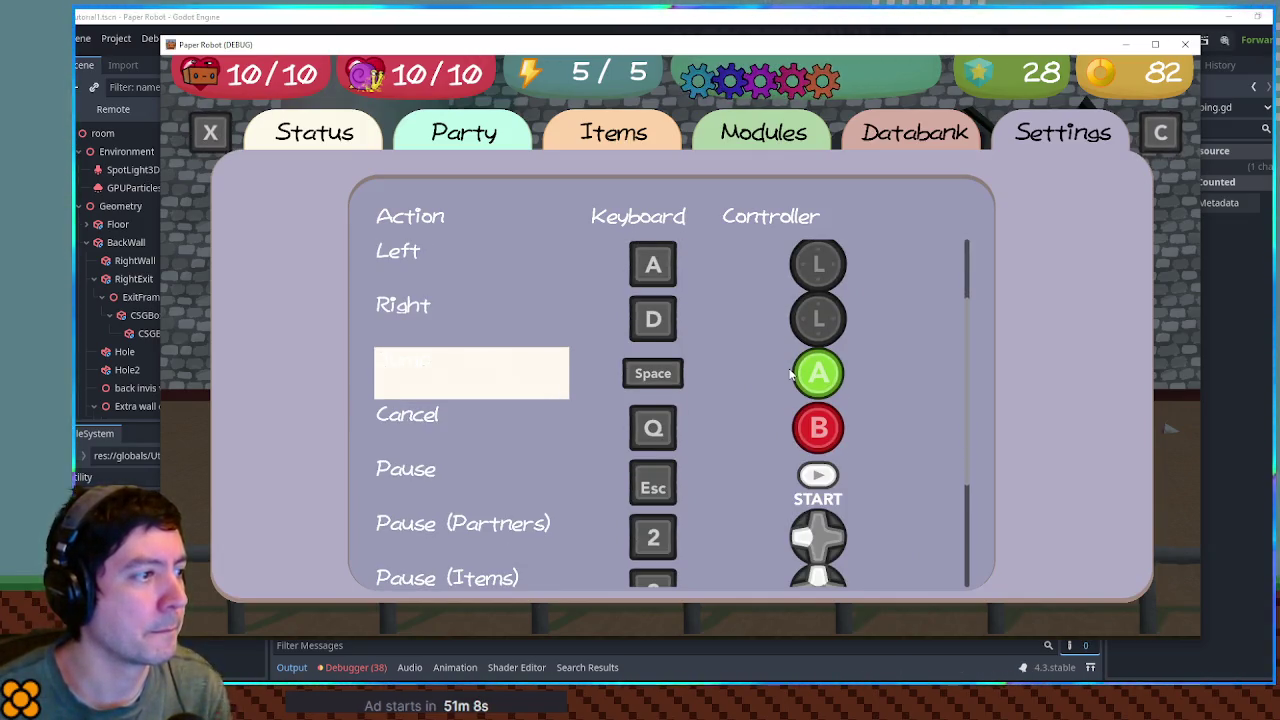
{"action": "key", "text": "Up"}
{"action": "key", "text": "Up"}
{"action": "key", "text": "Up"}
{"action": "key", "text": "Up"}
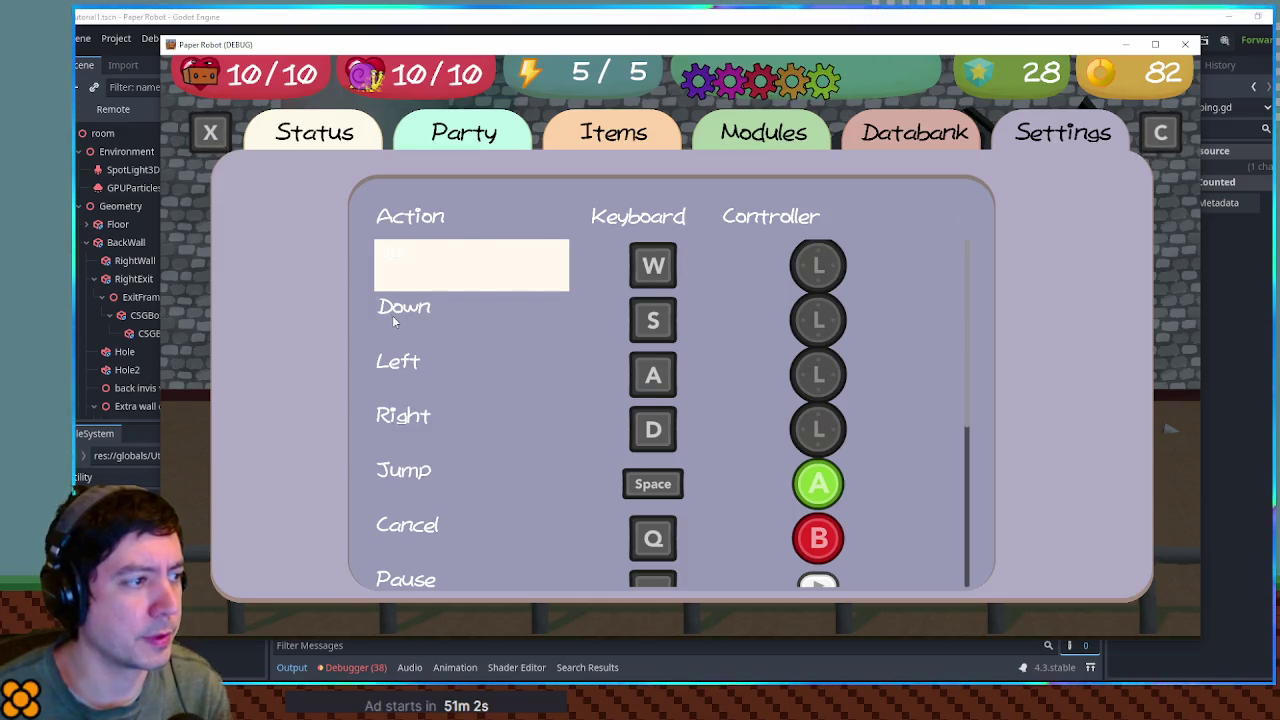
{"action": "key", "text": "Down"}
{"action": "key", "text": "Down"}
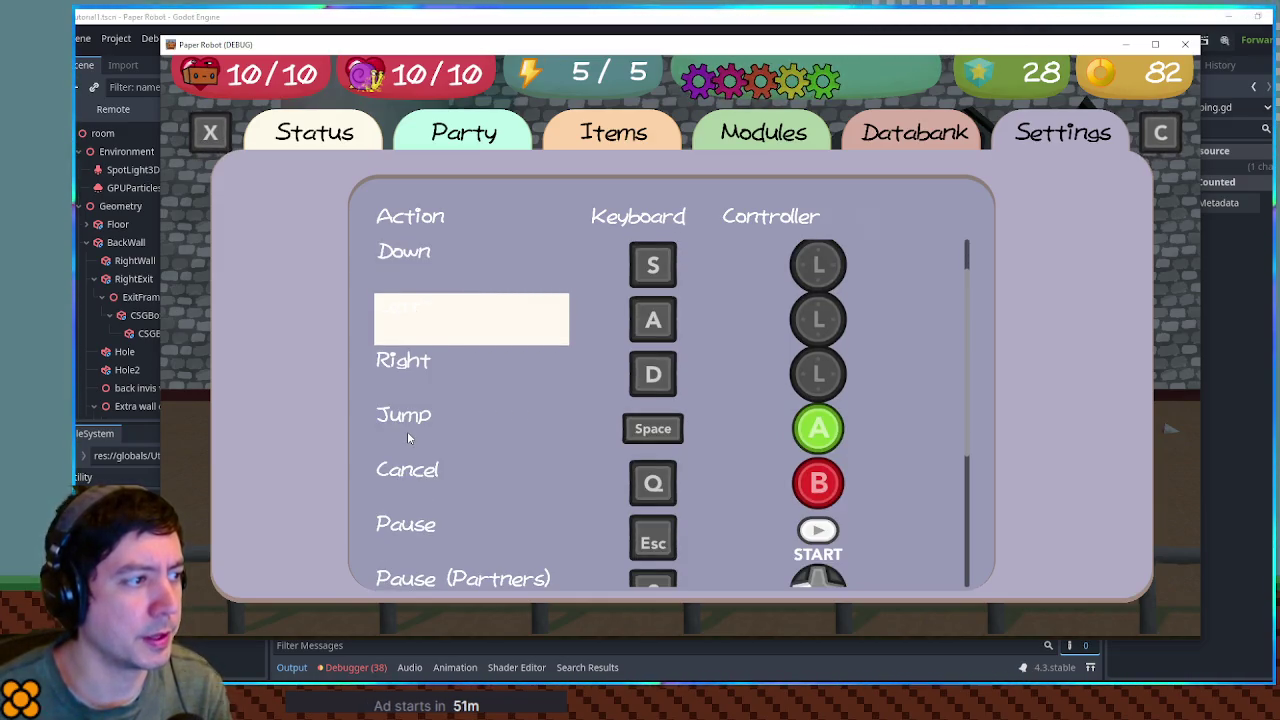
{"action": "key", "text": "Up"}
{"action": "key", "text": "Up"}
{"action": "left_click", "coordinate": [850, 193]}
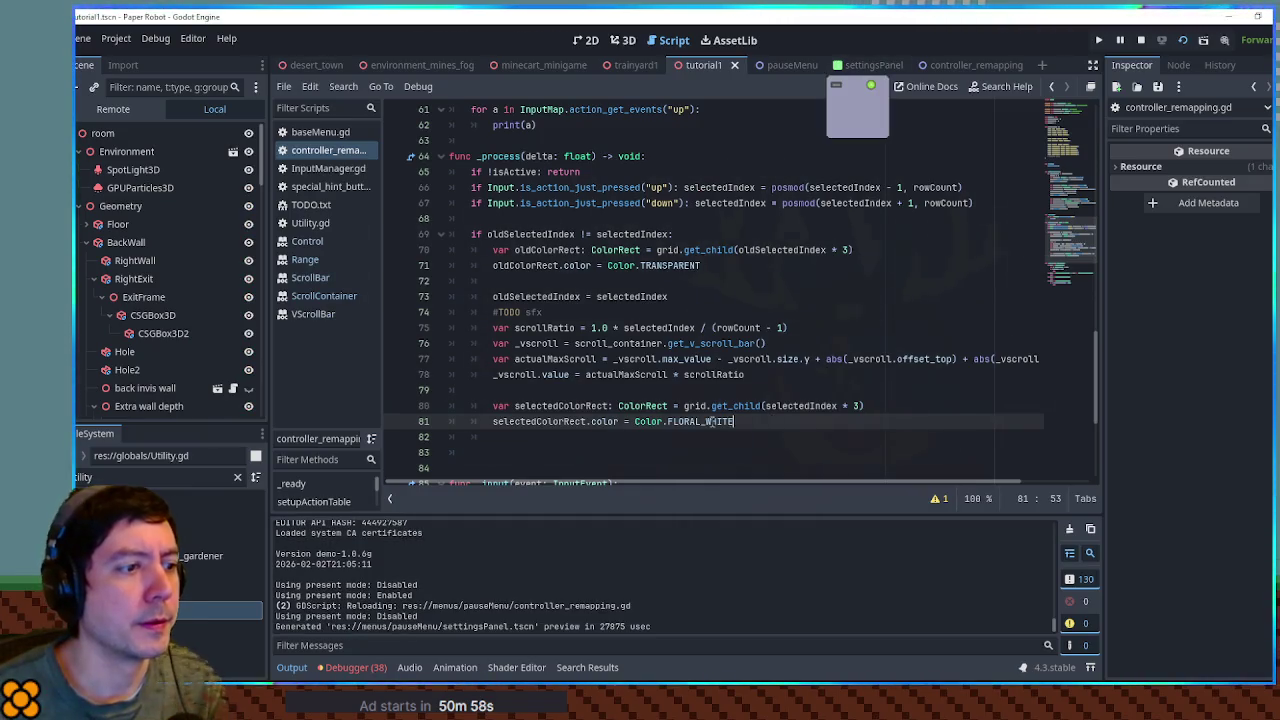
- Replace FLORAL_WHITE with Color.LIGHT_SLATE_GRAY on line 81
{"action": "double_click", "coordinate": [720, 421]}
{"action": "type", "text": "LIL"}
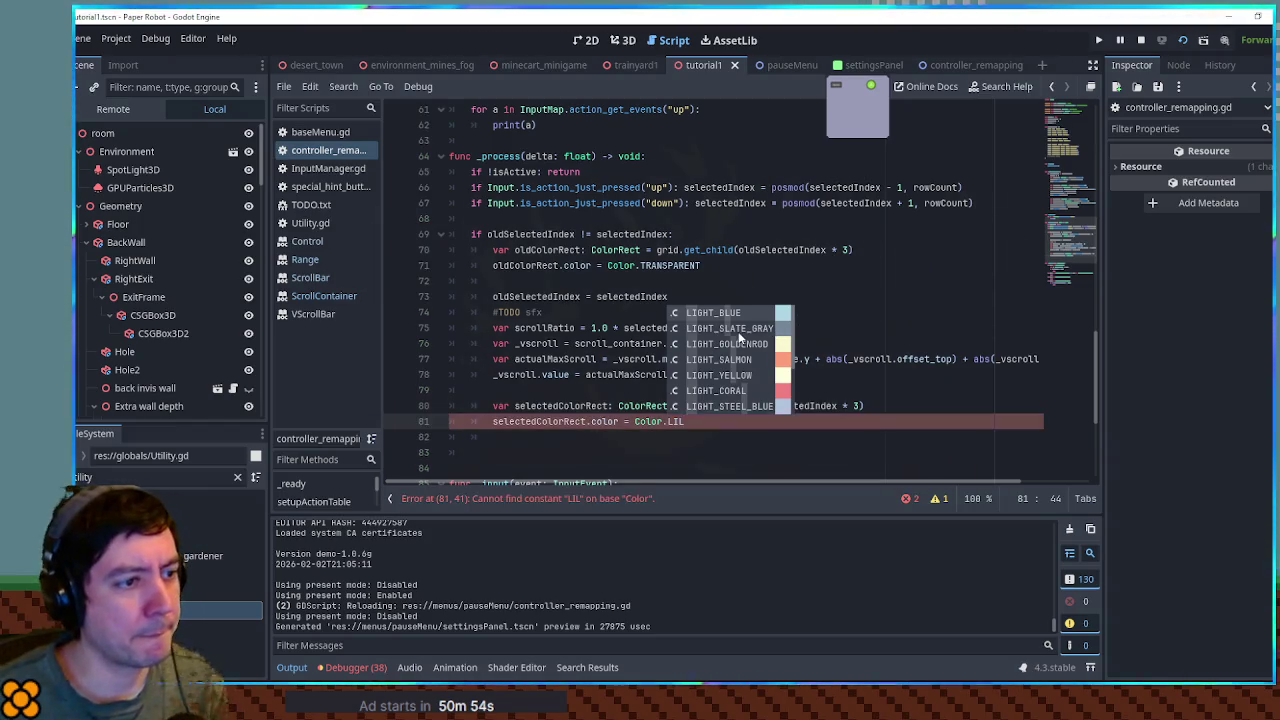
{"action": "double_click", "coordinate": [738, 329]}
- Run the game and move the grey highlight down to Pause (Settings) and back up
{"action": "key", "text": "F5"}
{"action": "key", "text": "Down"}
{"action": "key", "text": "Down"}
{"action": "key", "text": "Down"}
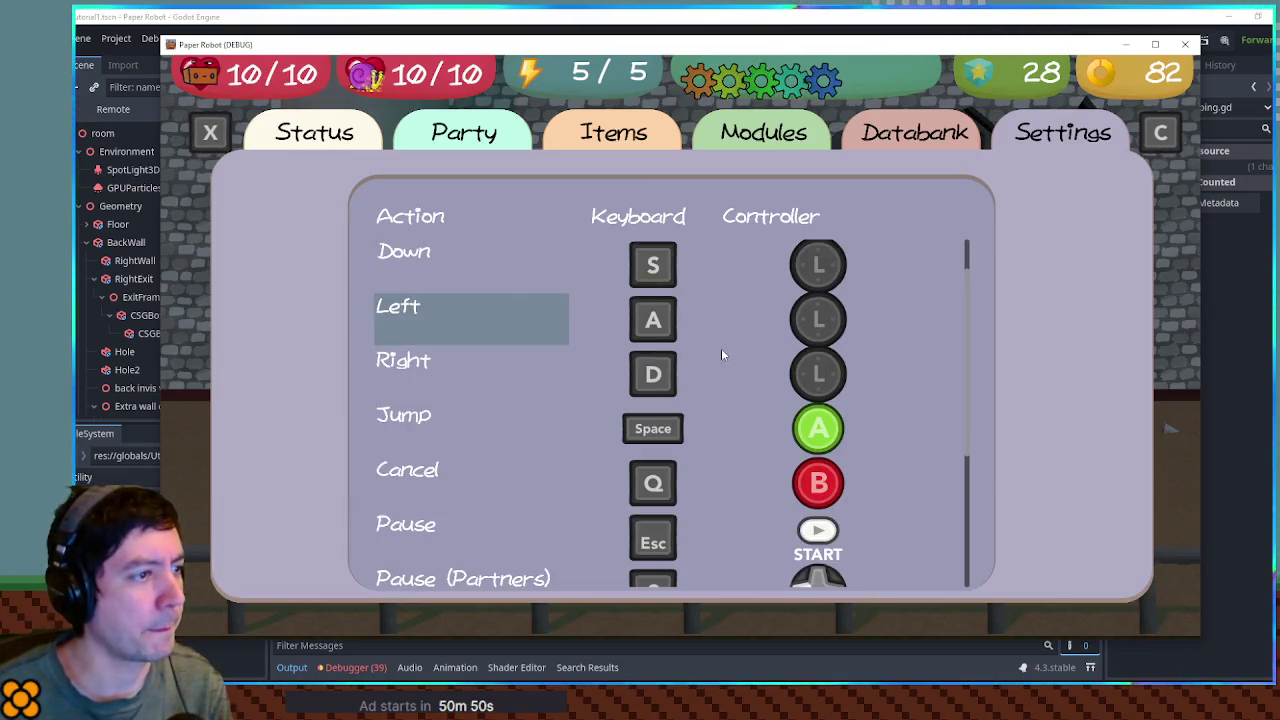
{"action": "key", "text": "Down"}
{"action": "key", "text": "Down"}
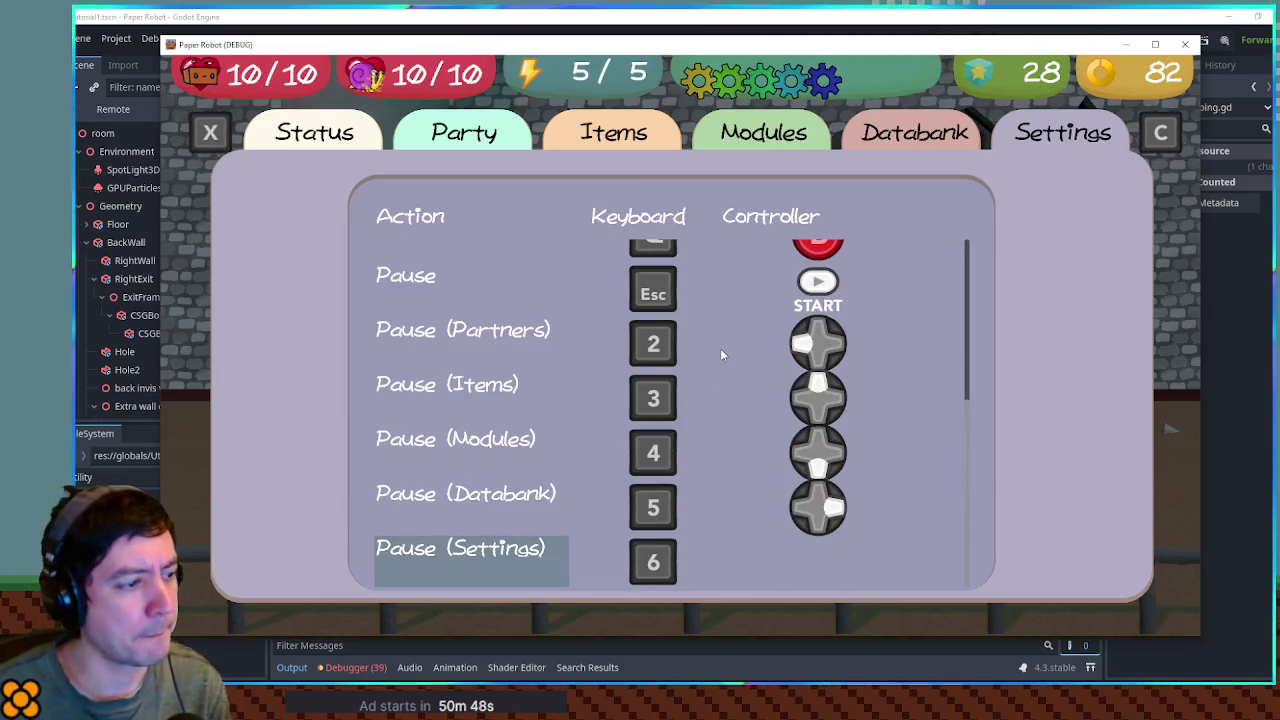
{"action": "key", "text": "Up"}
{"action": "key", "text": "Up"}
{"action": "key", "text": "Up"}
{"action": "key", "text": "Up"}
{"action": "key", "text": "Up"}
{"action": "key", "text": "Up"}
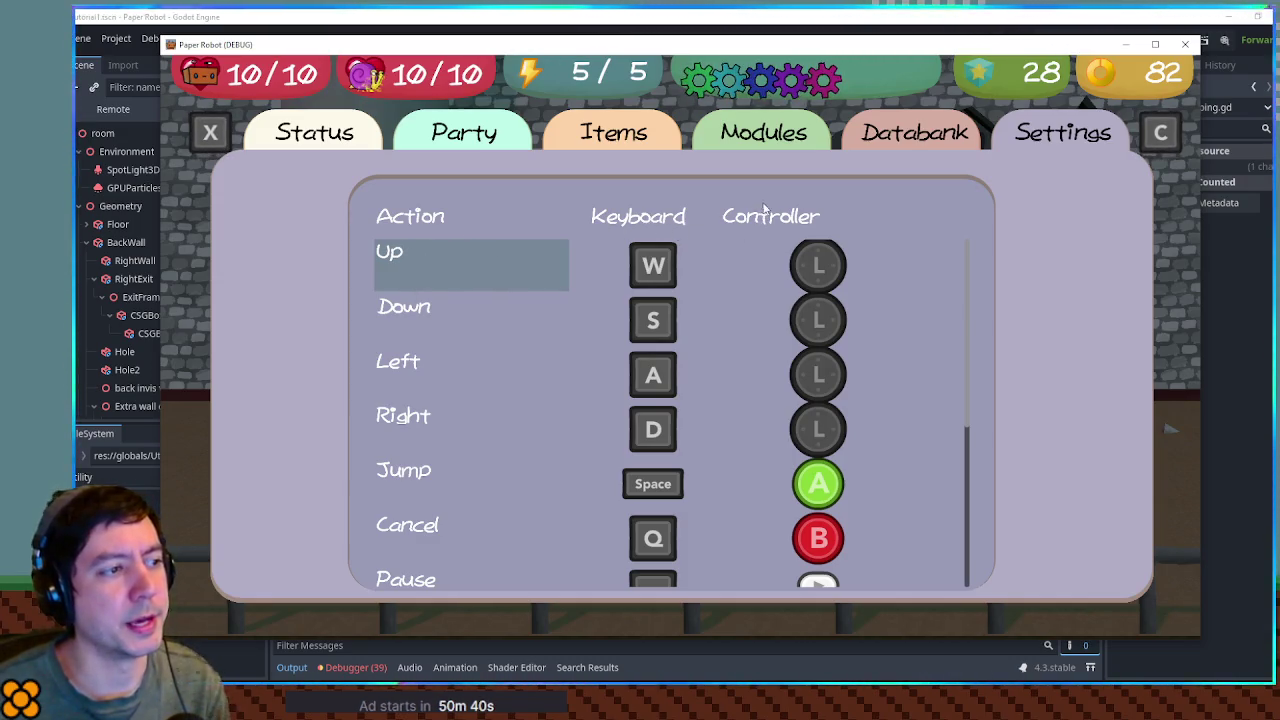
- Close the game and switch to the controller_remapping scene
{"action": "left_click", "coordinate": [382, 162]}
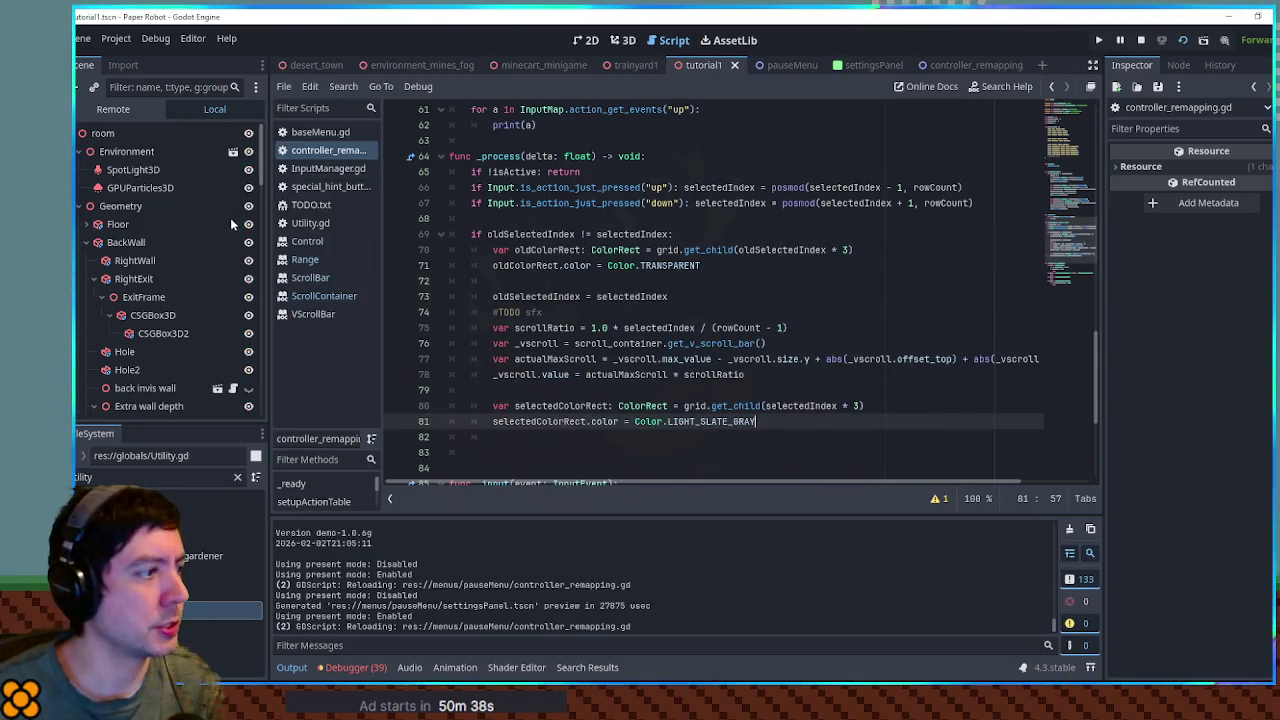
{"action": "scroll", "coordinate": [199, 252], "scroll_direction": "down", "scroll_amount": 5}
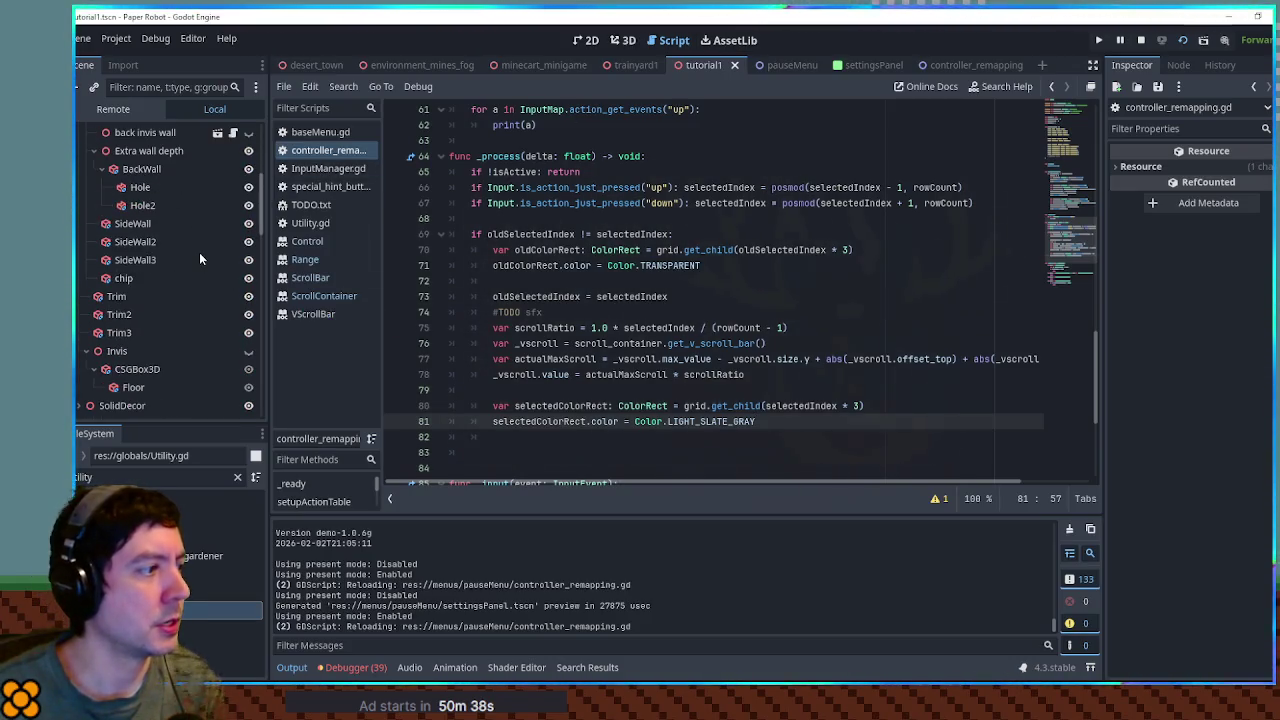
{"action": "left_click", "coordinate": [985, 62]}
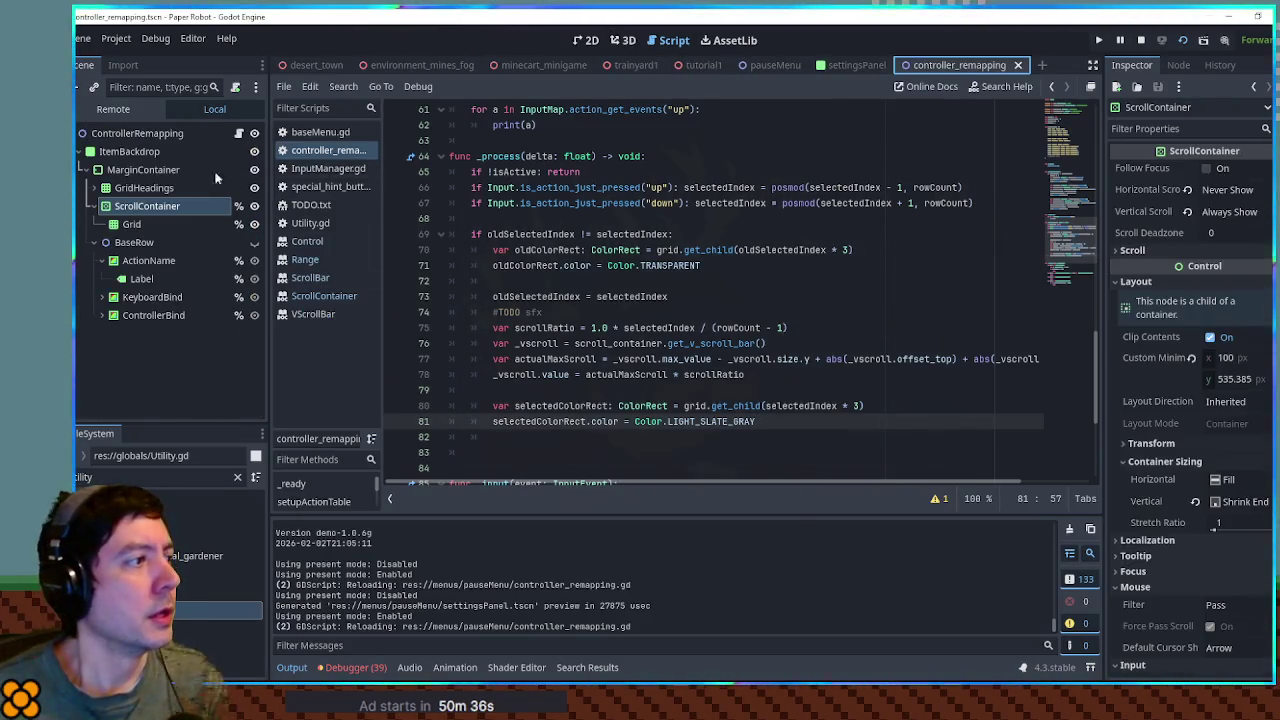
- Set the ActionName Label's vertical alignment to Center
{"action": "left_click", "coordinate": [150, 279]}
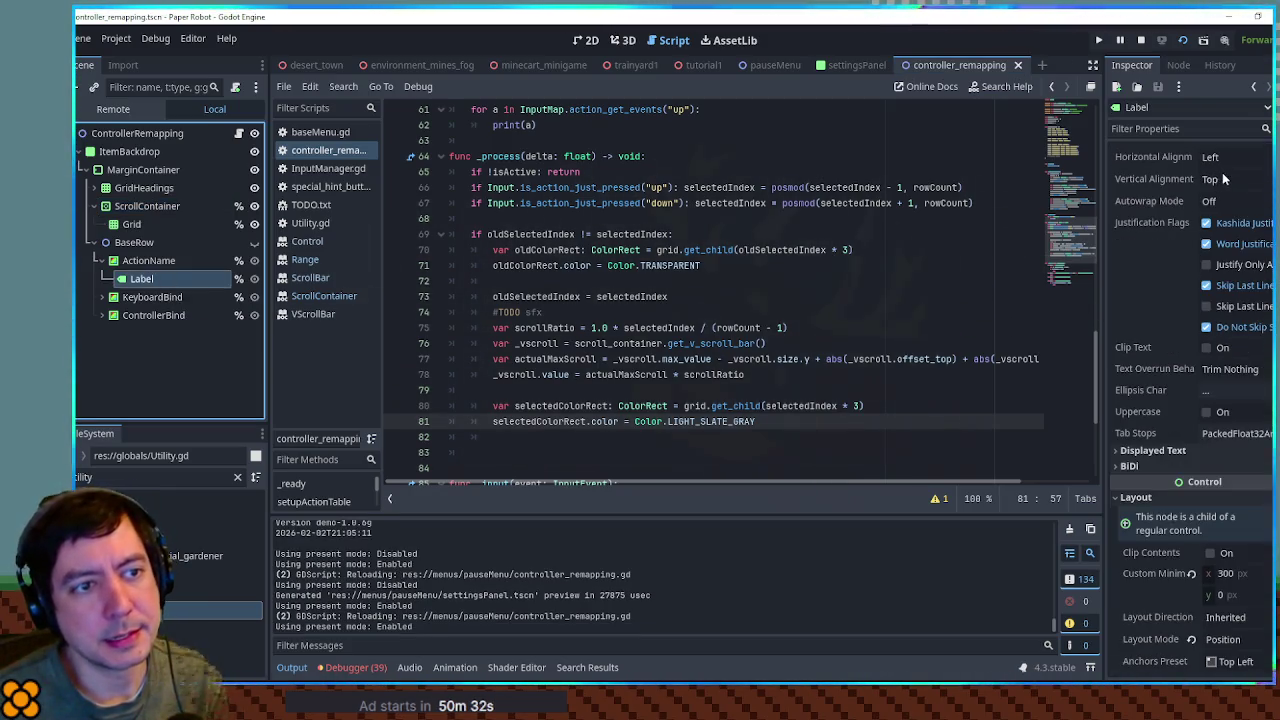
{"action": "left_click", "coordinate": [1222, 179]}
{"action": "left_click", "coordinate": [1222, 222]}
- Run the game, step the highlight between Up and Down, reopen Settings, then close the game
{"action": "key", "text": "F5"}
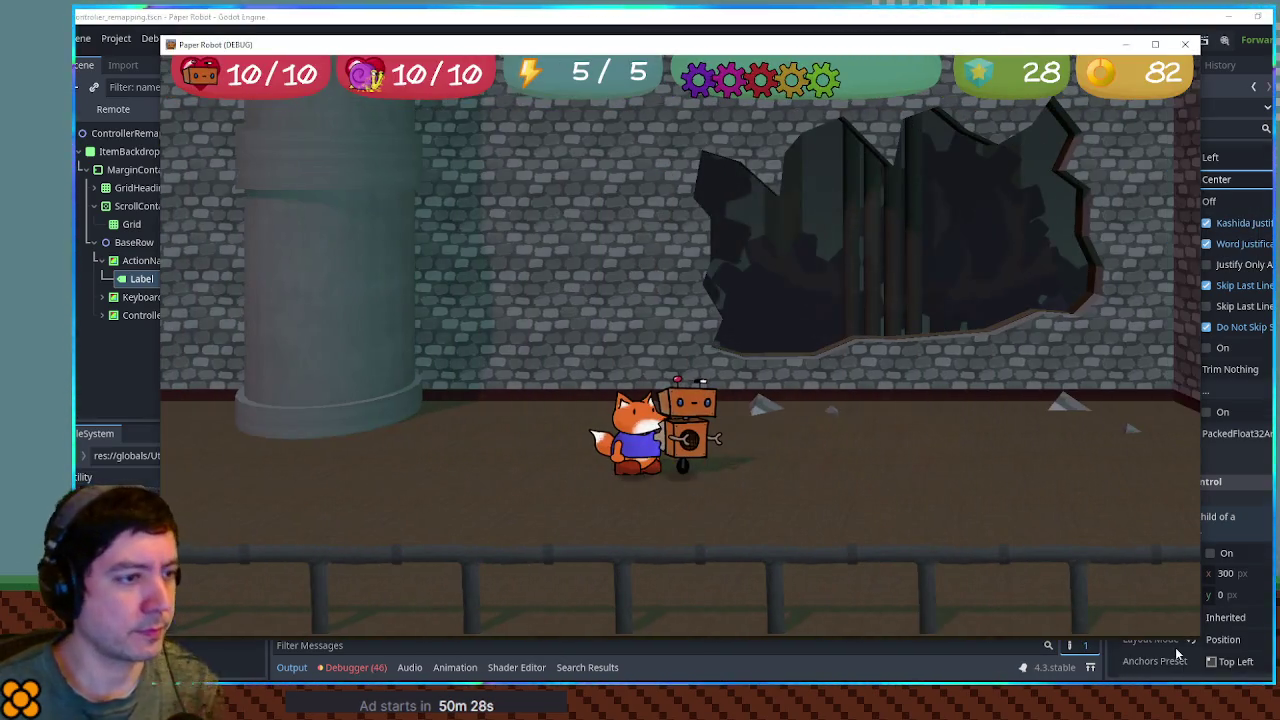
{"action": "key", "text": "Up"}
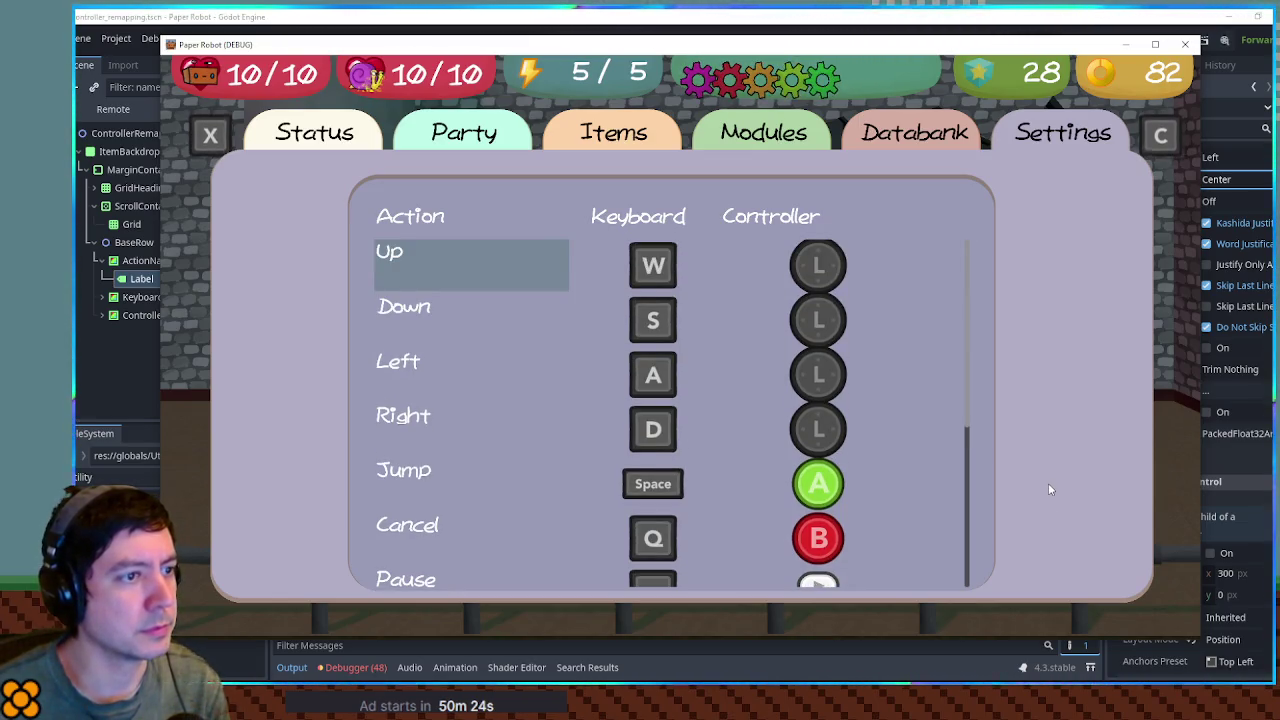
{"action": "key", "text": "Down"}
{"action": "key", "text": "Up"}
{"action": "key", "text": "Escape"}
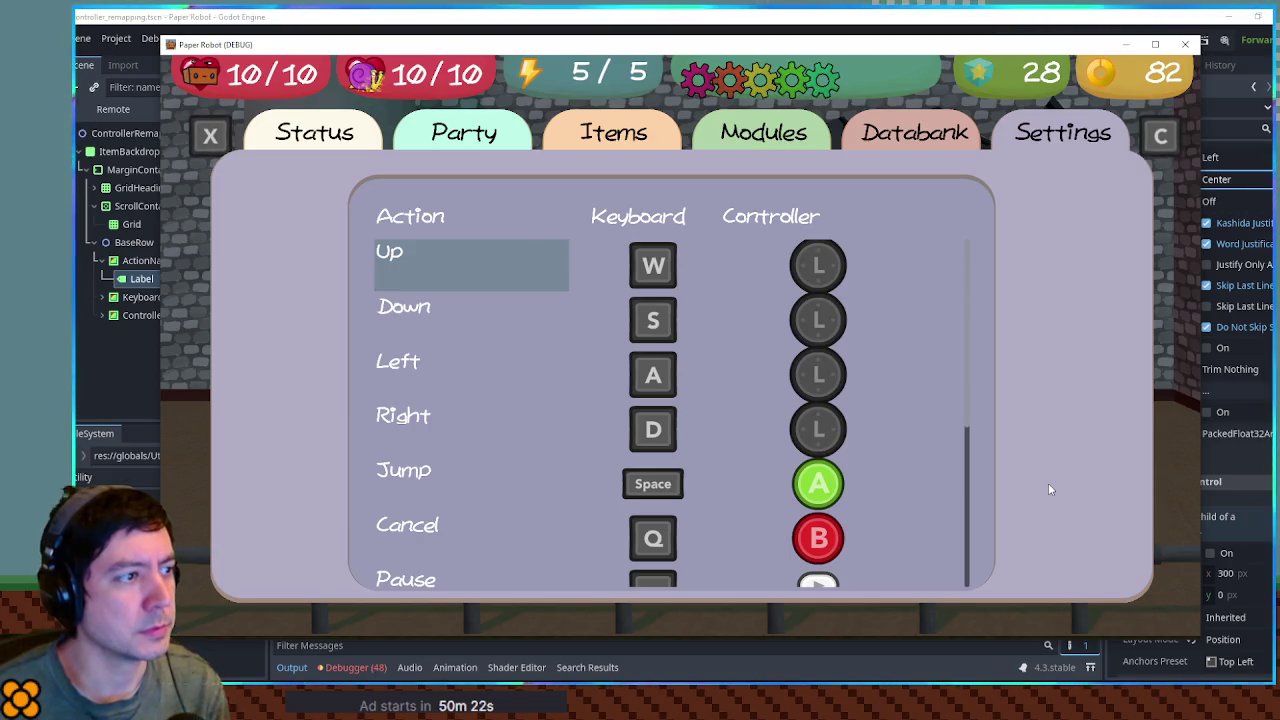
{"action": "key", "text": "Escape"}
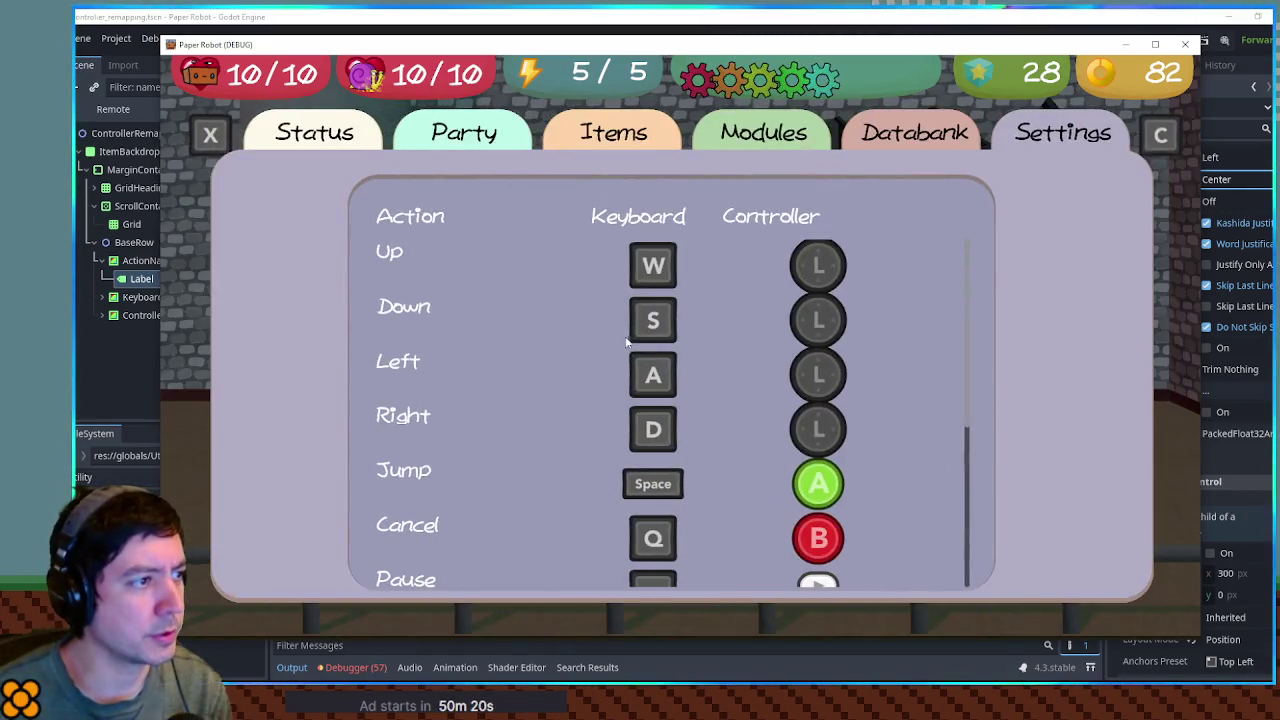
{"action": "left_click", "coordinate": [1185, 44]}
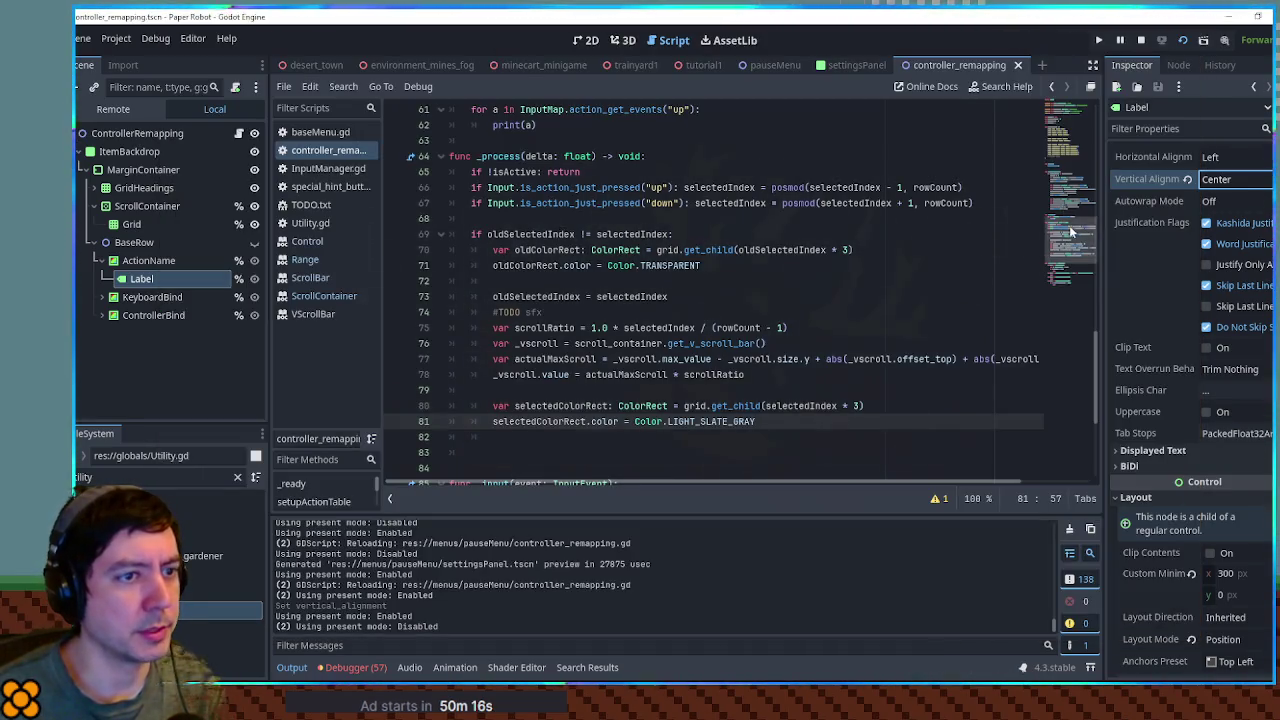
- Change oldSelectedIndex's starting value from 0 to -1
{"action": "scroll", "coordinate": [564, 230], "scroll_direction": "up", "scroll_amount": 10}
{"action": "left_click", "coordinate": [588, 225]}
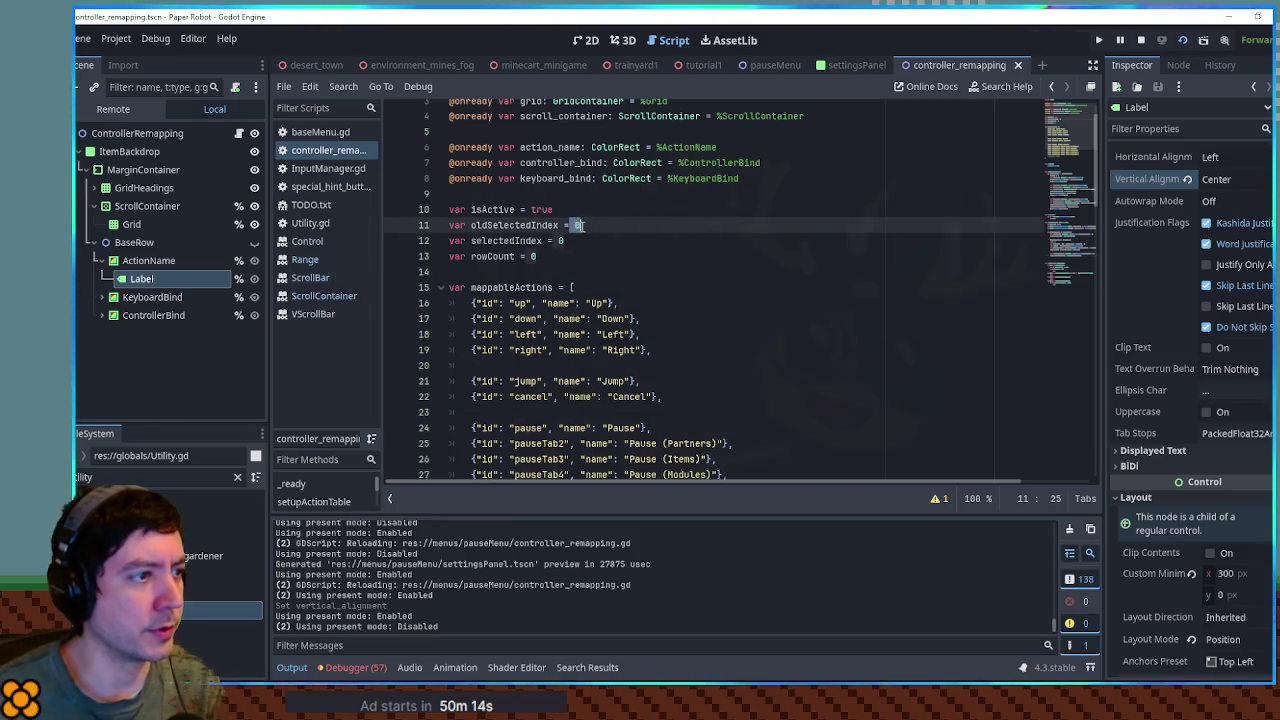
{"action": "key", "text": "BackSpace"}
{"action": "type", "text": "-1"}
- Run the game and check the highlight wraps between Up and Pause (Settings), then minimize it
{"action": "key", "text": "F5"}
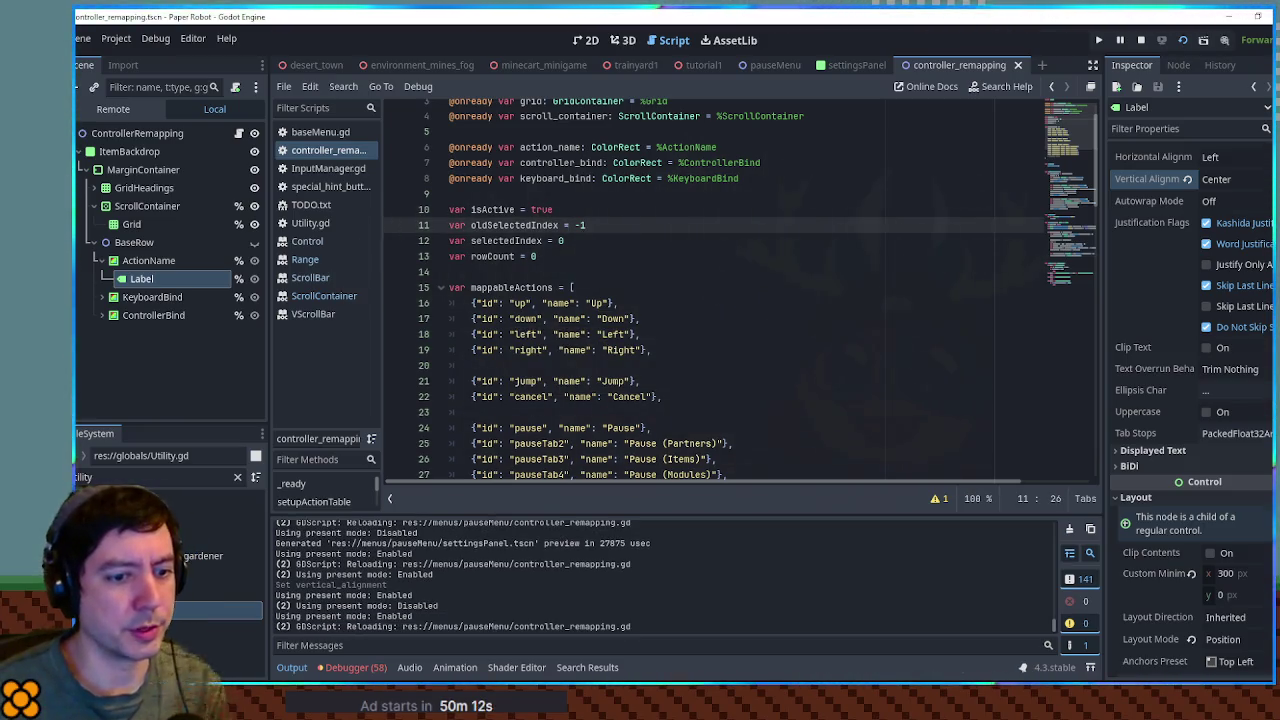
{"action": "key", "text": "Escape"}
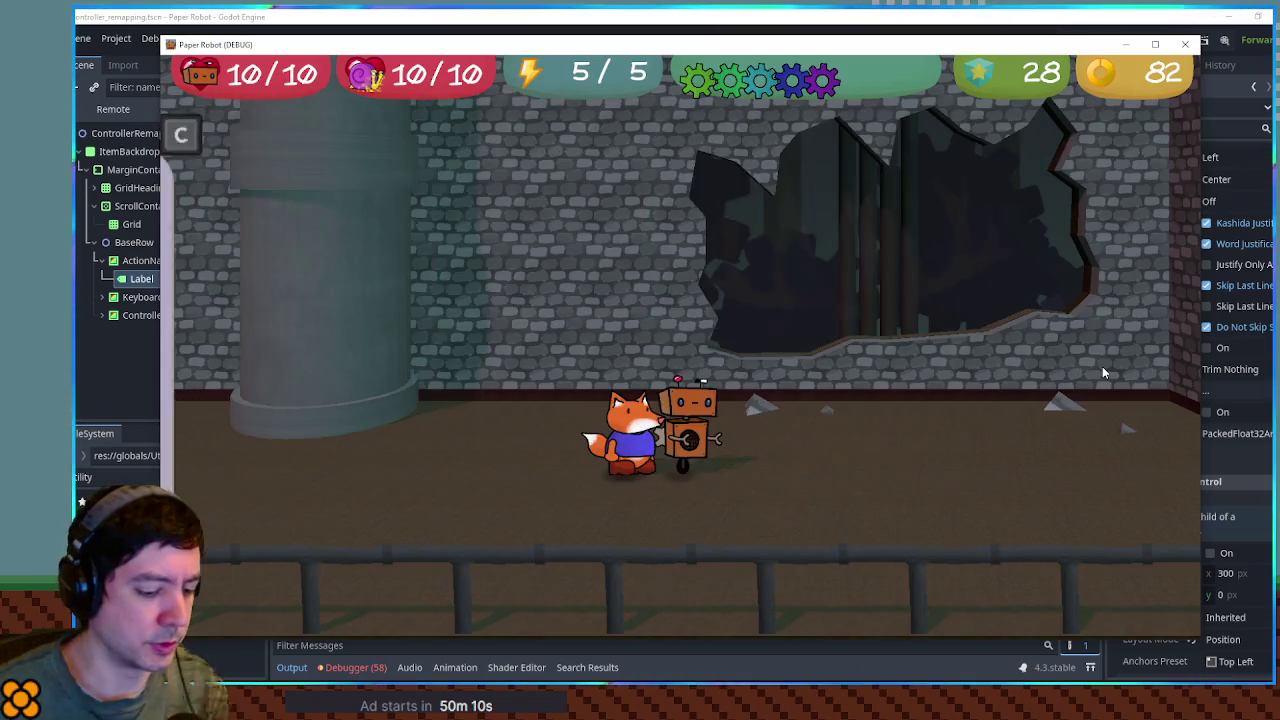
{"action": "key", "text": "Escape"}
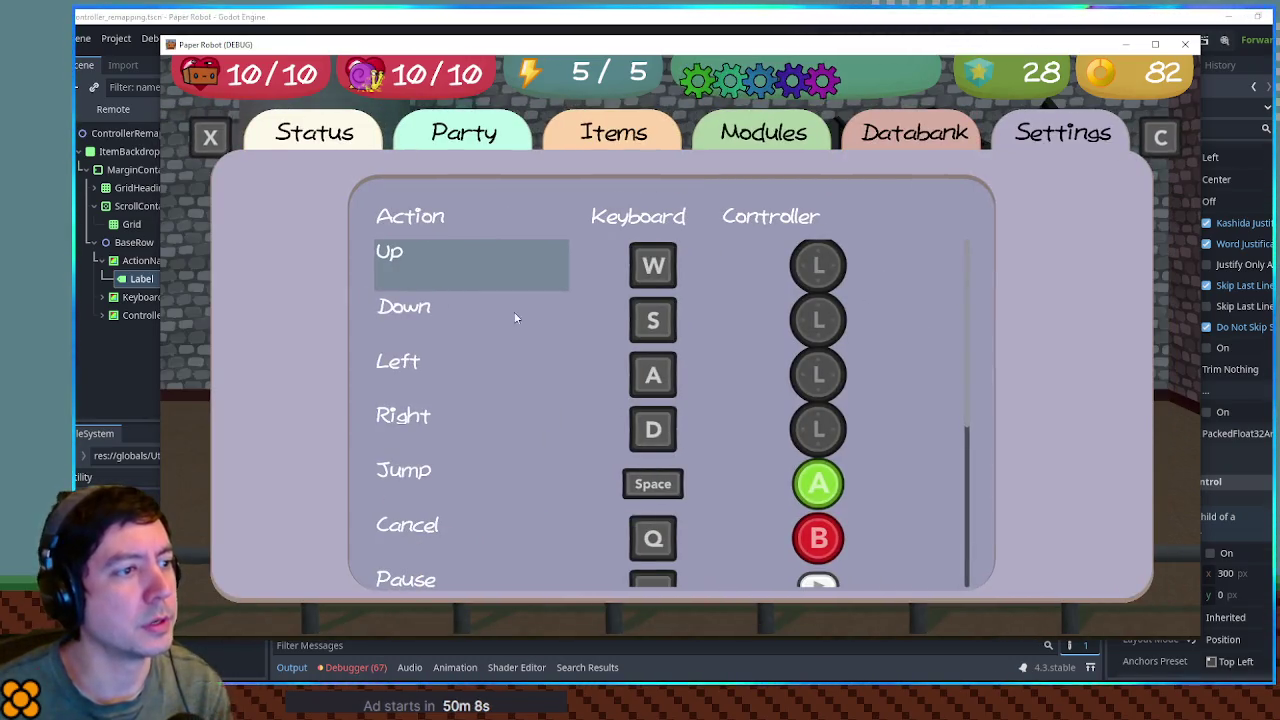
{"action": "key", "text": "Down"}
{"action": "key", "text": "Down"}
{"action": "key", "text": "Down"}
{"action": "key", "text": "Down"}
{"action": "key", "text": "Down"}
{"action": "key", "text": "Down"}
{"action": "key", "text": "Down"}
{"action": "key", "text": "Up"}
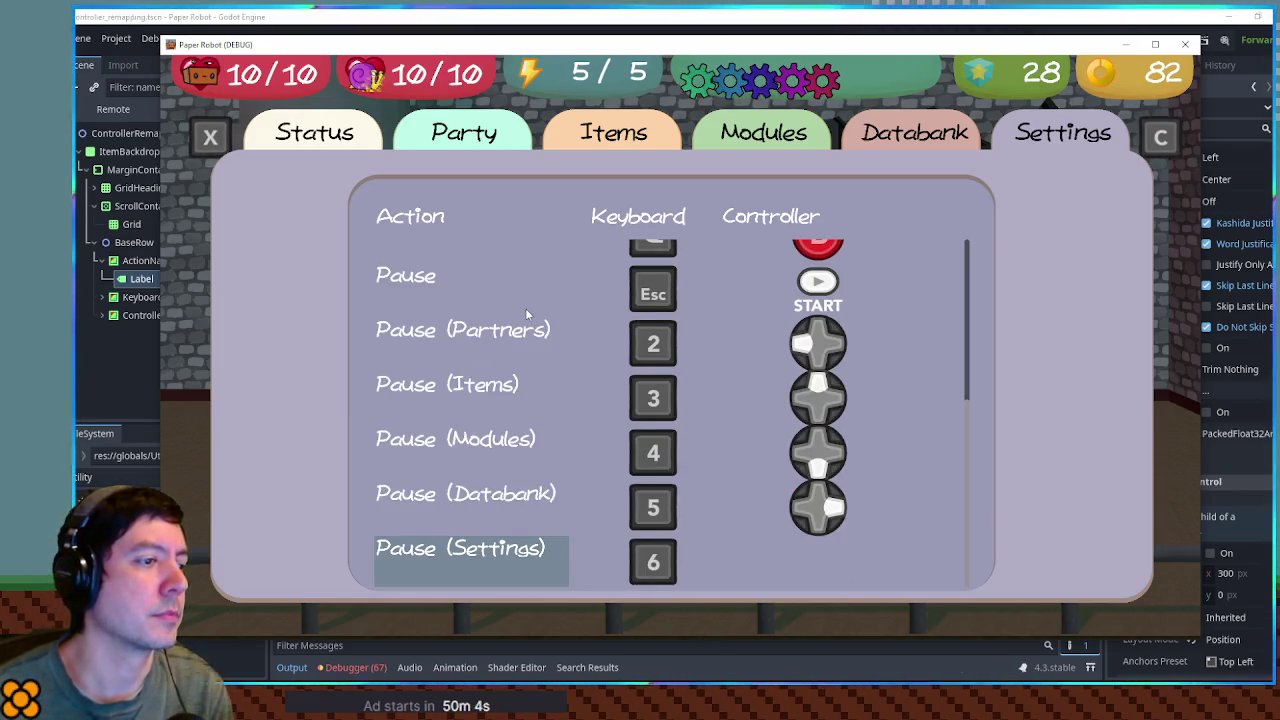
{"action": "key", "text": "Up"}
{"action": "key", "text": "Up"}
{"action": "key", "text": "Up"}
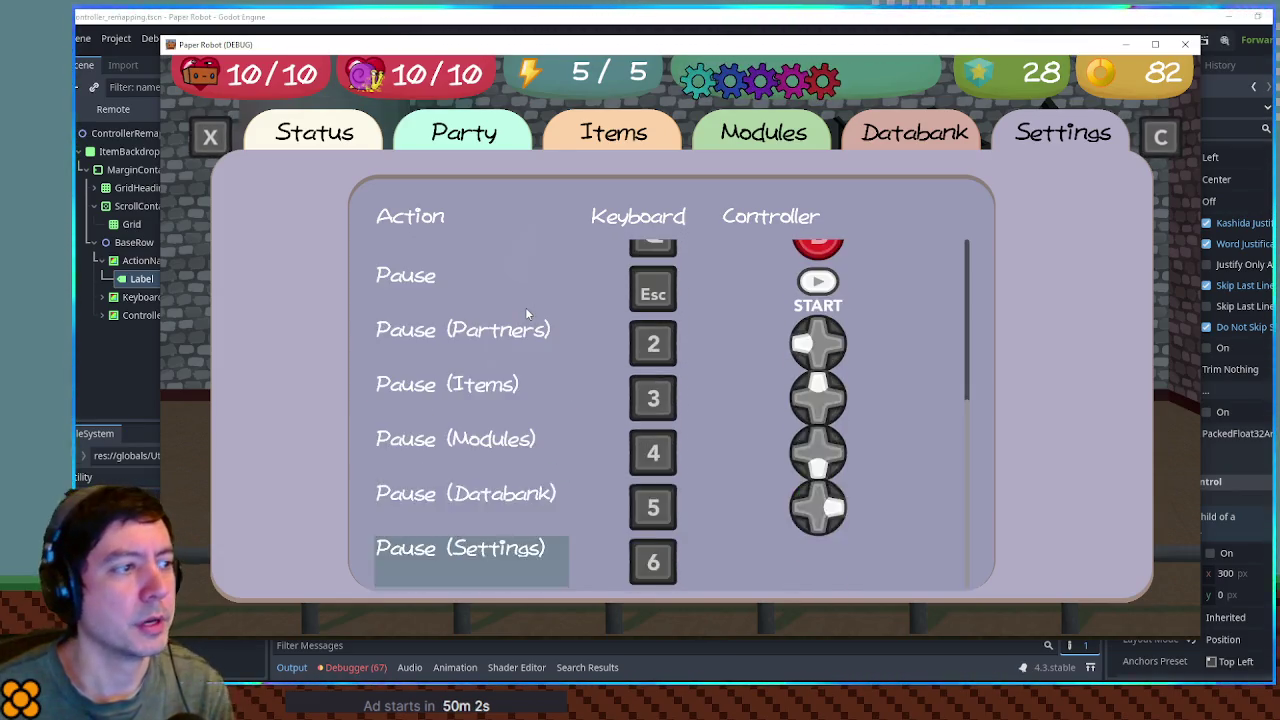
{"action": "key", "text": "Down"}
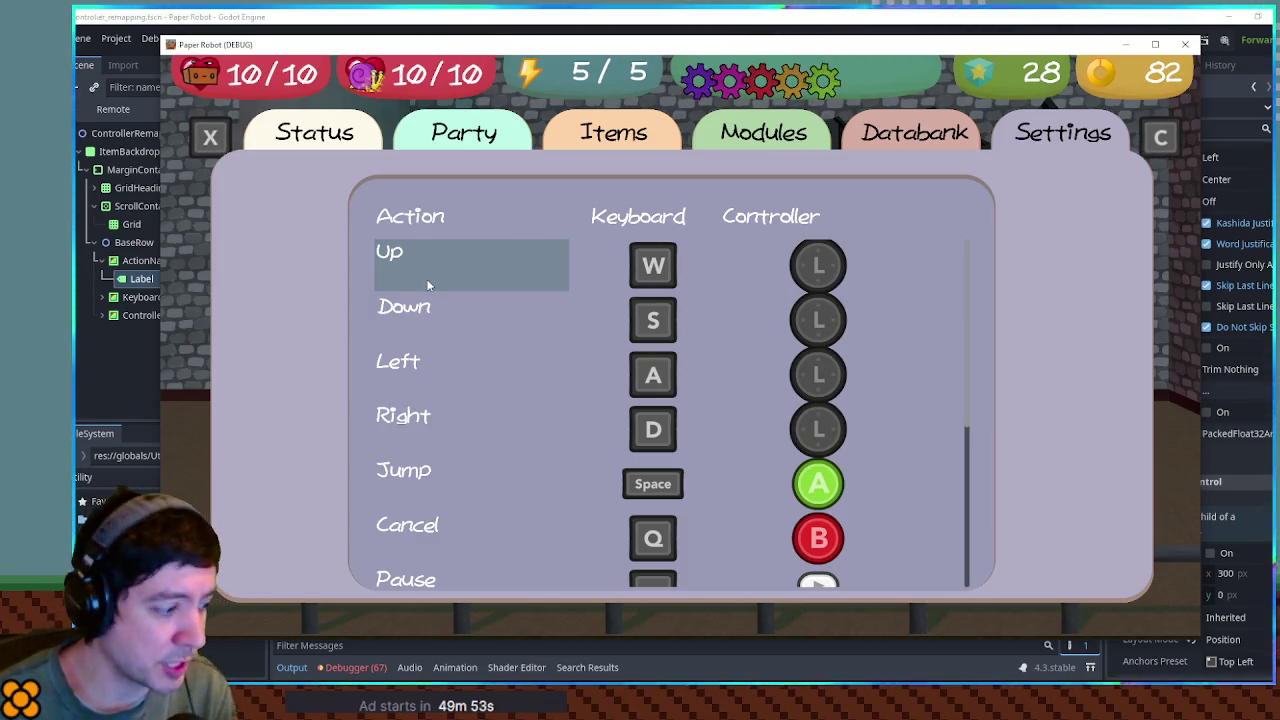
{"action": "left_click", "coordinate": [1130, 48]}
{"action": "scroll", "coordinate": [1091, 236], "scroll_direction": "down", "scroll_amount": 10}
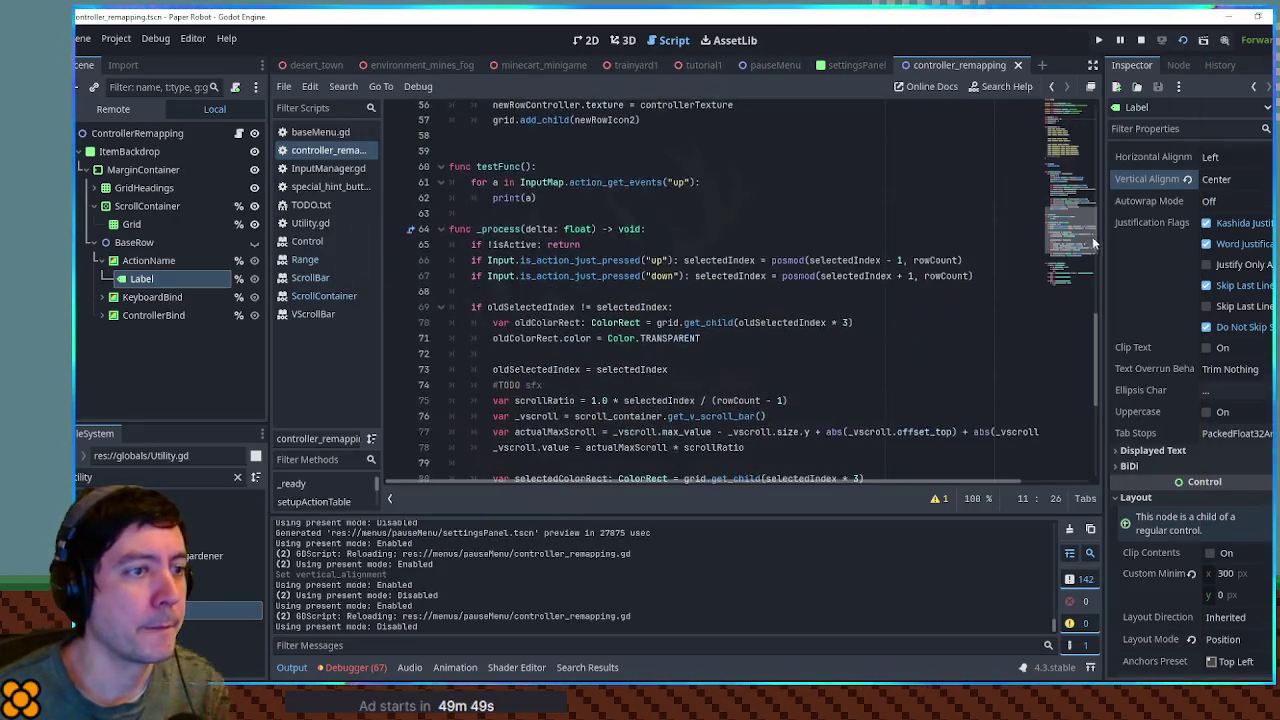
- Insert line 14 starting var editMode = " below rowCount, then move to empty line 83
{"action": "scroll", "coordinate": [1091, 236], "scroll_direction": "down", "scroll_amount": 3}
{"action": "left_click", "coordinate": [767, 343]}
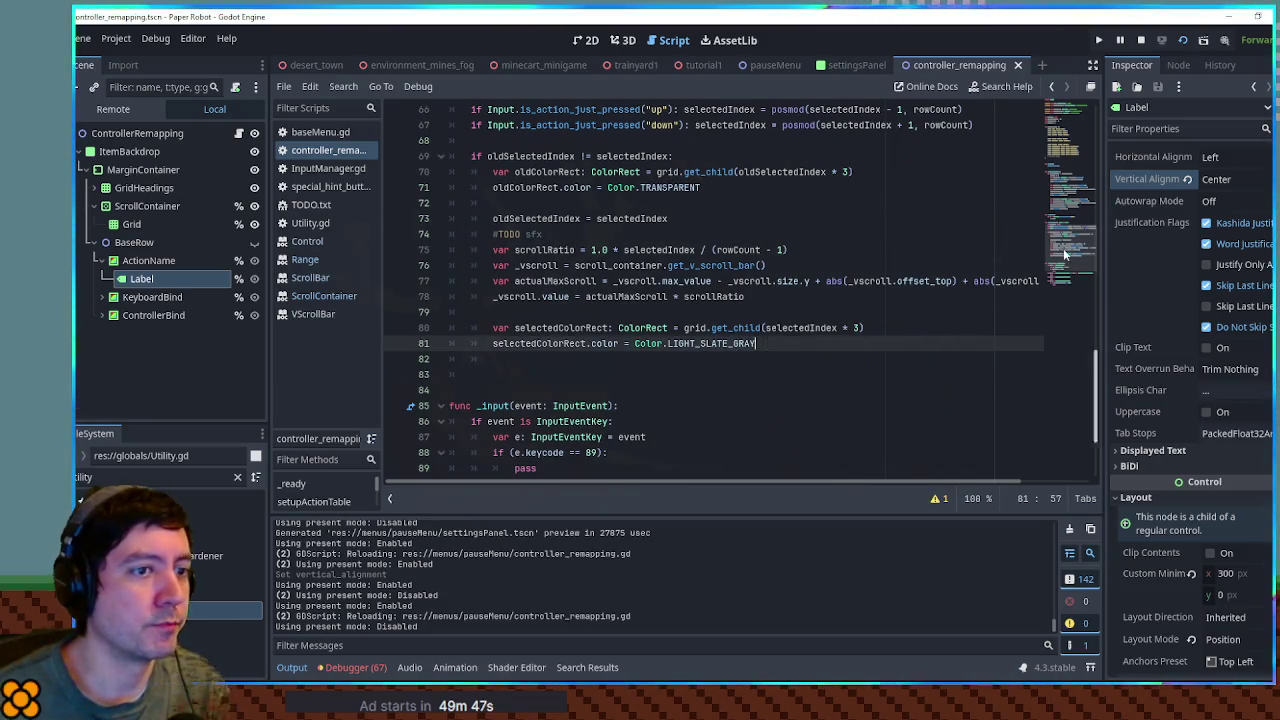
{"action": "scroll", "coordinate": [964, 200], "scroll_direction": "up", "scroll_amount": 20}
{"action": "left_click", "coordinate": [570, 292]}
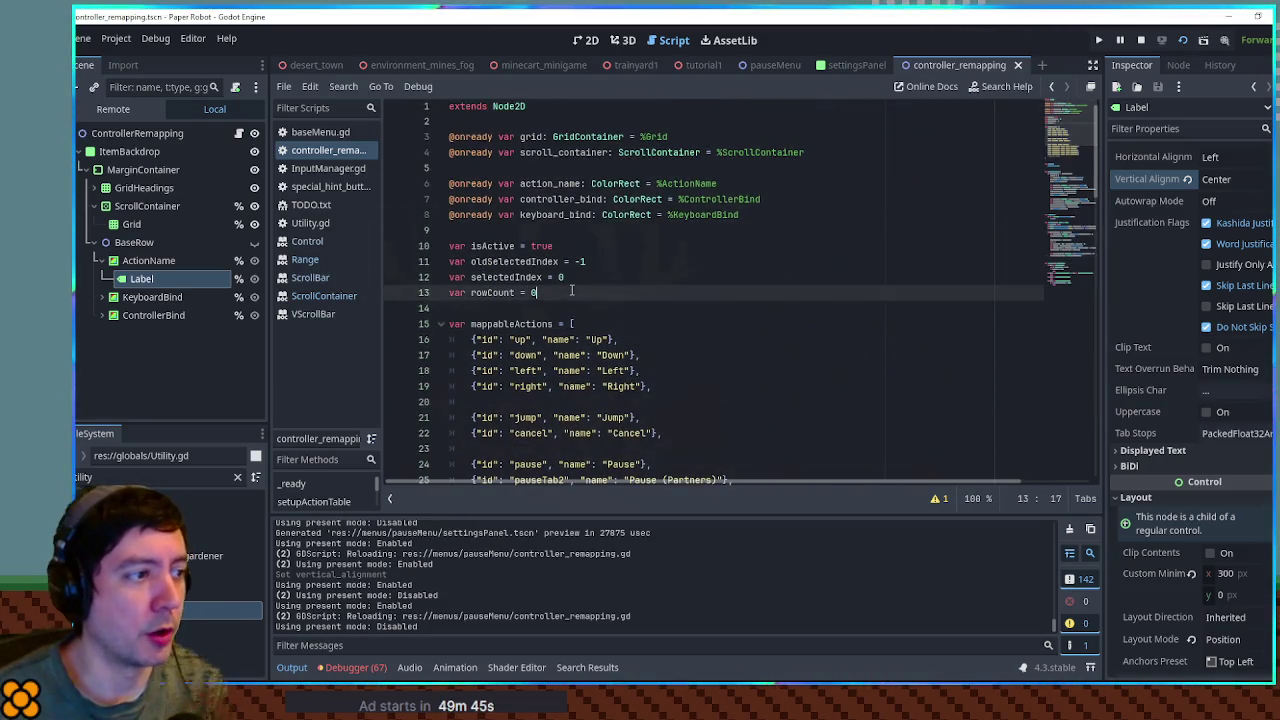
{"action": "key", "text": "Return"}
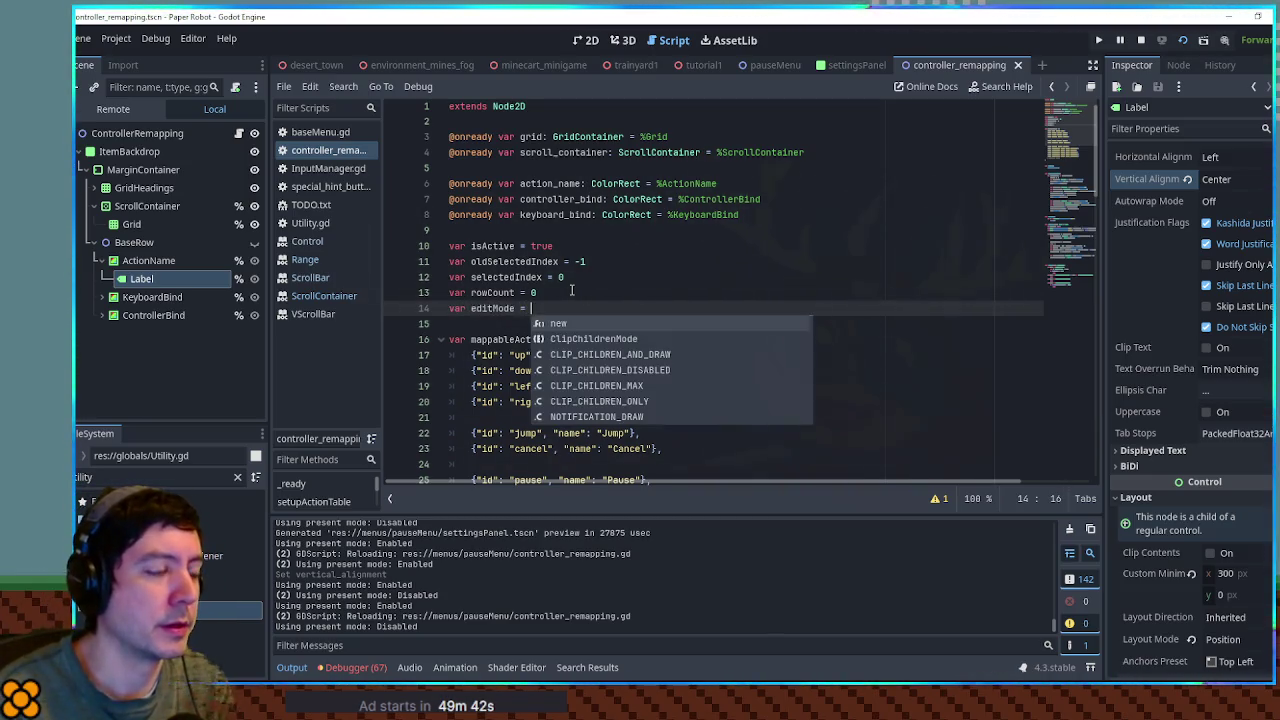
{"action": "key", "text": "BackSpace"}
{"action": "key", "text": "BackSpace"}
{"action": "key", "text": "BackSpace"}
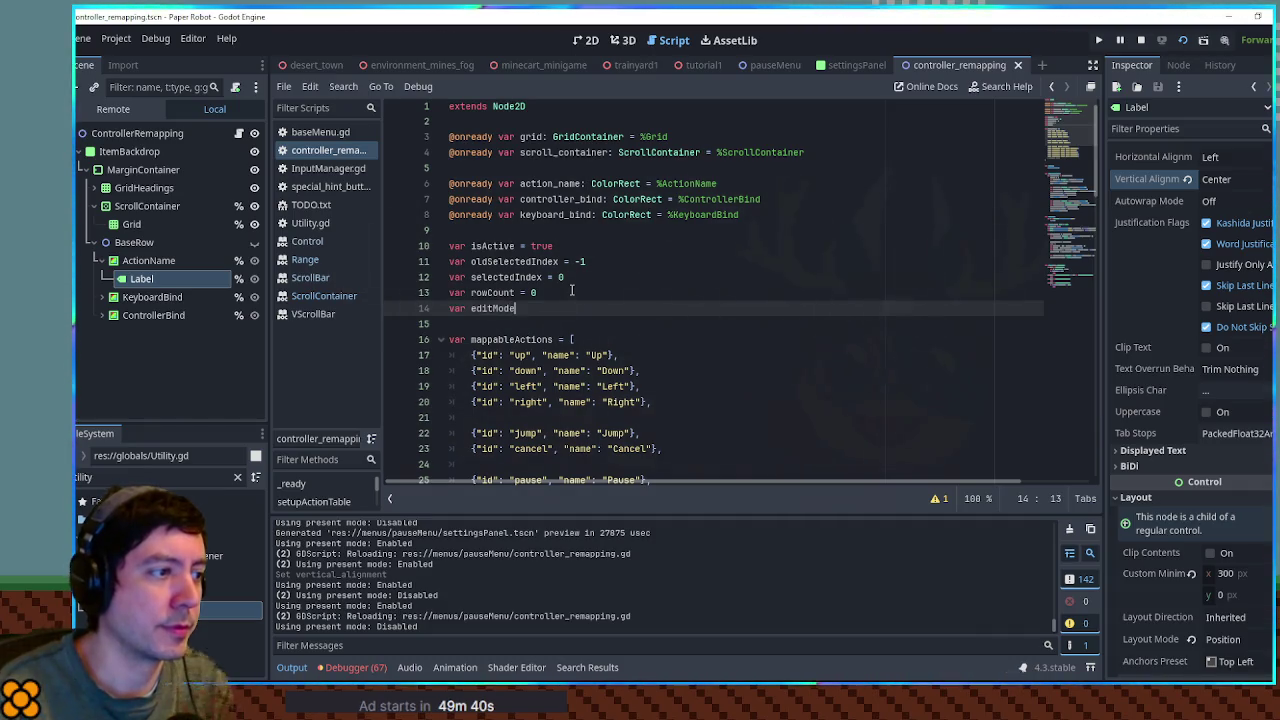
{"action": "type", "text": " = \"c"}
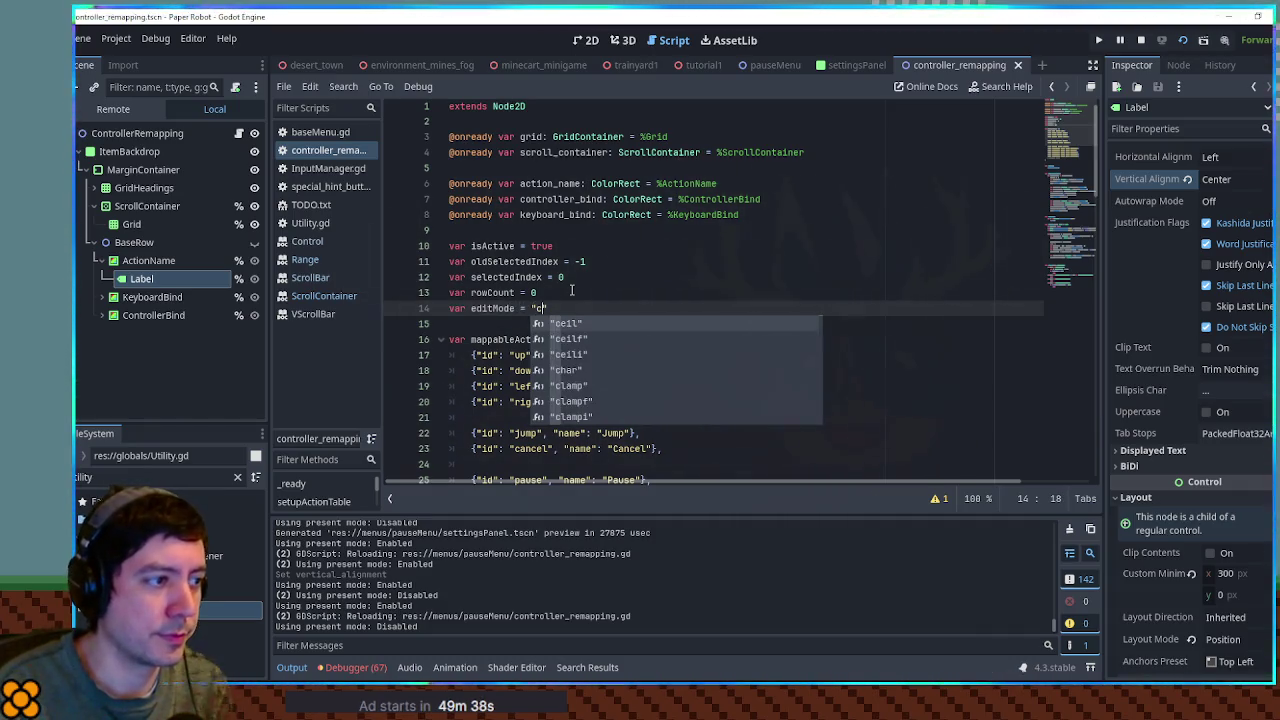
{"action": "key", "text": "BackSpace"}
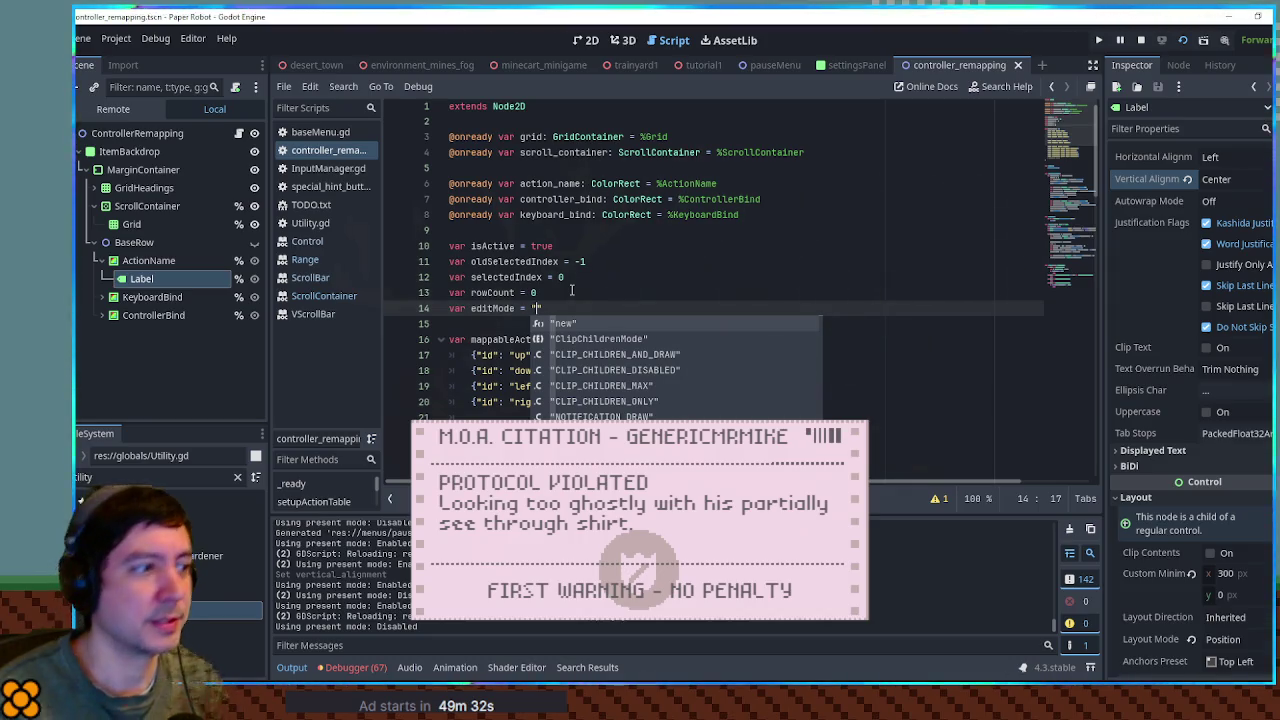
{"action": "scroll", "coordinate": [634, 355], "scroll_direction": "down", "scroll_amount": 15}
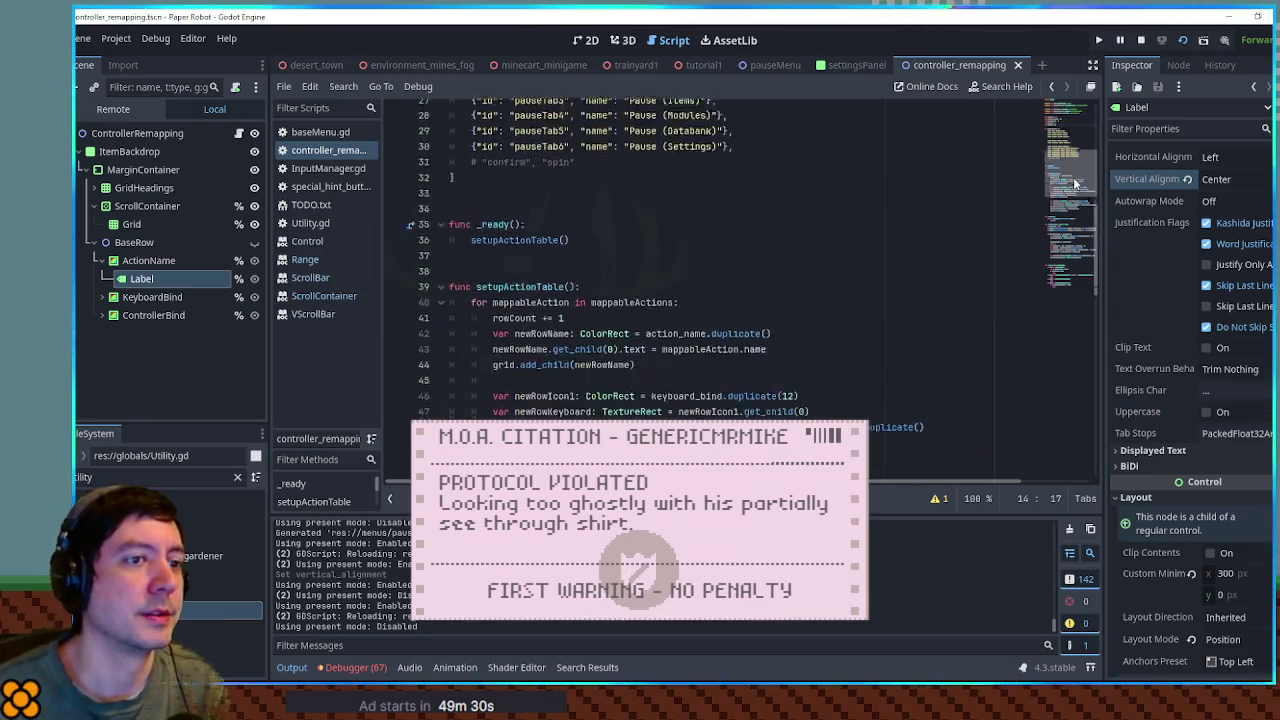
{"action": "left_click", "coordinate": [603, 363]}
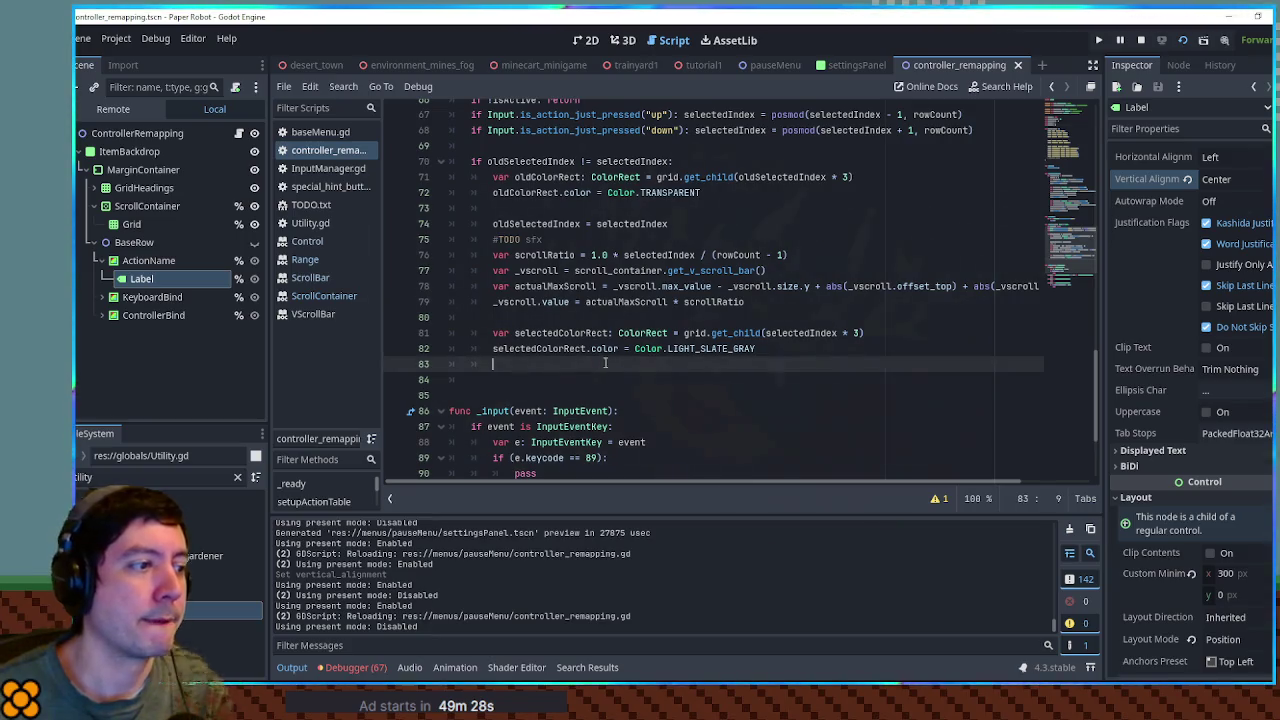
- Write if Input.is_action_just_pressed("jump") on new line 84 using autocomplete
{"action": "key", "text": "Return"}
{"action": "type", "text": "if Input"}
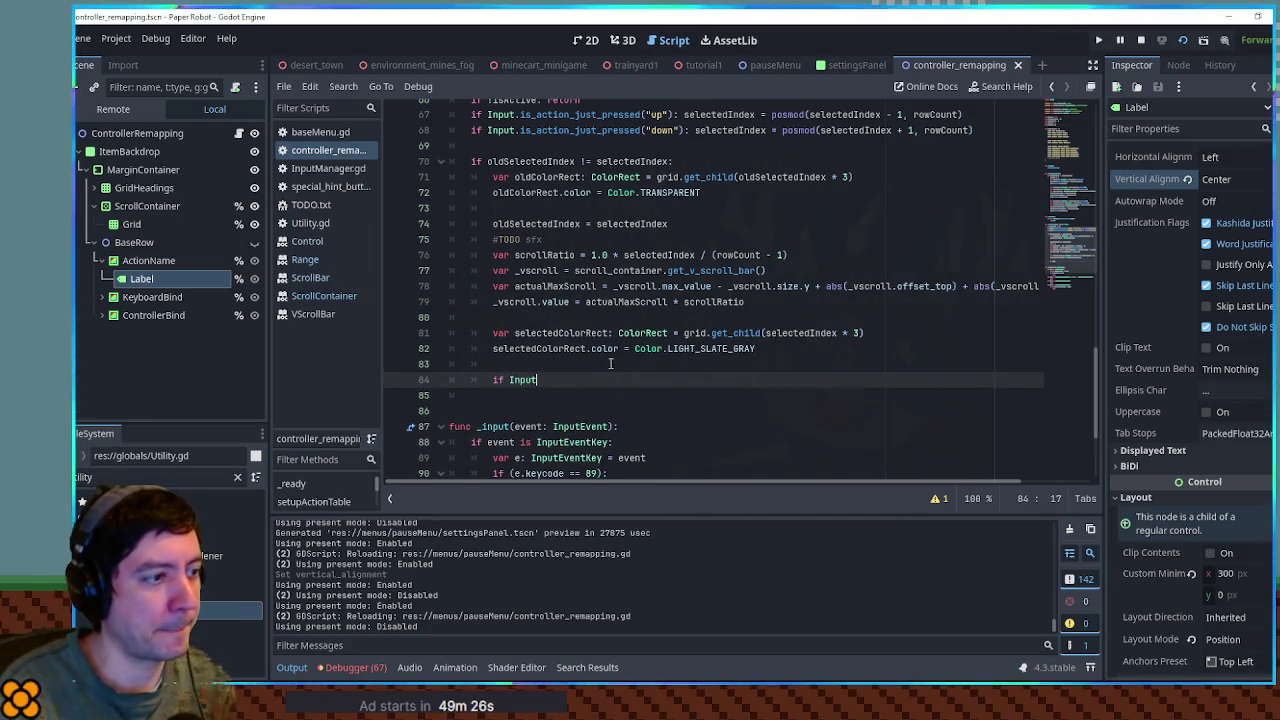
{"action": "type", "text": ".action"}
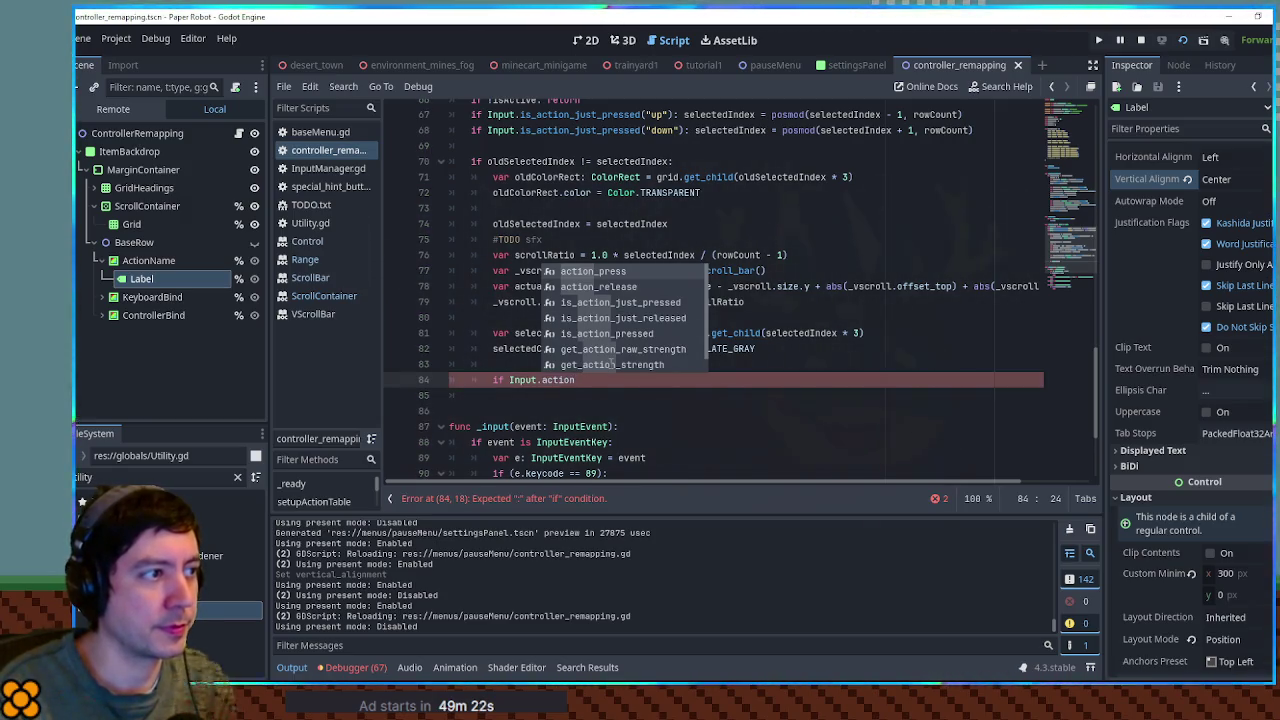
{"action": "key", "text": "Escape"}
{"action": "key", "text": "shift+Home"}
{"action": "key", "text": "End"}
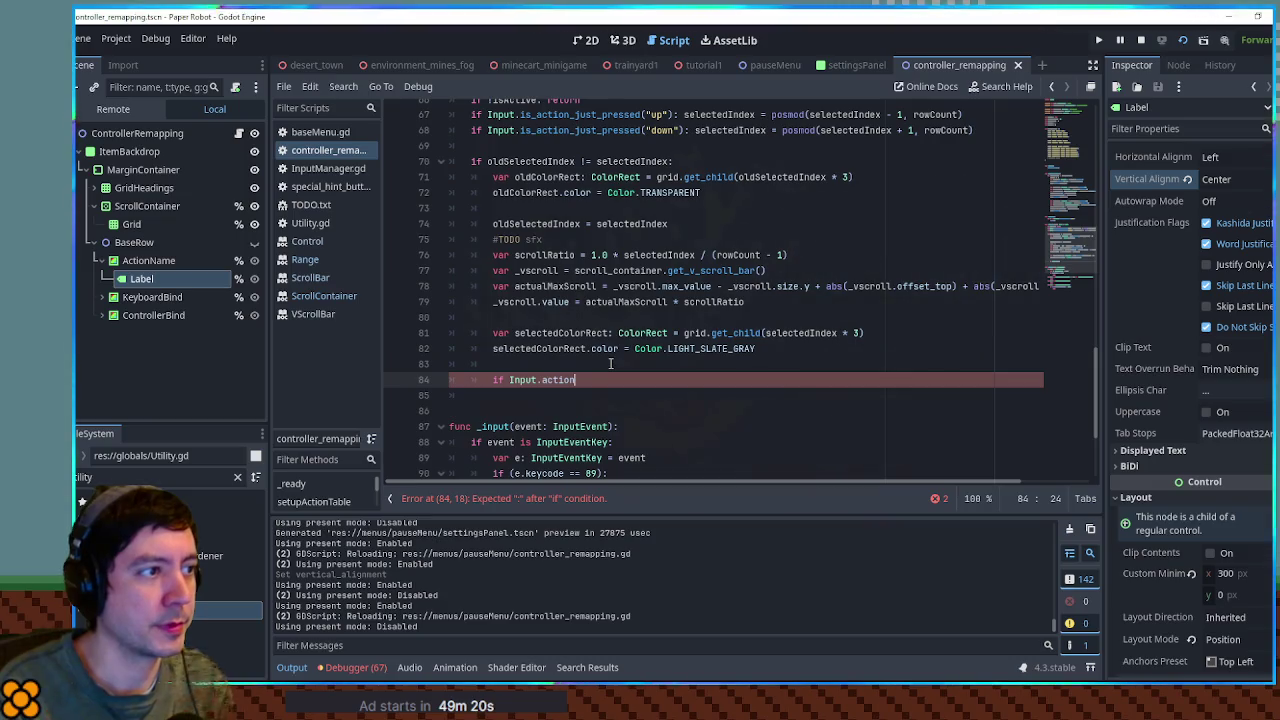
{"action": "type", "text": "_action_just"}
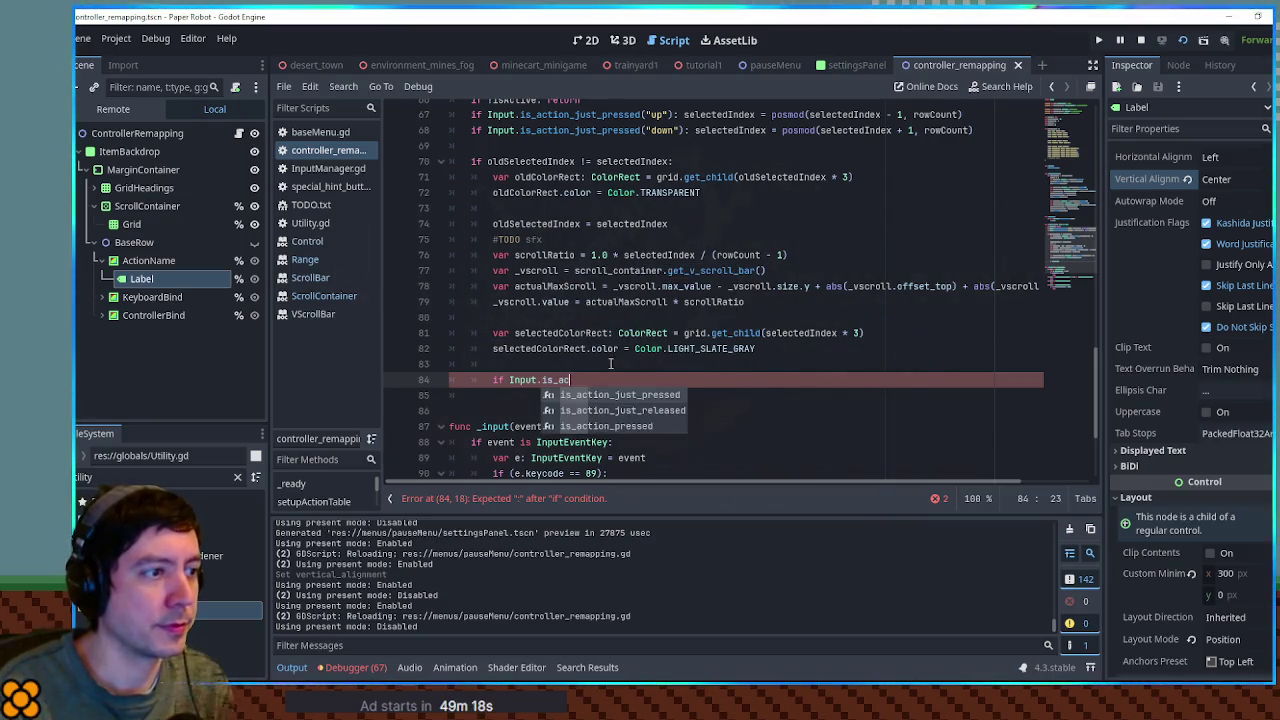
{"action": "key", "text": "Return"}
{"action": "type", "text": "\"j"}
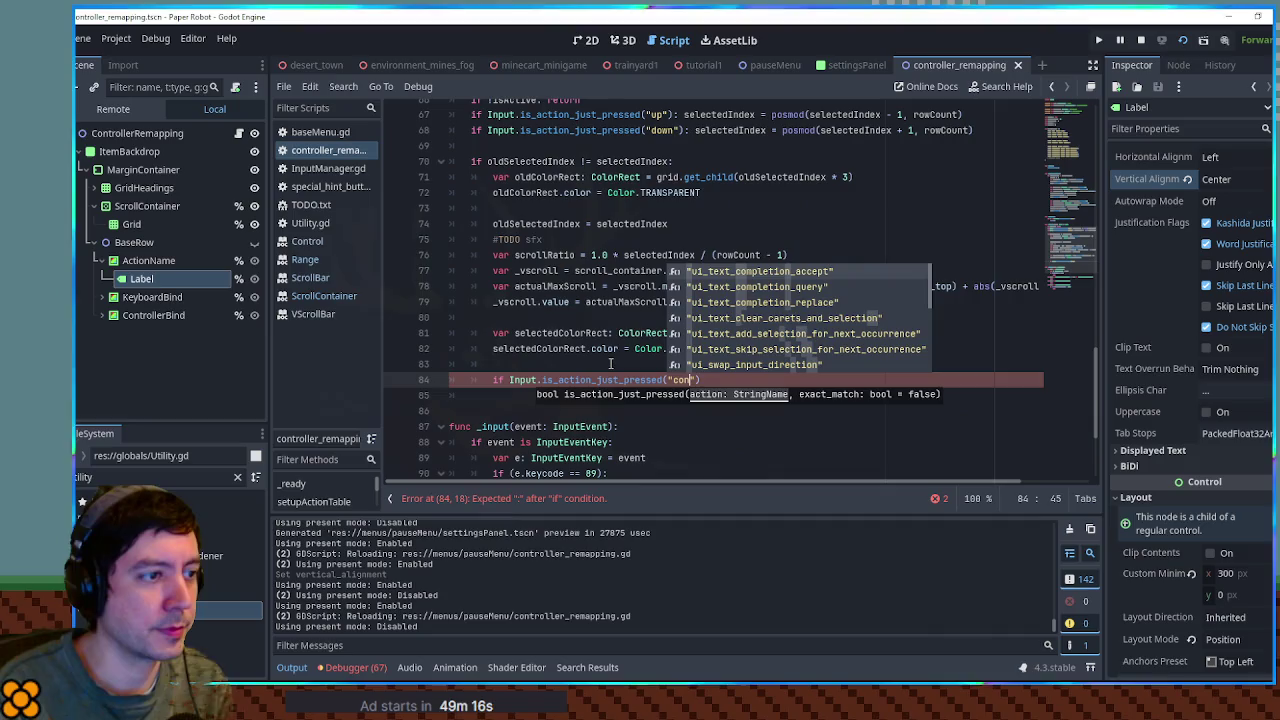
{"action": "type", "text": "ump"}
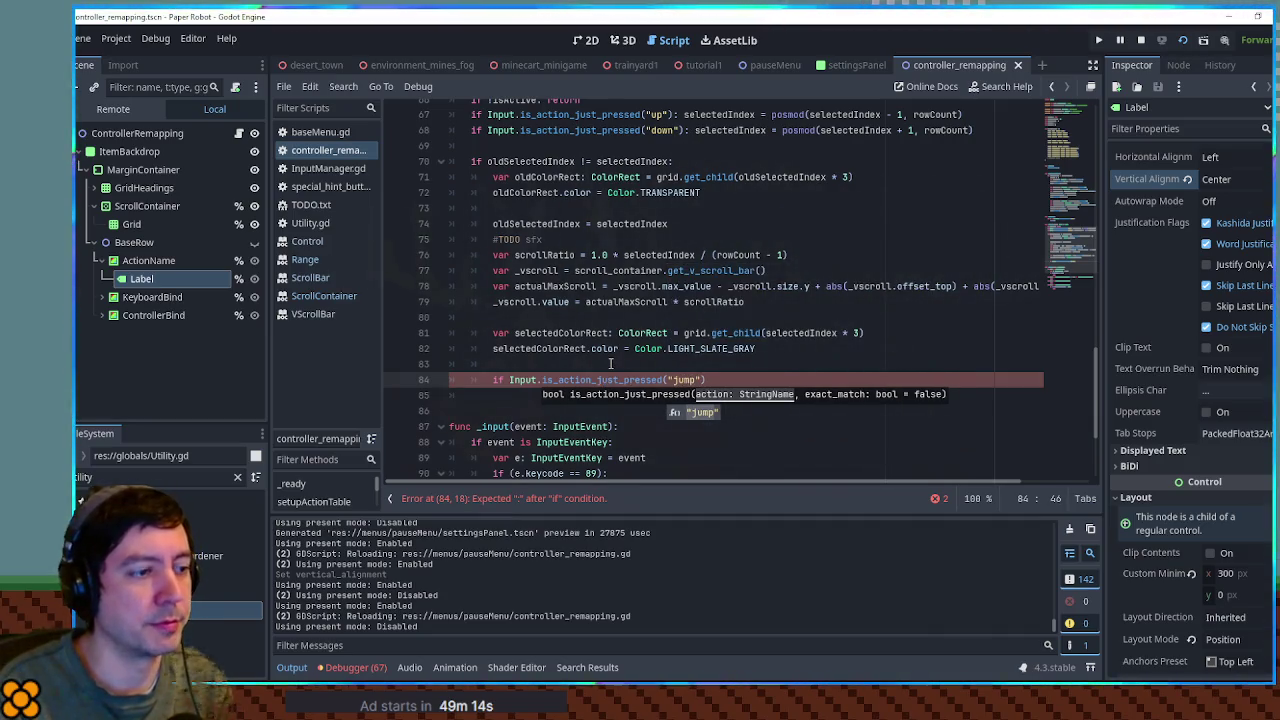
{"action": "key", "text": "Return"}
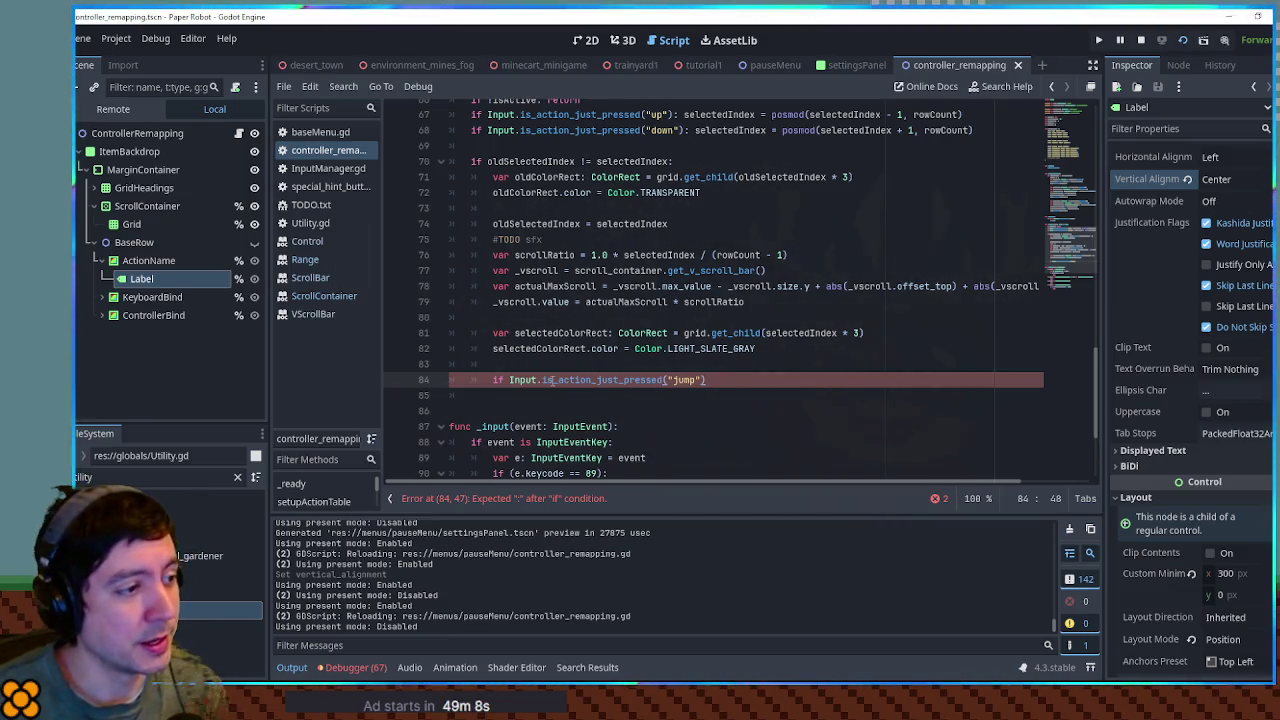
- Search all project files for is_action_just_pressed("jump"), review the 19 matches, and close results
{"action": "left_click_drag", "start_coordinate": [543, 380], "coordinate": [706, 380]}
{"action": "key", "text": "ctrl+shift+f"}
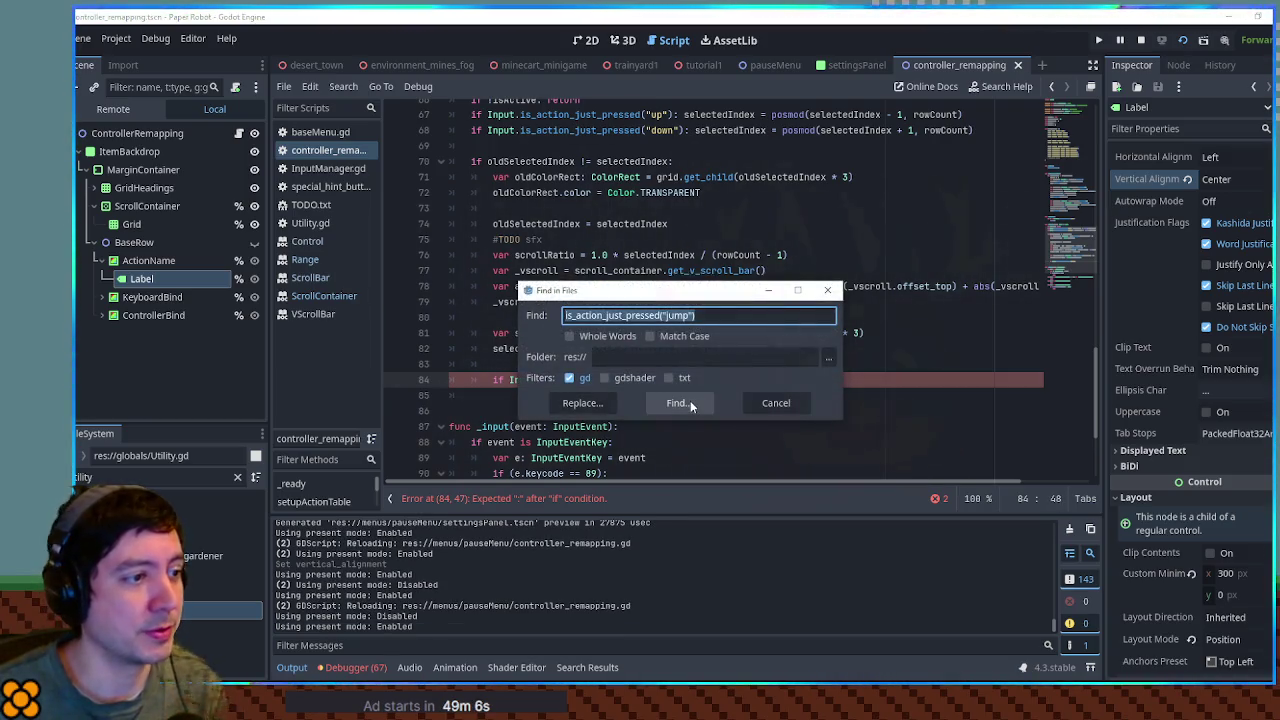
{"action": "left_click", "coordinate": [678, 403]}
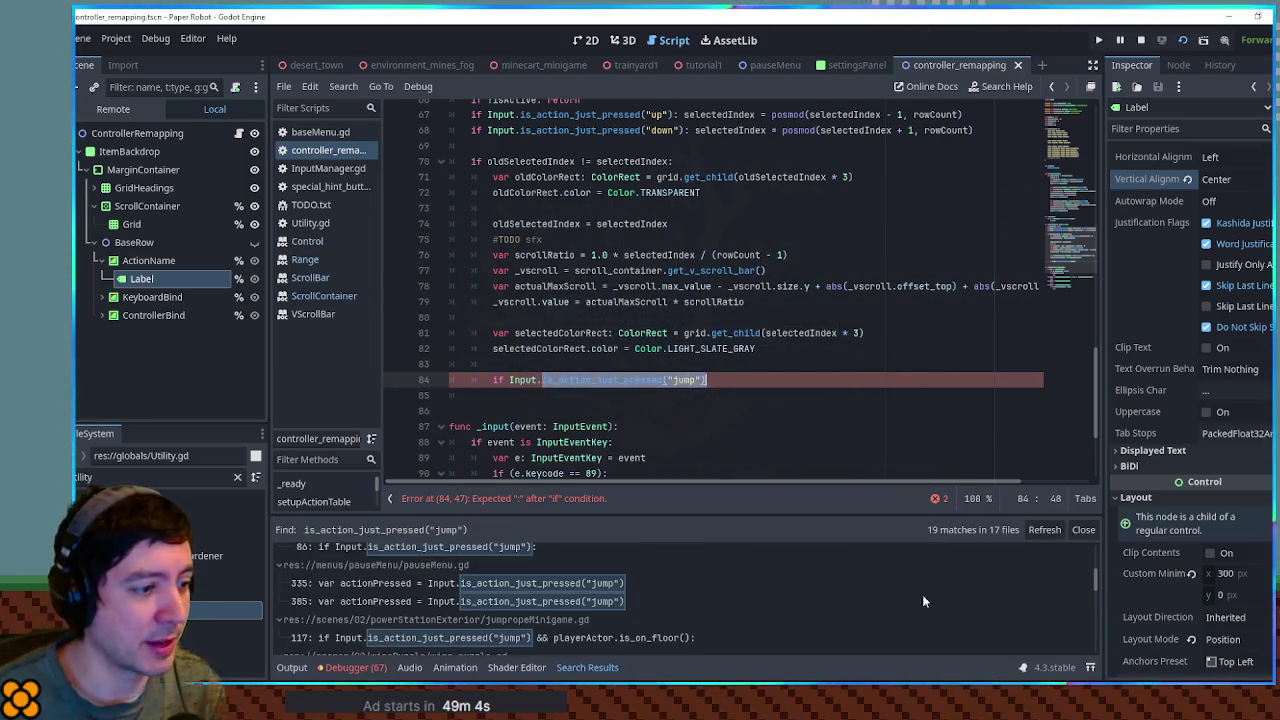
{"action": "scroll", "coordinate": [1046, 585], "scroll_direction": "down", "scroll_amount": 6}
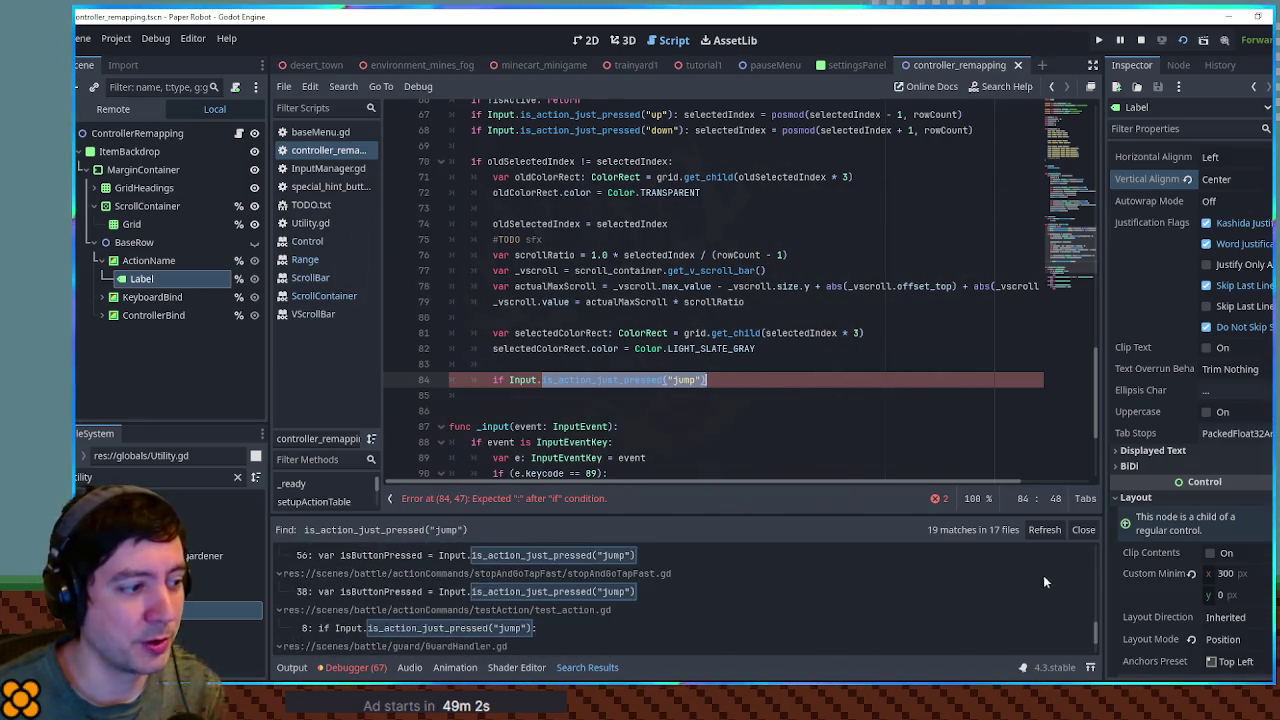
{"action": "key", "text": "Right"}
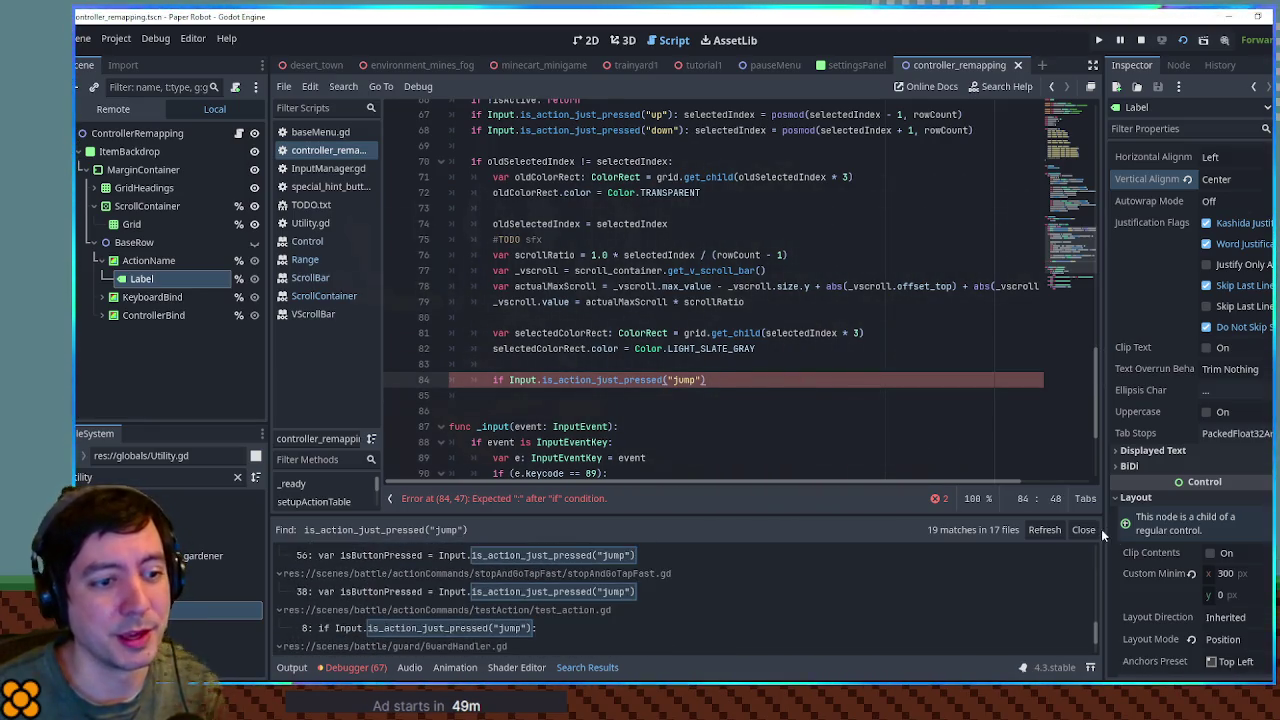
{"action": "left_click", "coordinate": [1096, 530]}
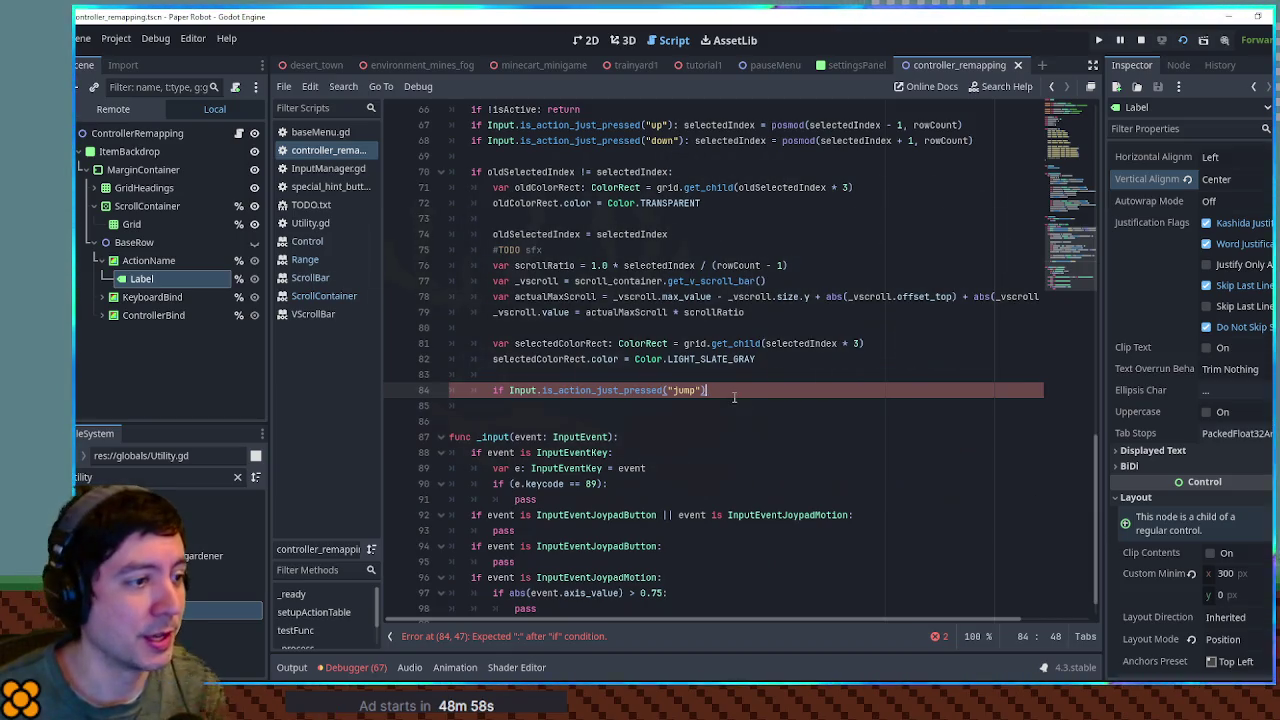
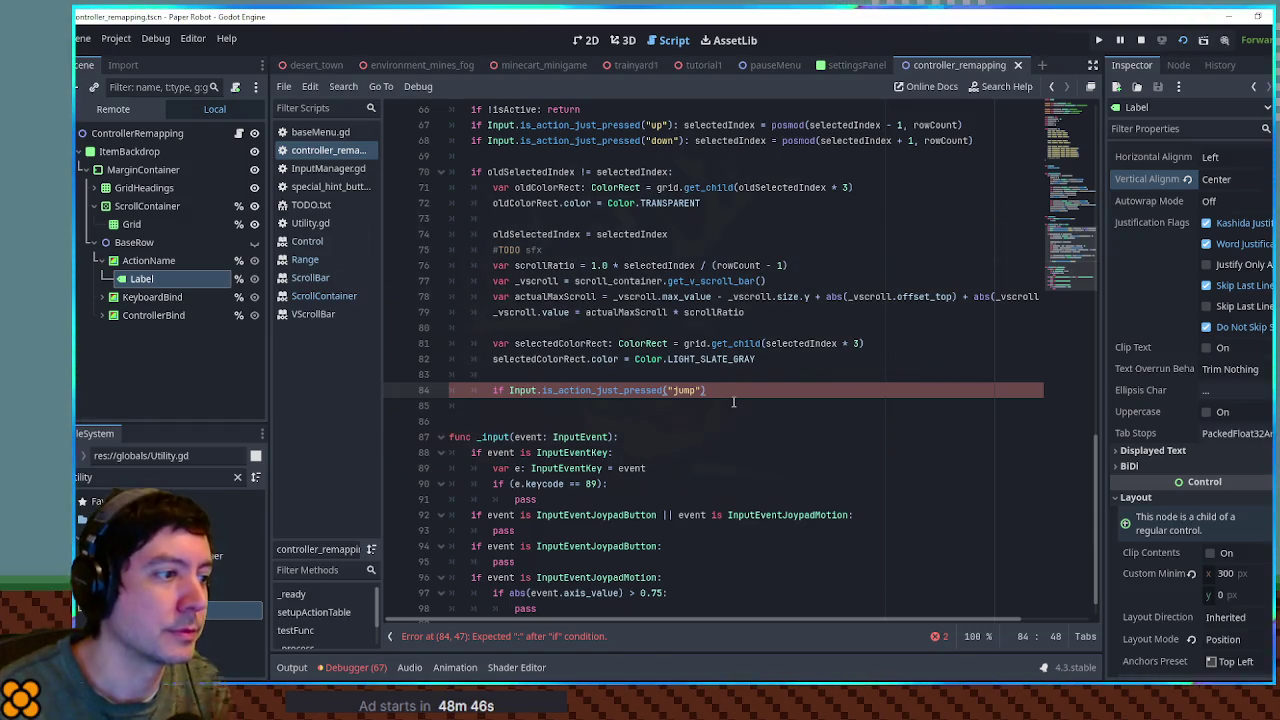
{"action": "type", "text": ":"}
- Add InputManager.isKeyboard on a new line inside the jump check, using autocomplete
{"action": "key", "text": "Return"}
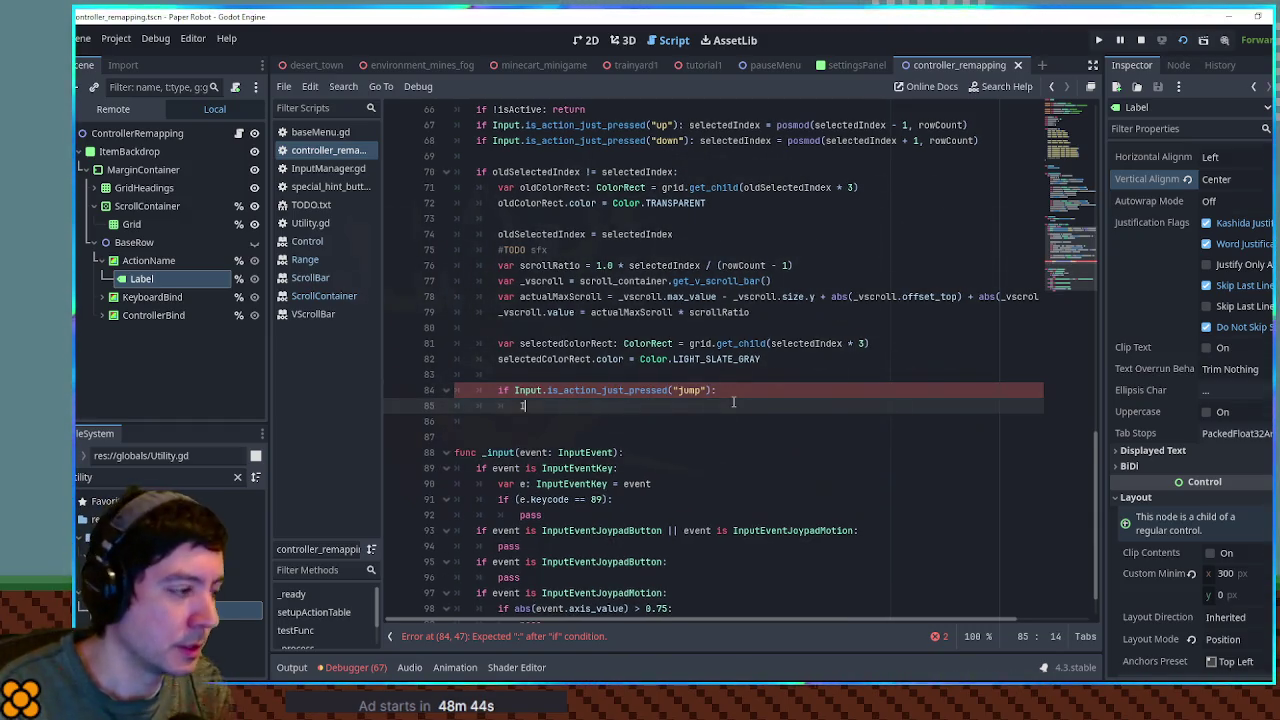
{"action": "type", "text": "nputHa"}
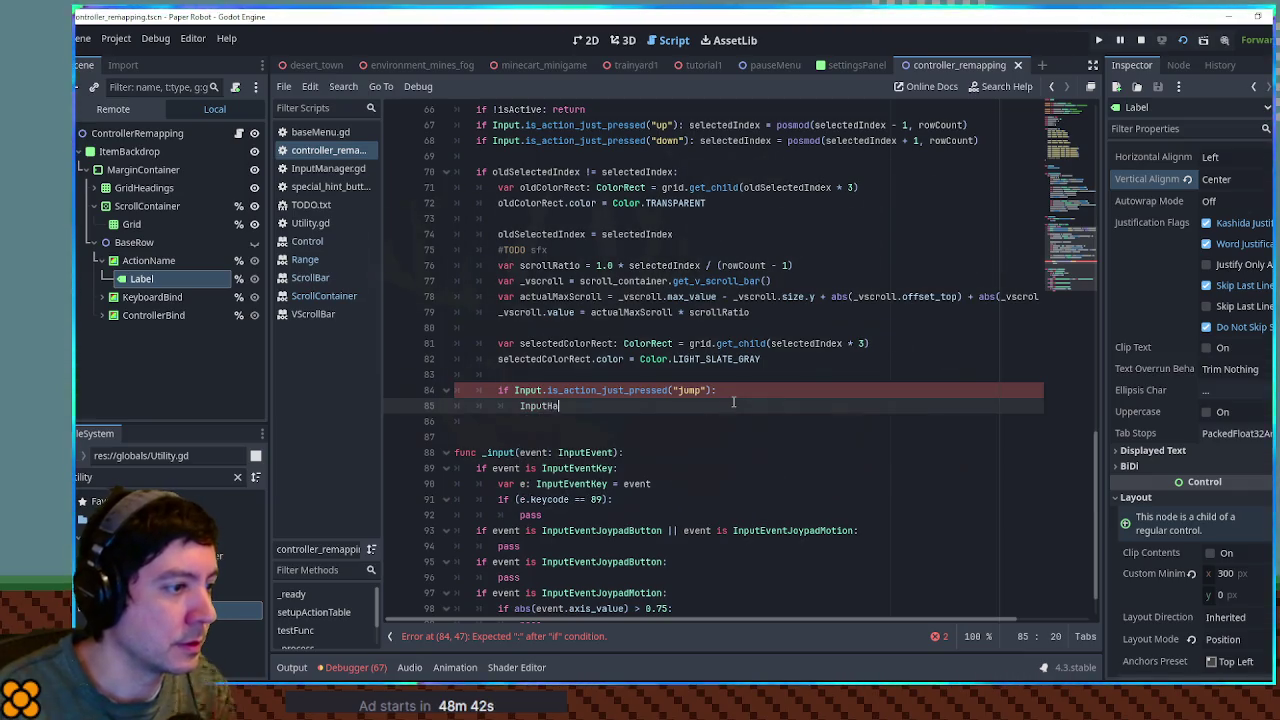
{"action": "key", "text": "BackSpace"}
{"action": "key", "text": "BackSpace"}
{"action": "type", "text": "Manager.is"}
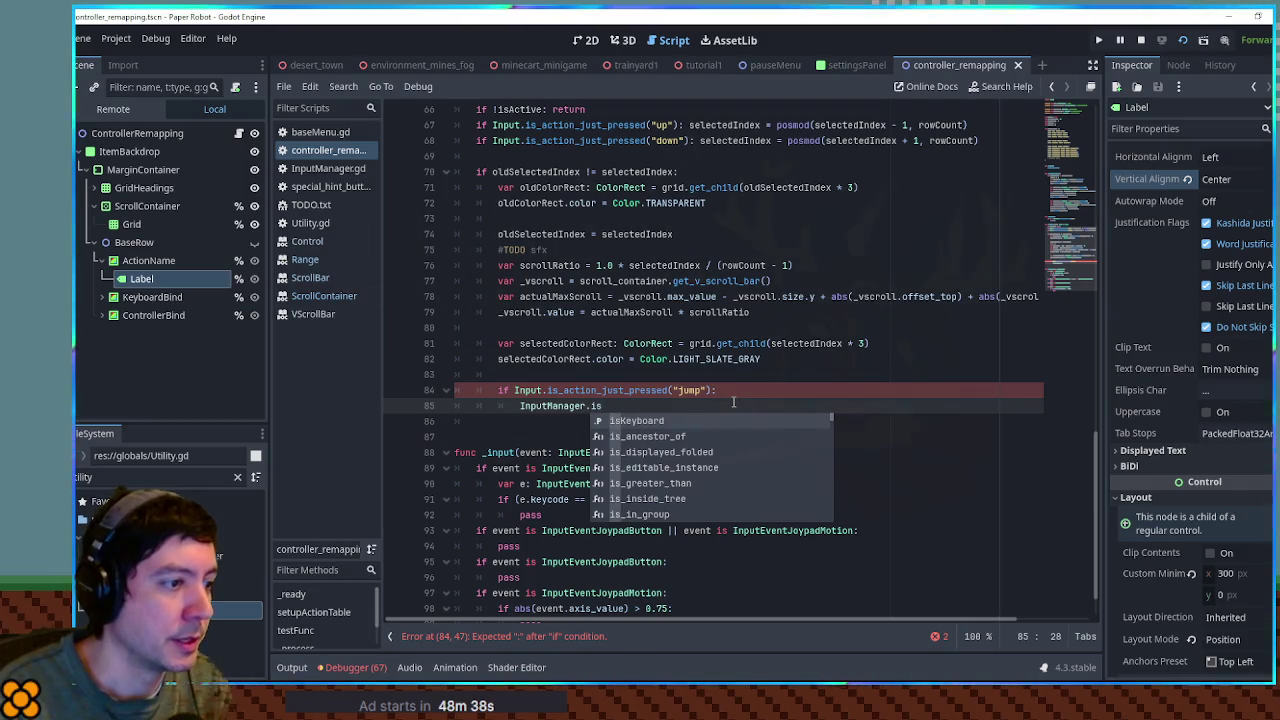
{"action": "key", "text": "Return"}
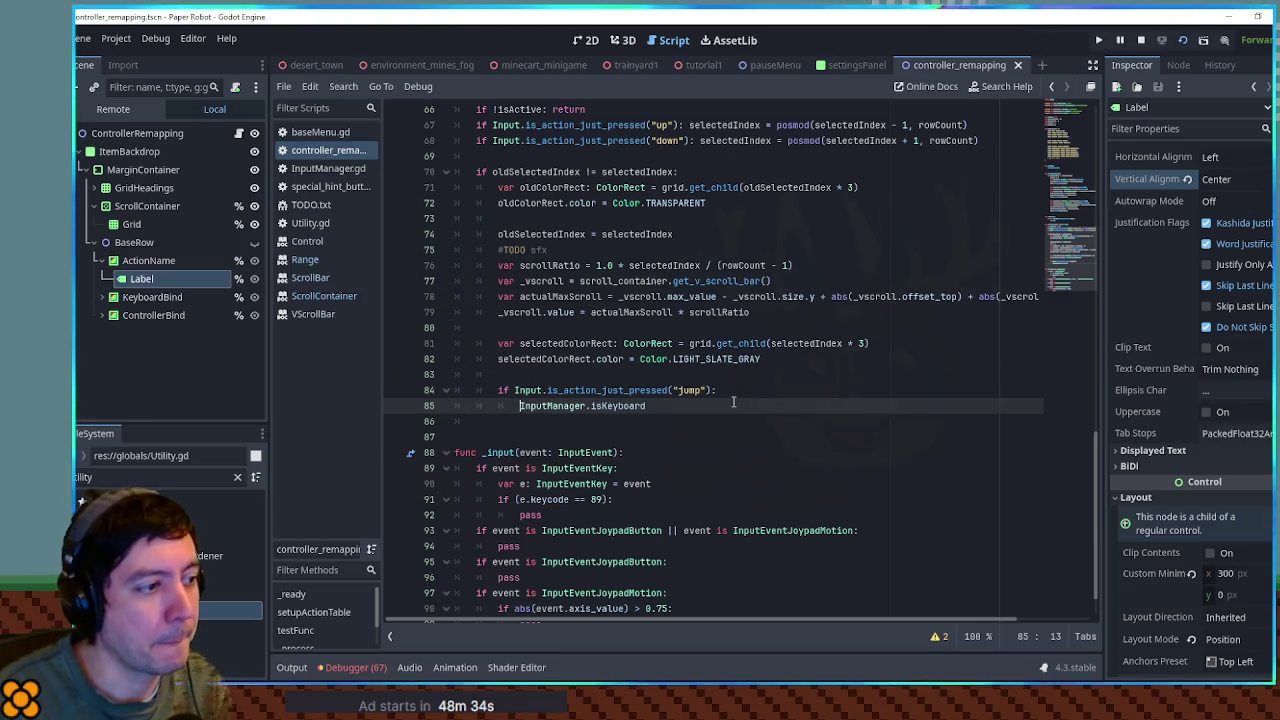
- Complete the line as editMode = "keyboard" if InputManager.isKeyboard else "controller"
{"action": "scroll", "coordinate": [1005, 250], "scroll_direction": "up", "scroll_amount": 20}
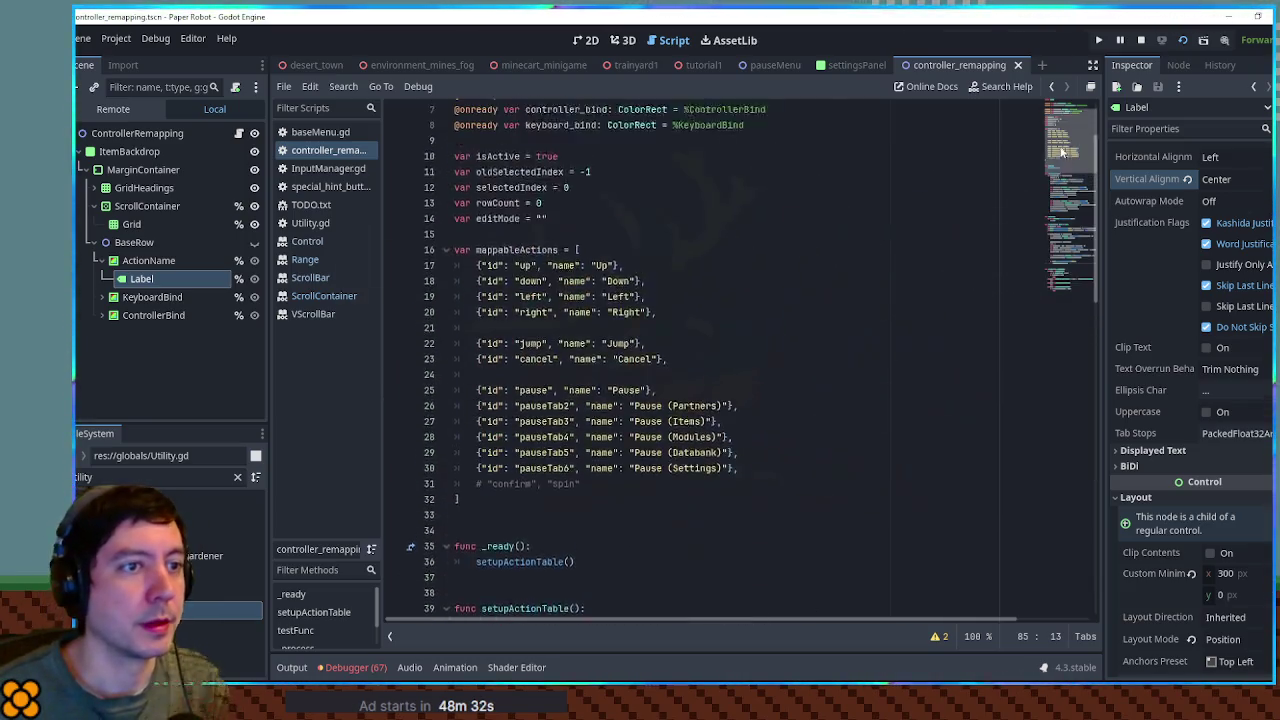
{"action": "double_click", "coordinate": [518, 313]}
{"action": "key", "text": "ctrl+c"}
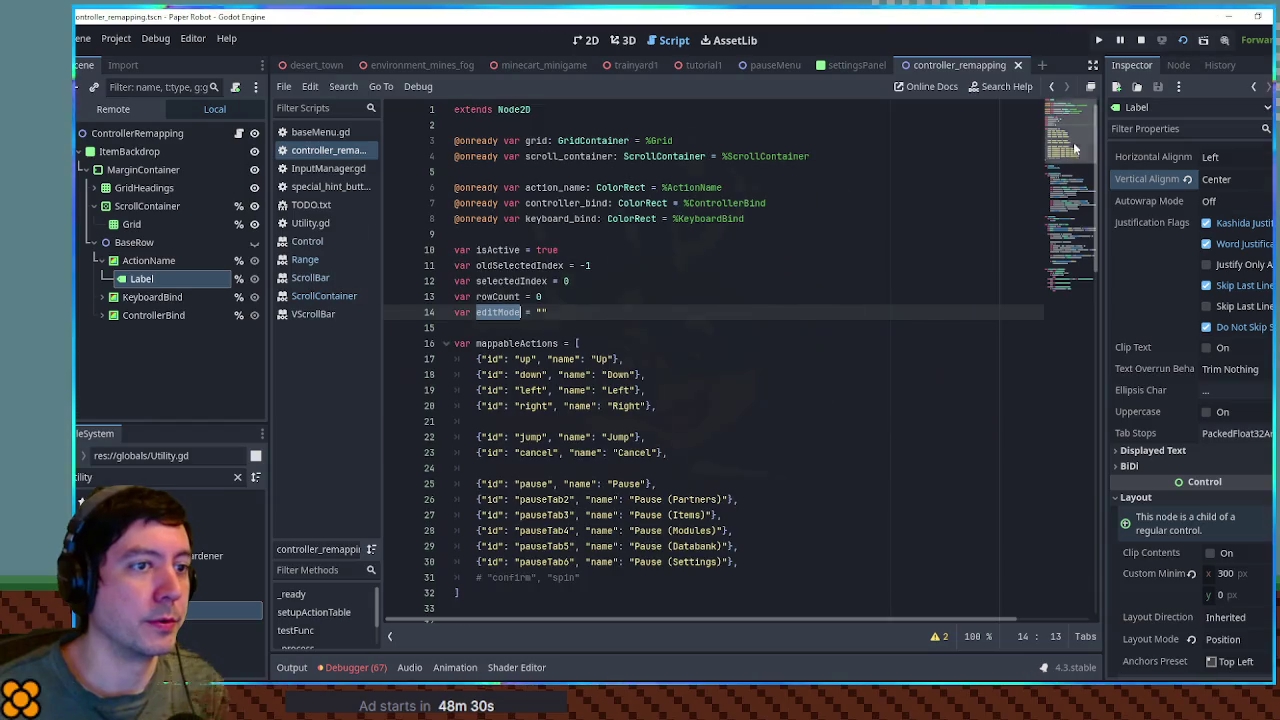
{"action": "left_click", "coordinate": [1080, 284]}
{"action": "left_click", "coordinate": [520, 350]}
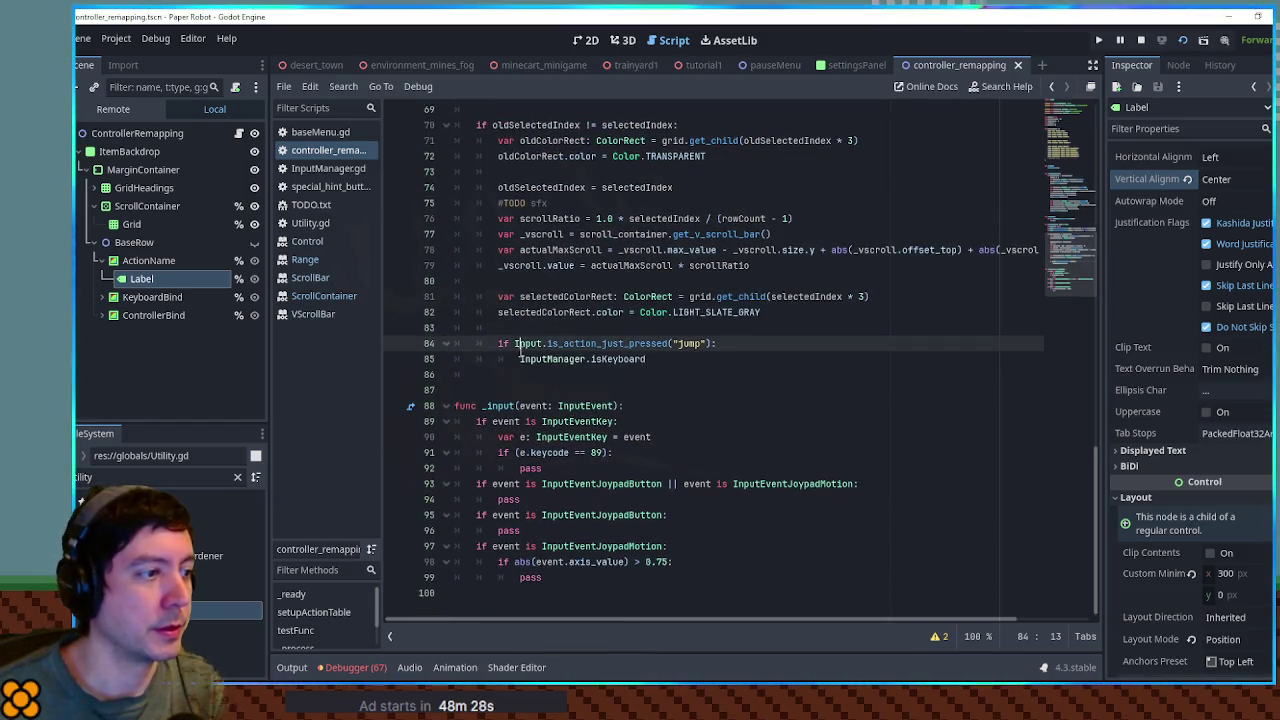
{"action": "key", "text": "Down"}
{"action": "key", "text": "ctrl+v"}
{"action": "type", "text": "= \""}
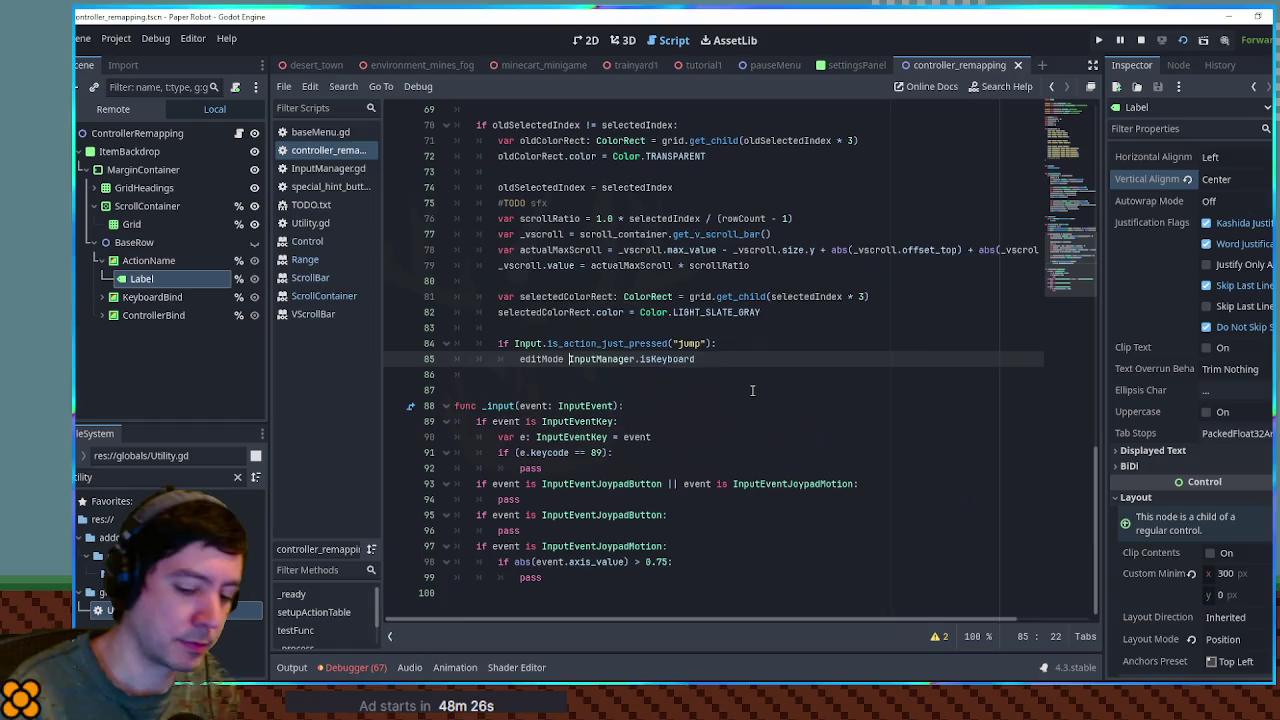
{"action": "type", "text": "keyboard\" "}
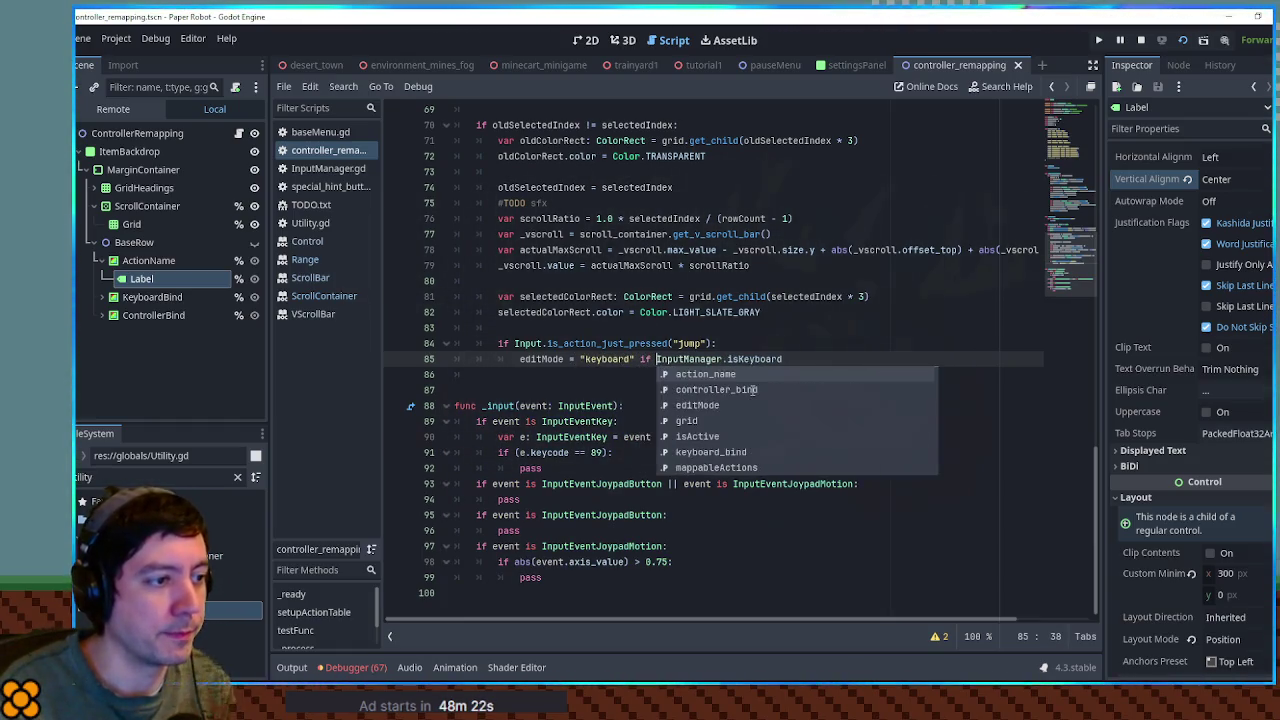
{"action": "type", "text": "if"}
{"action": "key", "text": "End"}
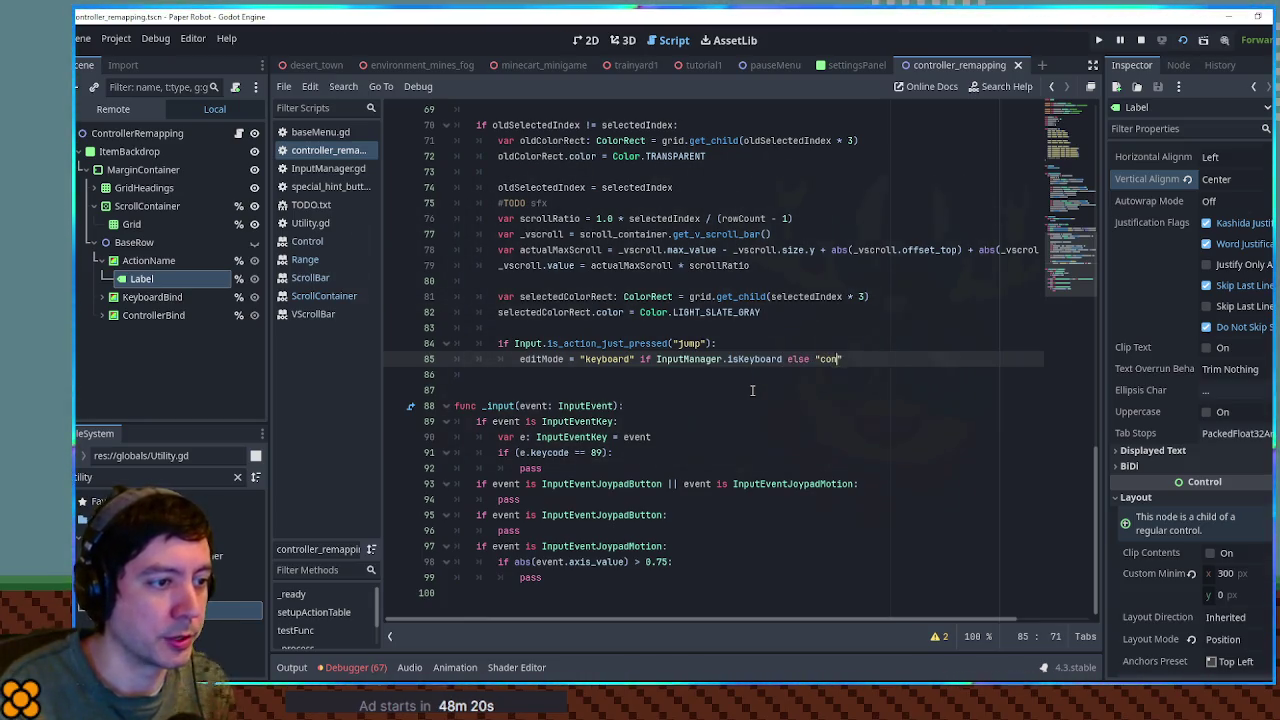
{"action": "type", "text": "\""}
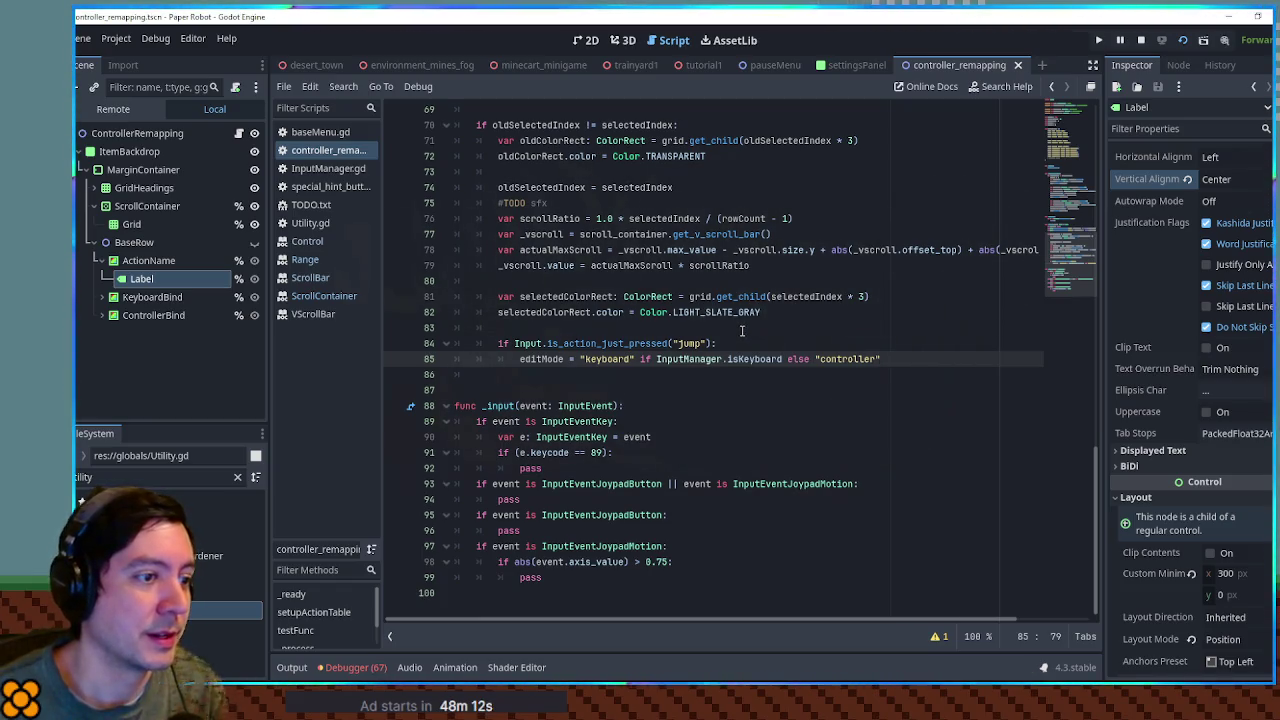
{"action": "scroll", "coordinate": [739, 327], "scroll_direction": "up", "scroll_amount": 2}
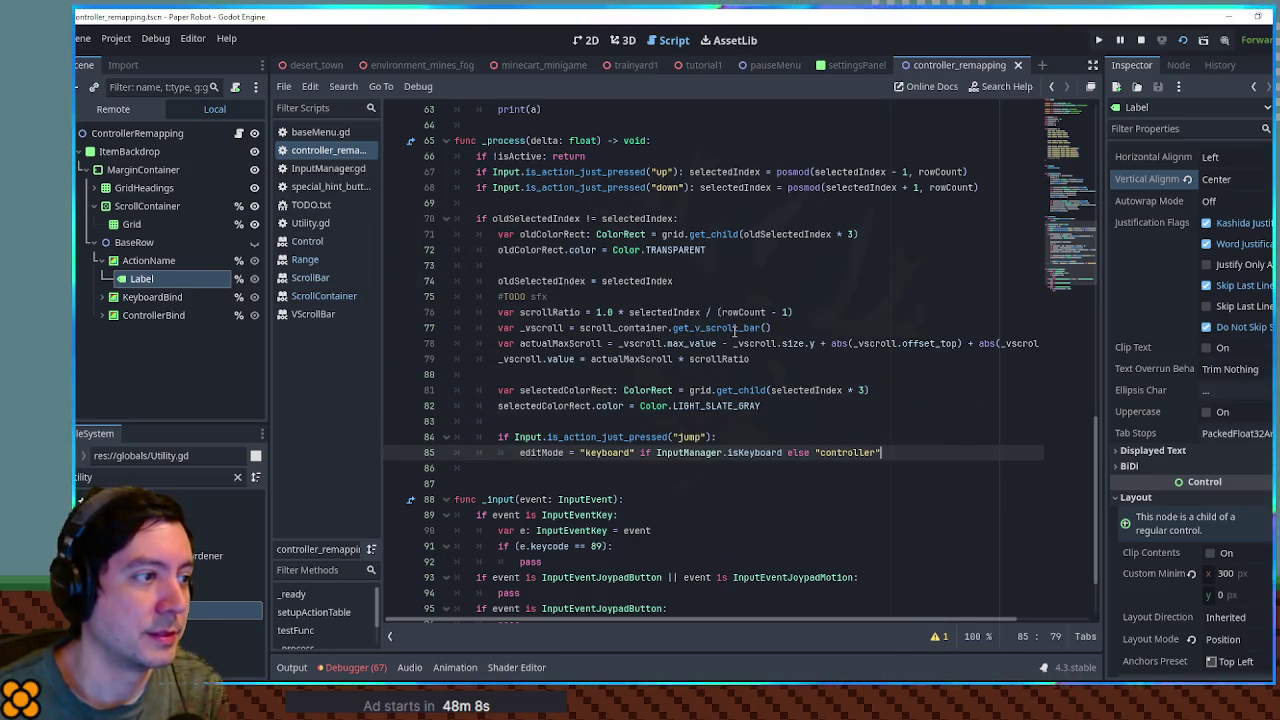
- Add a return statement under the editMode assignment in the jump branch
{"action": "double_click", "coordinate": [555, 406]}
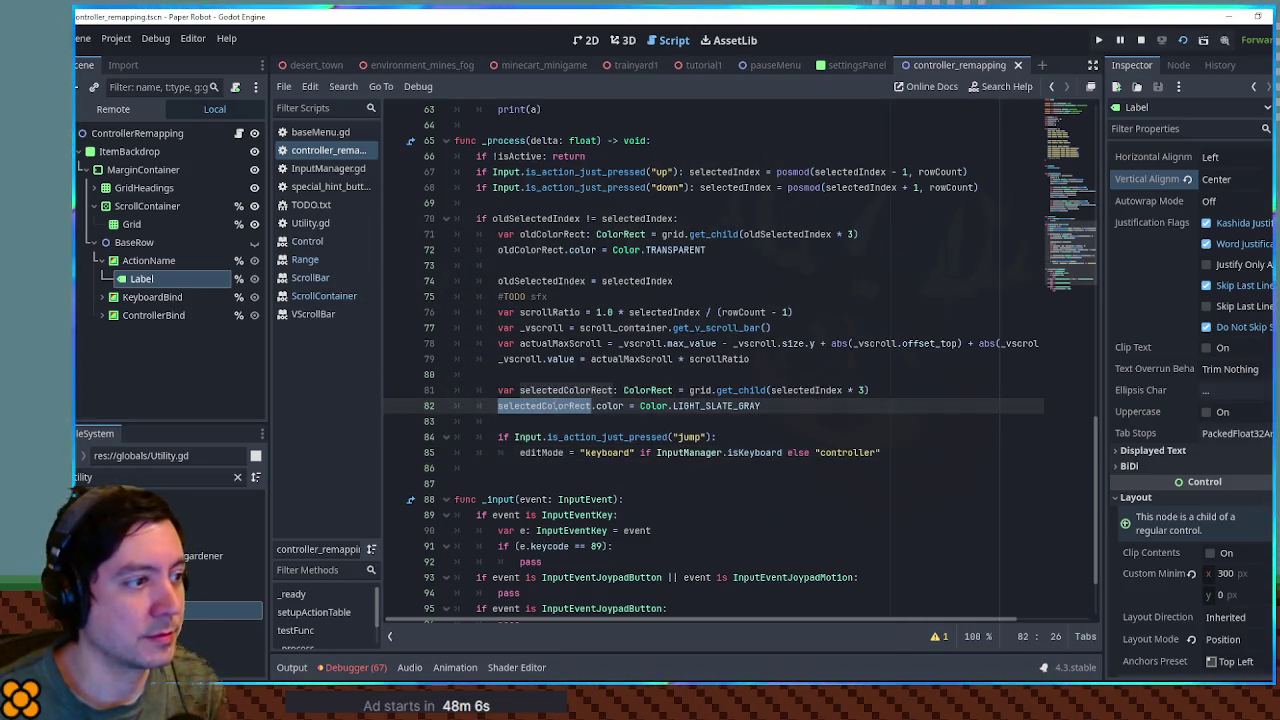
{"action": "left_click", "coordinate": [899, 457]}
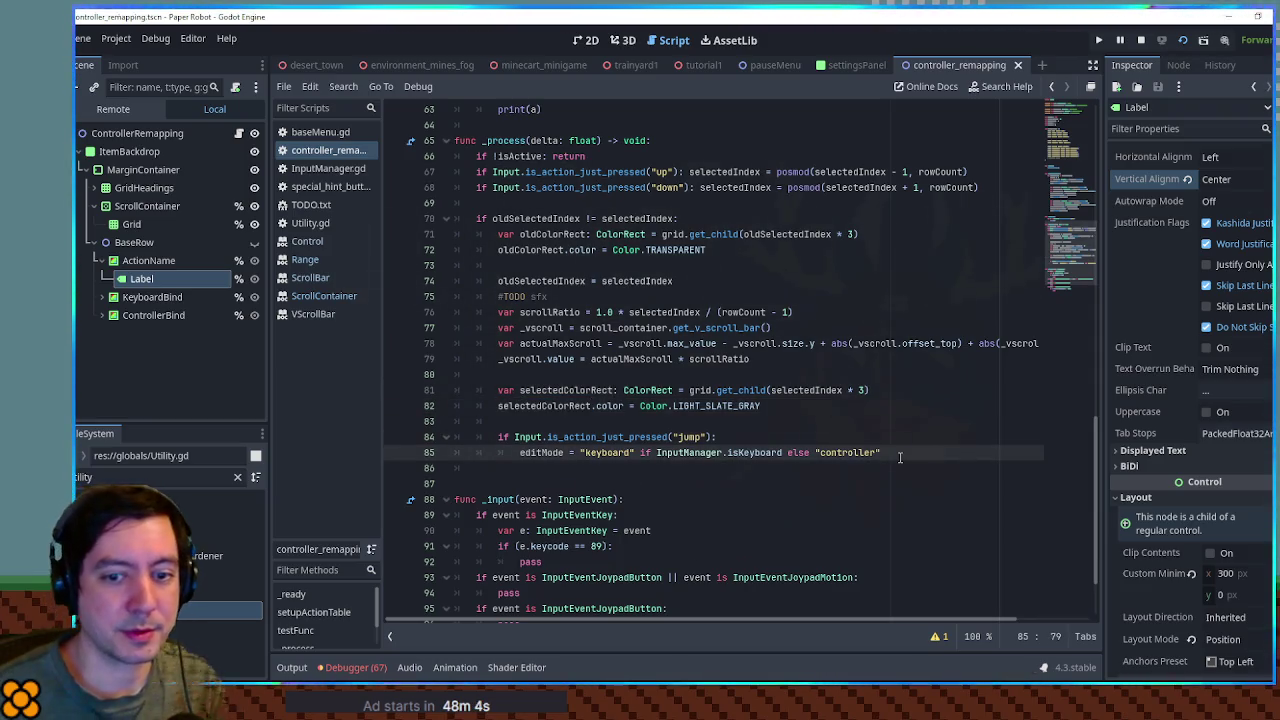
{"action": "key", "text": "Return"}
{"action": "type", "text": "return"}
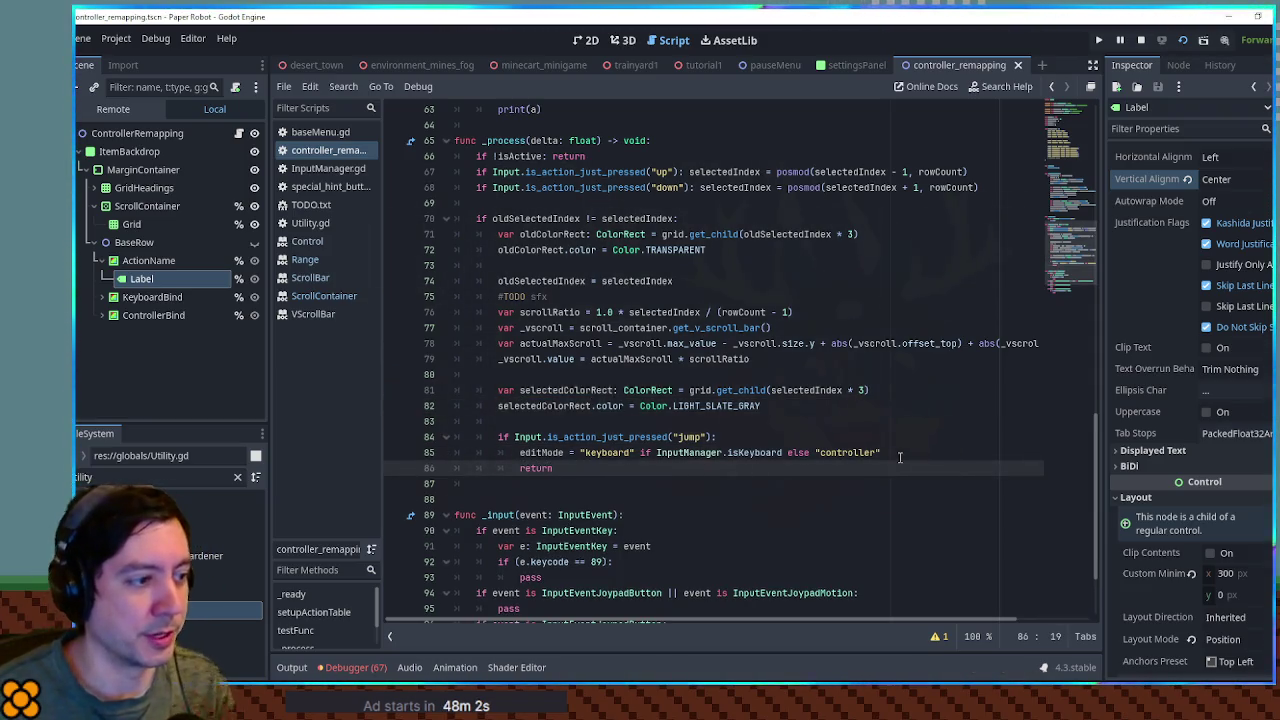
- Move the two selectedColorRect lines below the jump block under '# if not editing, change rect to selected'
{"action": "left_click_drag", "start_coordinate": [812, 412], "coordinate": [812, 360]}
{"action": "key", "text": "BackSpace"}
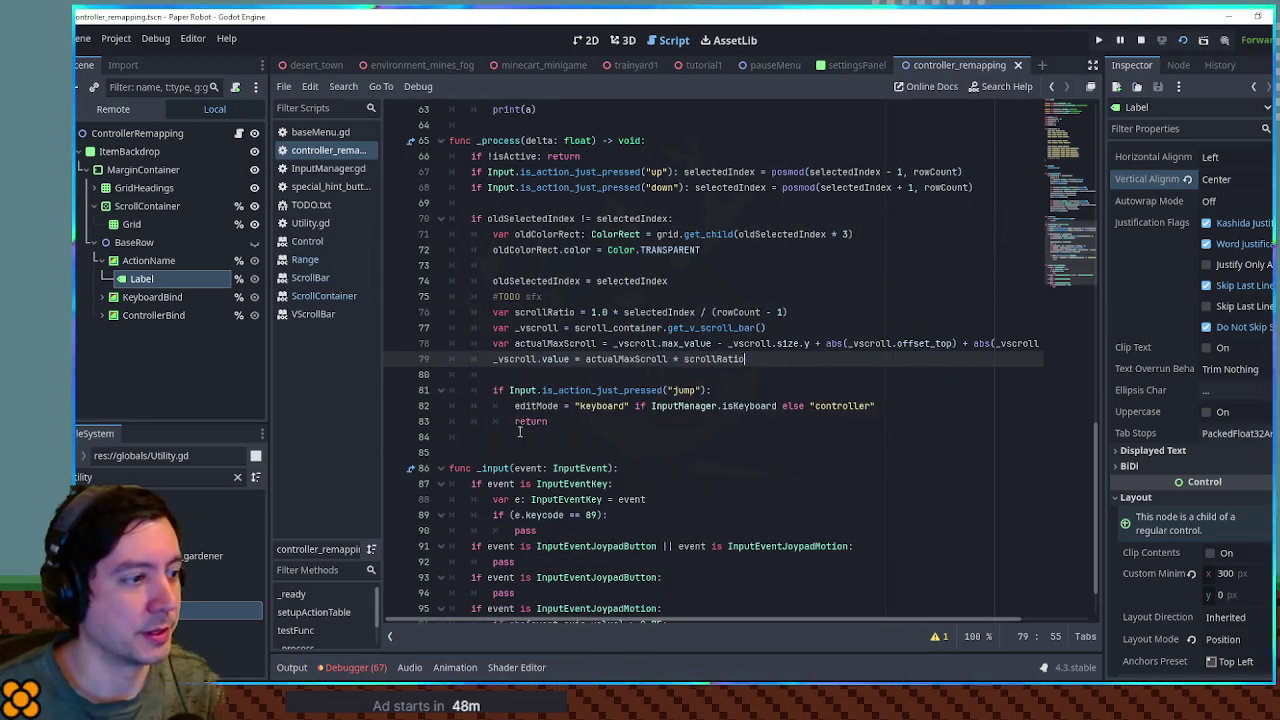
{"action": "left_click", "coordinate": [517, 432]}
{"action": "key", "text": "ctrl+v"}
{"action": "left_click", "coordinate": [539, 441]}
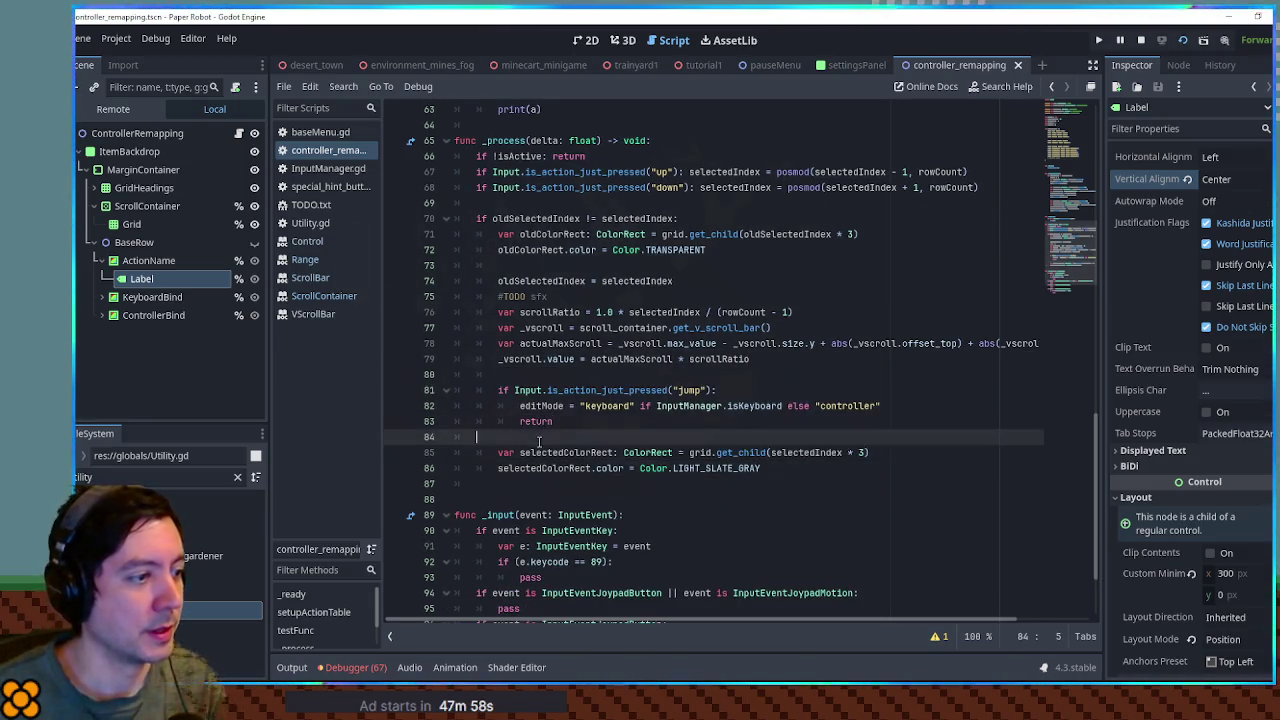
{"action": "key", "text": "Return"}
{"action": "key", "text": "Tab"}
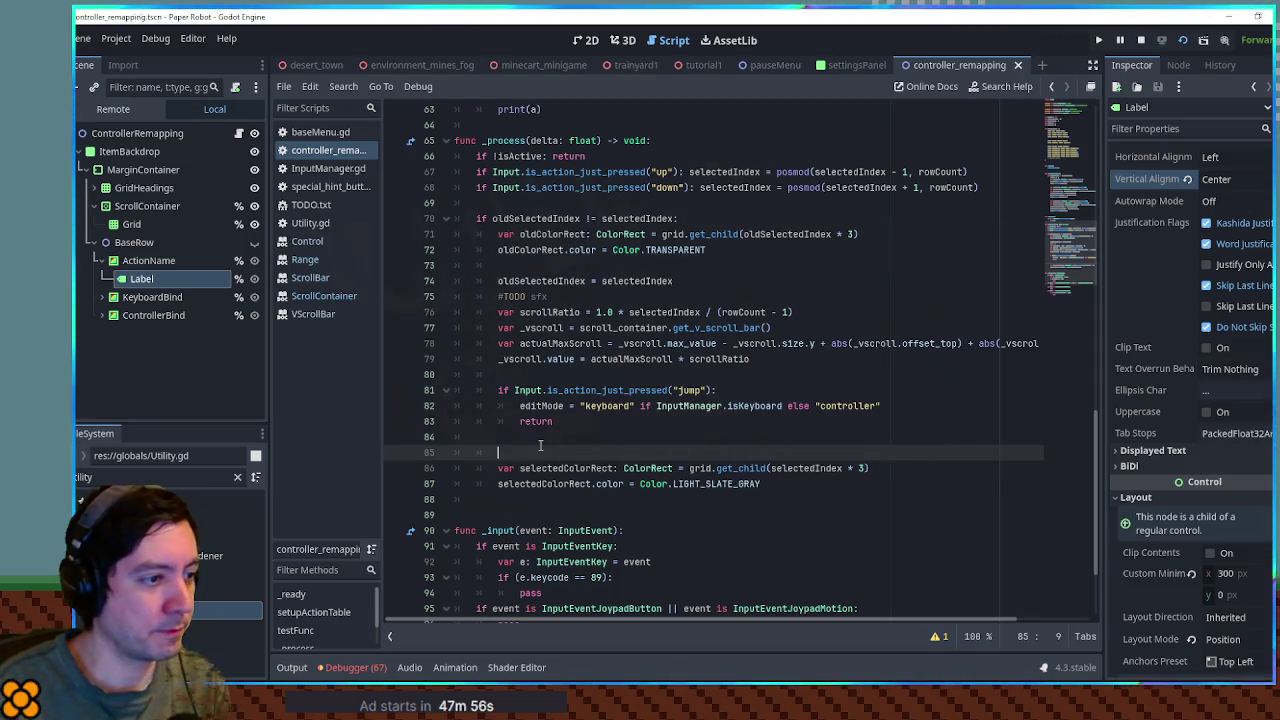
{"action": "type", "text": "# if not"}
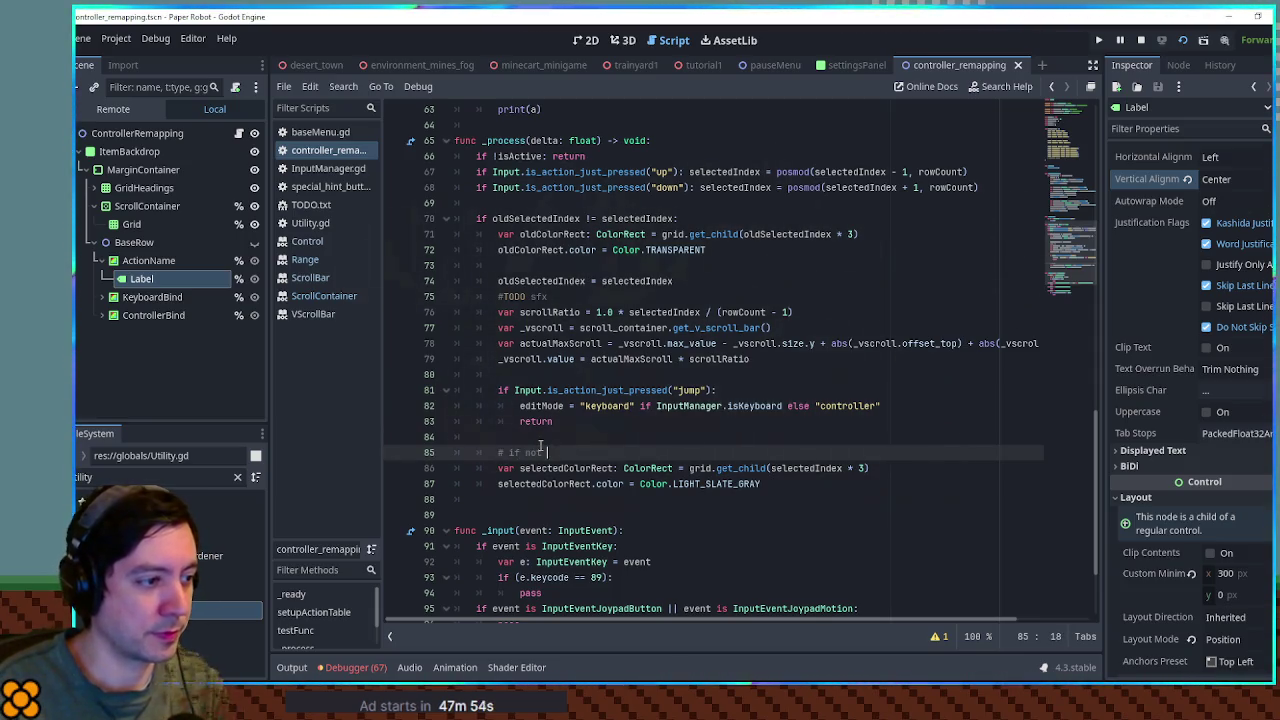
{"action": "type", "text": " editing, c"}
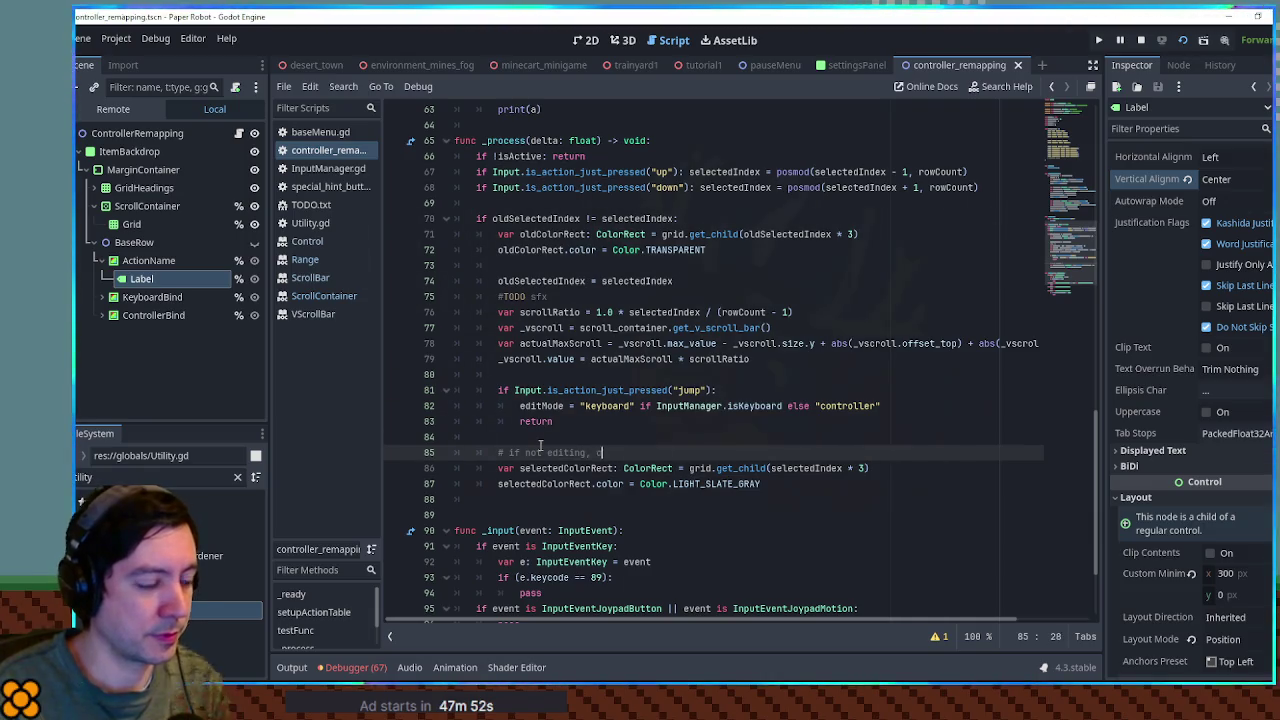
{"action": "type", "text": "hange re"}
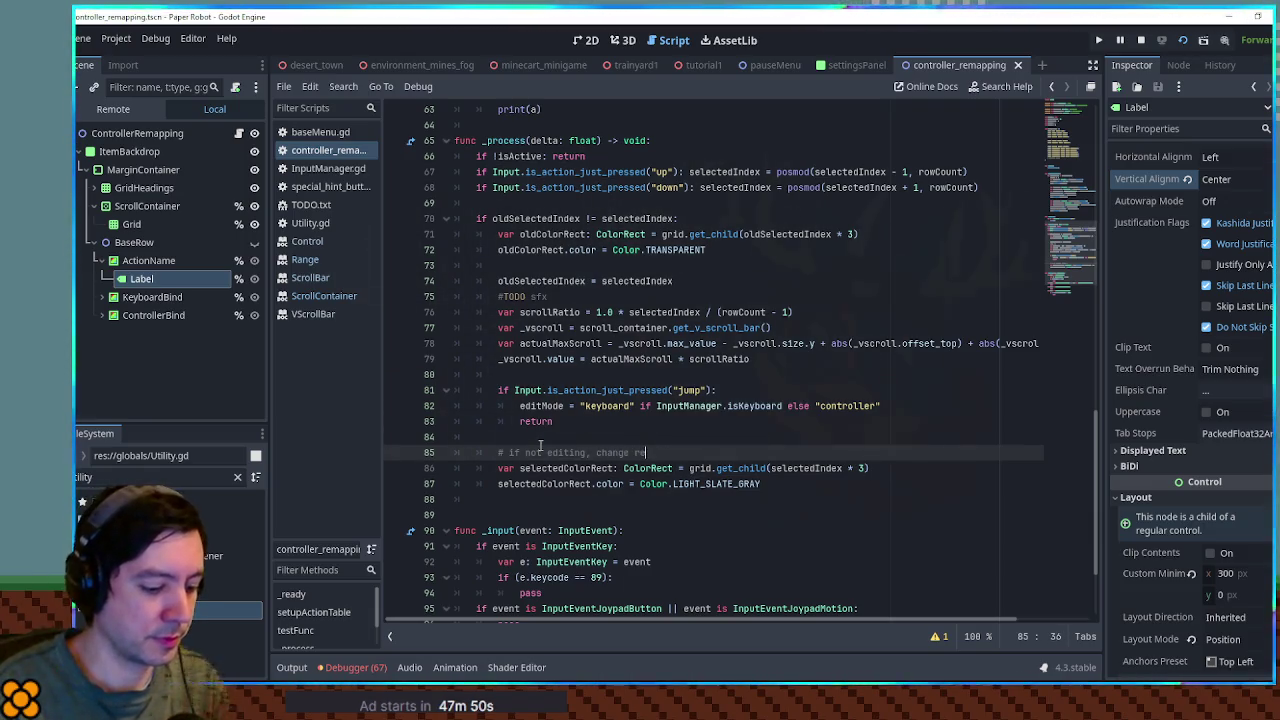
{"action": "type", "text": "ct to selected"}
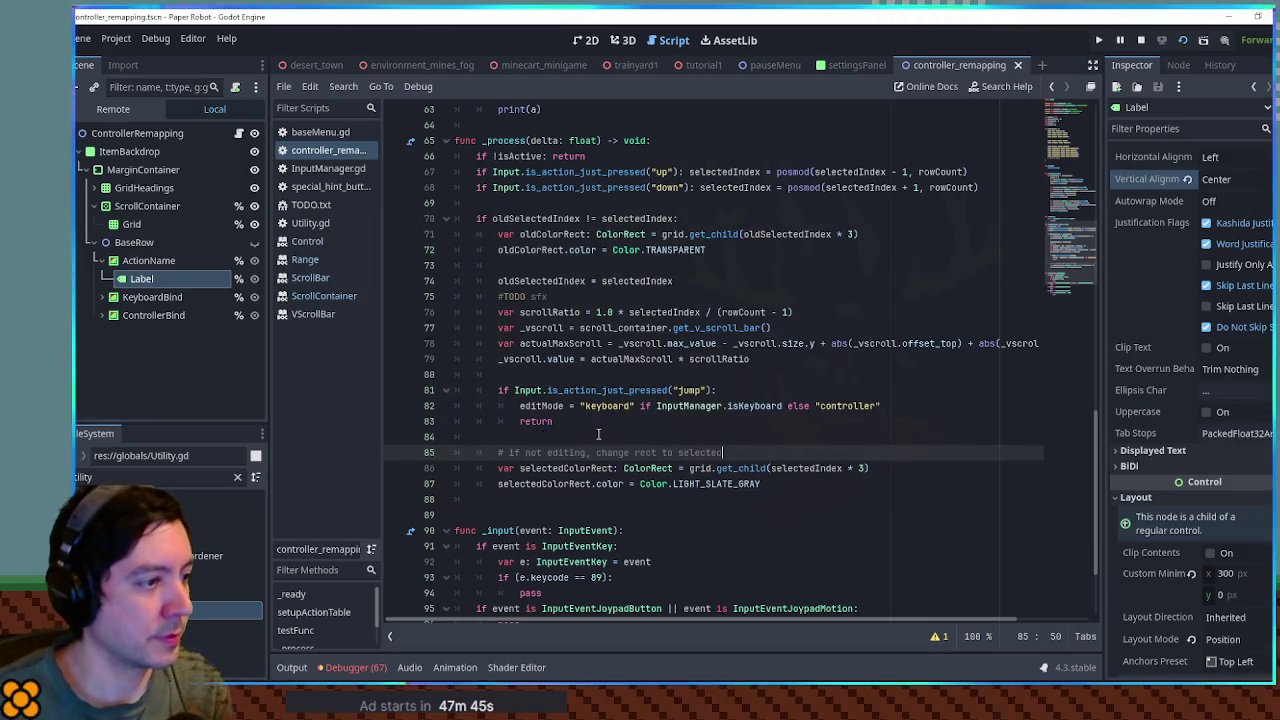
- Insert blank lines after the isActive check at the top of _process
{"action": "left_click", "coordinate": [611, 204]}
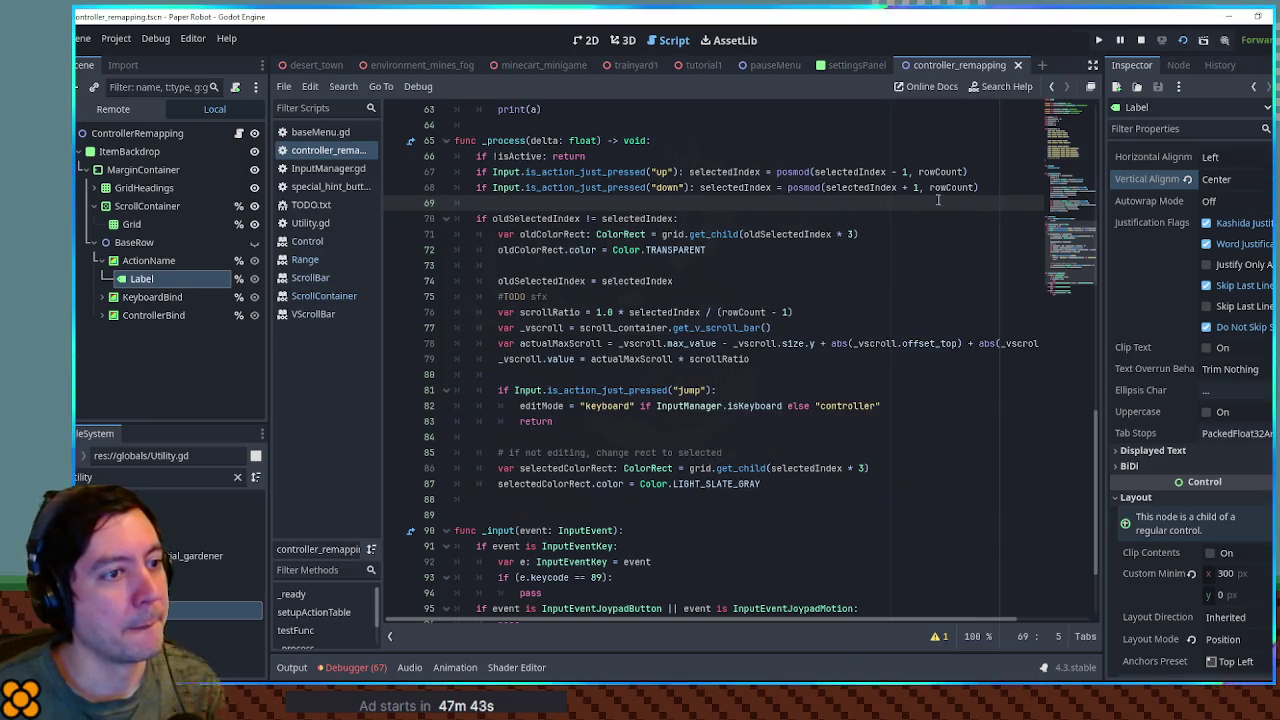
{"action": "left_click", "coordinate": [1020, 189]}
{"action": "left_click", "coordinate": [611, 156]}
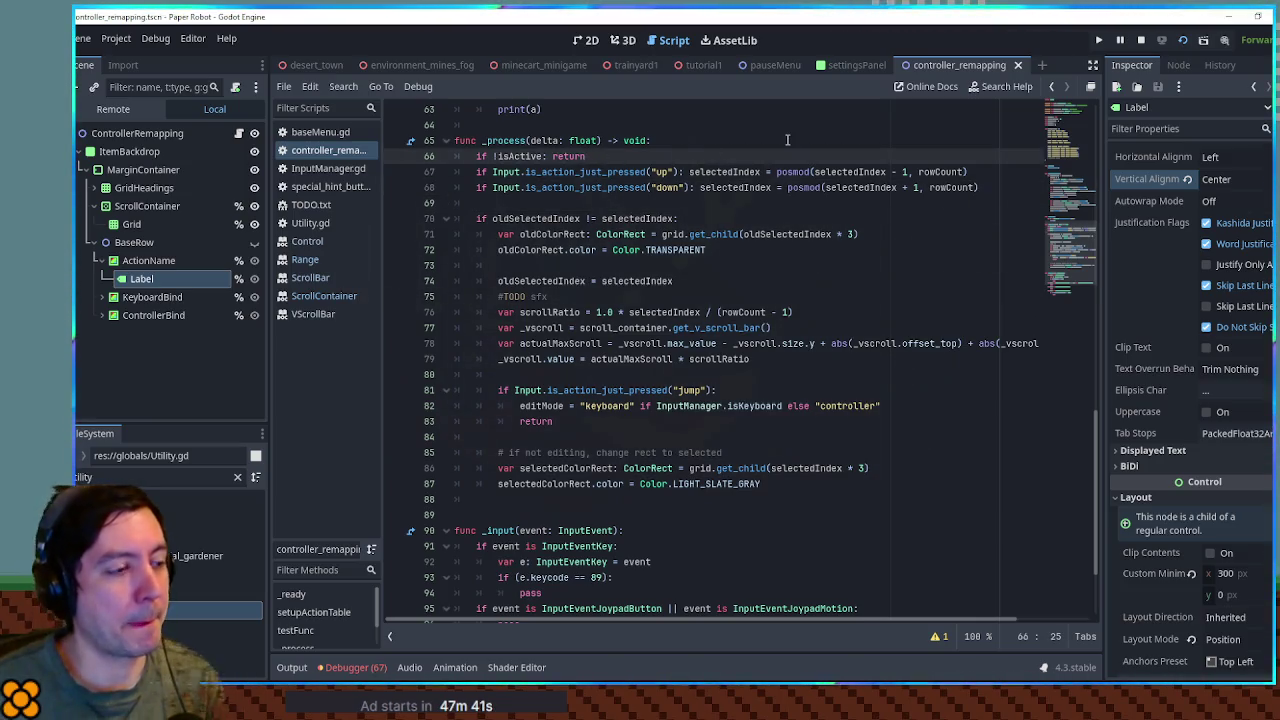
{"action": "key", "text": "Return"}
{"action": "key", "text": "Return"}
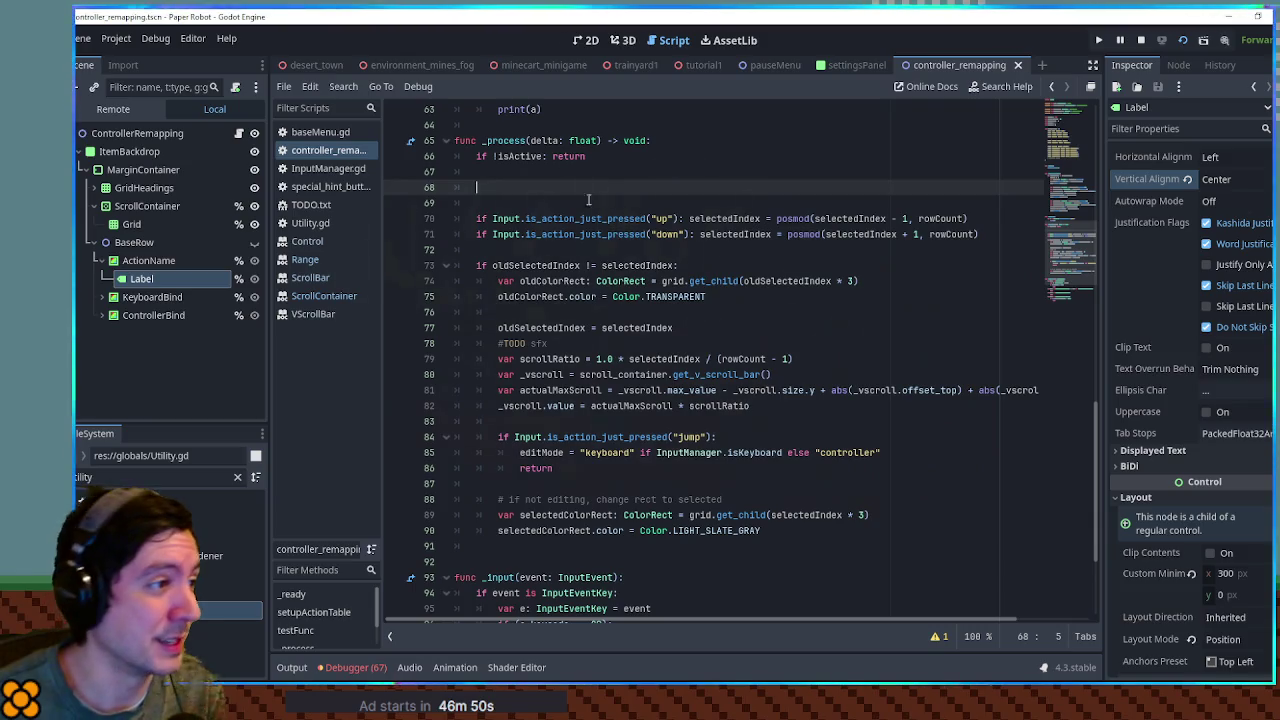
- Wrap the _process navigation and highlight code in an indented if editMode == "": block
{"action": "type", "text": "if editMode == \"\""}
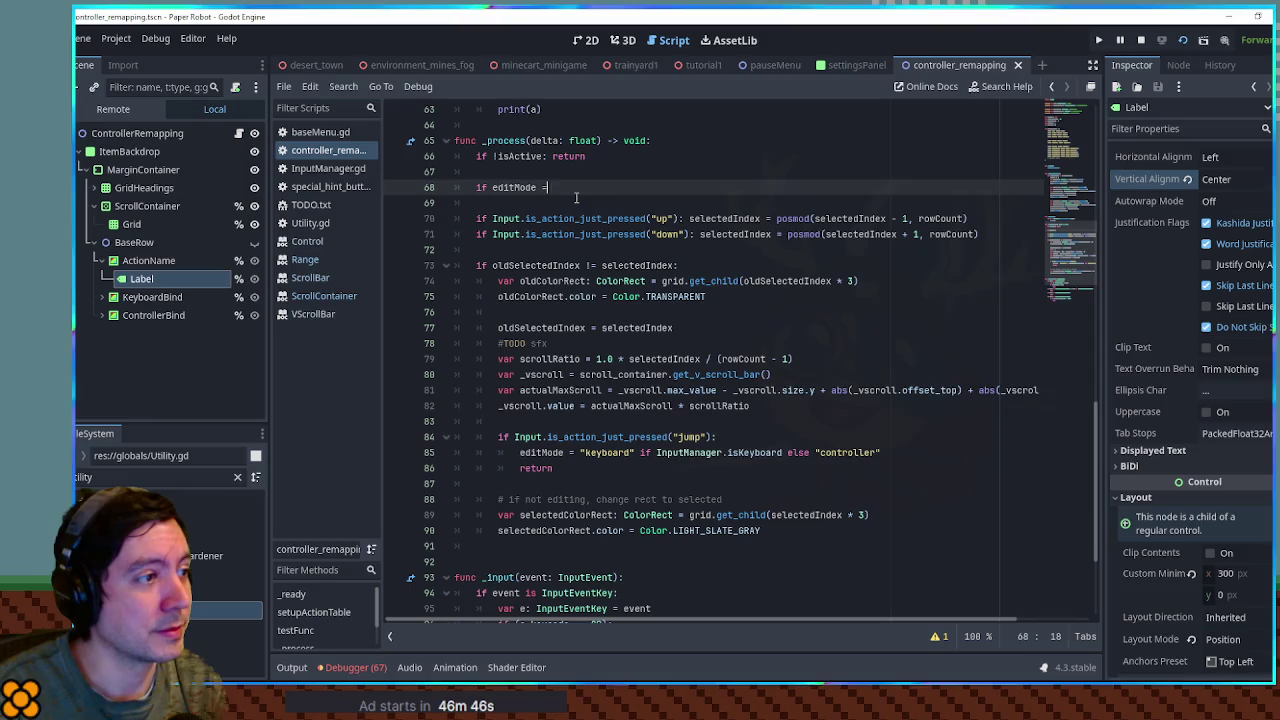
{"action": "type", "text": ":"}
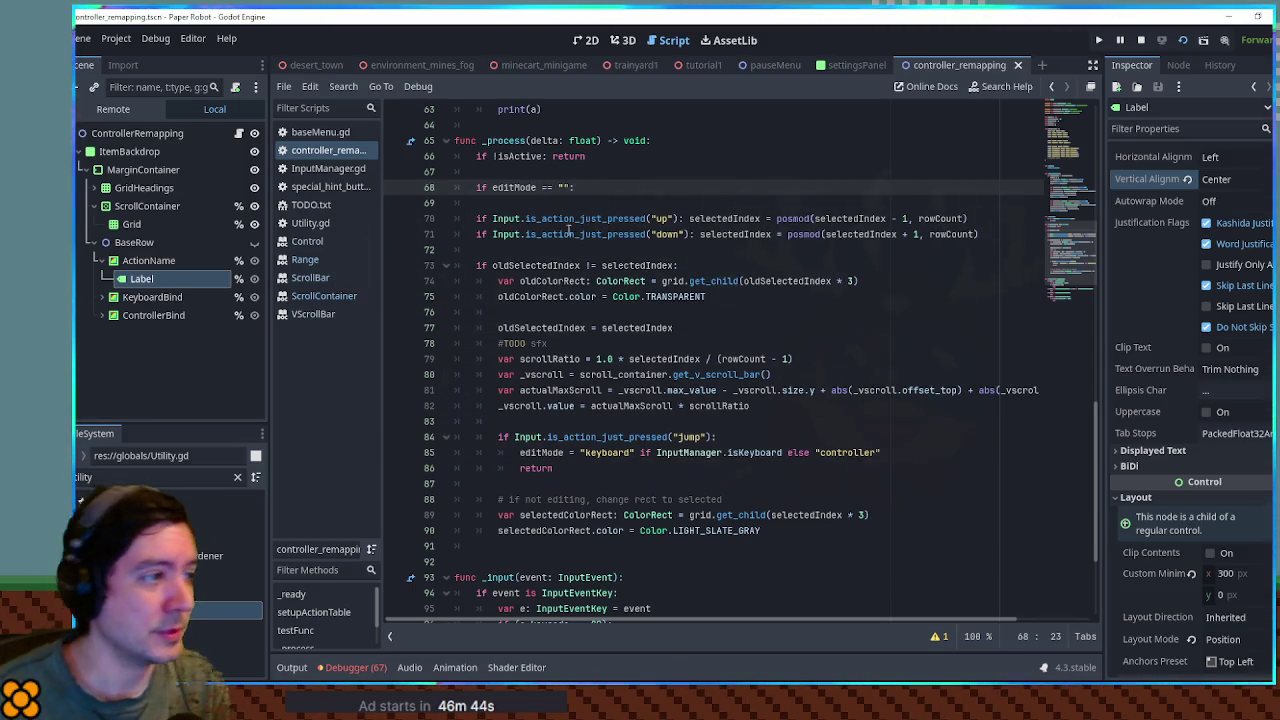
{"action": "mouse_move", "coordinate": [476, 218]}
{"action": "left_mouse_down"}
{"action": "mouse_move", "coordinate": [603, 487]}
{"action": "mouse_move", "coordinate": [770, 531]}
{"action": "left_mouse_up"}
{"action": "key", "text": "Tab"}
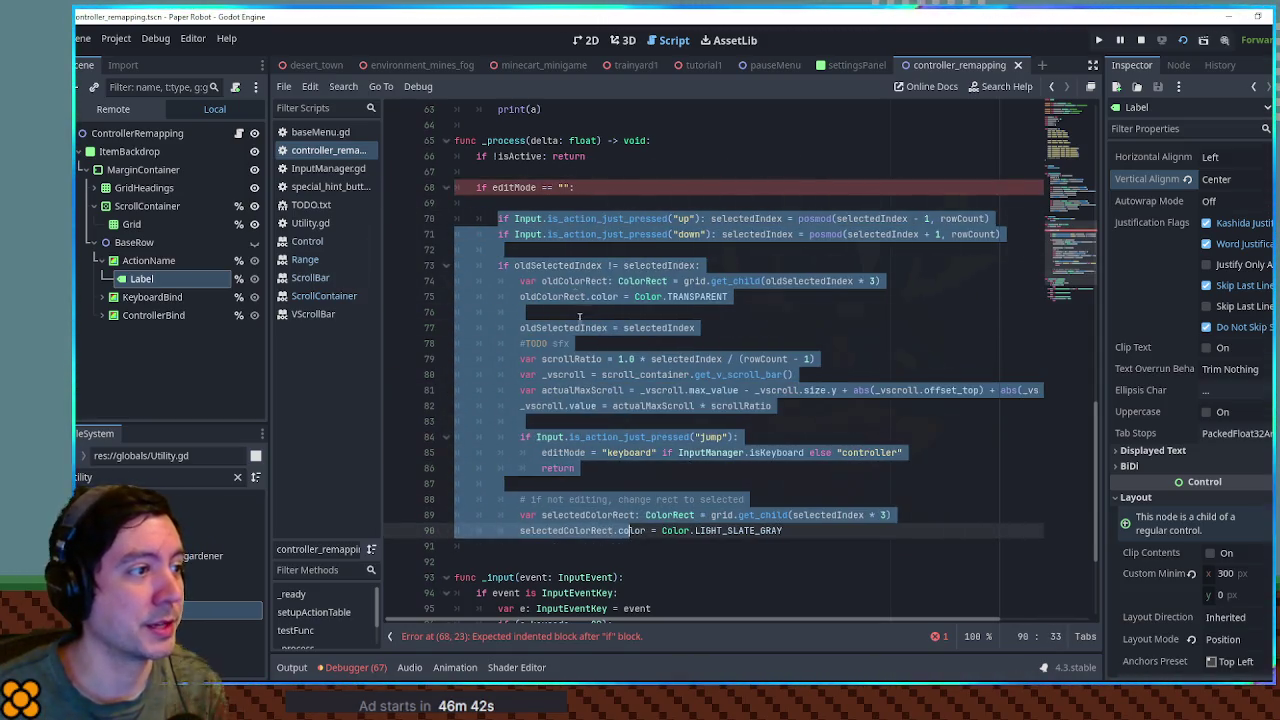
{"action": "left_click", "coordinate": [542, 203]}
{"action": "key", "text": "ctrl+shift+k"}
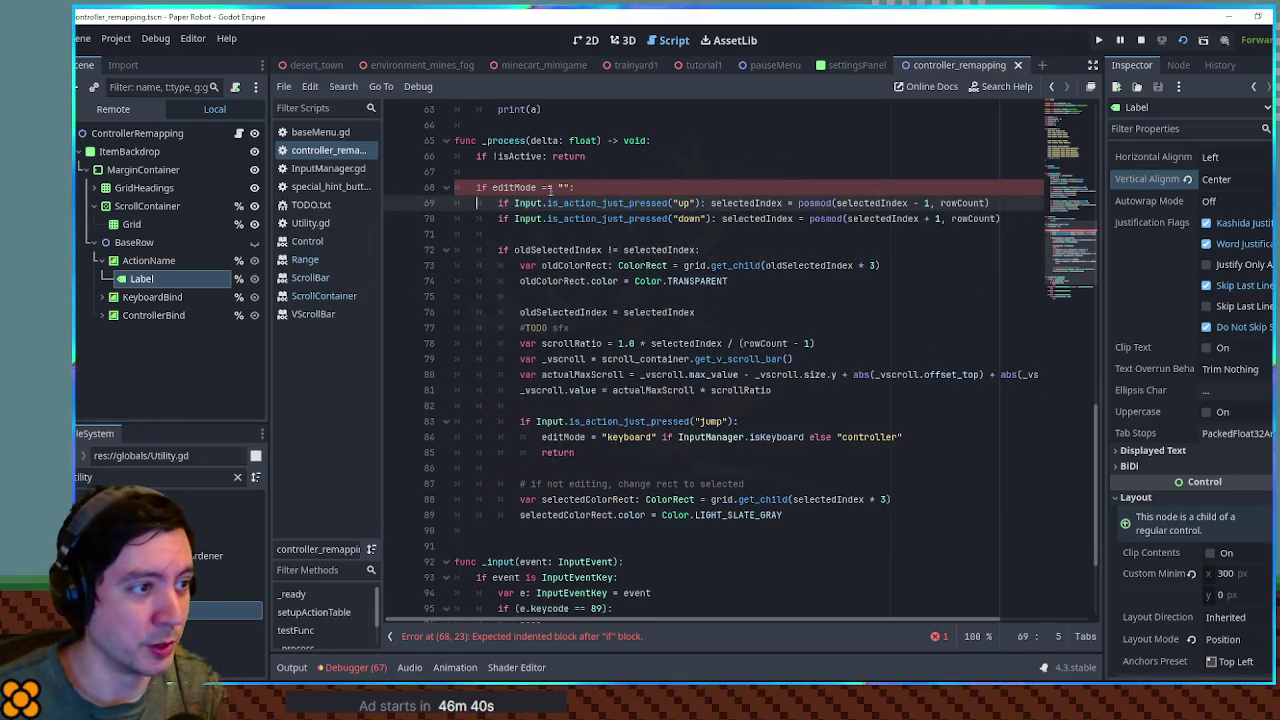
- Delete the stray blank lines inside _process, including those around the jump check and return
{"action": "left_click", "coordinate": [551, 234]}
{"action": "key", "text": "ctrl+shift+k"}
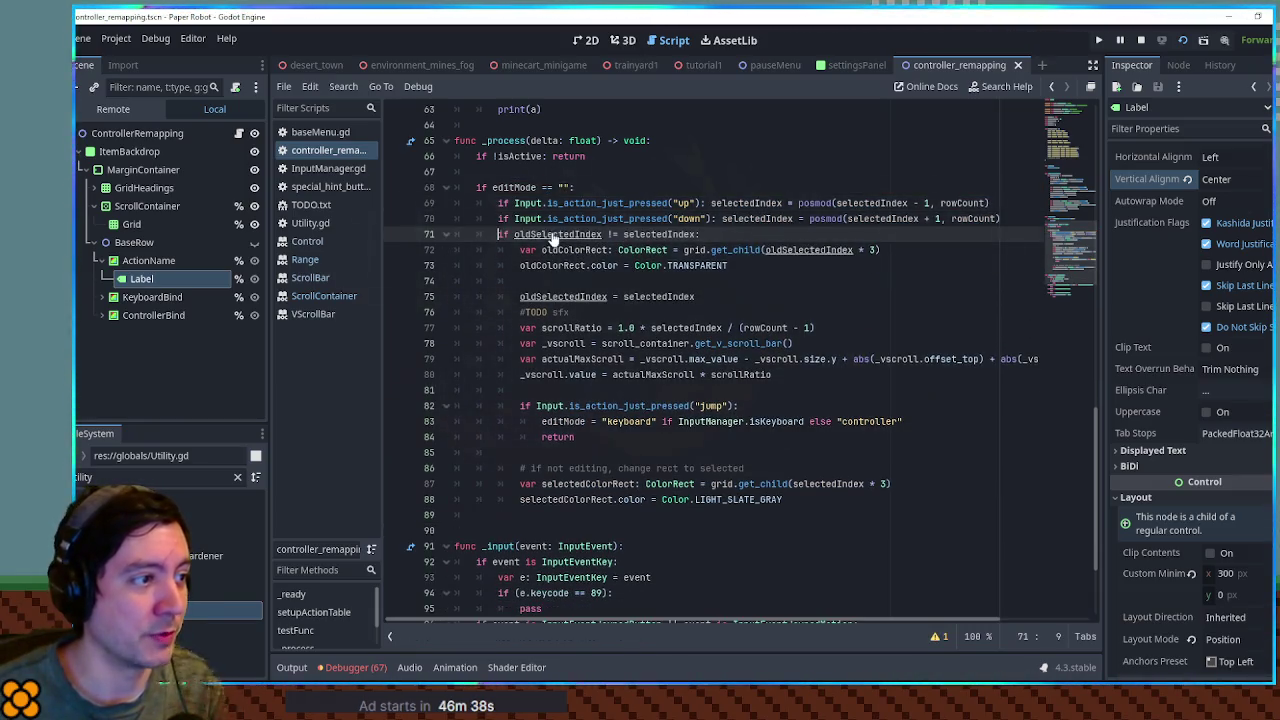
{"action": "left_click", "coordinate": [572, 282]}
{"action": "key", "text": "ctrl+shift+k"}
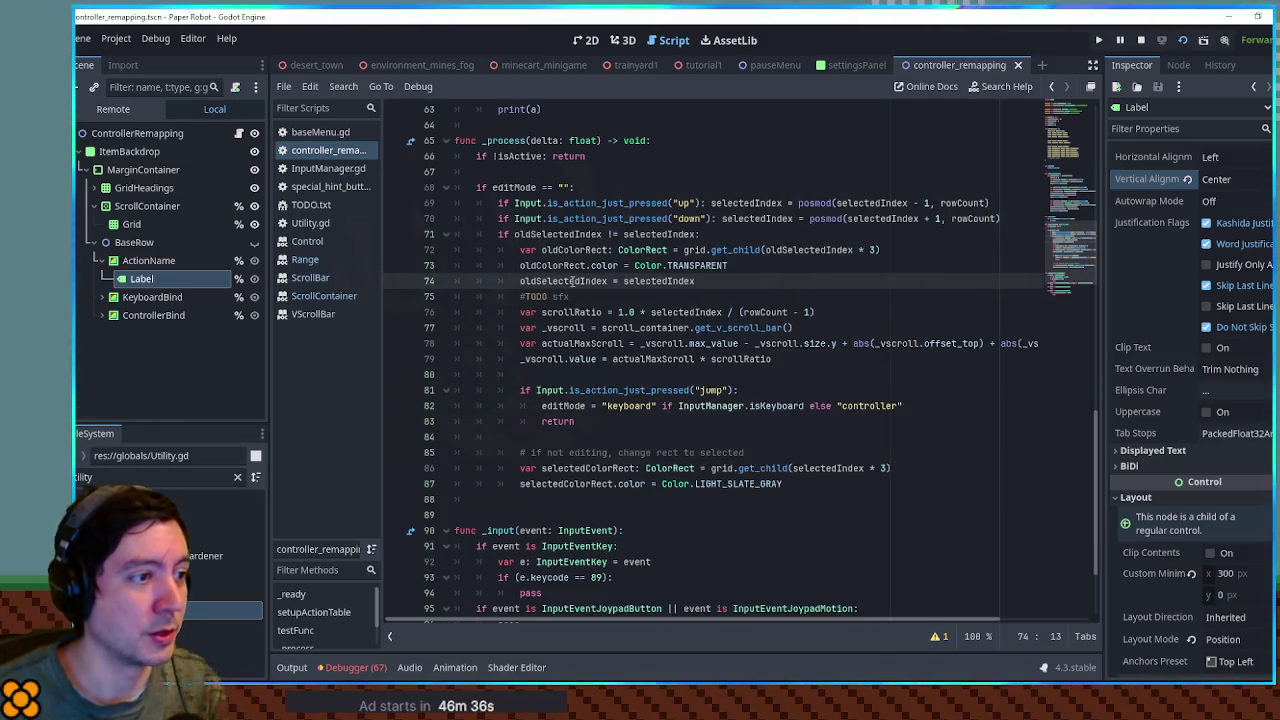
{"action": "left_click", "coordinate": [565, 374]}
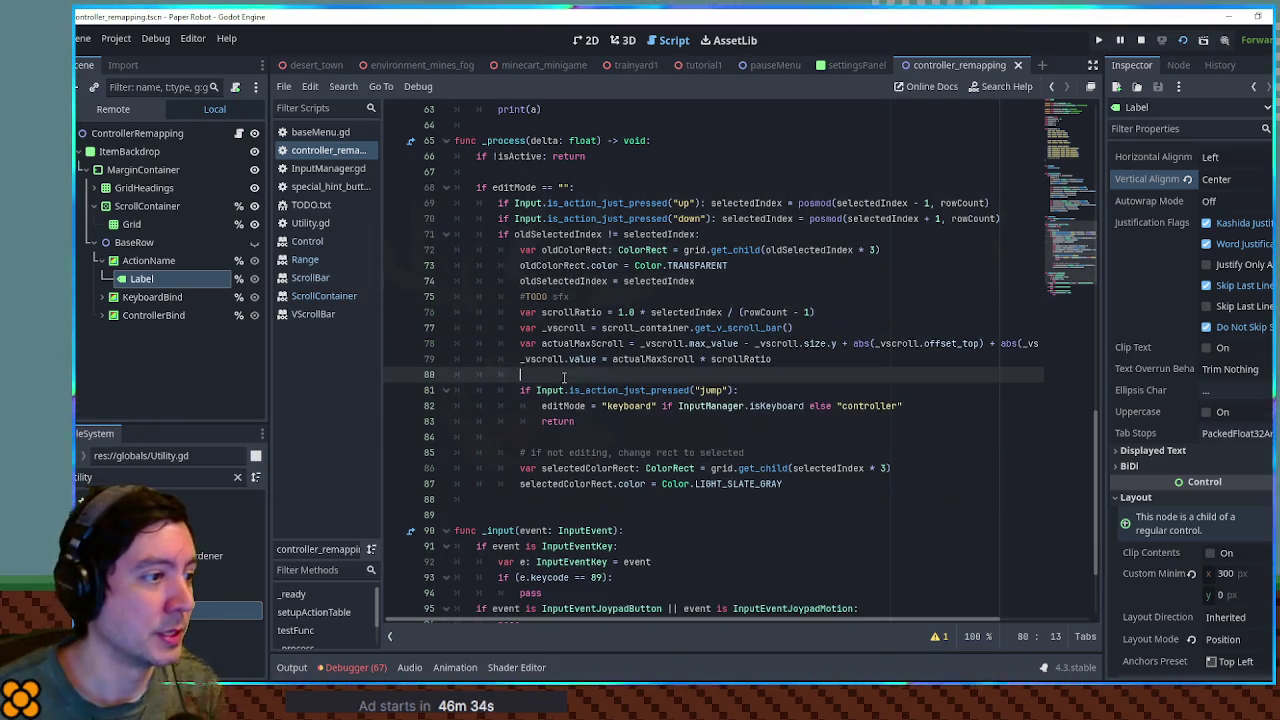
{"action": "key", "text": "ctrl+shift+k"}
{"action": "left_click", "coordinate": [560, 421]}
{"action": "key", "text": "ctrl+shift+k"}
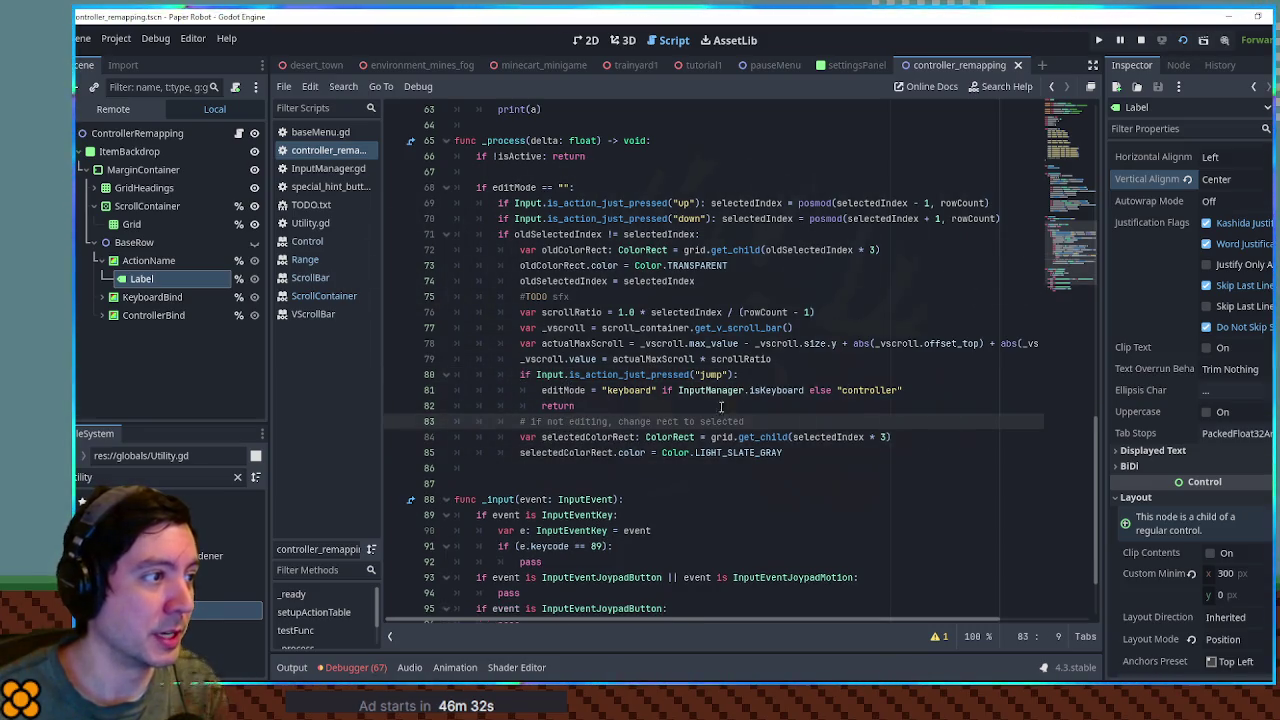
{"action": "left_click", "coordinate": [852, 455]}
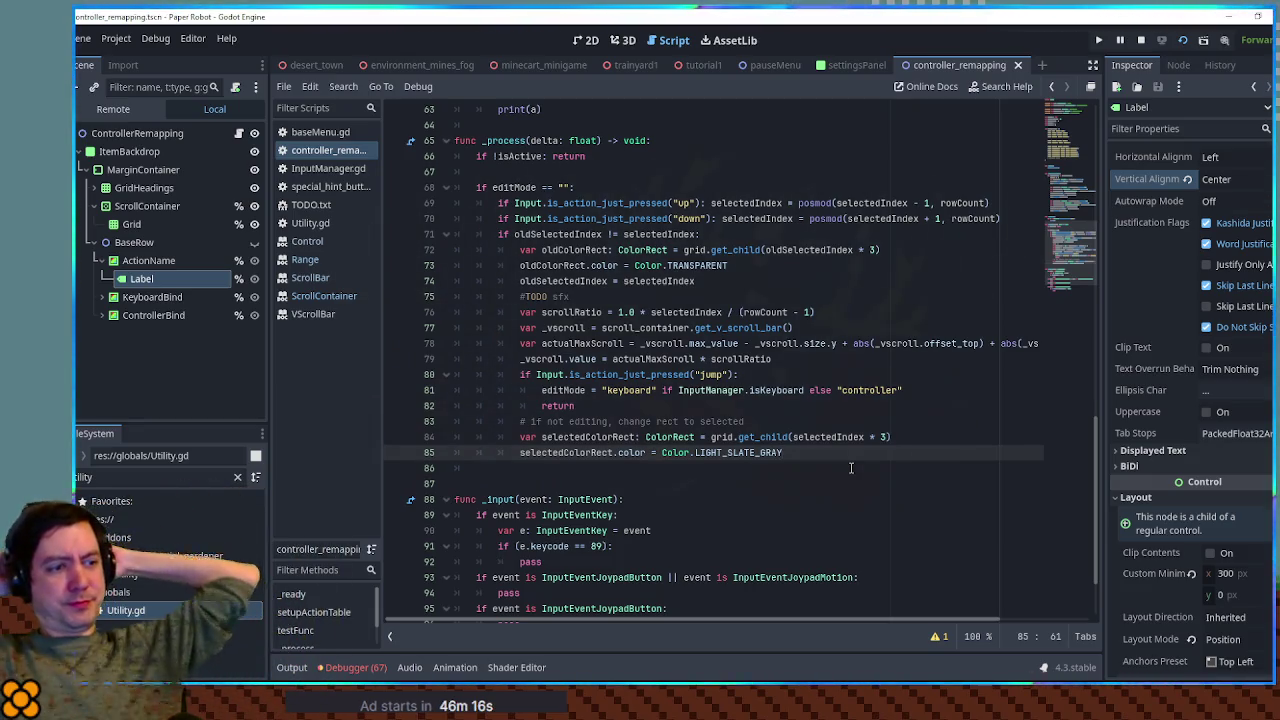
- Start declaring var isEditButtonPressed = on a new line after the down-press check
{"action": "left_click", "coordinate": [905, 374]}
{"action": "left_click", "coordinate": [925, 389]}
{"action": "key", "text": "Return"}
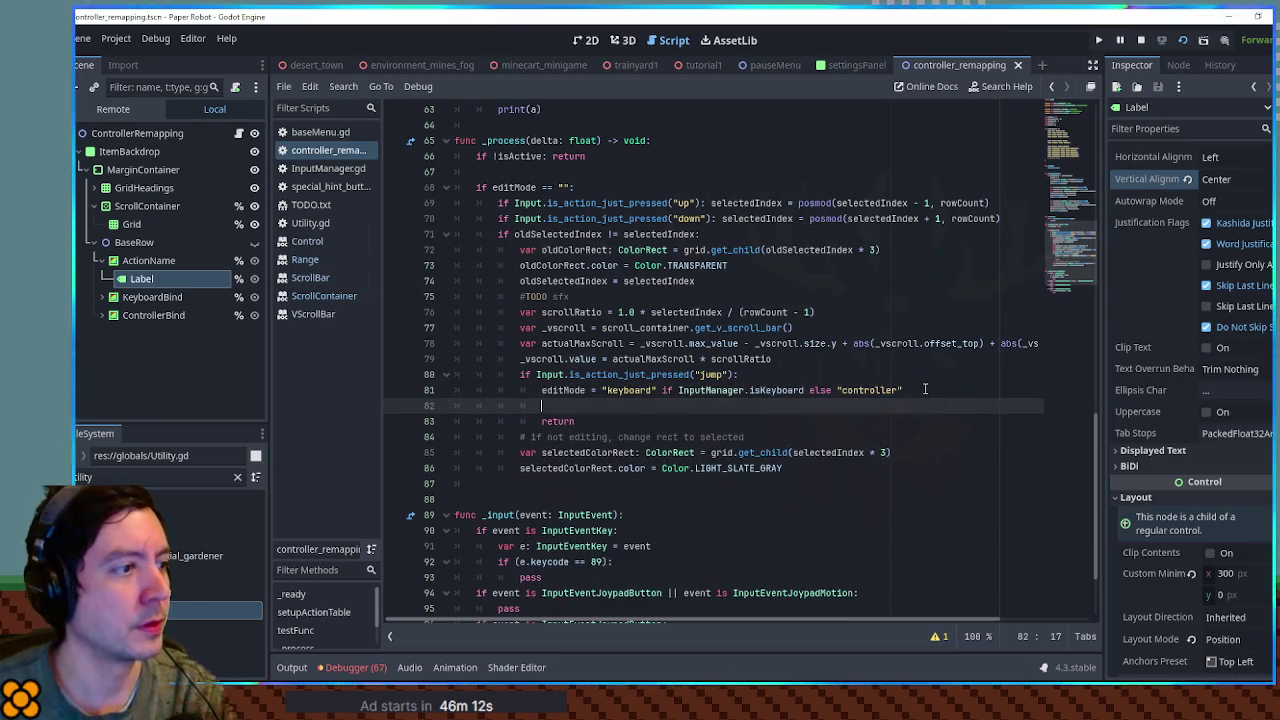
{"action": "double_click", "coordinate": [578, 251]}
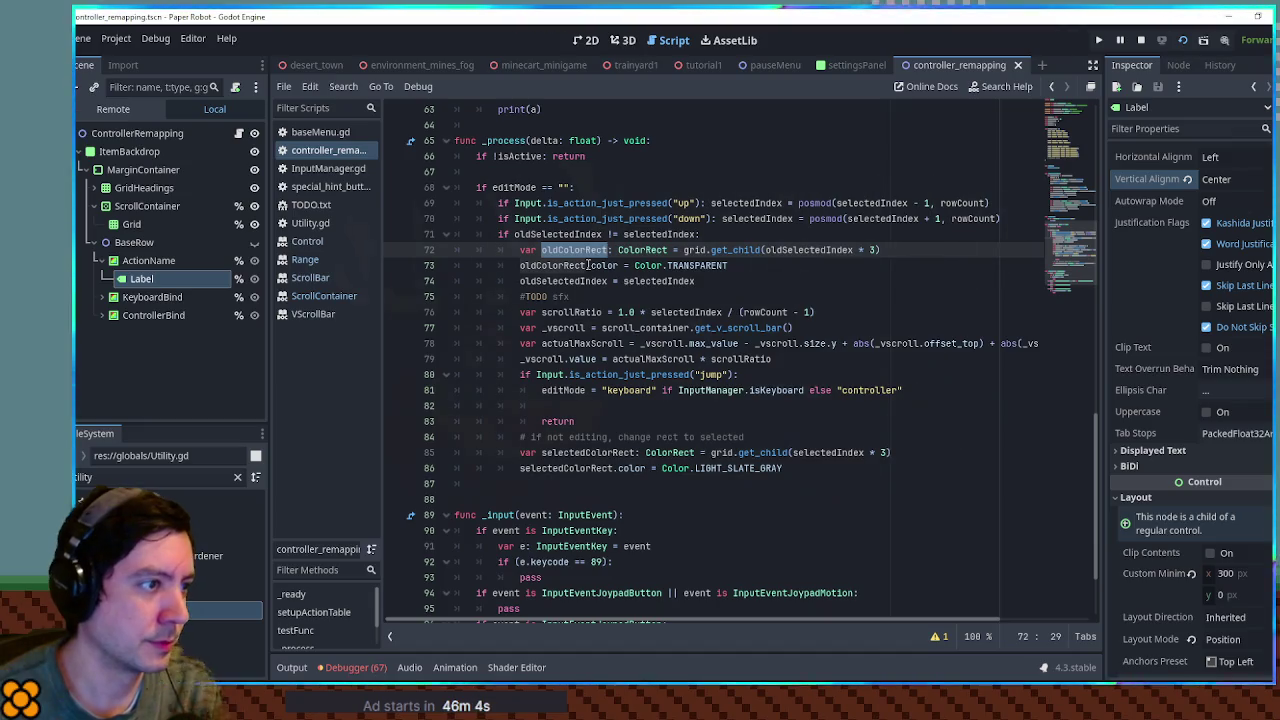
{"action": "left_click", "coordinate": [1007, 218]}
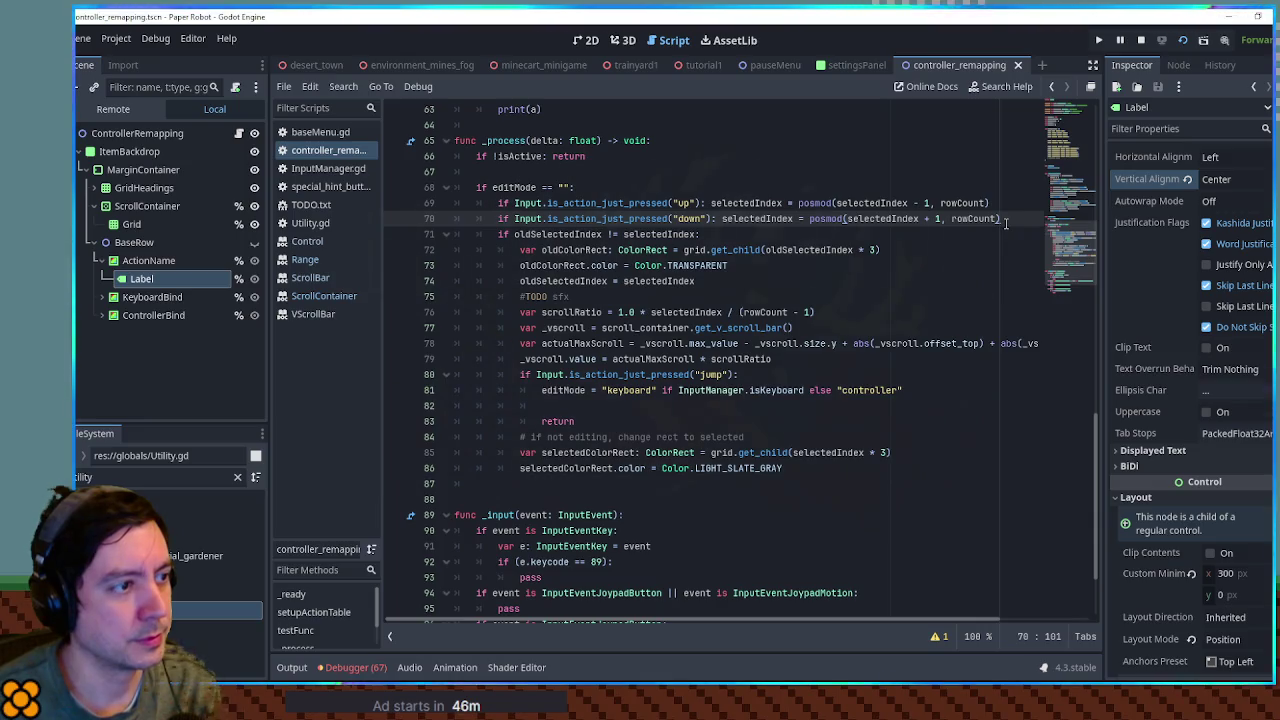
{"action": "key", "text": "Return"}
{"action": "type", "text": "va"}
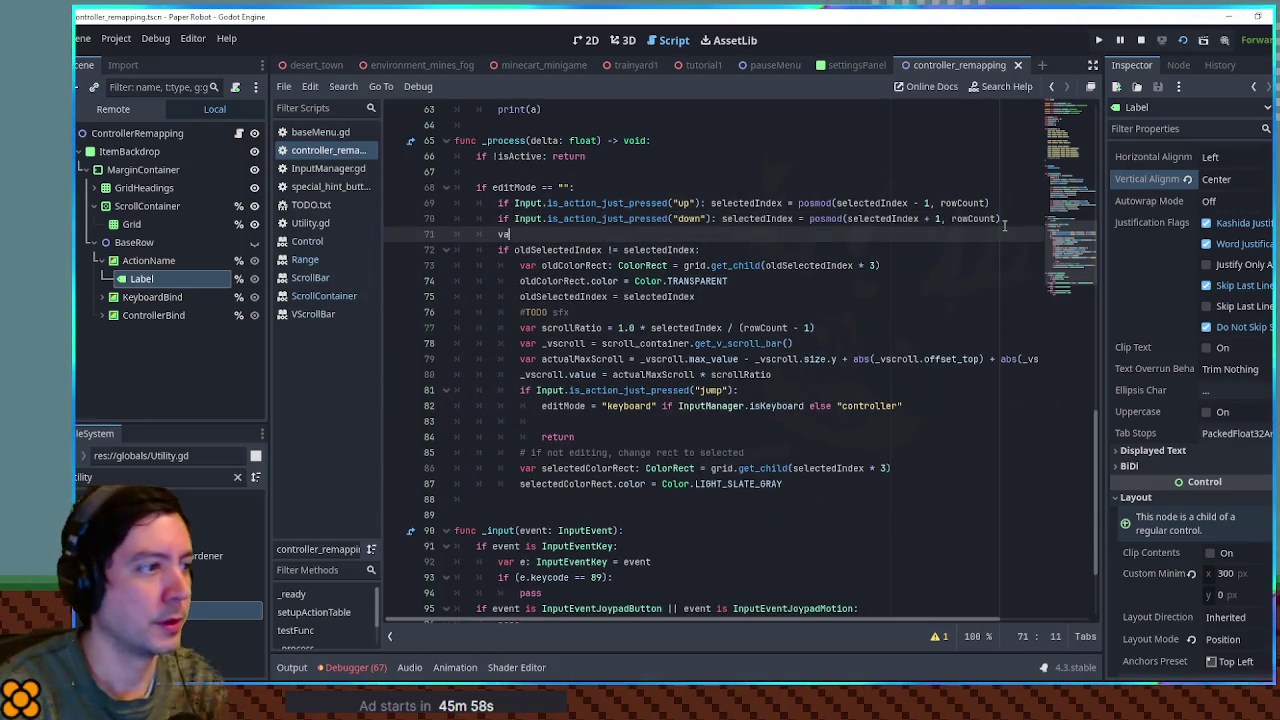
{"action": "type", "text": "r "}
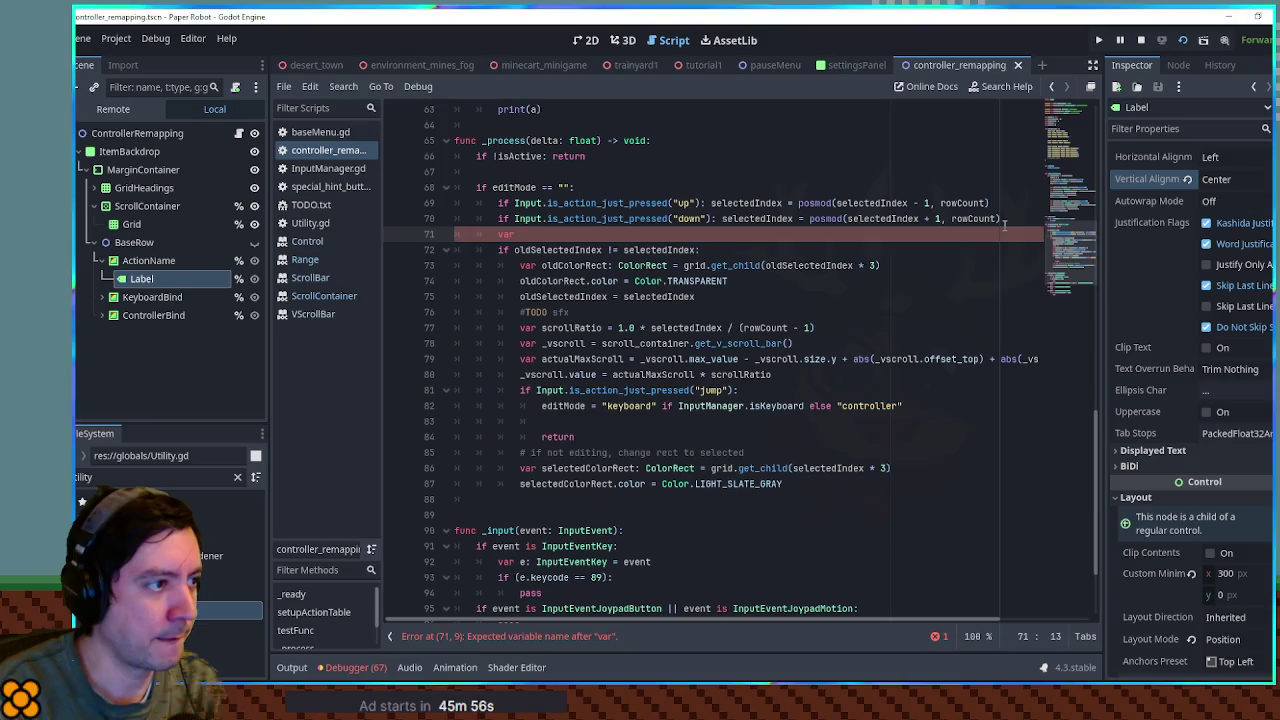
{"action": "type", "text": "isEditButto"}
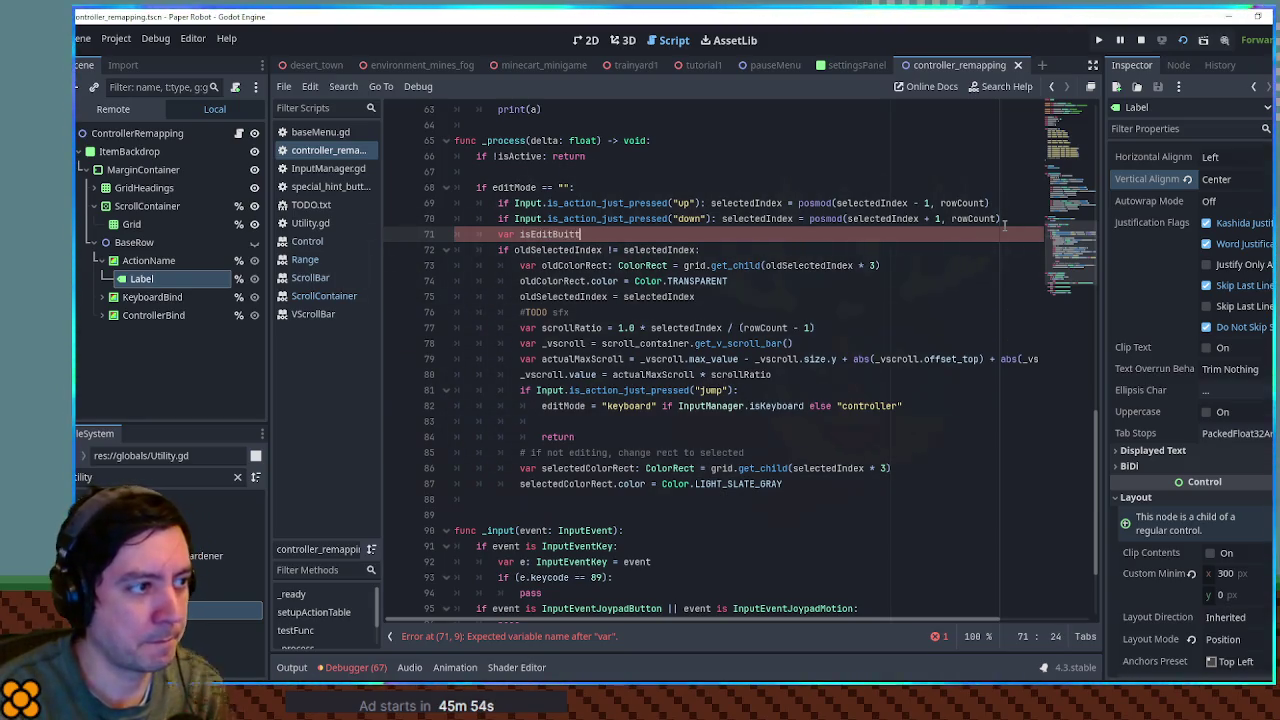
{"action": "type", "text": "nPressed:"}
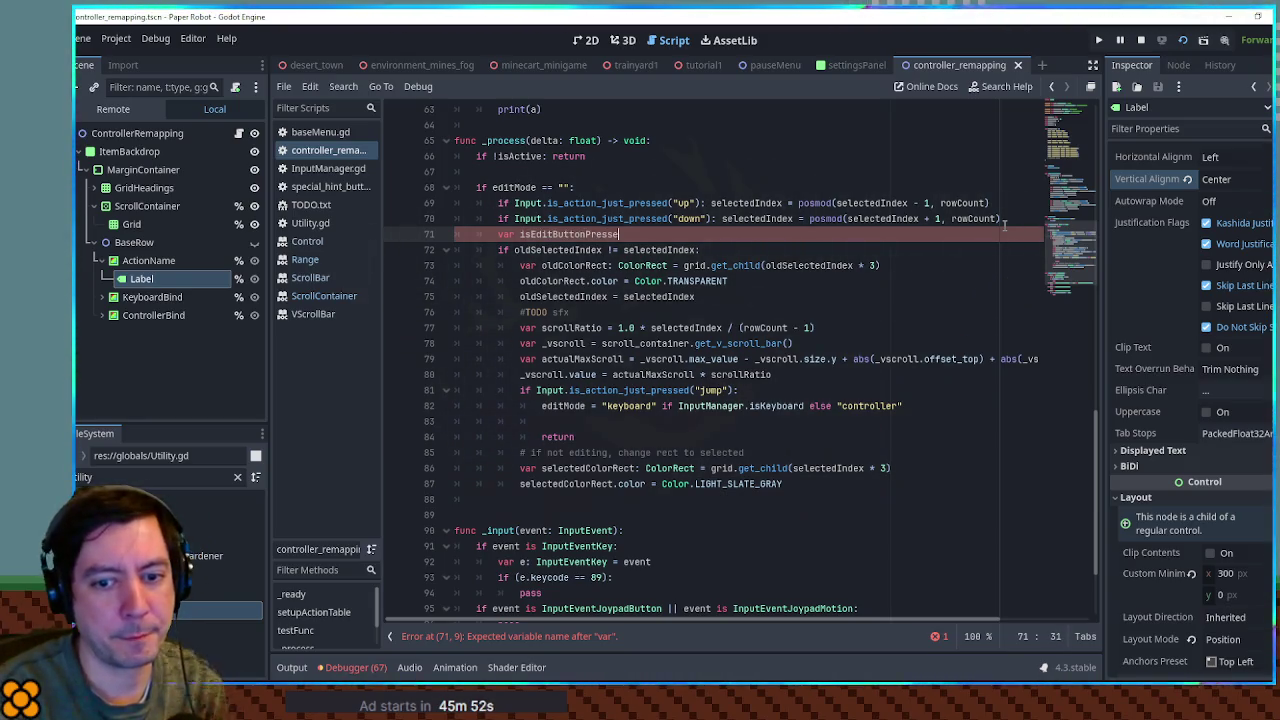
{"action": "key", "text": "BackSpace"}
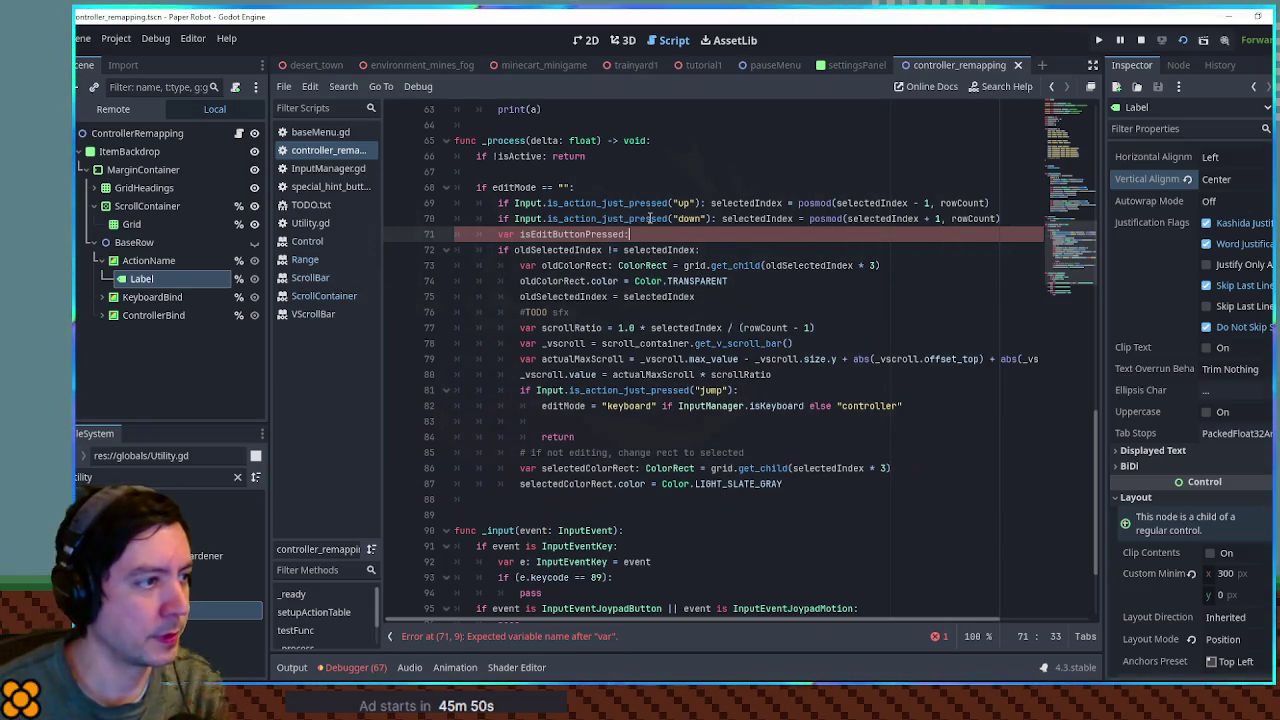
{"action": "type", "text": "="}
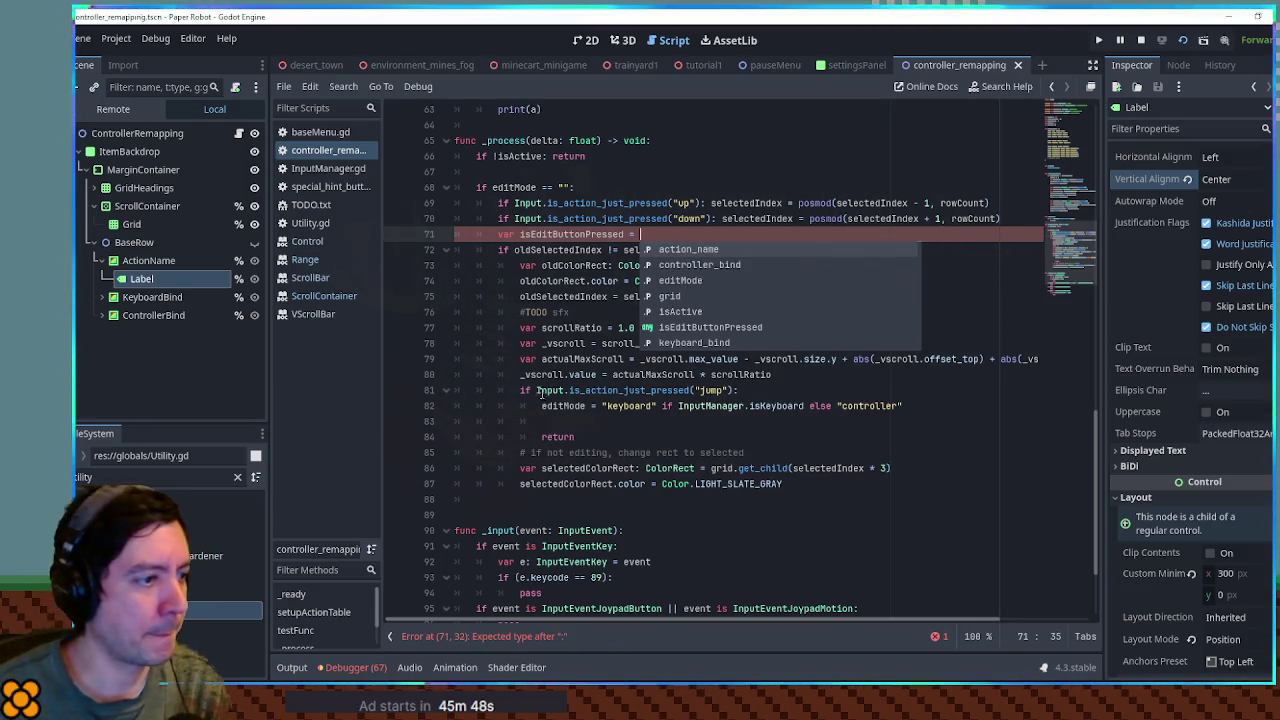
- Move Input.is_action_just_pressed("jump") from the jump check into the isEditButtonPressed declaration
{"action": "left_click", "coordinate": [538, 392]}
{"action": "left_click", "coordinate": [736, 392], "text": "shift"}
{"action": "key", "text": "ctrl+x"}
{"action": "left_click", "coordinate": [660, 234]}
{"action": "key", "text": "ctrl+v"}
- Append || isEditButtonPressed to the selection-change condition
{"action": "double_click", "coordinate": [572, 234]}
{"action": "left_click", "coordinate": [693, 249]}
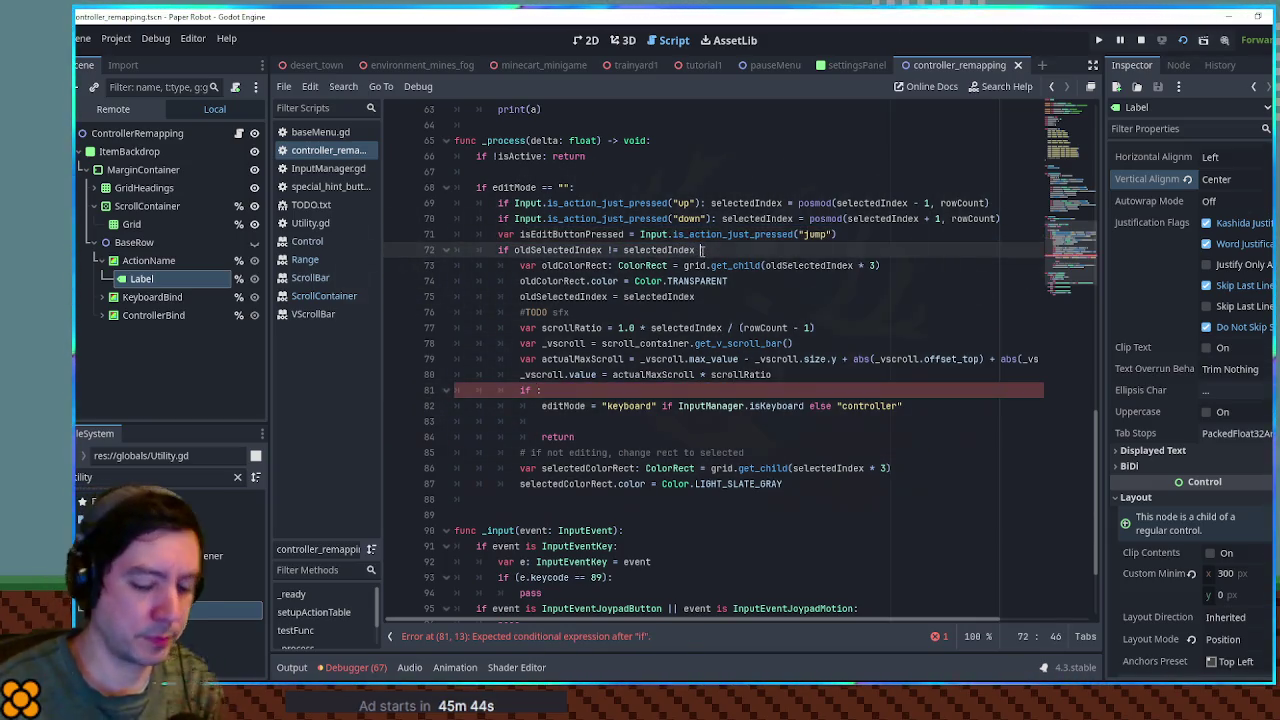
{"action": "type", "text": "|| isEditButtonPressed"}
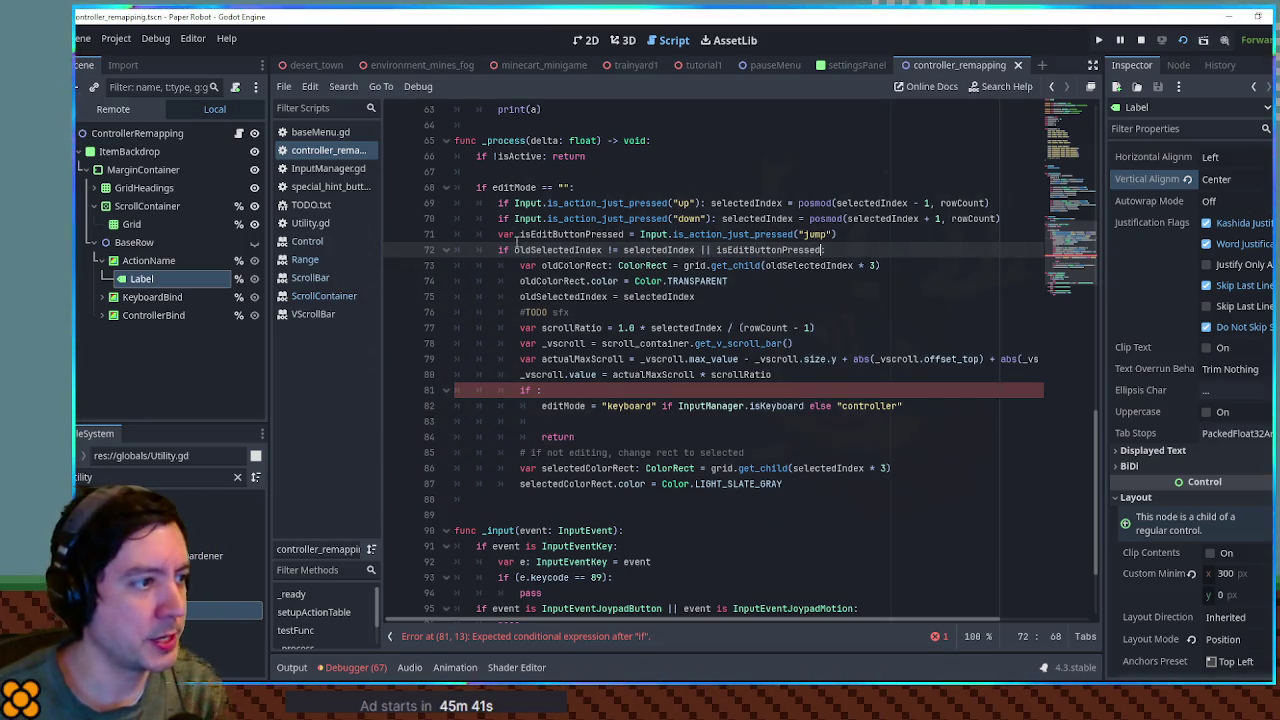
{"action": "left_click_drag", "start_coordinate": [516, 266], "coordinate": [756, 297]}
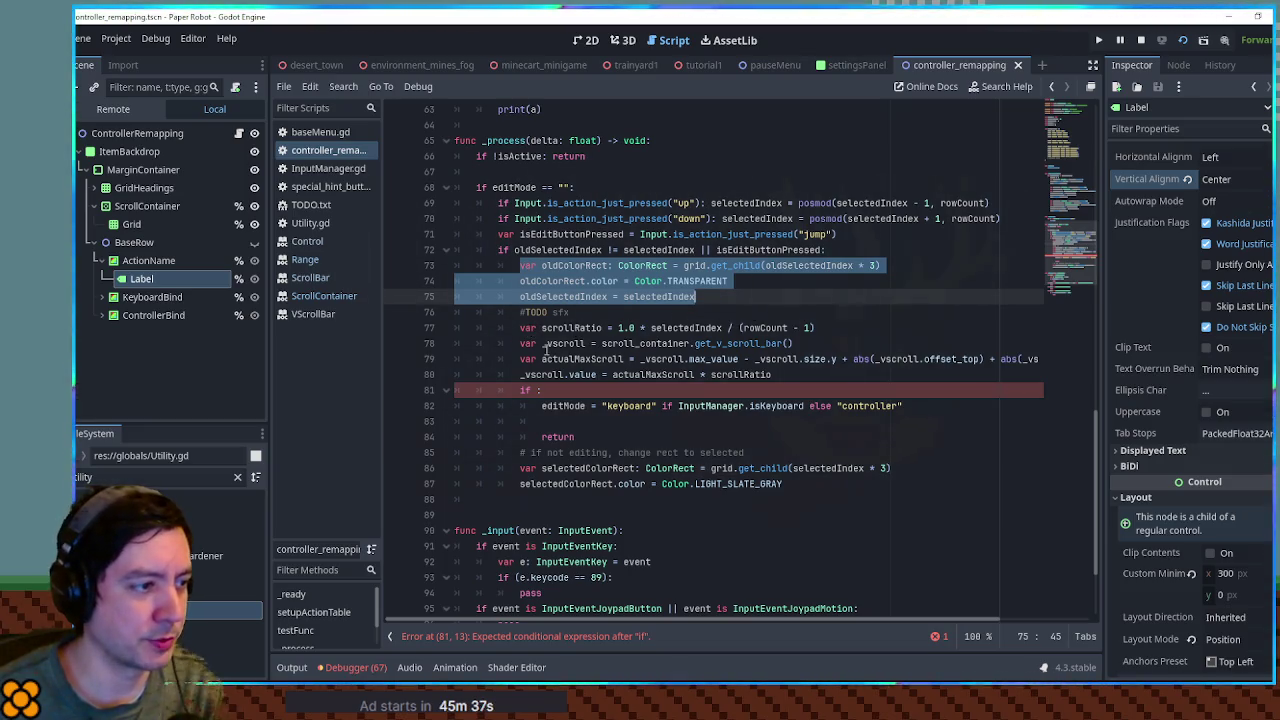
- Change the jump check to if isEditButtonPressed: and remove the empty line before return
{"action": "left_click", "coordinate": [538, 390]}
{"action": "type", "text": "isEditButtonPressed"}
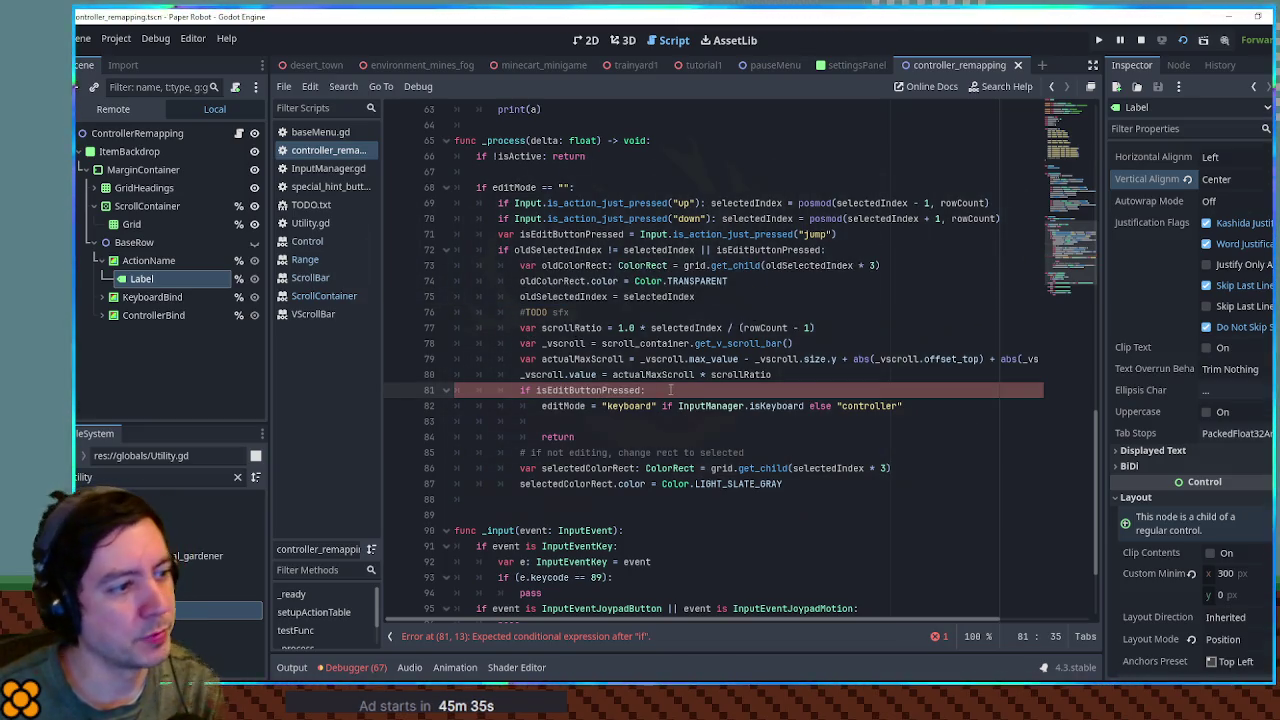
{"action": "left_click", "coordinate": [600, 422]}
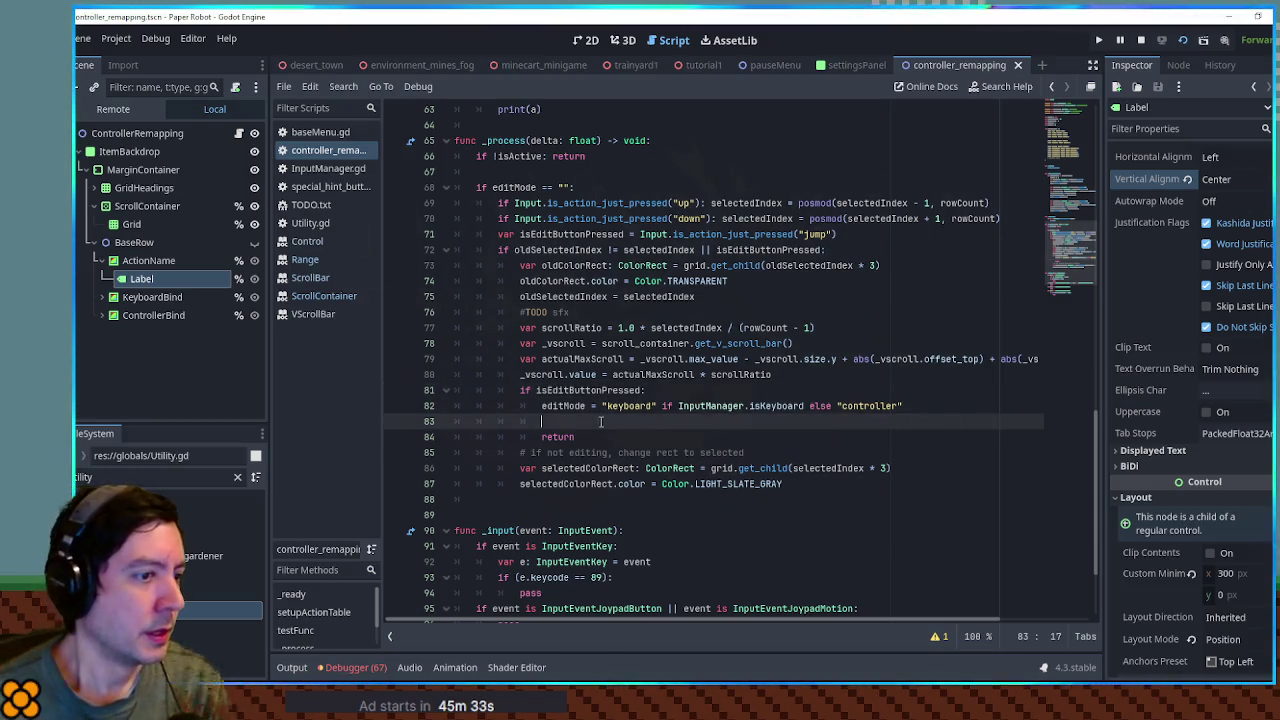
{"action": "key", "text": "ctrl+shift+k"}
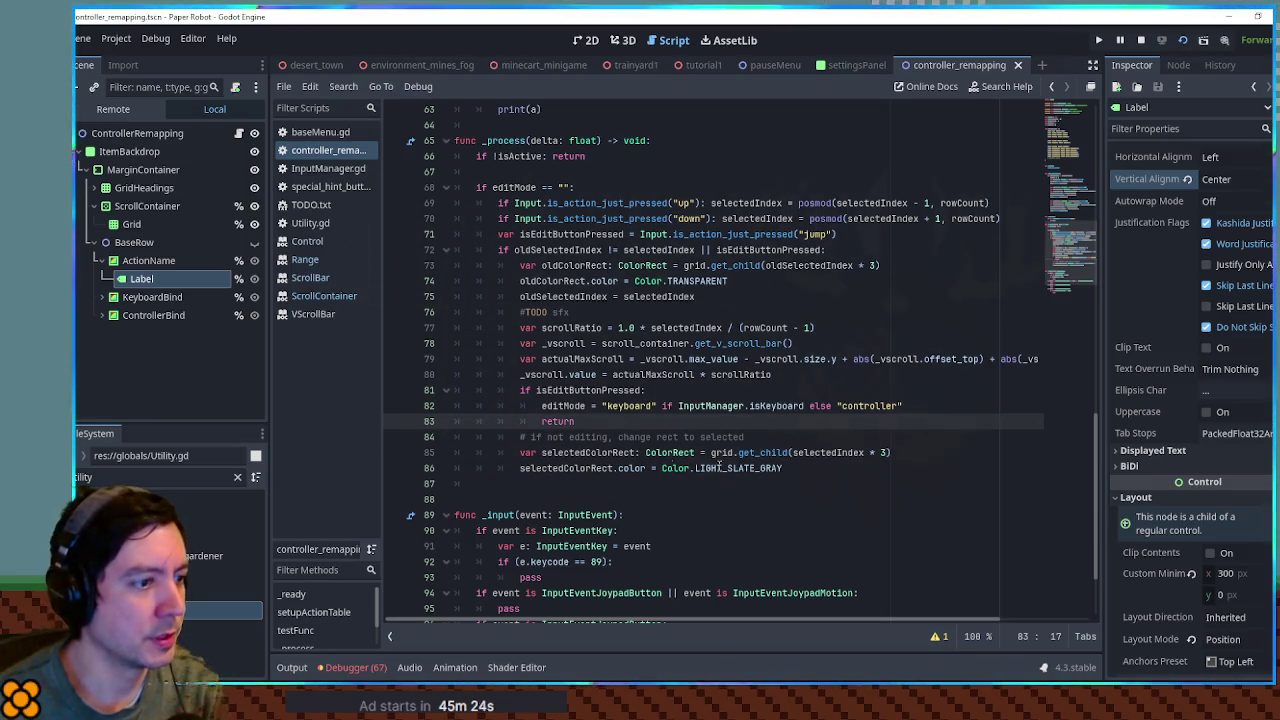
- Tidy the blank line before return and add an unindented line below _process for a new function
{"action": "left_click", "coordinate": [850, 466]}
{"action": "key", "text": "Return"}
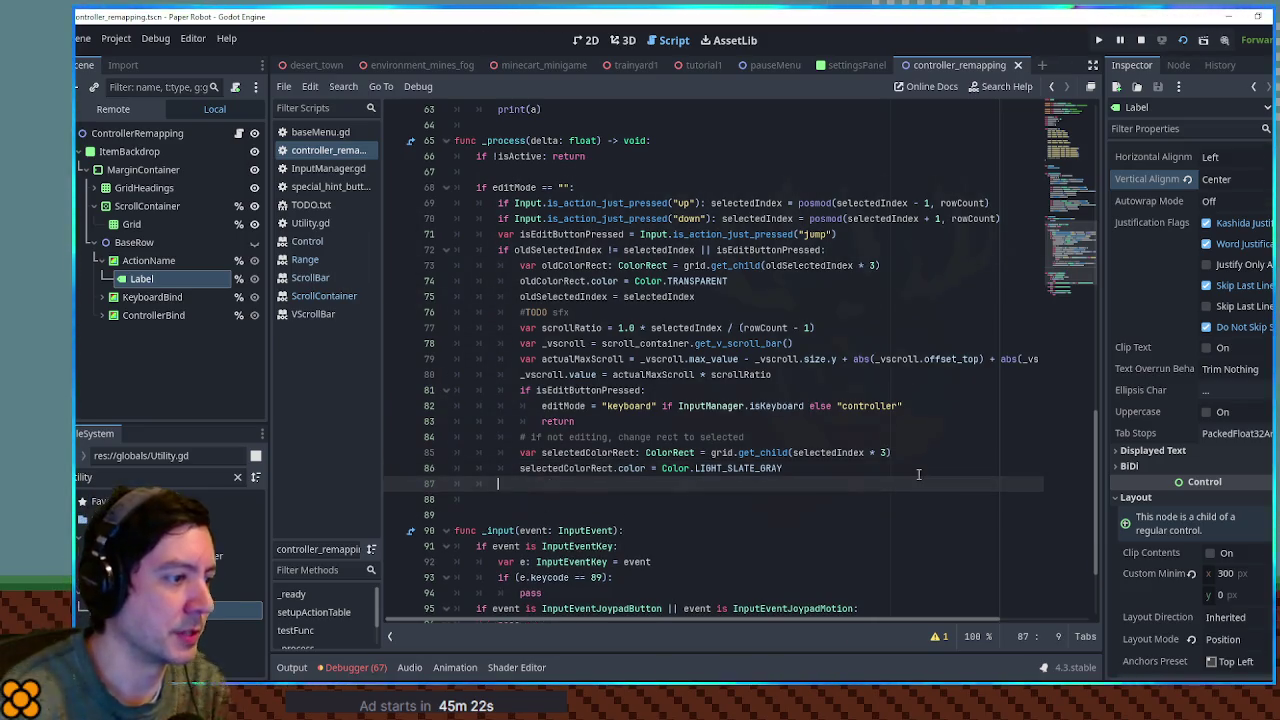
{"action": "key", "text": "Up"}
{"action": "key", "text": "Up"}
{"action": "key", "text": "Up"}
{"action": "key", "text": "End"}
{"action": "key", "text": "Return"}
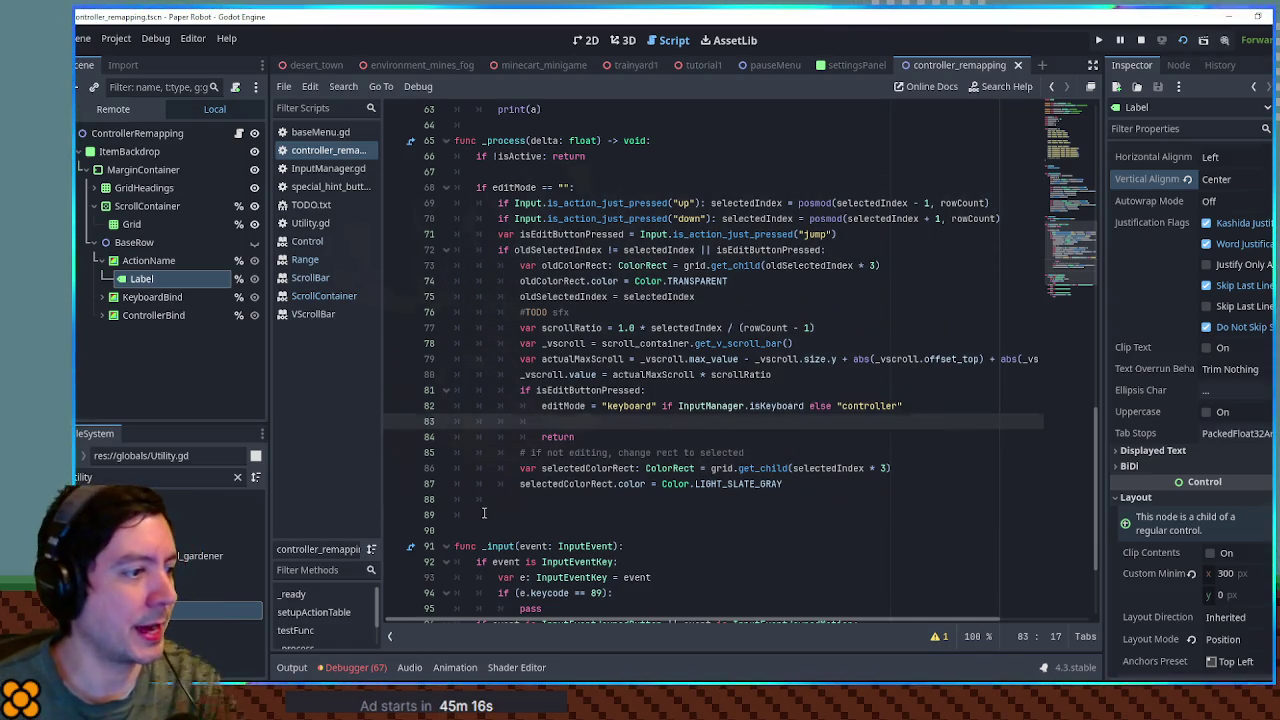
{"action": "left_click", "coordinate": [485, 513]}
{"action": "key", "text": "Return"}
{"action": "key", "text": "BackSpace"}
- Declare func highlightCell(row, column, color: Color): below _process
{"action": "type", "text": "func "}
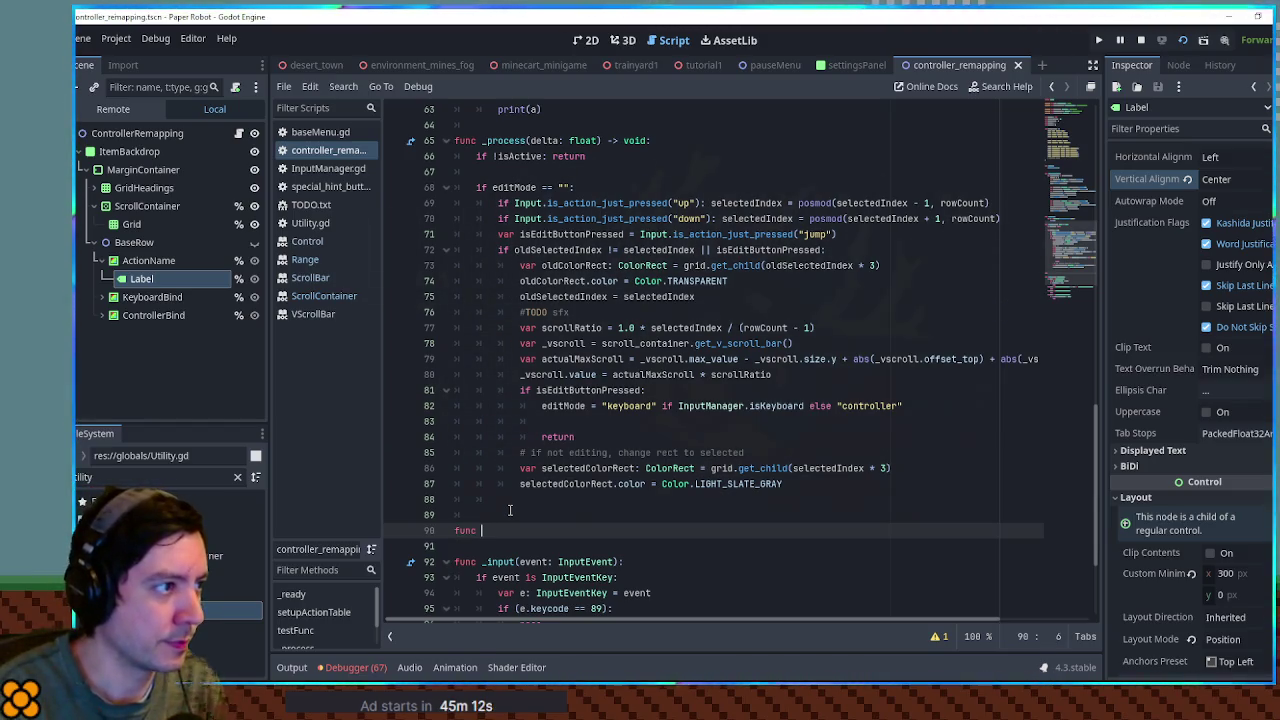
{"action": "type", "text": "highlightCell"}
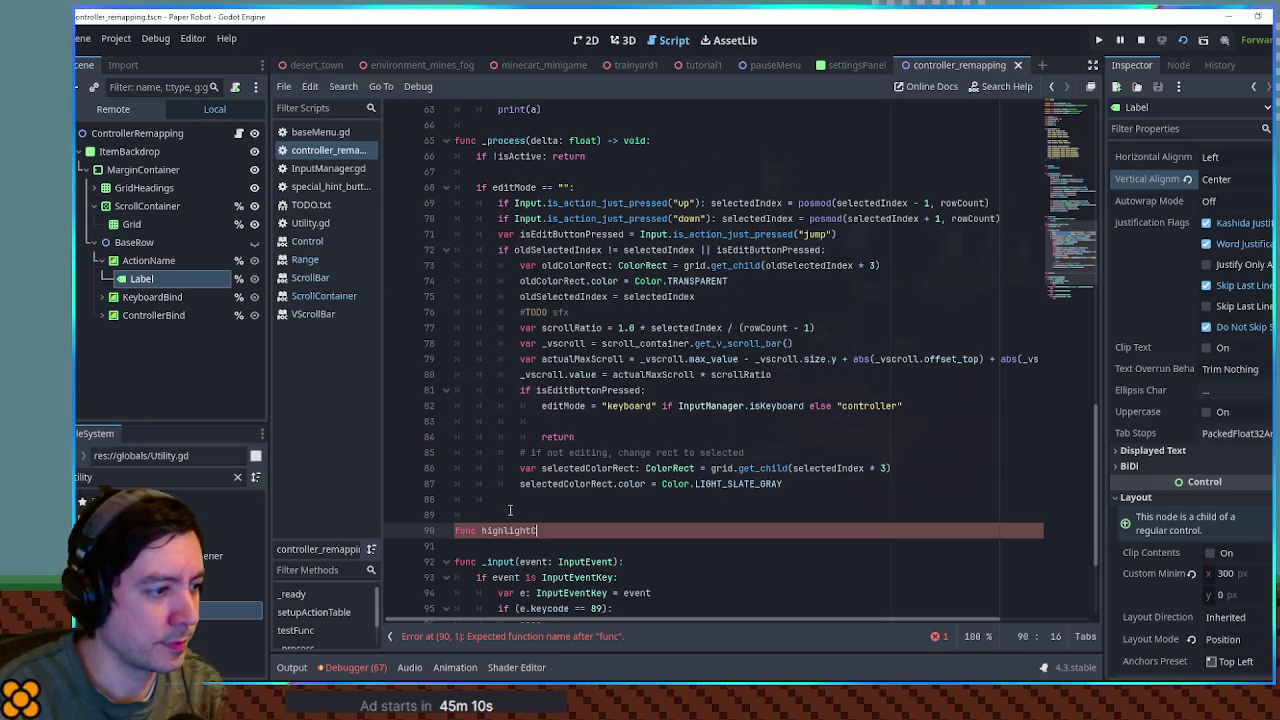
{"action": "type", "text": "("}
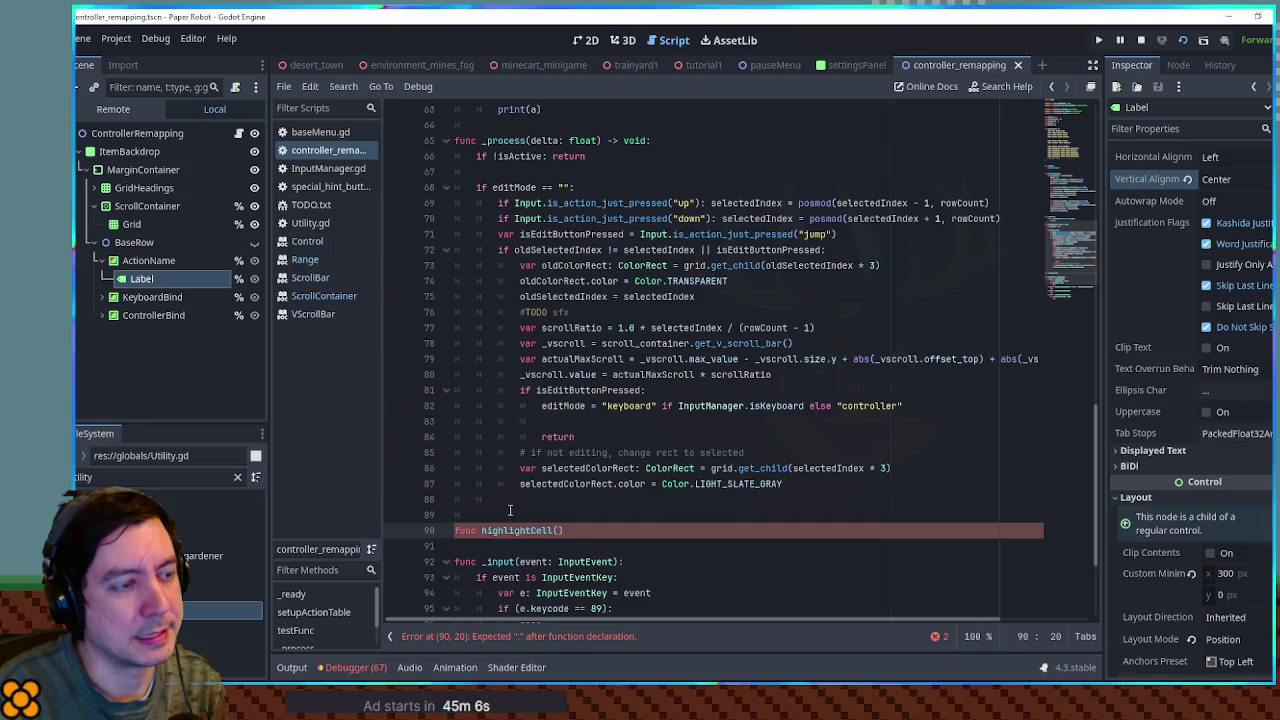
{"action": "type", "text": "column"}
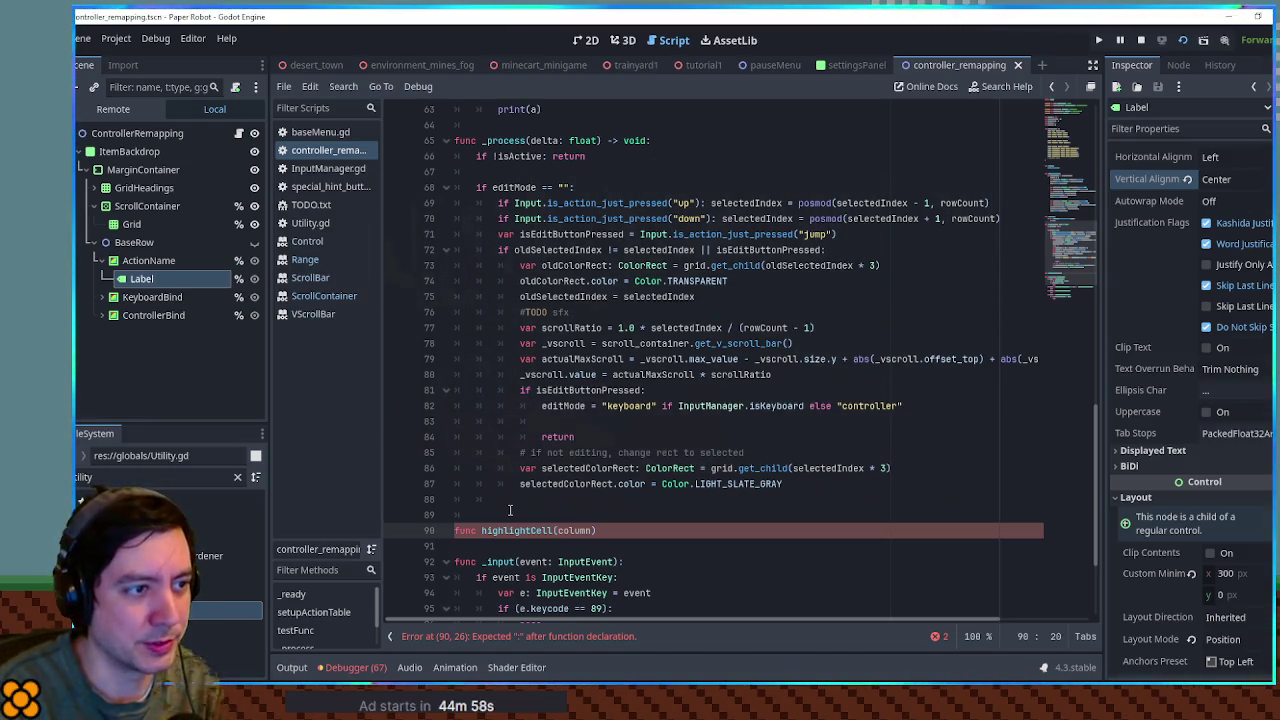
{"action": "type", "text": "row,"}
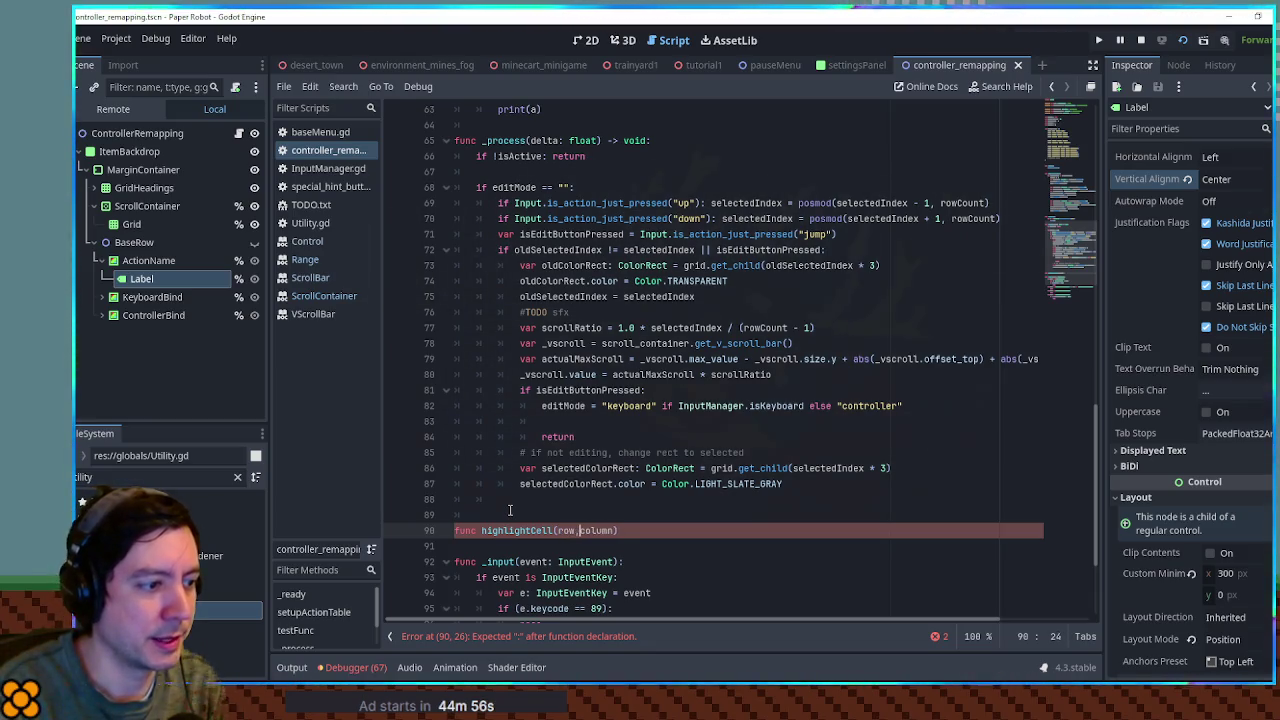
{"action": "key", "text": "End"}
{"action": "type", "text": ":"}
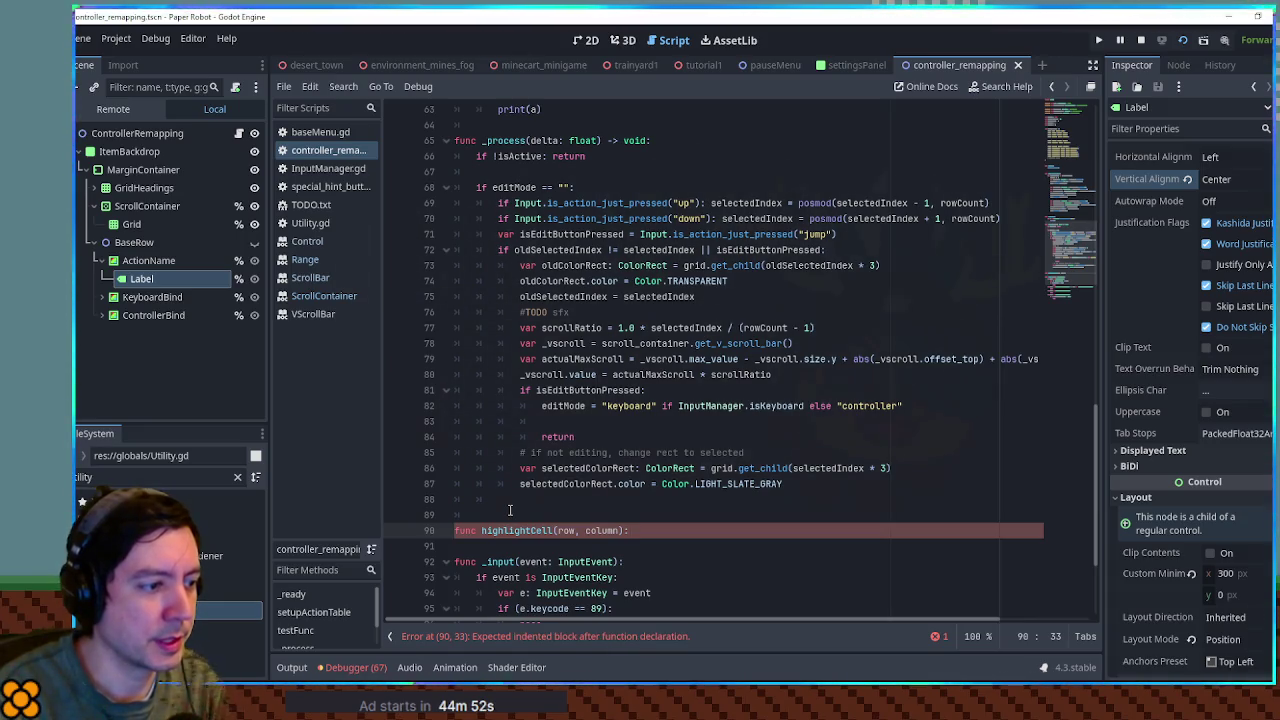
{"action": "key", "text": "Return"}
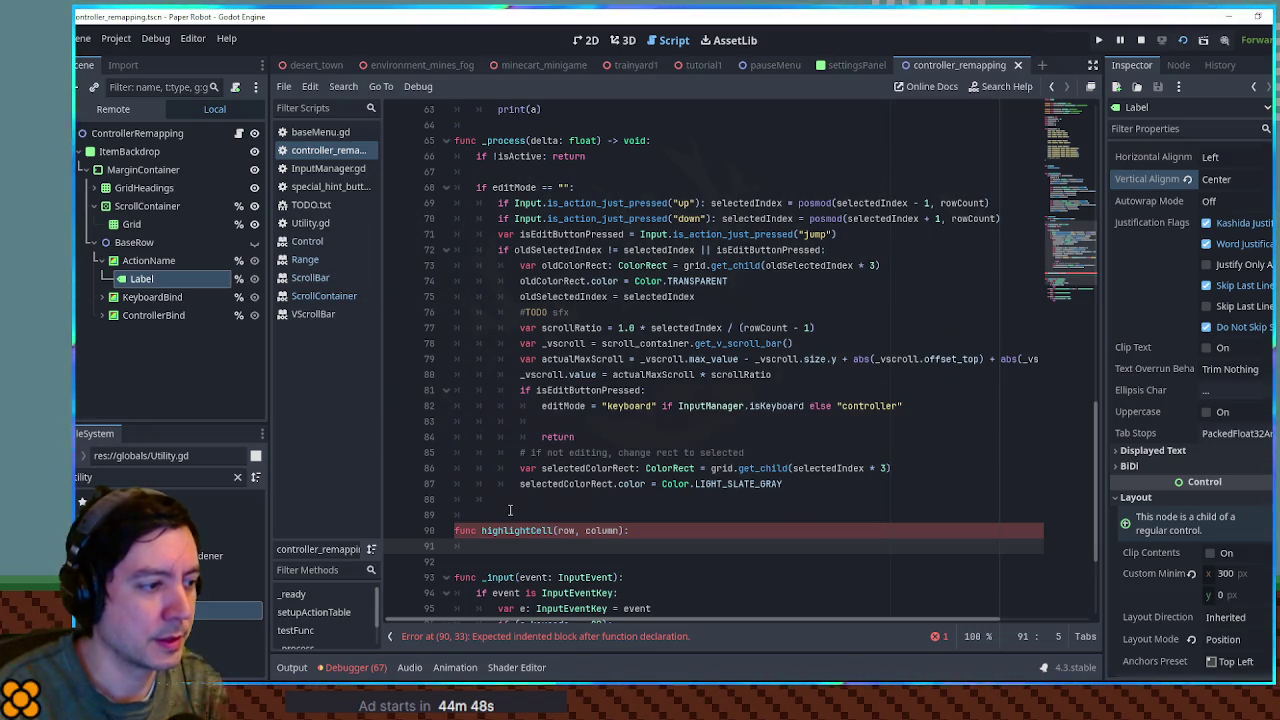
{"action": "key", "text": "Up"}
{"action": "key", "text": "End"}
{"action": "key", "text": "Left"}
{"action": "key", "text": "Left"}
{"action": "type", "text": ", "}
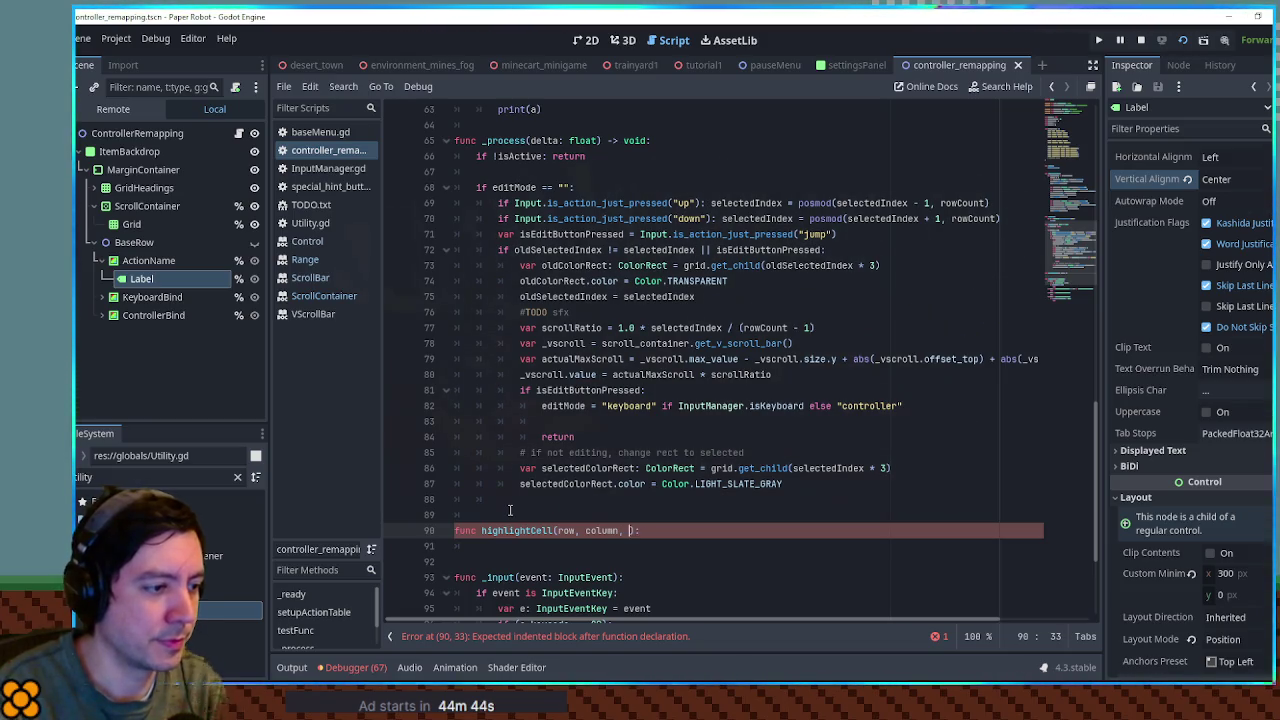
{"action": "type", "text": "color: Colr"}
{"action": "type", "text": "olor"}
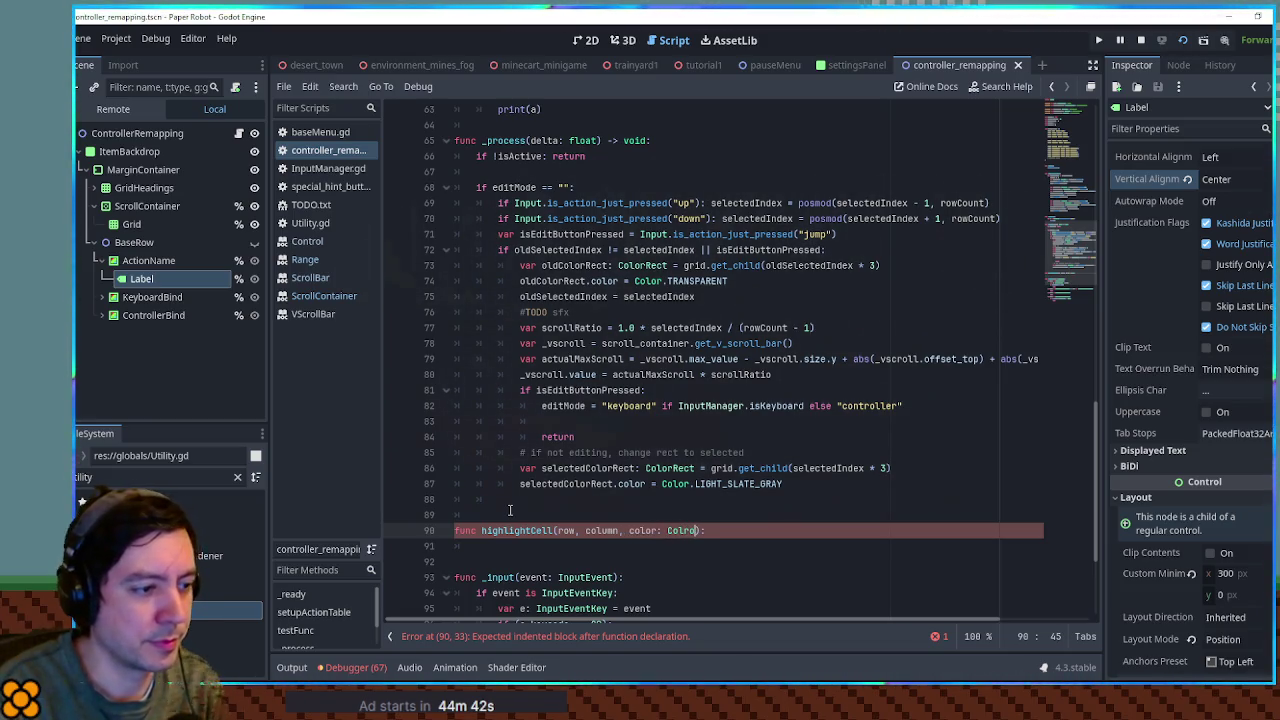
{"action": "key", "text": "Return"}
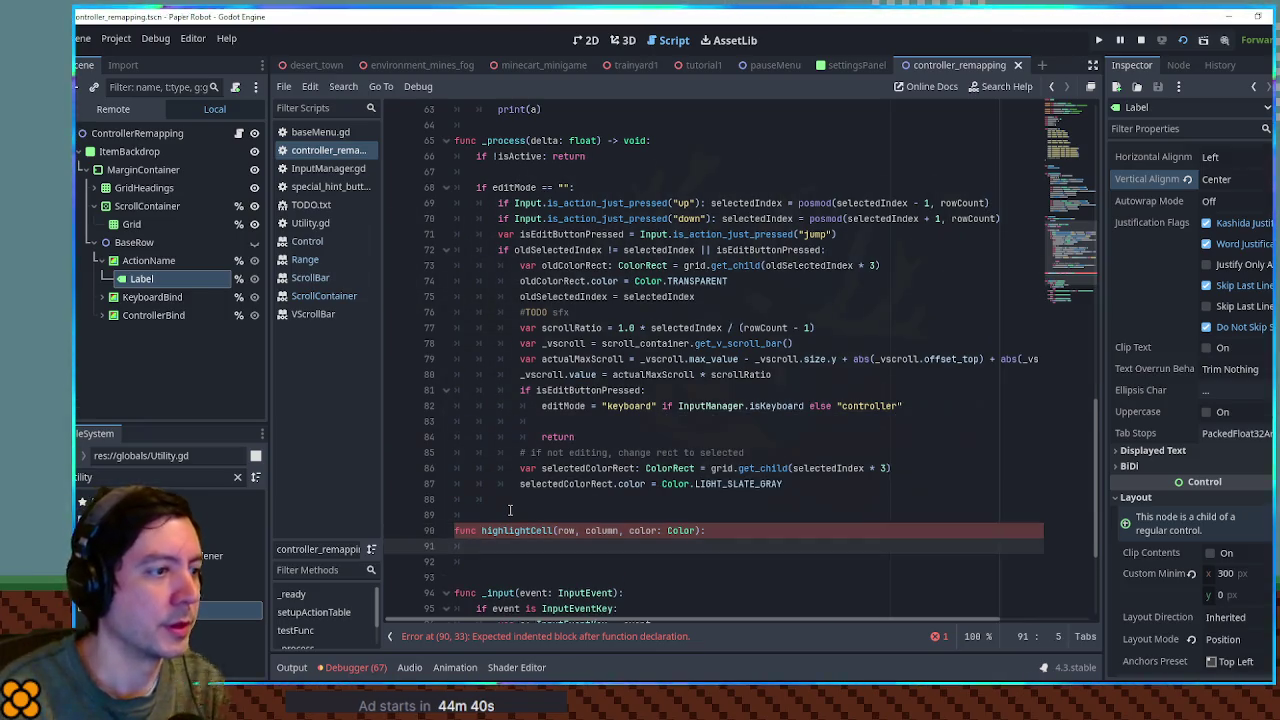
- Paste the colour-reset lines into highlightCell and rename oldColorRect to colorRect
{"action": "type", "text": "var oldColorRect: ColorRect = grid.get_child(oldSelectedIndex * 3) \toldColorRect.color = Color.TRANSPARENT"}
{"action": "left_click_drag", "start_coordinate": [498, 545], "coordinate": [519, 545]}
{"action": "type", "text": "c"}
{"action": "left_click", "coordinate": [507, 562]}
{"action": "double_click", "coordinate": [507, 562]}
{"action": "type", "text": "colorRect"}
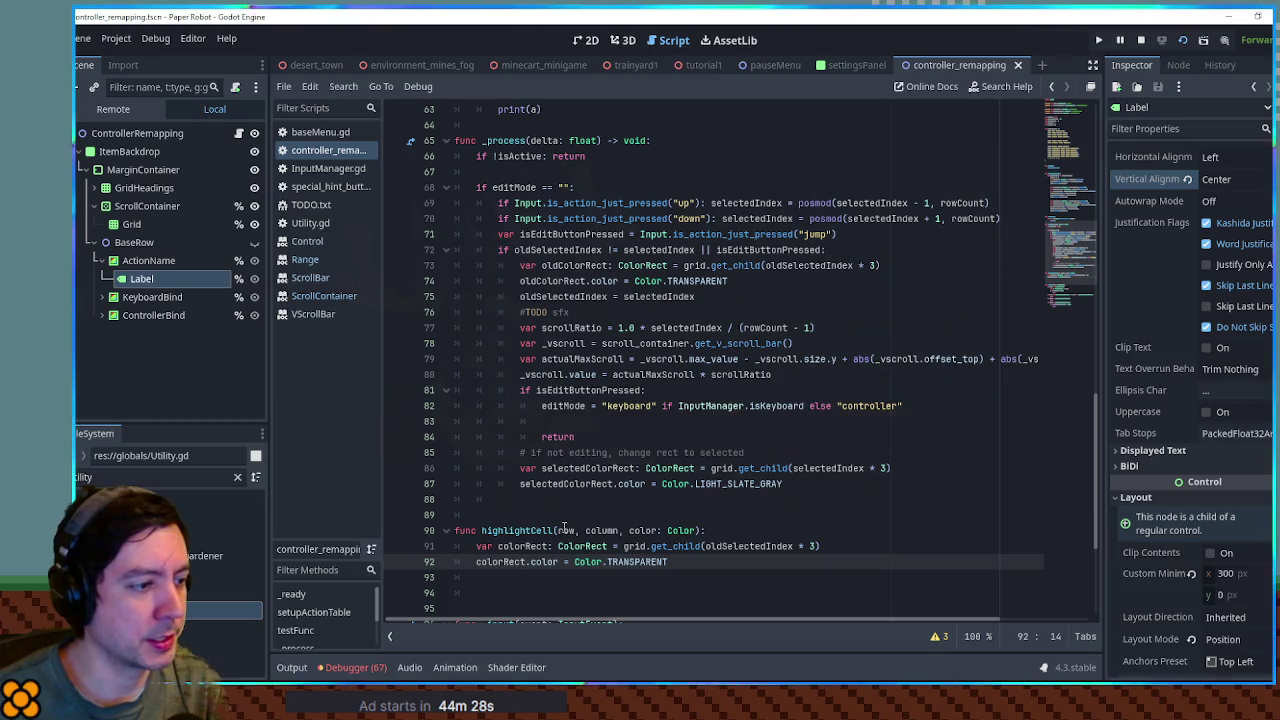
- Use grid.get_child(rowIndex * 3 + columnIndex) and rename the parameters to rowIndex and columnIndex
{"action": "double_click", "coordinate": [565, 530]}
{"action": "key", "text": "ctrl+c"}
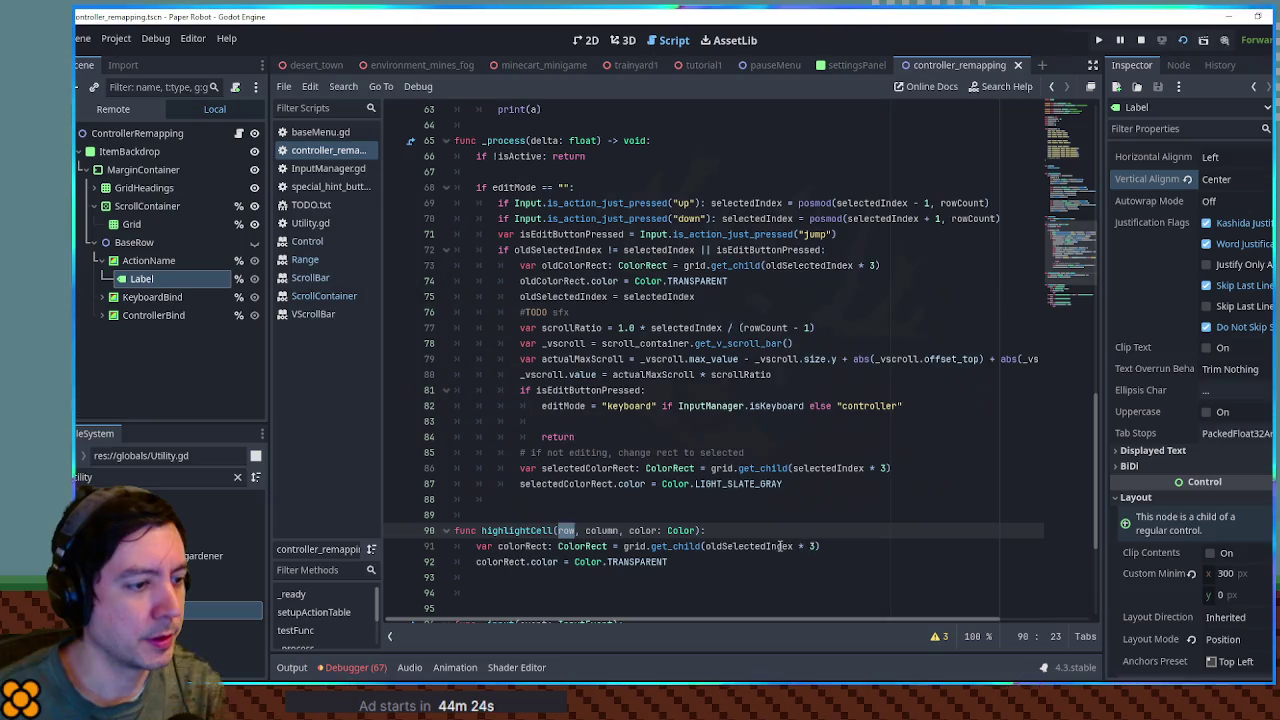
{"action": "double_click", "coordinate": [779, 546]}
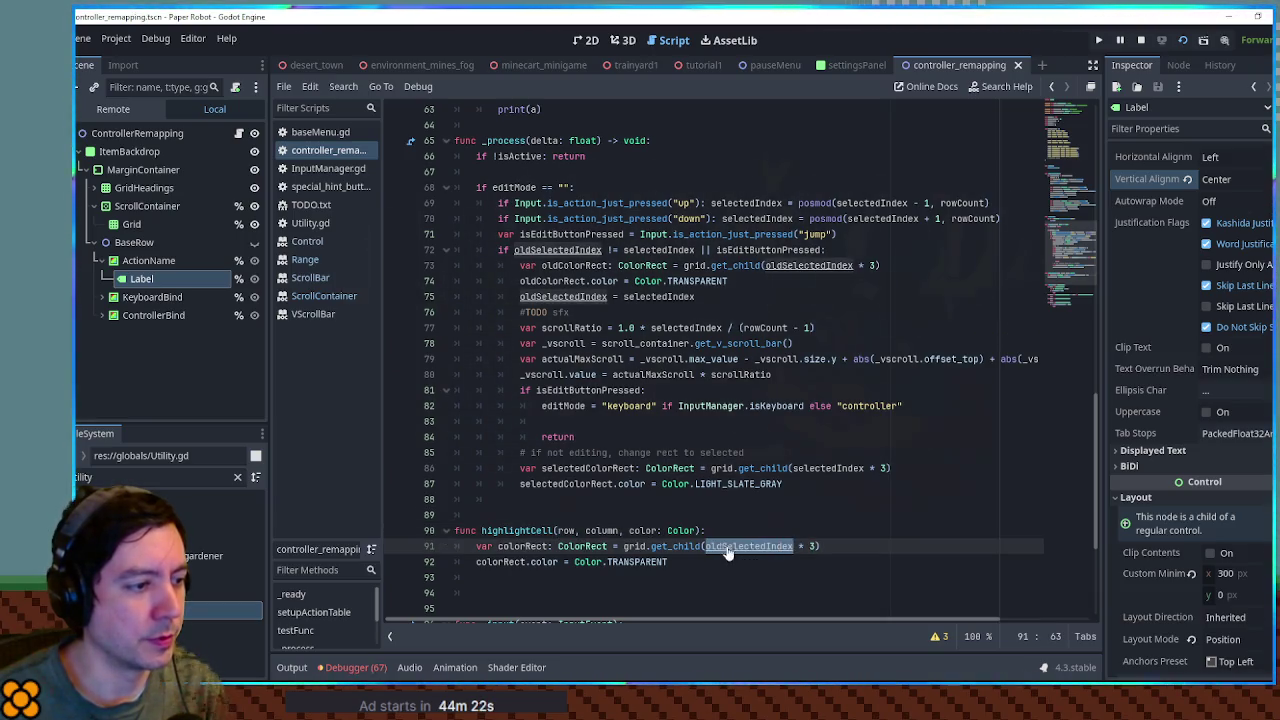
{"action": "key", "text": "ctrl+v"}
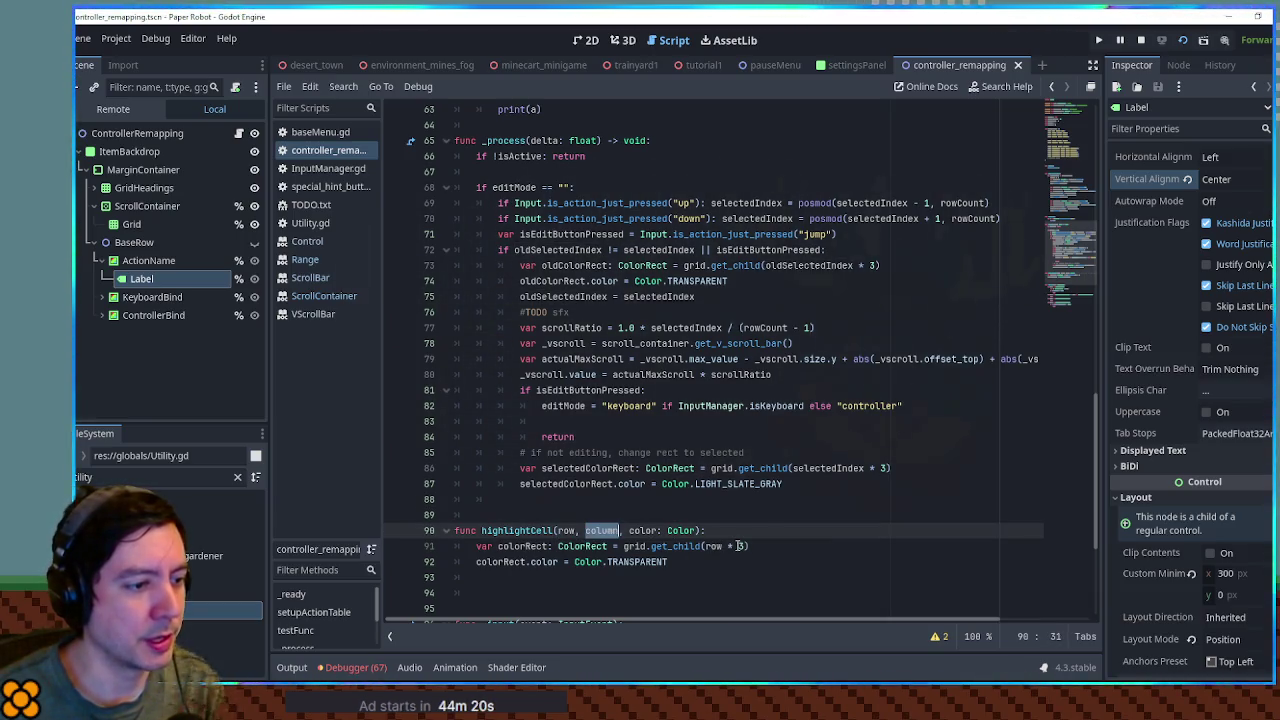
{"action": "left_click", "coordinate": [743, 546]}
{"action": "type", "text": "+ column"}
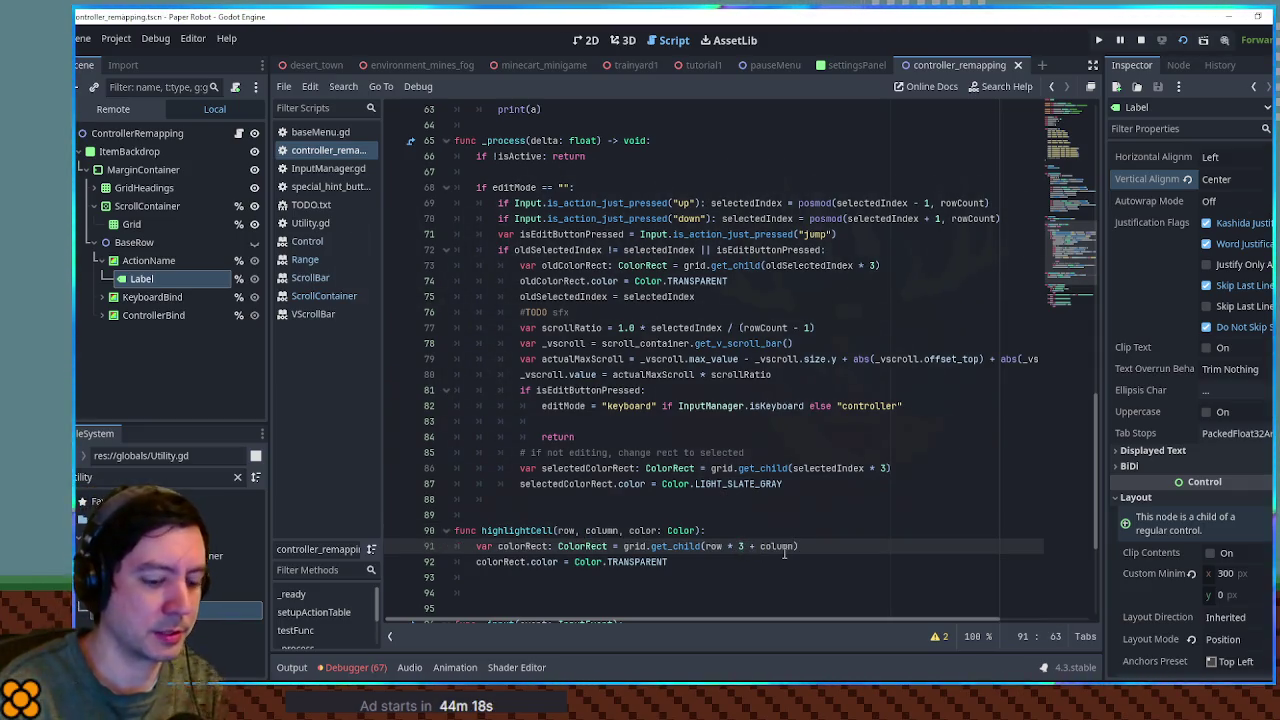
{"action": "type", "text": "Index"}
{"action": "double_click", "coordinate": [790, 546]}
{"action": "key", "text": "ctrl+c"}
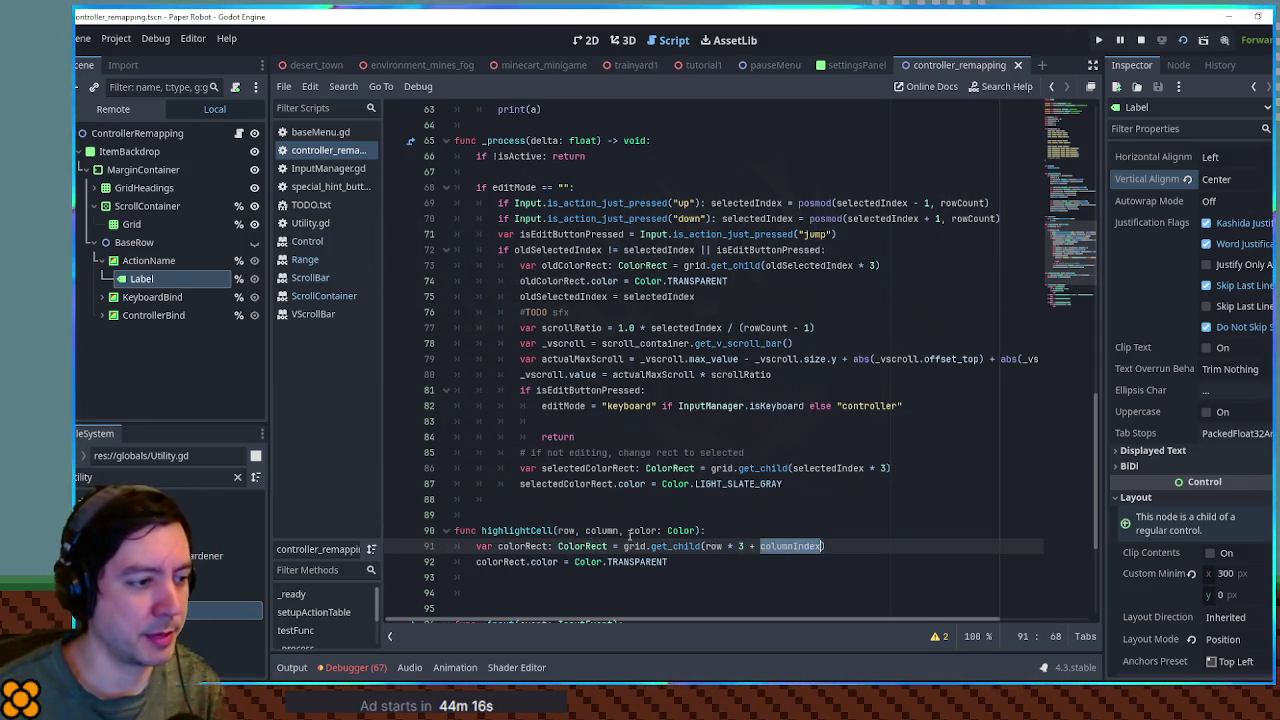
{"action": "double_click", "coordinate": [602, 530]}
{"action": "key", "text": "ctrl+v"}
{"action": "left_click", "coordinate": [722, 546]}
{"action": "type", "text": "Index"}
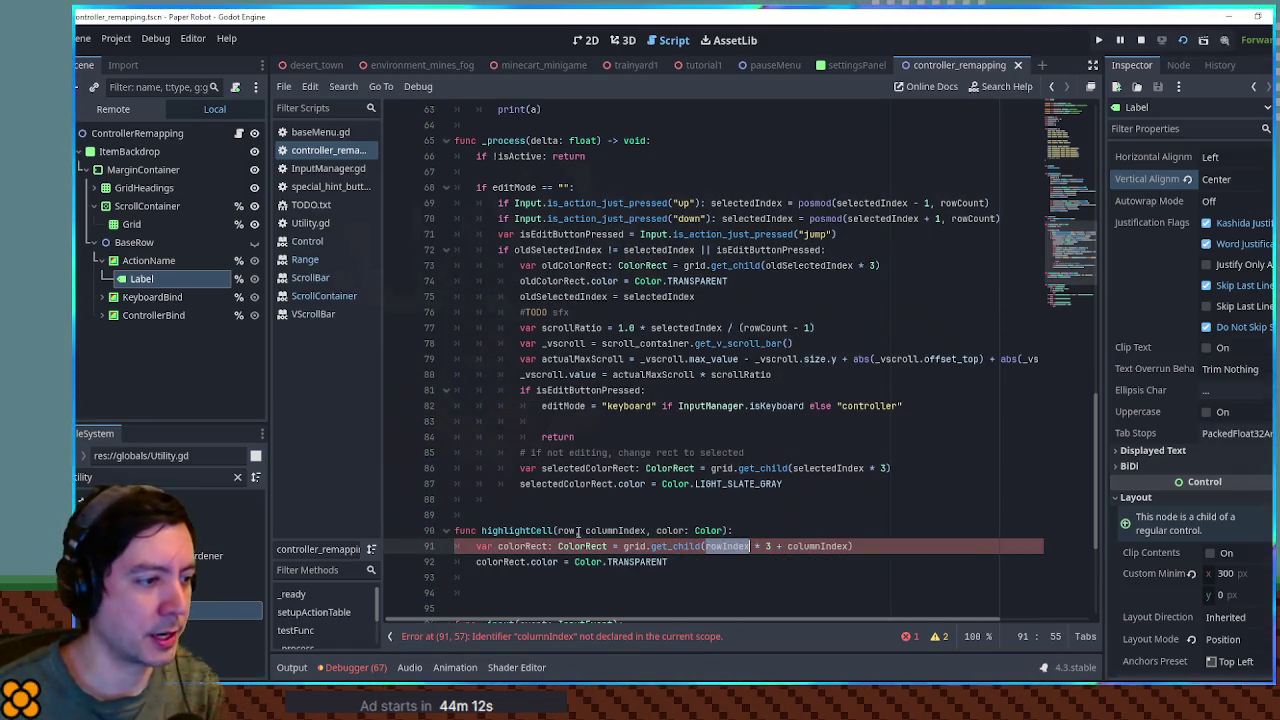
{"action": "double_click", "coordinate": [576, 531]}
{"action": "key", "text": "ctrl+v"}
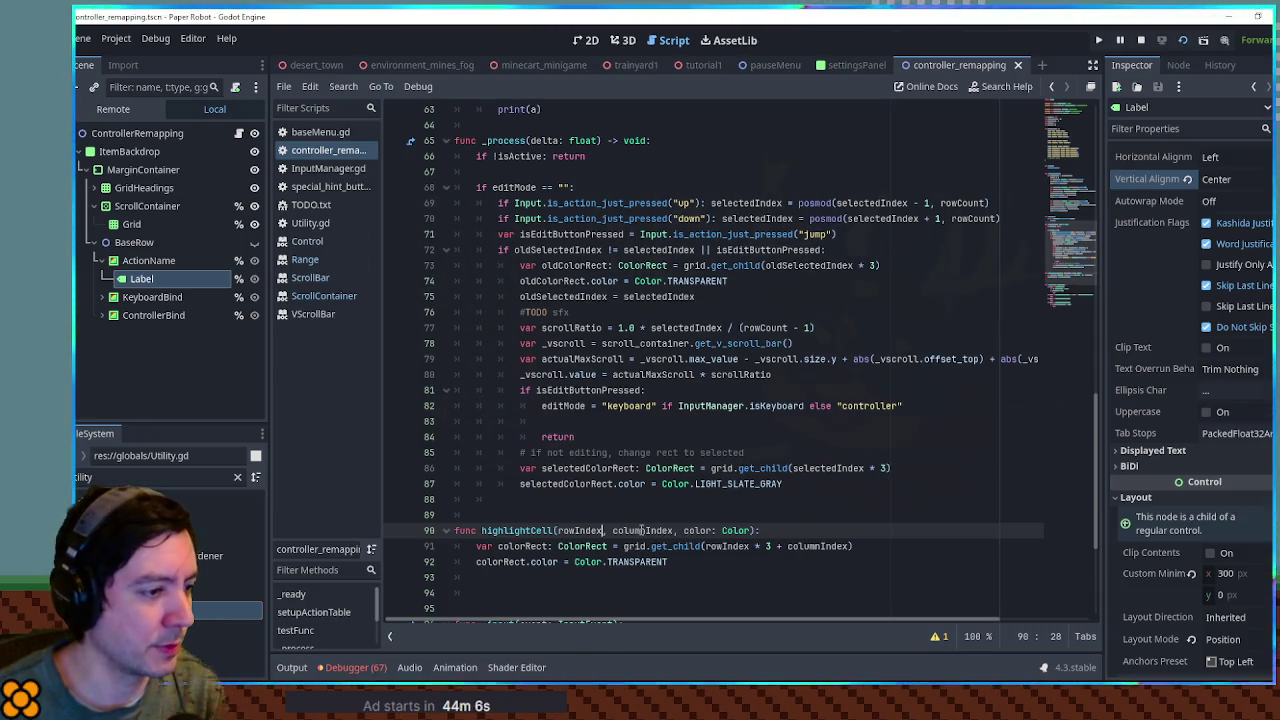
- Replace the hard-coded Color.TRANSPARENT with the color parameter
{"action": "double_click", "coordinate": [709, 530]}
{"action": "left_click_drag", "start_coordinate": [575, 562], "coordinate": [668, 562]}
{"action": "type", "text": "color"}
{"action": "double_click", "coordinate": [553, 530]}
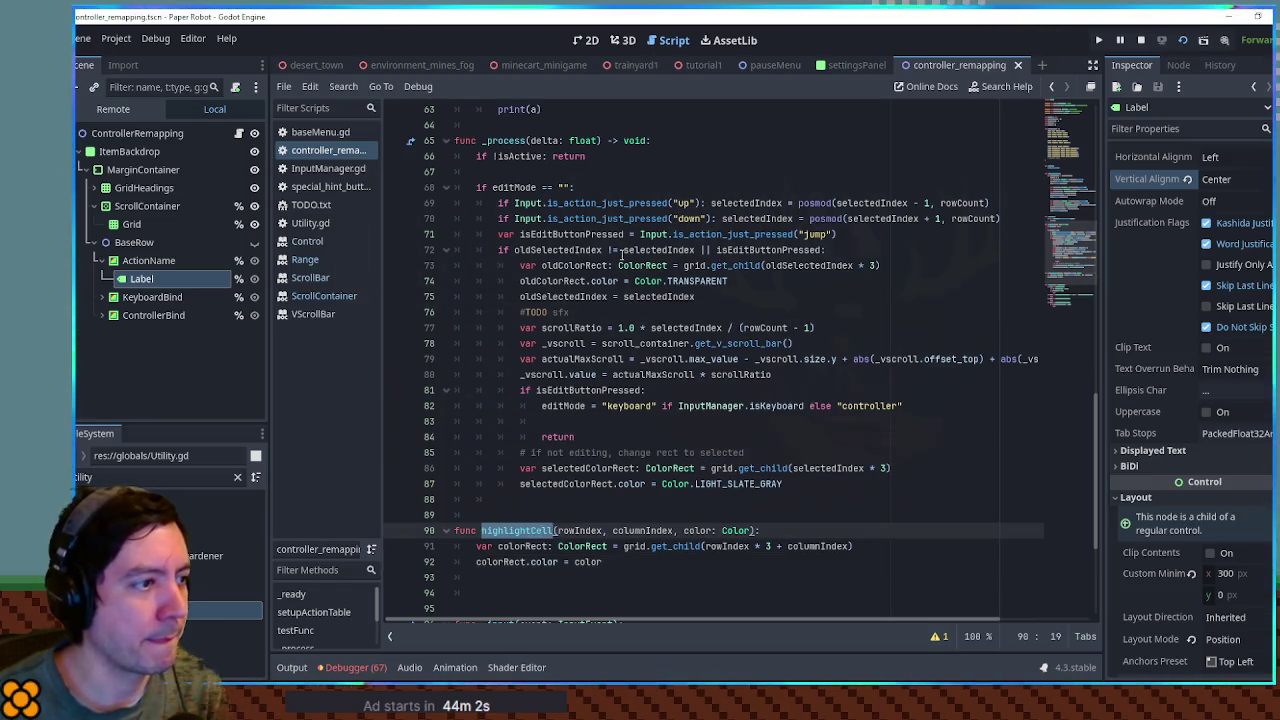
- Start a highlightCell(oldSelectedIndex, 0, …) call under the condition on line 72
{"action": "left_click", "coordinate": [852, 249]}
{"action": "key", "text": "Return"}
{"action": "type", "text": "highlightCell"}
{"action": "type", "text": "("}
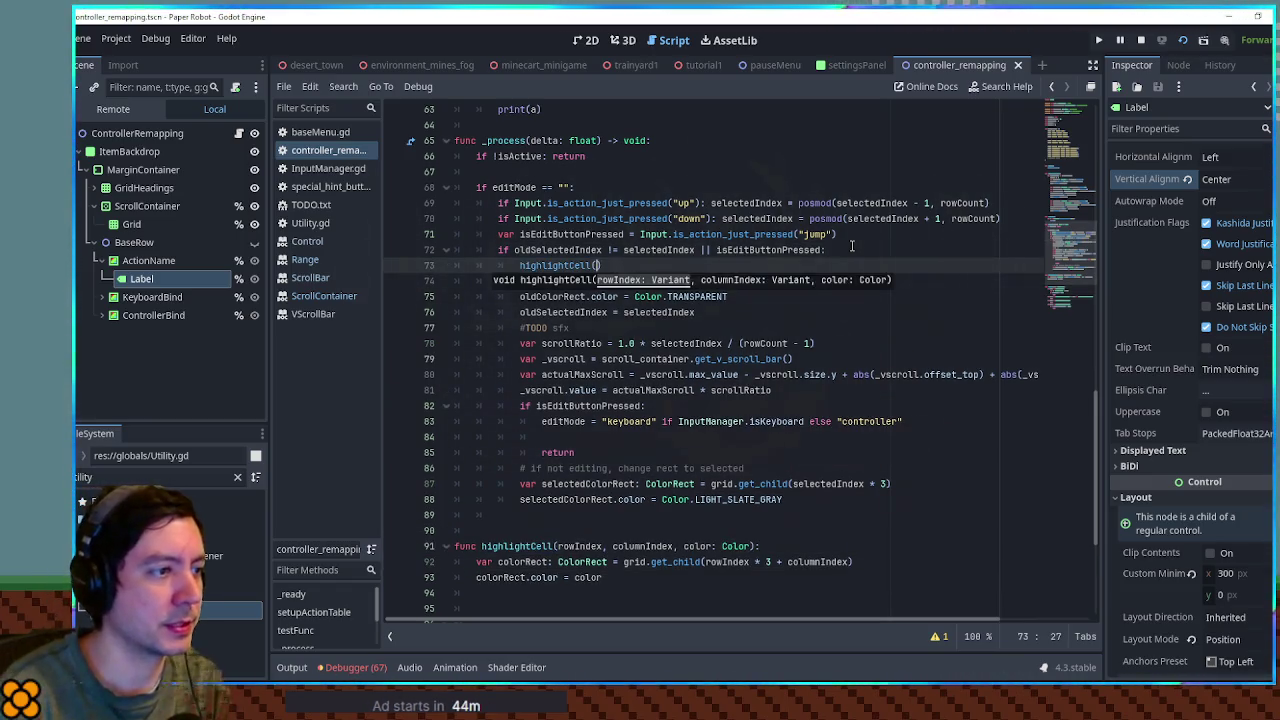
{"action": "double_click", "coordinate": [772, 281]}
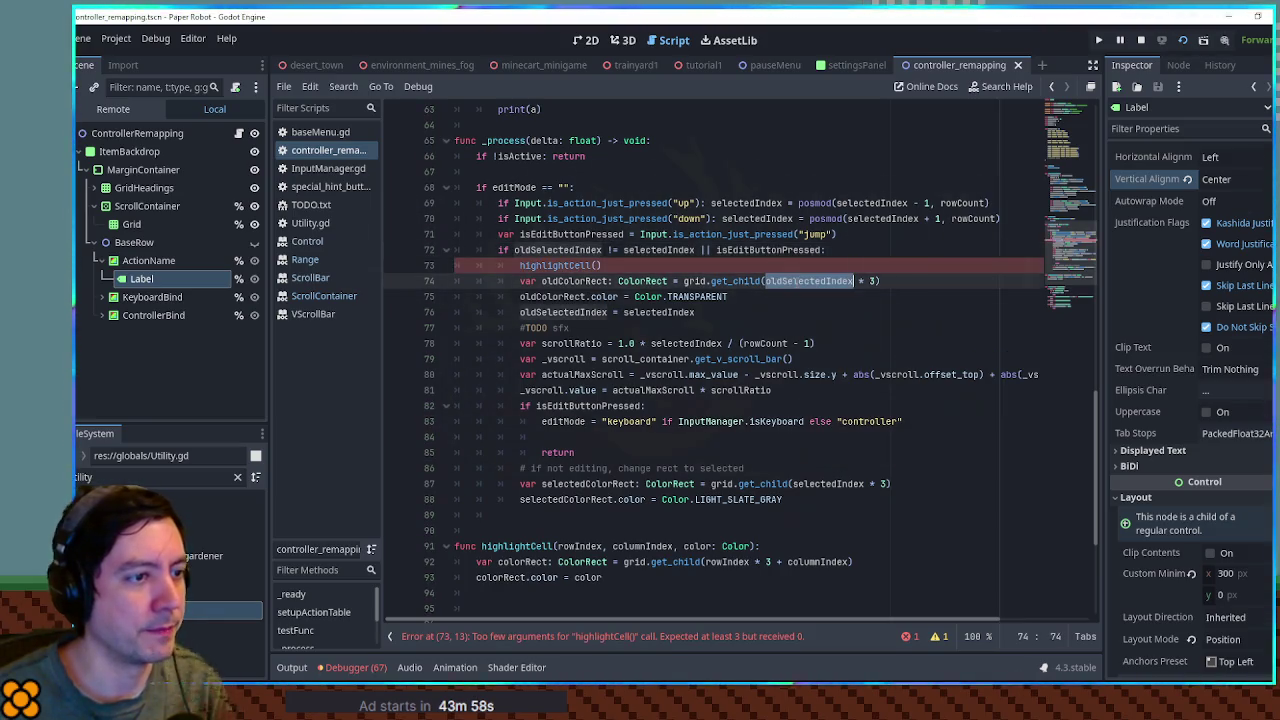
{"action": "key", "text": "ctrl+c"}
{"action": "left_click", "coordinate": [601, 265]}
{"action": "key", "text": "ctrl+v"}
{"action": "type", "text": ", 0,"}
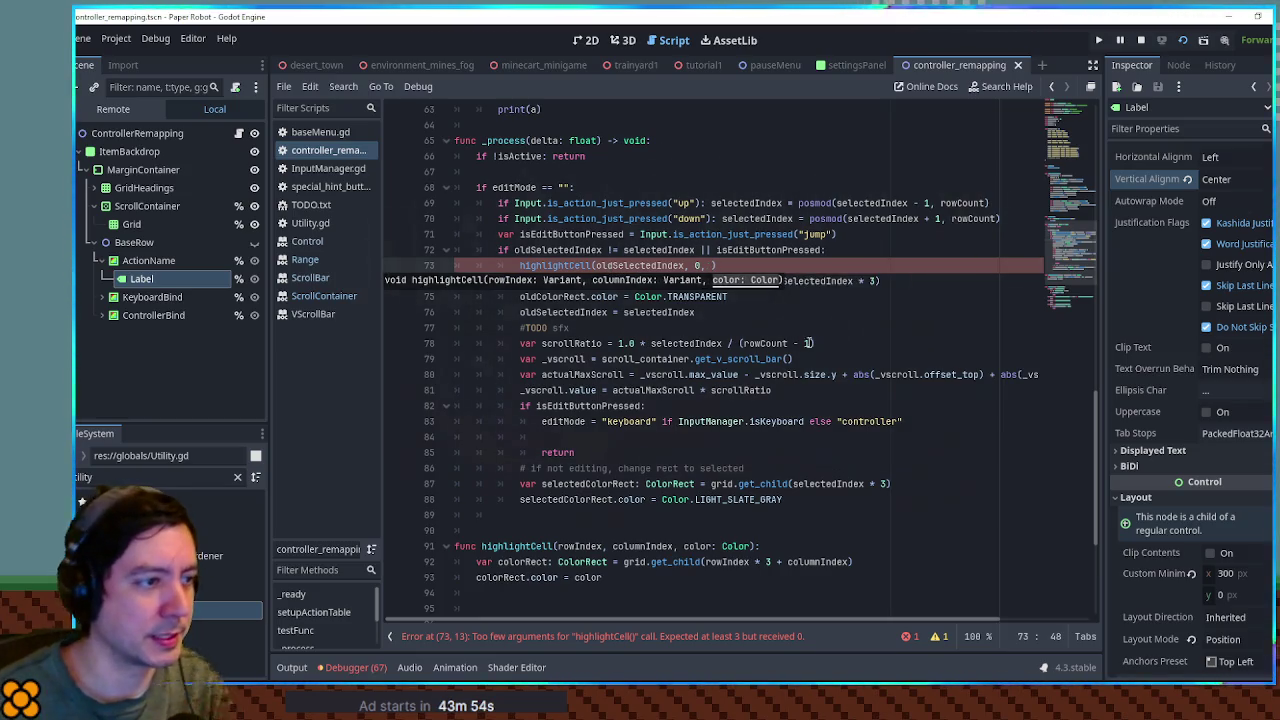
- Pass Color.TRANSPARENT as its colour and delete the old oldColorRect lines
{"action": "left_click_drag", "start_coordinate": [634, 297], "coordinate": [728, 297]}
{"action": "key", "text": "ctrl+c"}
{"action": "left_click", "coordinate": [711, 265]}
{"action": "key", "text": "ctrl+v"}
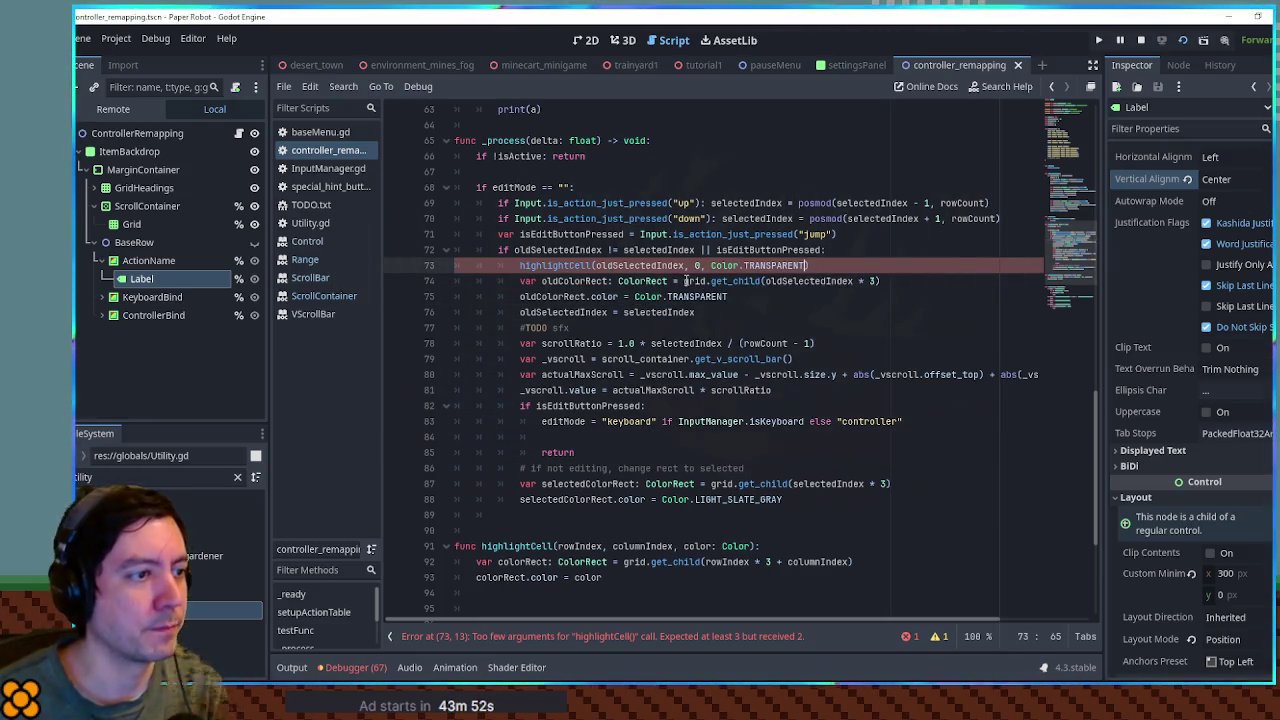
{"action": "key", "text": "Down"}
{"action": "key", "text": "ctrl+shift+k"}
{"action": "key", "text": "ctrl+shift+k"}
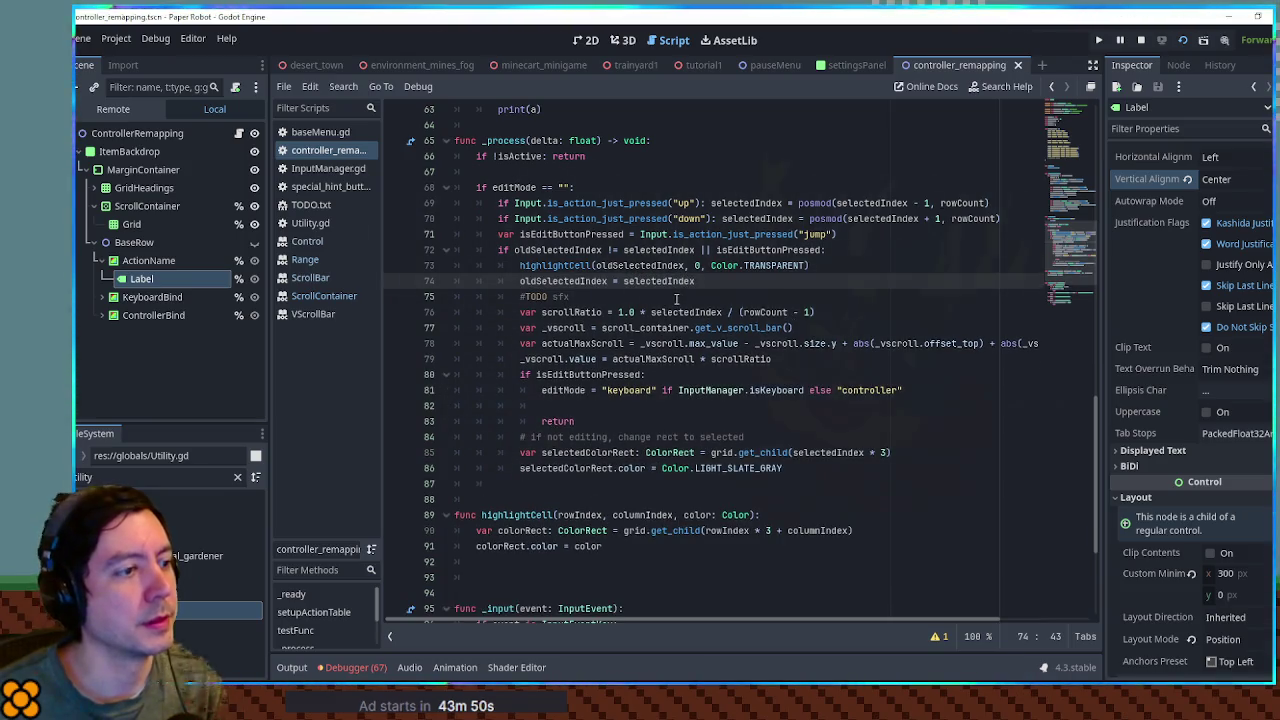
{"action": "key", "text": "Up"}
{"action": "key", "text": "Up"}
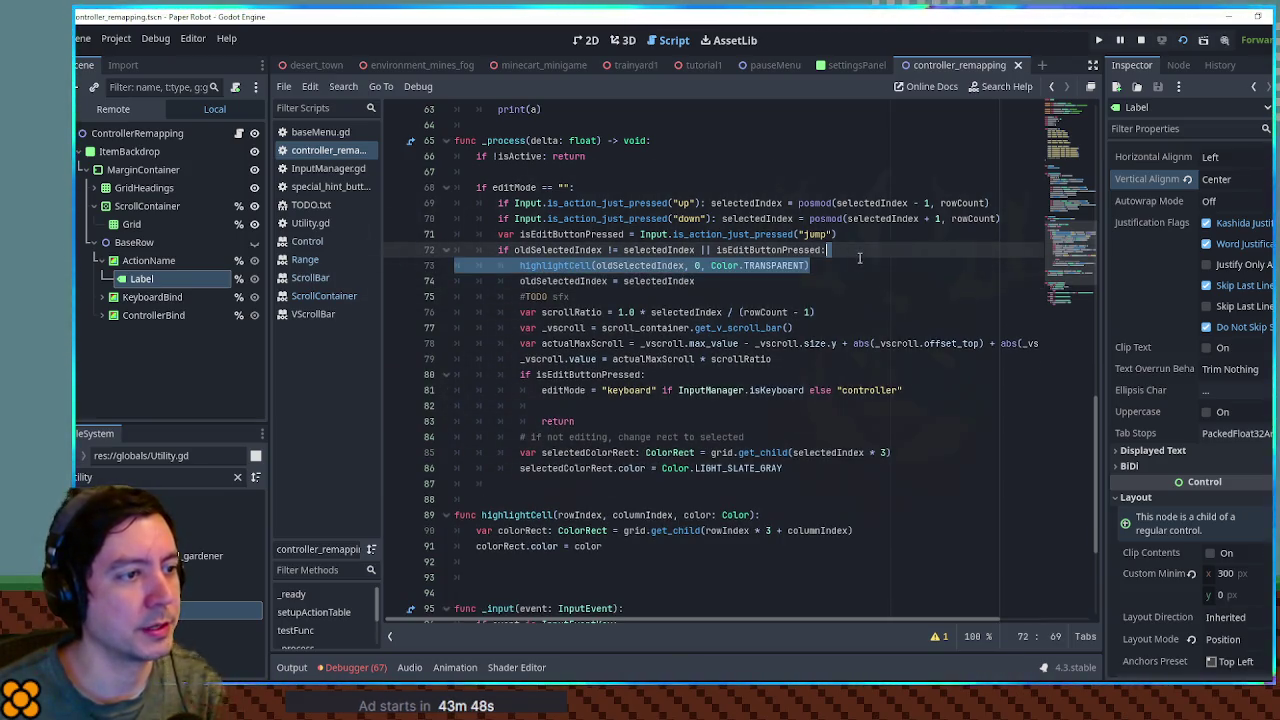
- Below the not-editing comment, call highlightCell(selectedIndex, 0, LIGHT_SLATE_GRAY) and remove the old selectedColorRect lines
{"action": "left_click", "coordinate": [796, 441]}
{"action": "key", "text": "Return"}
{"action": "key", "text": "ctrl+v"}
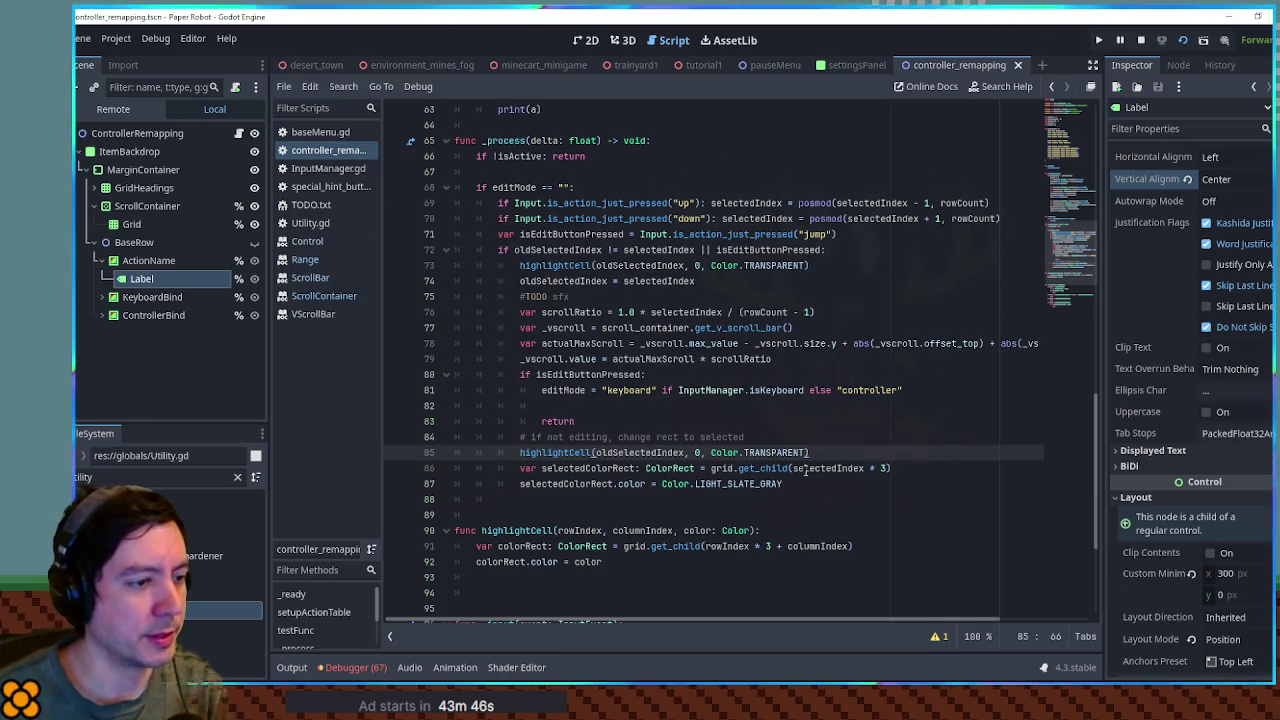
{"action": "double_click", "coordinate": [640, 452]}
{"action": "type", "text": "selectedIndex"}
{"action": "double_click", "coordinate": [740, 484]}
{"action": "key", "text": "ctrl+c"}
{"action": "double_click", "coordinate": [745, 452]}
{"action": "key", "text": "ctrl+v"}
{"action": "key", "text": "ctrl+shift+k"}
{"action": "key", "text": "ctrl+shift+k"}
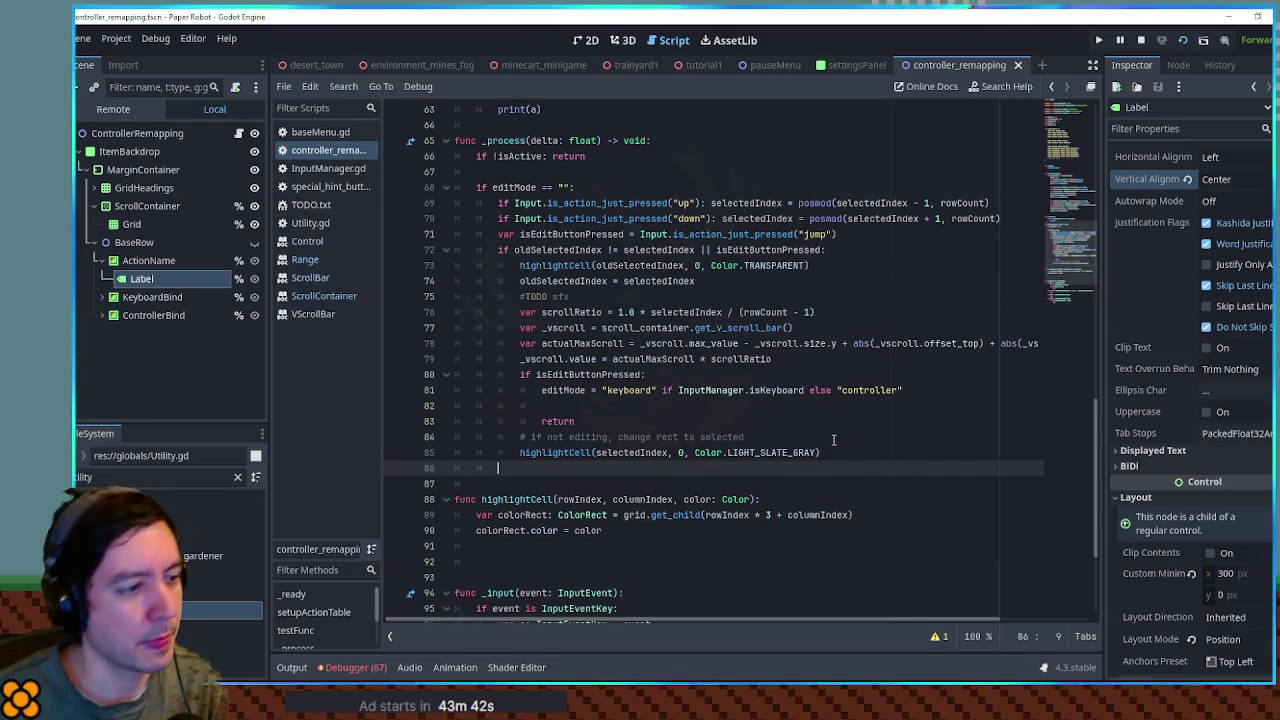
- Add a highlightCell call in the edit-mode branch using LIGHT_GOLDENROD as the colour
{"action": "left_click", "coordinate": [598, 406]}
{"action": "double_click", "coordinate": [517, 499]}
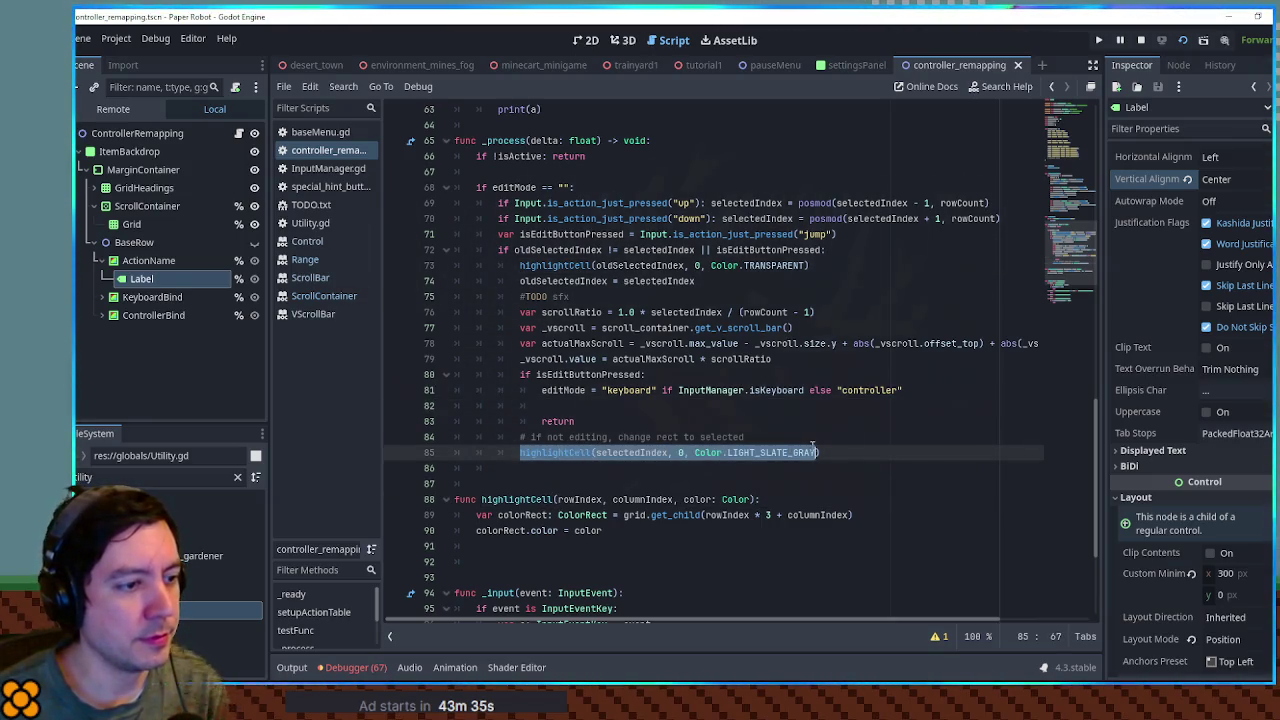
{"action": "left_click", "coordinate": [563, 406]}
{"action": "key", "text": "ctrl+v"}
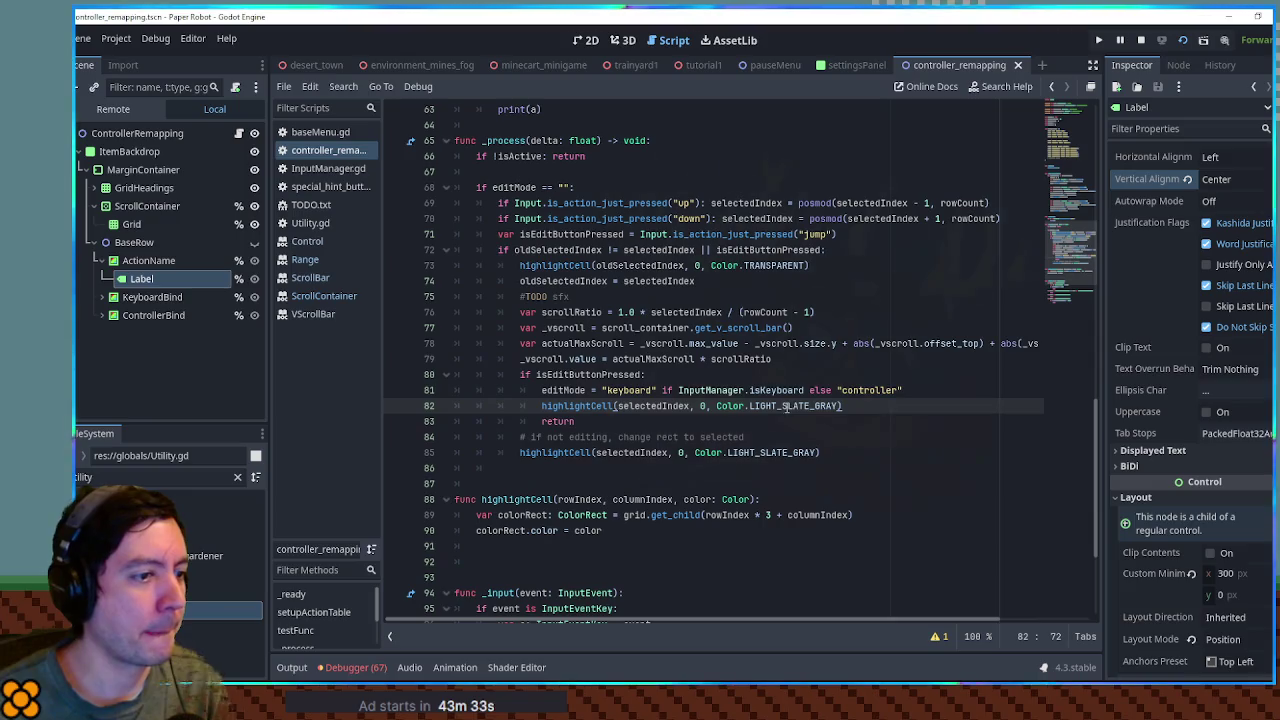
{"action": "double_click", "coordinate": [786, 406]}
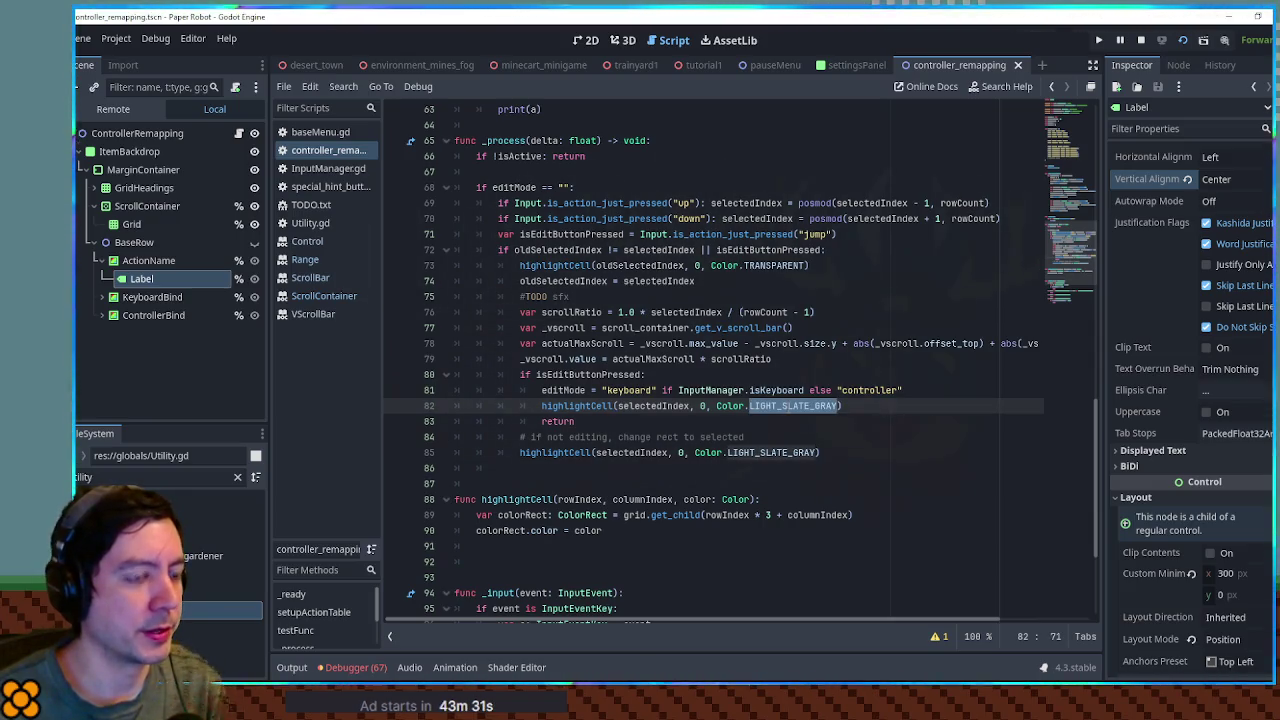
{"action": "type", "text": "LIGHT"}
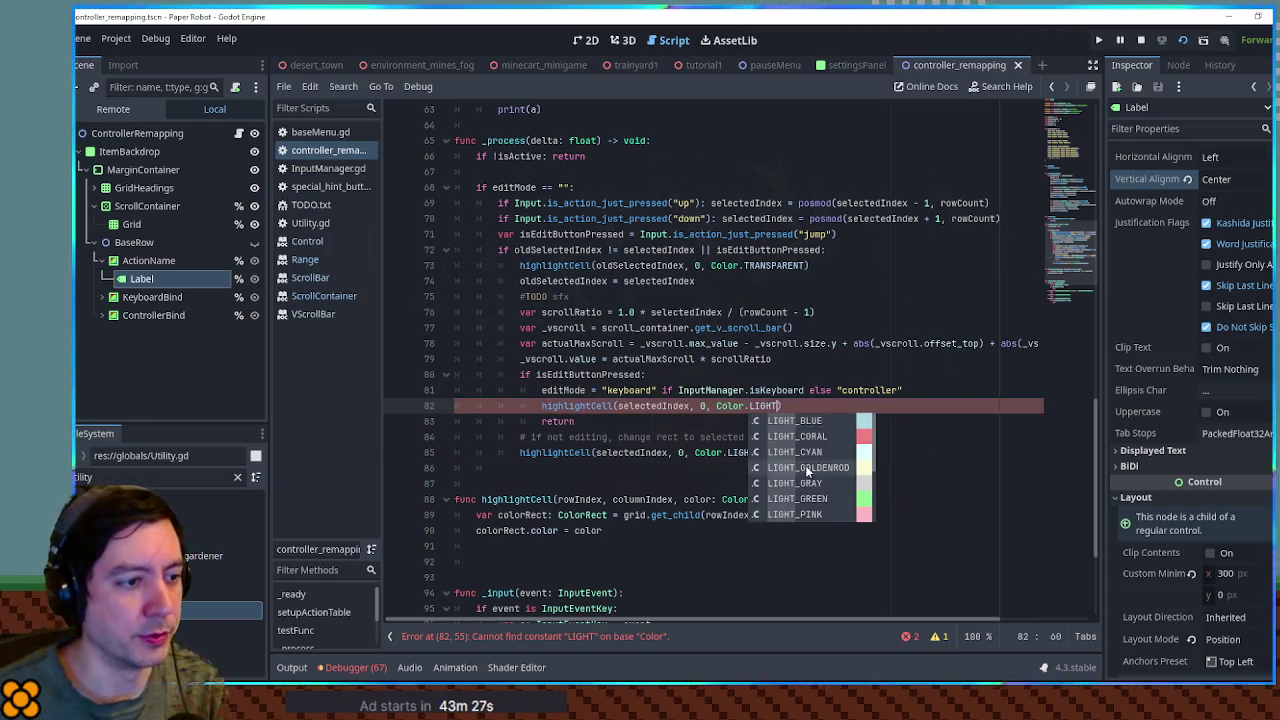
{"action": "left_click", "coordinate": [805, 467]}
{"action": "left_click", "coordinate": [796, 376]}
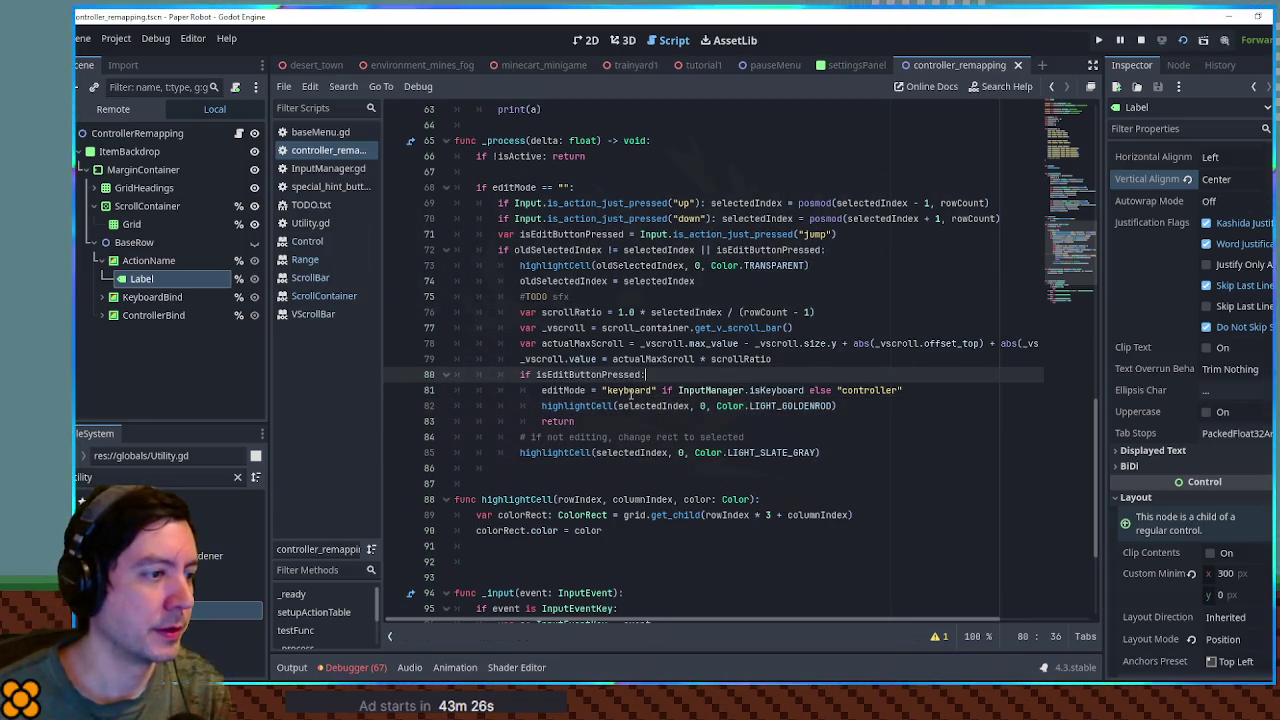
- Add var col = 1 if InputManager.isKeyboard else 2, pass col as the column, and run the game
{"action": "left_click", "coordinate": [926, 392]}
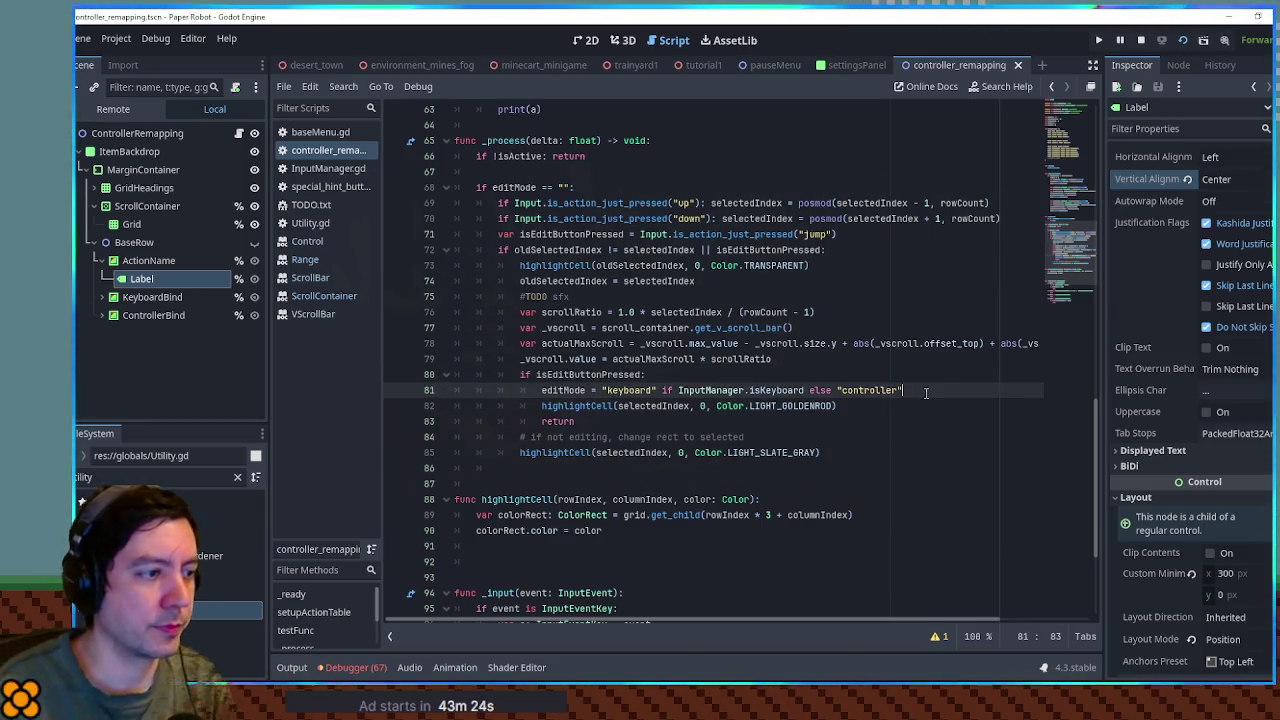
{"action": "key", "text": "Return"}
{"action": "type", "text": "var col = "}
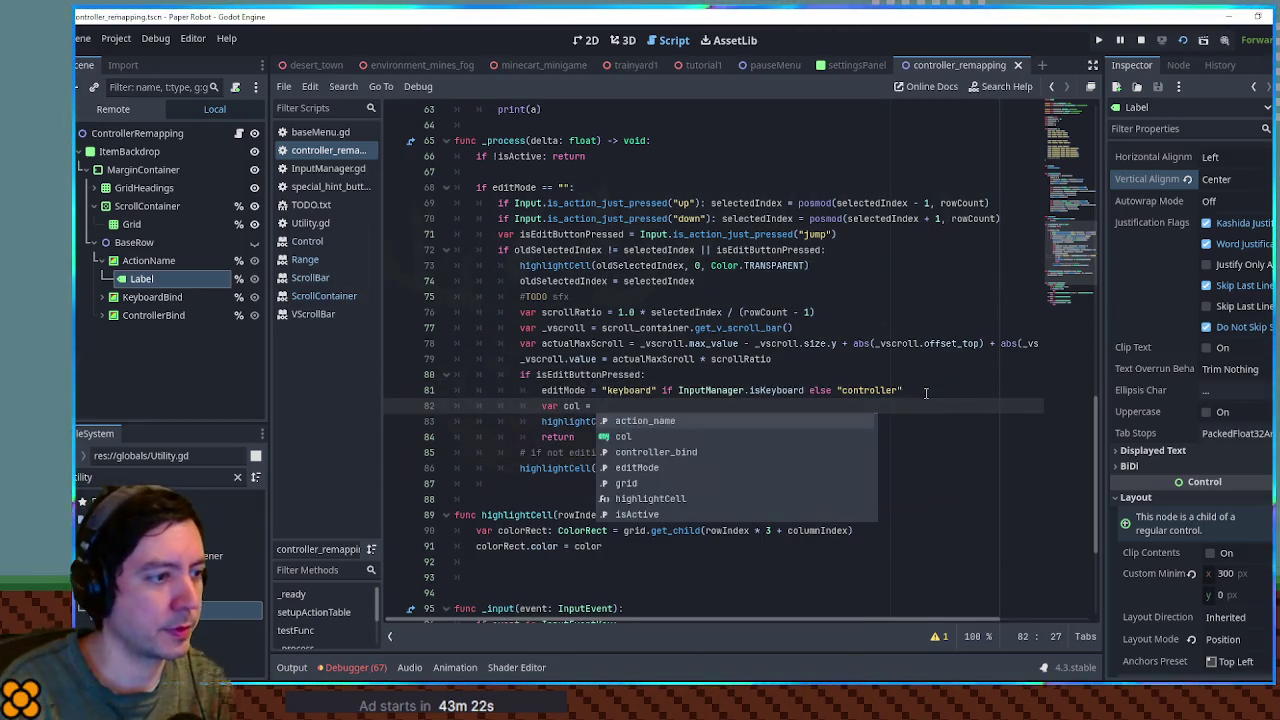
{"action": "type", "text": "1 "}
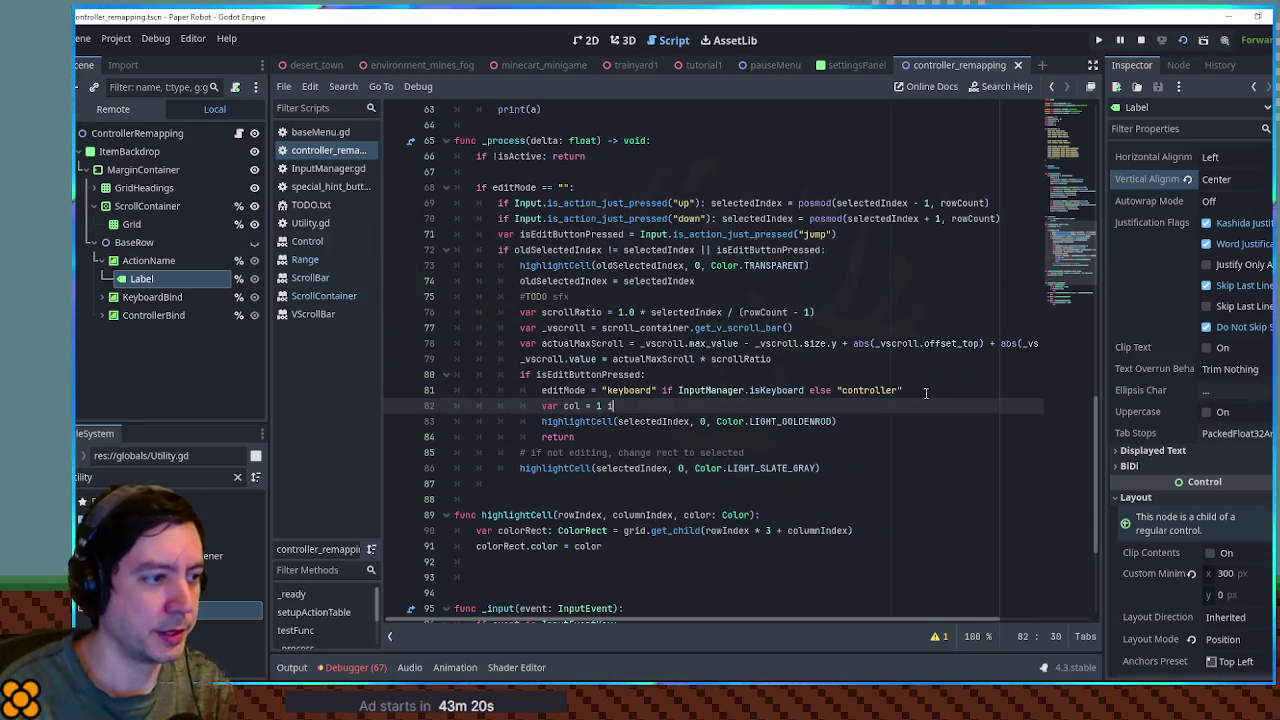
{"action": "type", "text": "if"}
{"action": "double_click", "coordinate": [712, 390]}
{"action": "key", "text": "ctrl+shift+Right"}
{"action": "key", "text": "ctrl+c"}
{"action": "left_click", "coordinate": [660, 405]}
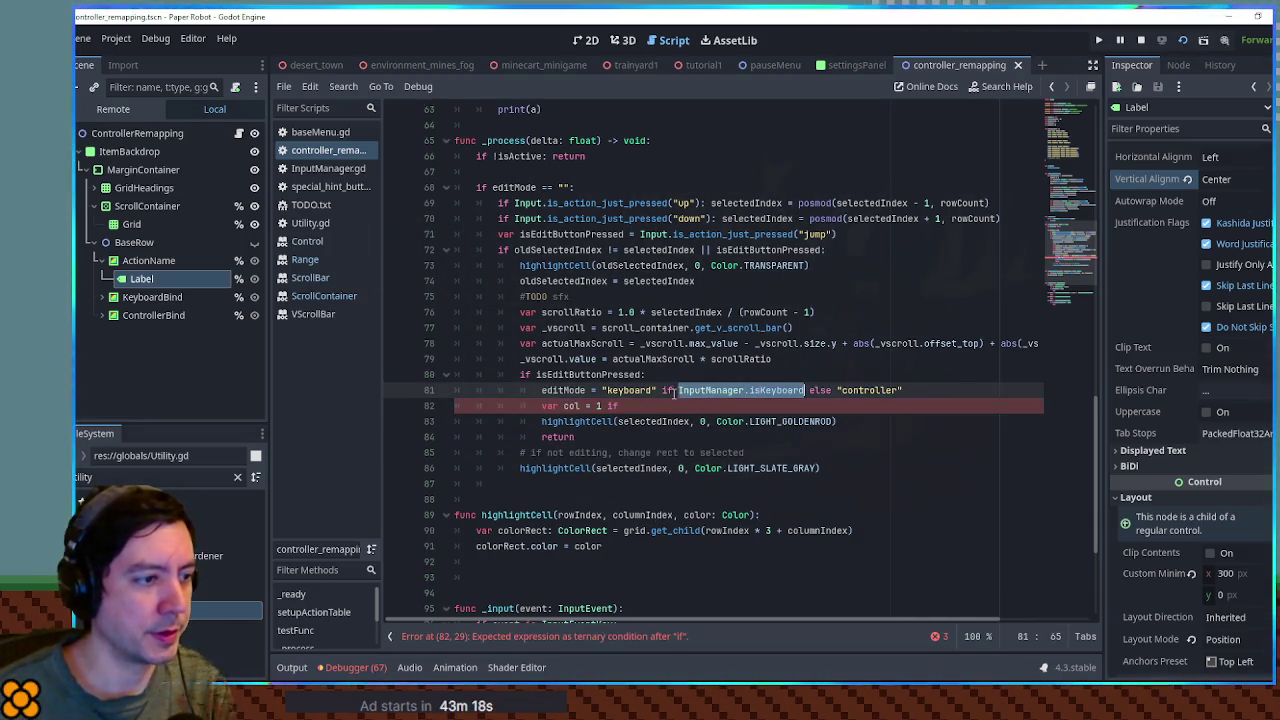
{"action": "key", "text": "ctrl+v"}
{"action": "type", "text": "else 2"}
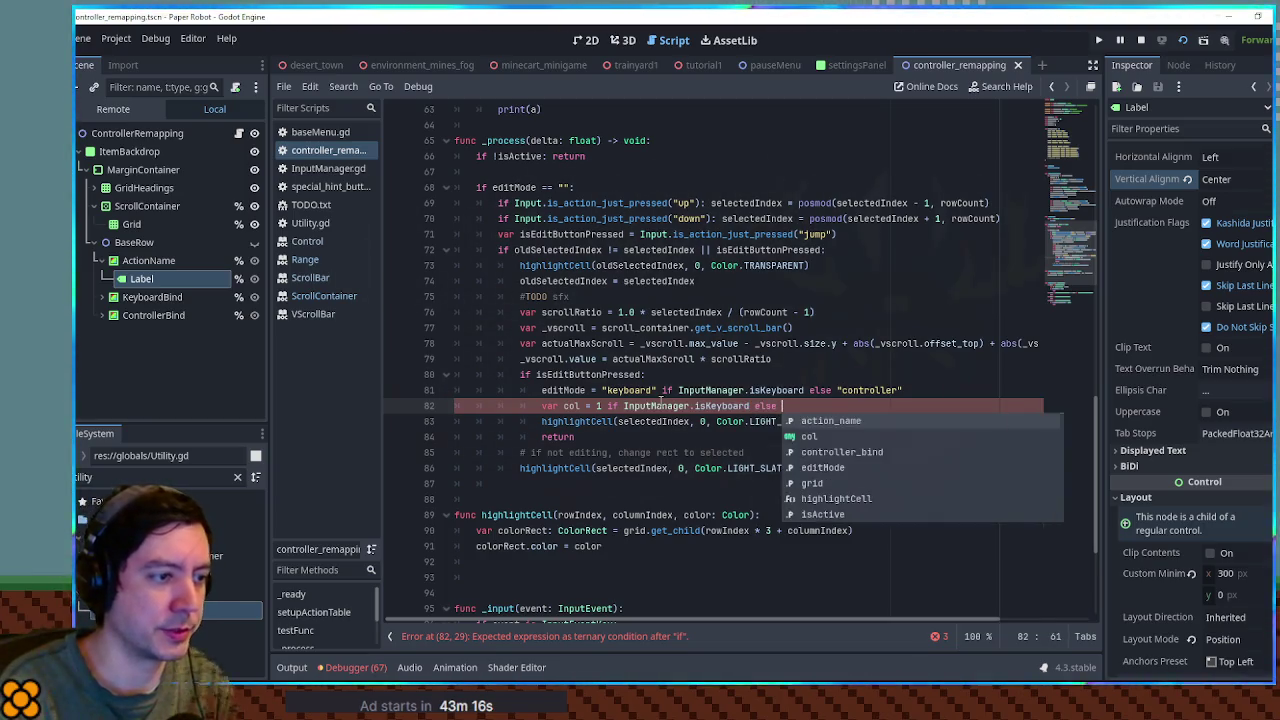
{"action": "double_click", "coordinate": [703, 421]}
{"action": "type", "text": "col"}
{"action": "left_click", "coordinate": [853, 390]}
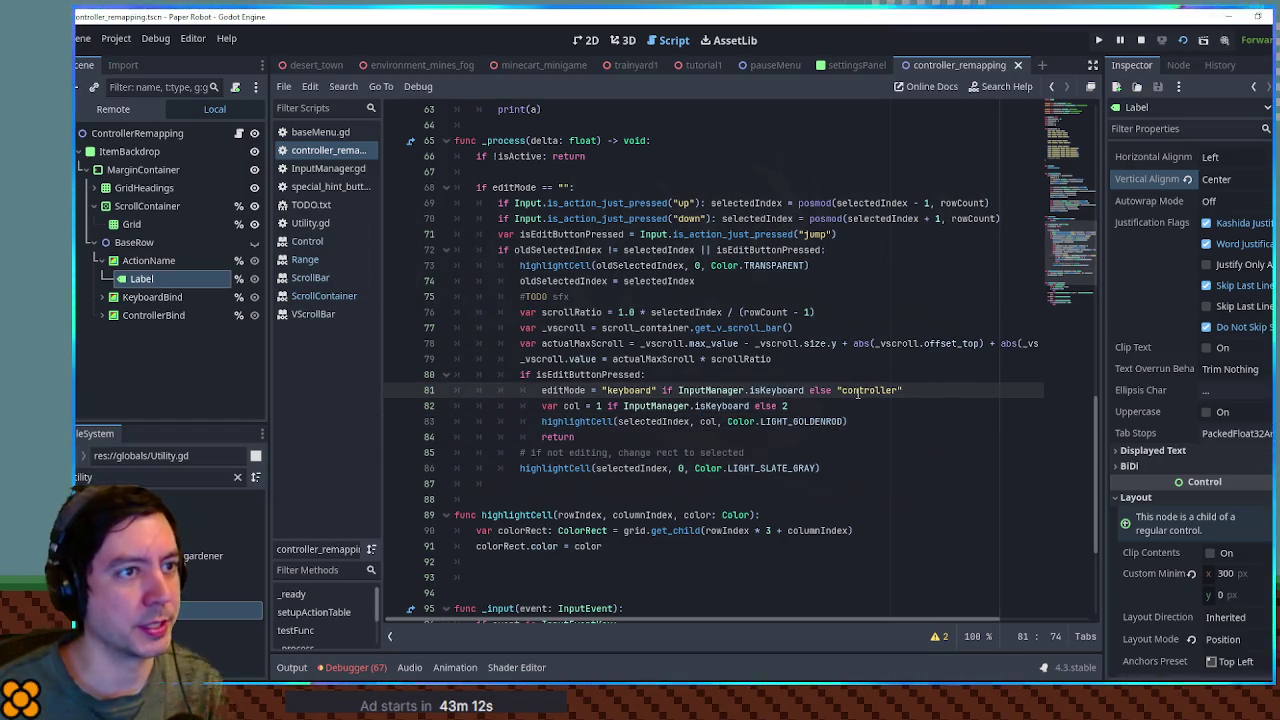
{"action": "key", "text": "alt+Tab"}
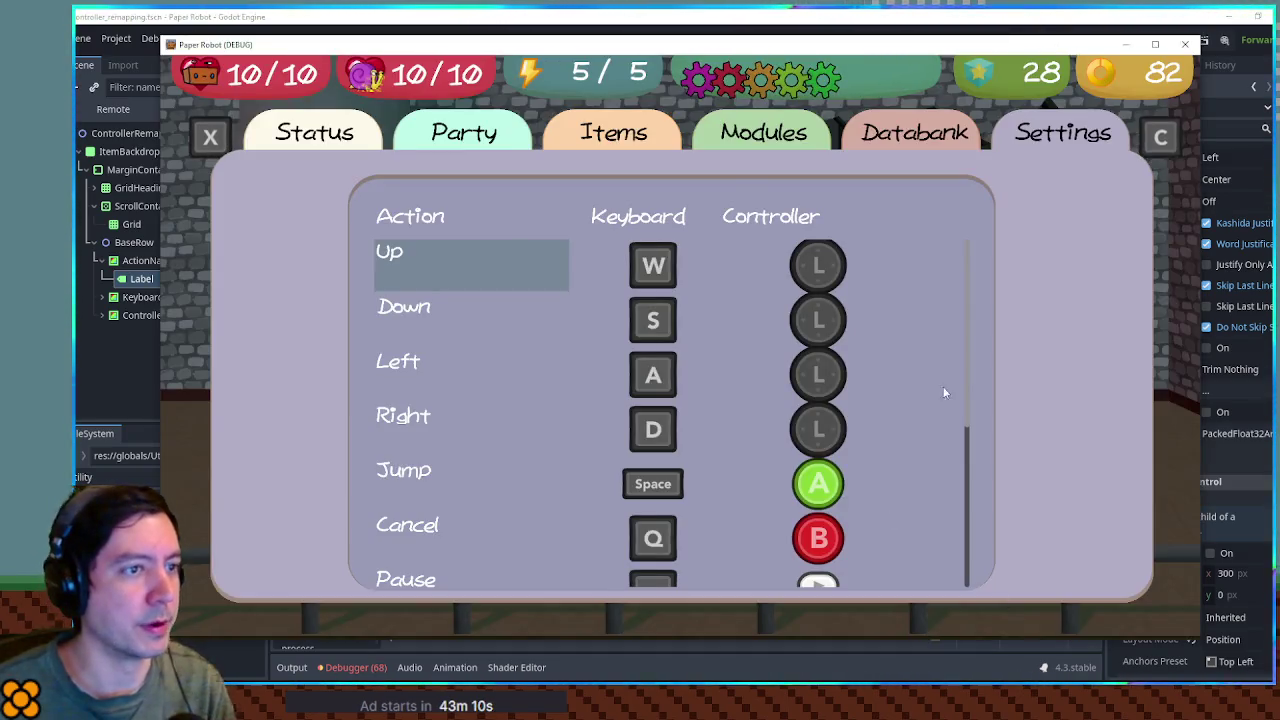
- In the game's Settings, put the Right action's keyboard key into edit mode, then close the game
{"action": "key", "text": "Escape"}
{"action": "key", "text": "Escape"}
{"action": "key", "text": "Down"}
{"action": "key", "text": "Down"}
{"action": "key", "text": "Down"}
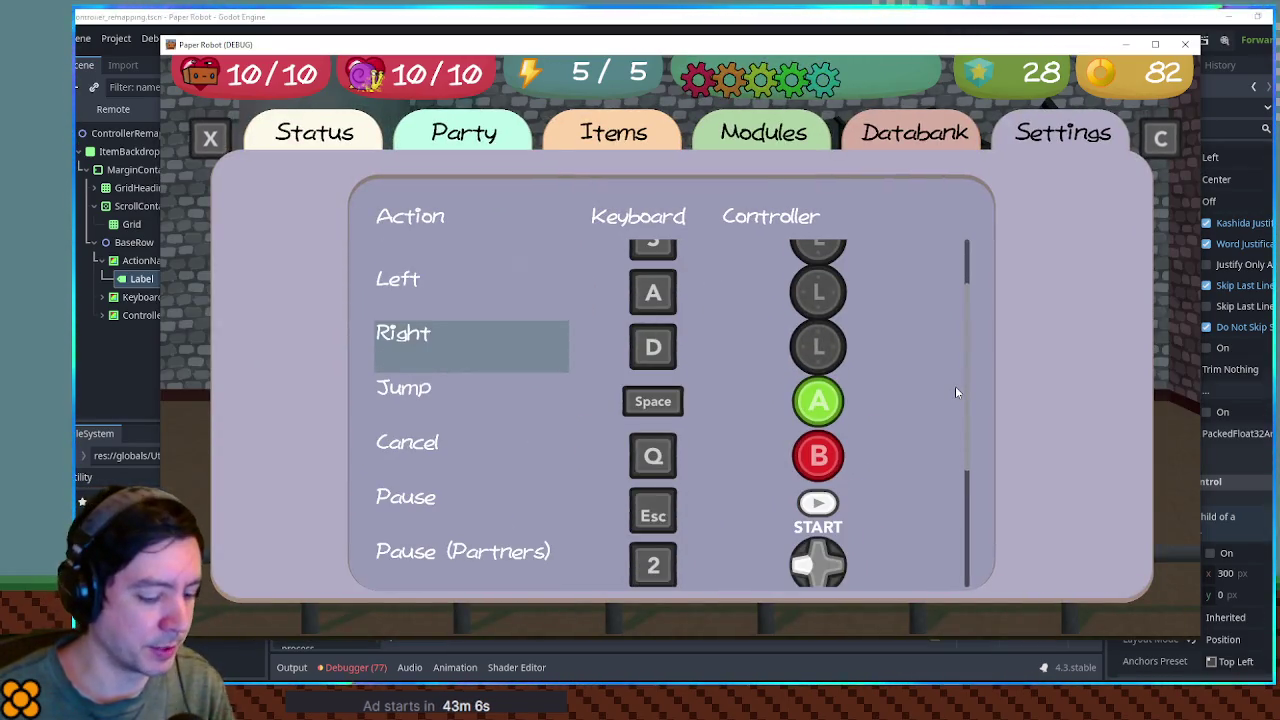
{"action": "left_click", "coordinate": [706, 341]}
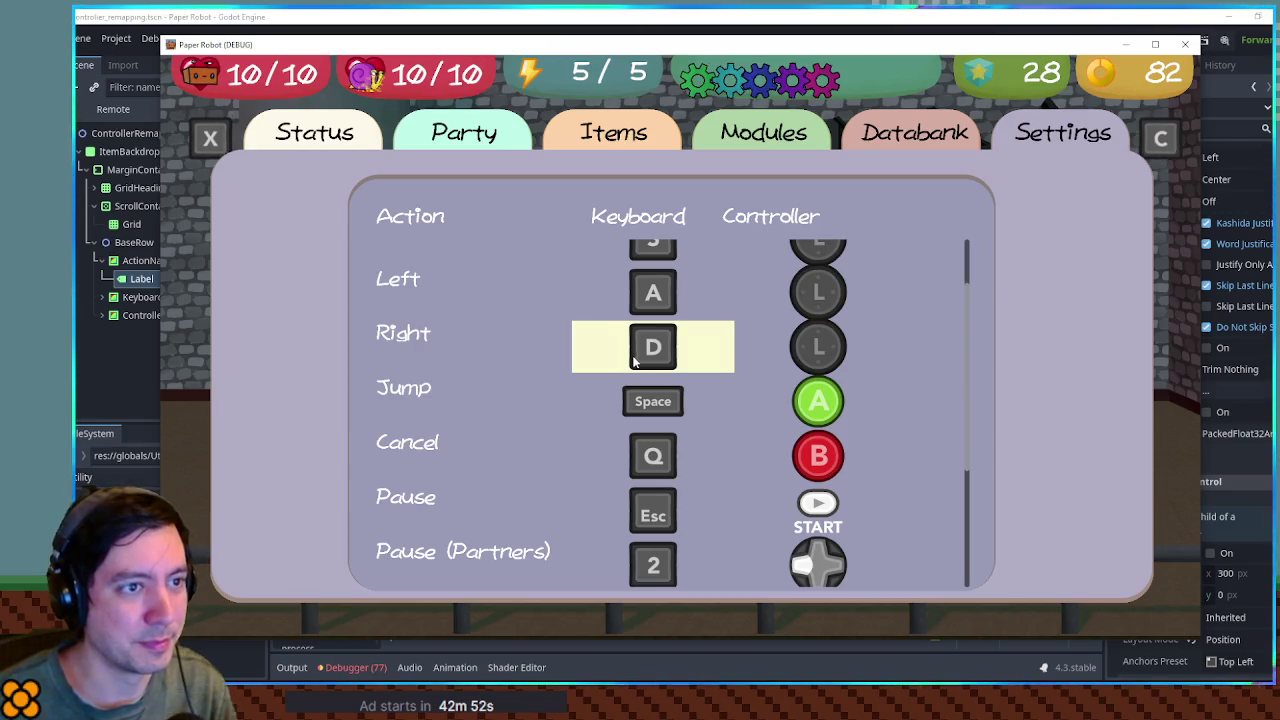
{"action": "left_click", "coordinate": [1182, 45]}
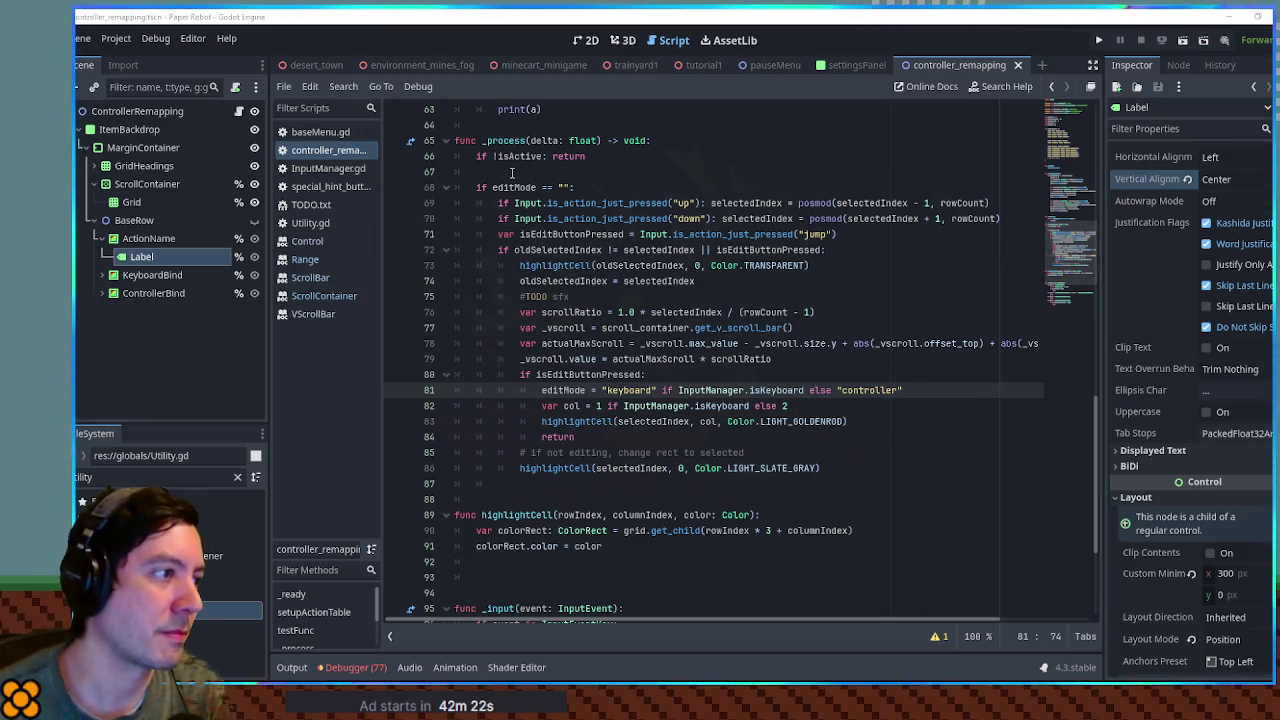
{"action": "scroll", "coordinate": [625, 250], "scroll_direction": "down", "scroll_amount": 3}
{"action": "scroll", "coordinate": [625, 250], "scroll_direction": "up", "scroll_amount": 2}
{"action": "scroll", "coordinate": [625, 250], "scroll_direction": "up", "scroll_amount": 1}
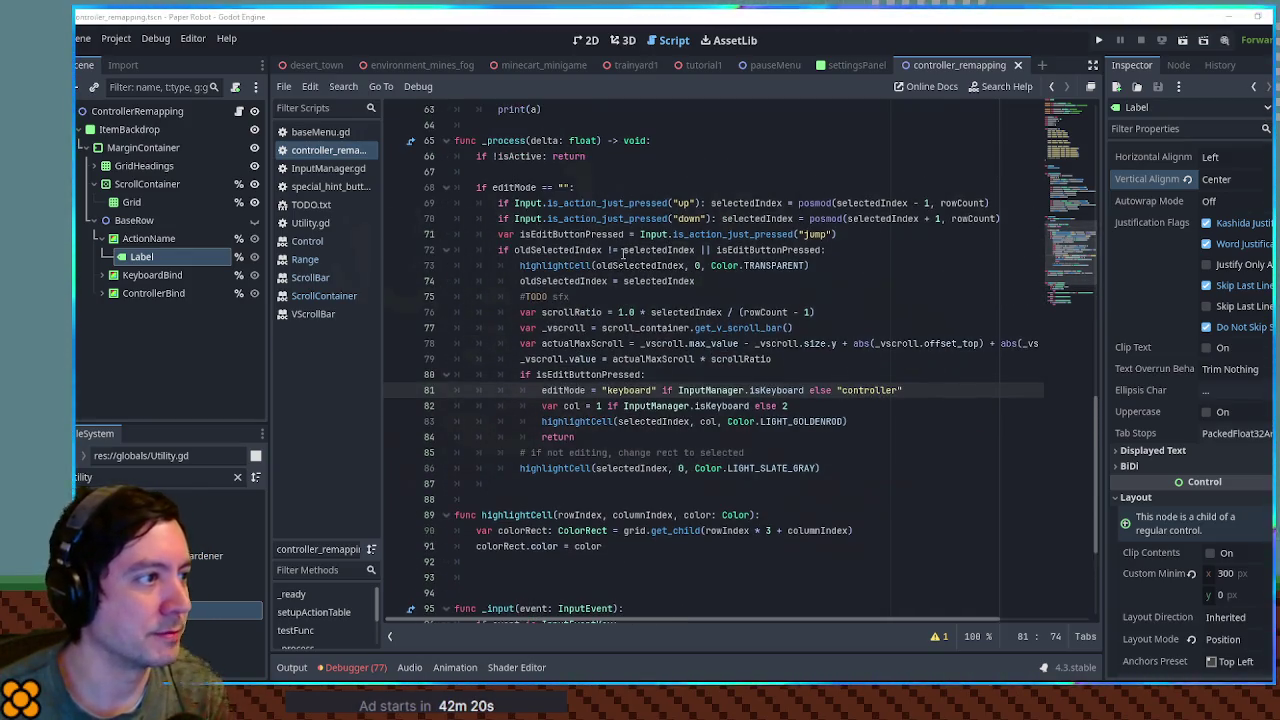
{"action": "scroll", "coordinate": [623, 253], "scroll_direction": "down", "scroll_amount": 2}
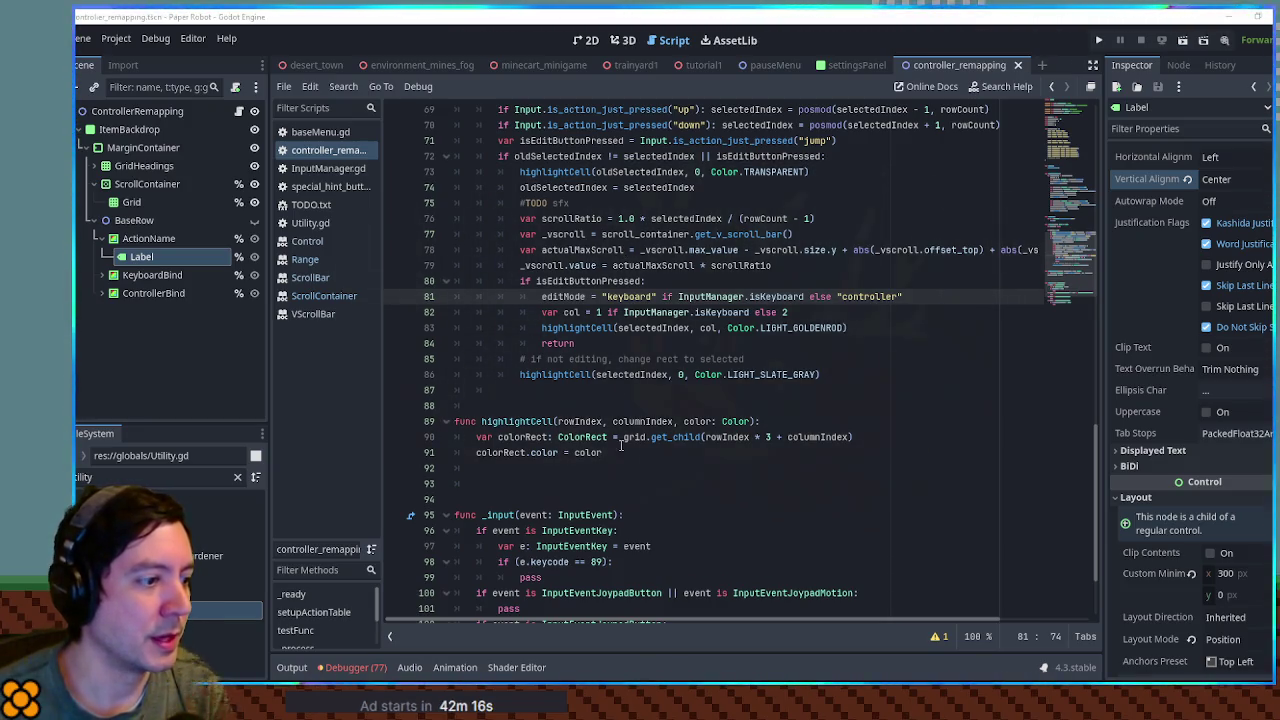
{"action": "scroll", "coordinate": [624, 445], "scroll_direction": "down", "scroll_amount": 2}
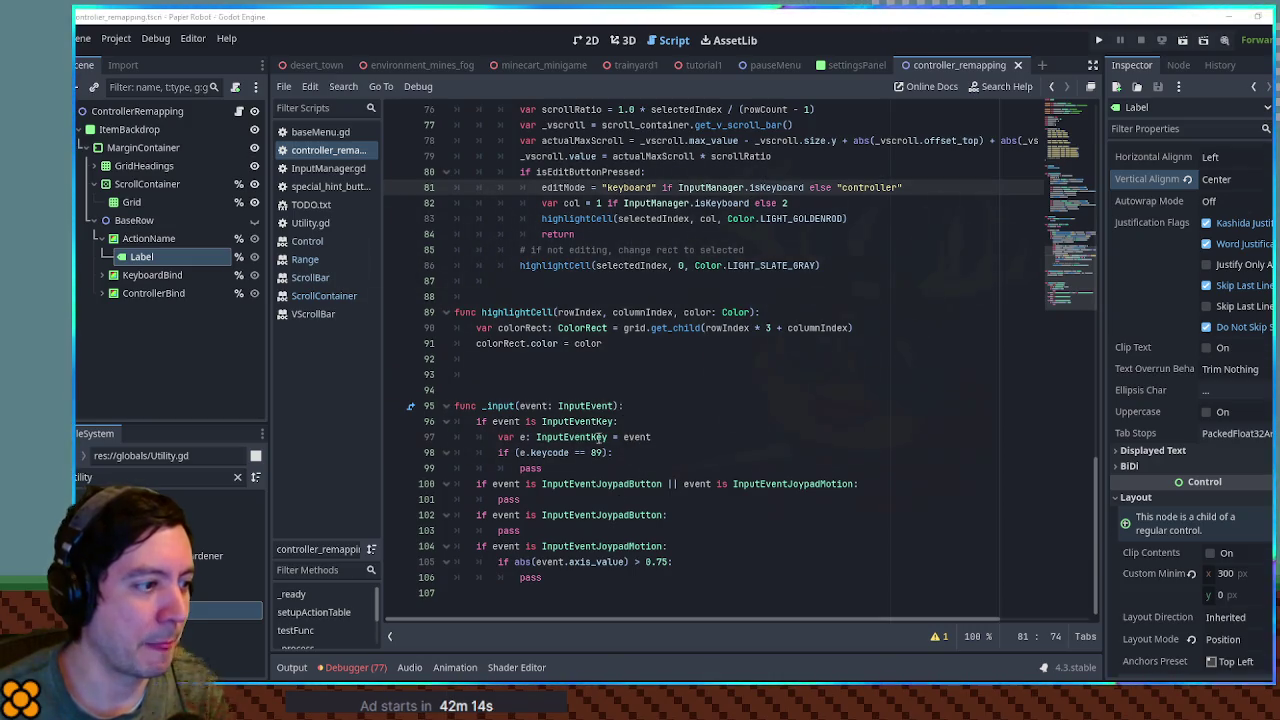
{"action": "left_click", "coordinate": [504, 452]}
{"action": "left_click", "coordinate": [636, 467]}
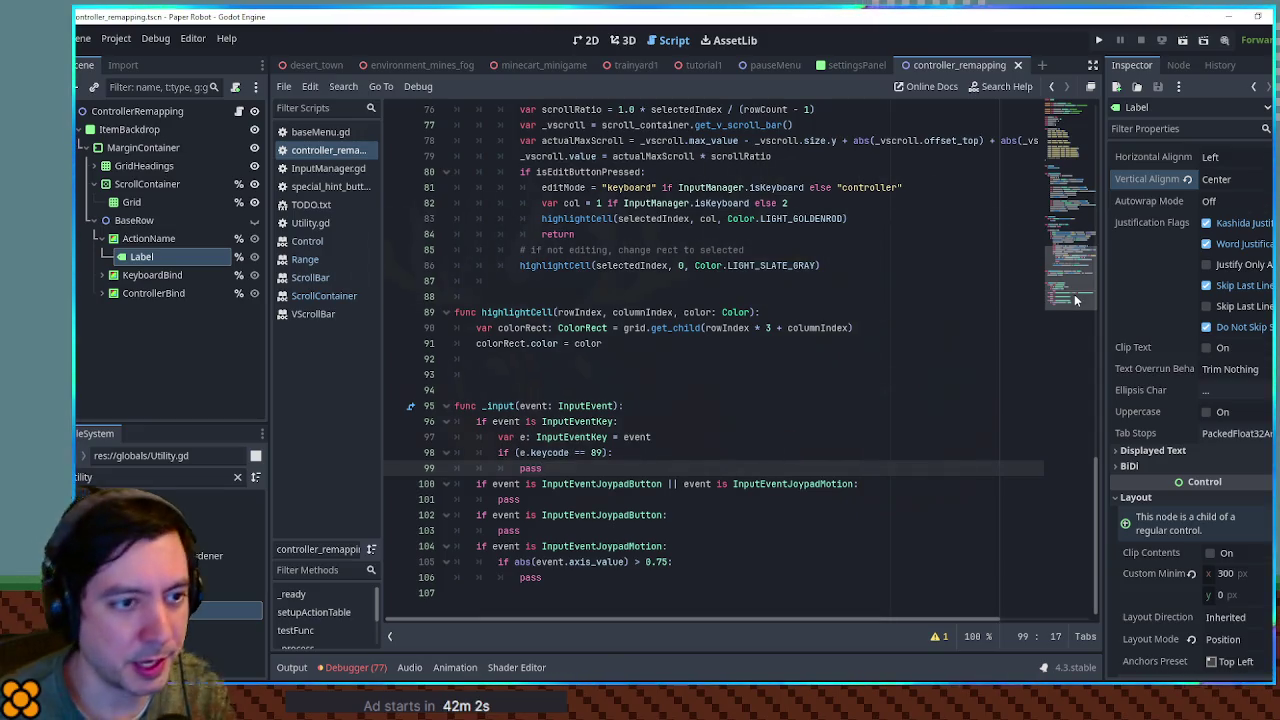
{"action": "scroll", "coordinate": [1075, 300], "scroll_direction": "up", "scroll_amount": 15}
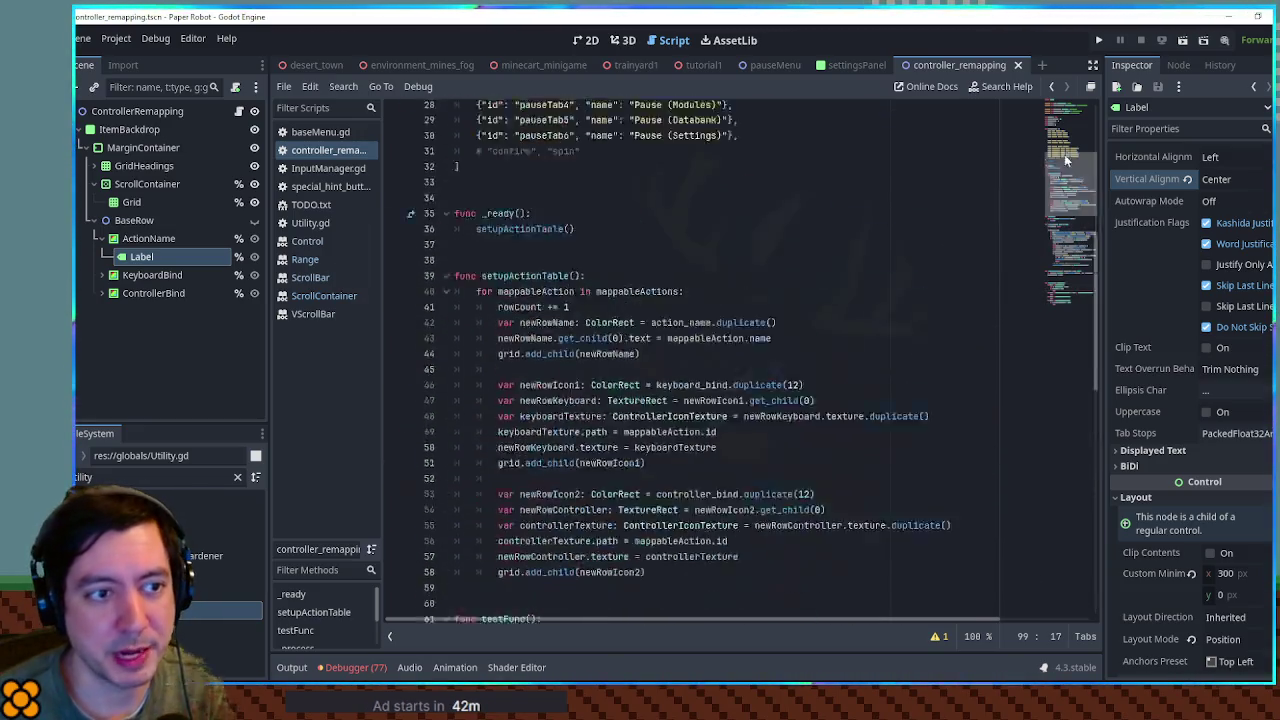
{"action": "scroll", "coordinate": [770, 343], "scroll_direction": "down", "scroll_amount": 3}
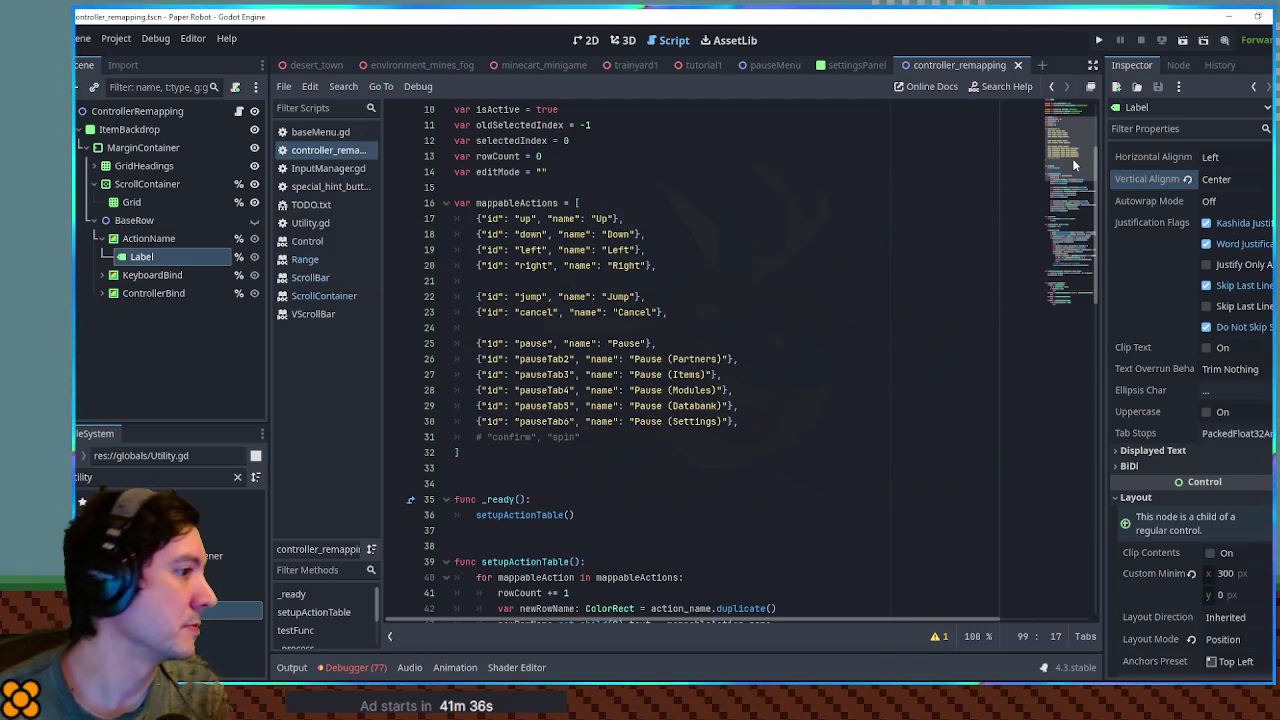
{"action": "mouse_move", "coordinate": [1071, 165]}
{"action": "left_mouse_down"}
{"action": "mouse_move", "coordinate": [1084, 212]}
{"action": "mouse_move", "coordinate": [1080, 183]}
{"action": "left_mouse_up"}
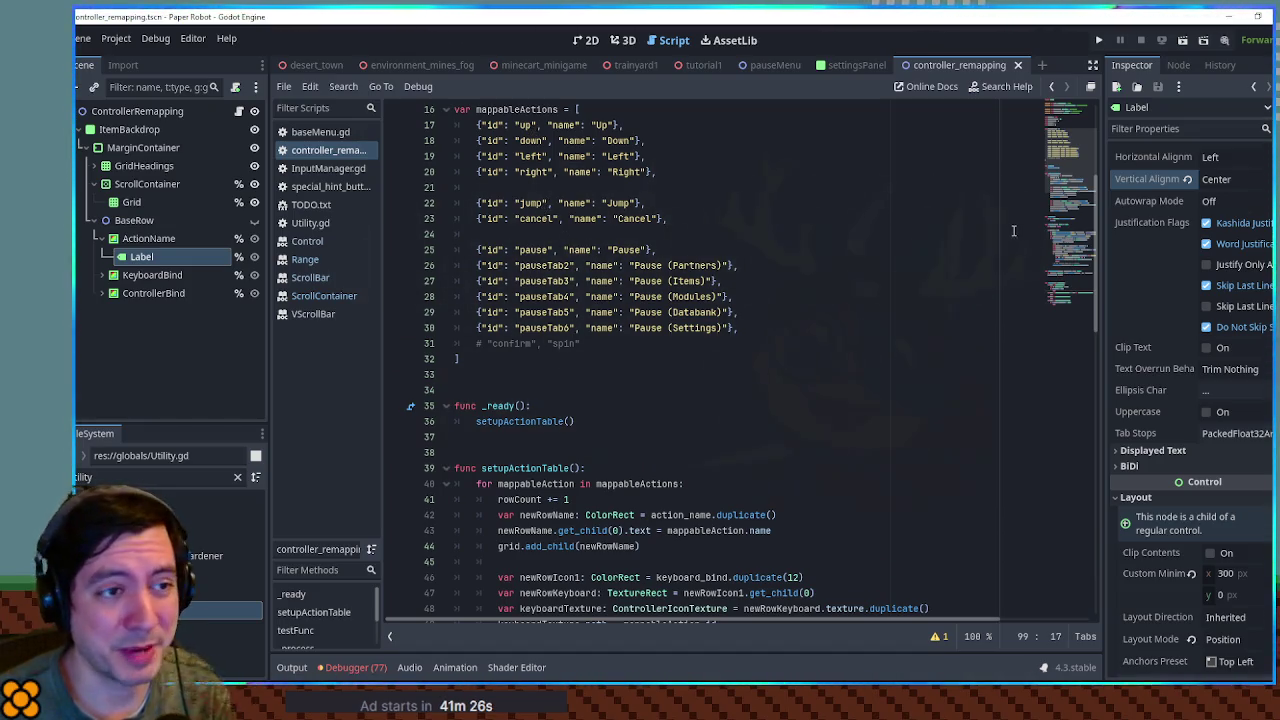
{"action": "left_click_drag", "start_coordinate": [1066, 175], "coordinate": [1063, 303]}
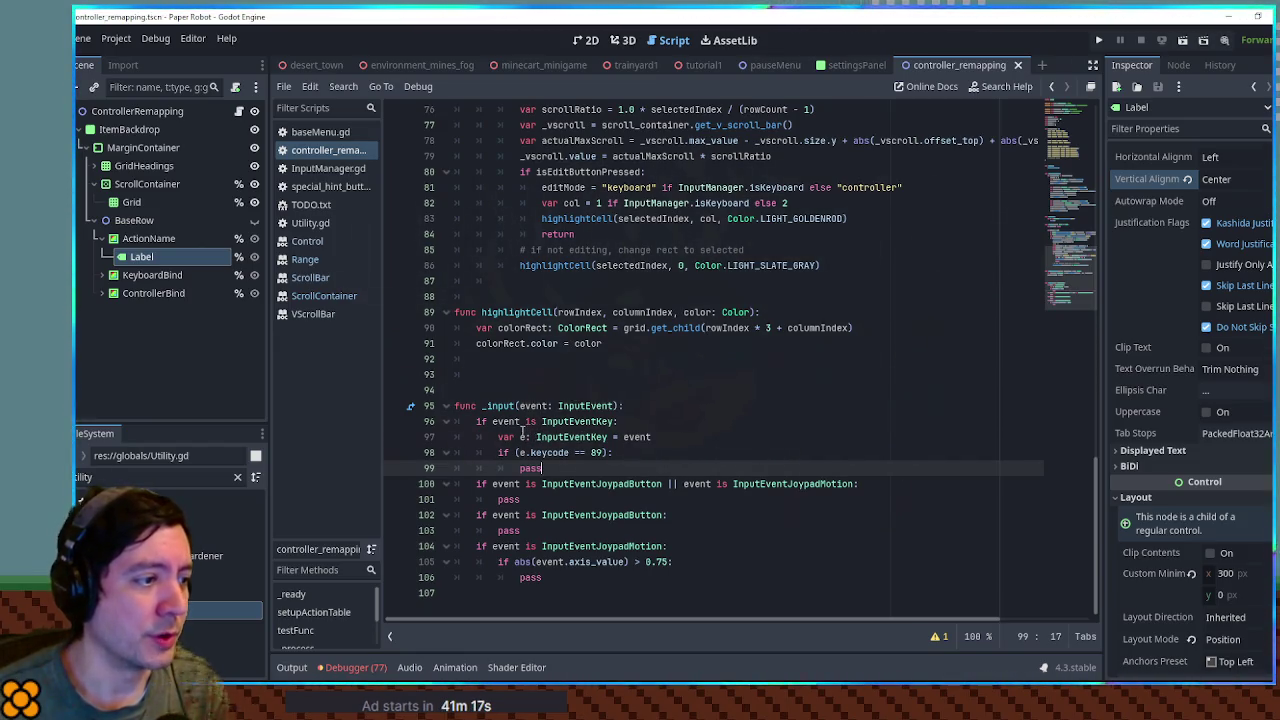
- Extend the line 96 InputEventKey condition with && editMode == "keyboard"
{"action": "double_click", "coordinate": [514, 423]}
{"action": "double_click", "coordinate": [580, 422]}
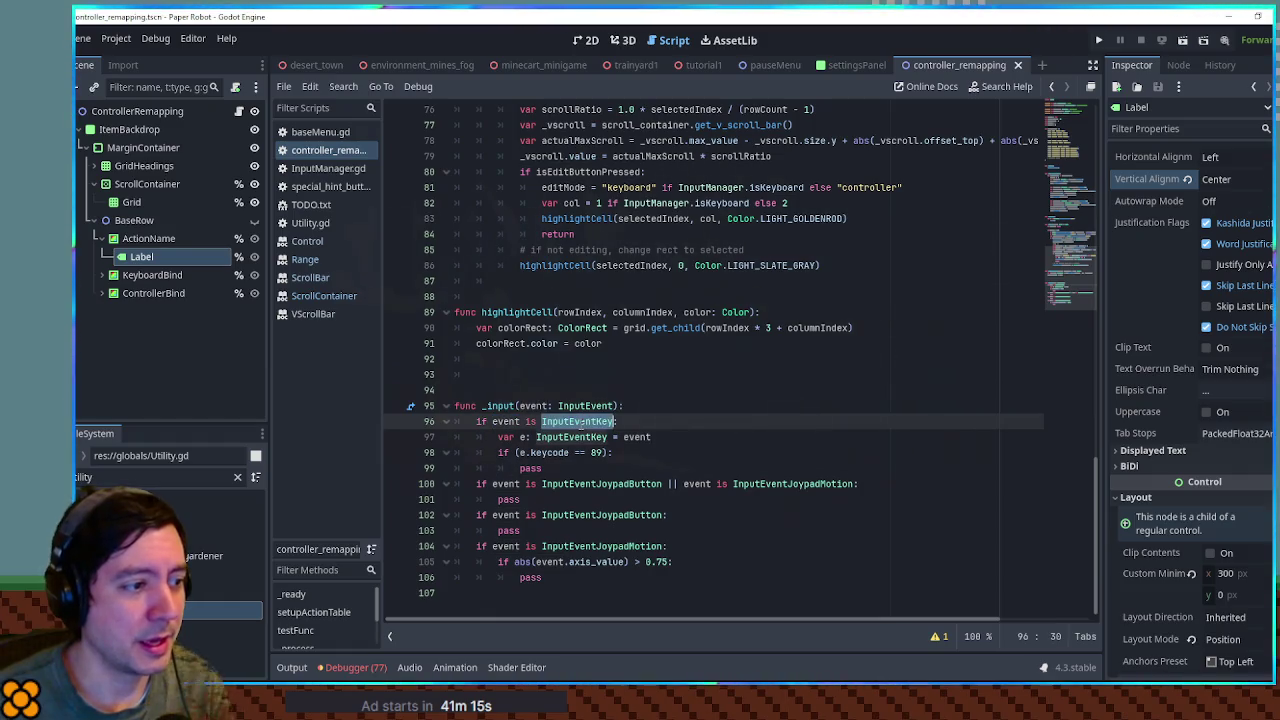
{"action": "left_click_drag", "start_coordinate": [541, 188], "coordinate": [660, 188]}
{"action": "key", "text": "ctrl+c"}
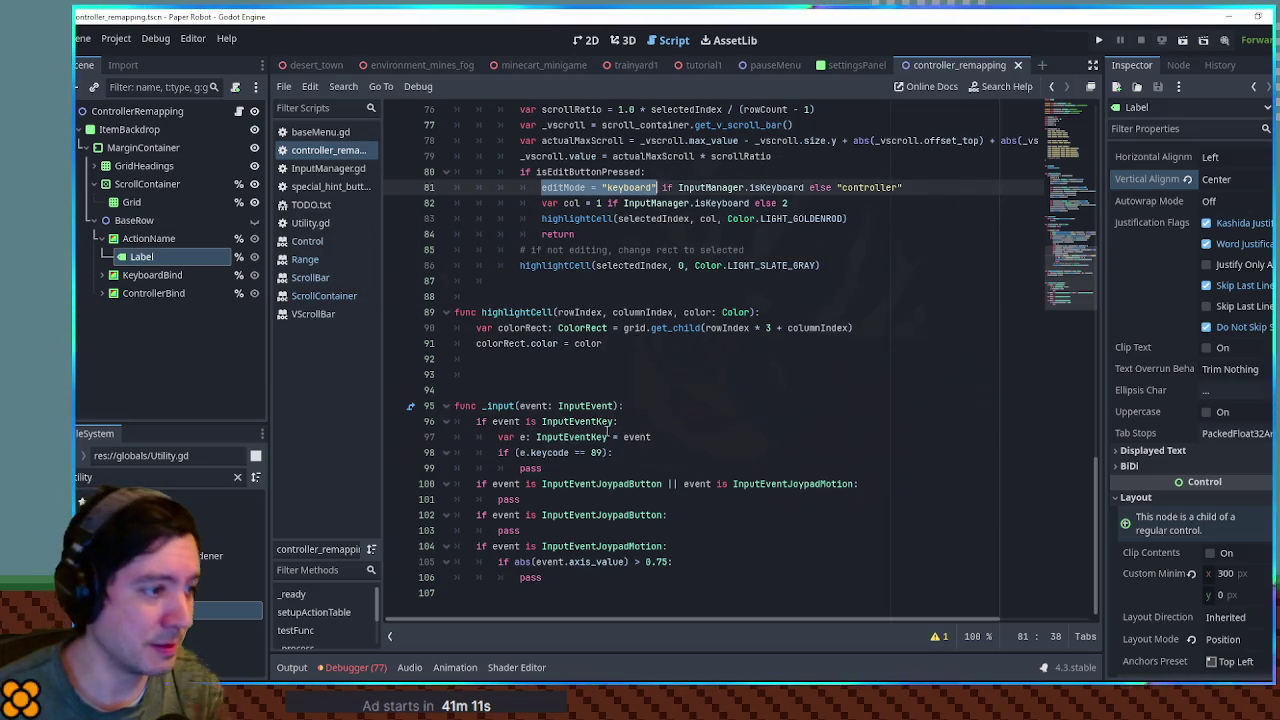
{"action": "left_click", "coordinate": [617, 422]}
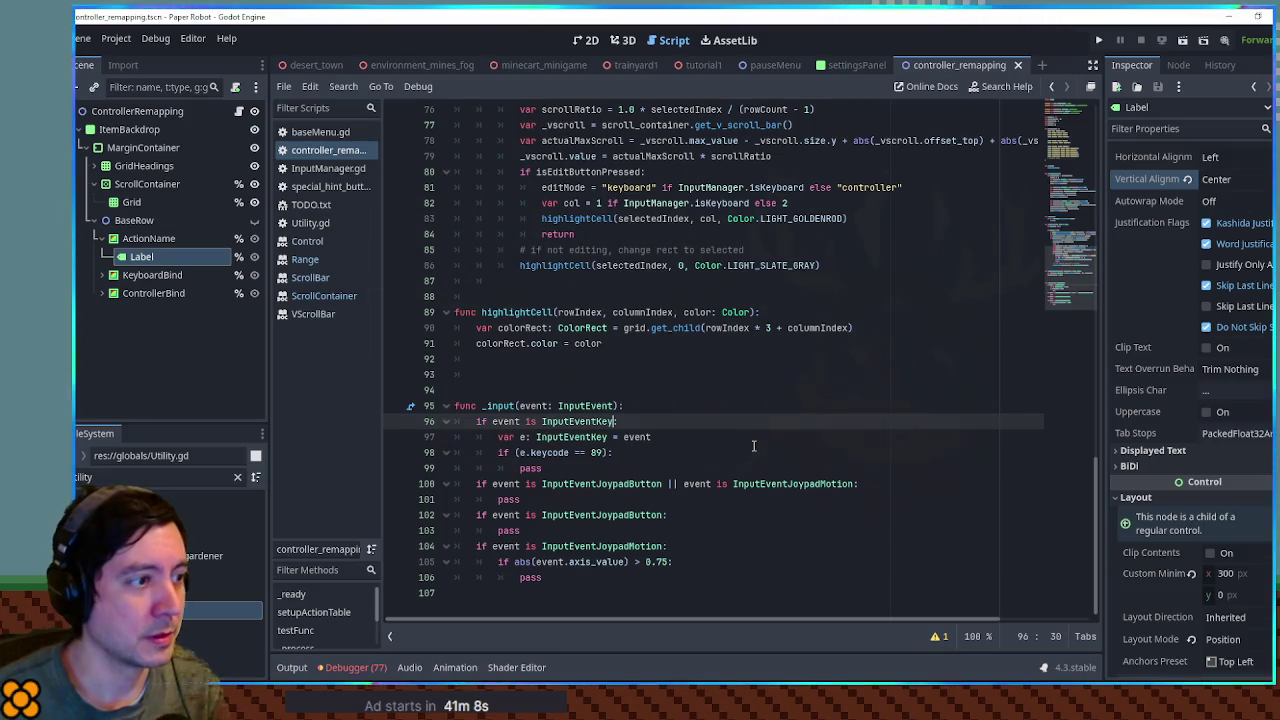
{"action": "type", "text": "&&"}
{"action": "key", "text": "ctrl+v"}
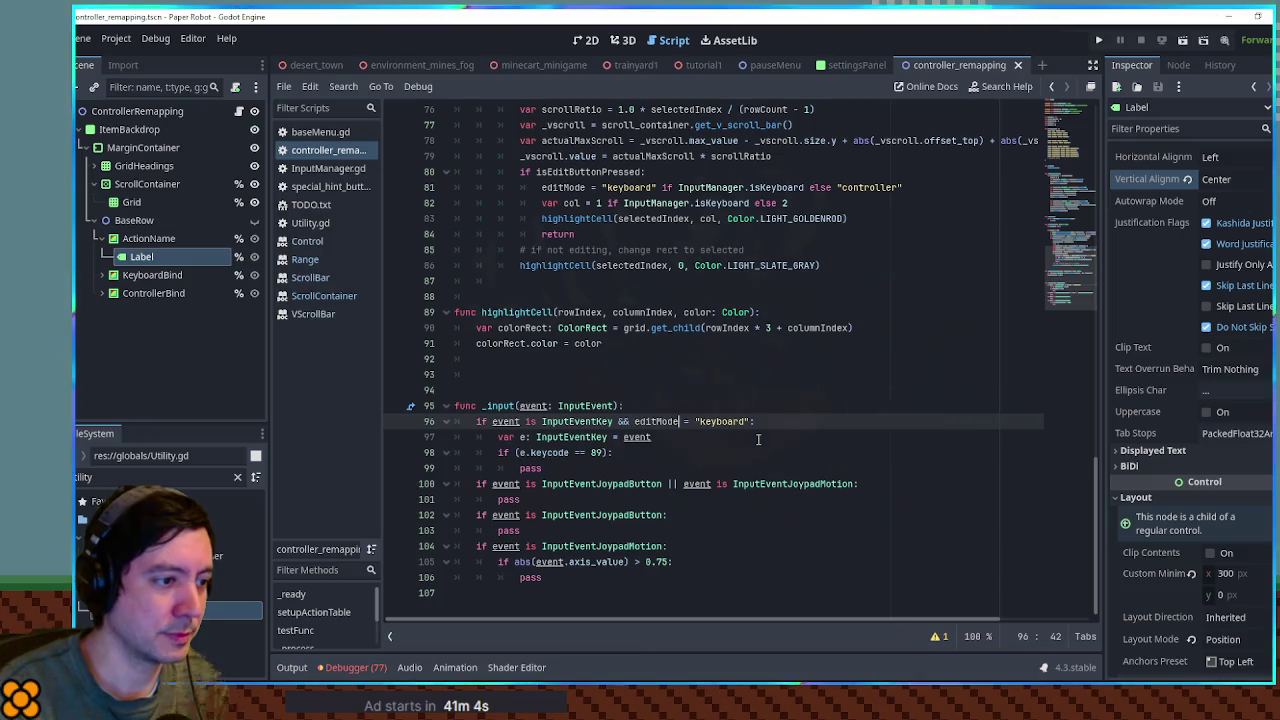
{"action": "key", "text": "Right"}
{"action": "type", "text": "="}
{"action": "key", "text": "End"}
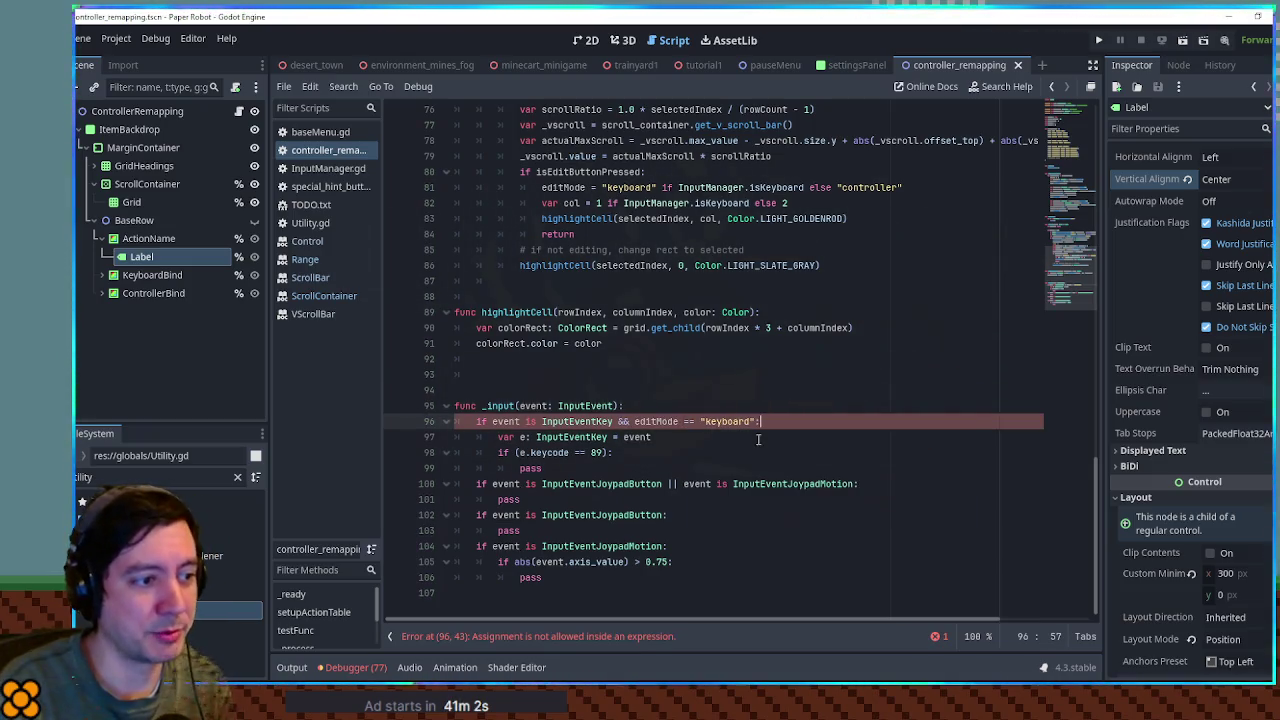
- Delete the old keycode 89 if/pass lines, leaving a blank line in the branch
{"action": "key", "text": "Down"}
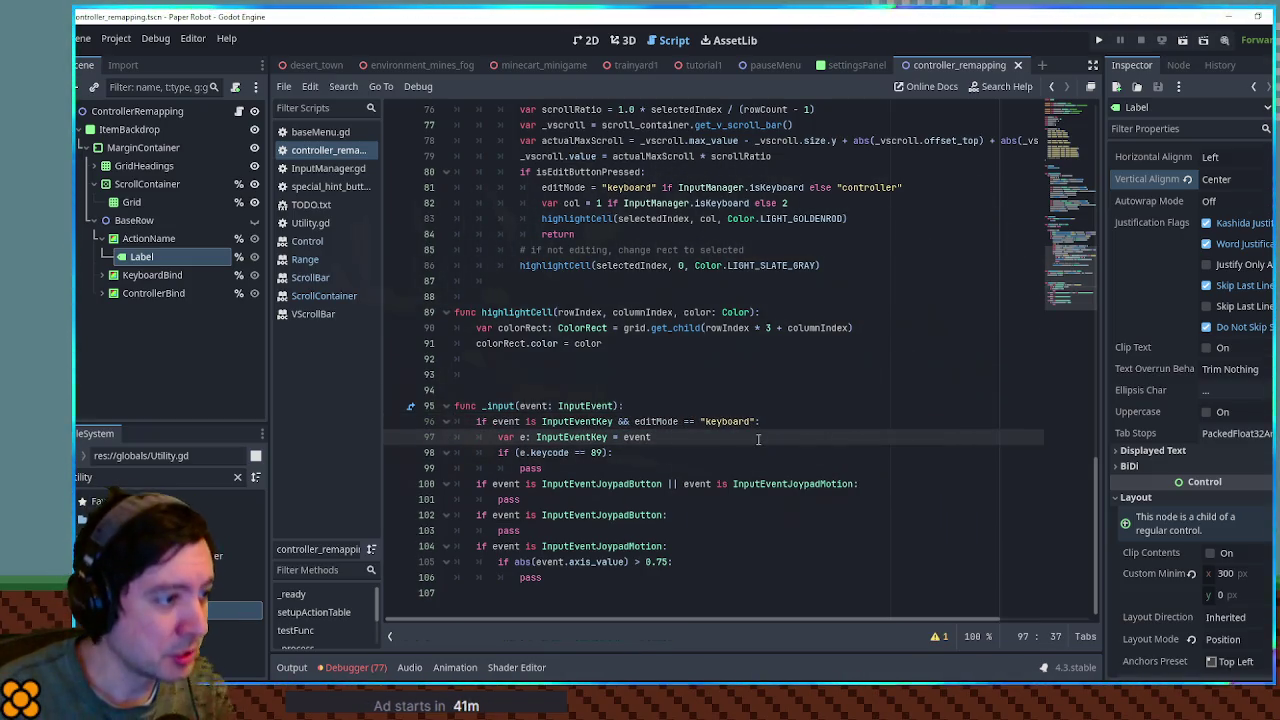
{"action": "key", "text": "Down"}
{"action": "key", "text": "Down"}
{"action": "key", "text": "shift+Up"}
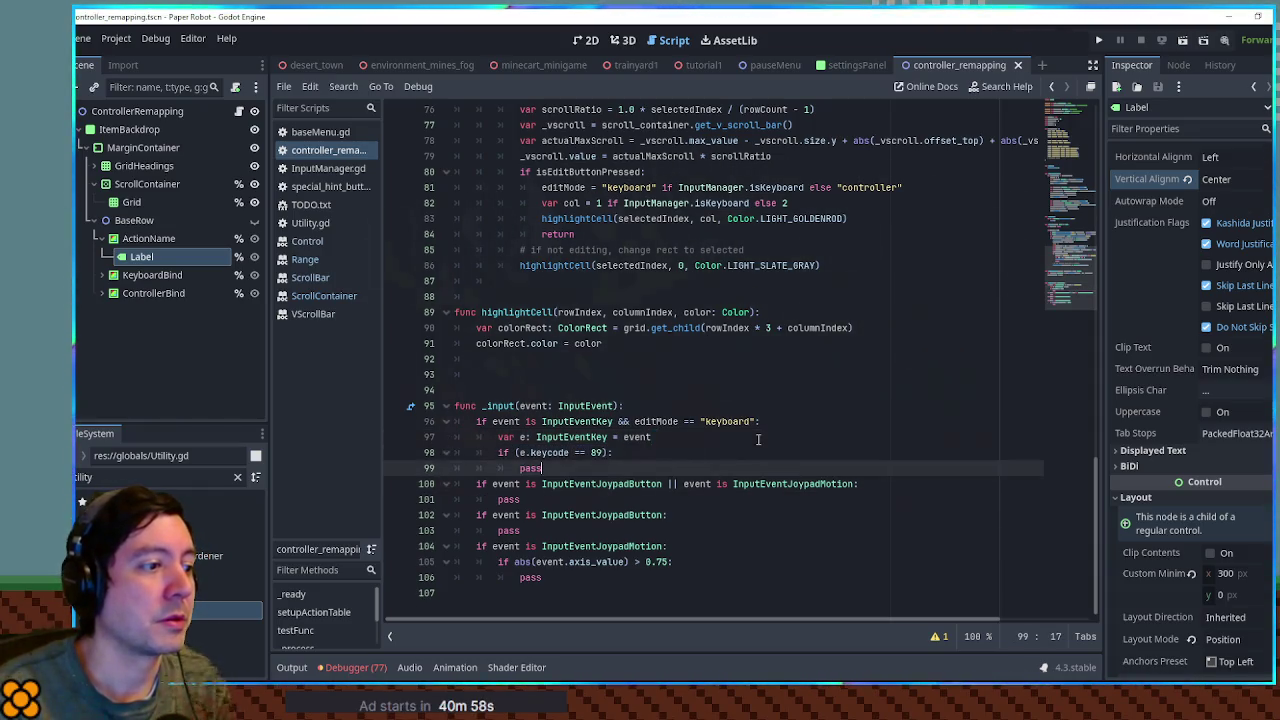
{"action": "key", "text": "shift+Up"}
{"action": "key", "text": "Return"}
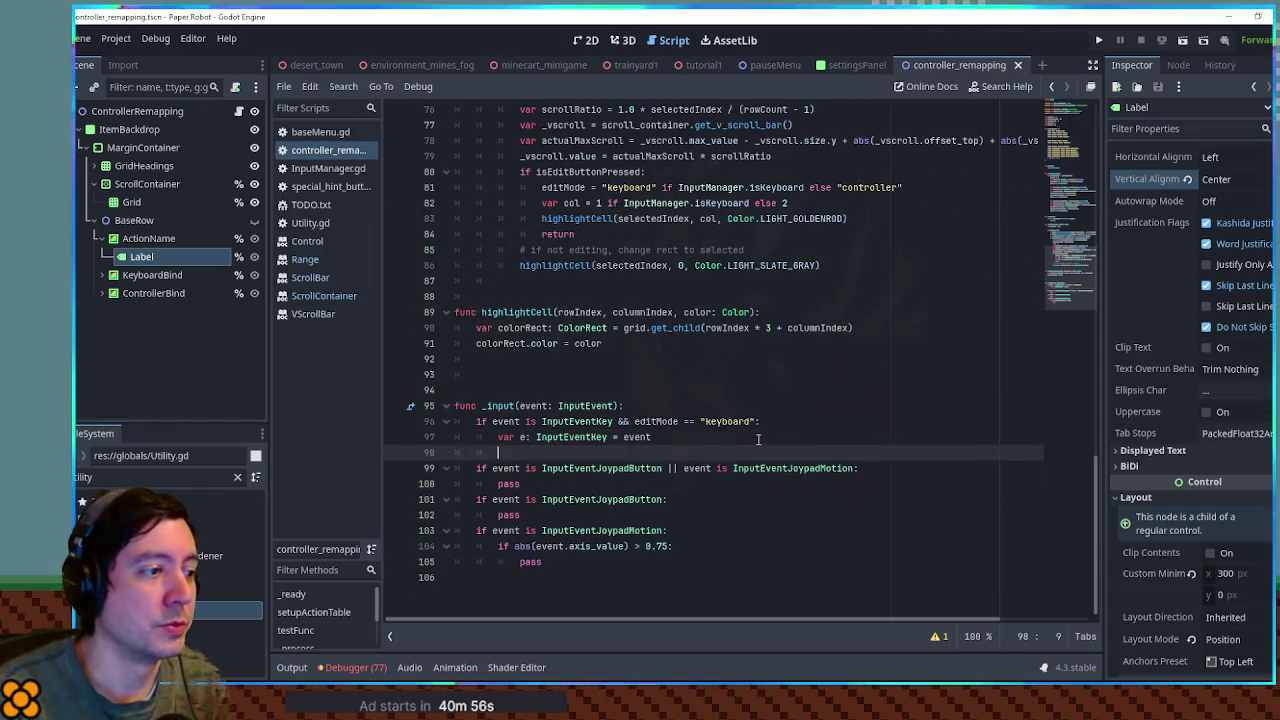
{"action": "key", "text": "Return"}
{"action": "key", "text": "Up"}
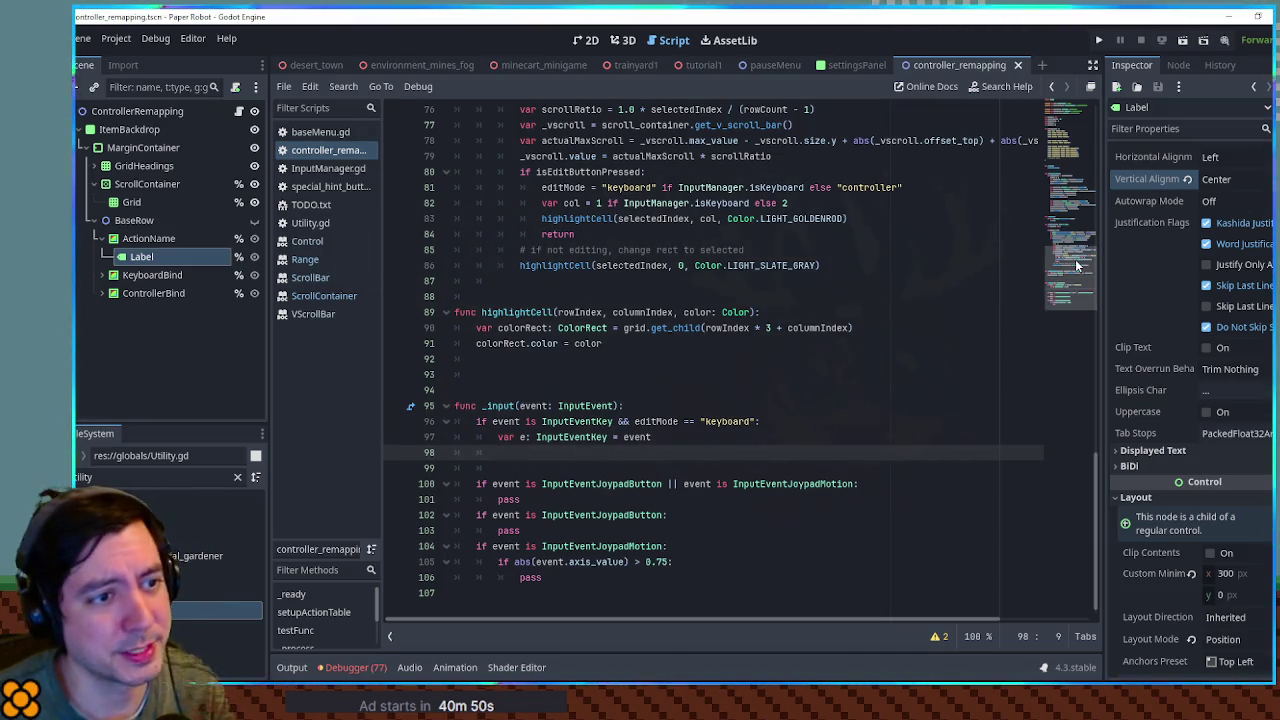
{"action": "left_click_drag", "start_coordinate": [1078, 266], "coordinate": [1072, 128]}
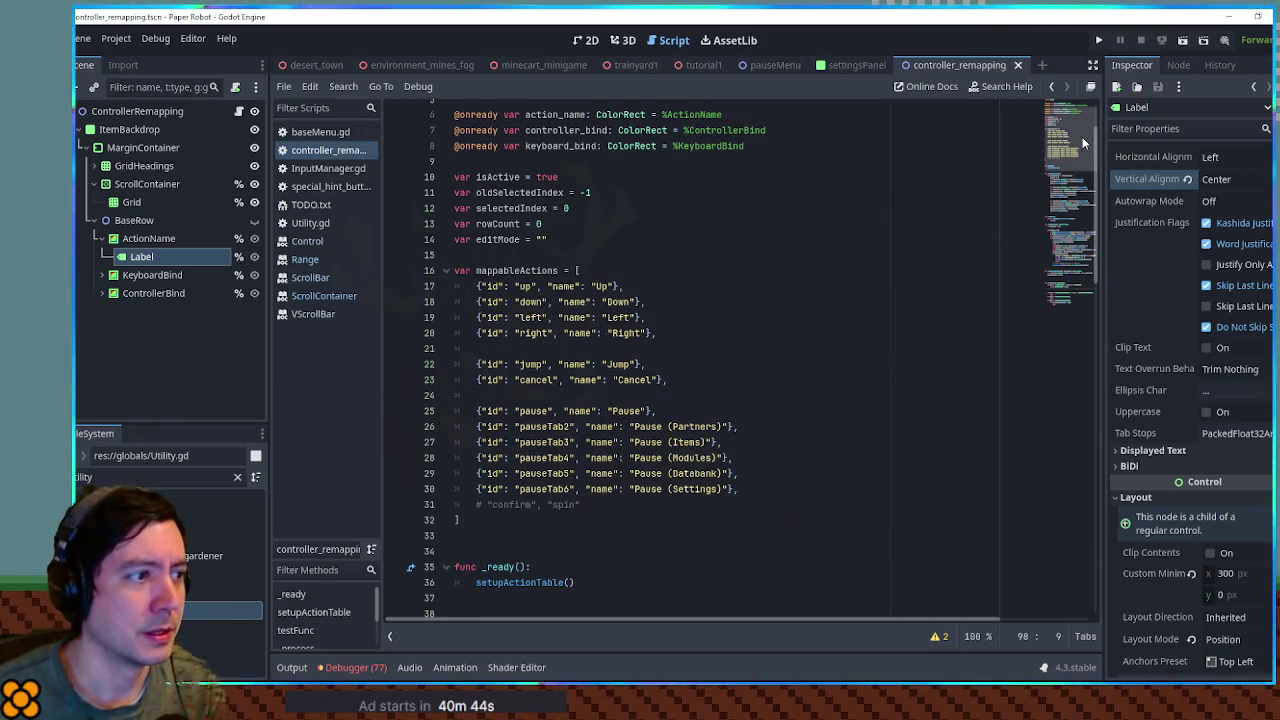
- Make the keyboard branch call InputMap.action_add_event("jump", e) on line 98
{"action": "left_click_drag", "start_coordinate": [1086, 139], "coordinate": [1082, 278]}
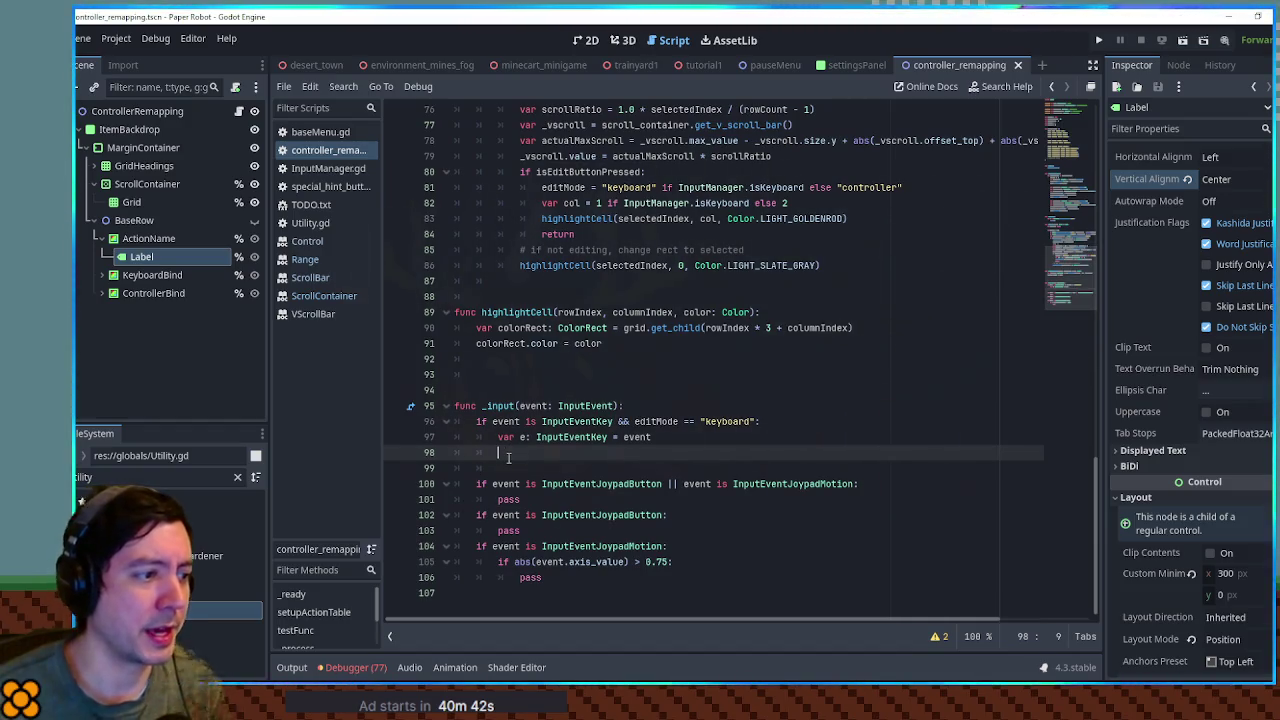
{"action": "type", "text": "InputMap"}
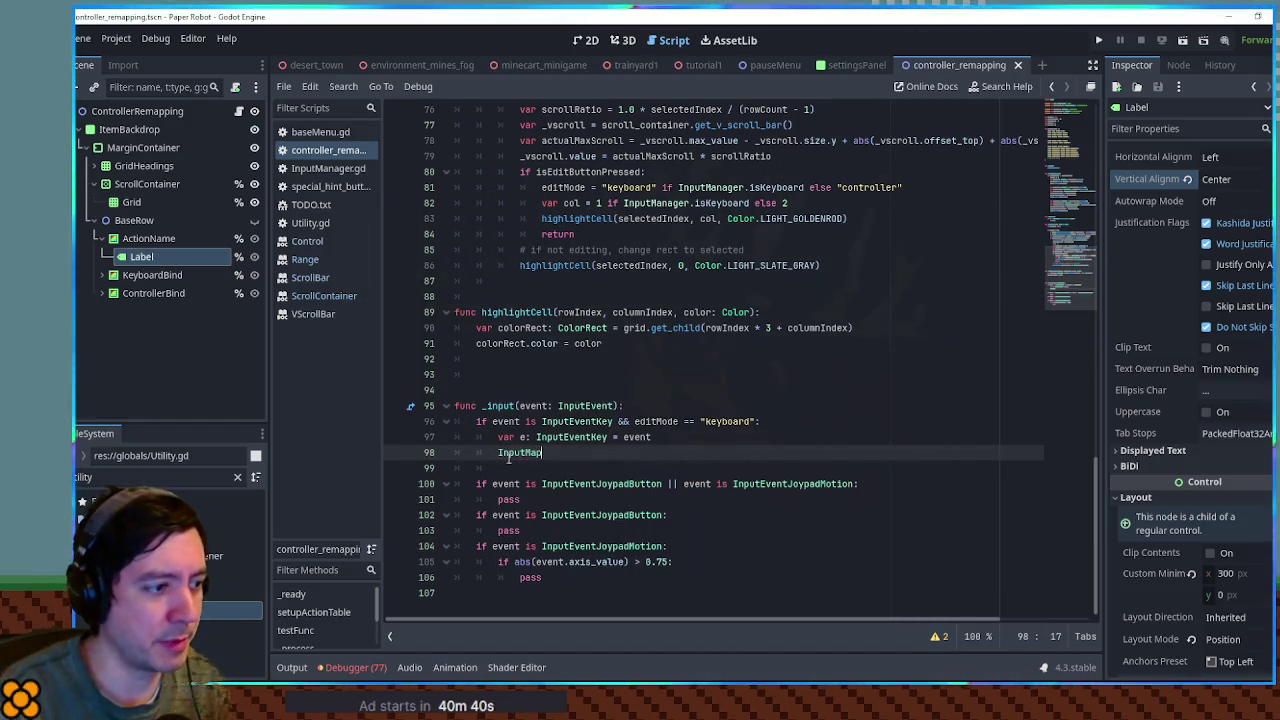
{"action": "type", "text": ".set_a"}
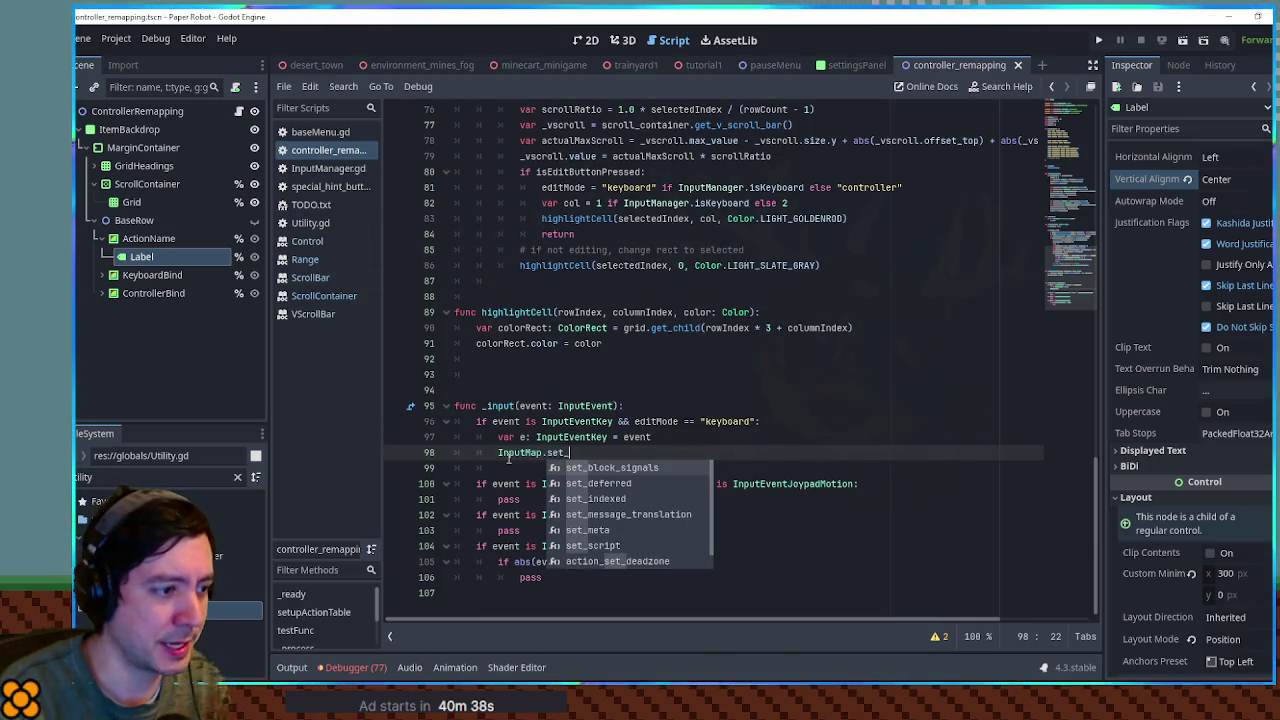
{"action": "key", "text": "BackSpace"}
{"action": "key", "text": "BackSpace"}
{"action": "key", "text": "BackSpace"}
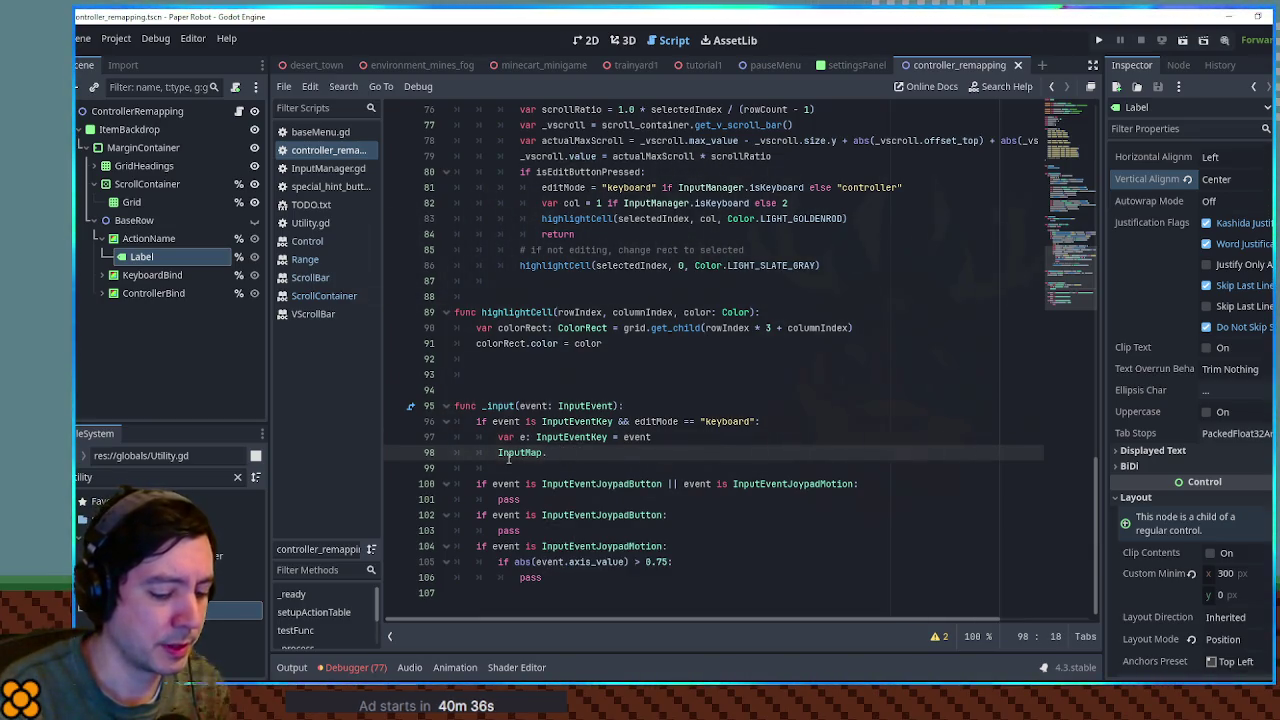
{"action": "type", "text": "add_"}
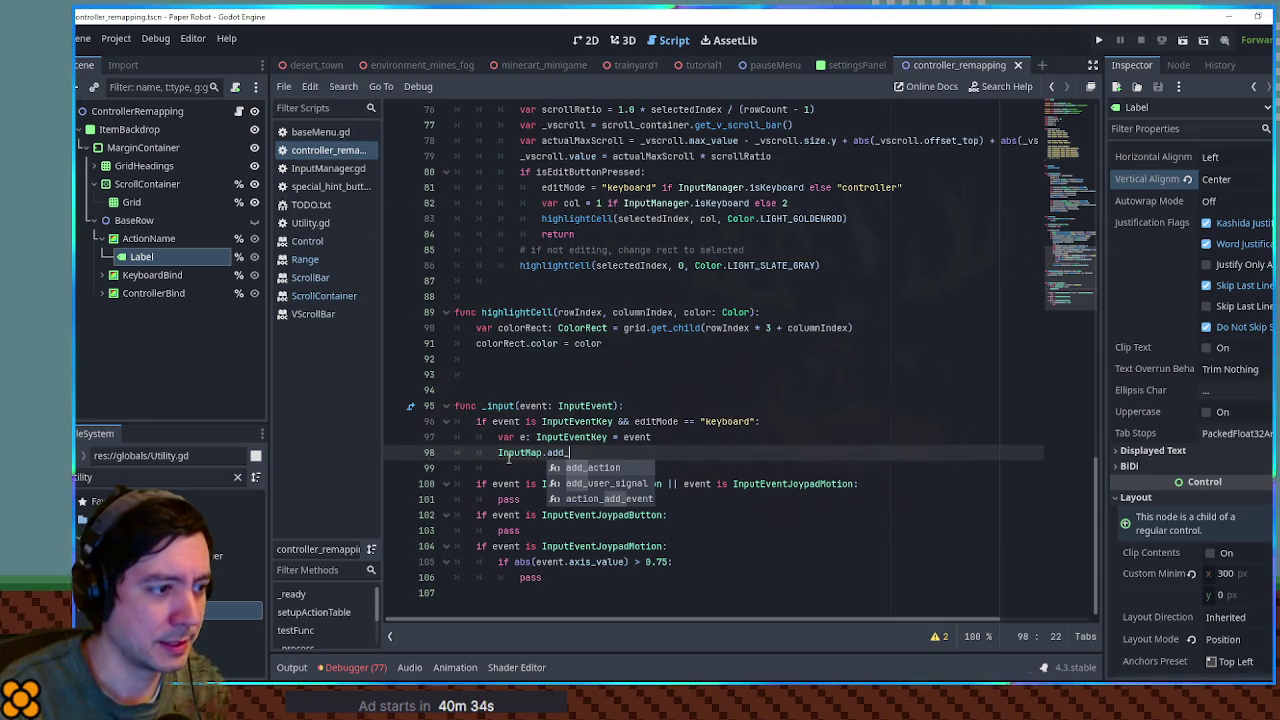
{"action": "key", "text": "Down"}
{"action": "key", "text": "Down"}
{"action": "key", "text": "Return"}
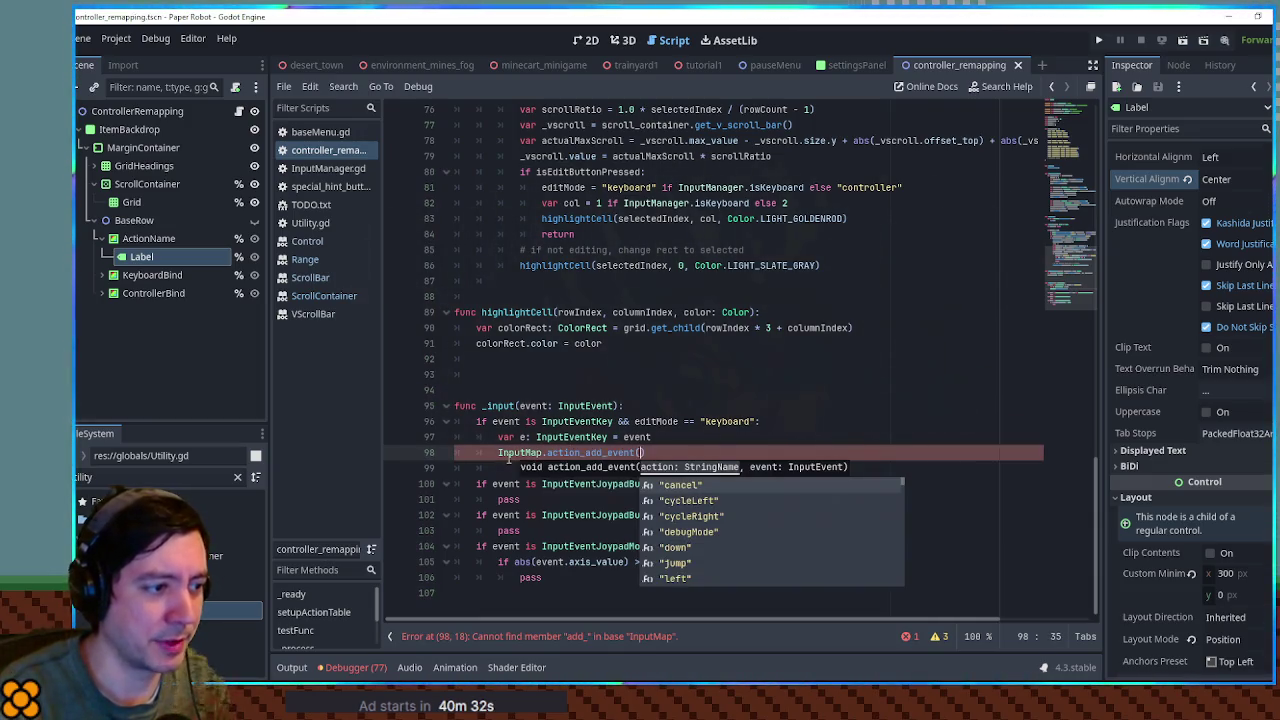
{"action": "type", "text": "\""}
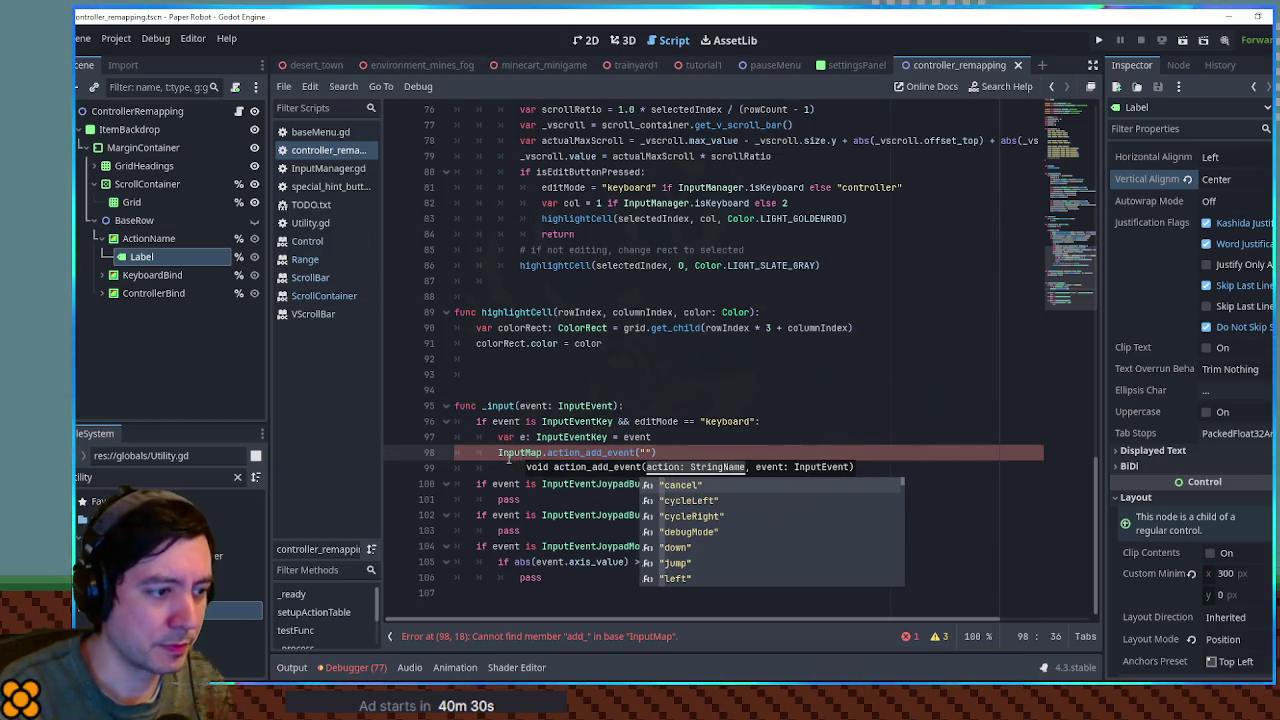
{"action": "type", "text": "jump\""}
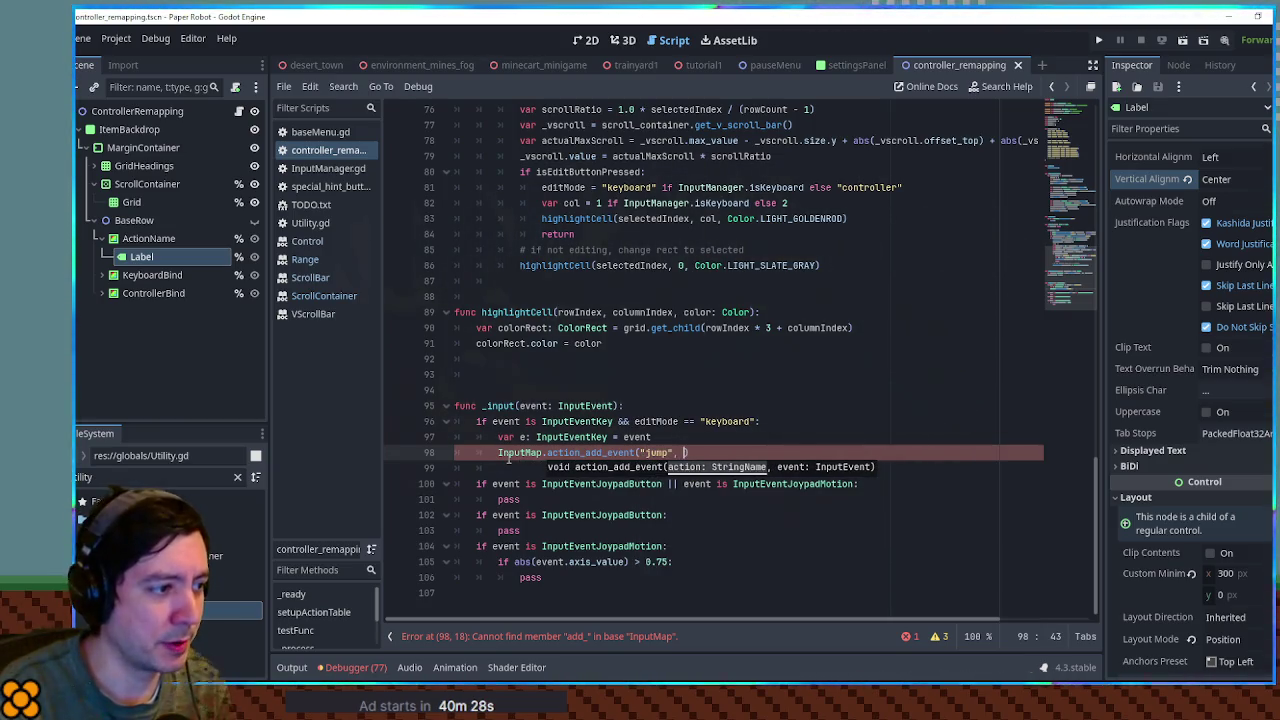
{"action": "type", "text": "e)"}
{"action": "left_click", "coordinate": [705, 386]}
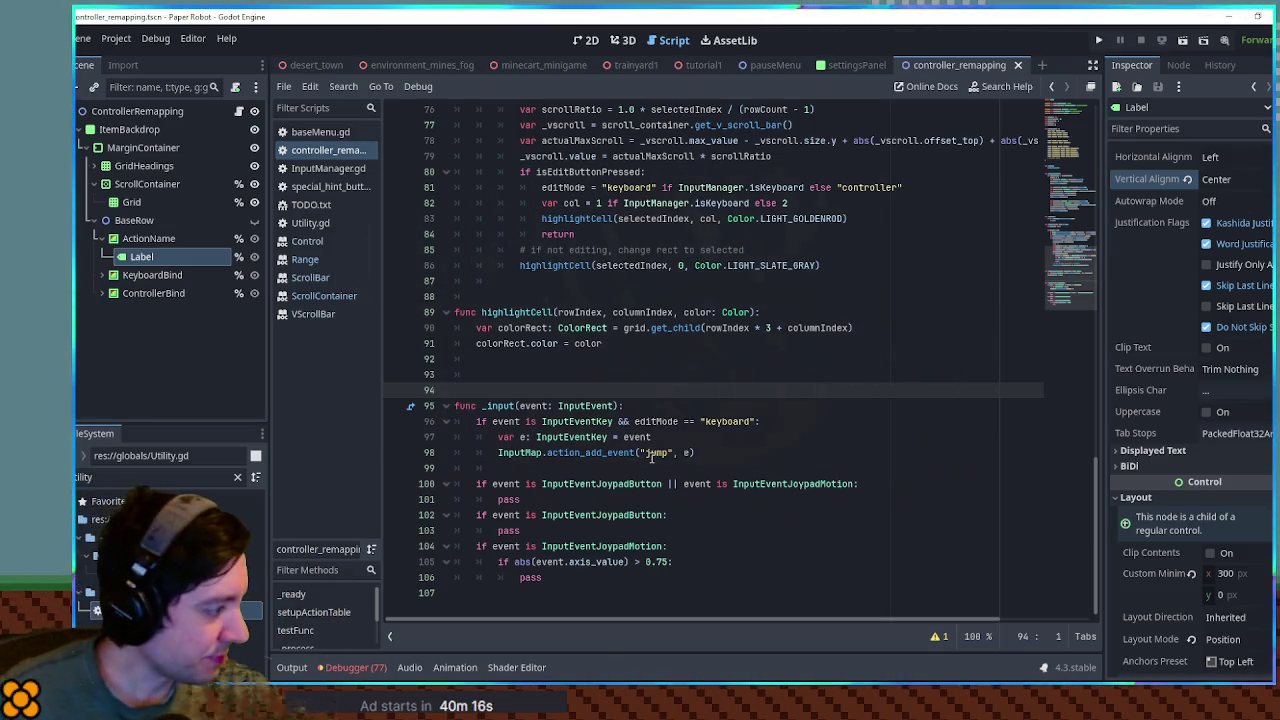
{"action": "left_click", "coordinate": [706, 437]}
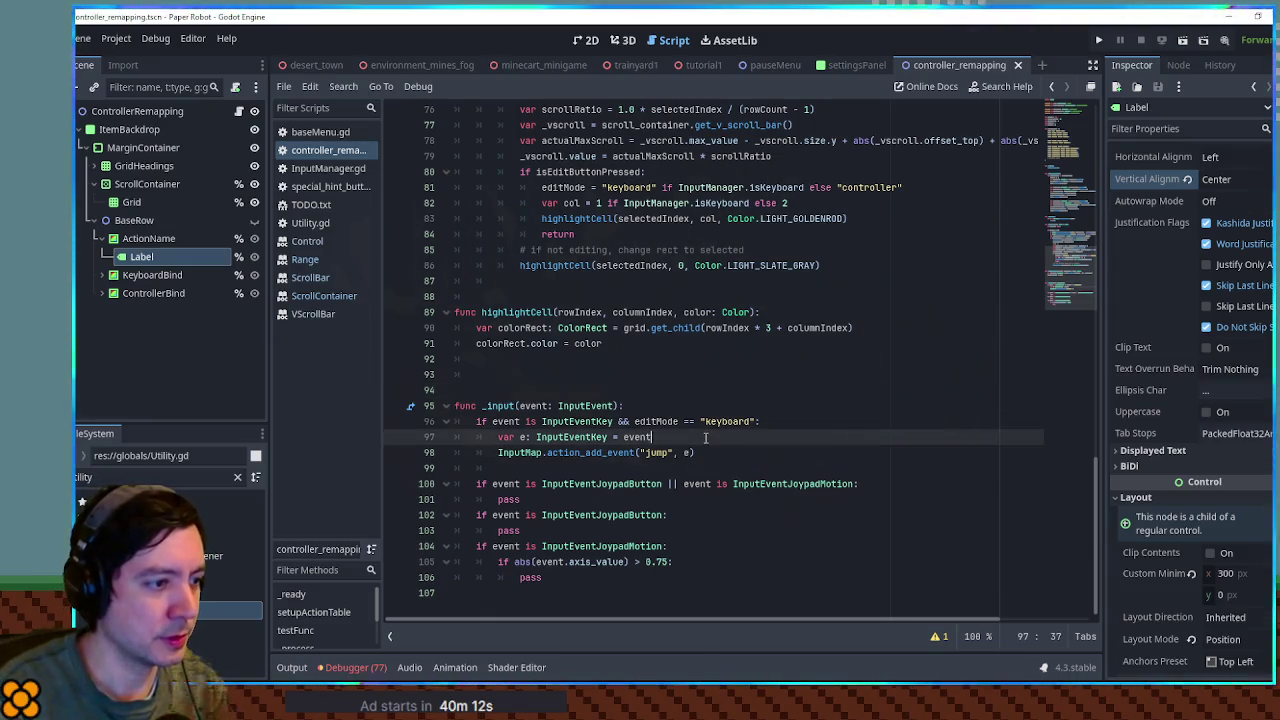
{"action": "key", "text": "Up"}
{"action": "key", "text": "Up"}
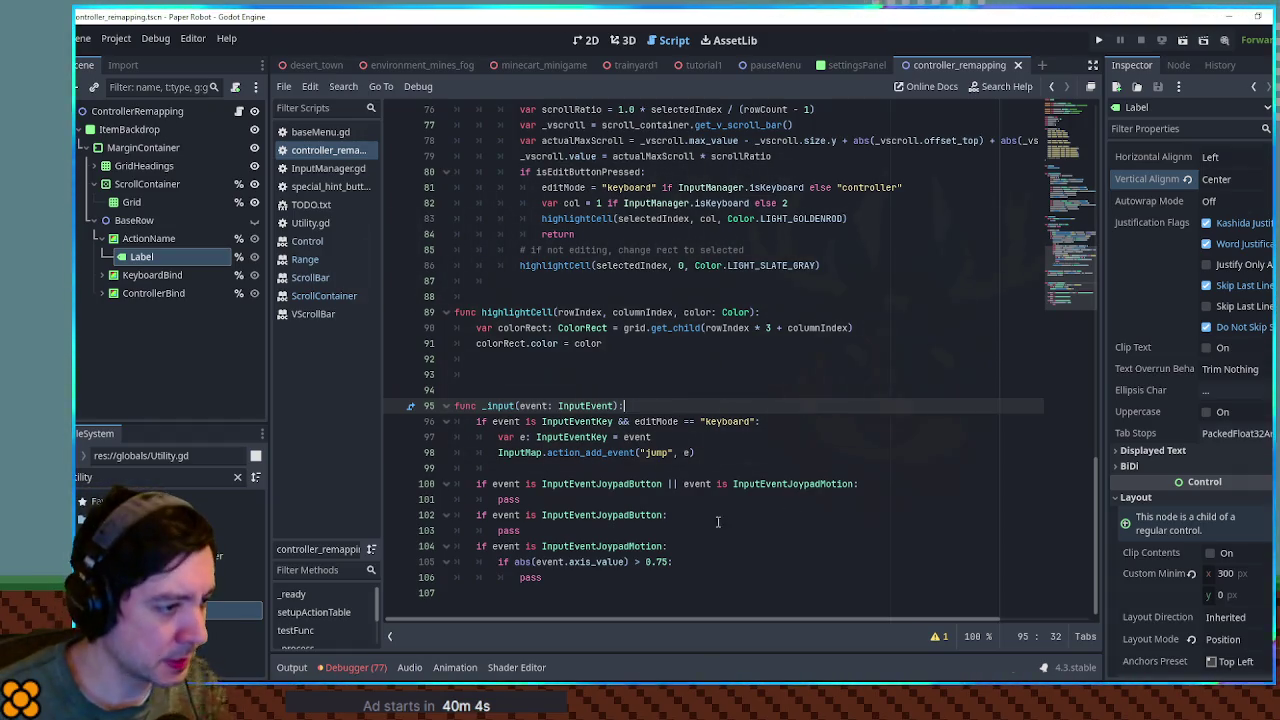
{"action": "double_click", "coordinate": [785, 484]}
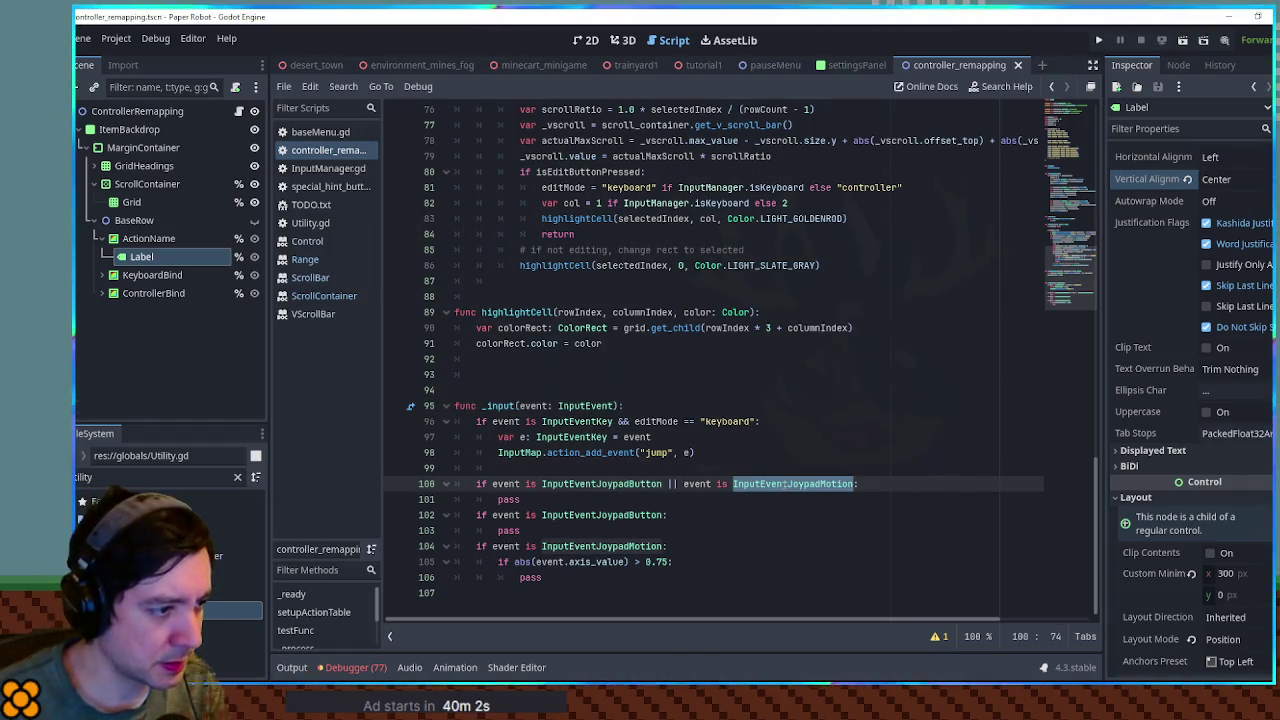
- Declare var selectedAction = mappableActions[selectedIndex].id at the top of _input
{"action": "key", "text": "ctrl+z"}
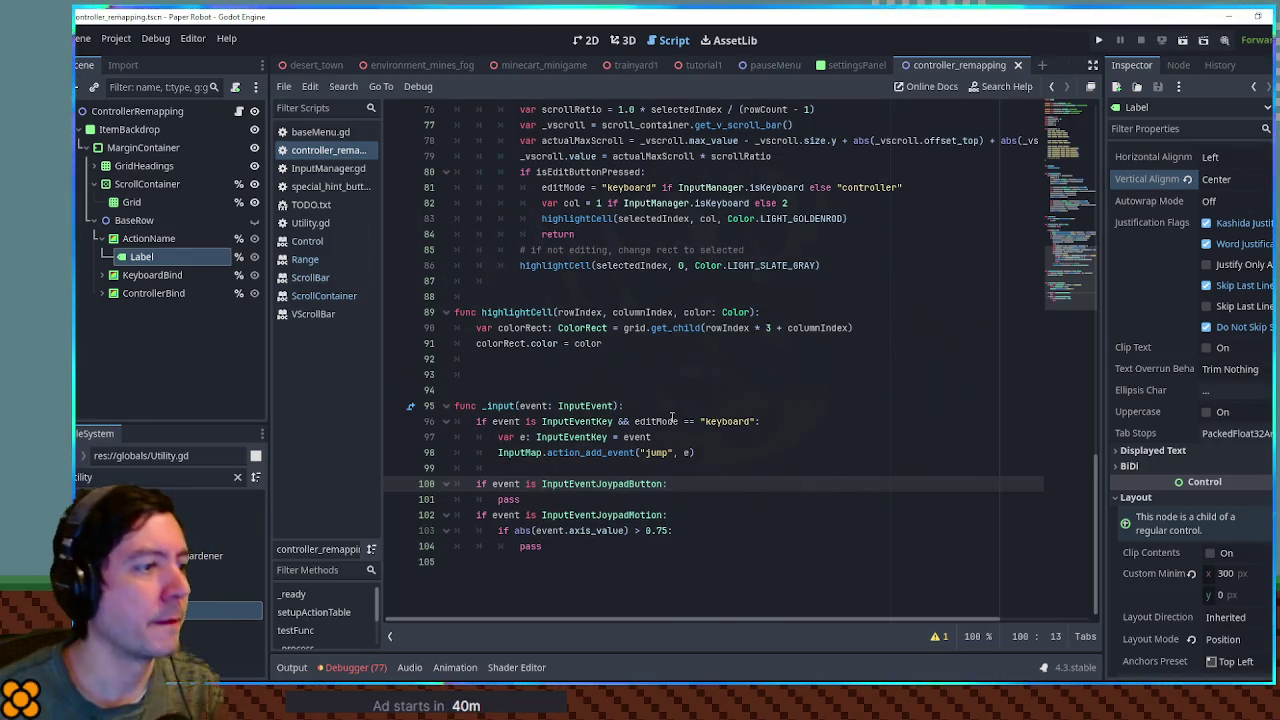
{"action": "left_click", "coordinate": [678, 407]}
{"action": "key", "text": "Return"}
{"action": "type", "text": "var selectedAc"}
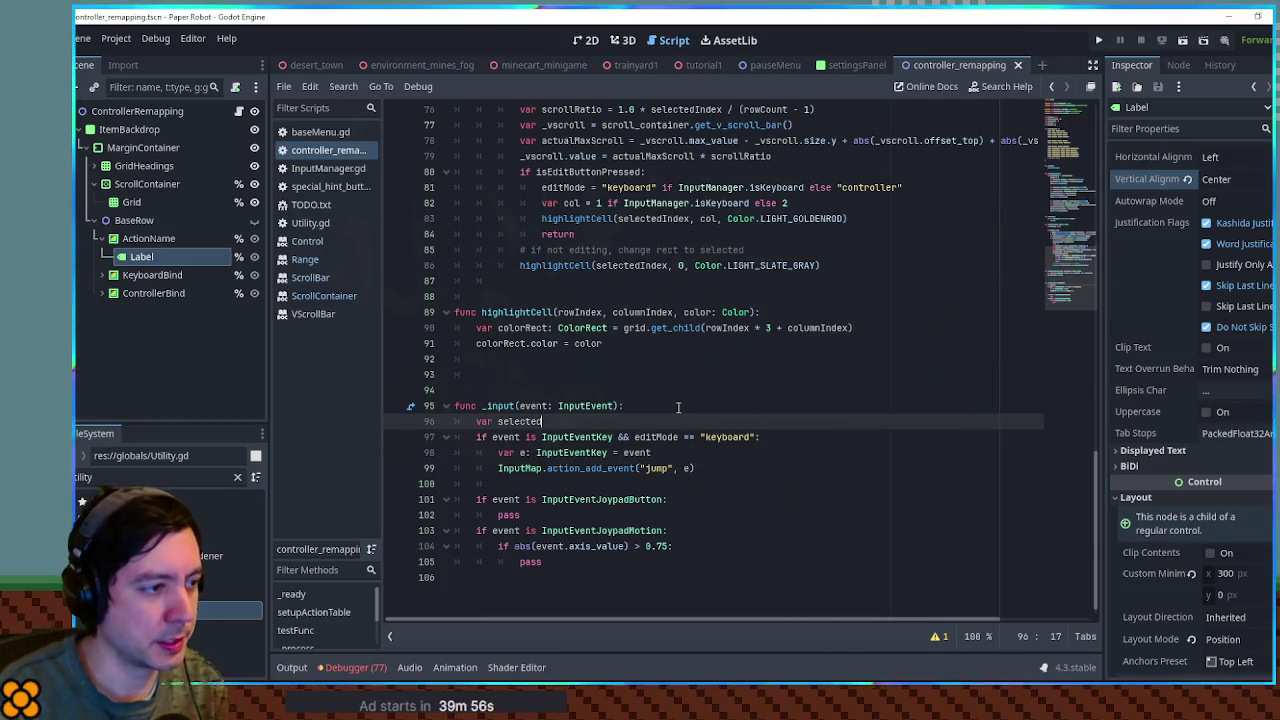
{"action": "type", "text": "tion"}
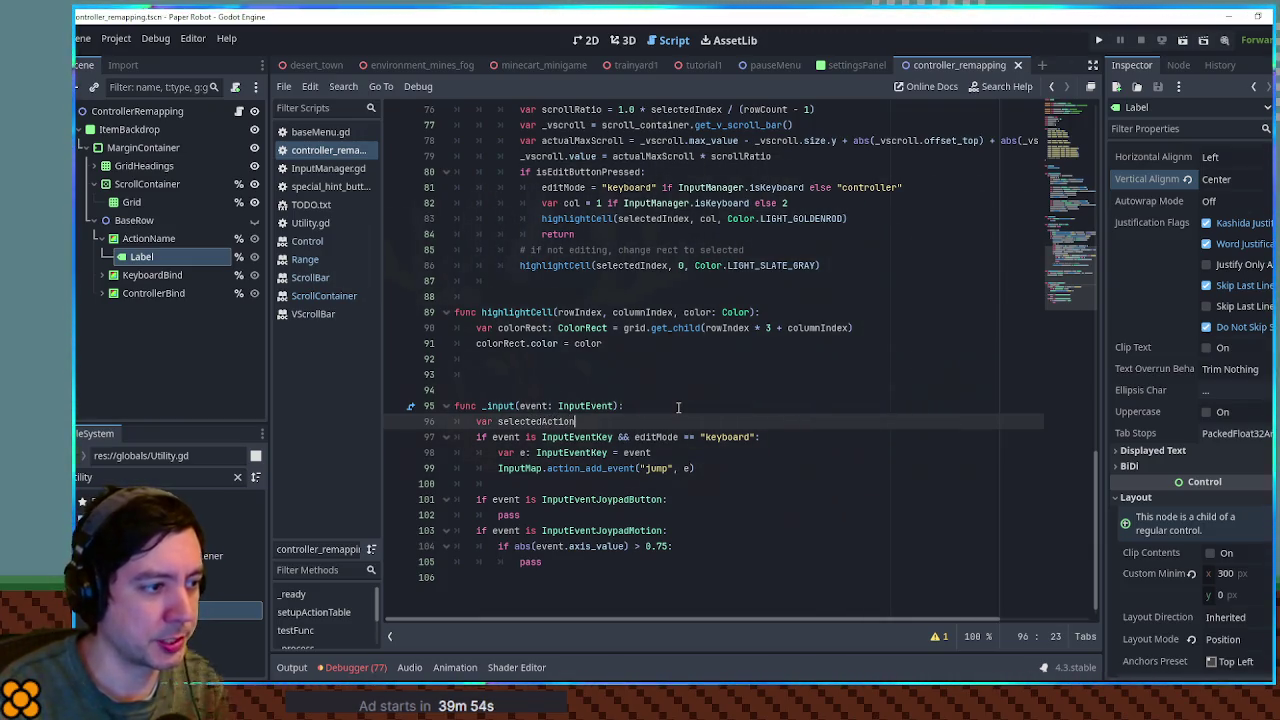
{"action": "type", "text": " = "}
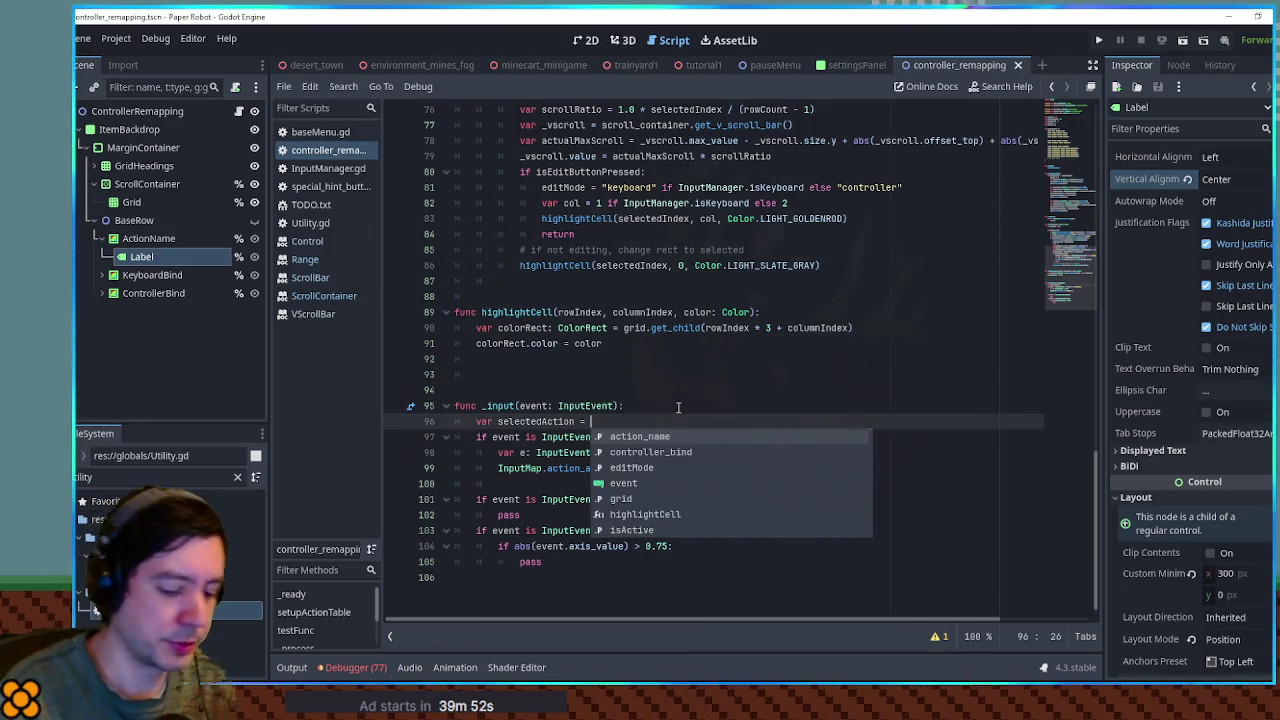
{"action": "type", "text": "mappableActions[selec"}
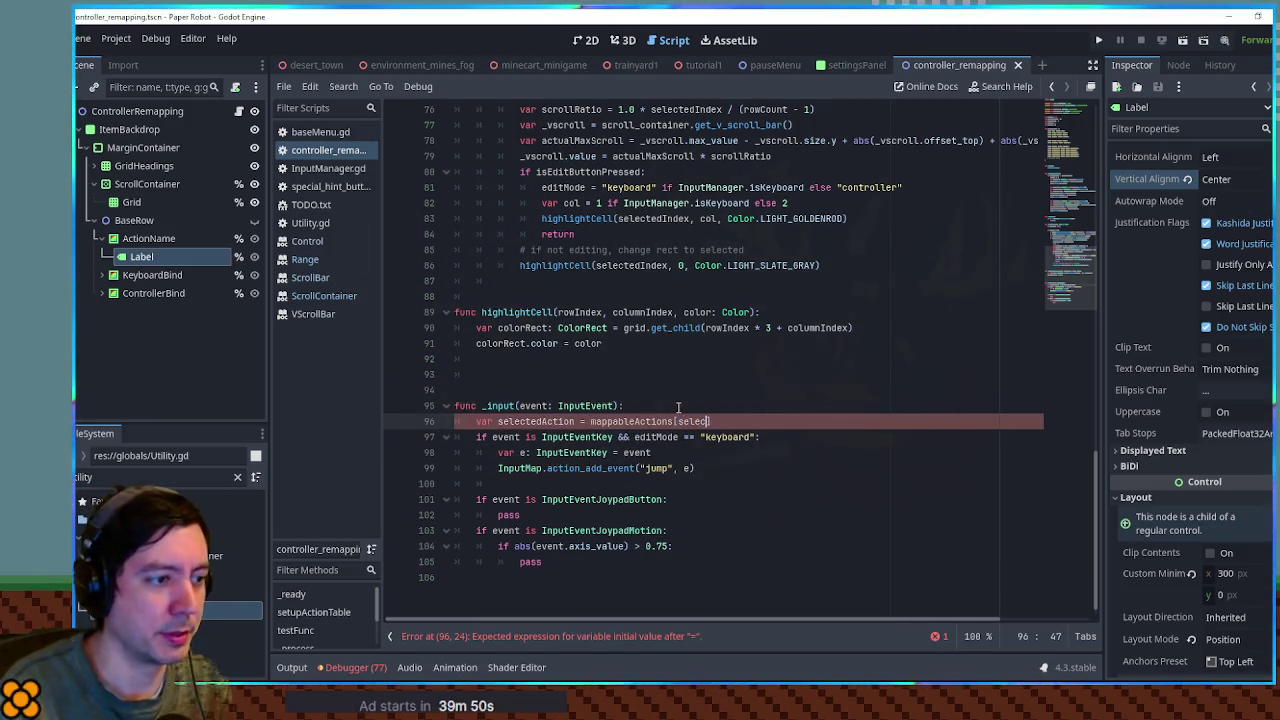
{"action": "scroll", "coordinate": [677, 297], "scroll_direction": "up", "scroll_amount": 20}
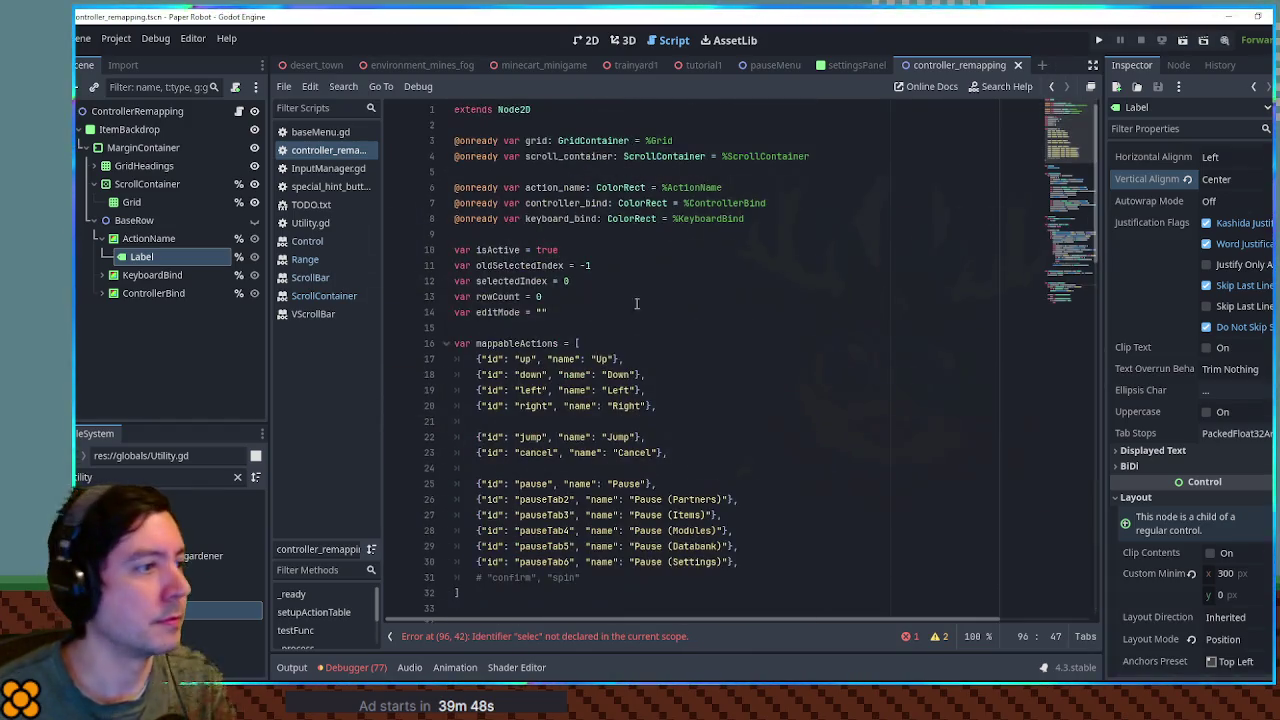
{"action": "double_click", "coordinate": [500, 281]}
{"action": "key", "text": "ctrl+c"}
{"action": "scroll", "coordinate": [930, 430], "scroll_direction": "down", "scroll_amount": 20}
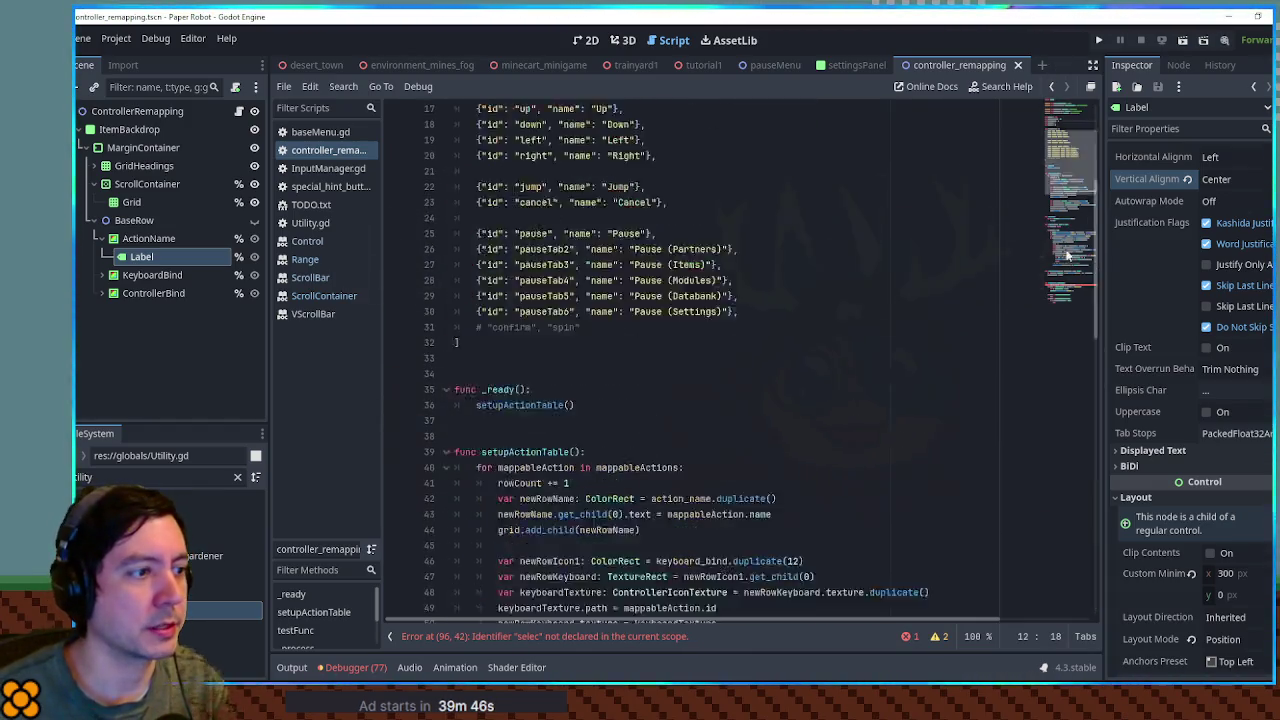
{"action": "double_click", "coordinate": [700, 437]}
{"action": "key", "text": "ctrl+v"}
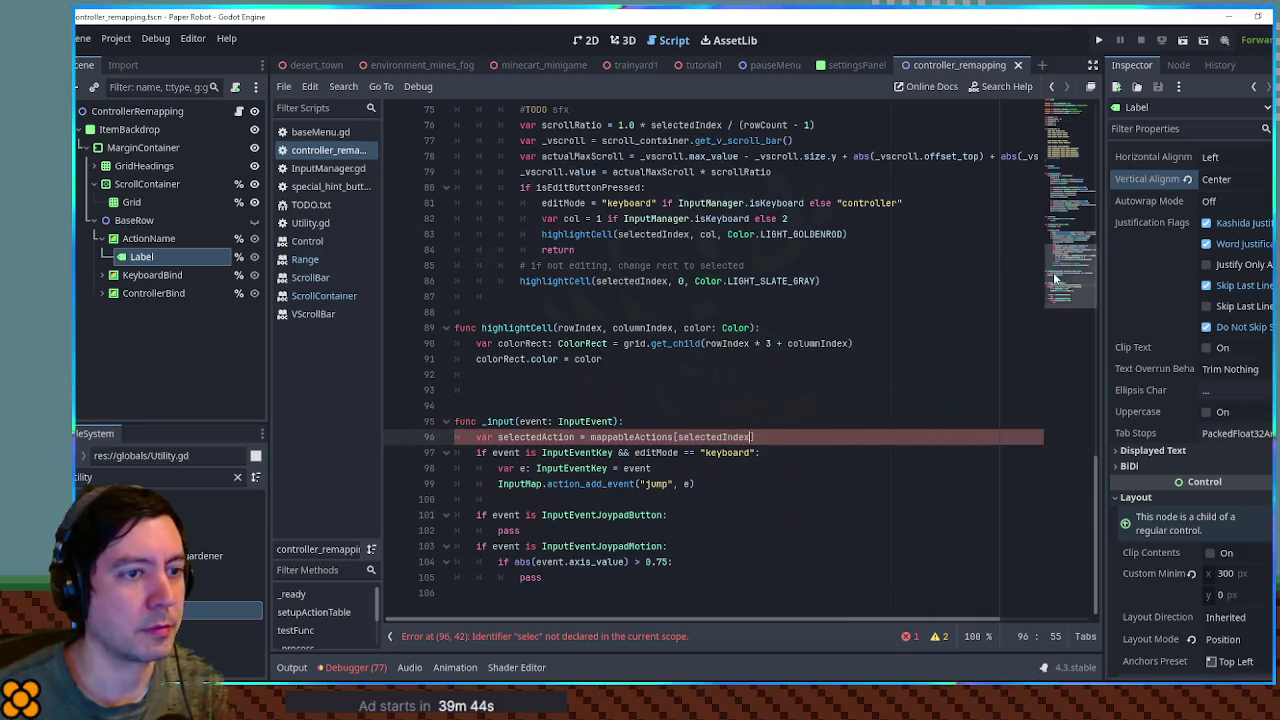
{"action": "left_click", "coordinate": [1071, 136]}
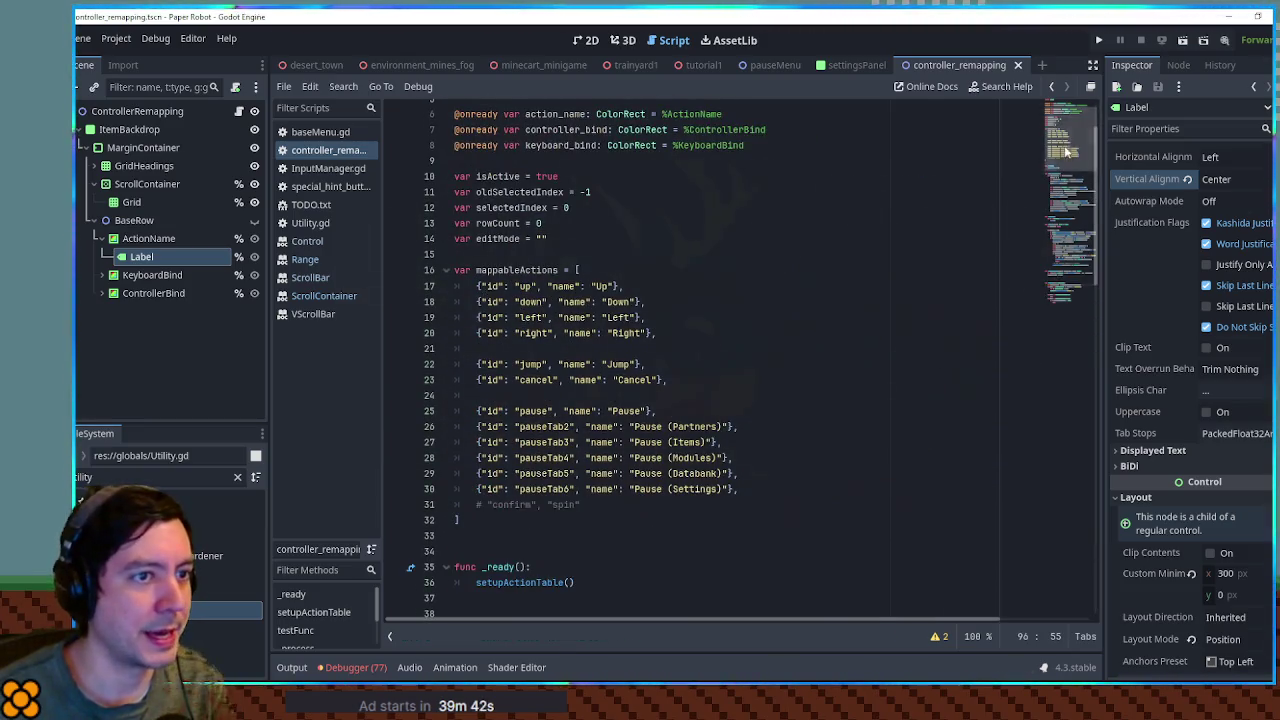
{"action": "left_click", "coordinate": [1071, 272]}
{"action": "left_click", "coordinate": [770, 433]}
{"action": "type", "text": ".id"}
- Replace "jump" with selectedAction in action_add_event and add blank lines after the keyboard check
{"action": "double_click", "coordinate": [550, 437]}
{"action": "key", "text": "ctrl+c"}
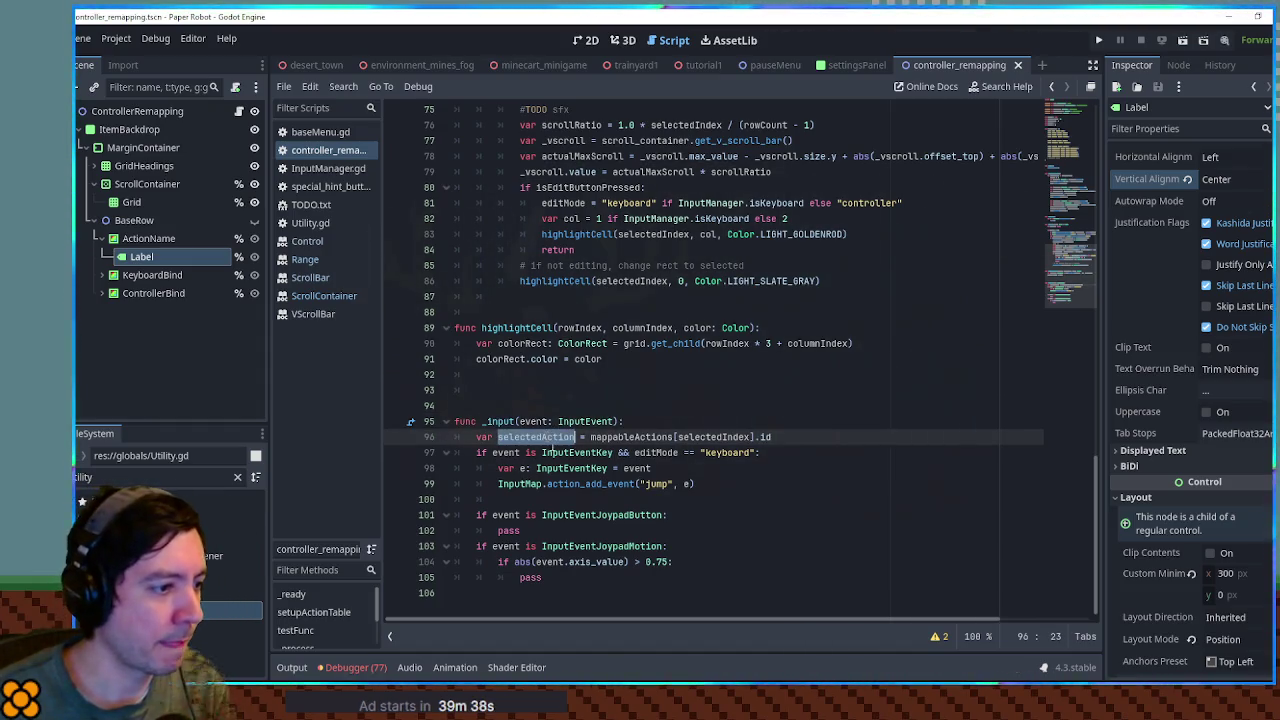
{"action": "left_click_drag", "start_coordinate": [641, 484], "coordinate": [673, 484]}
{"action": "key", "text": "ctrl+v"}
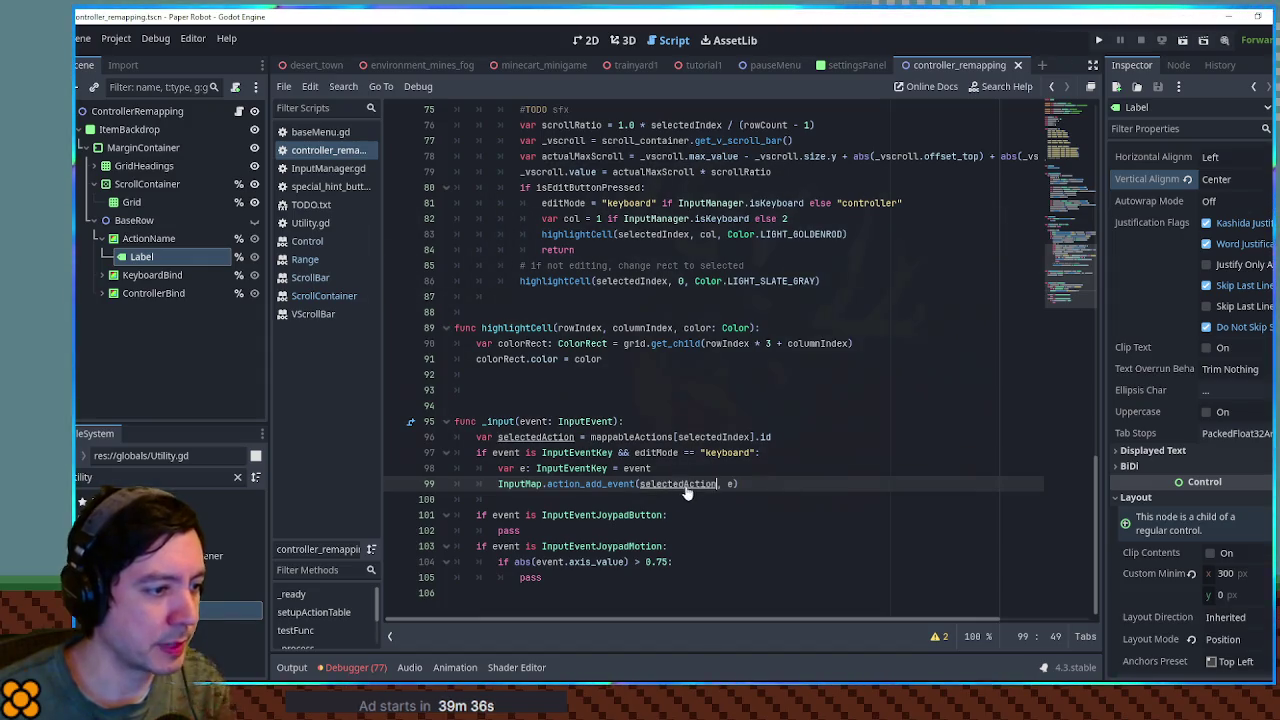
{"action": "left_click", "coordinate": [740, 469]}
{"action": "left_click", "coordinate": [796, 452]}
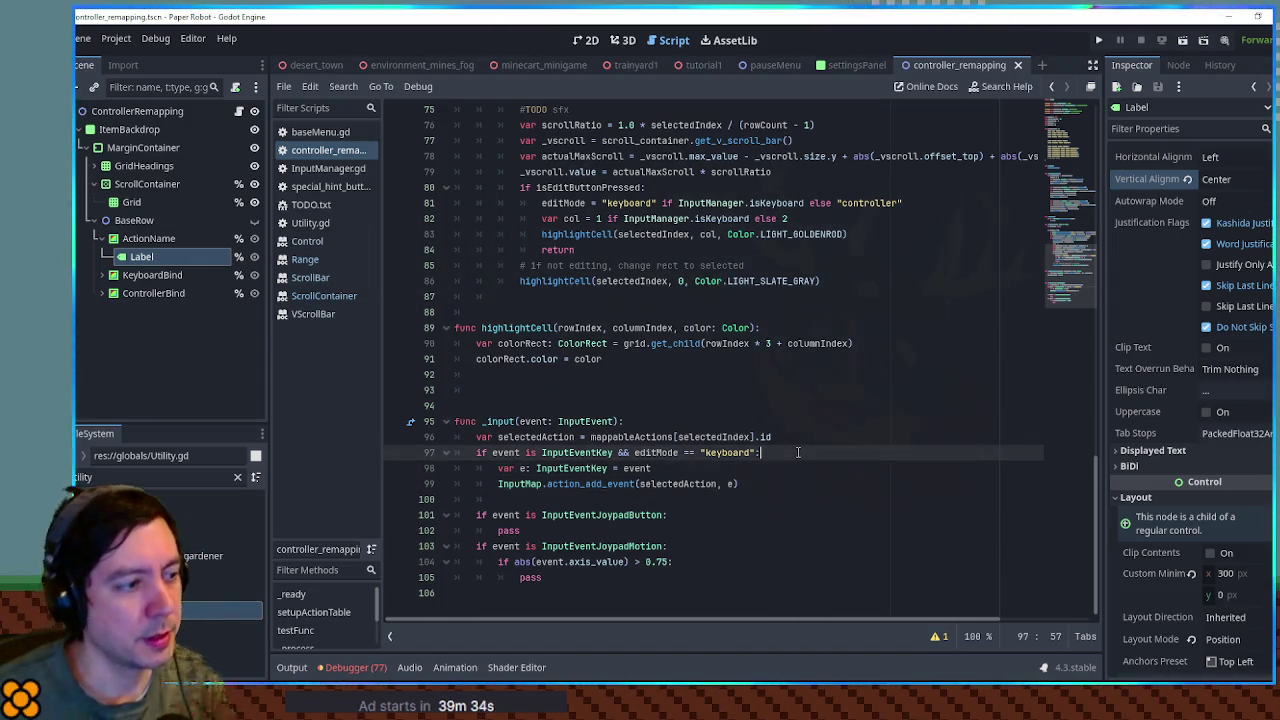
{"action": "key", "text": "Return"}
{"action": "key", "text": "Return"}
{"action": "left_click", "coordinate": [526, 512]}
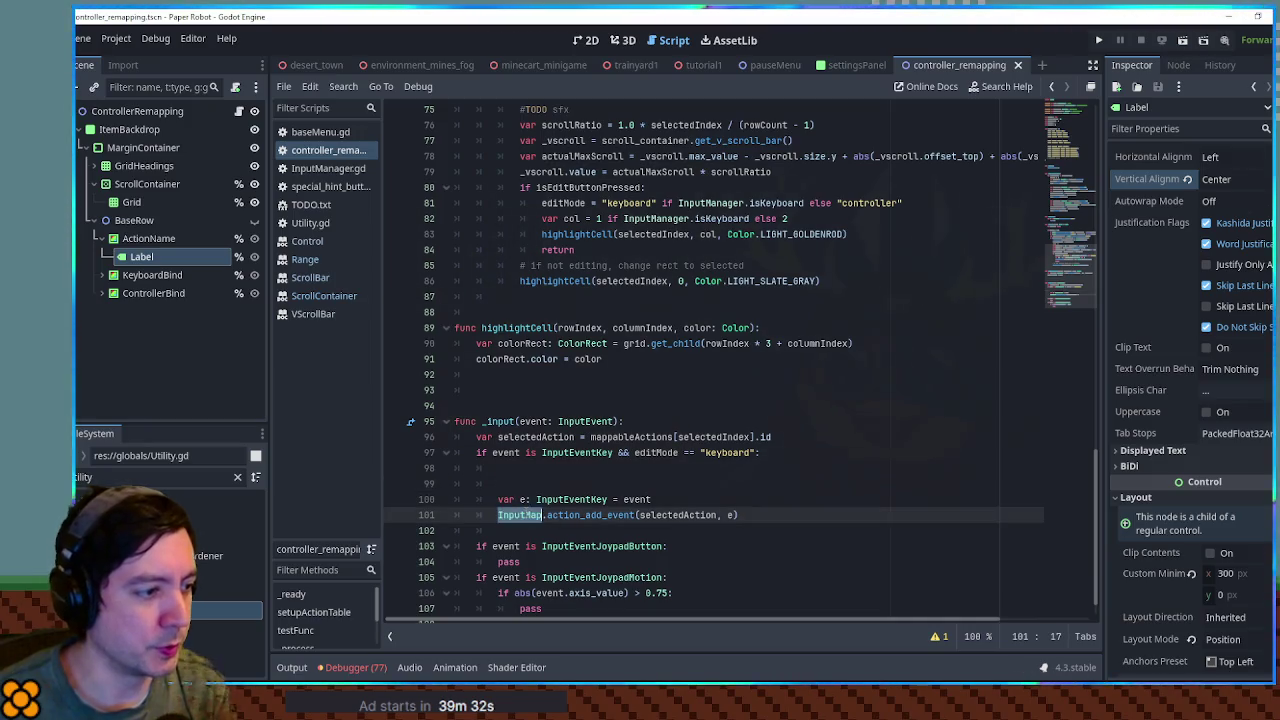
{"action": "left_click", "coordinate": [535, 470]}
- Write var existingEvents = InputMap.action_get_events( on line 98, replacing a mistaken erase call
{"action": "scroll", "coordinate": [917, 488], "scroll_direction": "down", "scroll_amount": 1}
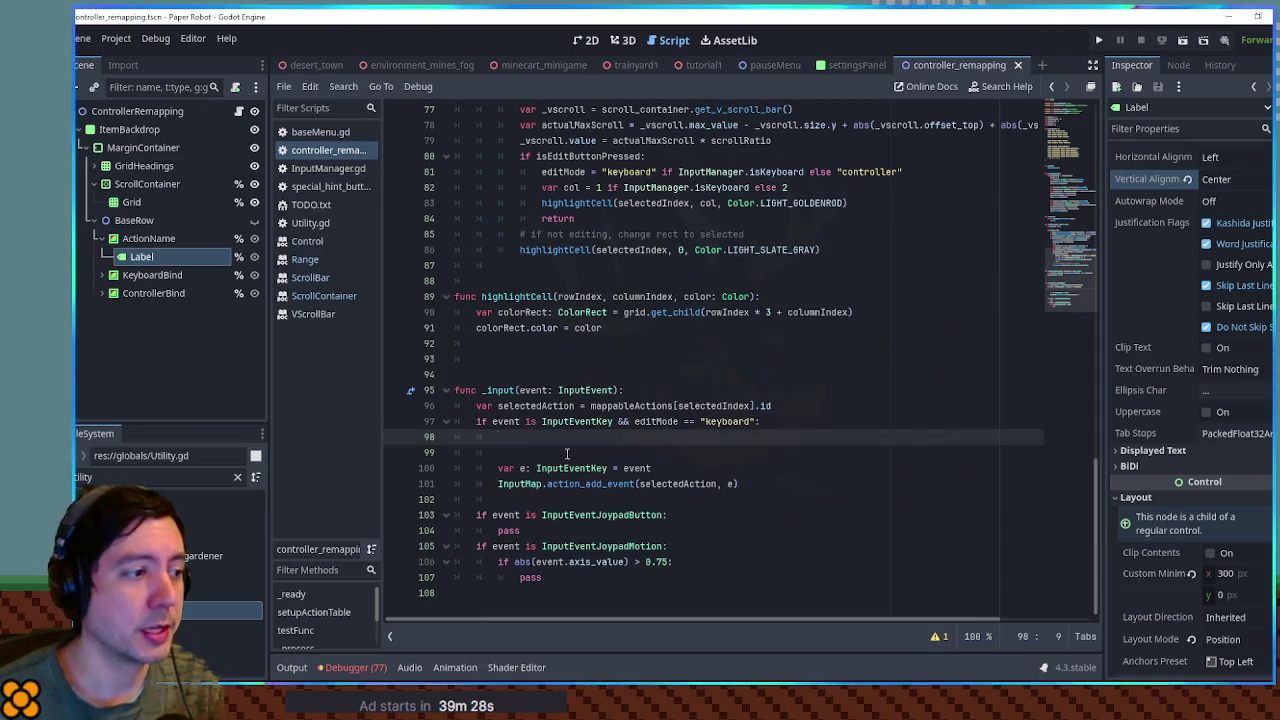
{"action": "type", "text": "InputMap.action"}
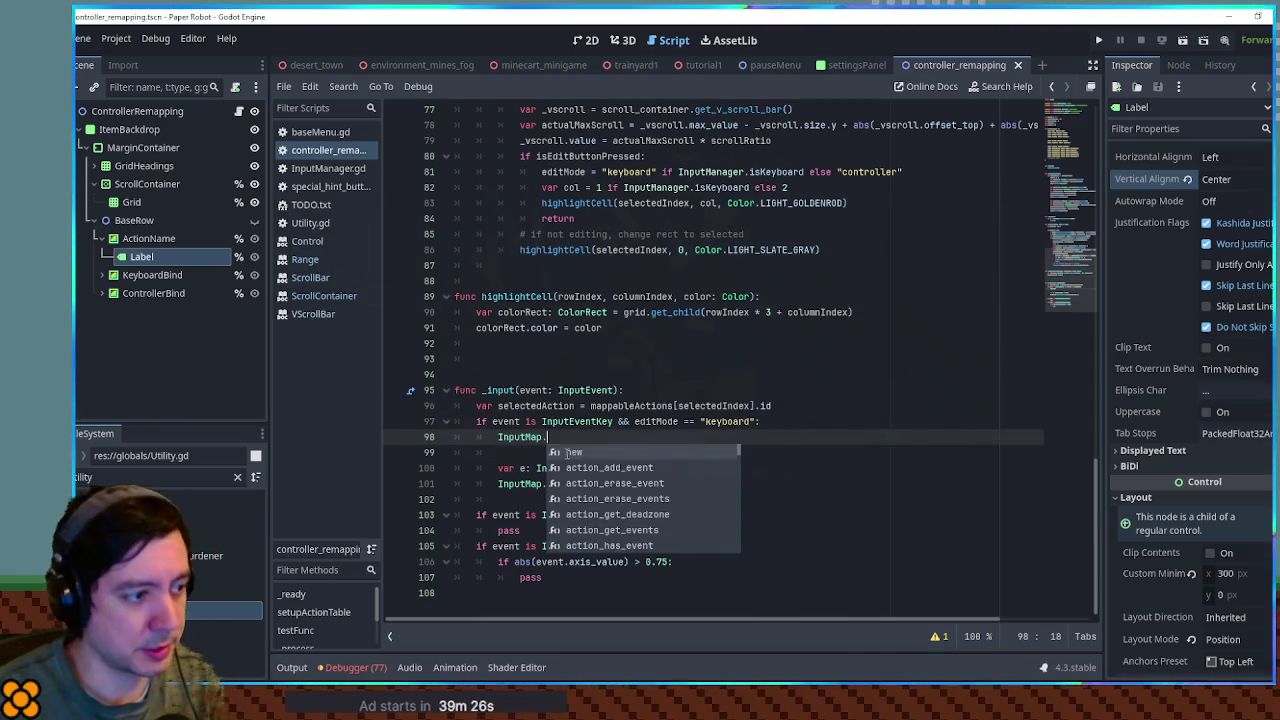
{"action": "key", "text": "Down"}
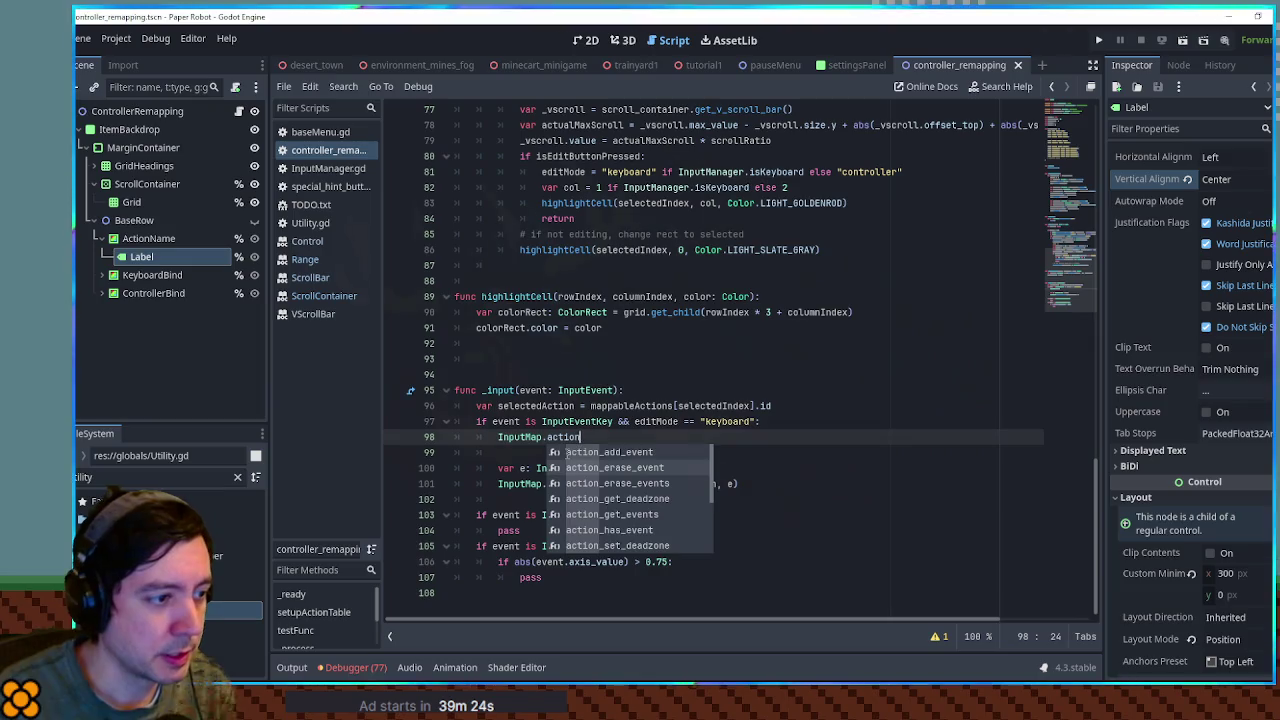
{"action": "key", "text": "Return"}
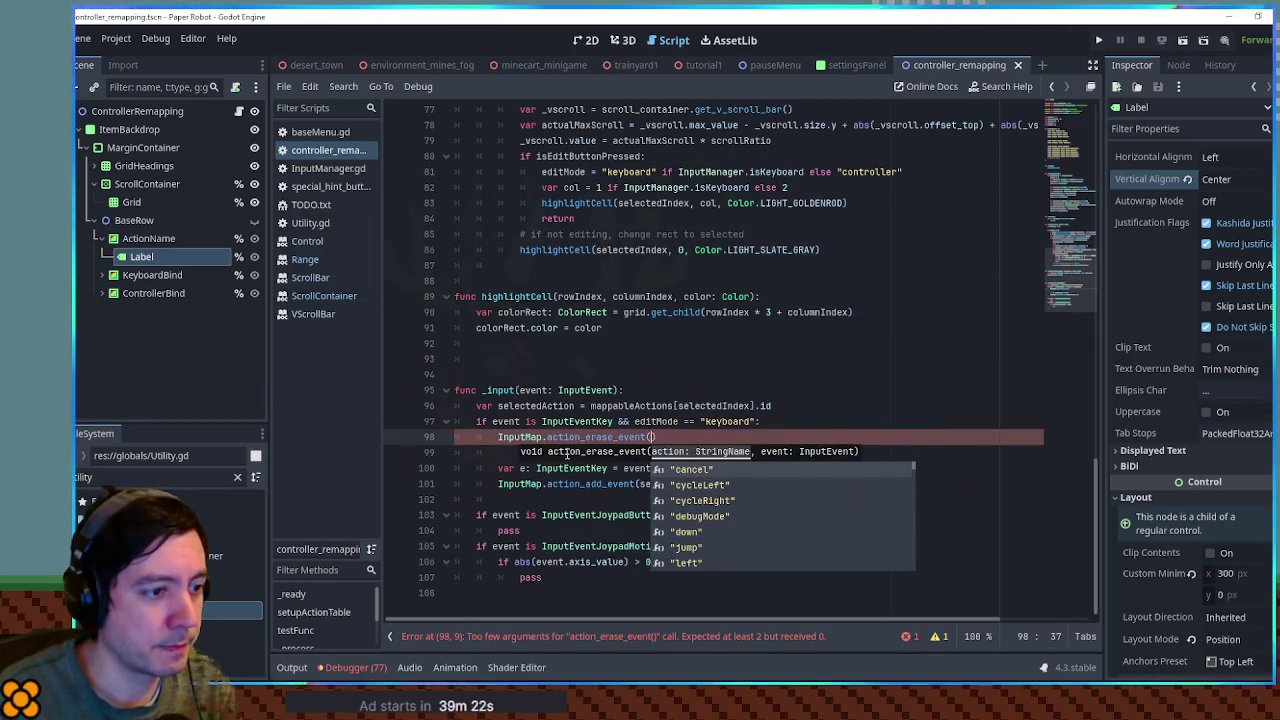
{"action": "key", "text": "Escape"}
{"action": "key", "text": "shift+Home"}
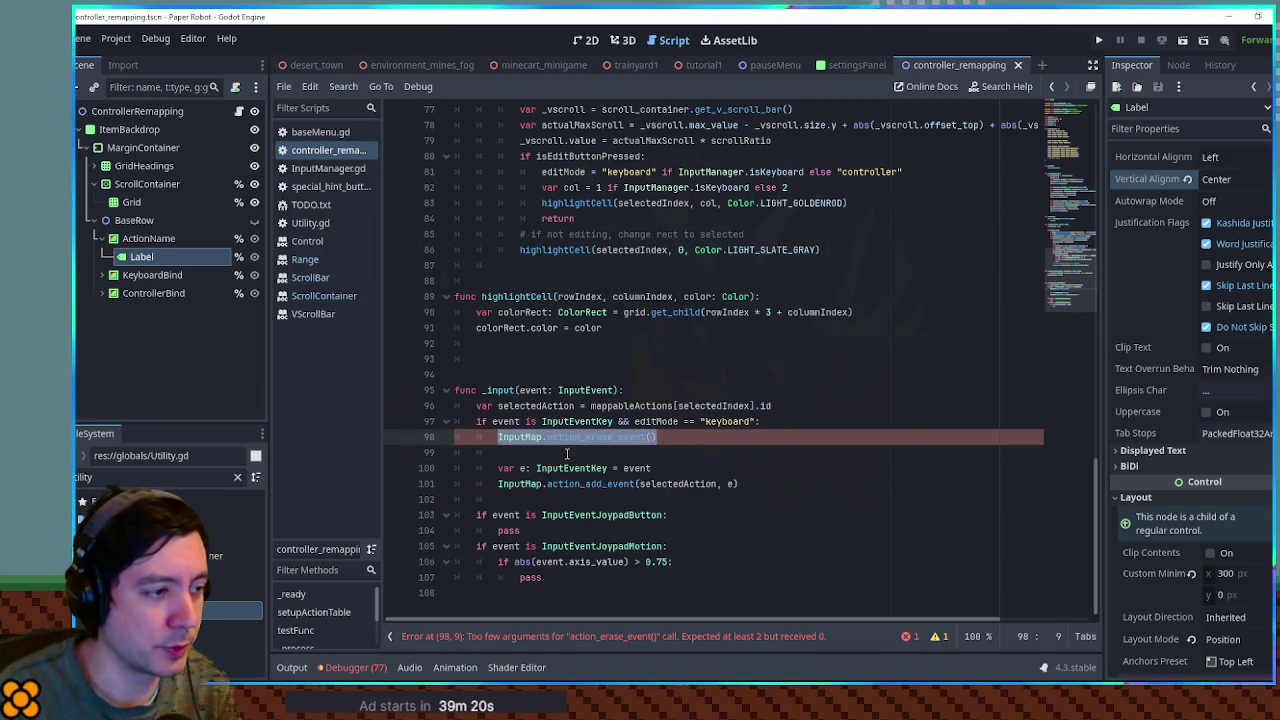
{"action": "key", "text": "BackSpace"}
{"action": "type", "text": "var existingEvents = "}
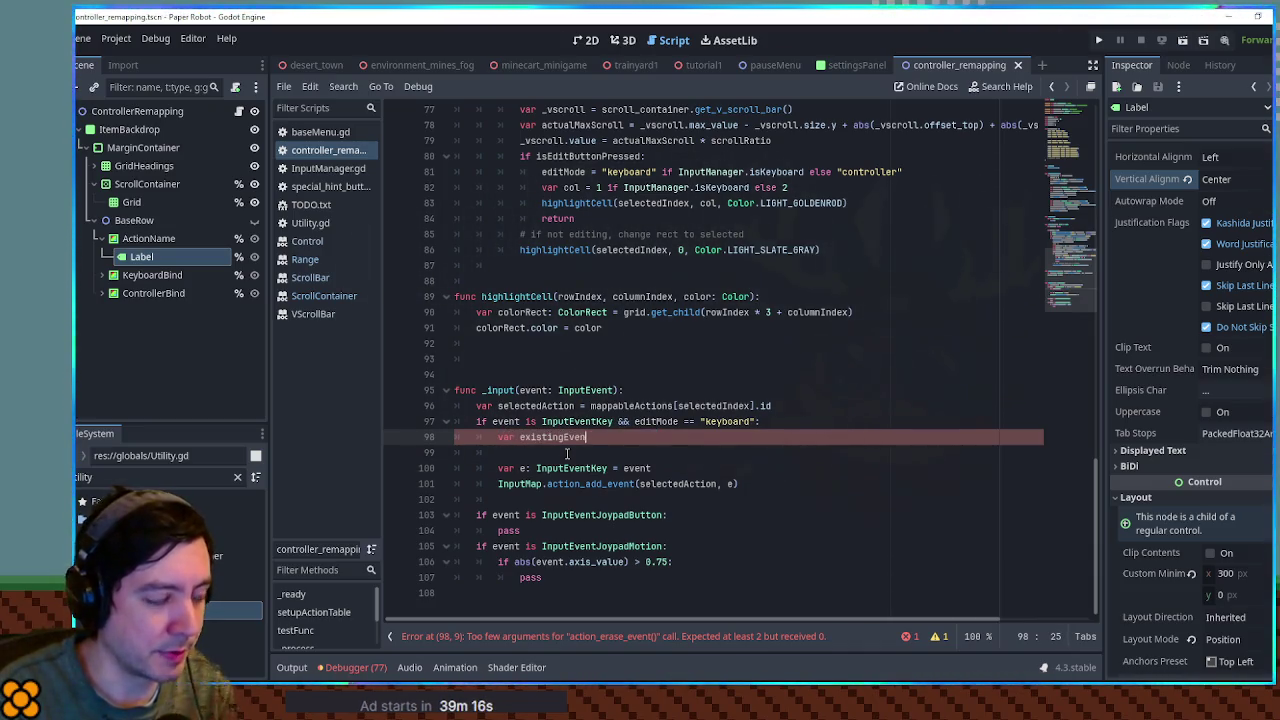
{"action": "type", "text": "InputMap."}
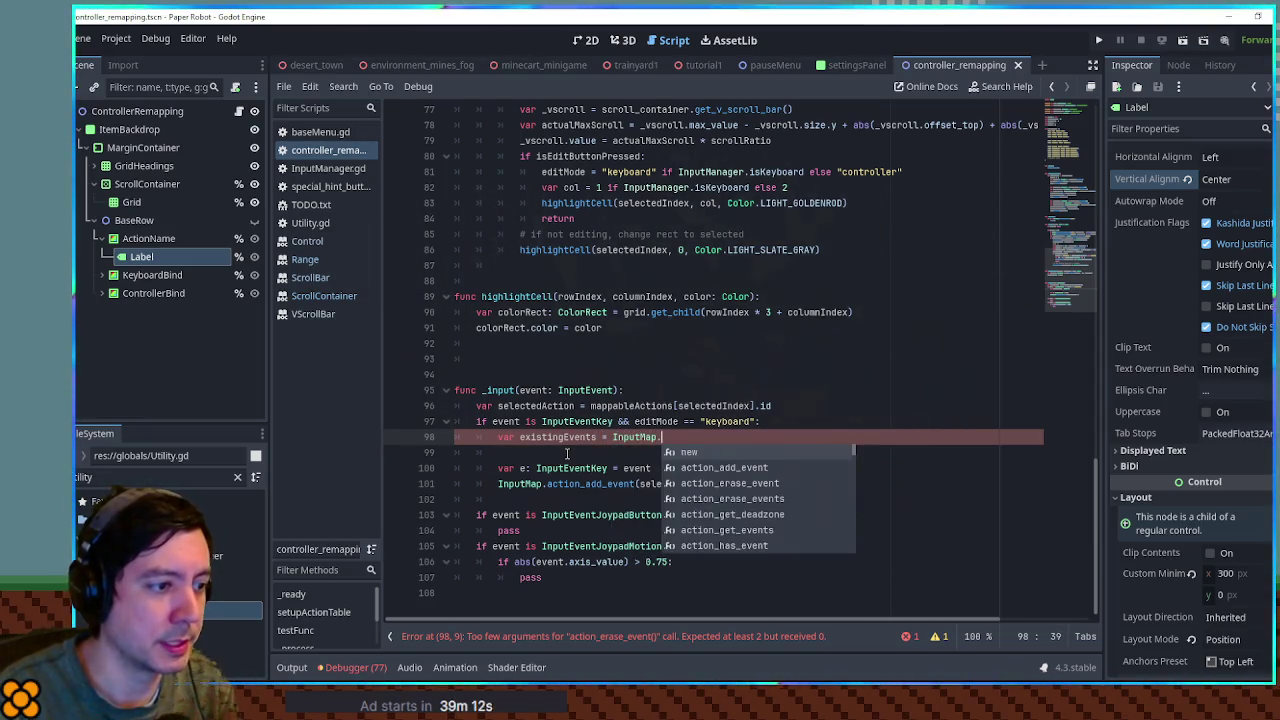
{"action": "type", "text": "action"}
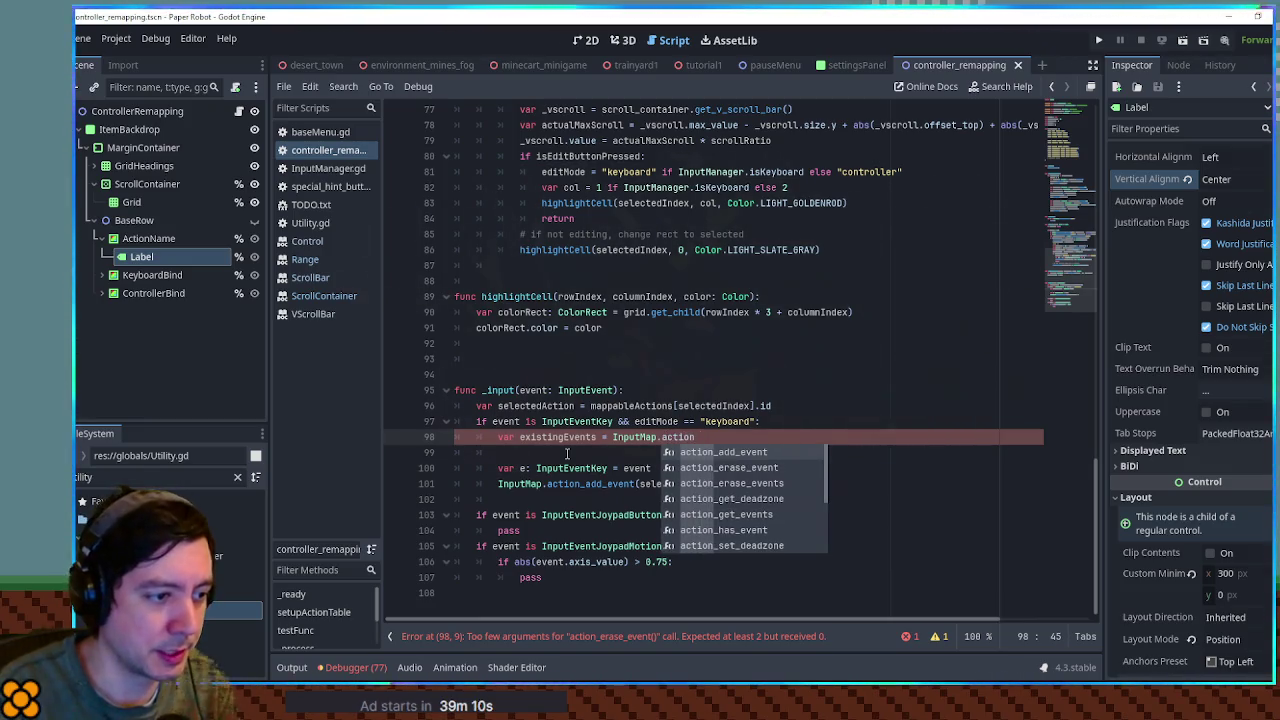
{"action": "key", "text": "Down"}
{"action": "key", "text": "Down"}
{"action": "key", "text": "Down"}
{"action": "key", "text": "Return"}
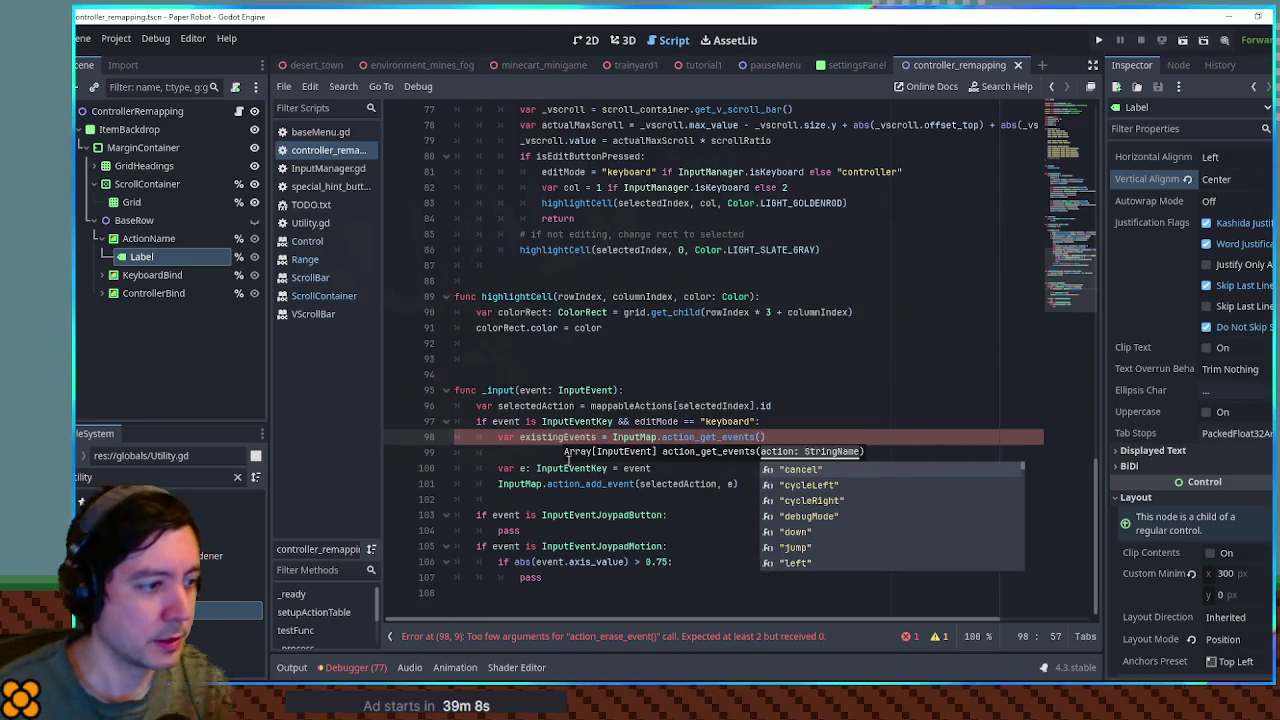
- Pass selectedAction as the argument and check the action_get_events documentation
{"action": "double_click", "coordinate": [679, 484]}
{"action": "key", "text": "ctrl+c"}
{"action": "left_click", "coordinate": [760, 437]}
{"action": "key", "text": "ctrl+v"}
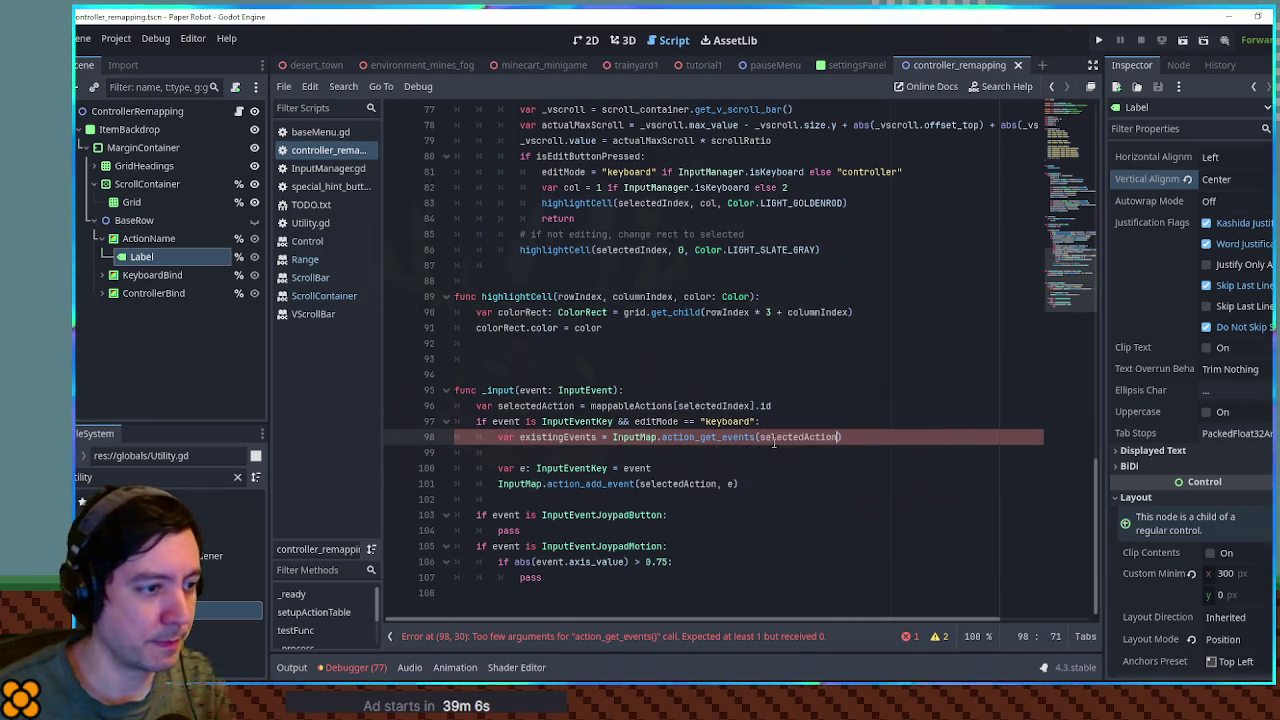
{"action": "left_click", "coordinate": [738, 437], "text": "ctrl"}
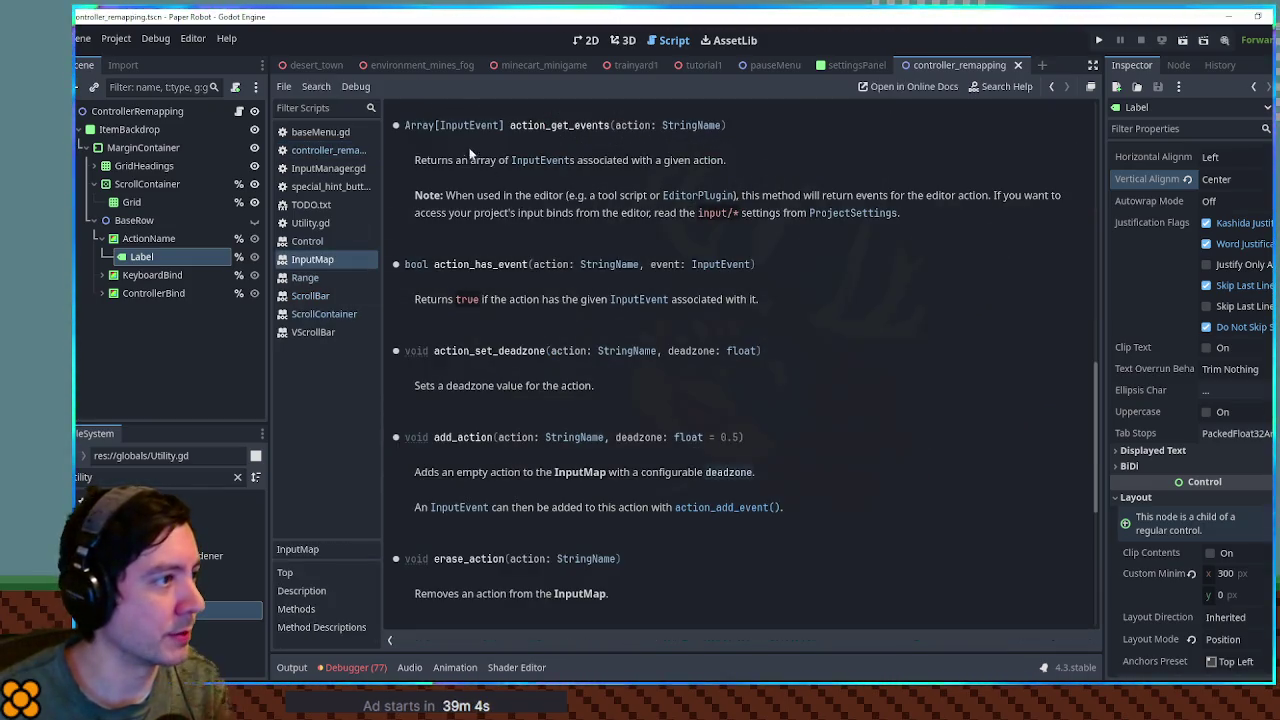
{"action": "middle_click", "coordinate": [307, 258]}
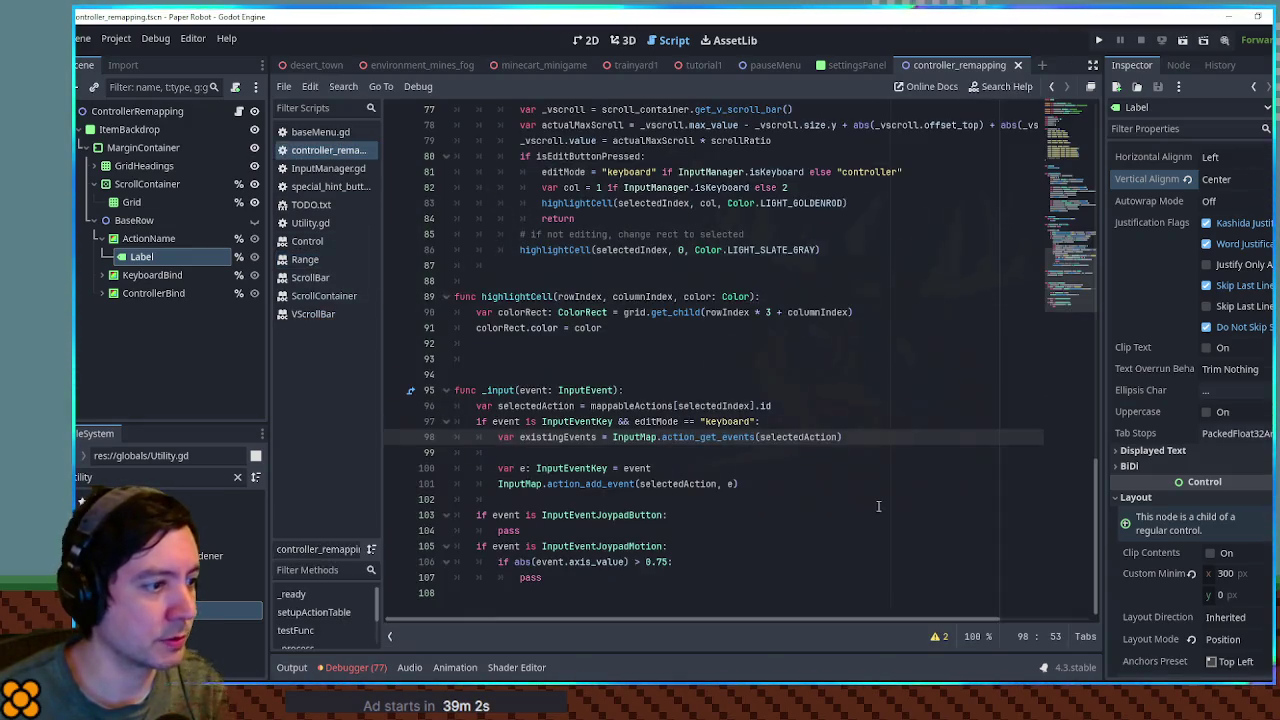
- Loop over existingEvents, checking if each existingEvent is InputEventKey
{"action": "key", "text": "Return"}
{"action": "type", "text": "for existingEvent"}
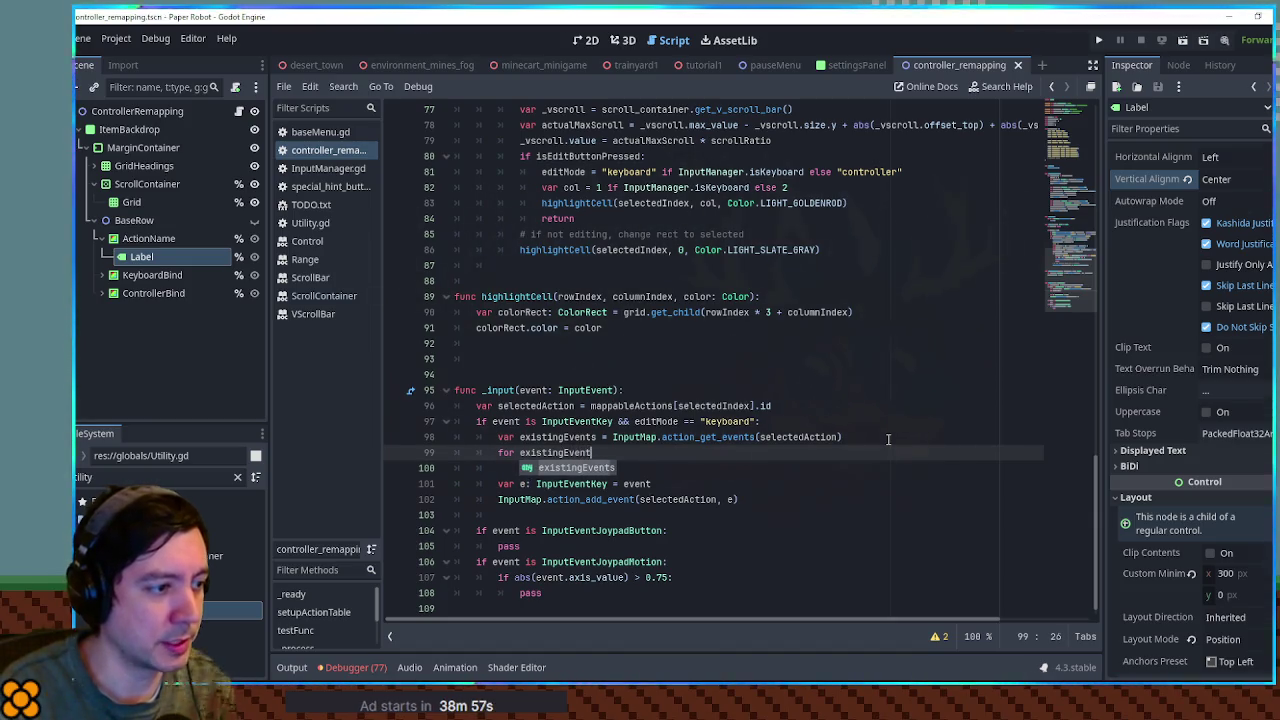
{"action": "type", "text": " in existingEvents"}
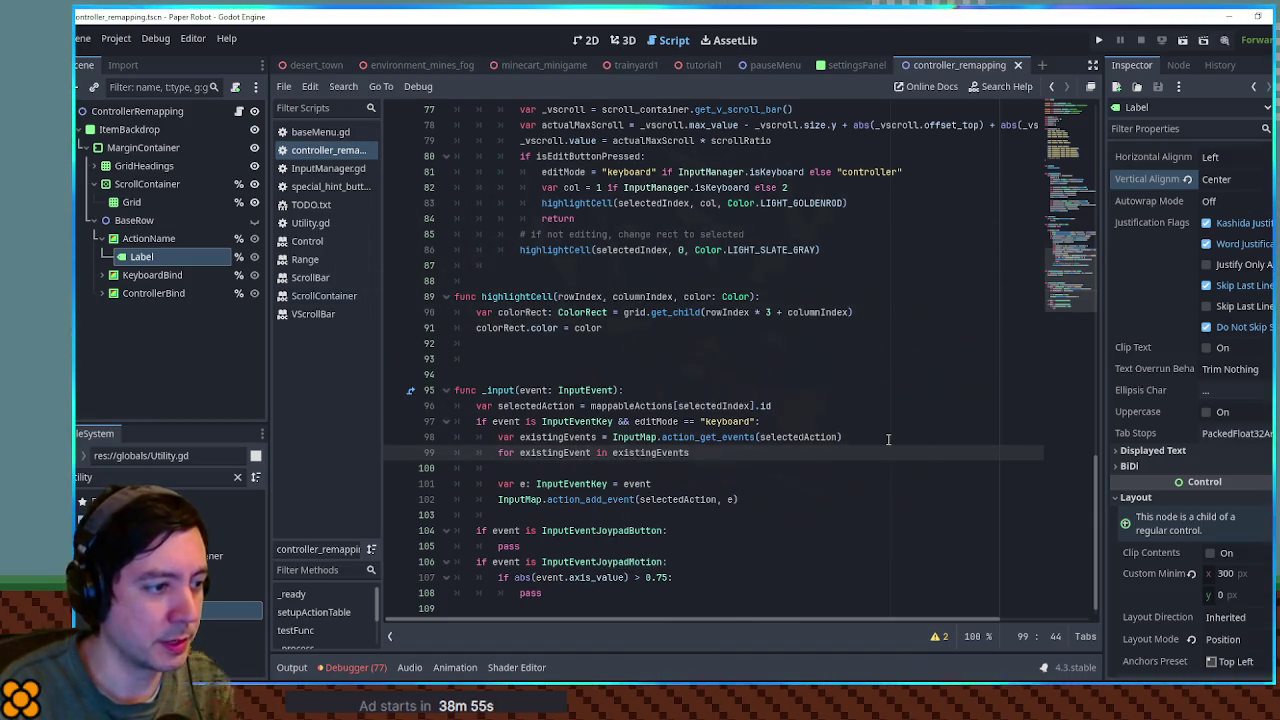
{"action": "type", "text": ":"}
{"action": "key", "text": "Return"}
{"action": "type", "text": "if exi"}
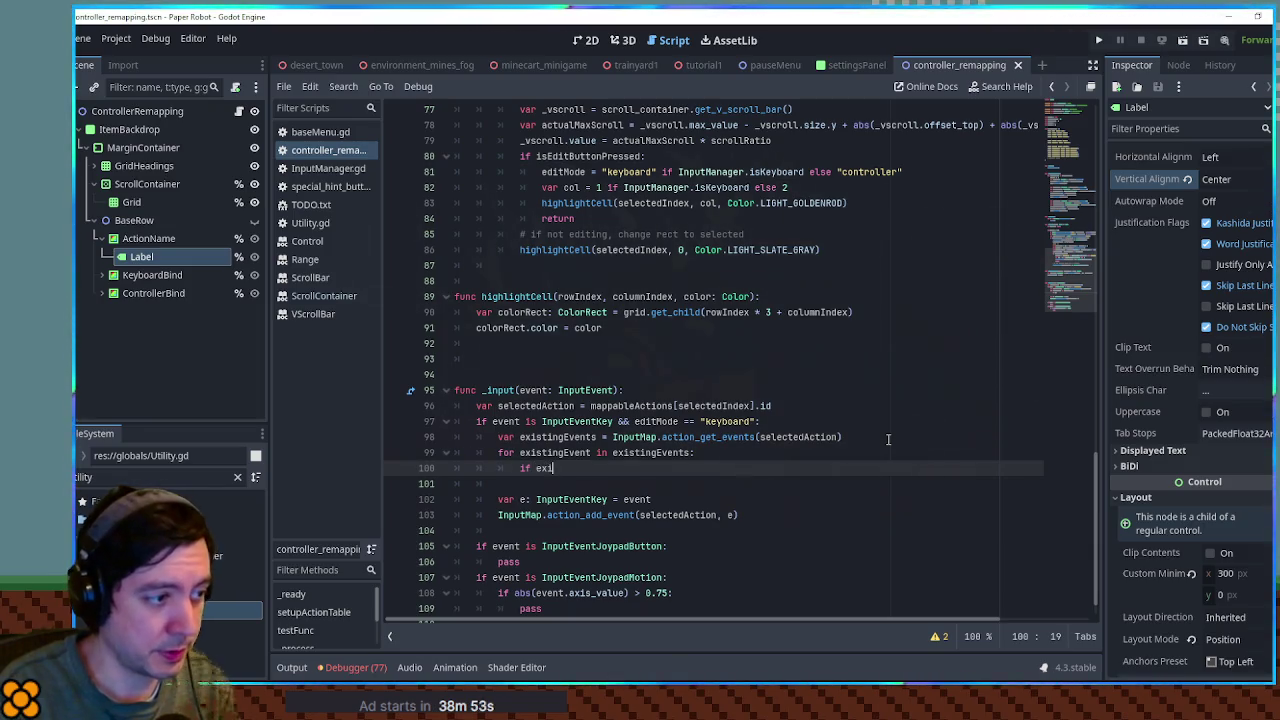
{"action": "key", "text": "Return"}
{"action": "type", "text": "is "}
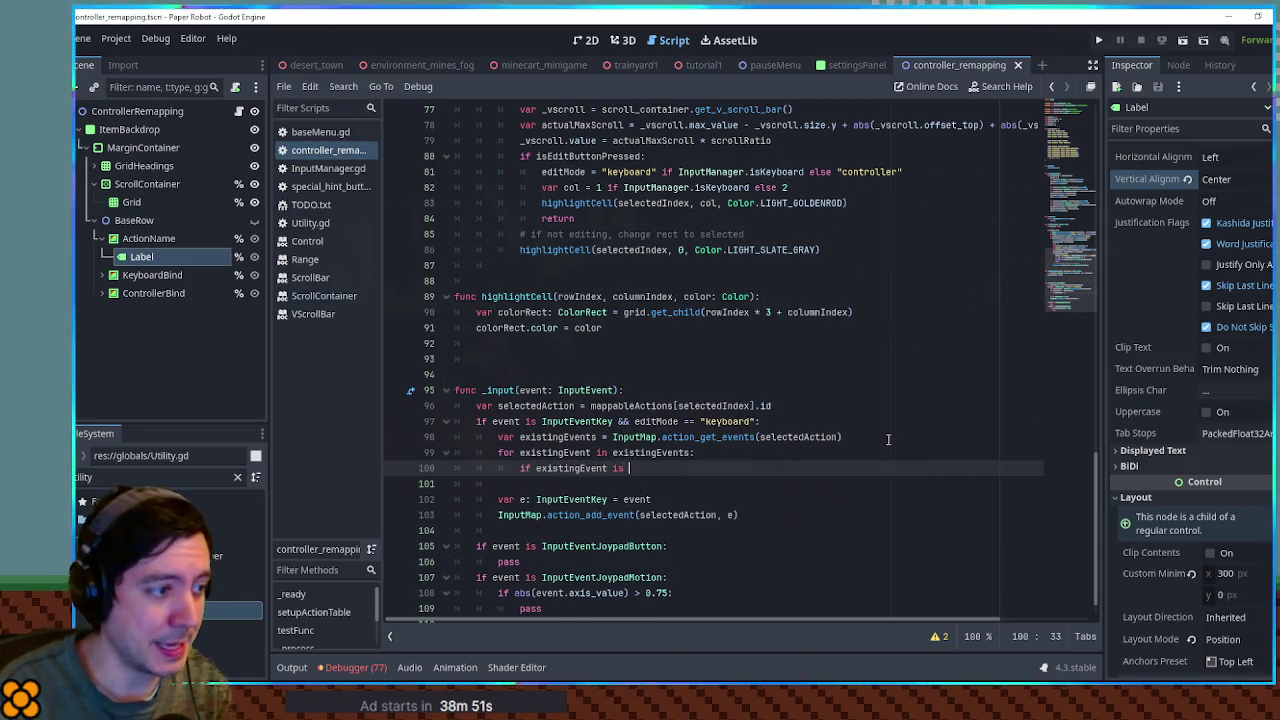
{"action": "type", "text": "InputEventKey"}
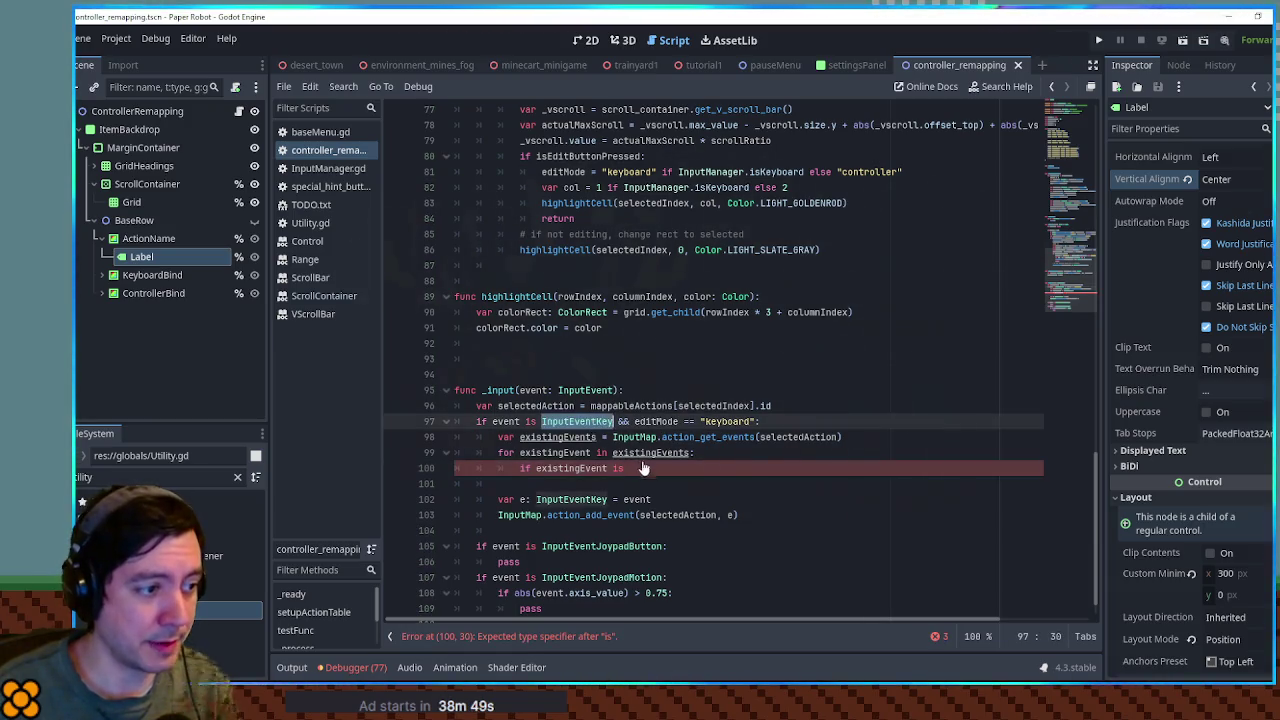
{"action": "type", "text": ":"}
{"action": "key", "text": "Return"}
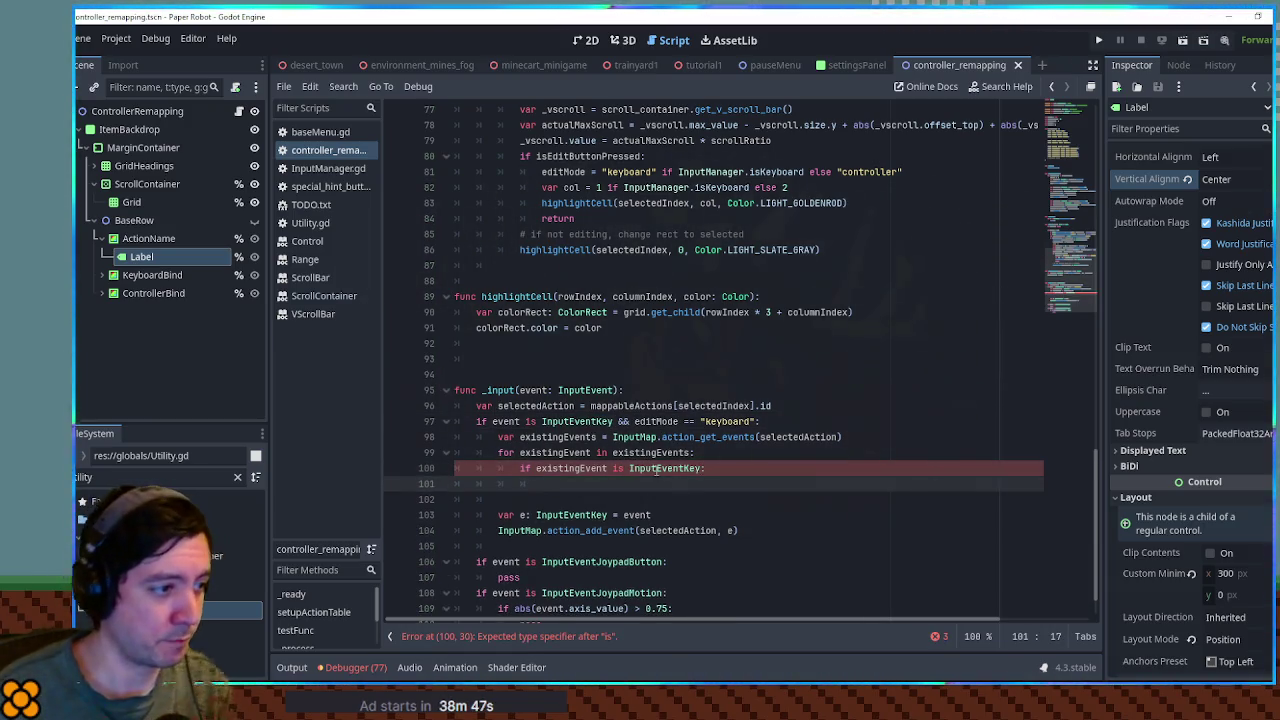
- Inside the check, call InputMap.action_erase_event(selectedAction, existingEvent), remove the empty line, and save
{"action": "type", "text": "Inpu"}
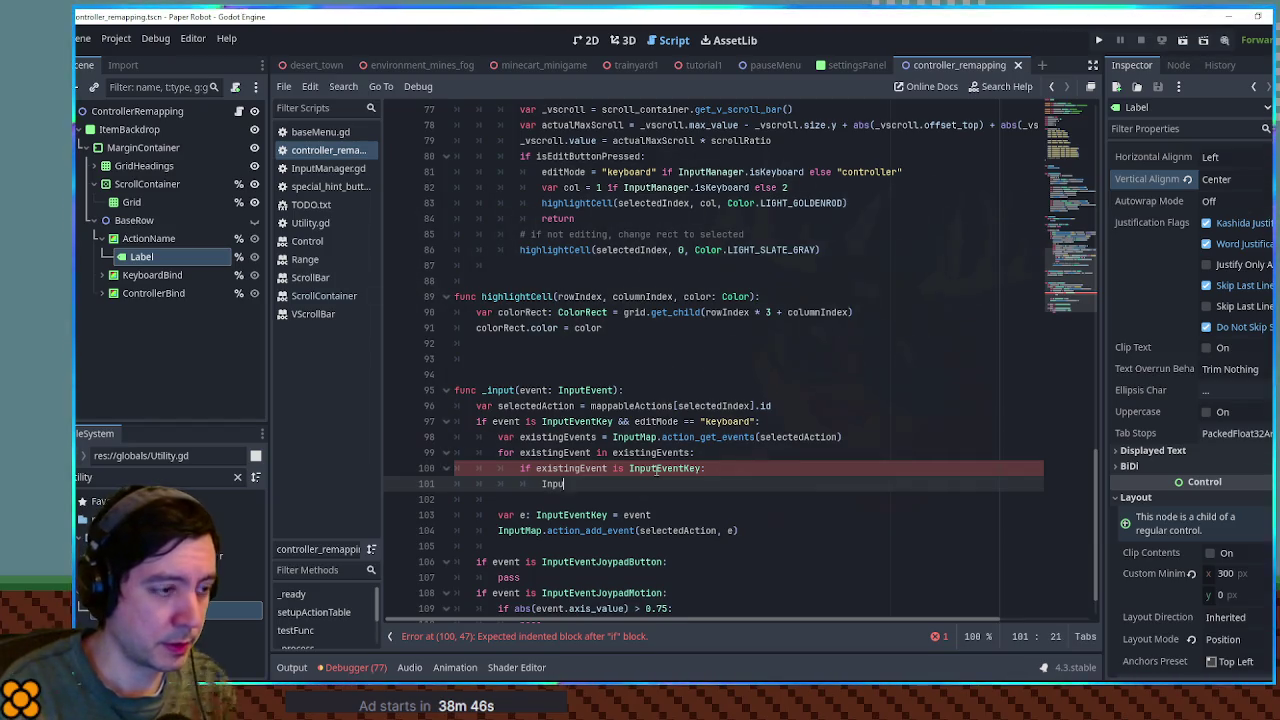
{"action": "type", "text": "tMa"}
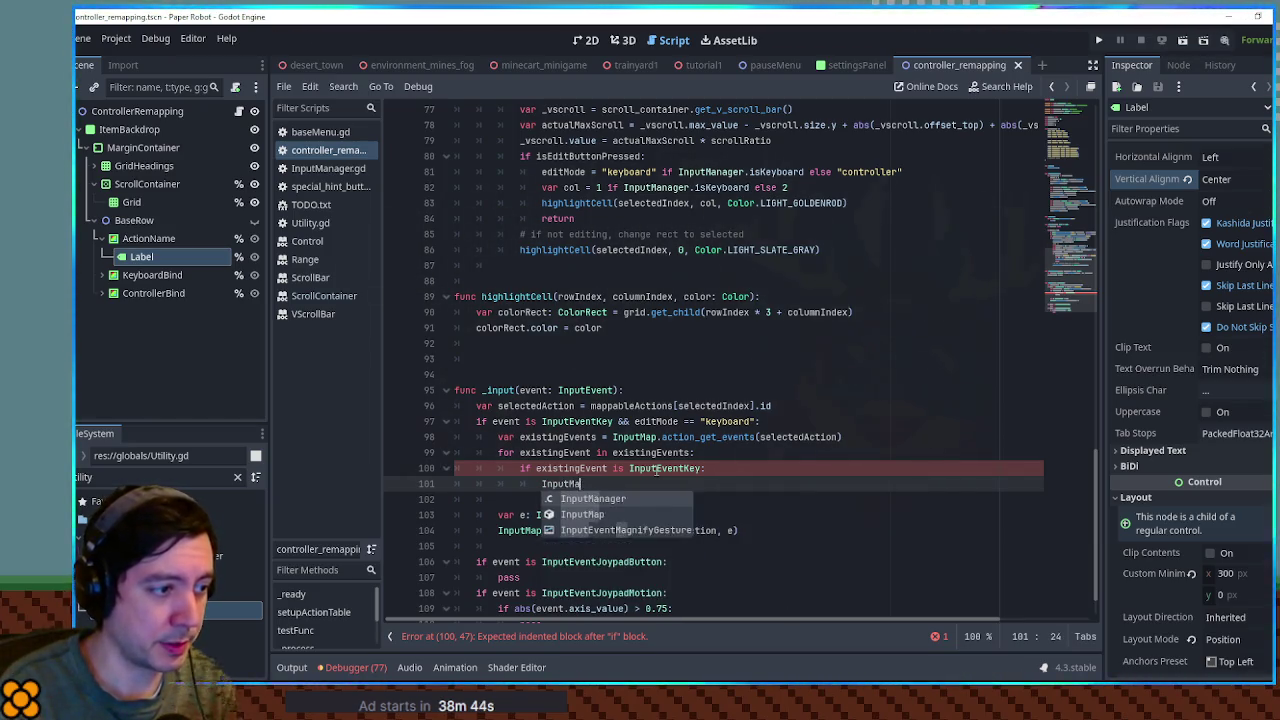
{"action": "type", "text": "p.action"}
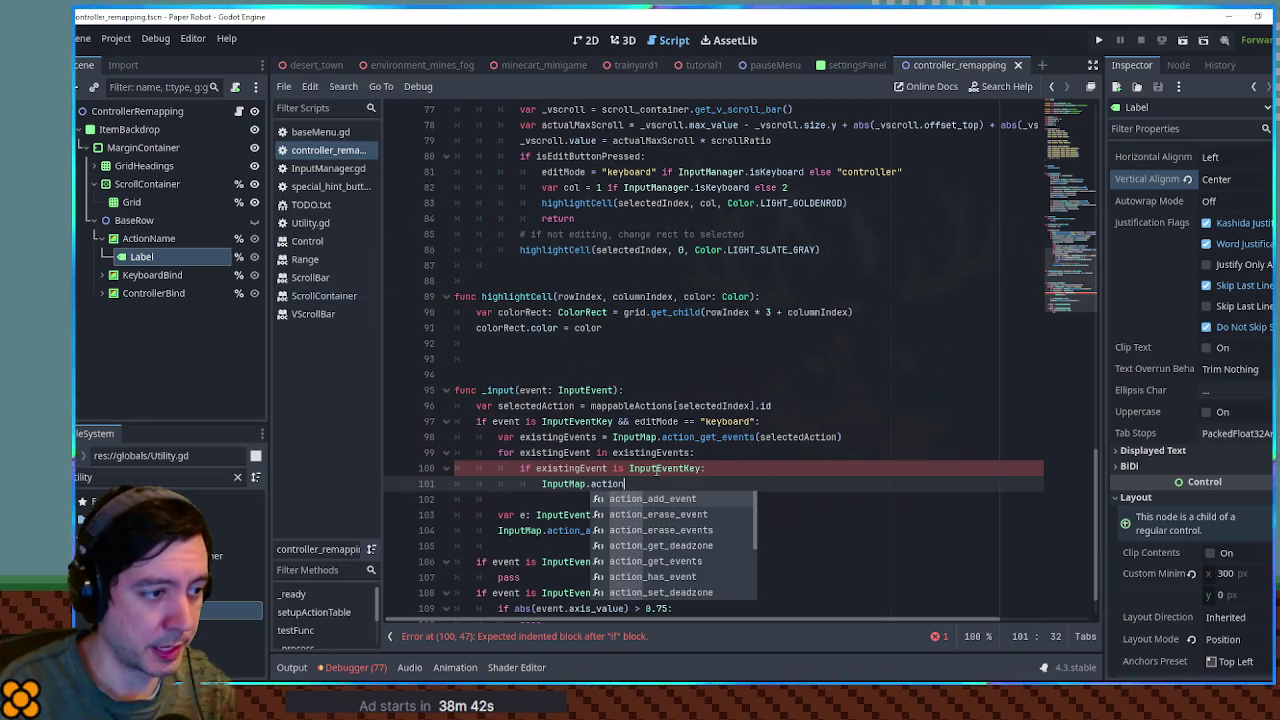
{"action": "type", "text": "_er"}
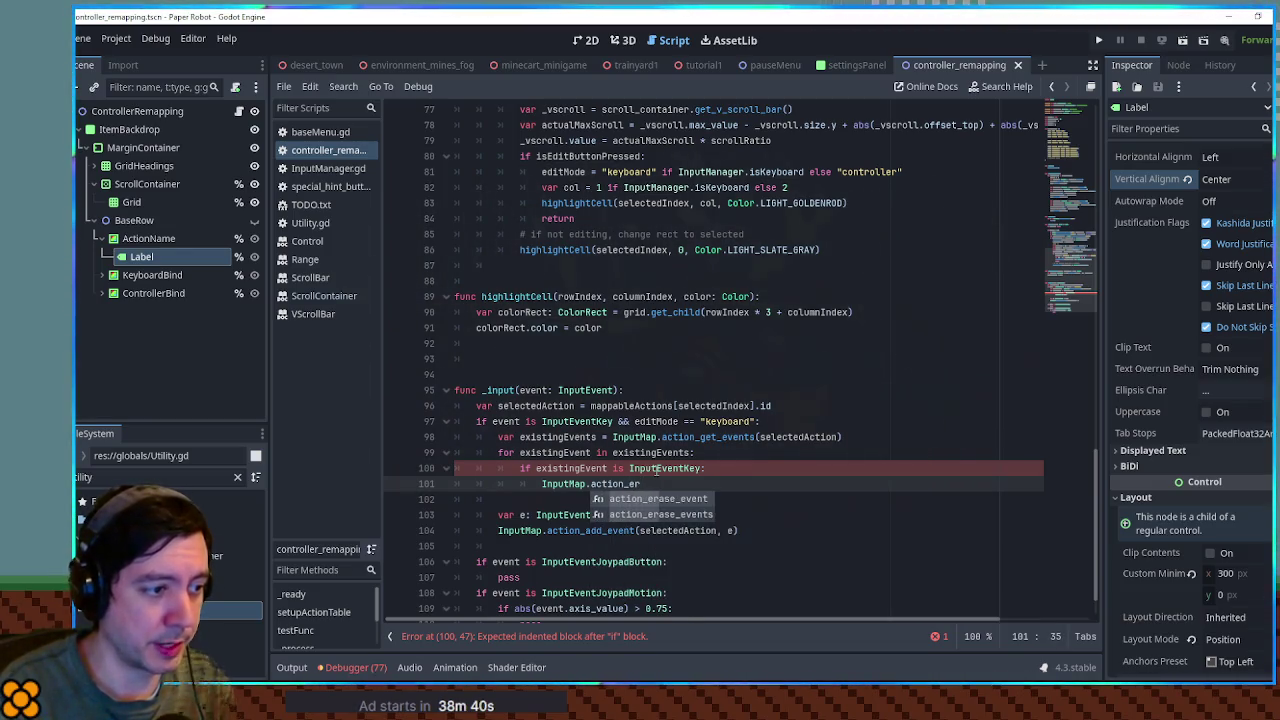
{"action": "key", "text": "Return"}
{"action": "key", "text": "BackSpace"}
{"action": "key", "text": "BackSpace"}
{"action": "key", "text": "BackSpace"}
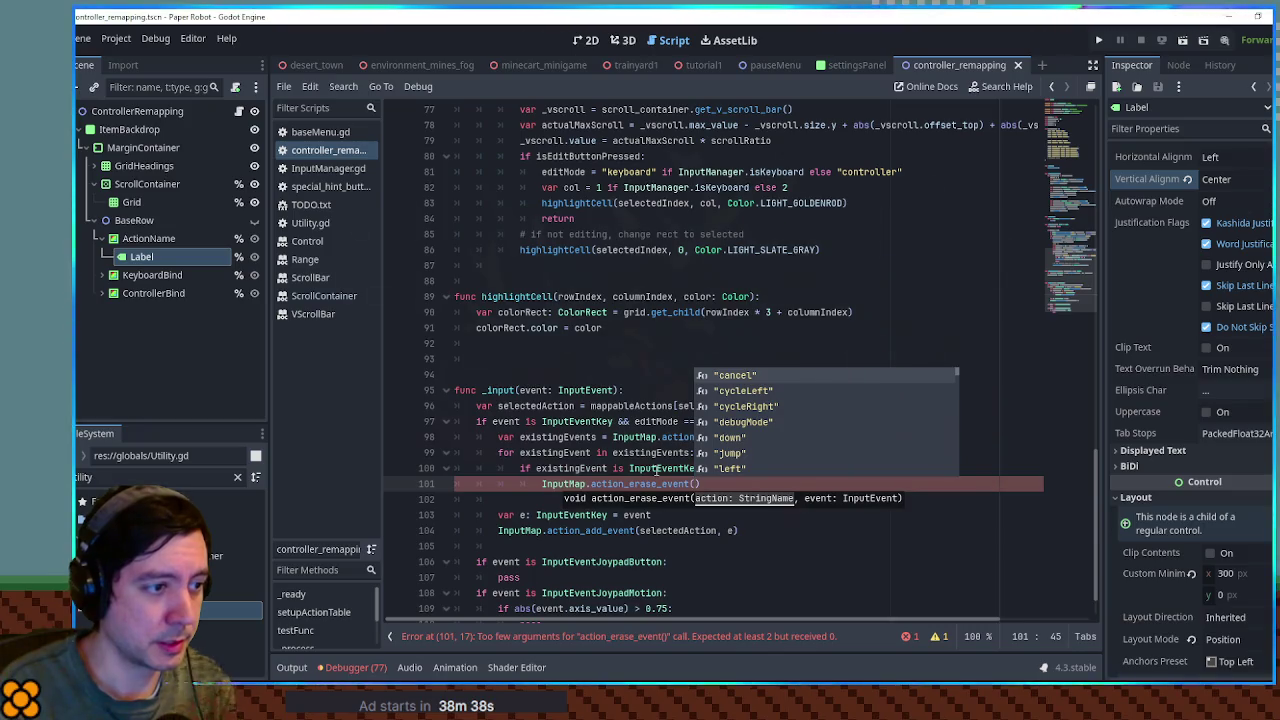
{"action": "key", "text": "BackSpace"}
{"action": "key", "text": "BackSpace"}
{"action": "key", "text": "BackSpace"}
{"action": "key", "text": "ctrl+z"}
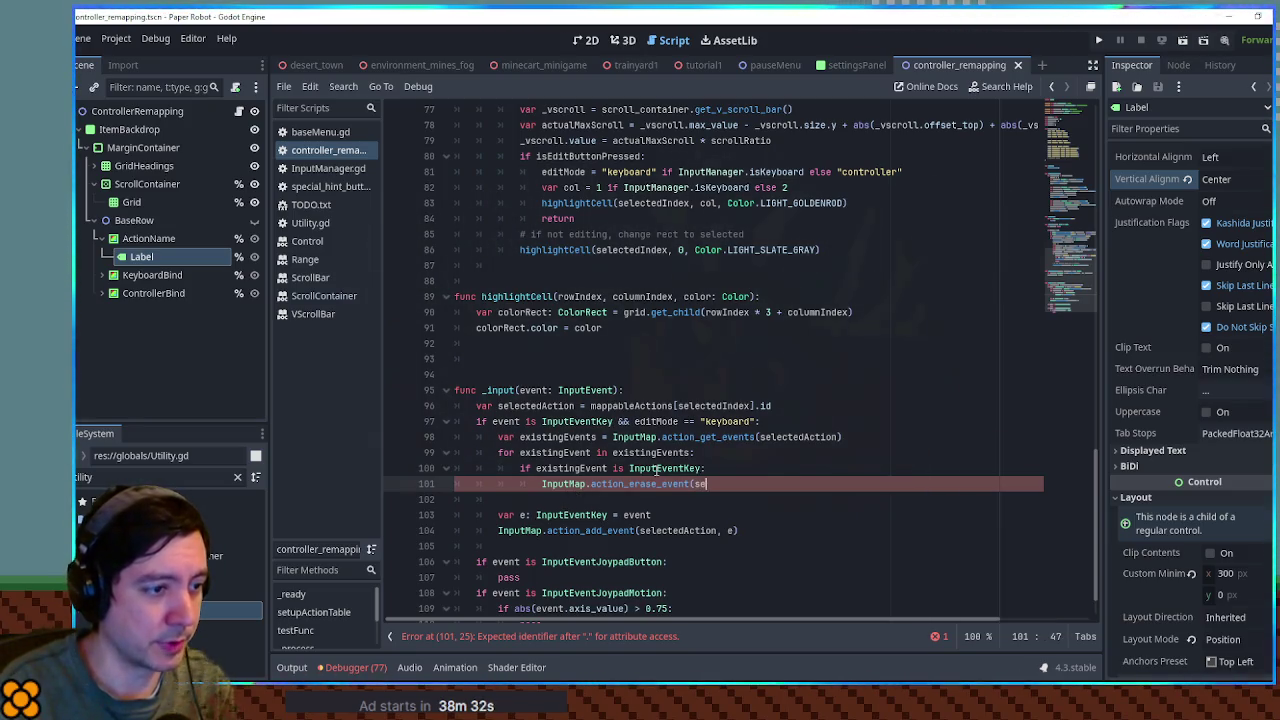
{"action": "type", "text": "selectedAction, ex"}
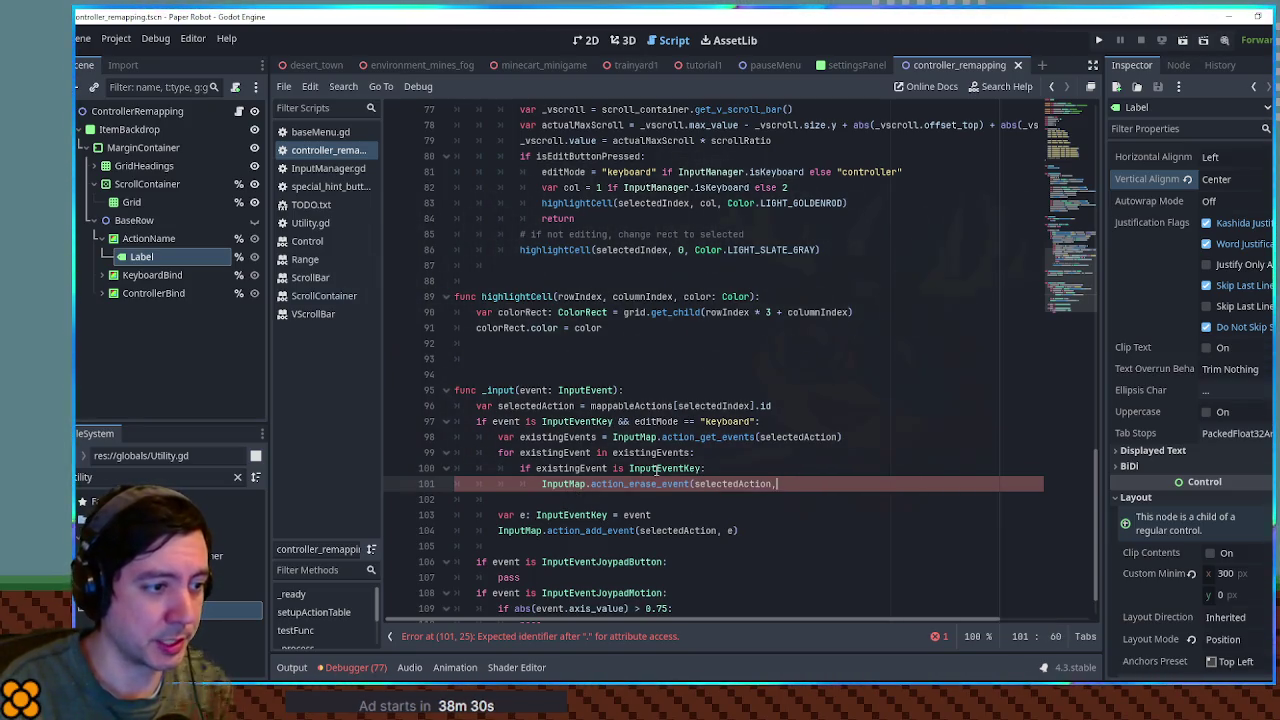
{"action": "key", "text": "Return"}
{"action": "type", "text": ")"}
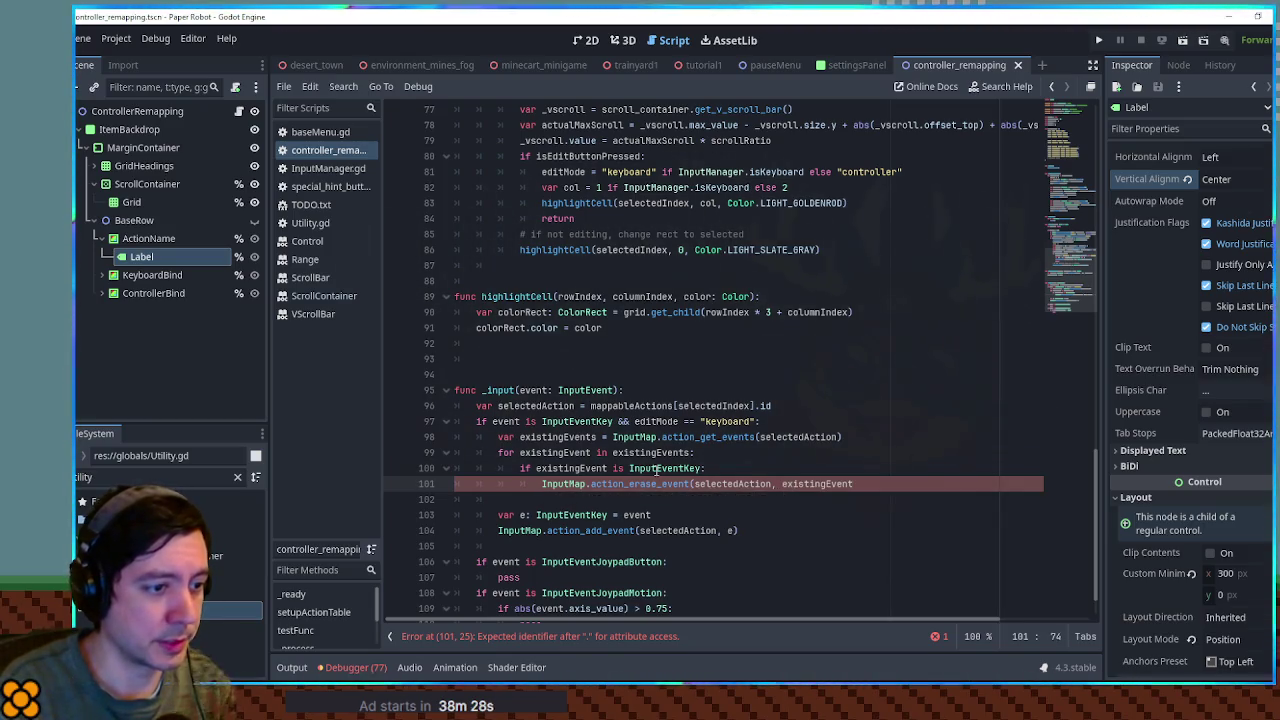
{"action": "left_click", "coordinate": [783, 497]}
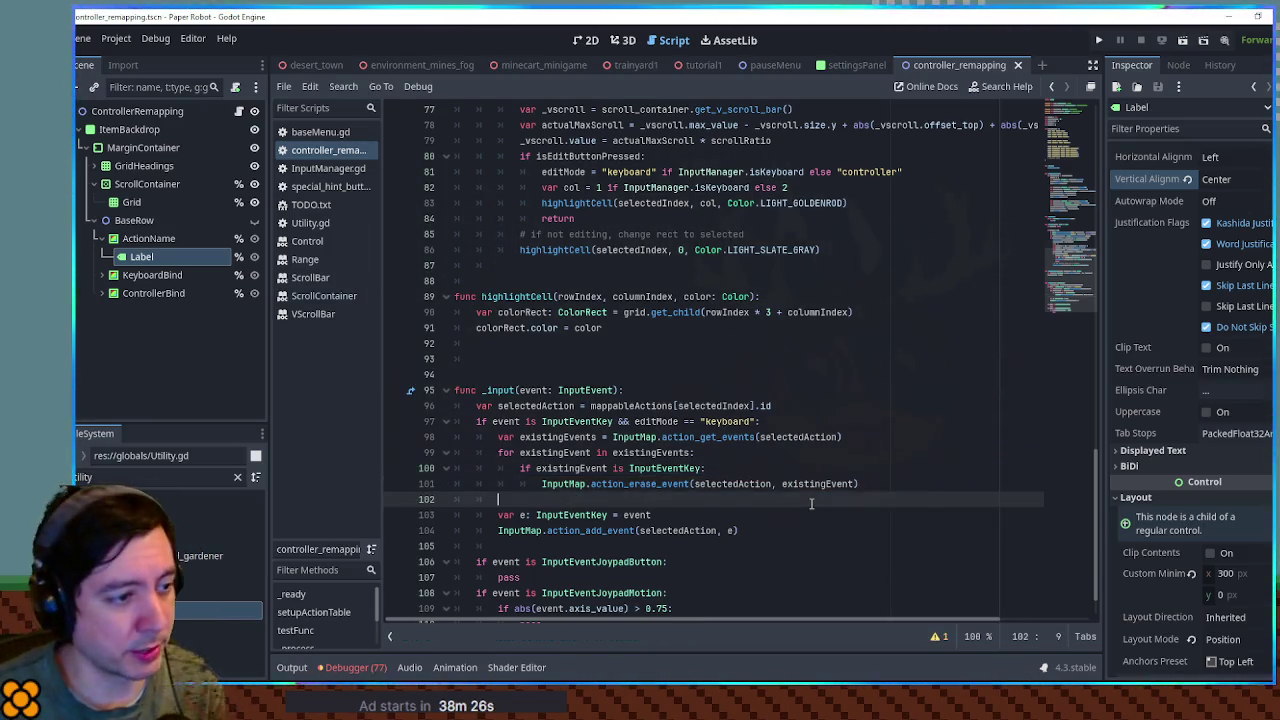
{"action": "key", "text": "BackSpace"}
{"action": "key", "text": "BackSpace"}
{"action": "key", "text": "BackSpace"}
{"action": "left_click", "coordinate": [895, 440]}
{"action": "key", "text": "ctrl+s"}
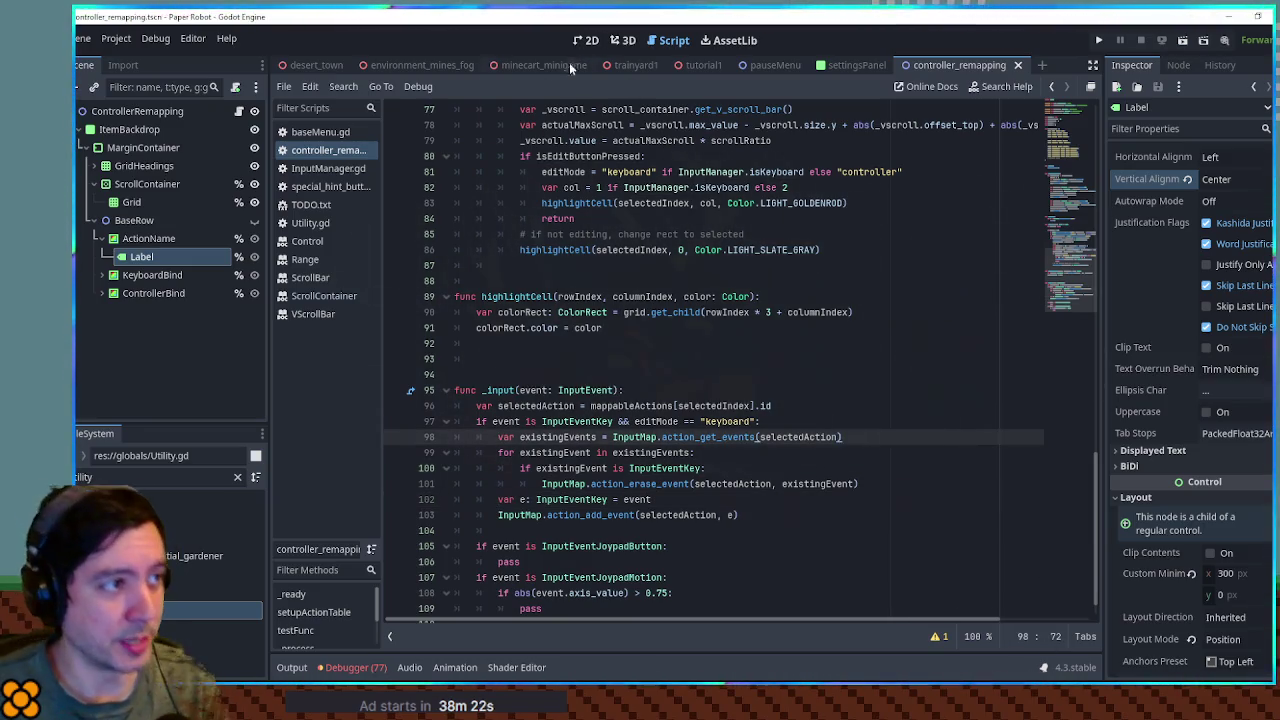
- Run the tutorial1 scene and rebind the Up action to Esc in the Settings menu
{"action": "left_click", "coordinate": [693, 66]}
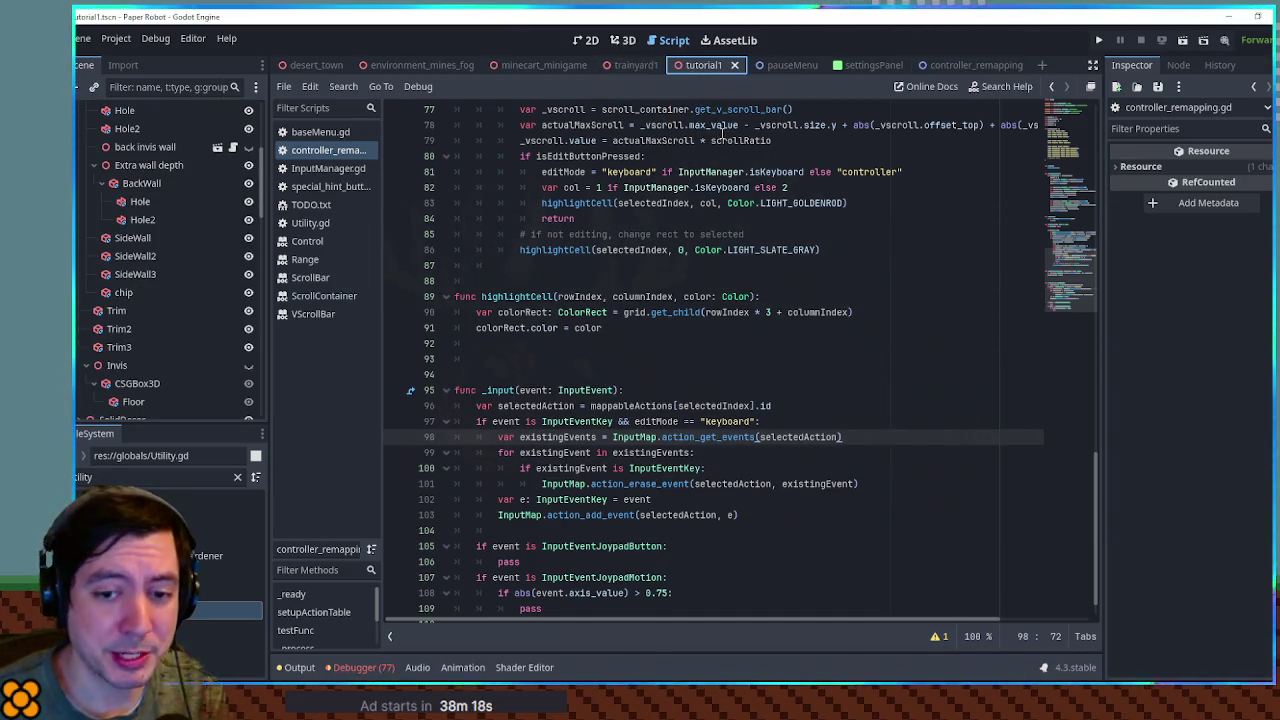
{"action": "key", "text": "F6"}
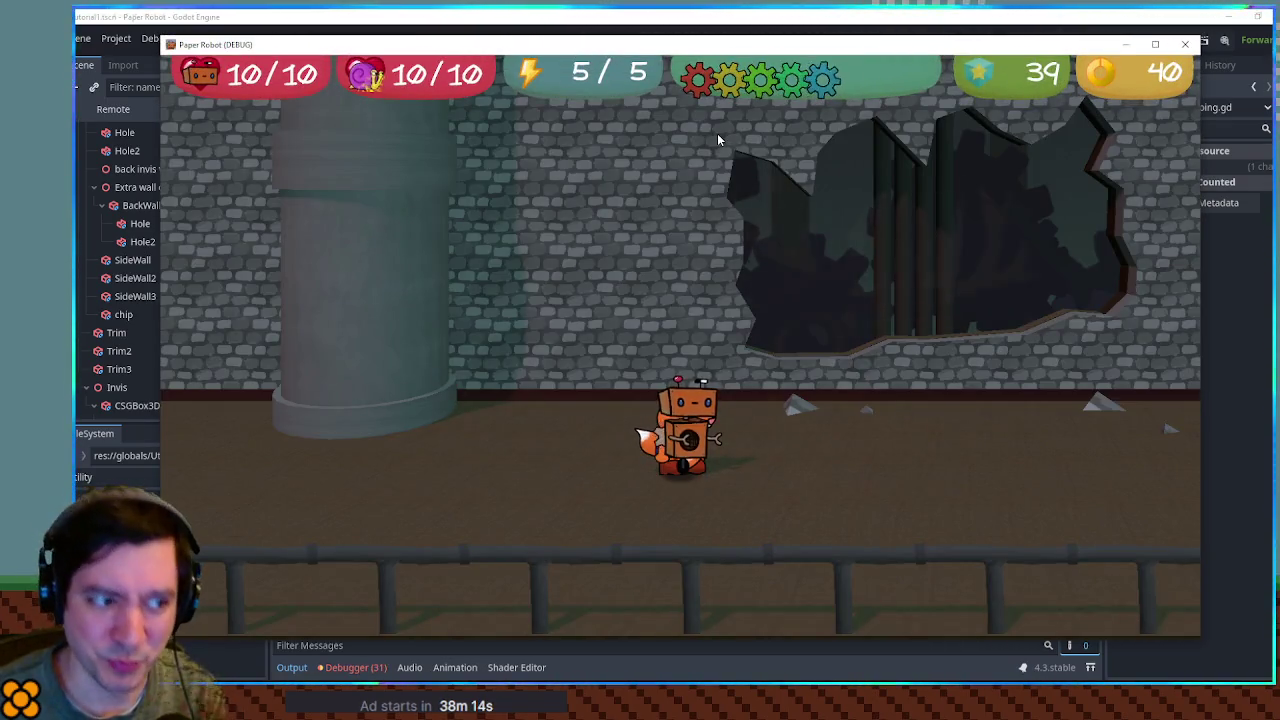
{"action": "key", "text": "Escape"}
{"action": "key", "text": "Down"}
{"action": "key", "text": "Up"}
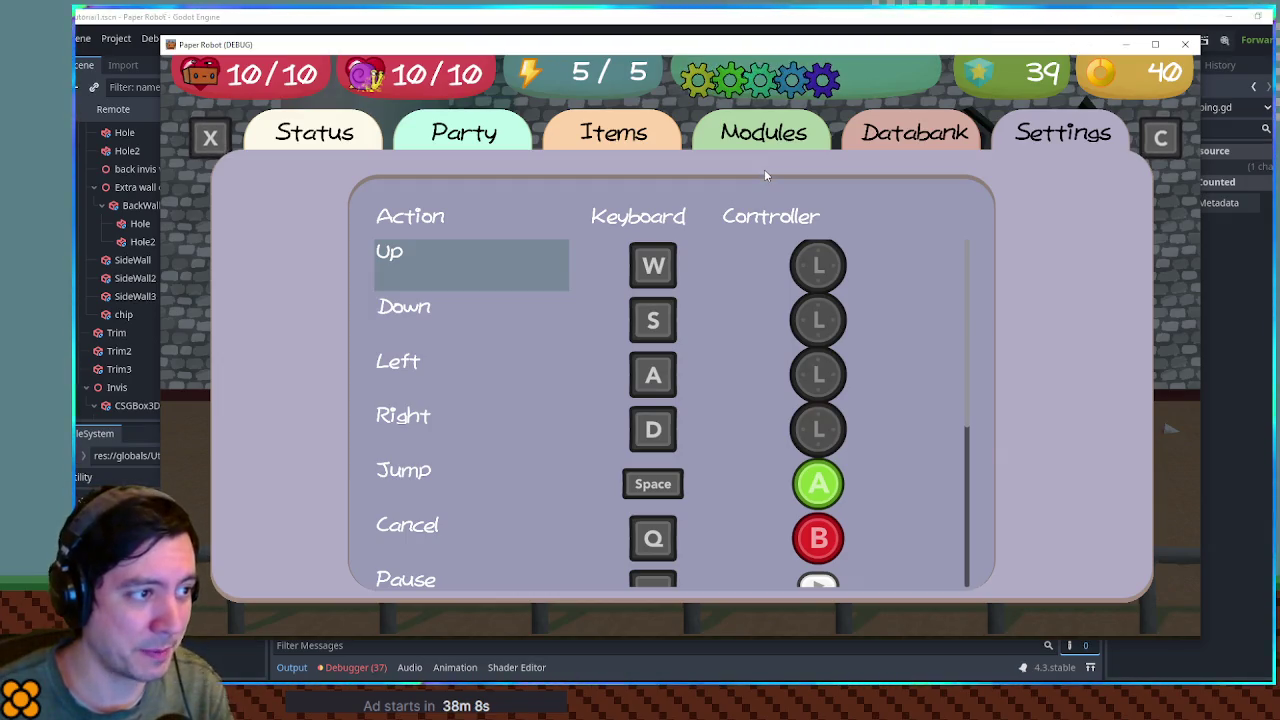
{"action": "key", "text": "Right"}
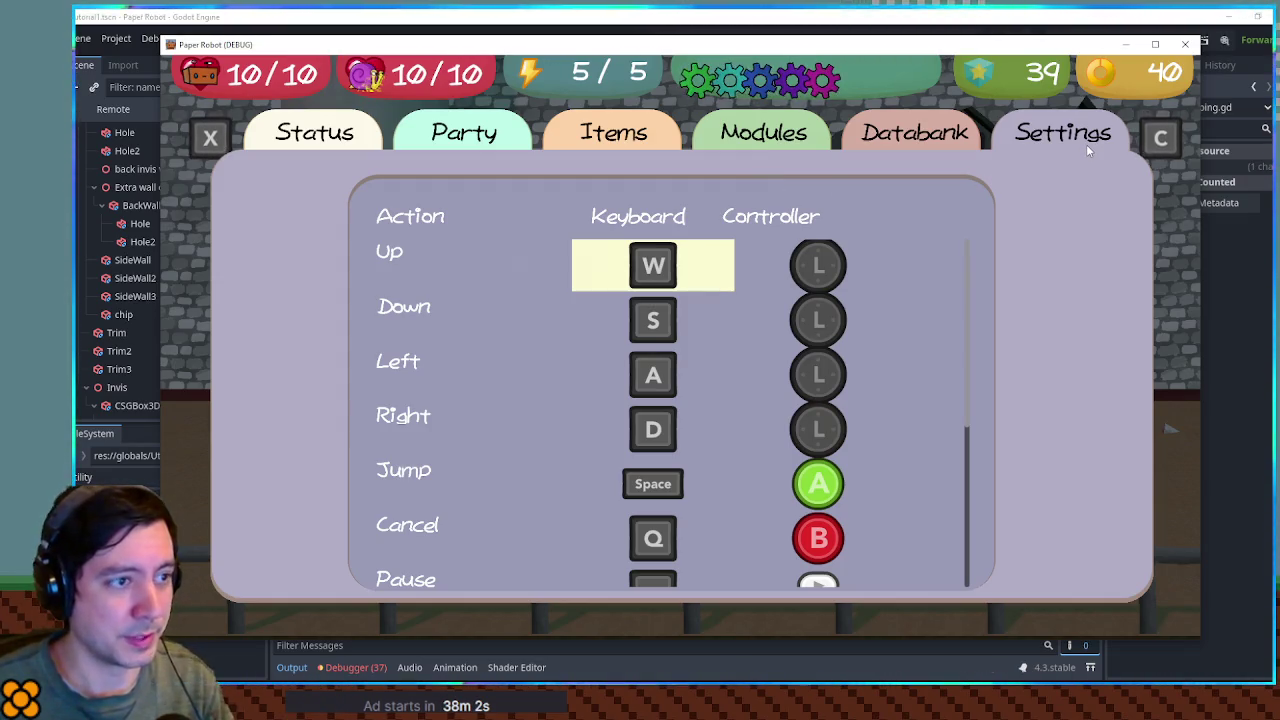
{"action": "key", "text": "Escape"}
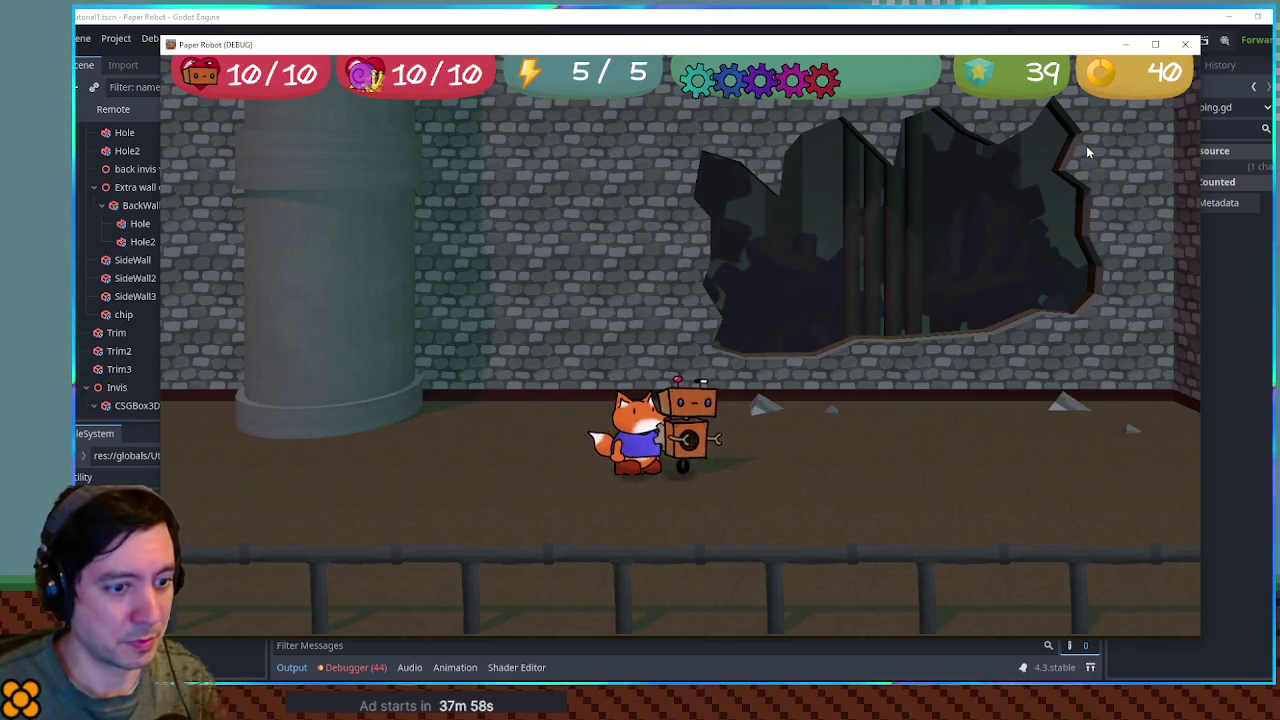
- Walk the robot around with W, A and D to test the controls
{"action": "key", "text": "w"}
{"action": "key", "text": "a"}
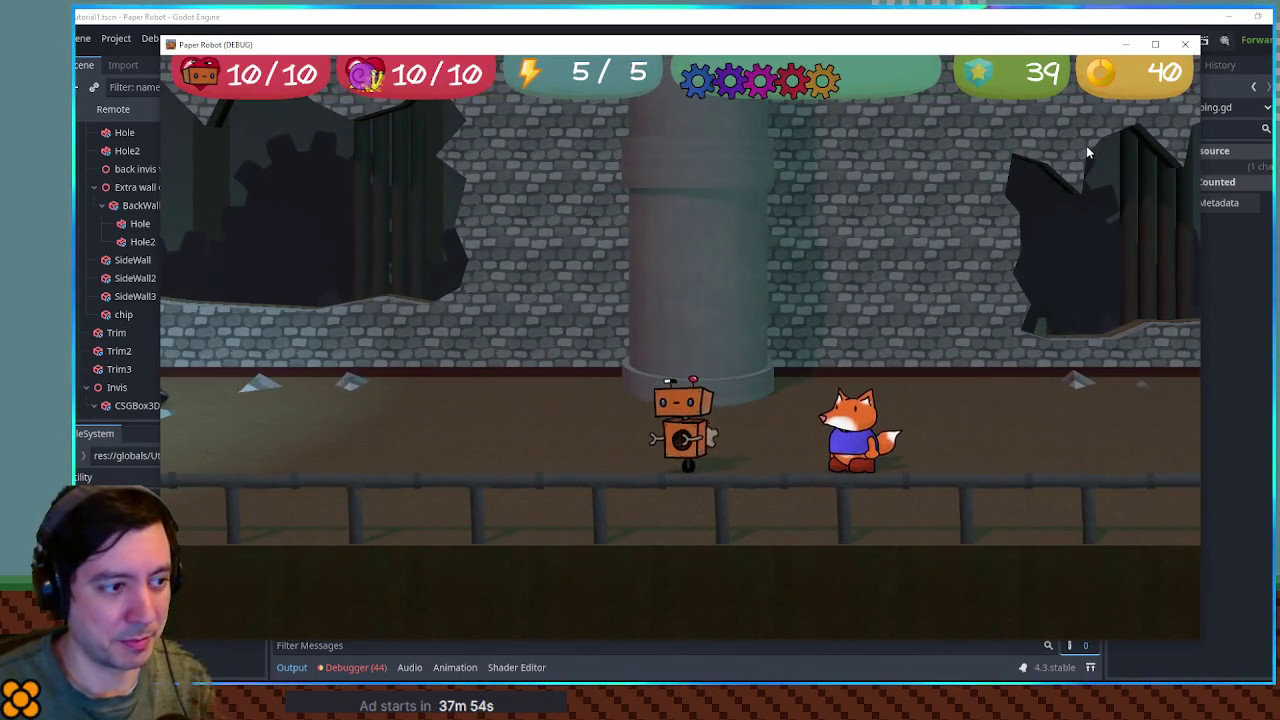
{"action": "key", "text": "d"}
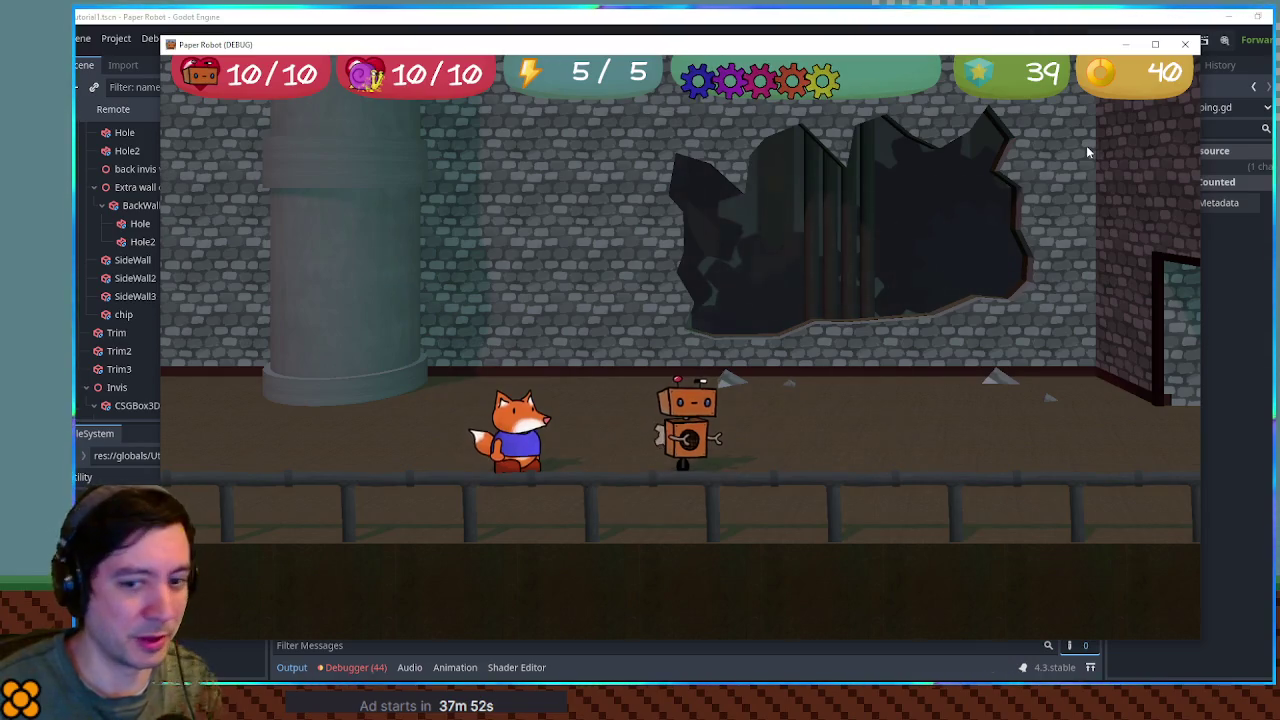
{"action": "key", "text": "a"}
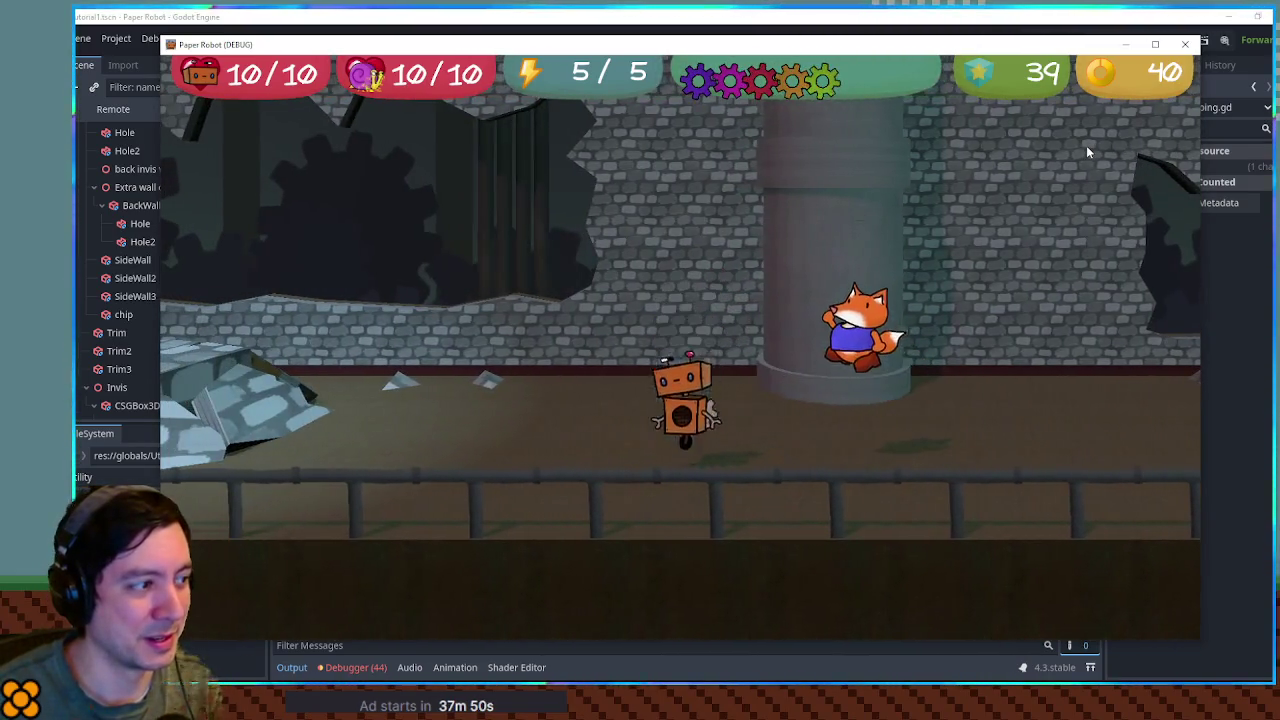
{"action": "key", "text": "d"}
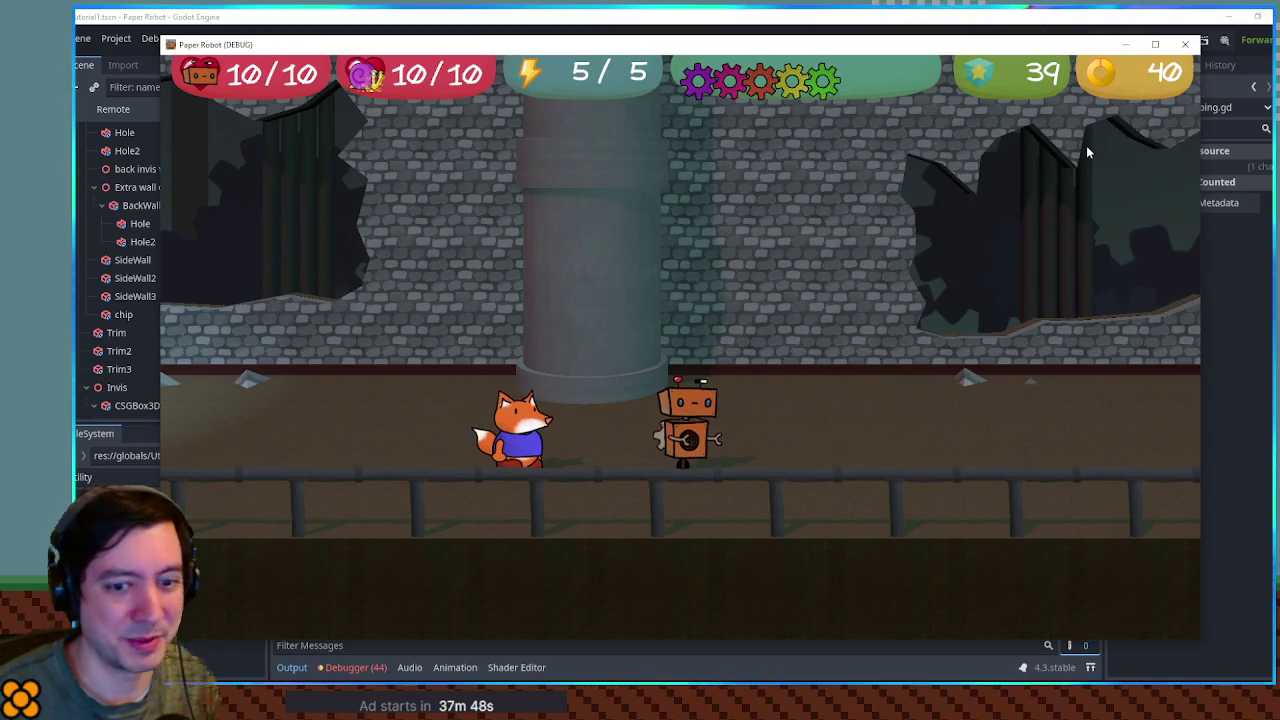
{"action": "key", "text": "w"}
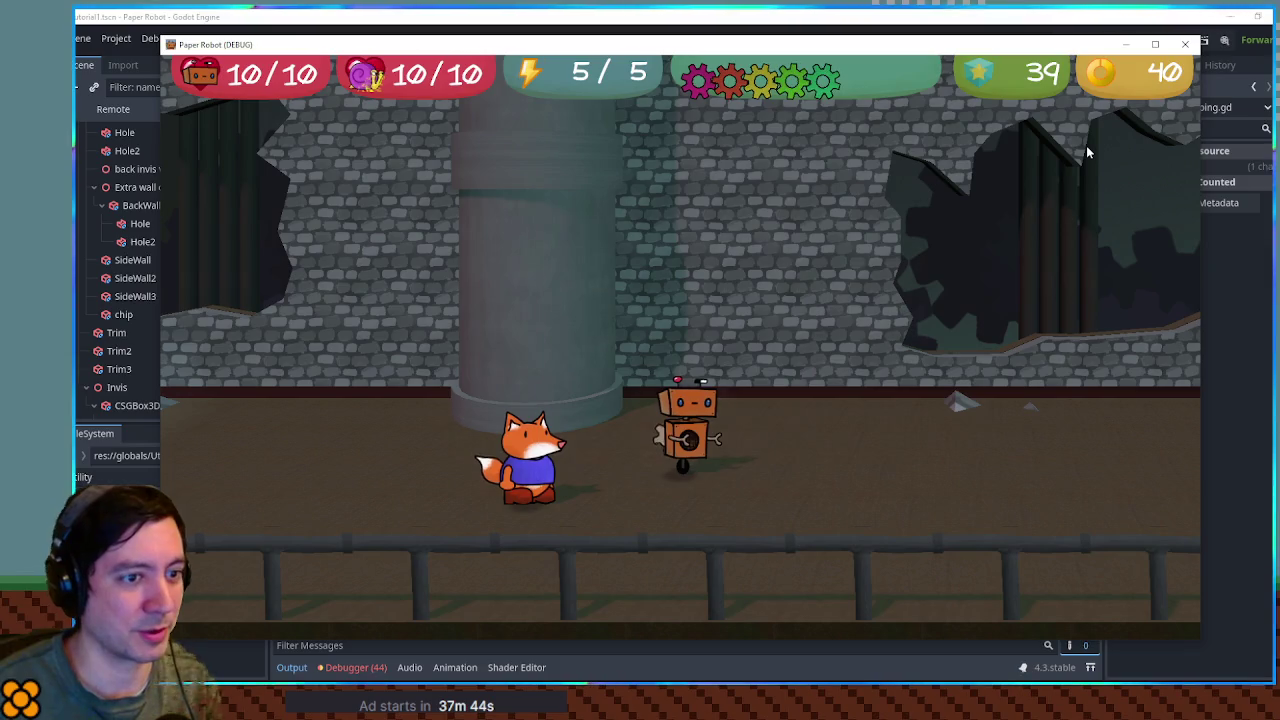
- Reopen the Settings menu to check the bindings, then close the game window
{"action": "key", "text": "Escape"}
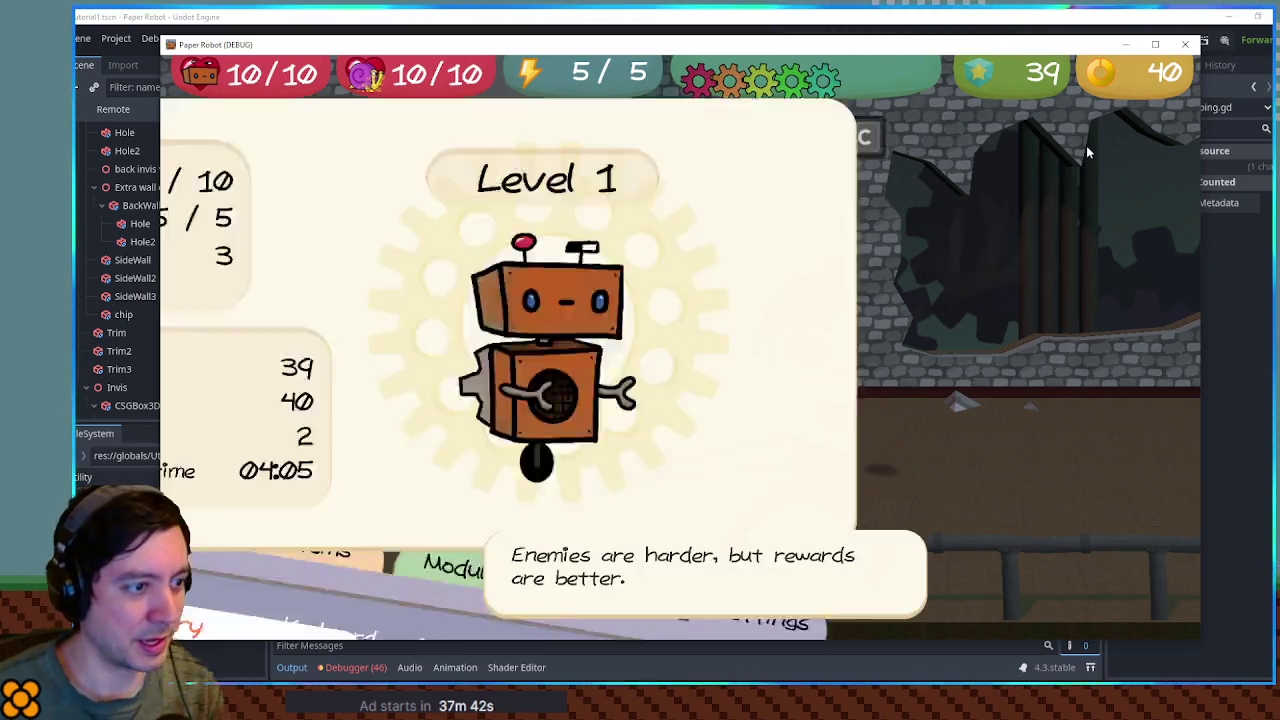
{"action": "key", "text": "Escape"}
{"action": "key", "text": "Escape"}
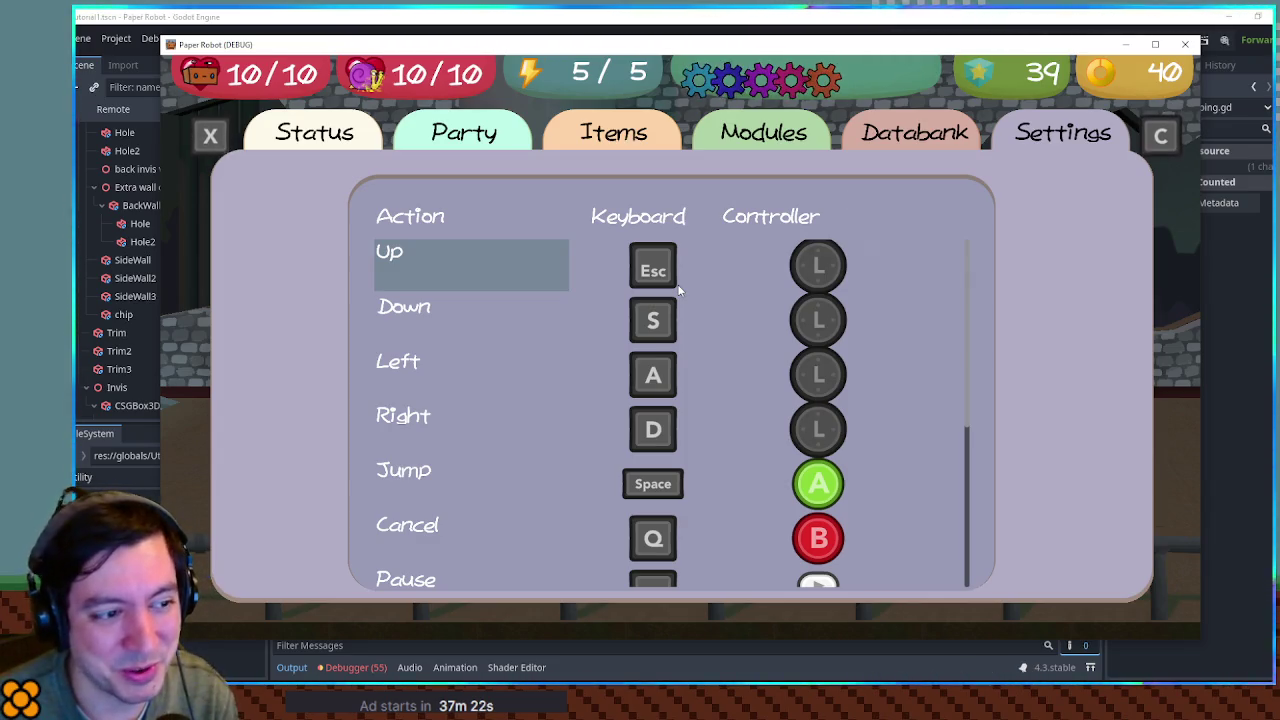
{"action": "key", "text": "Up"}
{"action": "key", "text": "Escape"}
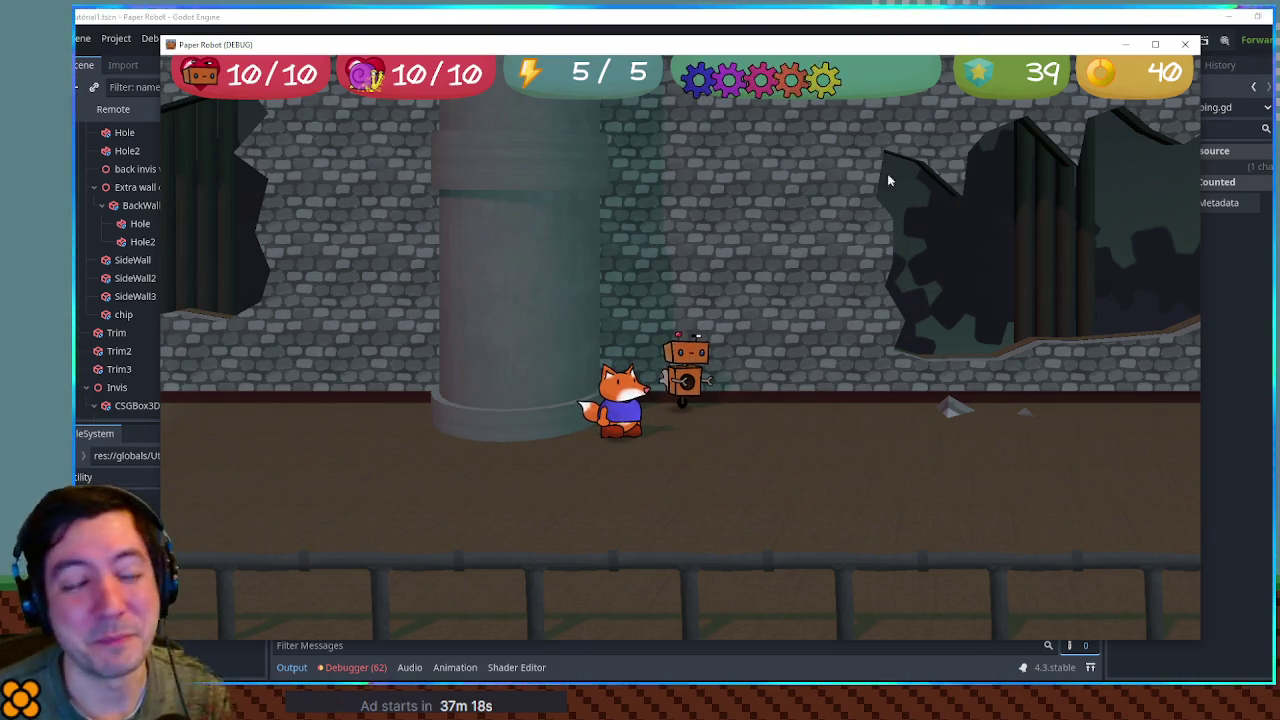
{"action": "left_click", "coordinate": [1185, 44]}
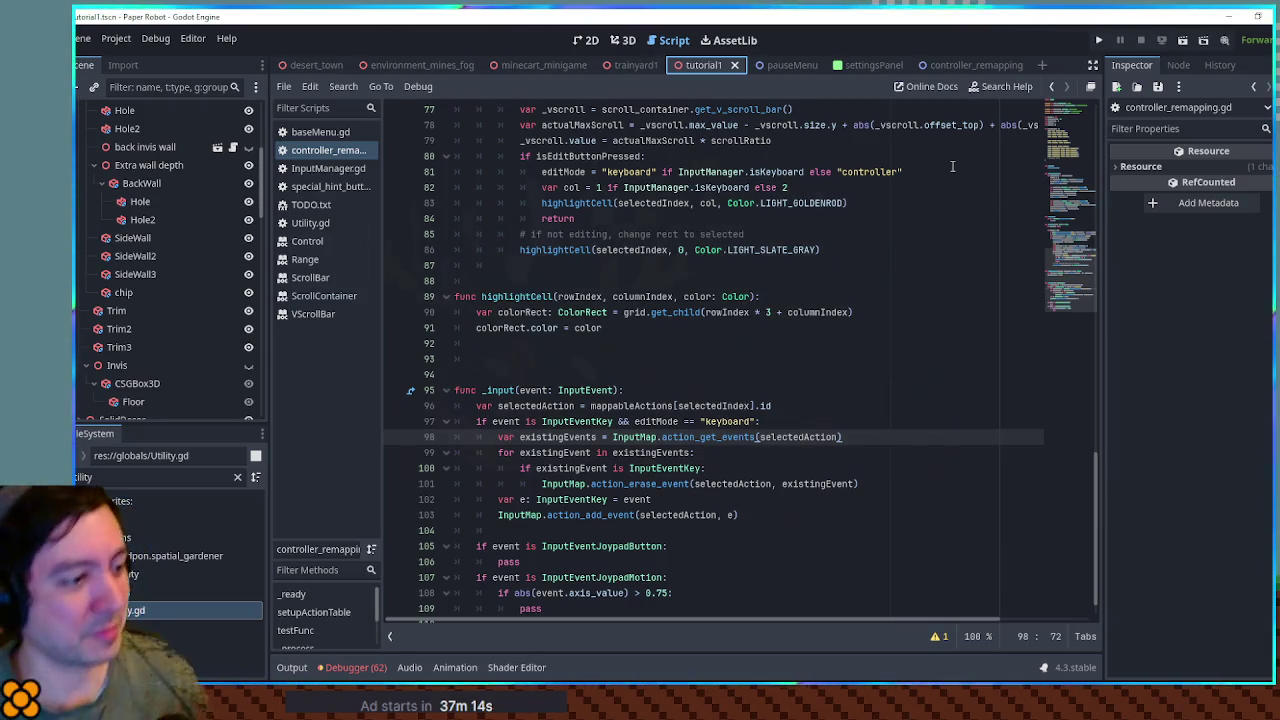
- Add an editMode reset to "" on line 104 of the keyboard branch
{"action": "scroll", "coordinate": [496, 328], "scroll_direction": "up", "scroll_amount": 4}
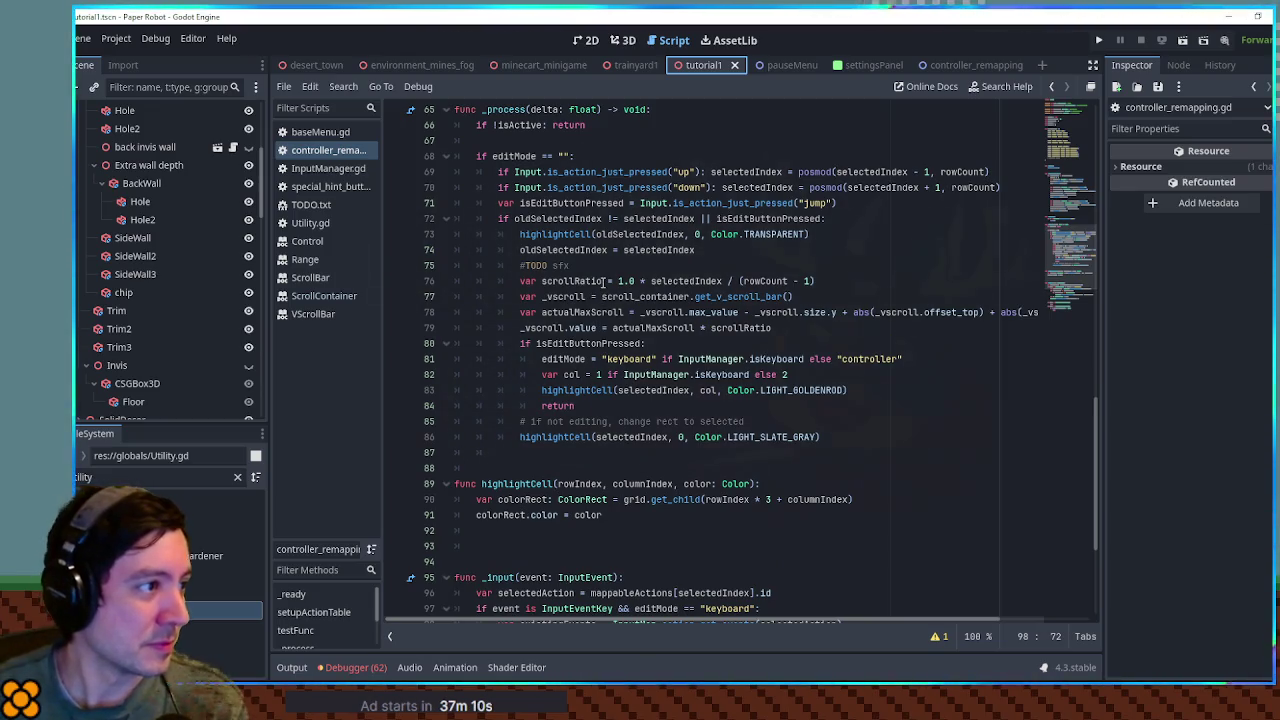
{"action": "left_click_drag", "start_coordinate": [492, 156], "coordinate": [570, 156]}
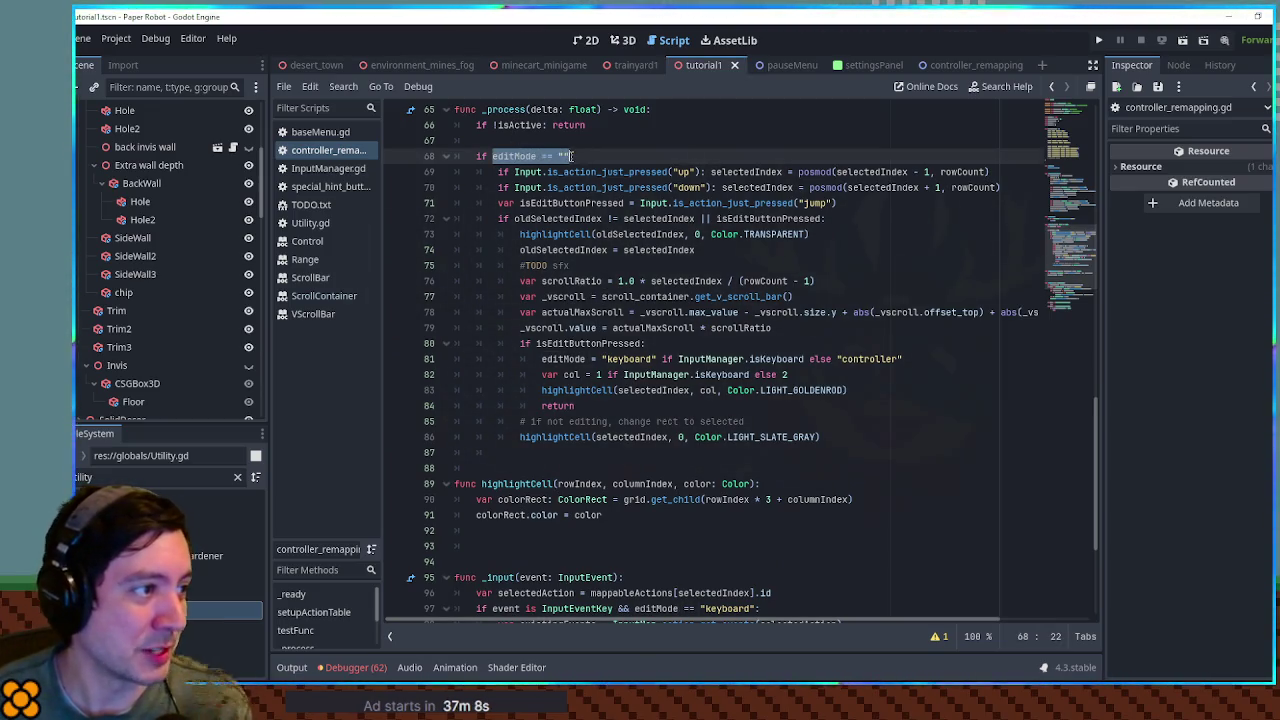
{"action": "scroll", "coordinate": [575, 496], "scroll_direction": "down", "scroll_amount": 5}
{"action": "left_click", "coordinate": [575, 496]}
{"action": "type", "text": "editMode == \"\""}
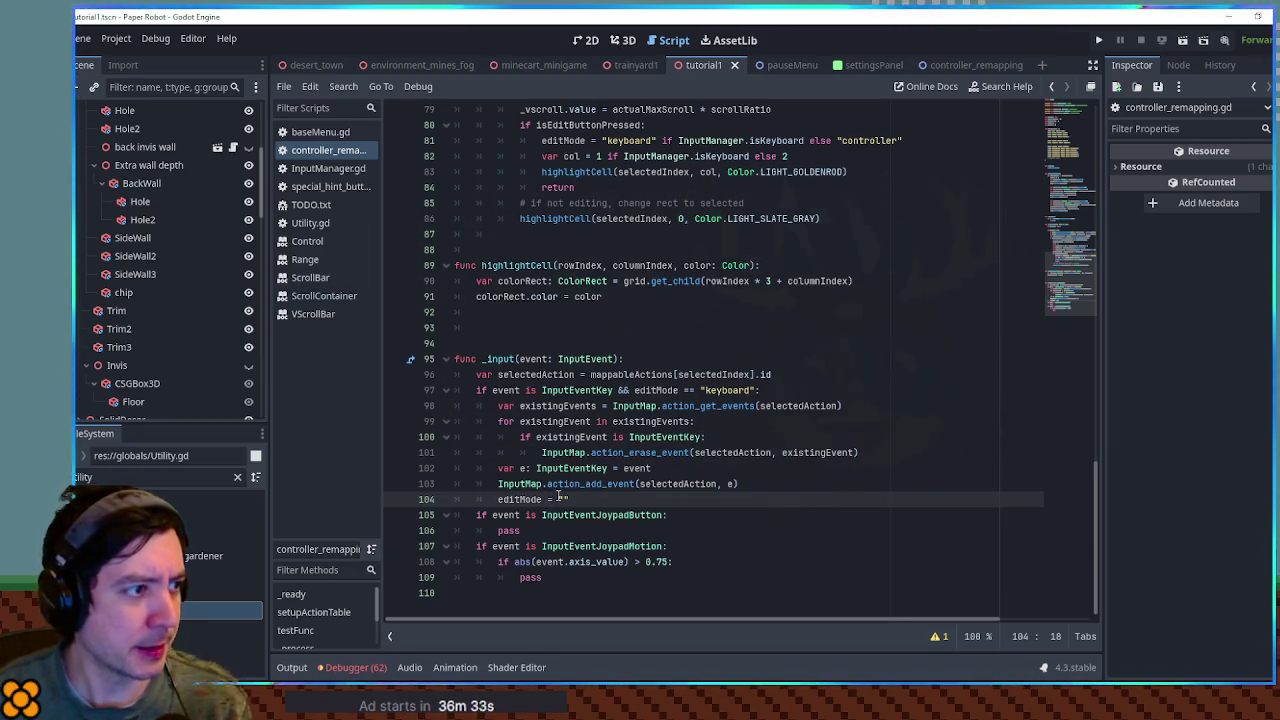
- Copy the goldenrod highlightCell line to line 105 below the editMode reset, aligned
{"action": "scroll", "coordinate": [558, 497], "scroll_direction": "up", "scroll_amount": 1}
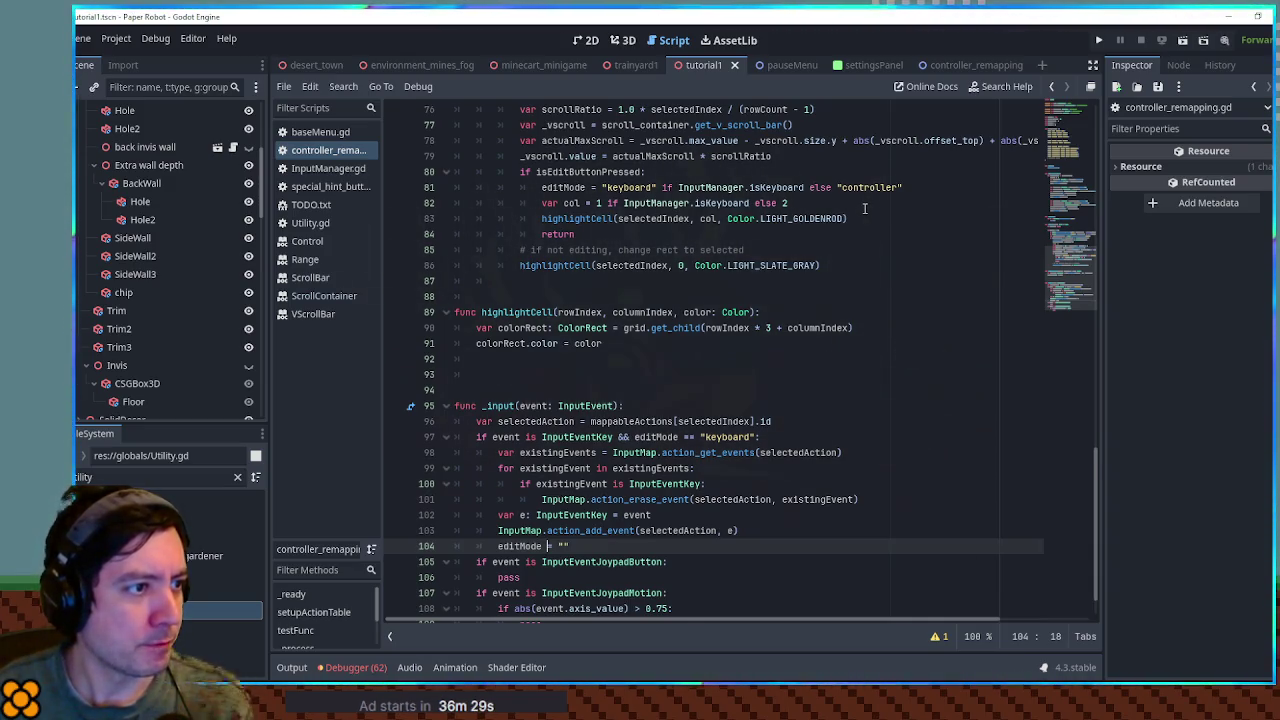
{"action": "left_click_drag", "start_coordinate": [864, 215], "coordinate": [864, 206]}
{"action": "key", "text": "ctrl+c"}
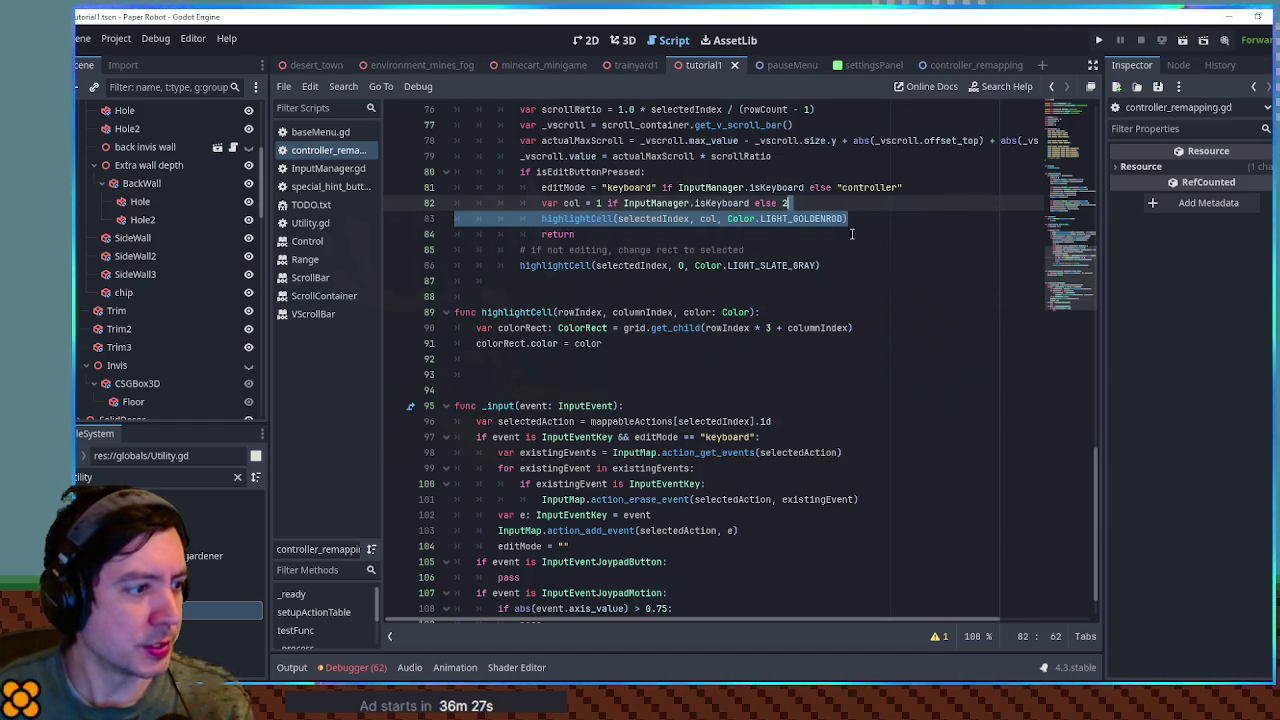
{"action": "left_click", "coordinate": [657, 549]}
{"action": "key", "text": "ctrl+v"}
{"action": "key", "text": "shift+Tab"}
{"action": "key", "text": "shift+Tab"}
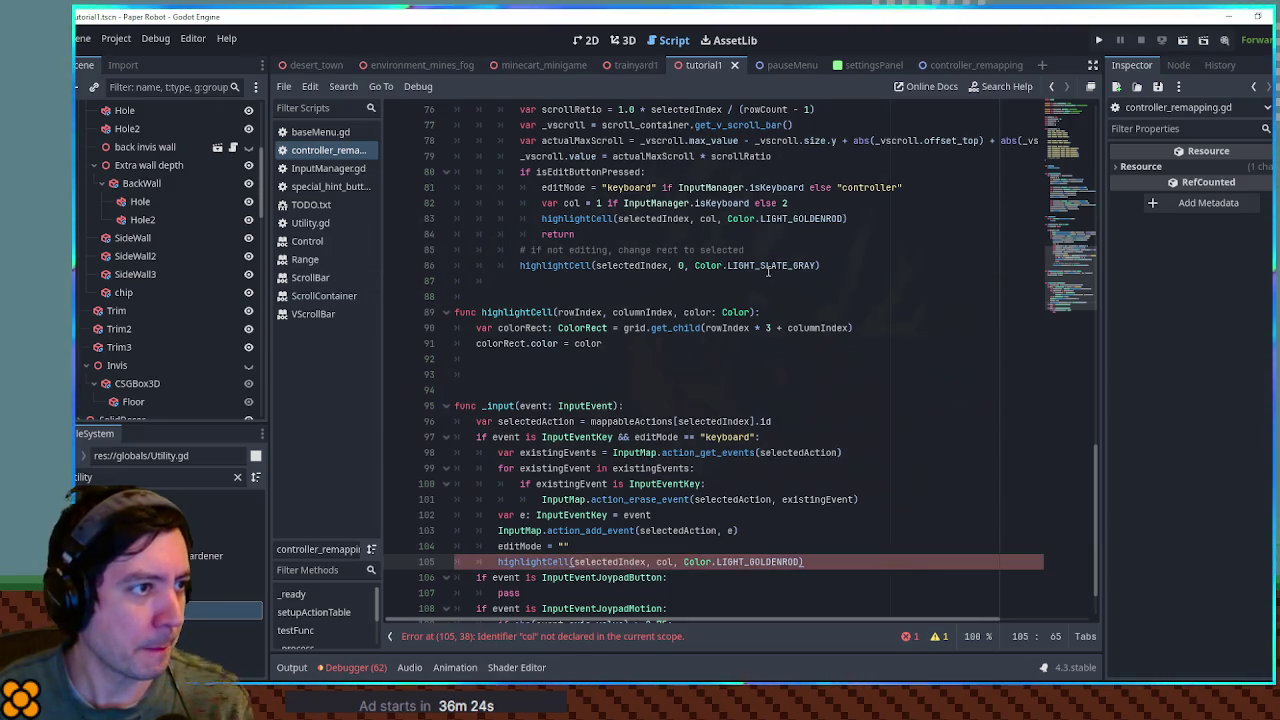
- Change line 105 to highlightCell(selectedIndex, 1, Color.TRANSPARENT) and run the project
{"action": "double_click", "coordinate": [664, 562]}
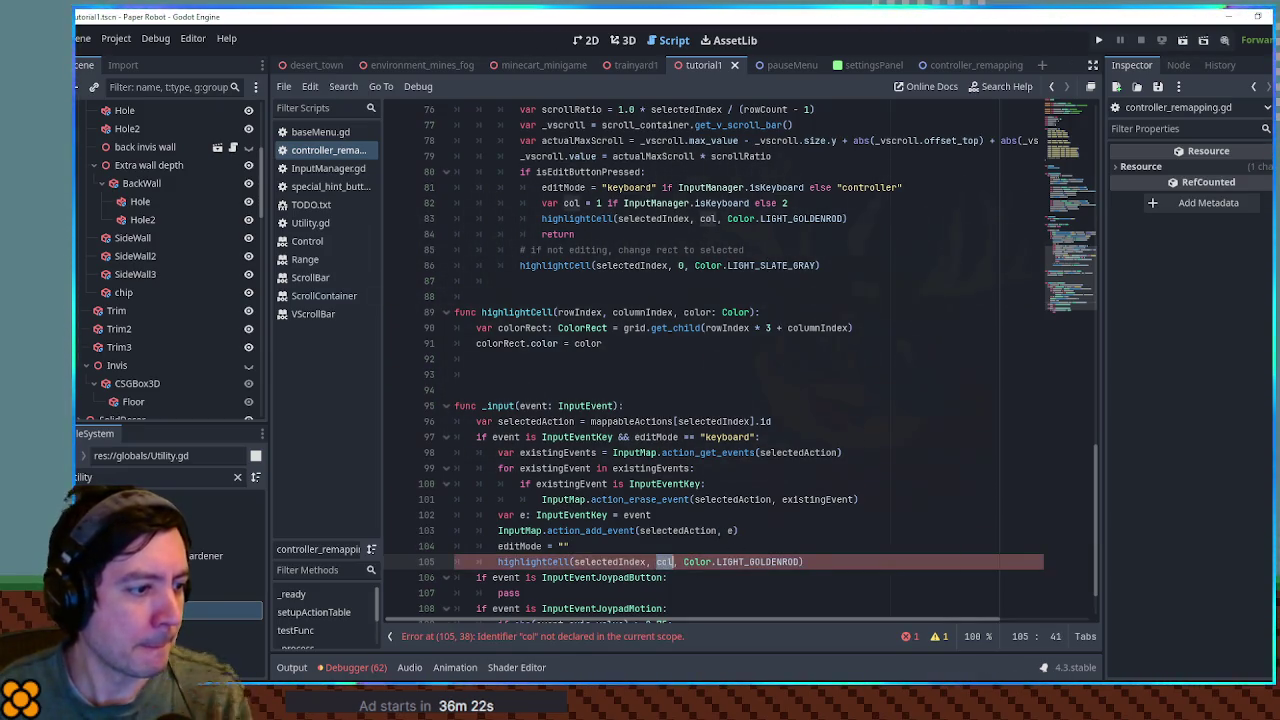
{"action": "type", "text": "1"}
{"action": "double_click", "coordinate": [752, 562]}
{"action": "type", "text": "trans"}
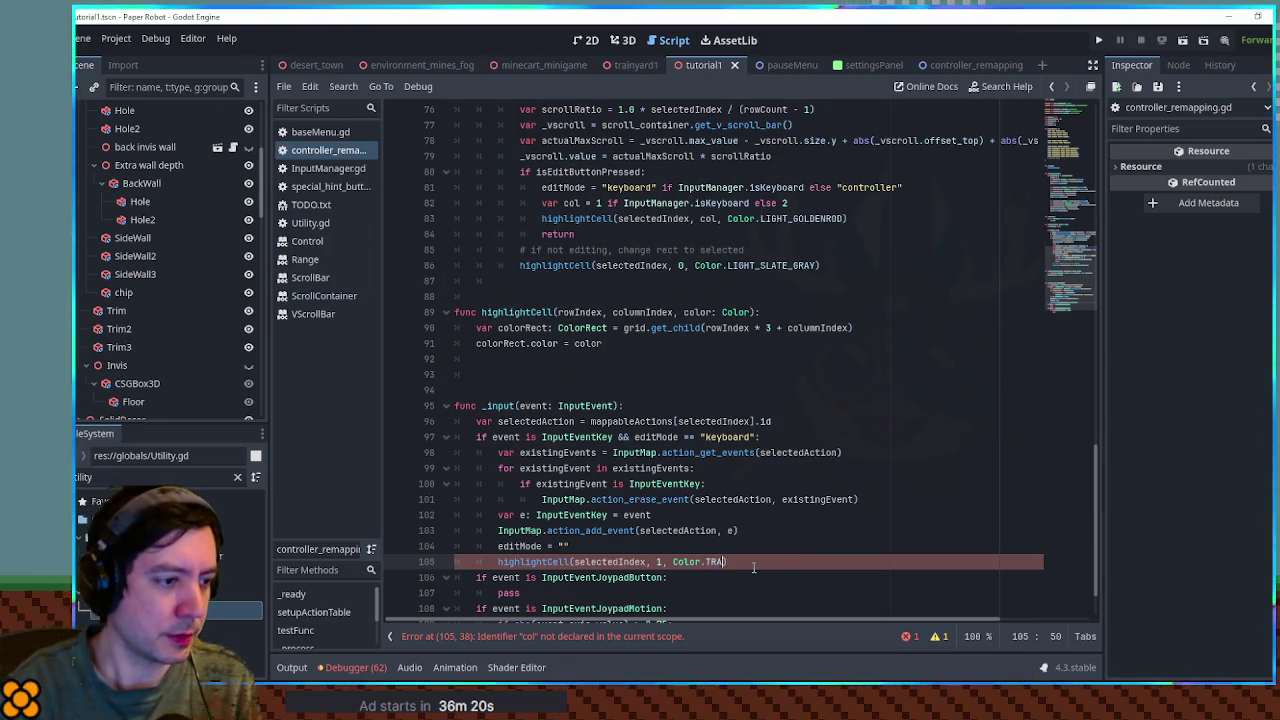
{"action": "key", "text": "Return"}
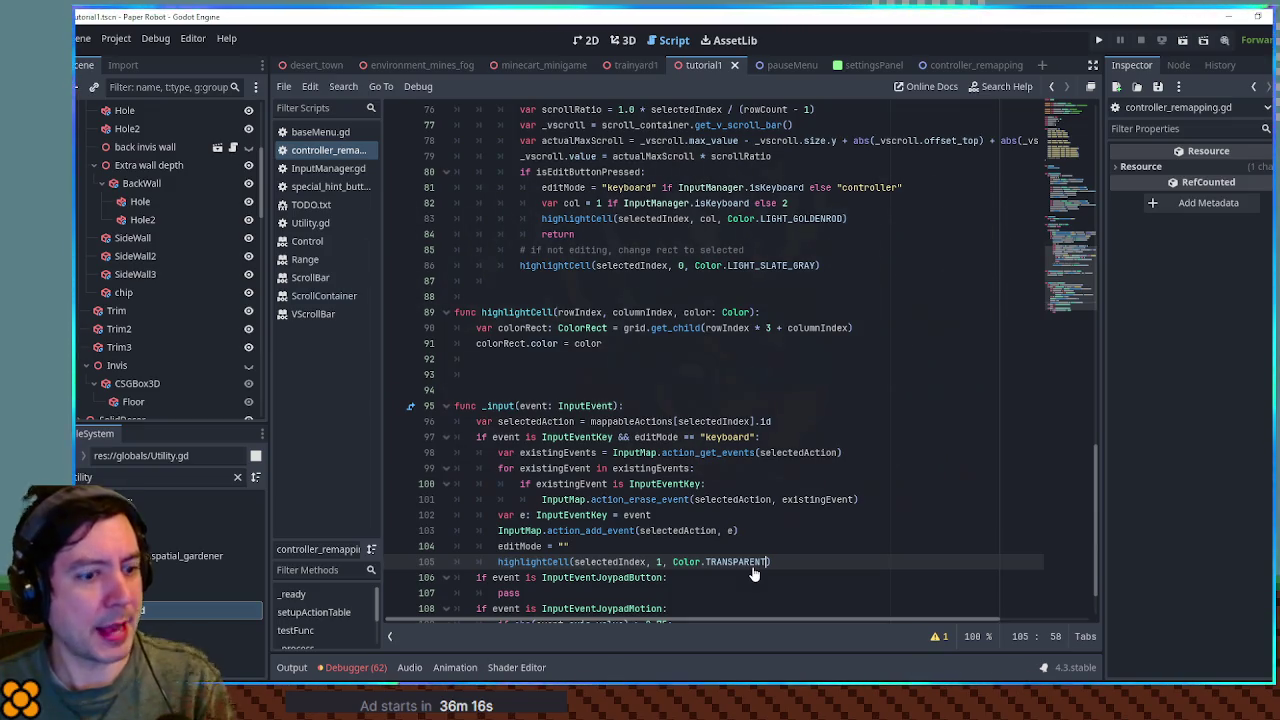
{"action": "key", "text": "F5"}
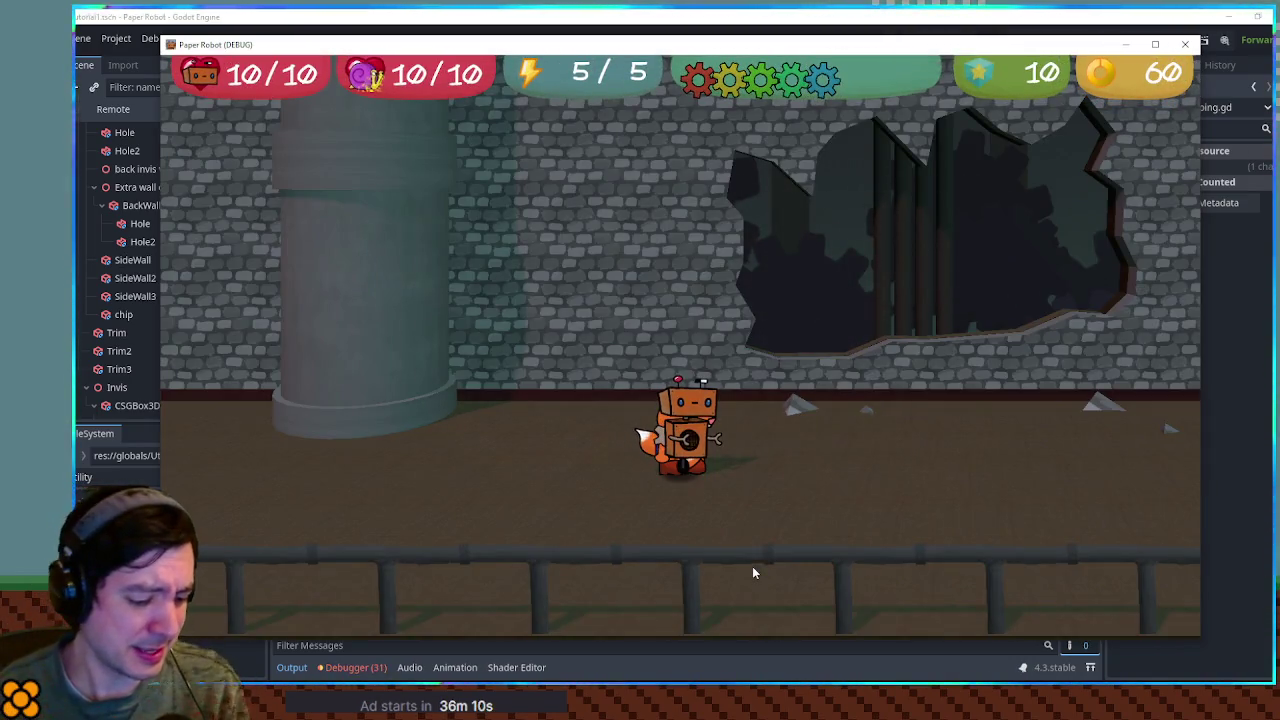
- Open the game's Settings page, start remapping Up and move through the controls list
{"action": "key", "text": "Escape"}
{"action": "key", "text": "Escape"}
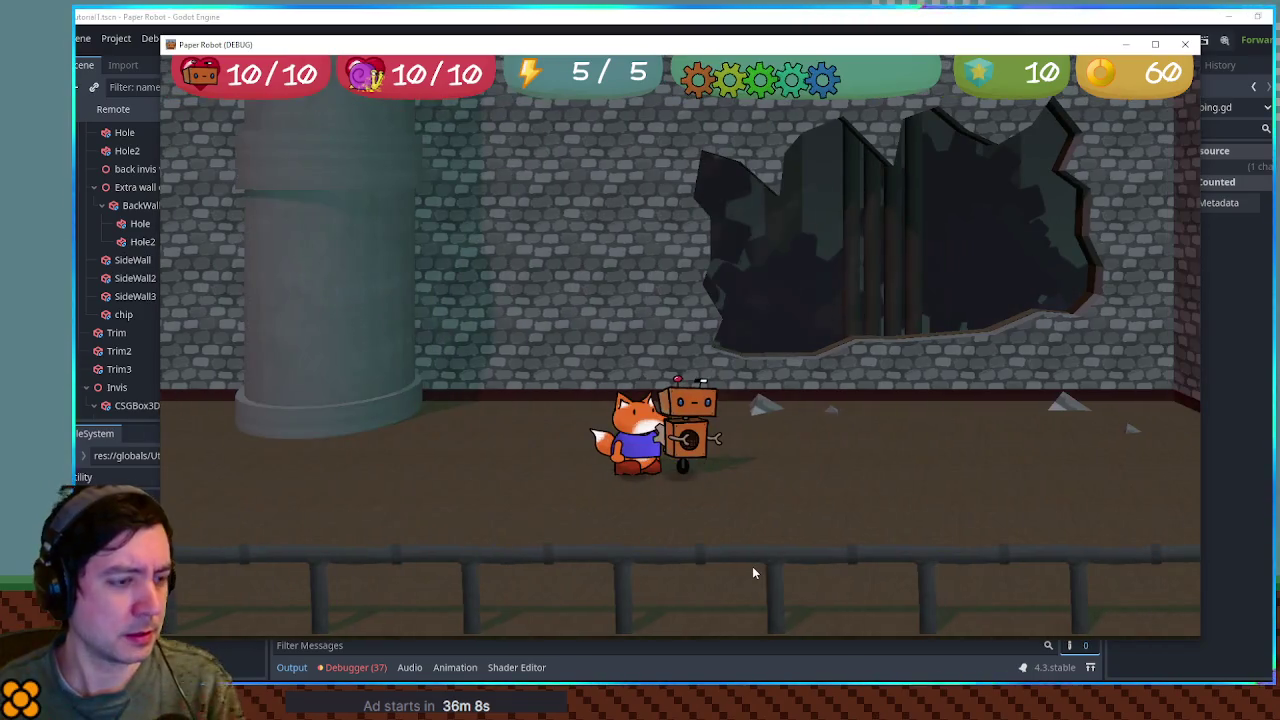
{"action": "key", "text": "Escape"}
{"action": "key", "text": "Down"}
{"action": "key", "text": "Up"}
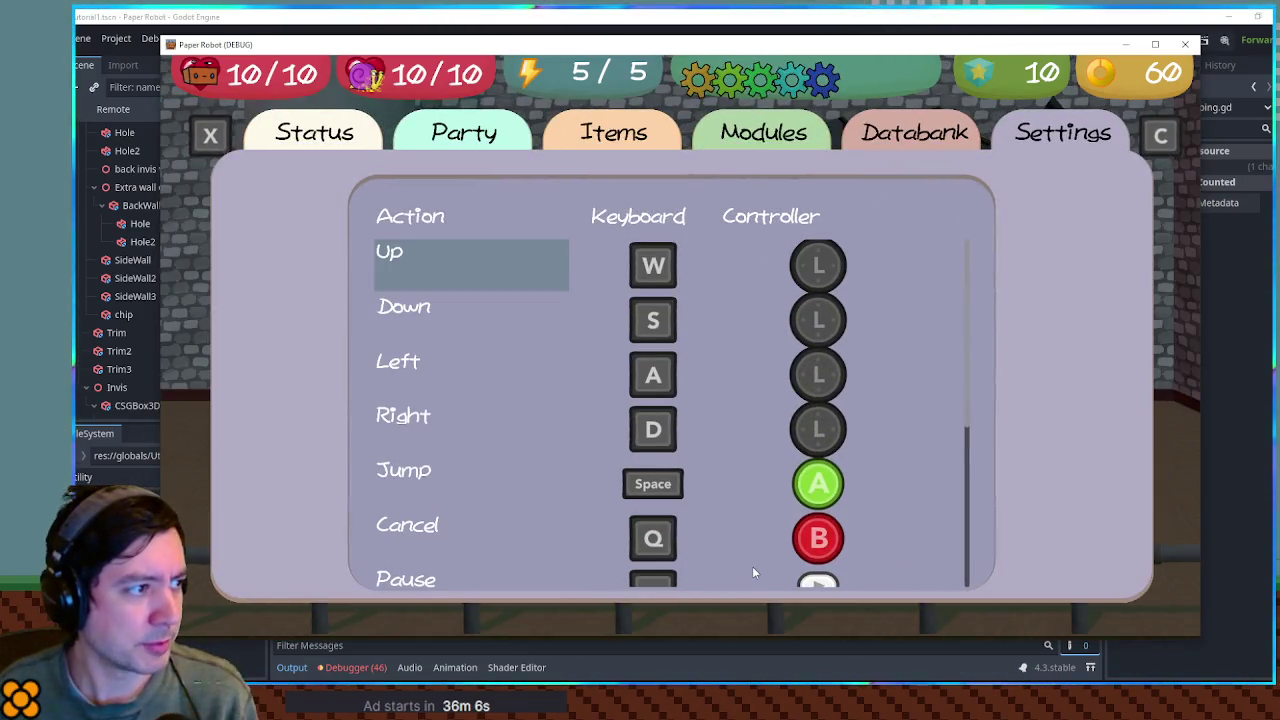
{"action": "key", "text": "Return"}
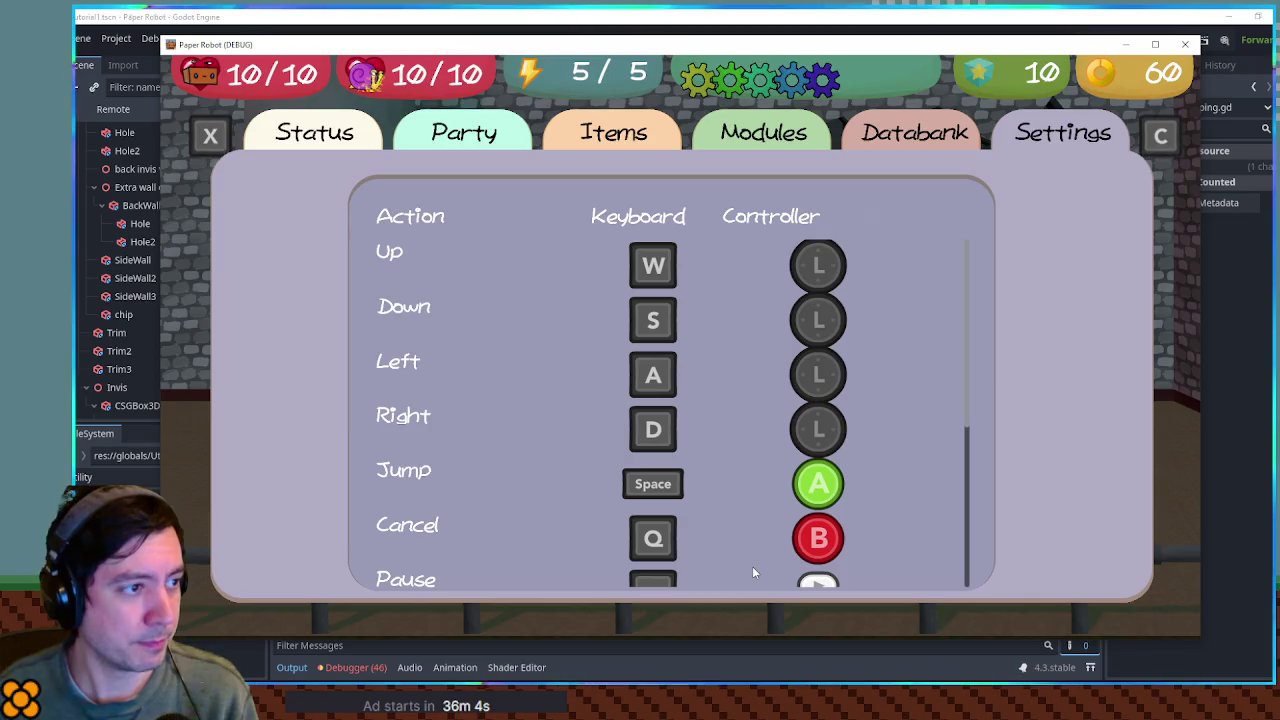
{"action": "key", "text": "Down"}
{"action": "key", "text": "Down"}
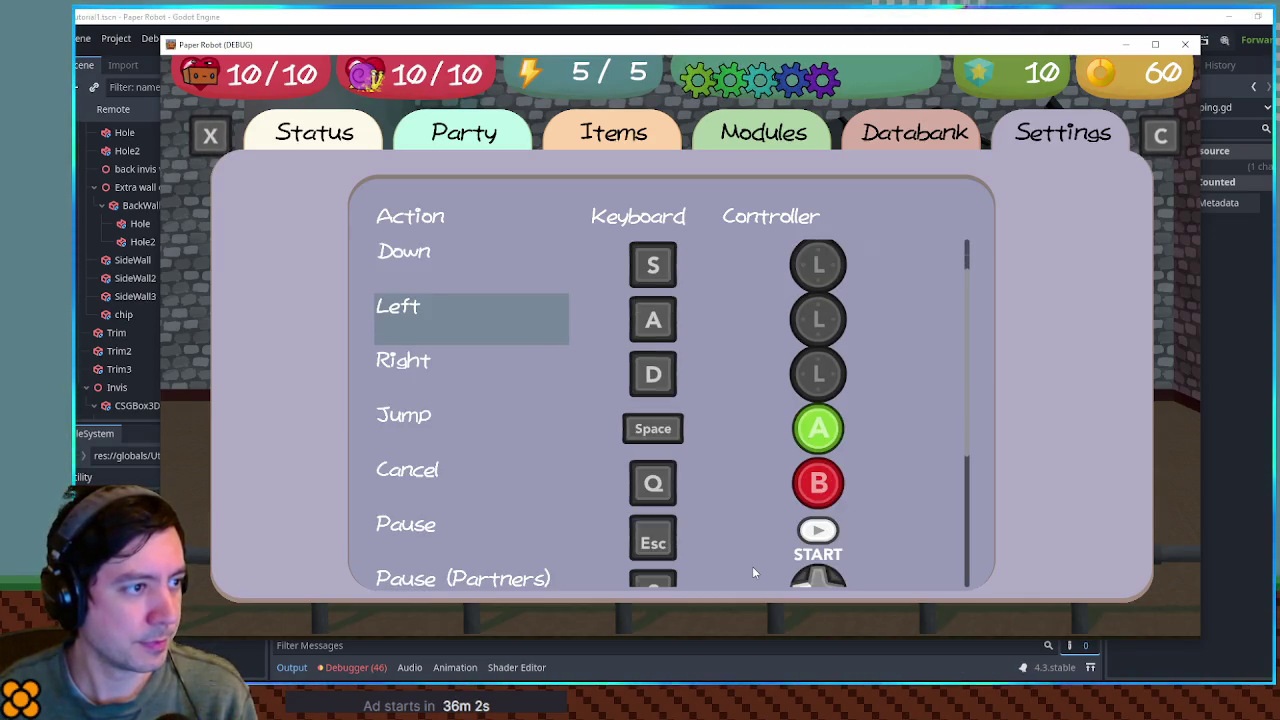
{"action": "key", "text": "Down"}
{"action": "key", "text": "Down"}
{"action": "key", "text": "Down"}
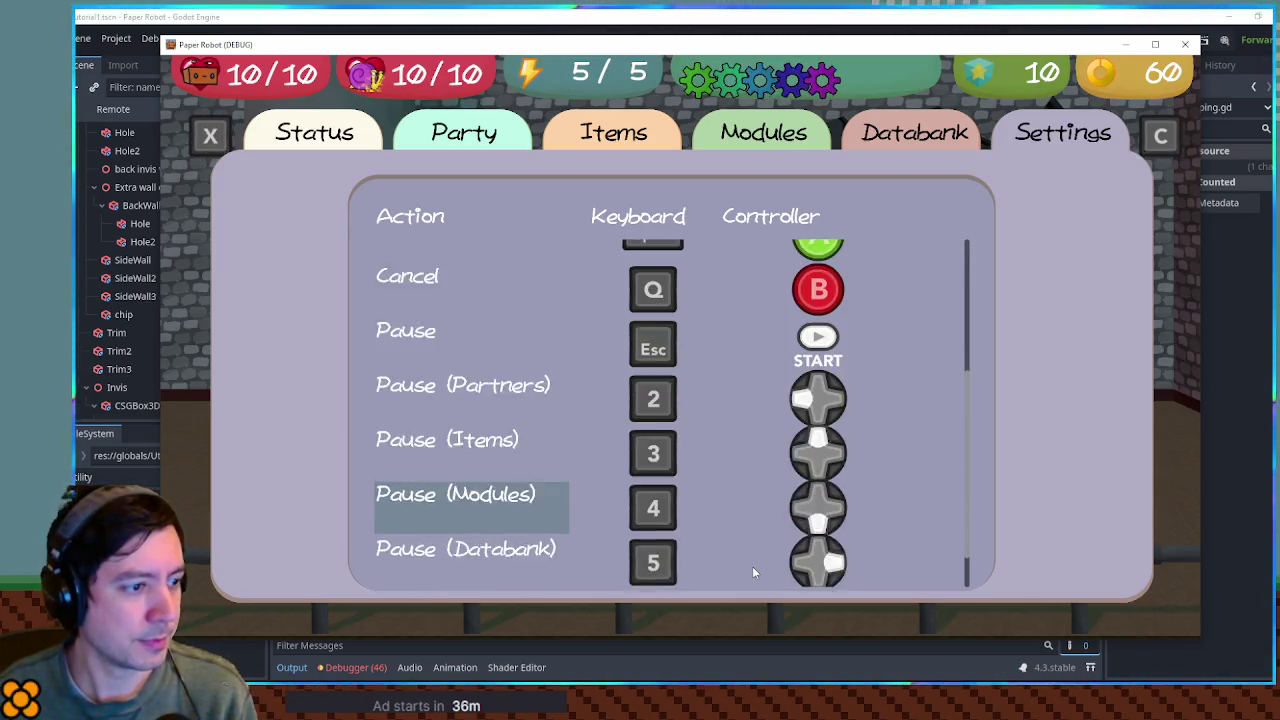
{"action": "key", "text": "Down"}
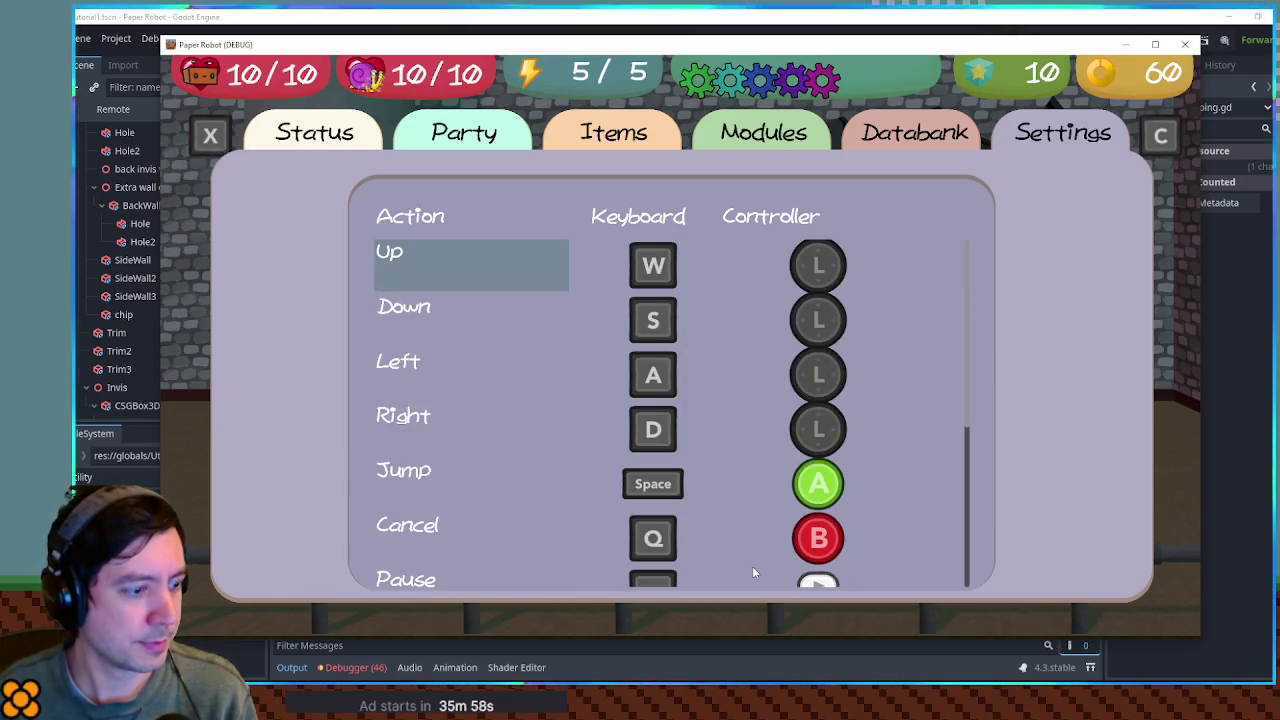
- Switch menu pages, rebind Up to Space, then stop the game
{"action": "key", "text": "c"}
{"action": "key", "text": "x"}
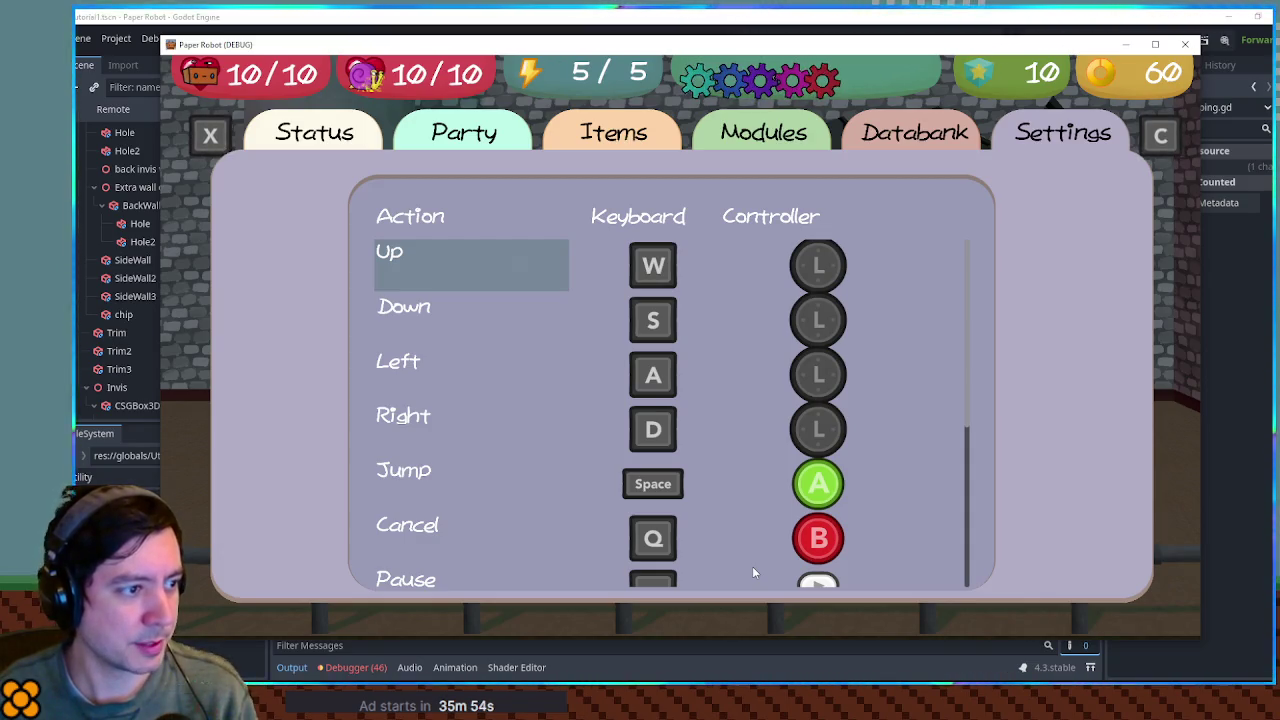
{"action": "key", "text": "Return"}
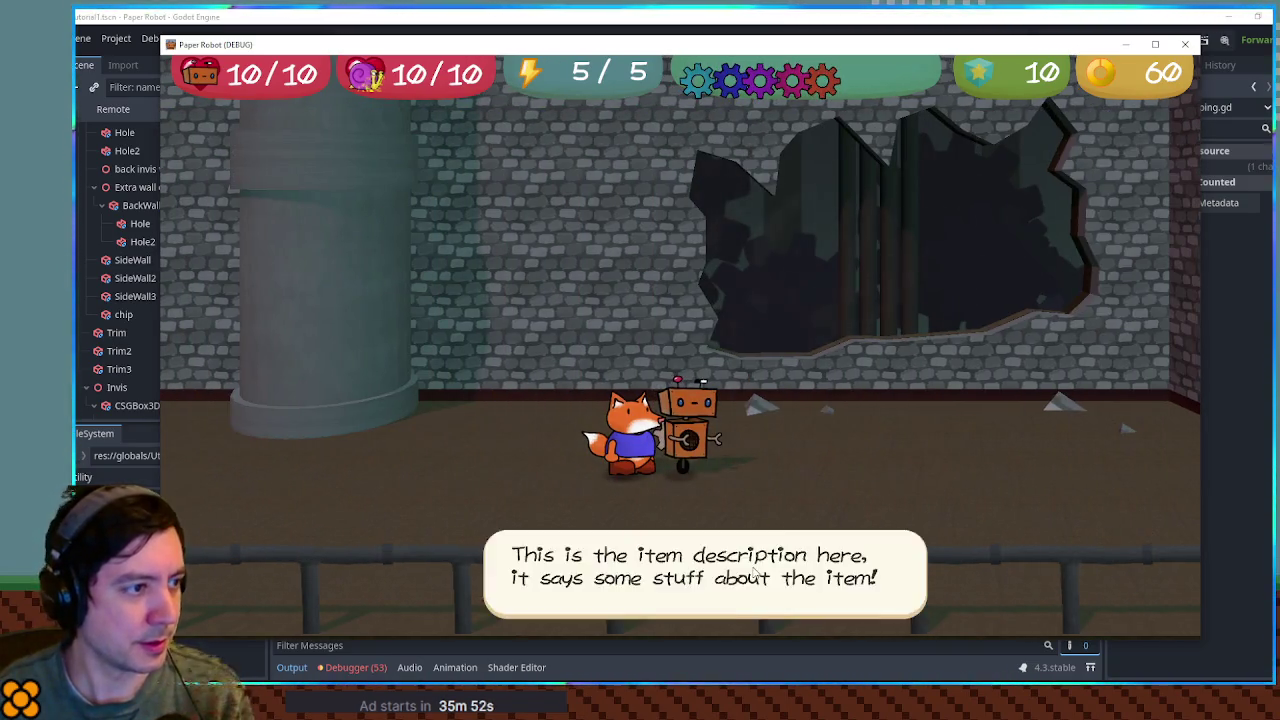
{"action": "key", "text": "space"}
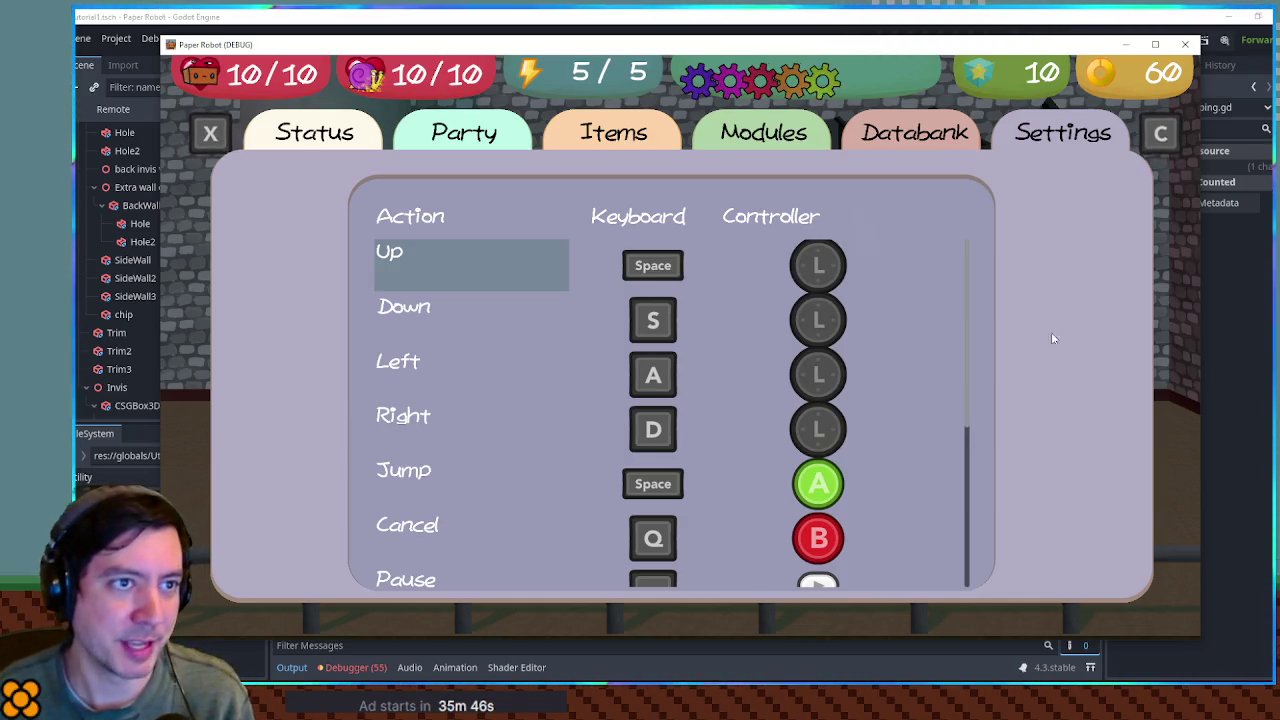
{"action": "key", "text": "alt+Tab"}
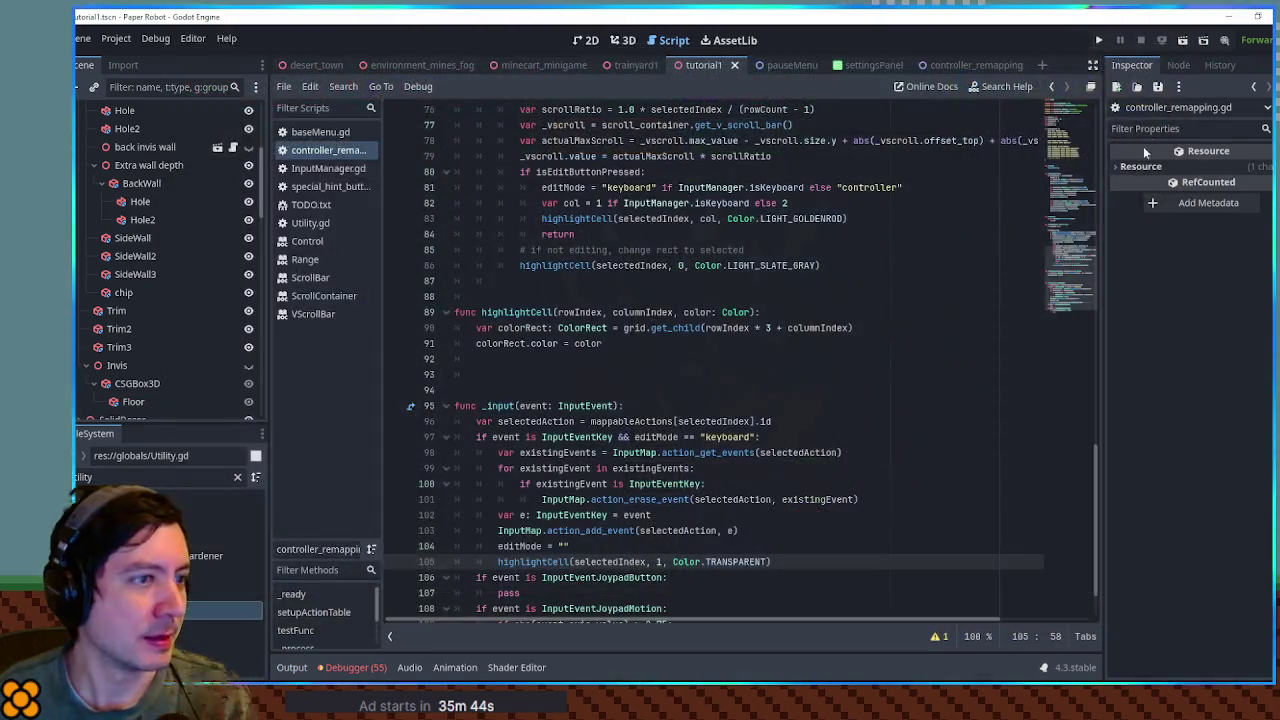
- Open the InputEventKey docs from line 97 and read the pressed property description
{"action": "left_click", "coordinate": [1066, 88]}
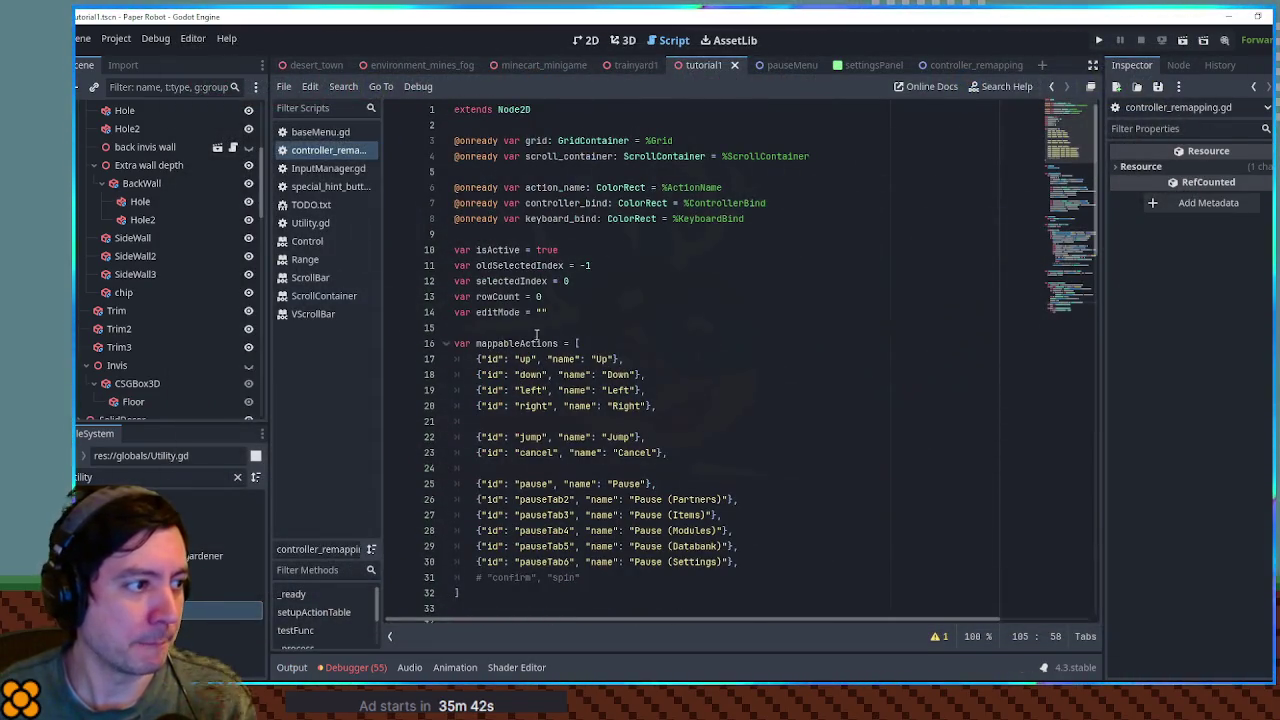
{"action": "left_click", "coordinate": [561, 314]}
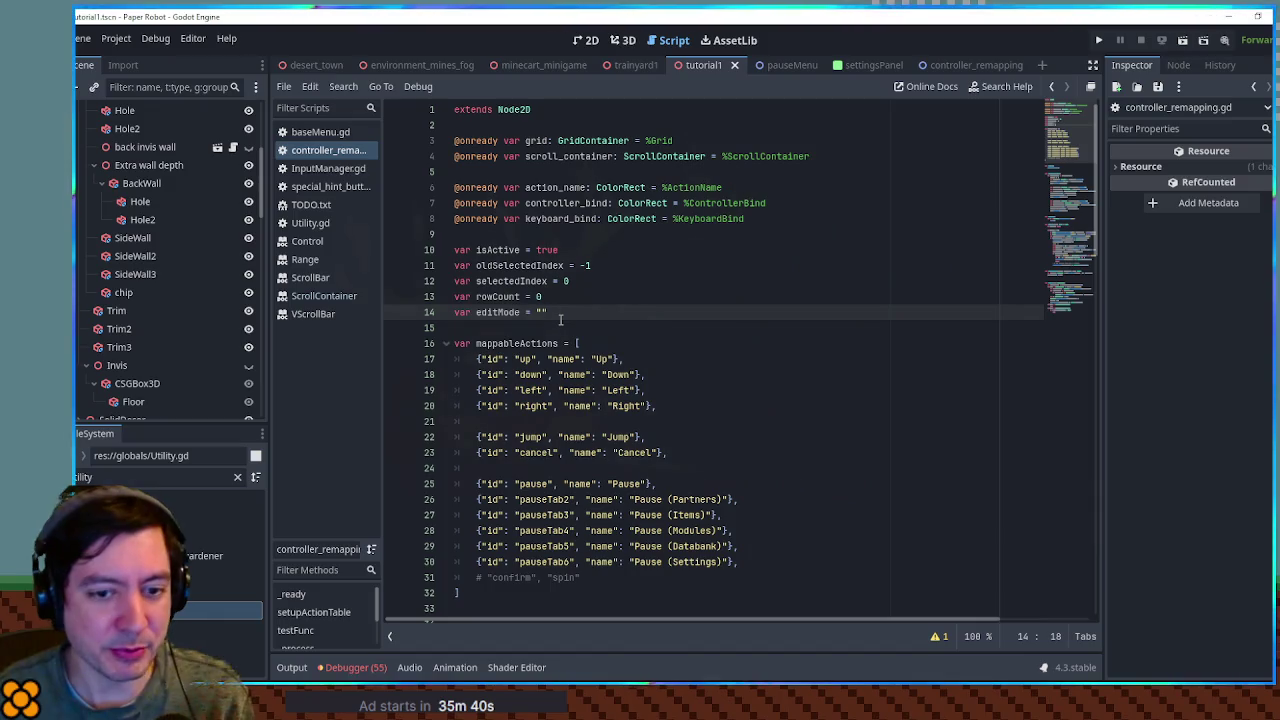
{"action": "scroll", "coordinate": [1075, 297], "scroll_direction": "down", "scroll_amount": 20}
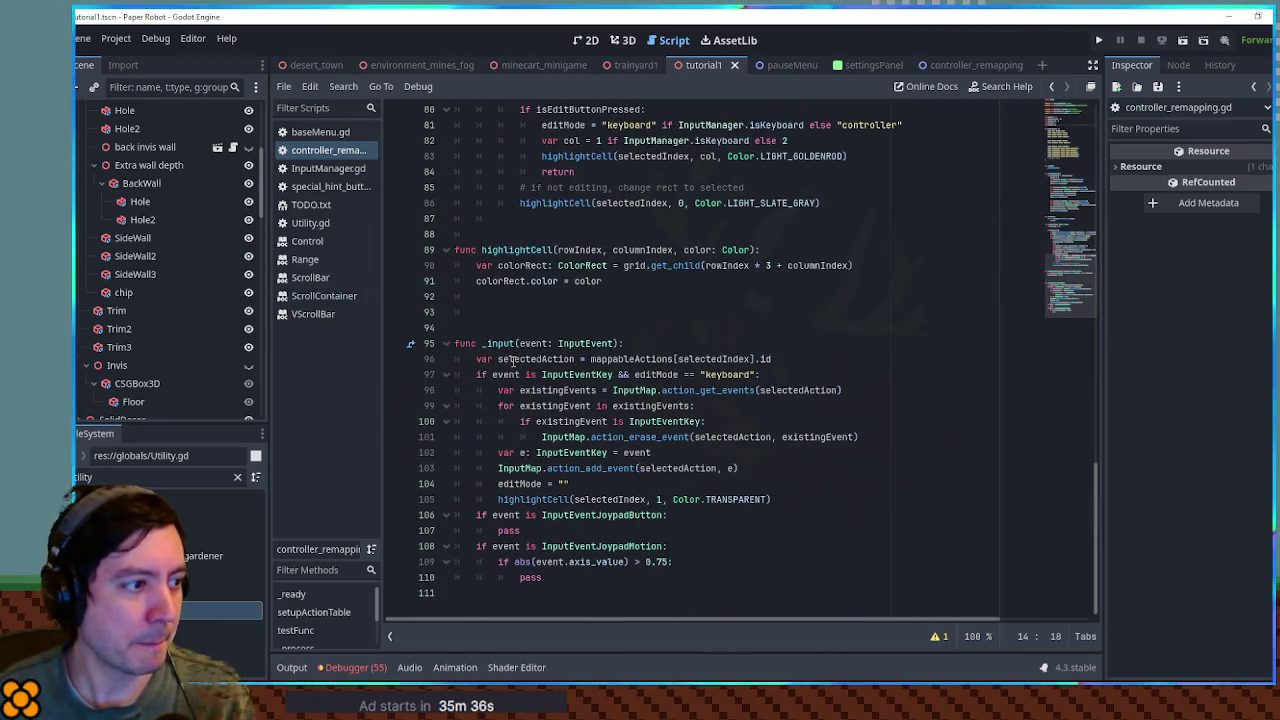
{"action": "double_click", "coordinate": [506, 374]}
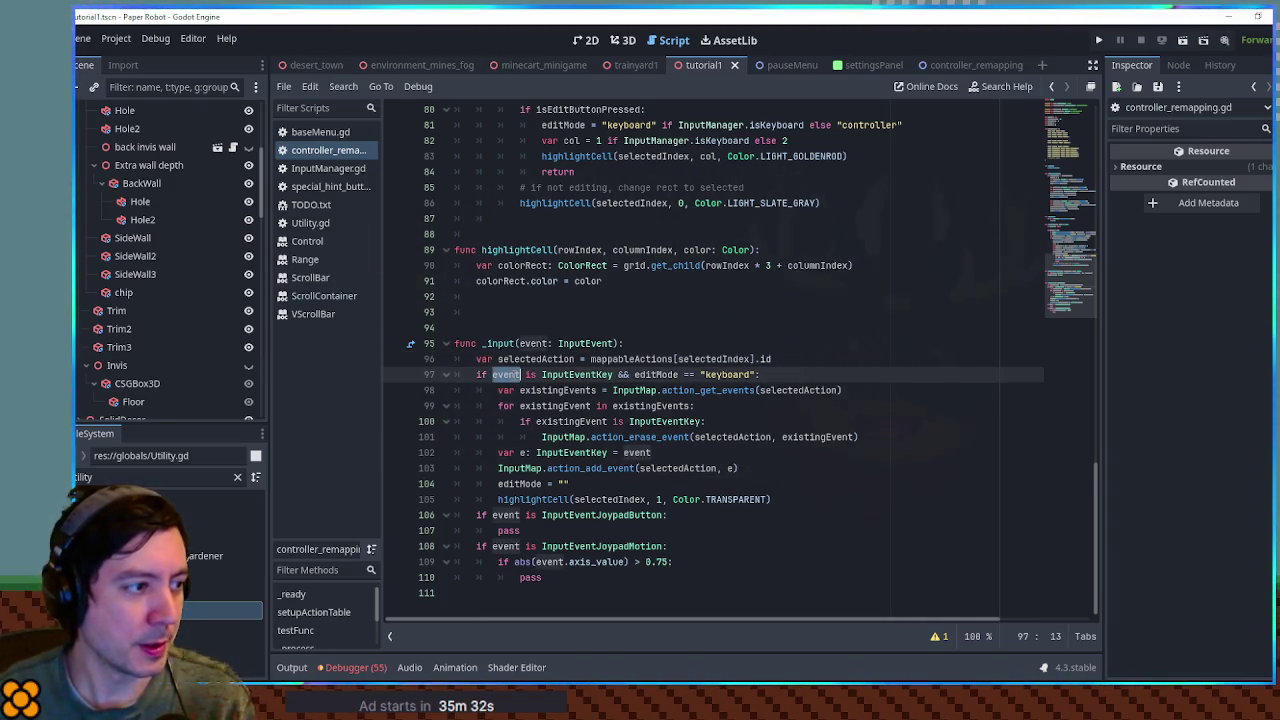
{"action": "left_click", "coordinate": [560, 375], "text": "ctrl"}
{"action": "scroll", "coordinate": [600, 378], "scroll_direction": "down", "scroll_amount": 5}
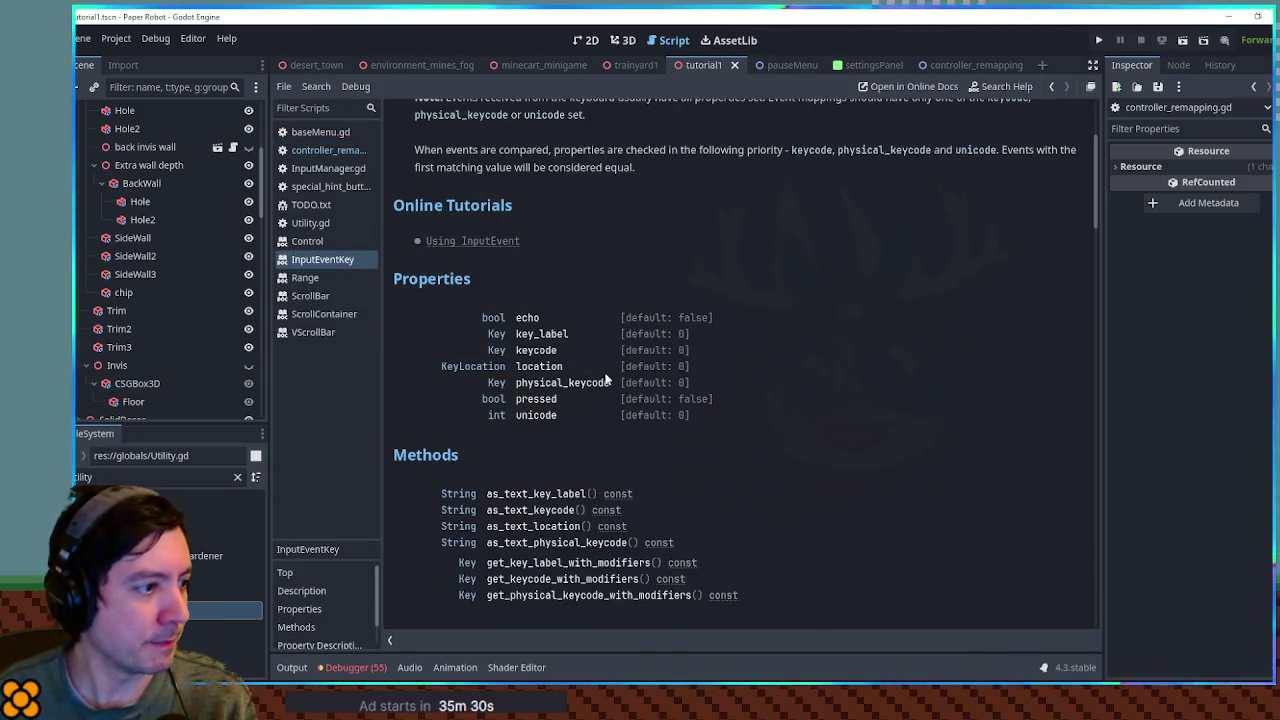
{"action": "left_click", "coordinate": [536, 399]}
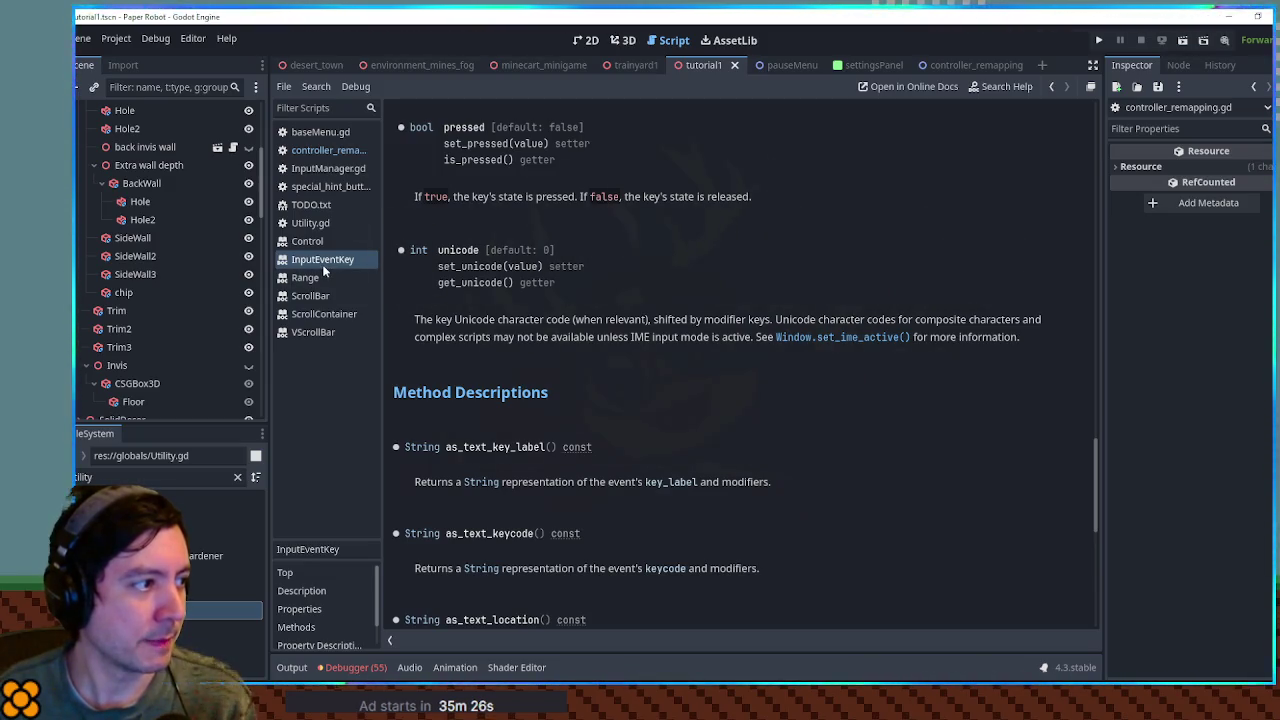
{"action": "left_click", "coordinate": [327, 148]}
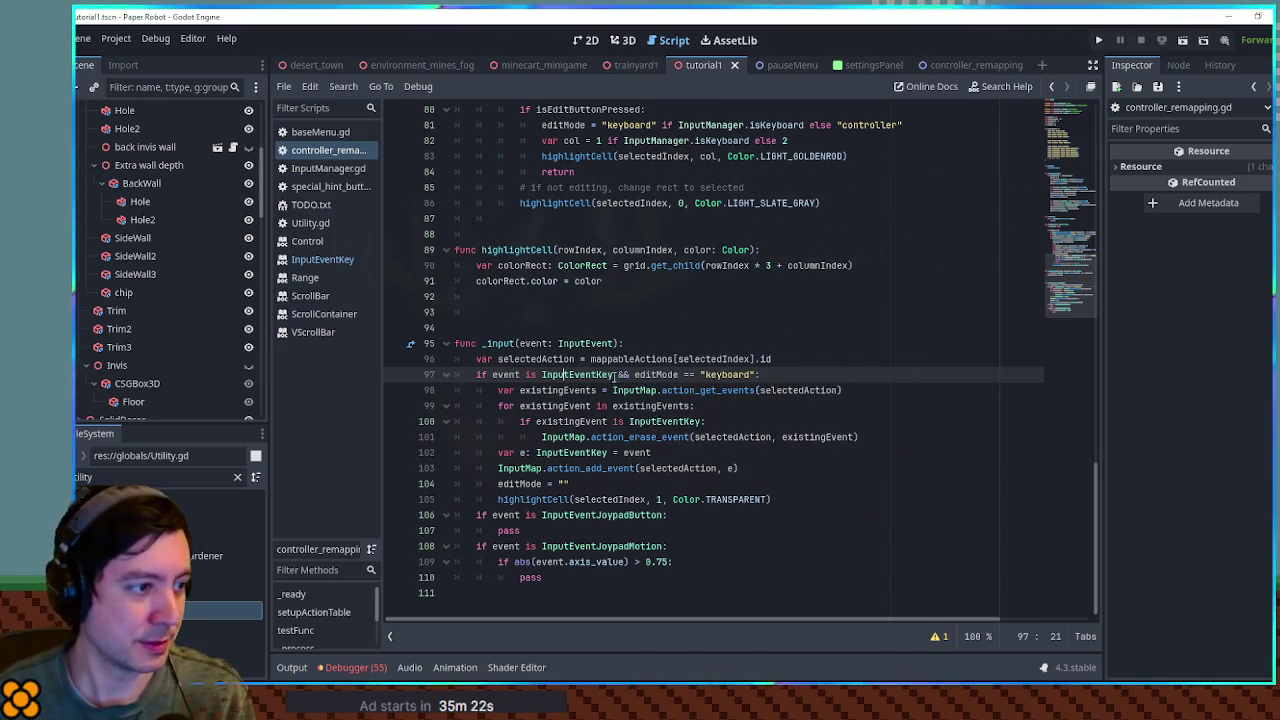
- Append '&& event.pressed' to line 97's if condition
{"action": "double_click", "coordinate": [506, 374]}
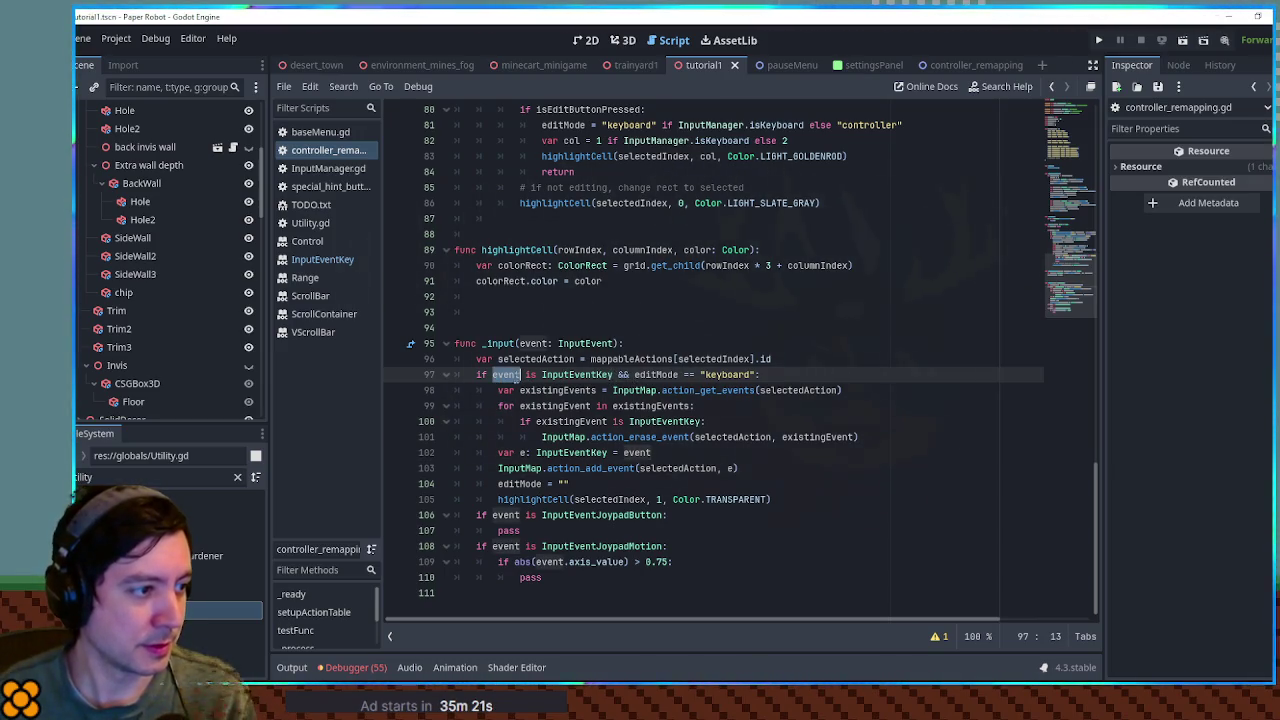
{"action": "left_click", "coordinate": [757, 374]}
{"action": "type", "text": "&& even"}
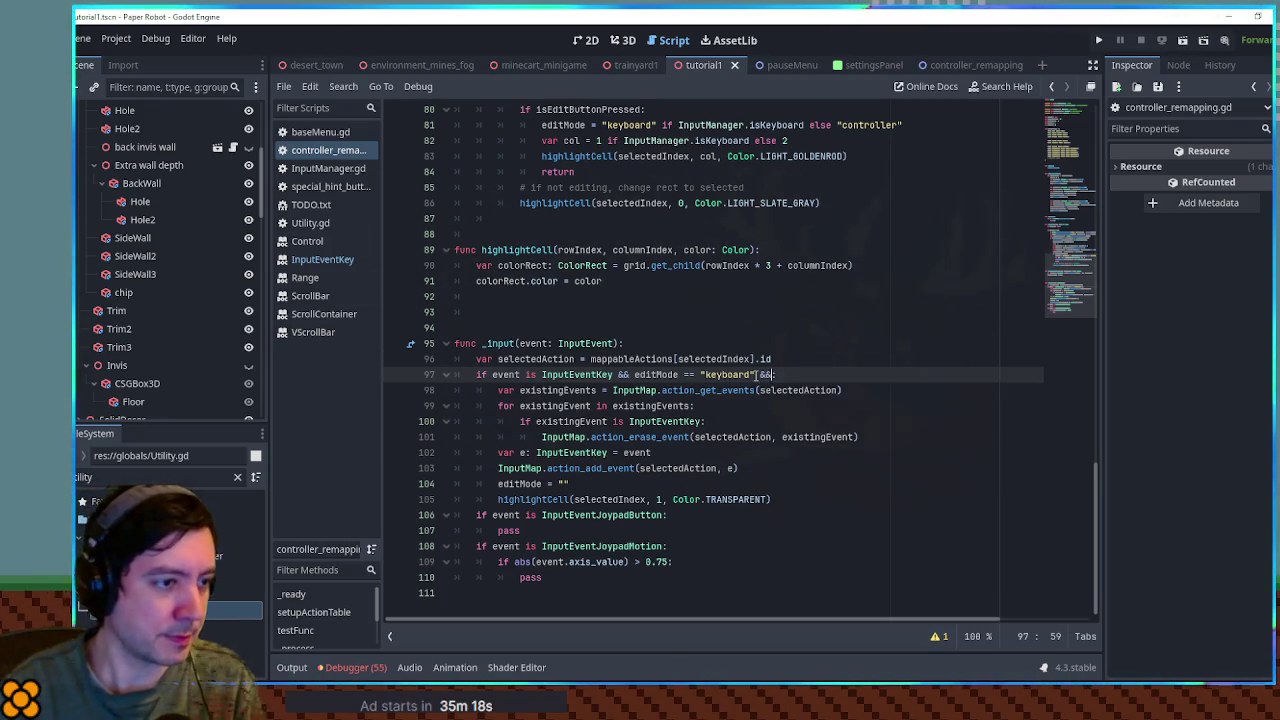
{"action": "type", "text": "t.event"}
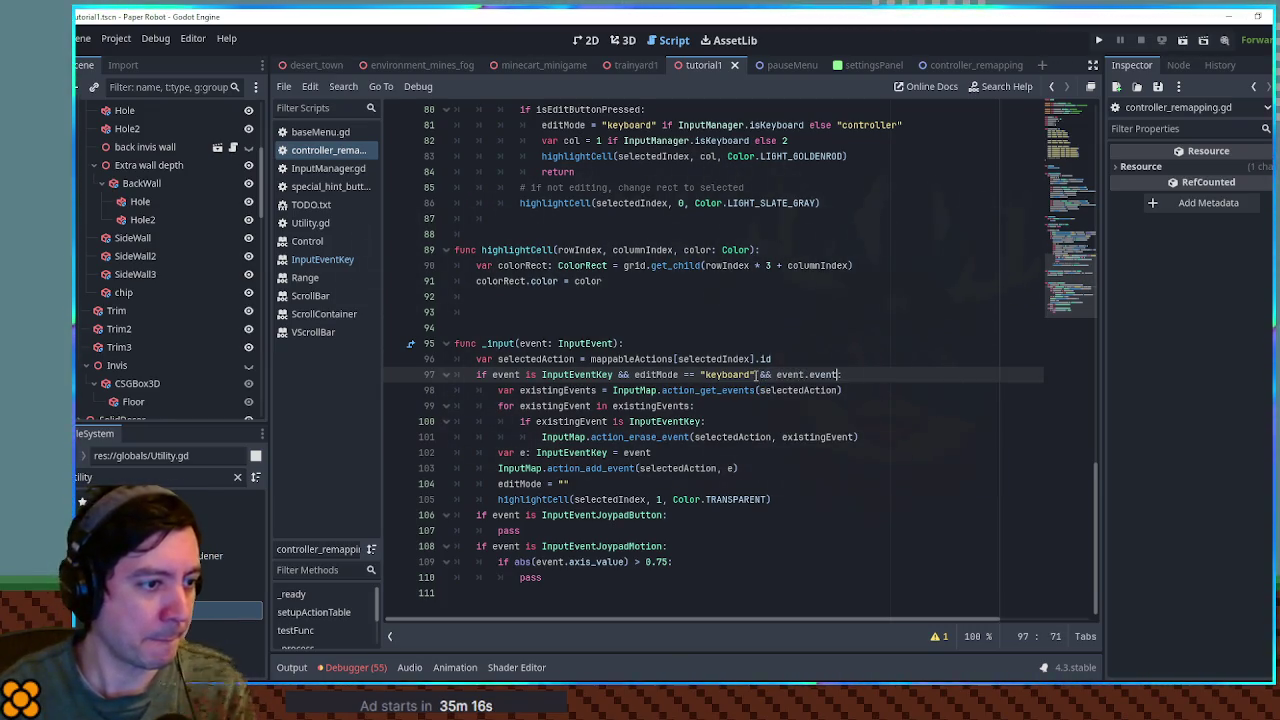
{"action": "key", "text": "BackSpace"}
{"action": "key", "text": "BackSpace"}
{"action": "key", "text": "BackSpace"}
{"action": "type", "text": "pressed"}
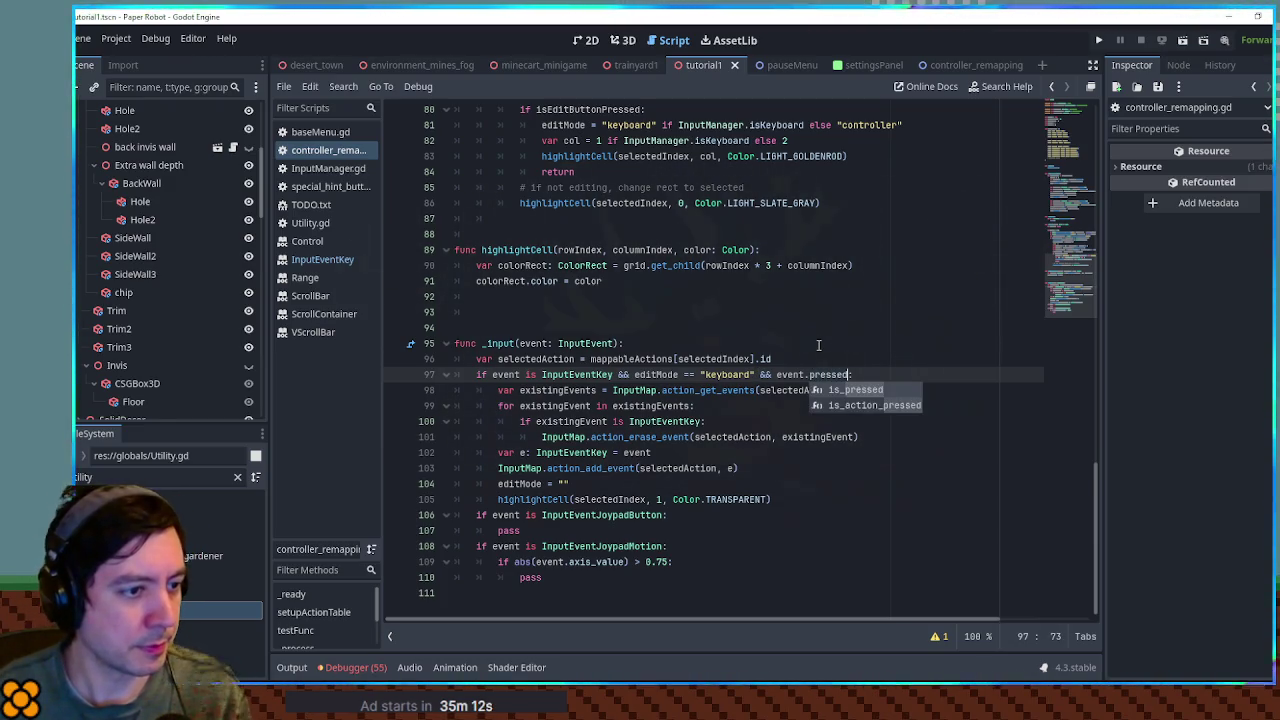
{"action": "left_click", "coordinate": [818, 345]}
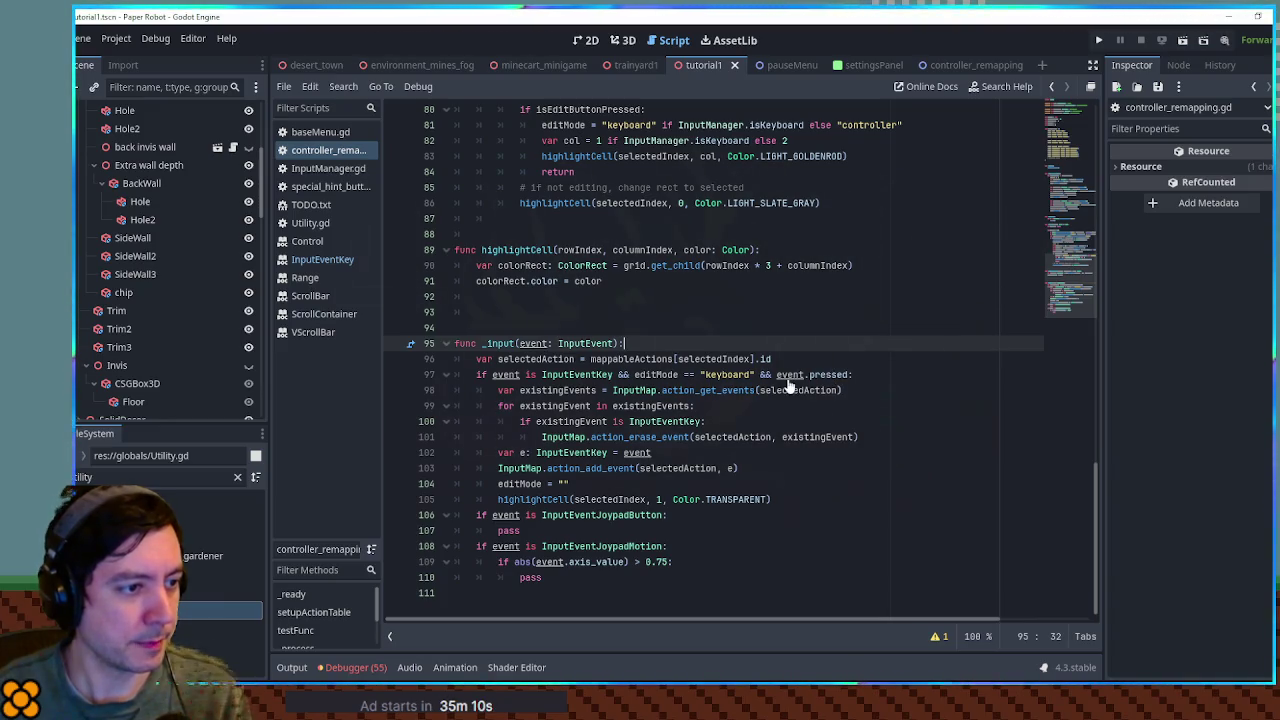
- Check the is_pressed method in the InputEvent docs, then return to controller_remapping.gd
{"action": "scroll", "coordinate": [789, 386], "scroll_direction": "up", "scroll_amount": 1}
{"action": "left_click", "coordinate": [568, 358], "text": "ctrl"}
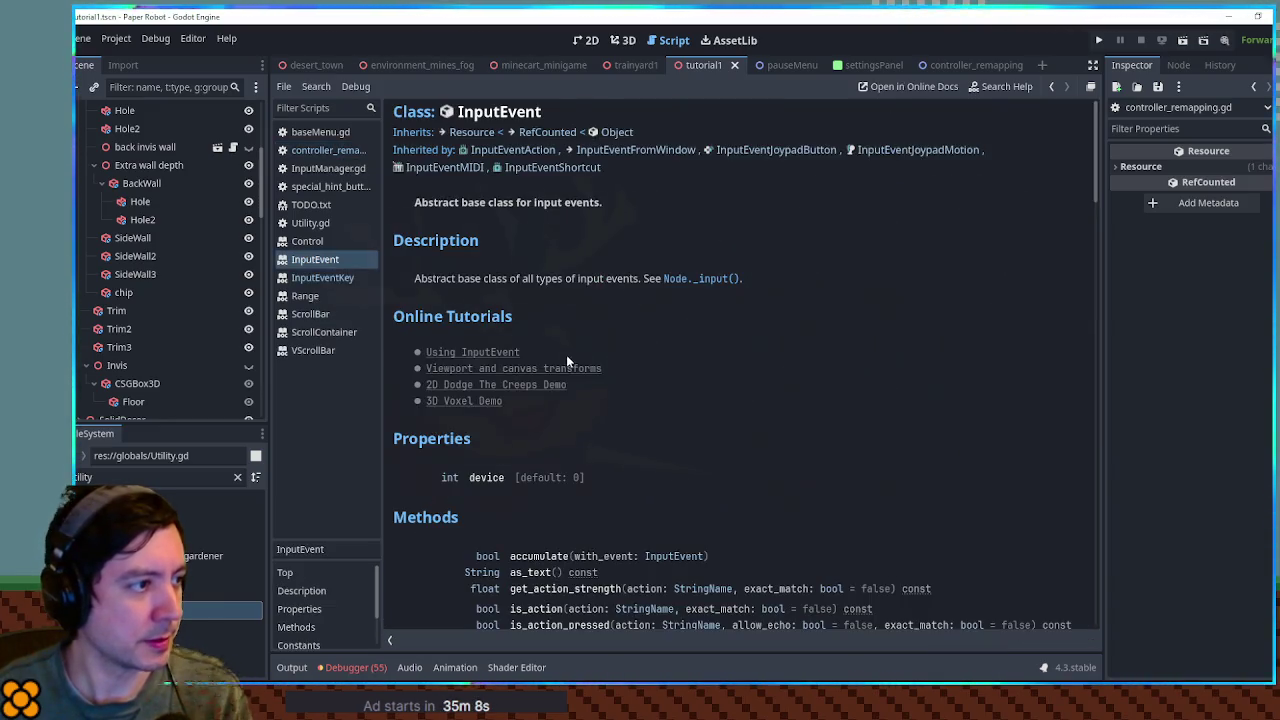
{"action": "scroll", "coordinate": [730, 342], "scroll_direction": "down", "scroll_amount": 3}
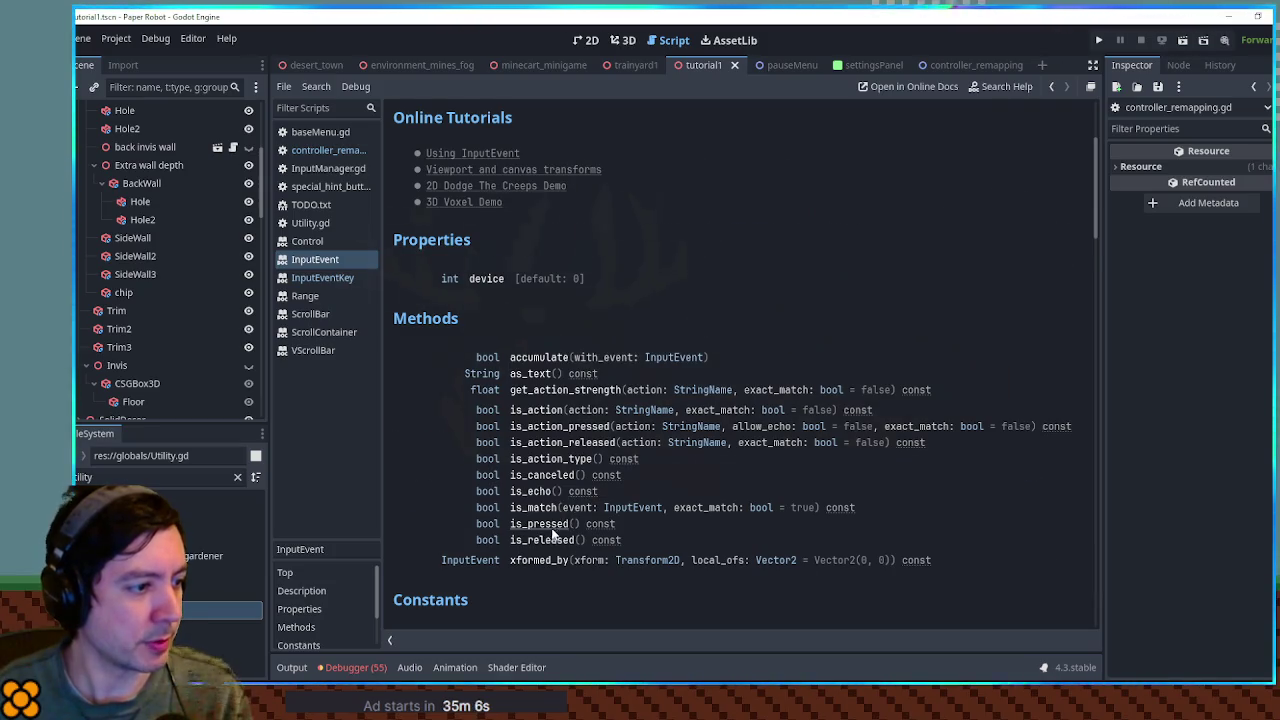
{"action": "left_click", "coordinate": [551, 525]}
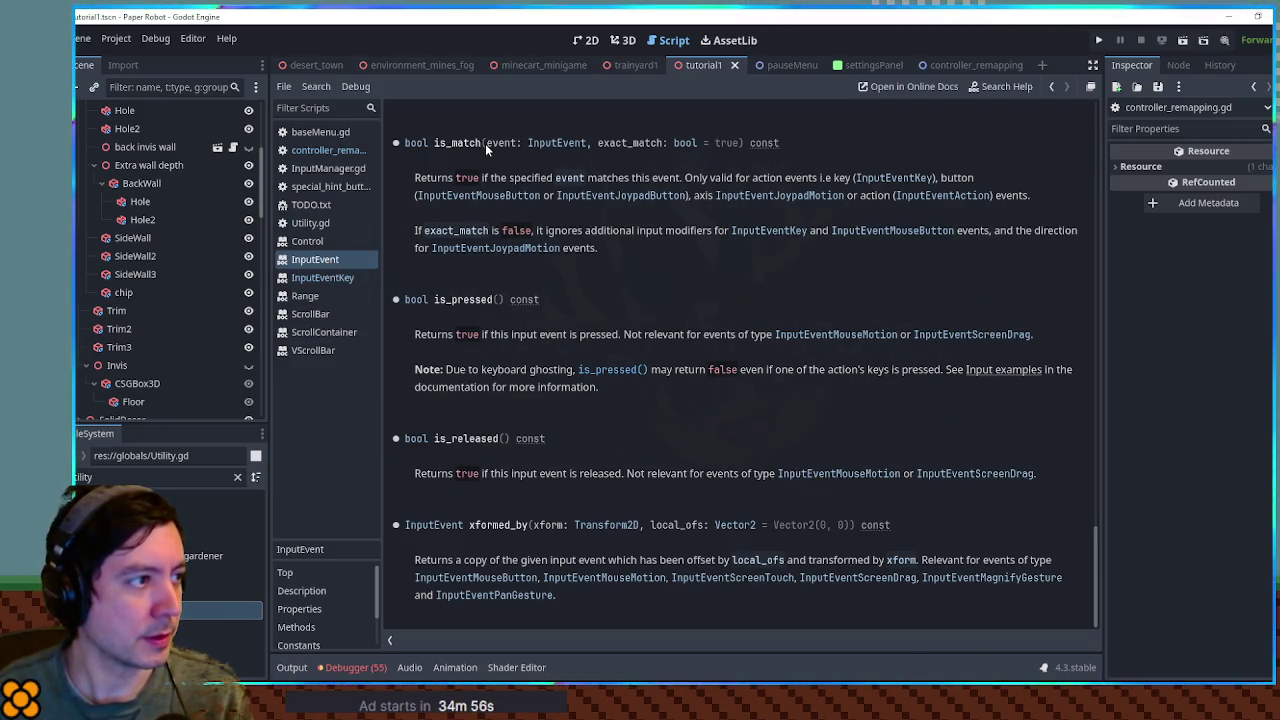
{"action": "left_click", "coordinate": [326, 150]}
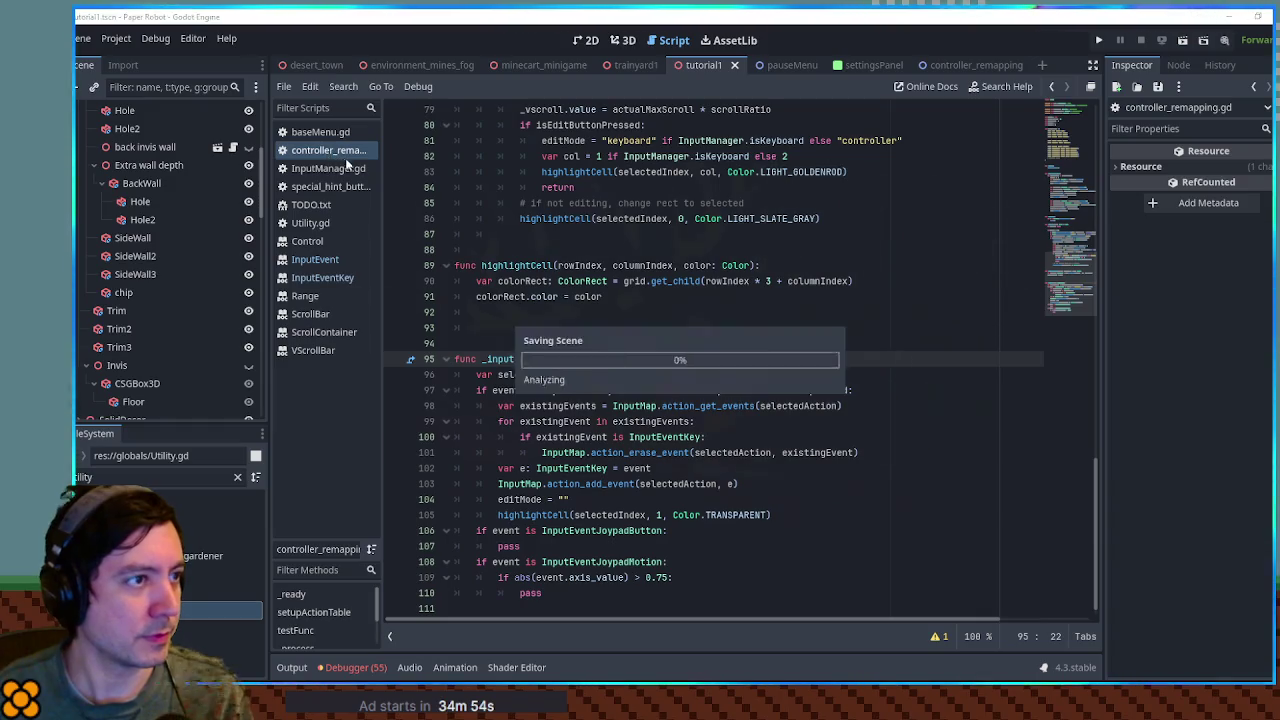
- Run the game, test editing the Up row's key binding in Settings, then close it
{"action": "key", "text": "F5"}
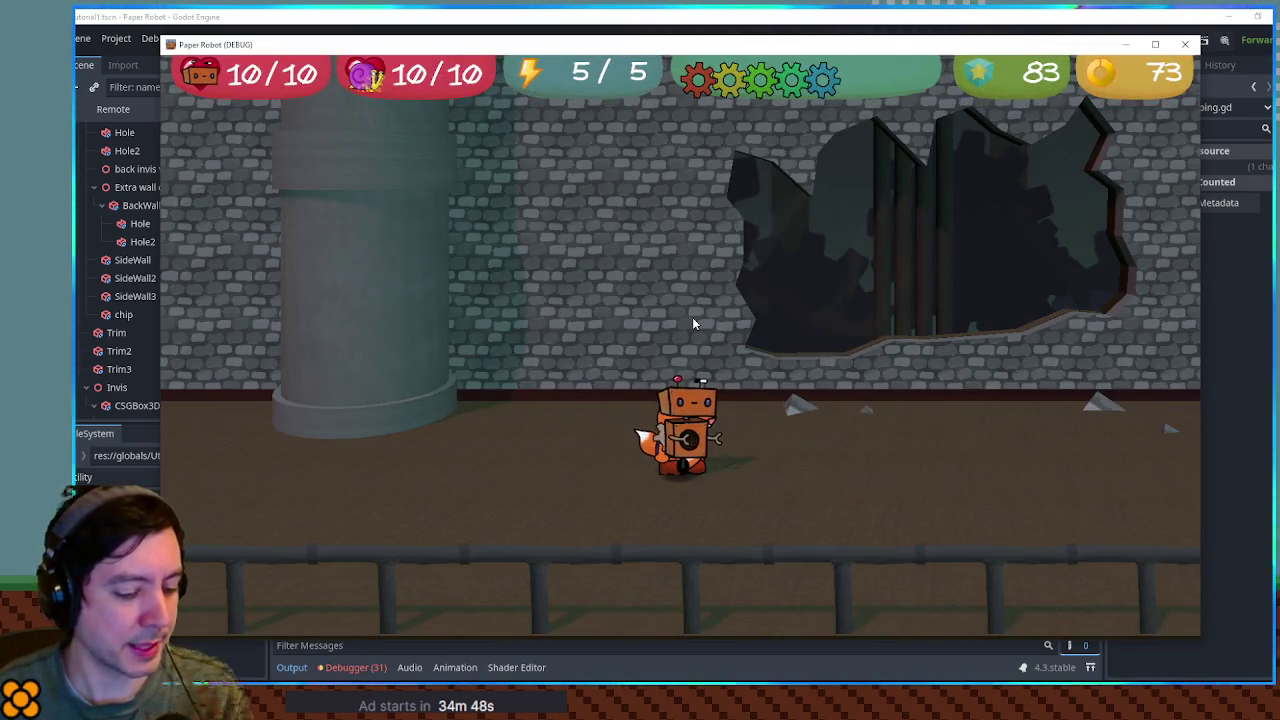
{"action": "key", "text": "Escape"}
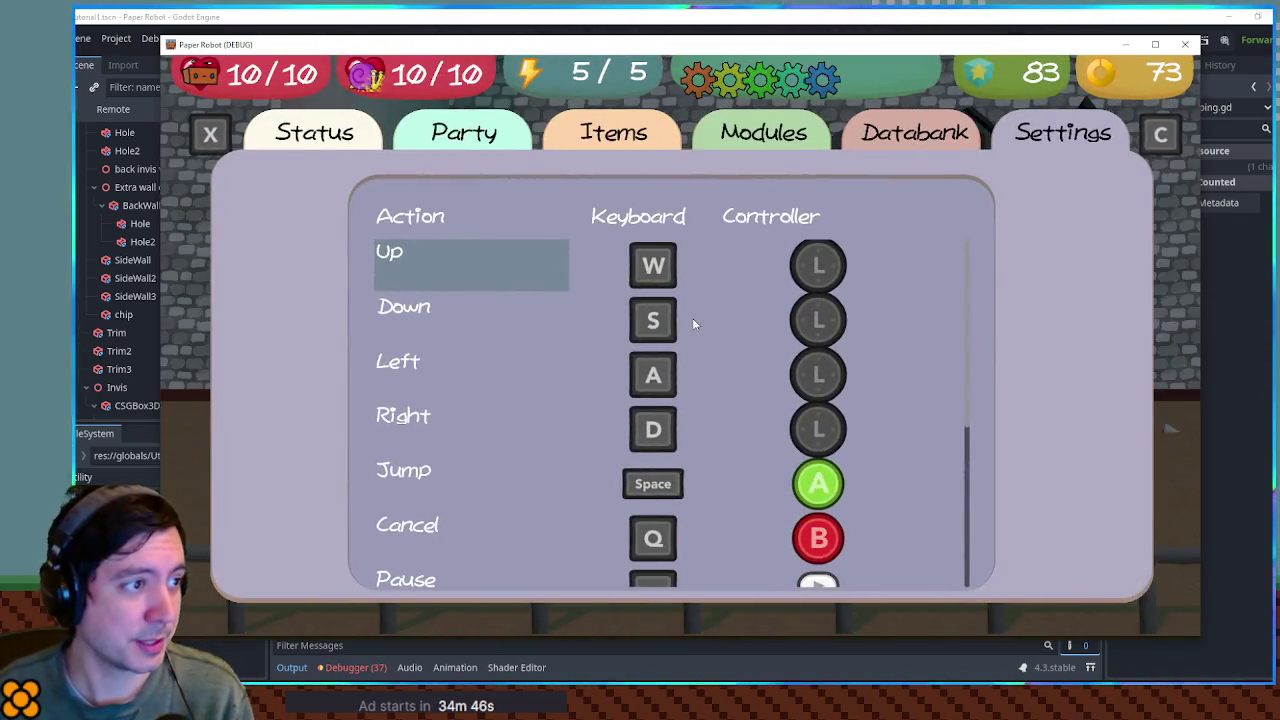
{"action": "key", "text": "Up"}
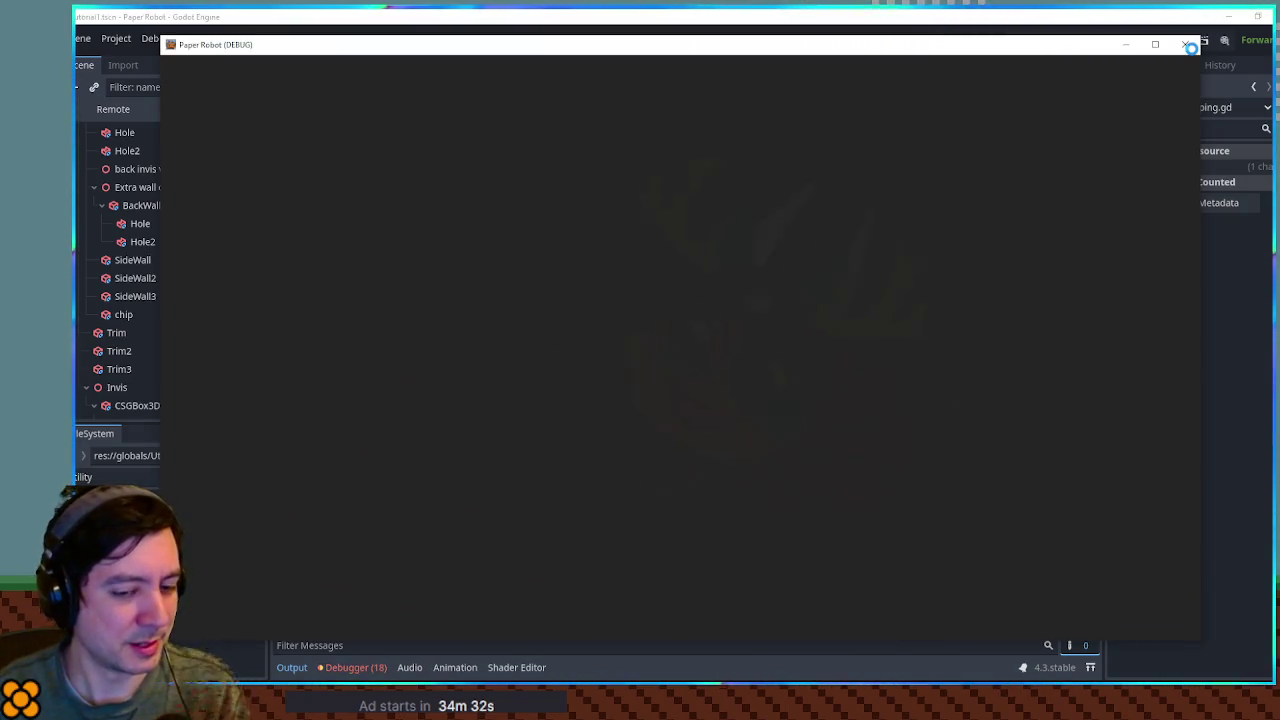
{"action": "key", "text": "Escape"}
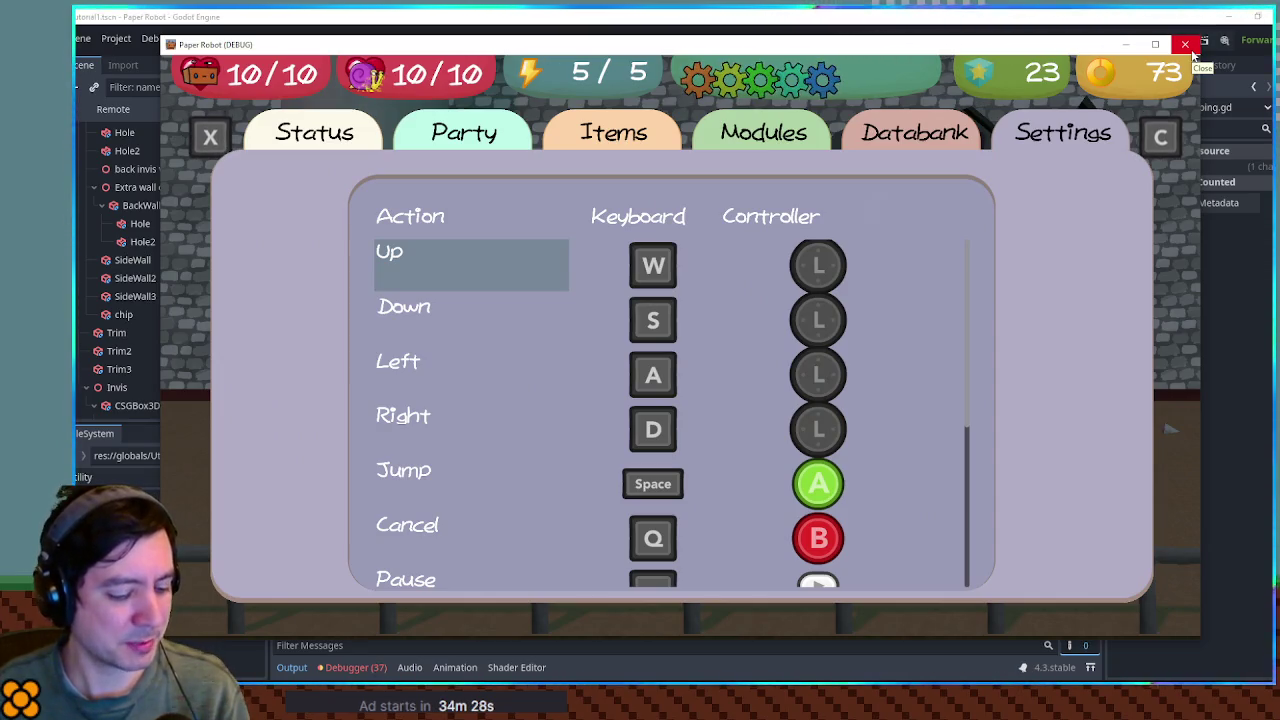
{"action": "key", "text": "Right"}
{"action": "key", "text": "Up"}
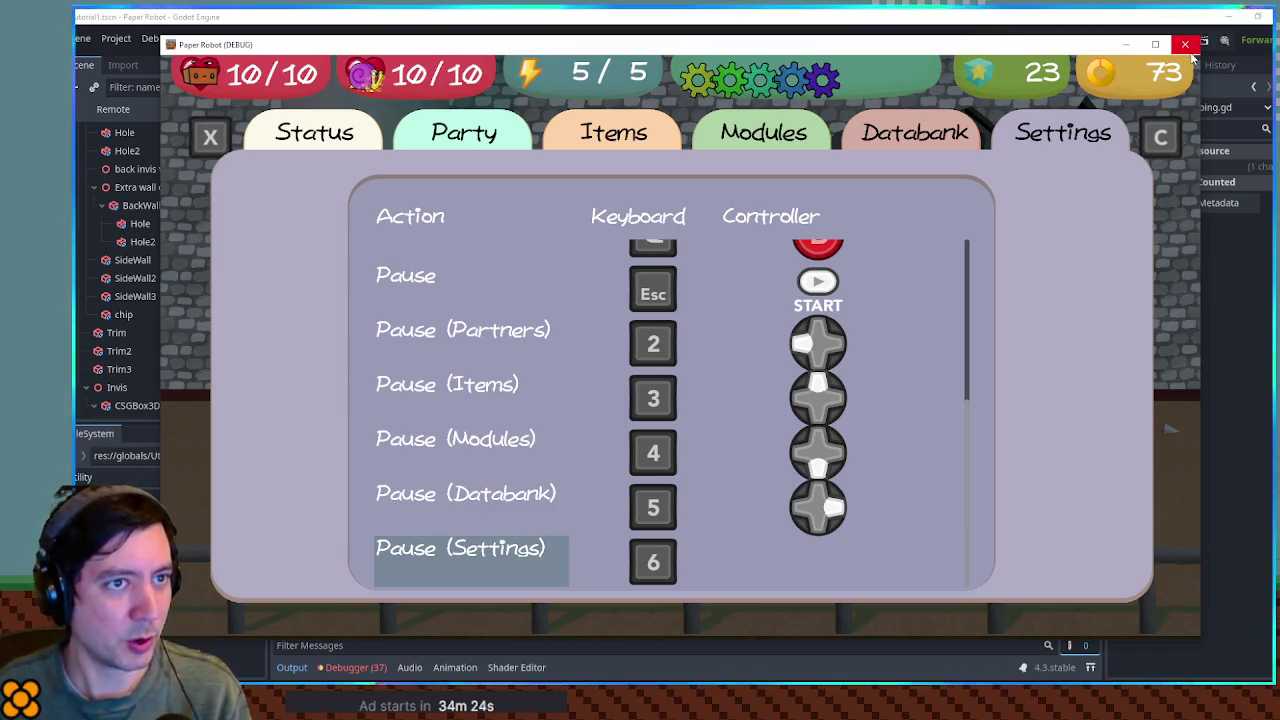
{"action": "left_click", "coordinate": [1190, 52]}
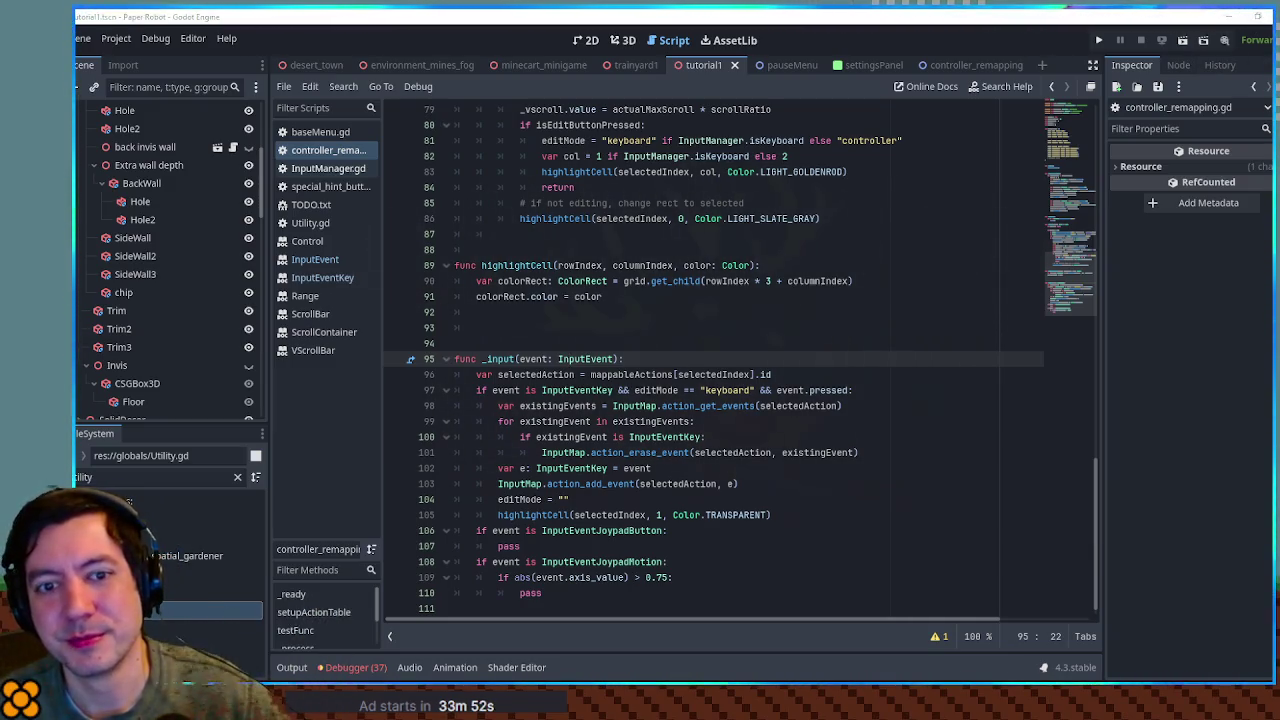
- Insert a line-11 comment: '# what if player holds confir… don't want confirm input read as new button'
{"action": "key", "text": "ctrl+End"}
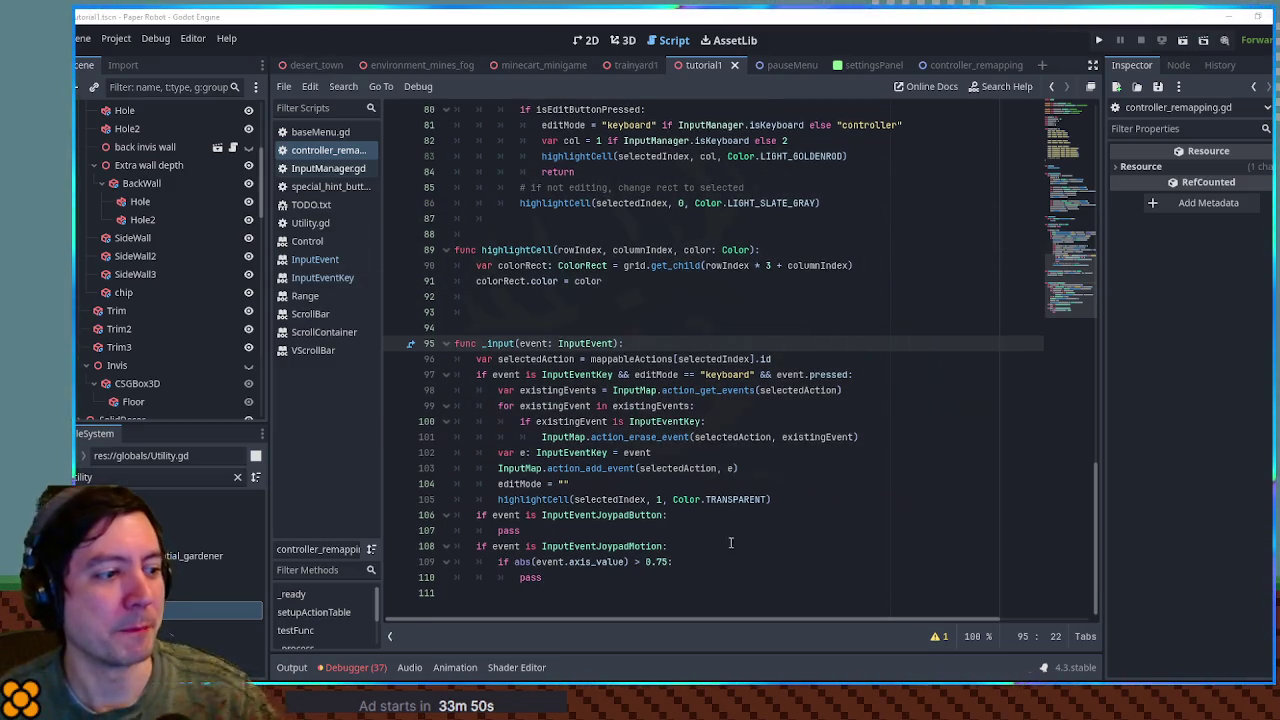
{"action": "left_click_drag", "start_coordinate": [1083, 308], "coordinate": [1075, 105]}
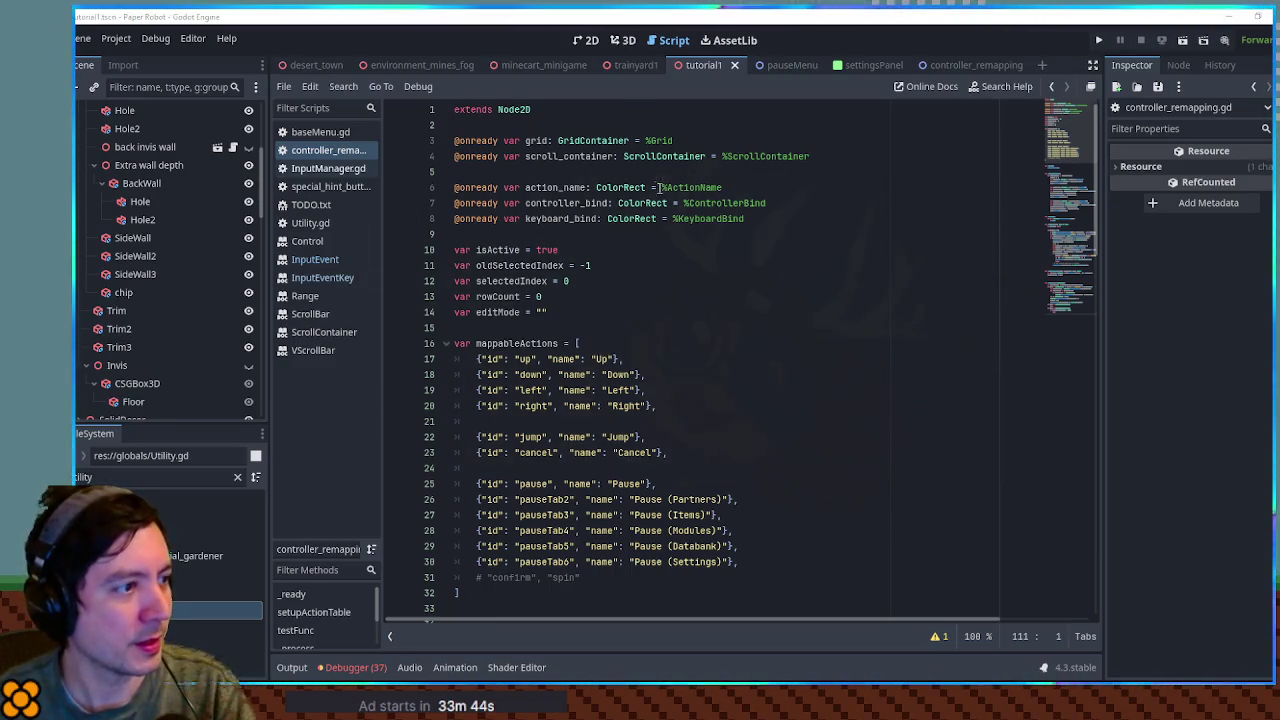
{"action": "left_click", "coordinate": [534, 234]}
{"action": "key", "text": "Return"}
{"action": "key", "text": "Return"}
{"action": "key", "text": "Return"}
{"action": "left_click", "coordinate": [534, 262]}
{"action": "left_click", "coordinate": [531, 255]}
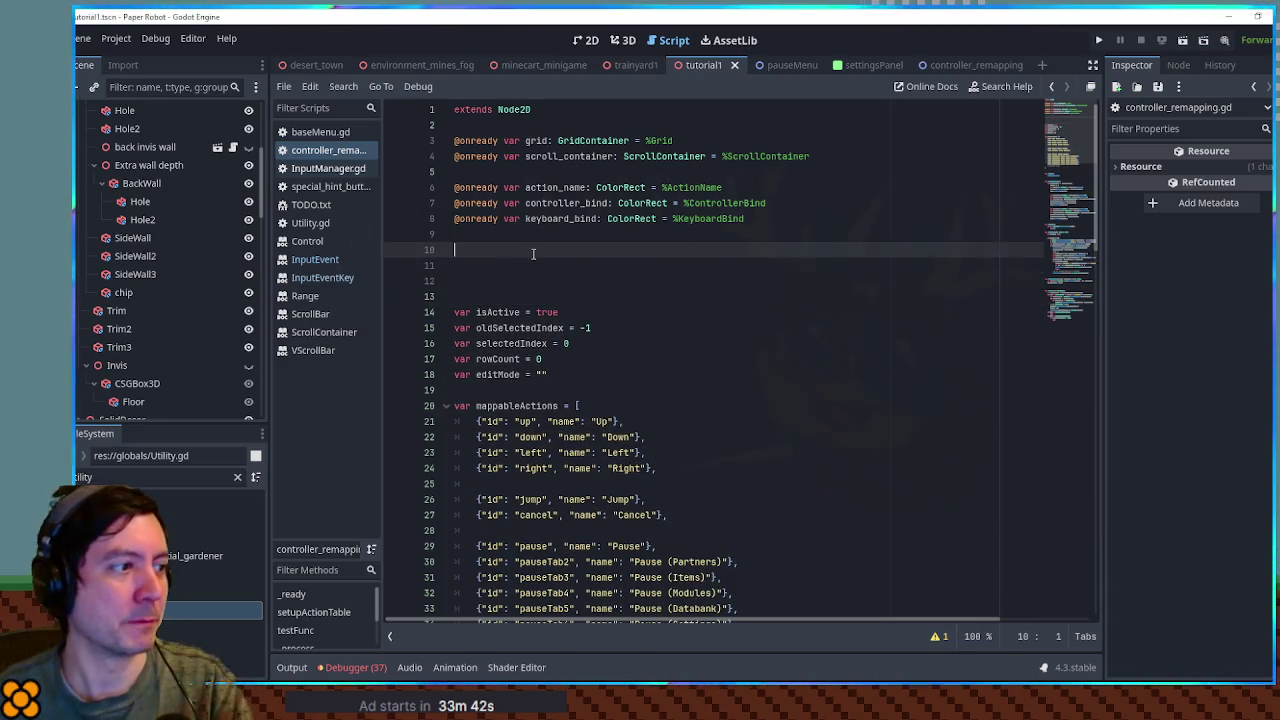
{"action": "key", "text": "Return"}
{"action": "type", "text": "# what if player holds con"}
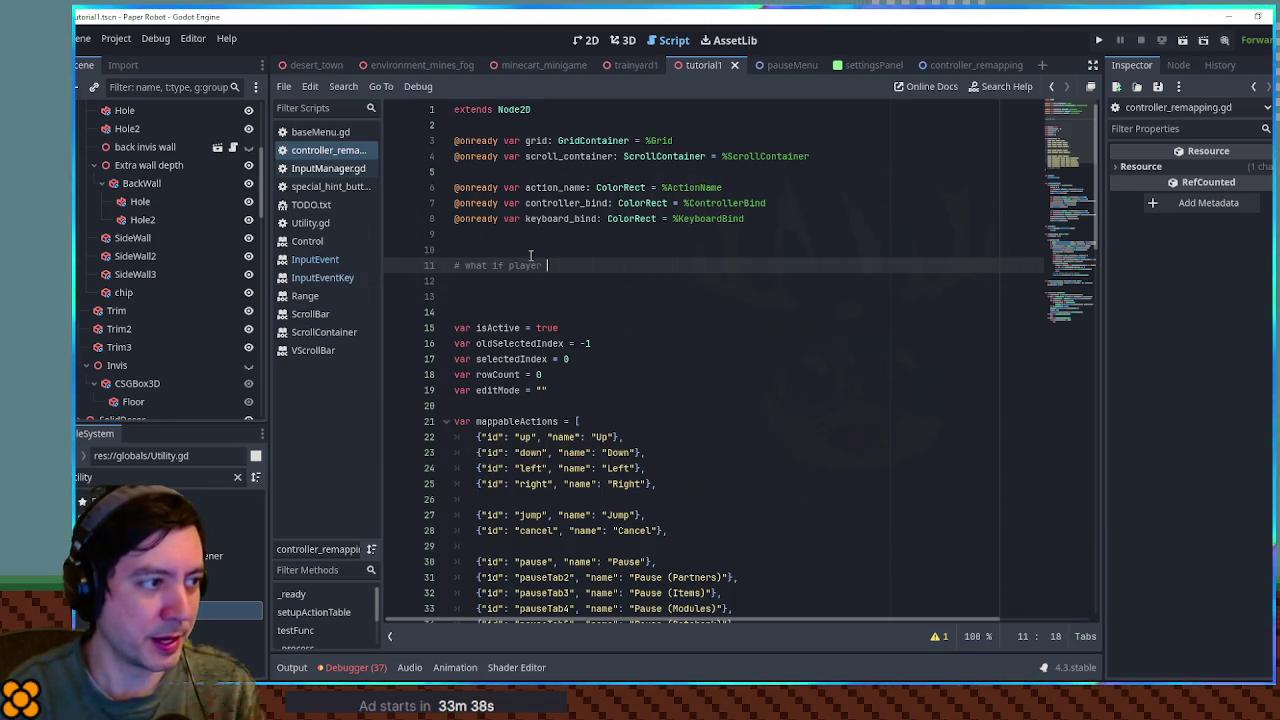
{"action": "type", "text": "firm"}
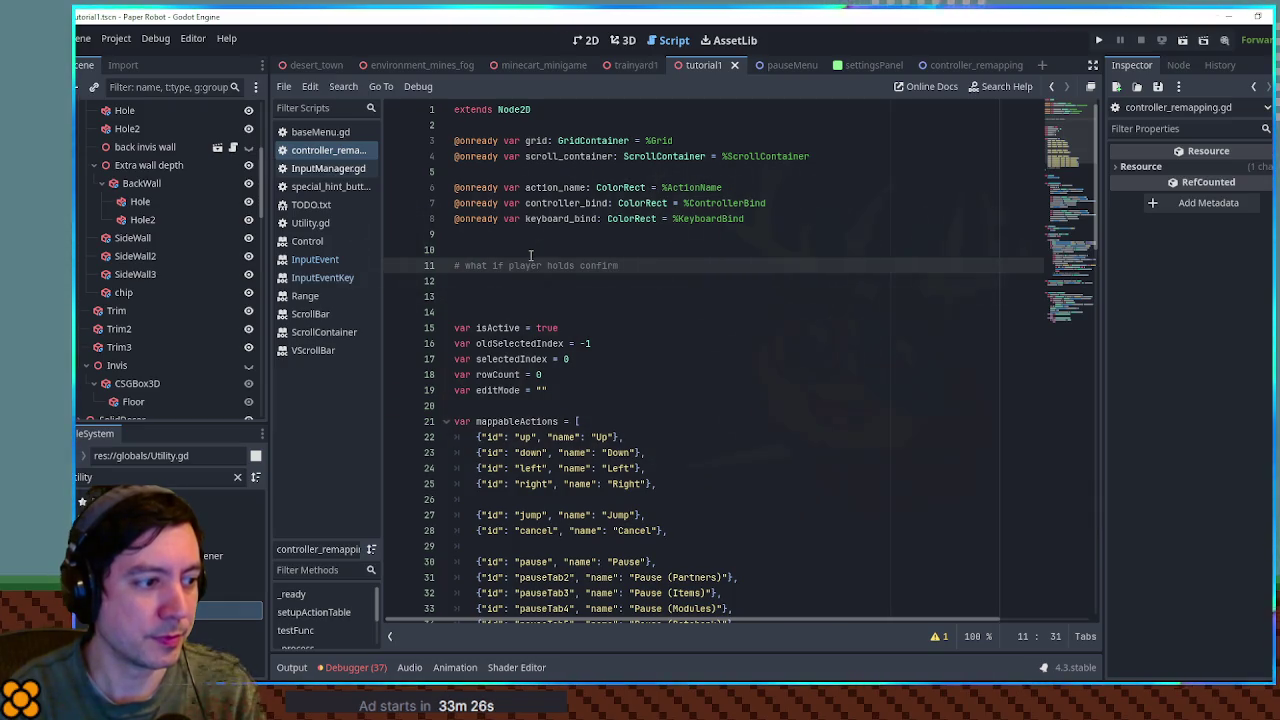
{"action": "type", "text": ", don't want con"}
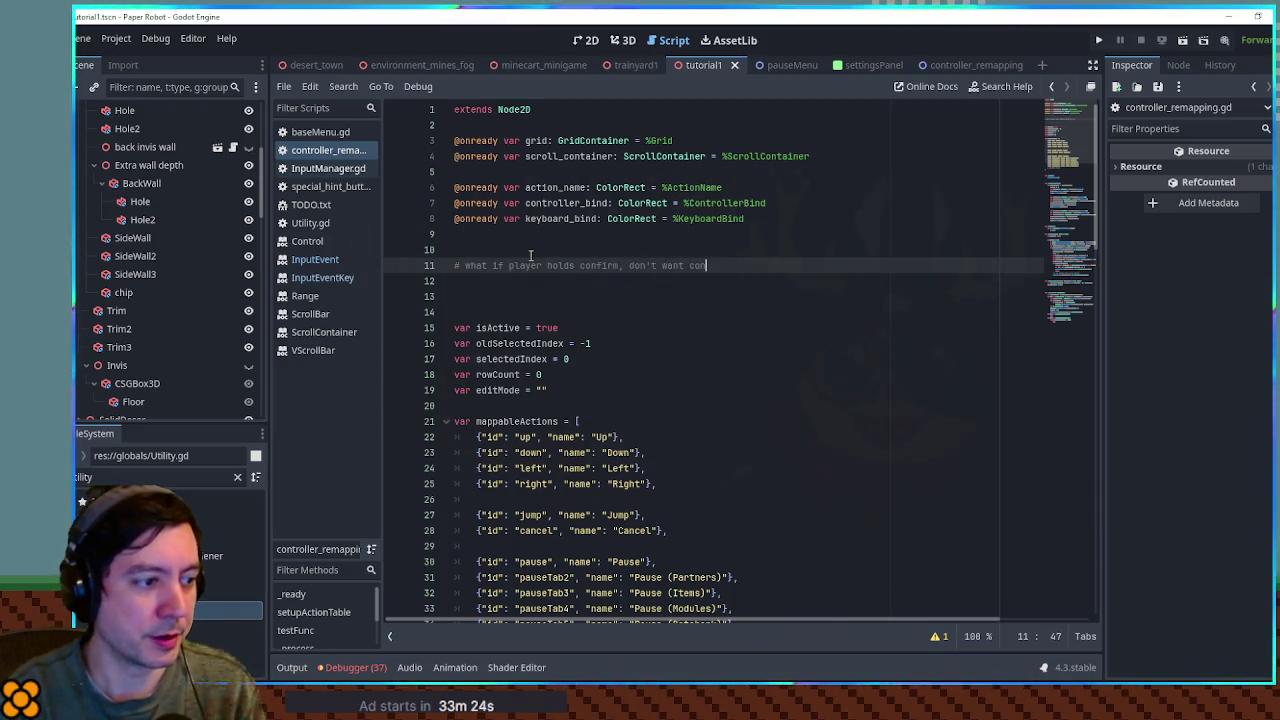
{"action": "type", "text": "firm input read "}
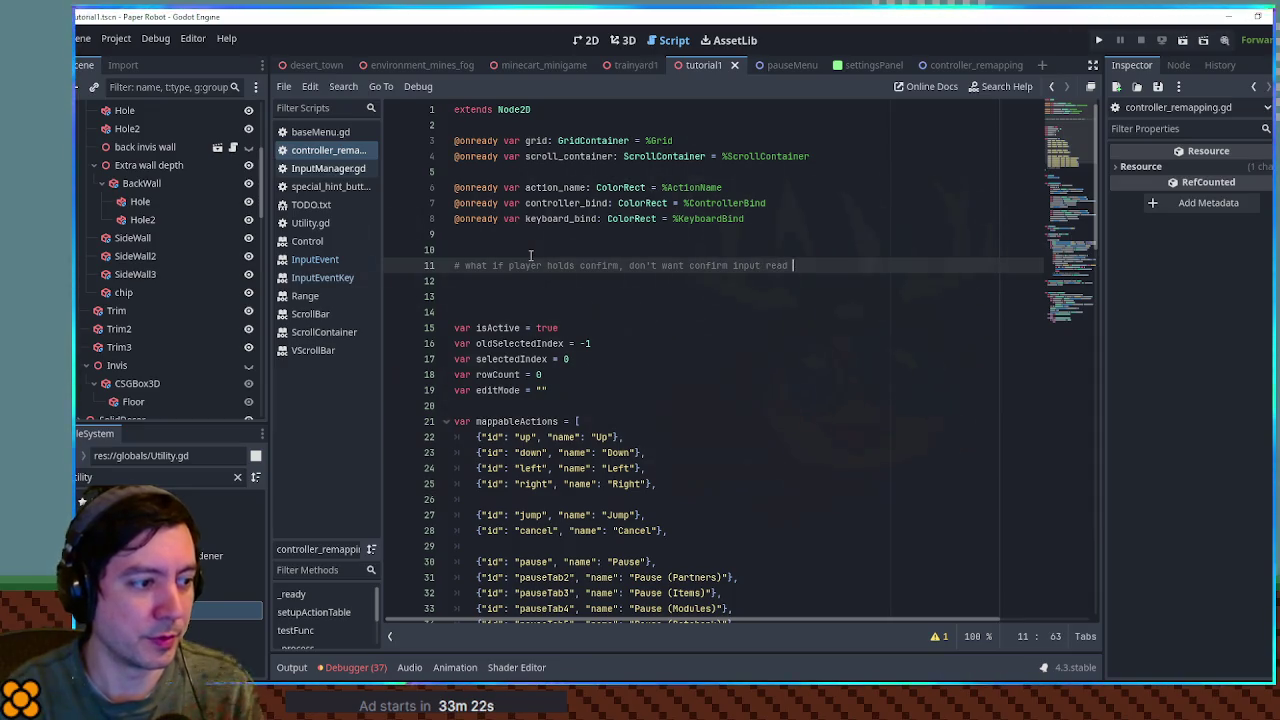
{"action": "type", "text": "as new button"}
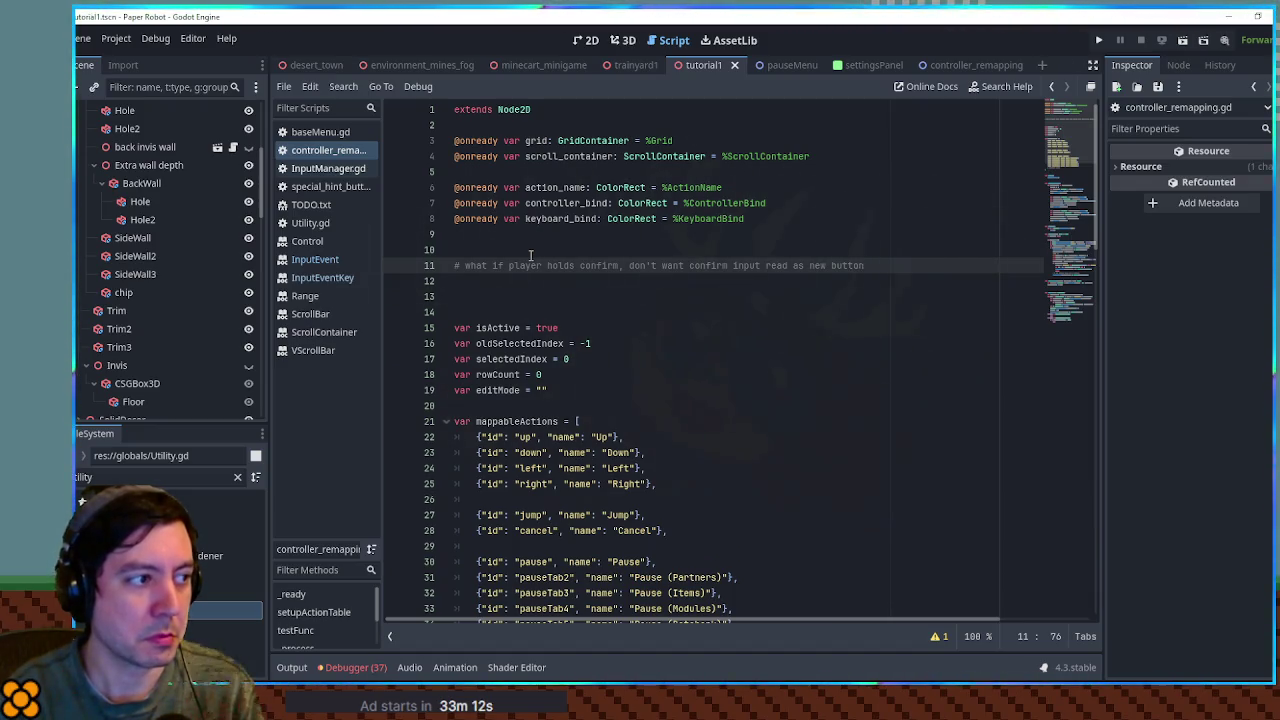
{"action": "key", "text": "Return"}
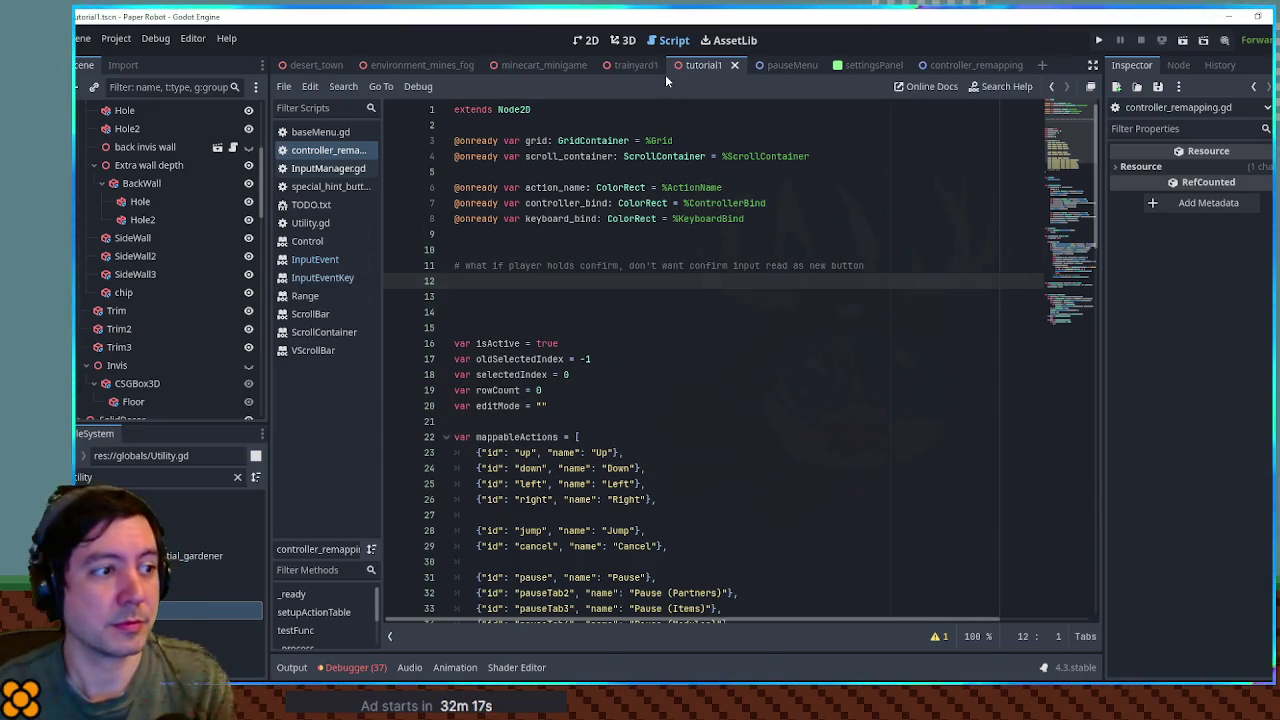
{"action": "scroll", "coordinate": [861, 231], "scroll_direction": "down", "scroll_amount": 15}
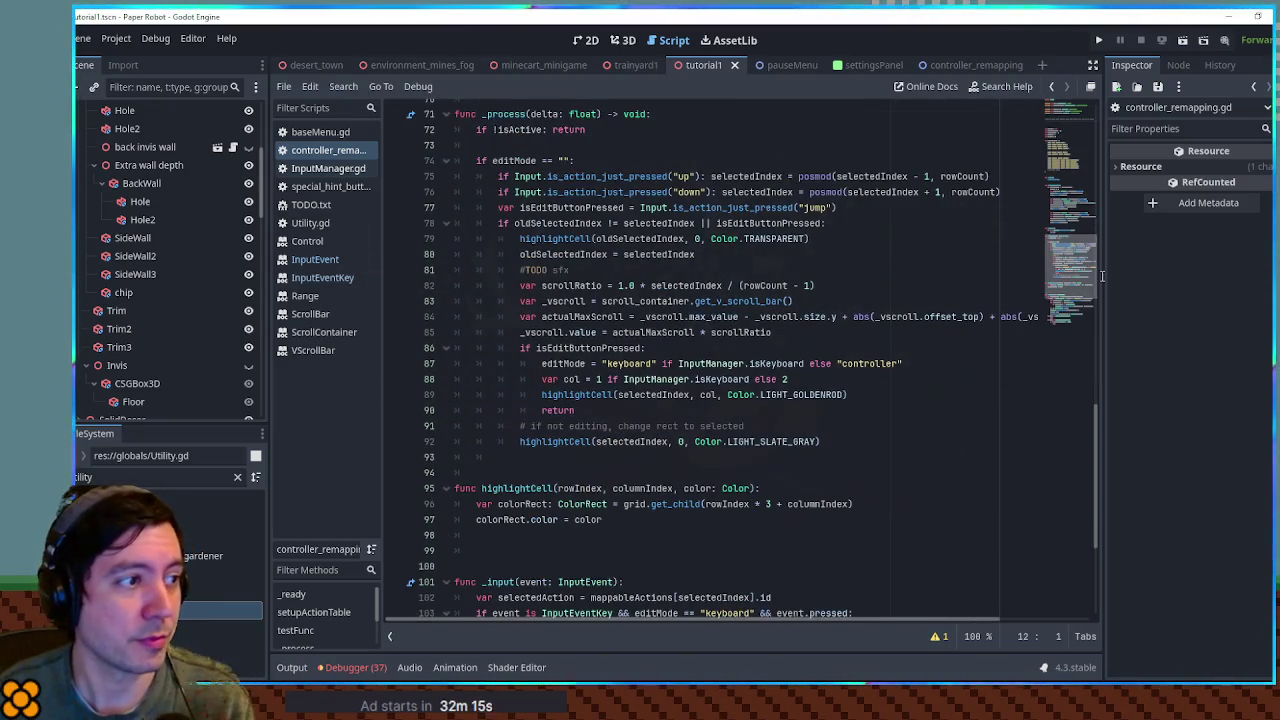
- Change line 77's jump check to Input.is_action_just_released, run the game and open Settings
{"action": "left_click", "coordinate": [766, 207]}
{"action": "left_click_drag", "start_coordinate": [755, 207], "coordinate": [786, 207]}
{"action": "key", "text": "BackSpace"}
{"action": "key", "text": "Delete"}
{"action": "key", "text": "Delete"}
{"action": "type", "text": "rel"}
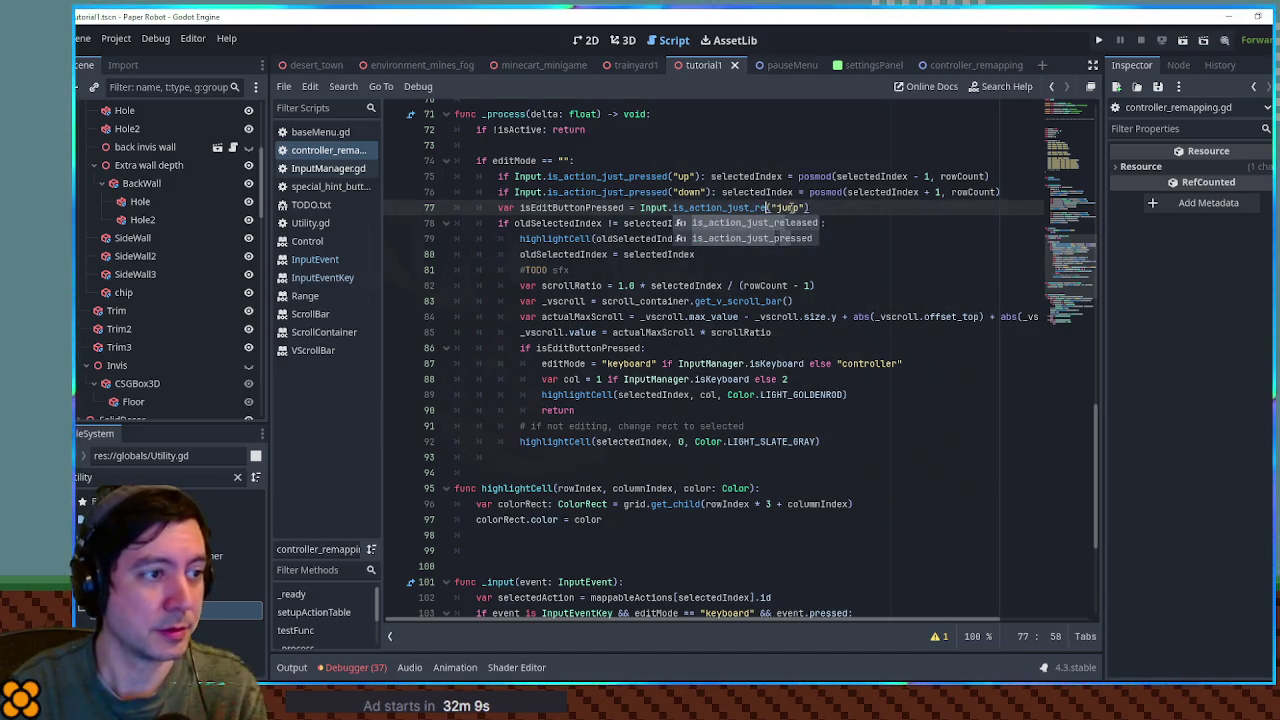
{"action": "key", "text": "Return"}
{"action": "key", "text": "Escape"}
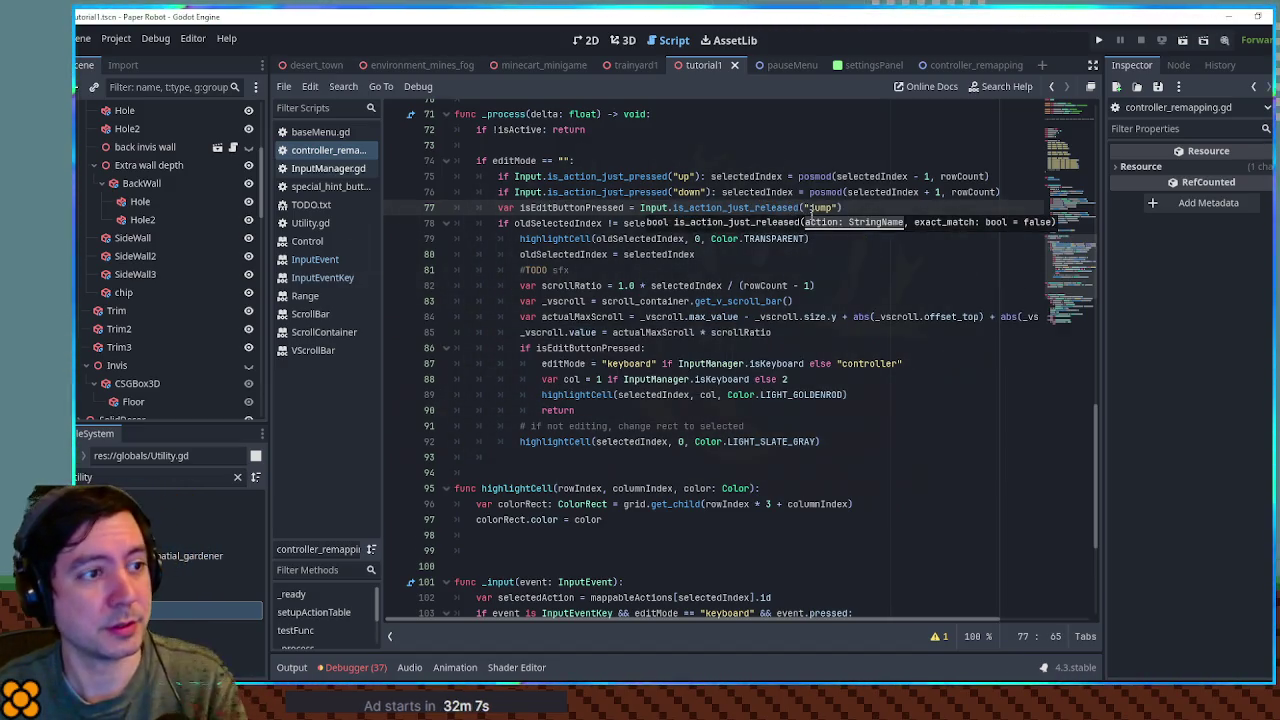
{"action": "key", "text": "F5"}
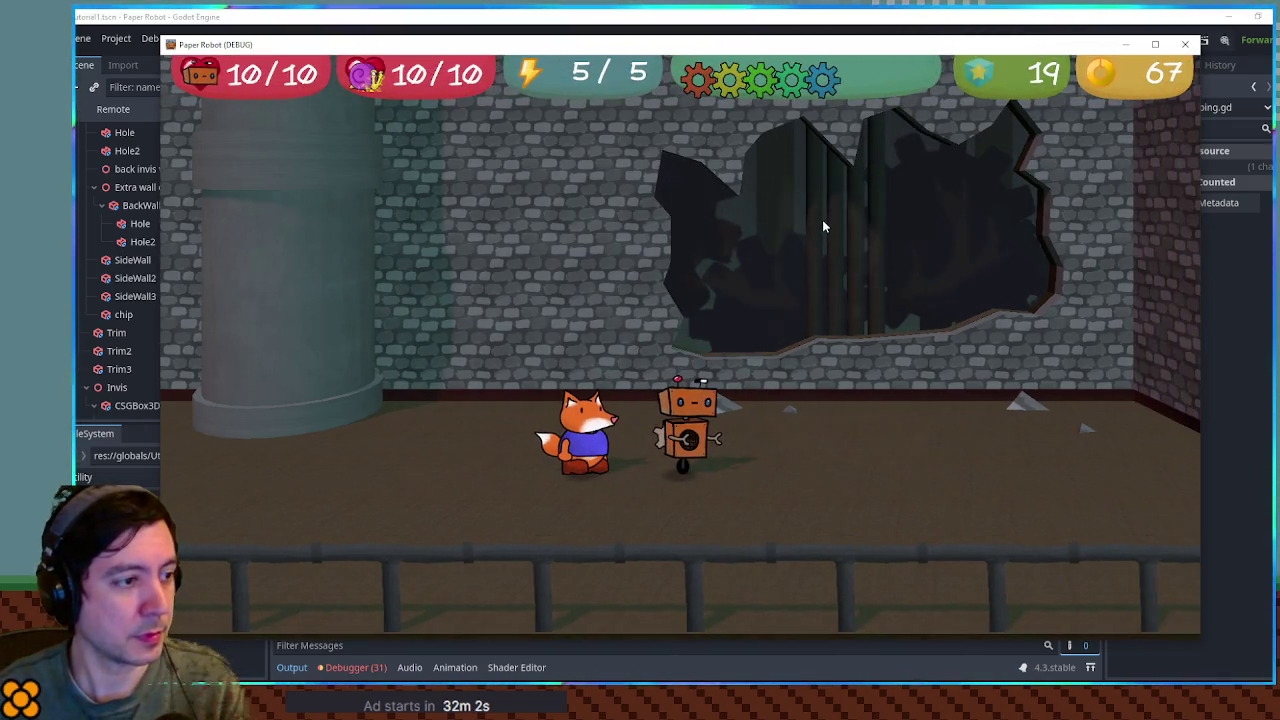
{"action": "key", "text": "Escape"}
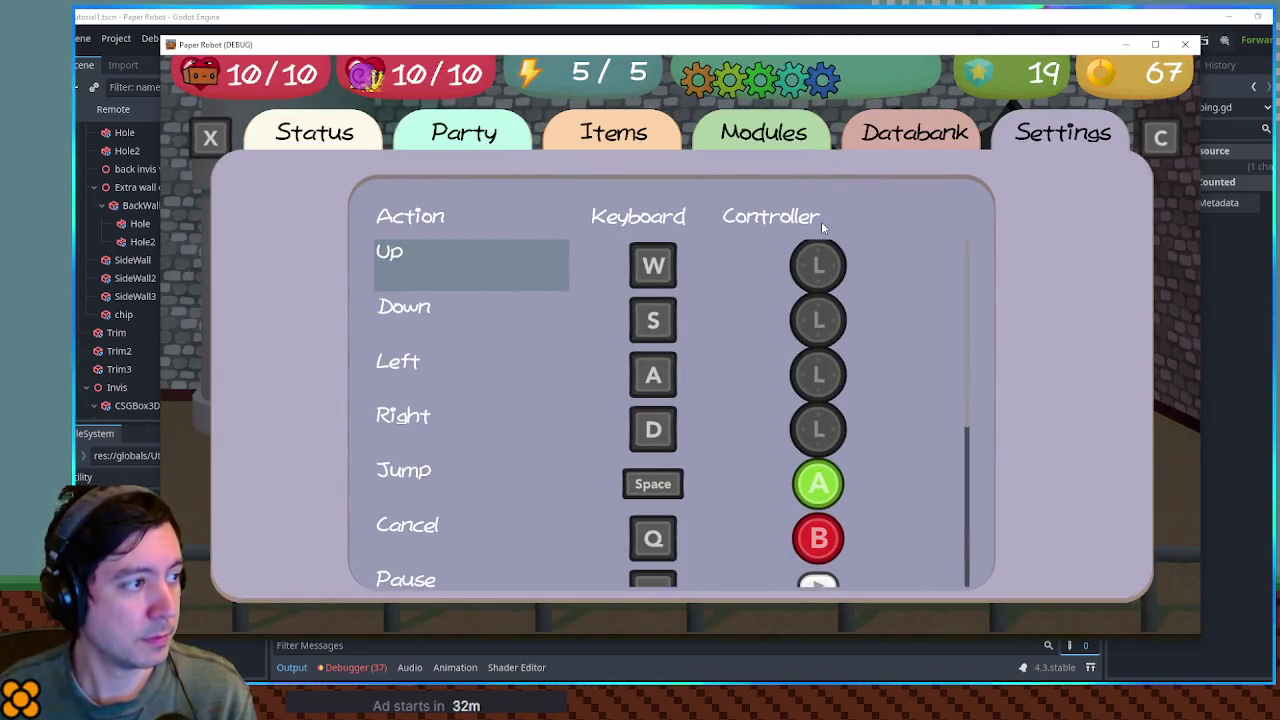
- Enter and leave edit mode on Up's W binding, then browse the list to the Pause rows
{"action": "key", "text": "Right"}
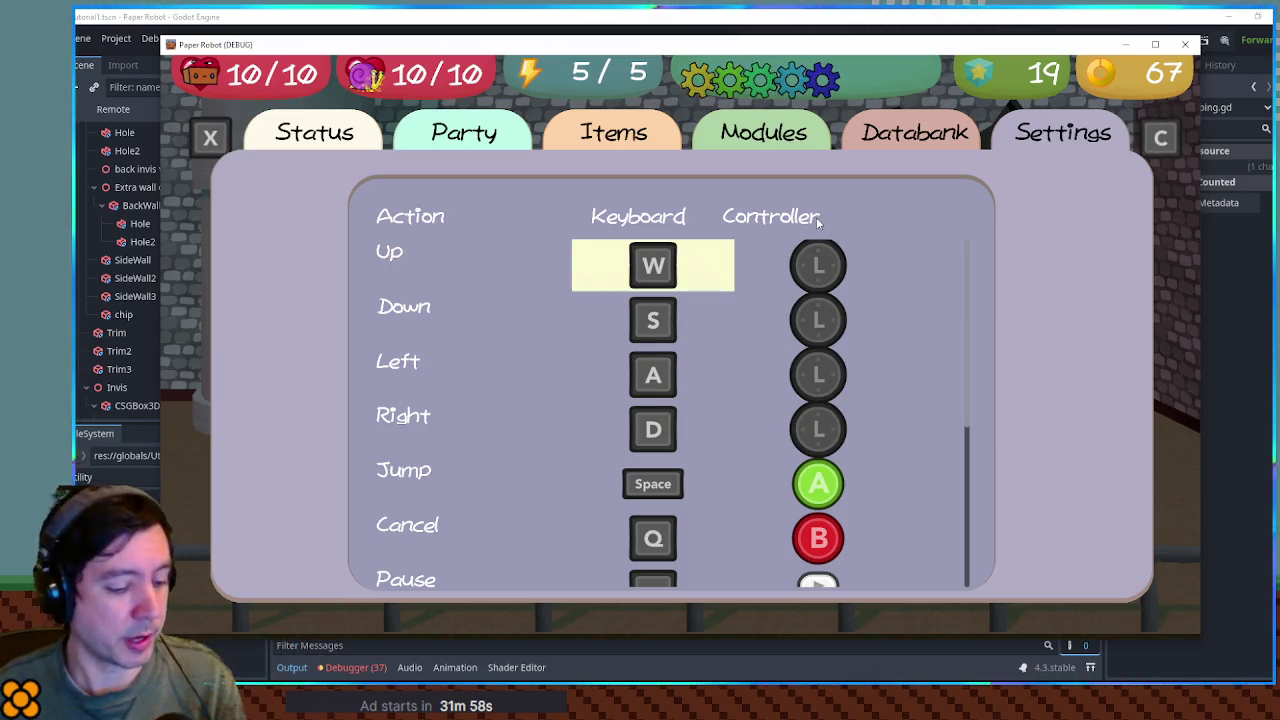
{"action": "key", "text": "Return"}
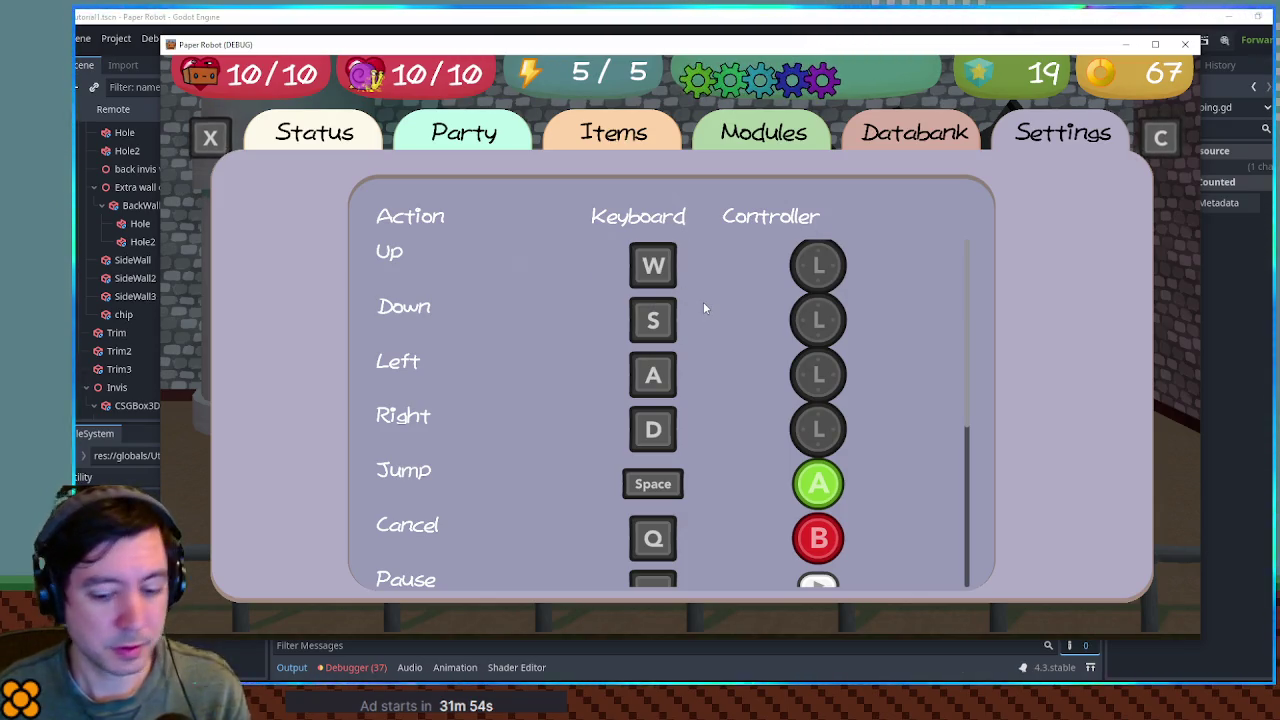
{"action": "key", "text": "Up"}
{"action": "key", "text": "Up"}
{"action": "key", "text": "Up"}
{"action": "key", "text": "Up"}
{"action": "key", "text": "Down"}
{"action": "key", "text": "Down"}
{"action": "key", "text": "Down"}
{"action": "key", "text": "Down"}
{"action": "key", "text": "Up"}
{"action": "key", "text": "Up"}
{"action": "key", "text": "Up"}
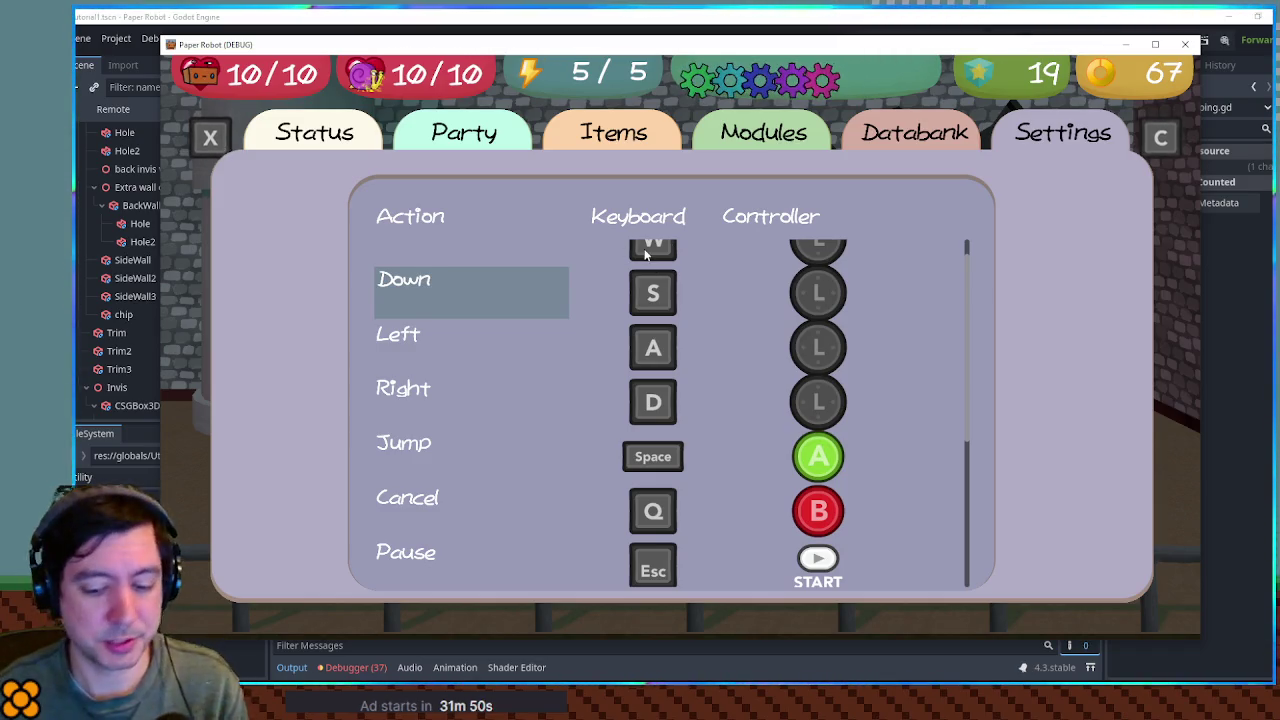
{"action": "key", "text": "Up"}
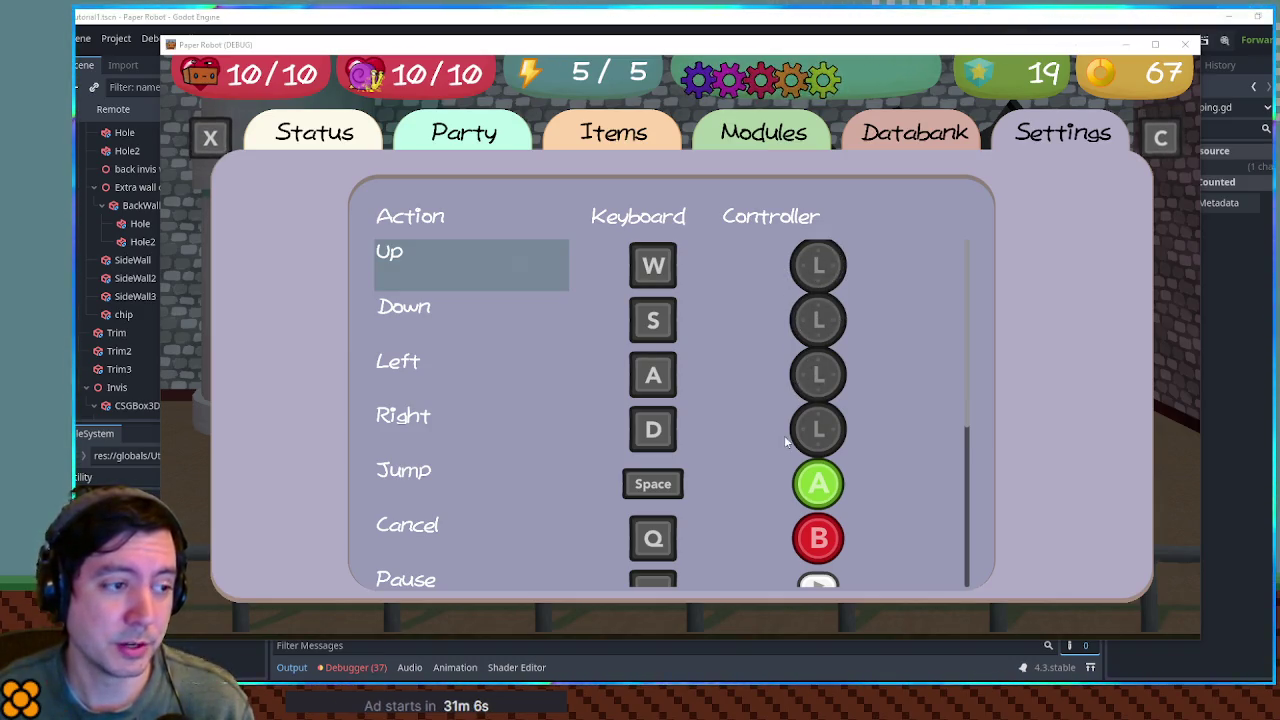
{"action": "scroll", "coordinate": [800, 427], "scroll_direction": "down", "scroll_amount": 5}
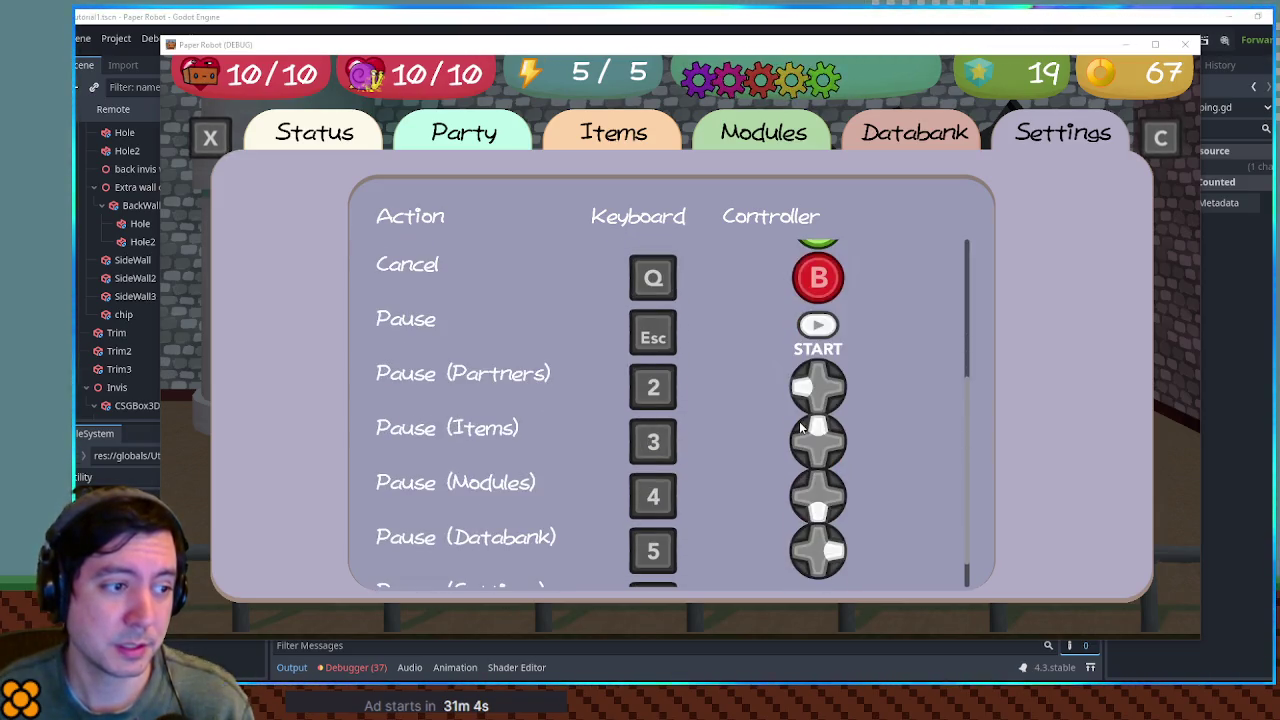
{"action": "scroll", "coordinate": [799, 421], "scroll_direction": "down", "scroll_amount": 1}
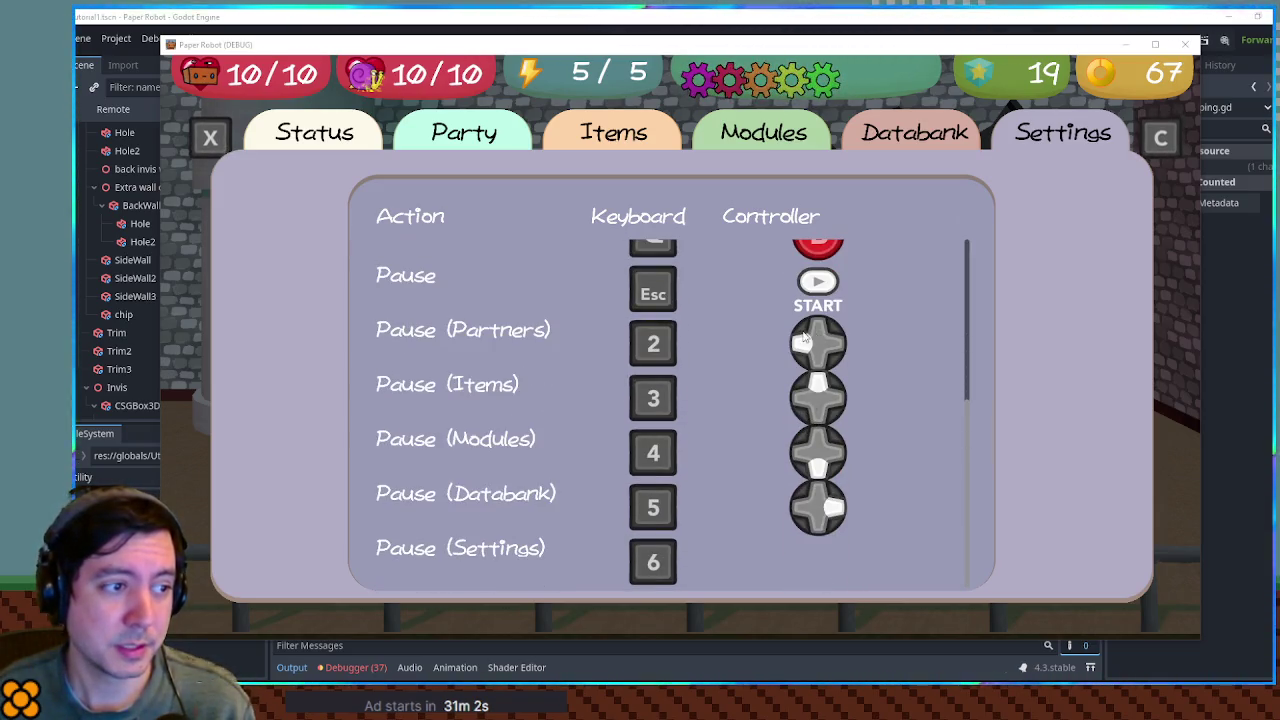
{"action": "key", "text": "Tab"}
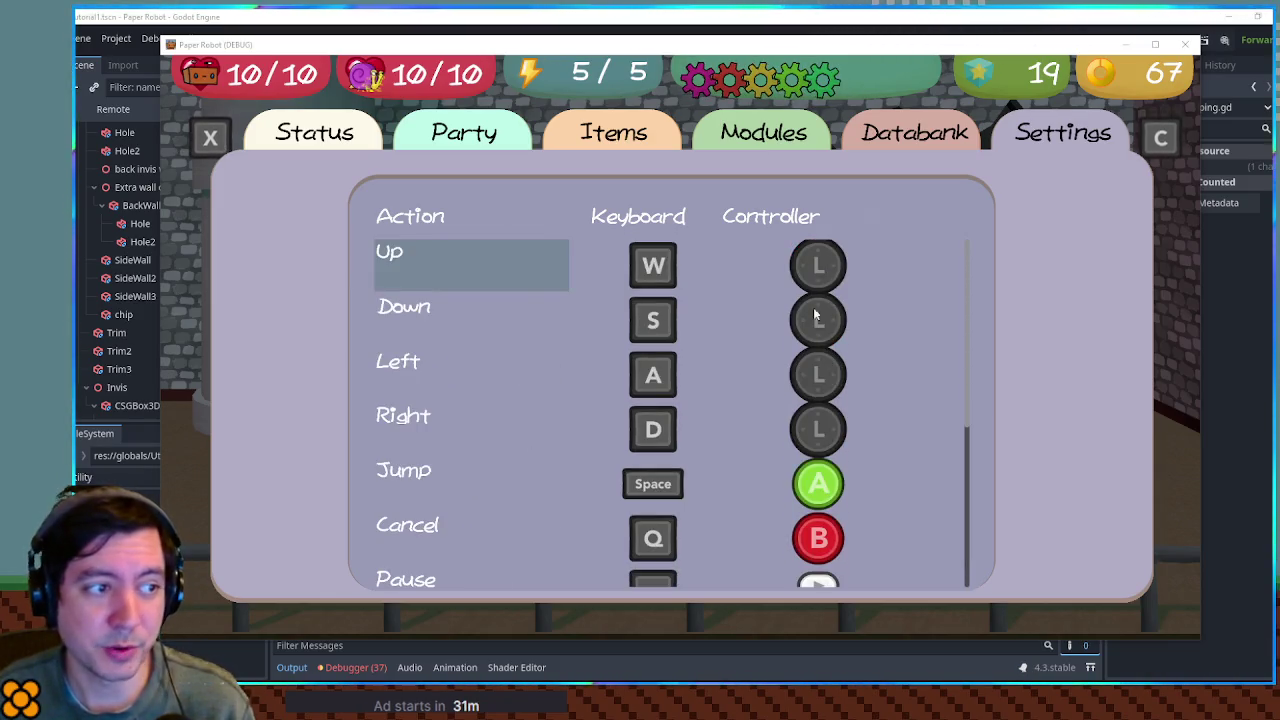
{"action": "scroll", "coordinate": [810, 462], "scroll_direction": "down", "scroll_amount": 6}
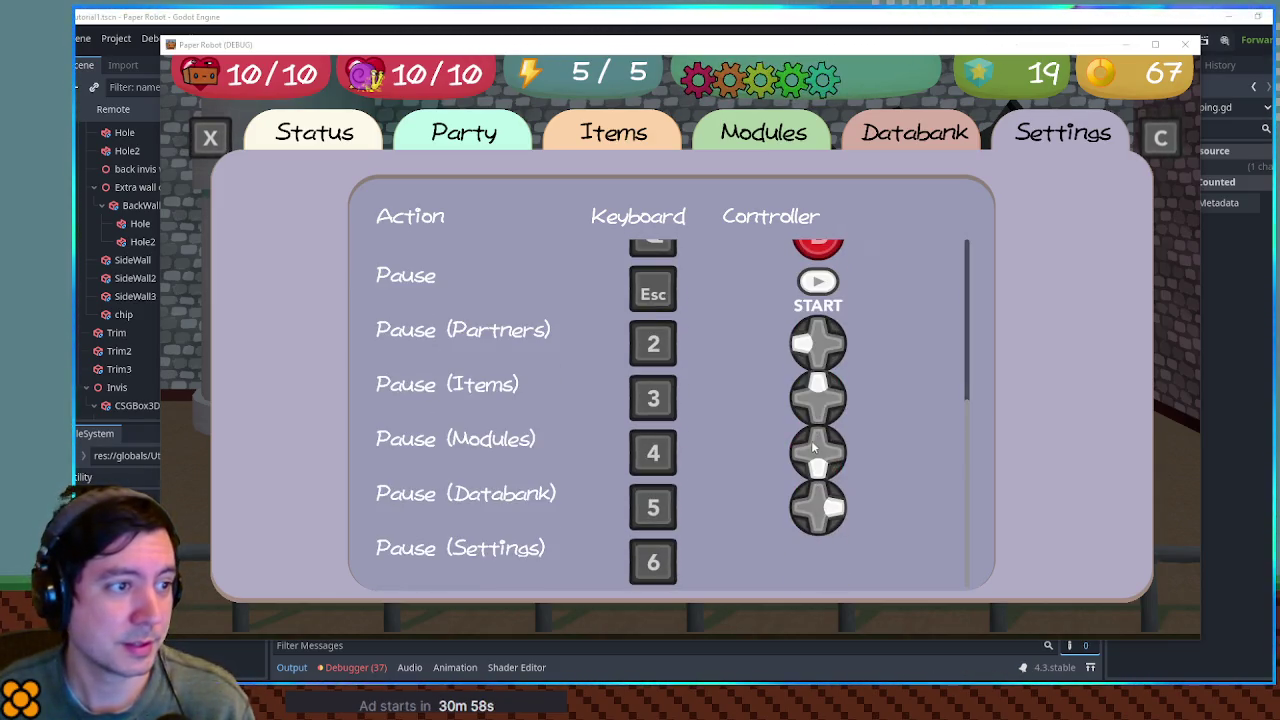